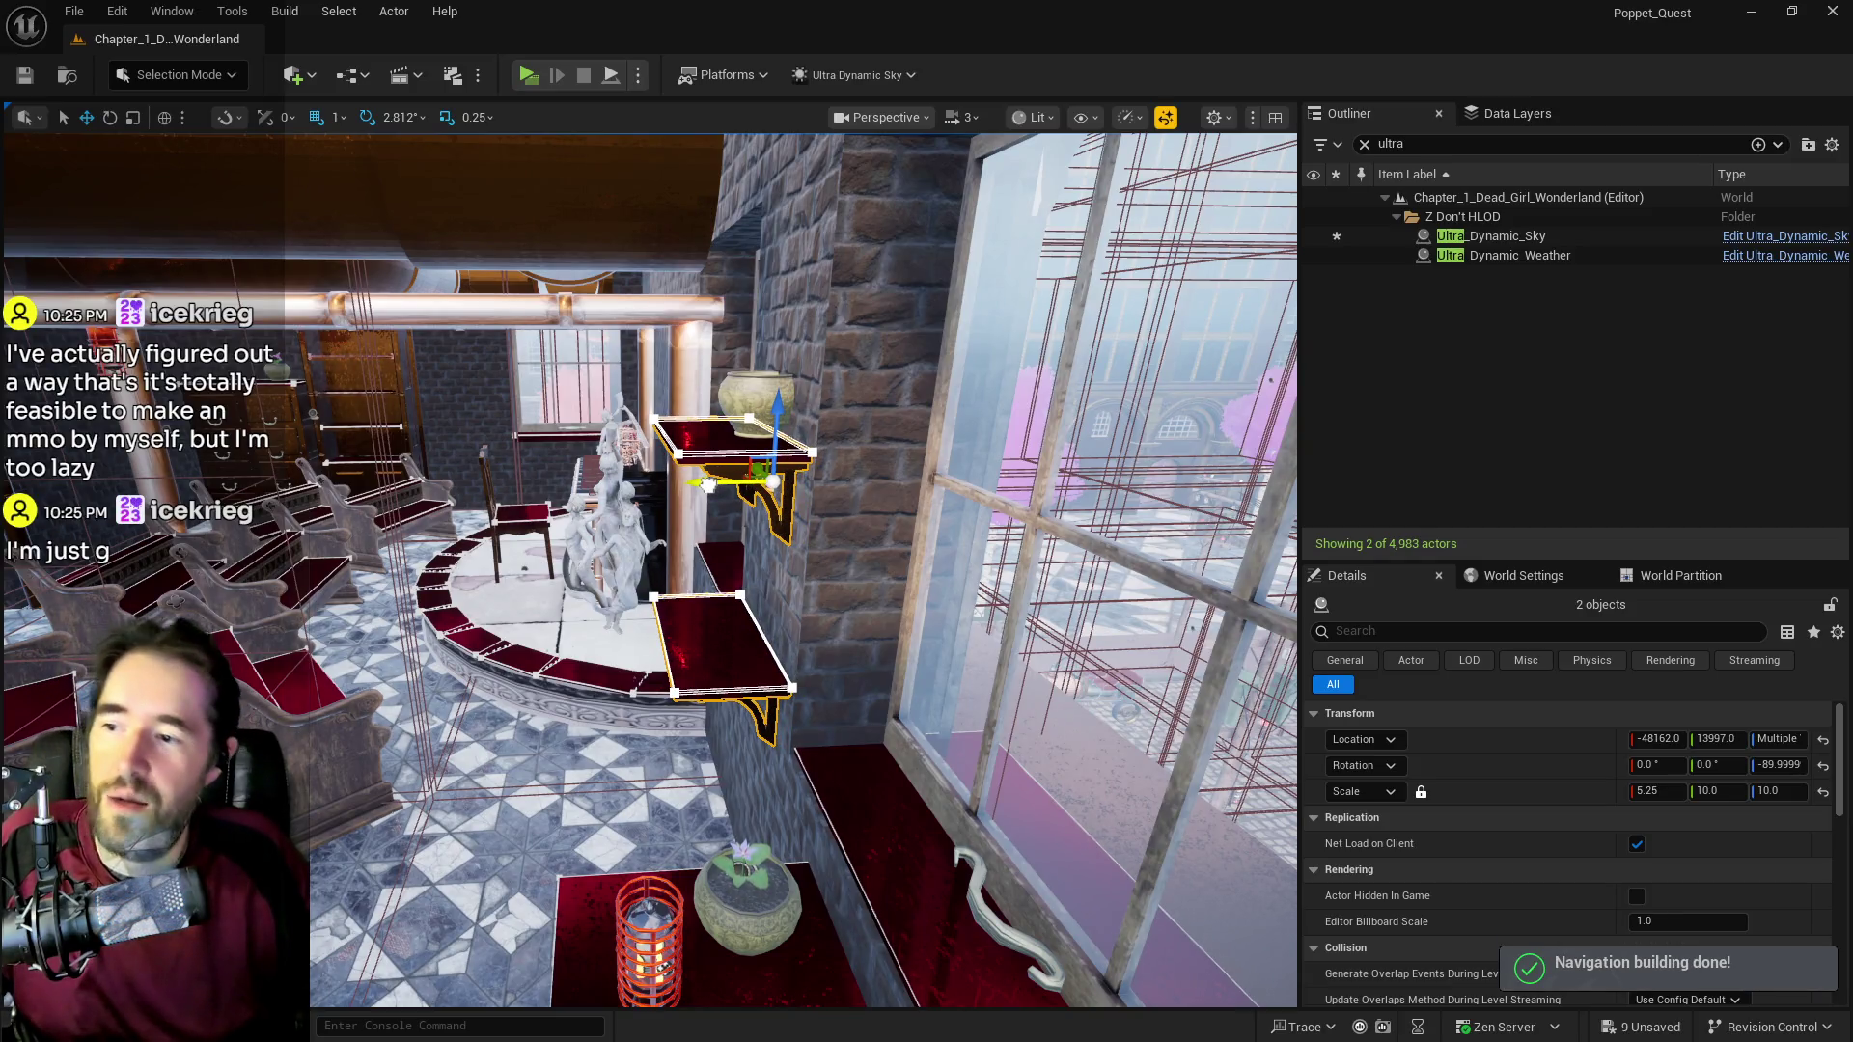
Step: Select the flower pot on the red shelf and focus the viewport on it
left_click(761, 379)
key("f")
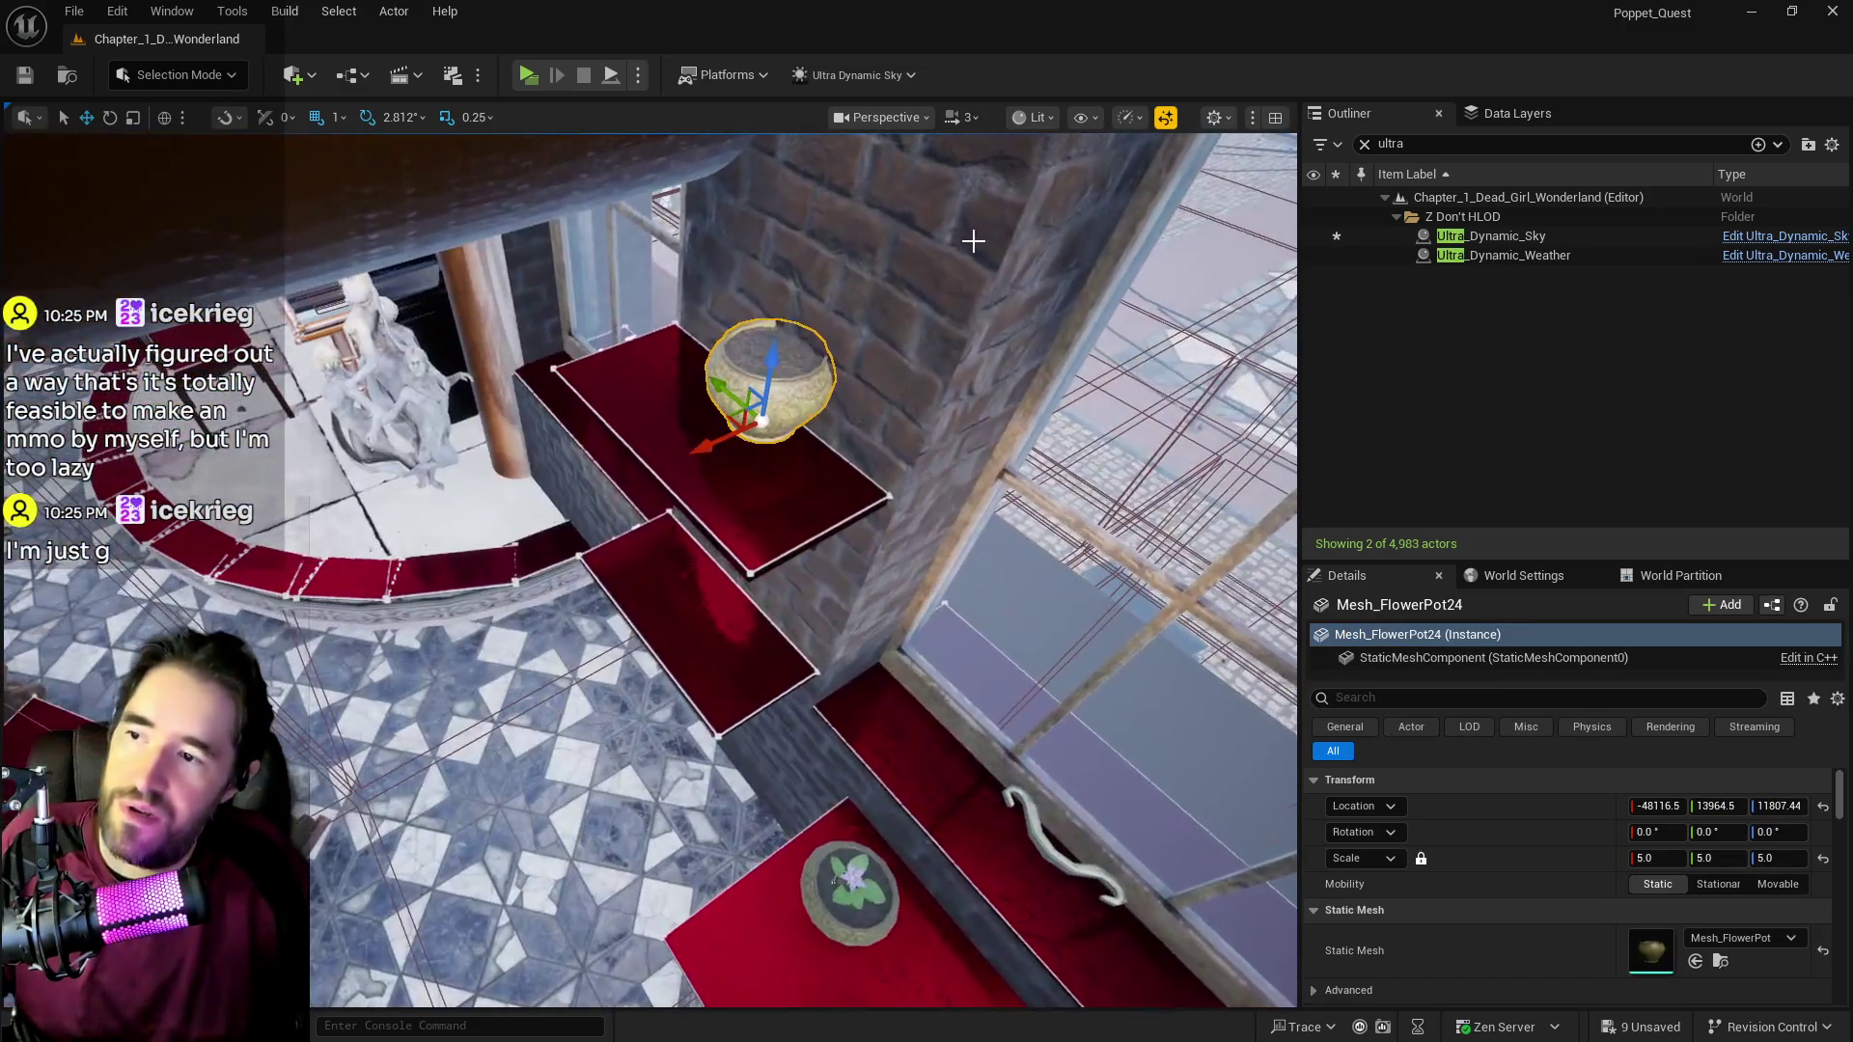
left_click(1366, 142)
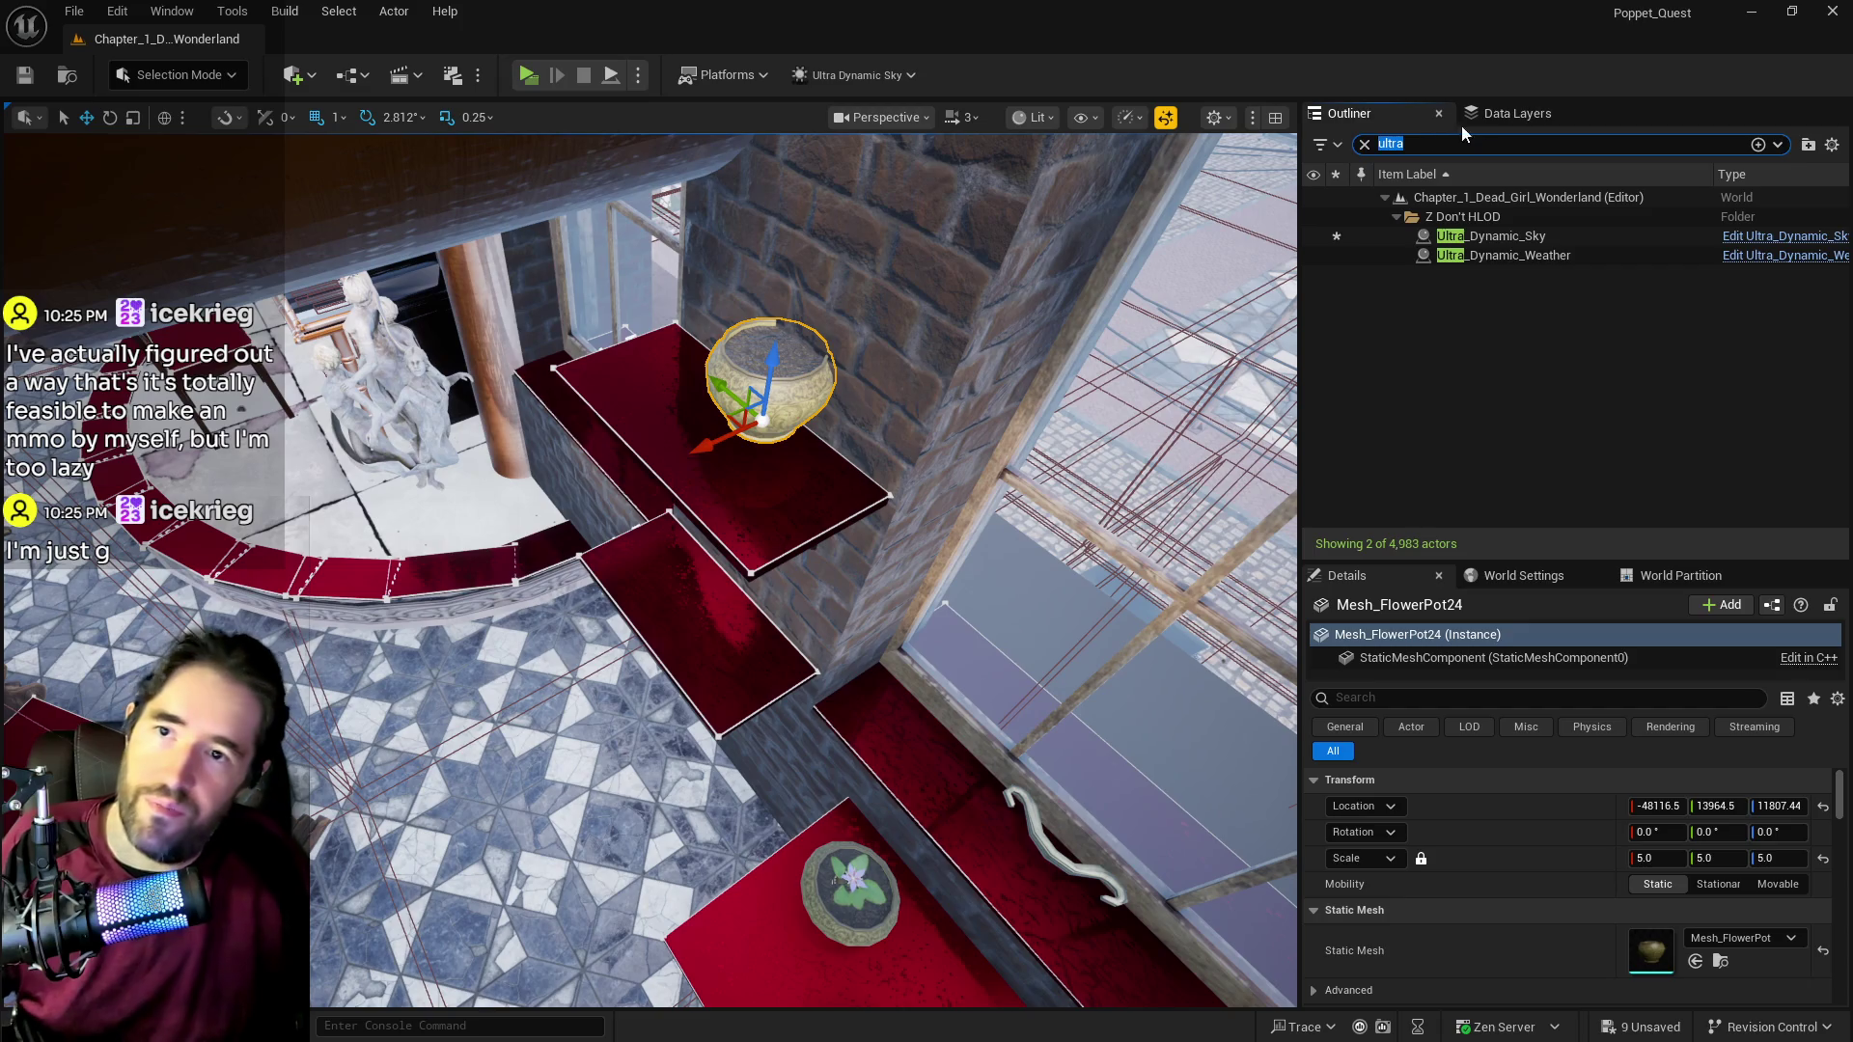
left_click(1486, 113)
Step: Filter the Data Layers by 'contr' and load DL_Control_Room in the editor
left_click(1468, 149)
type("contr")
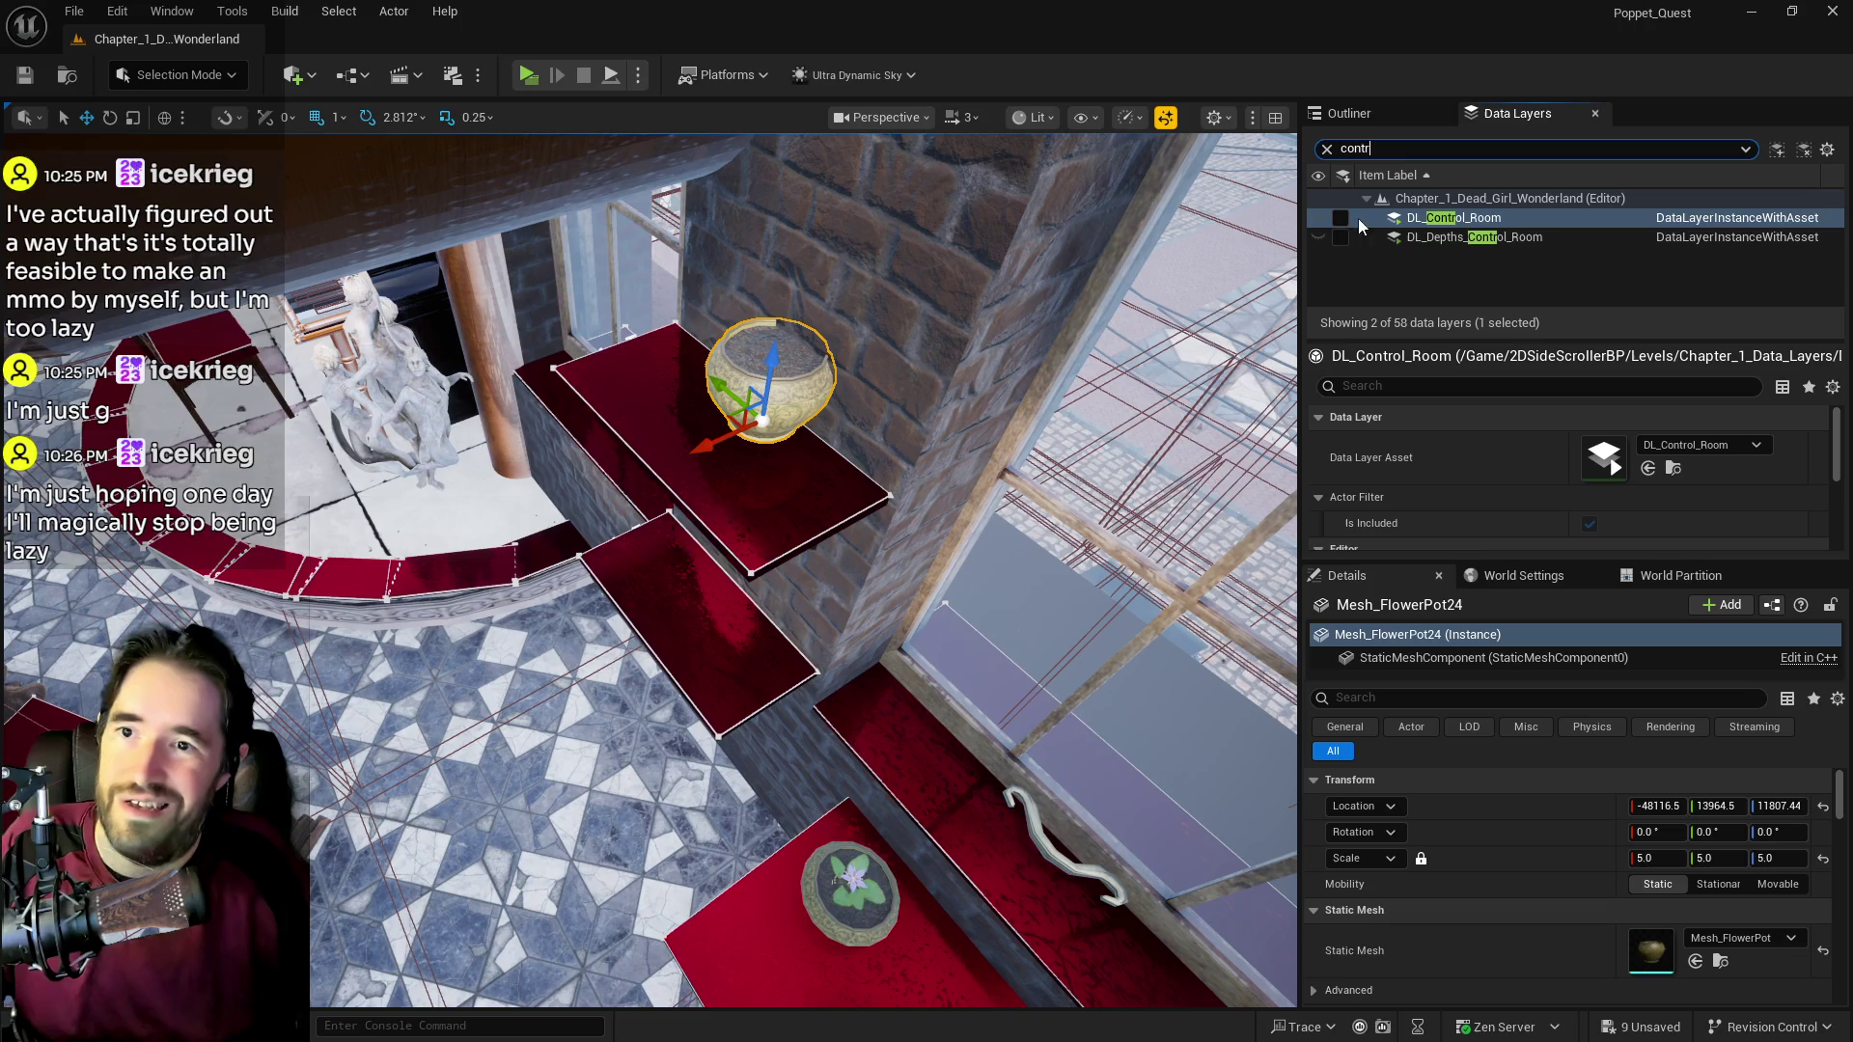
left_click(1341, 218)
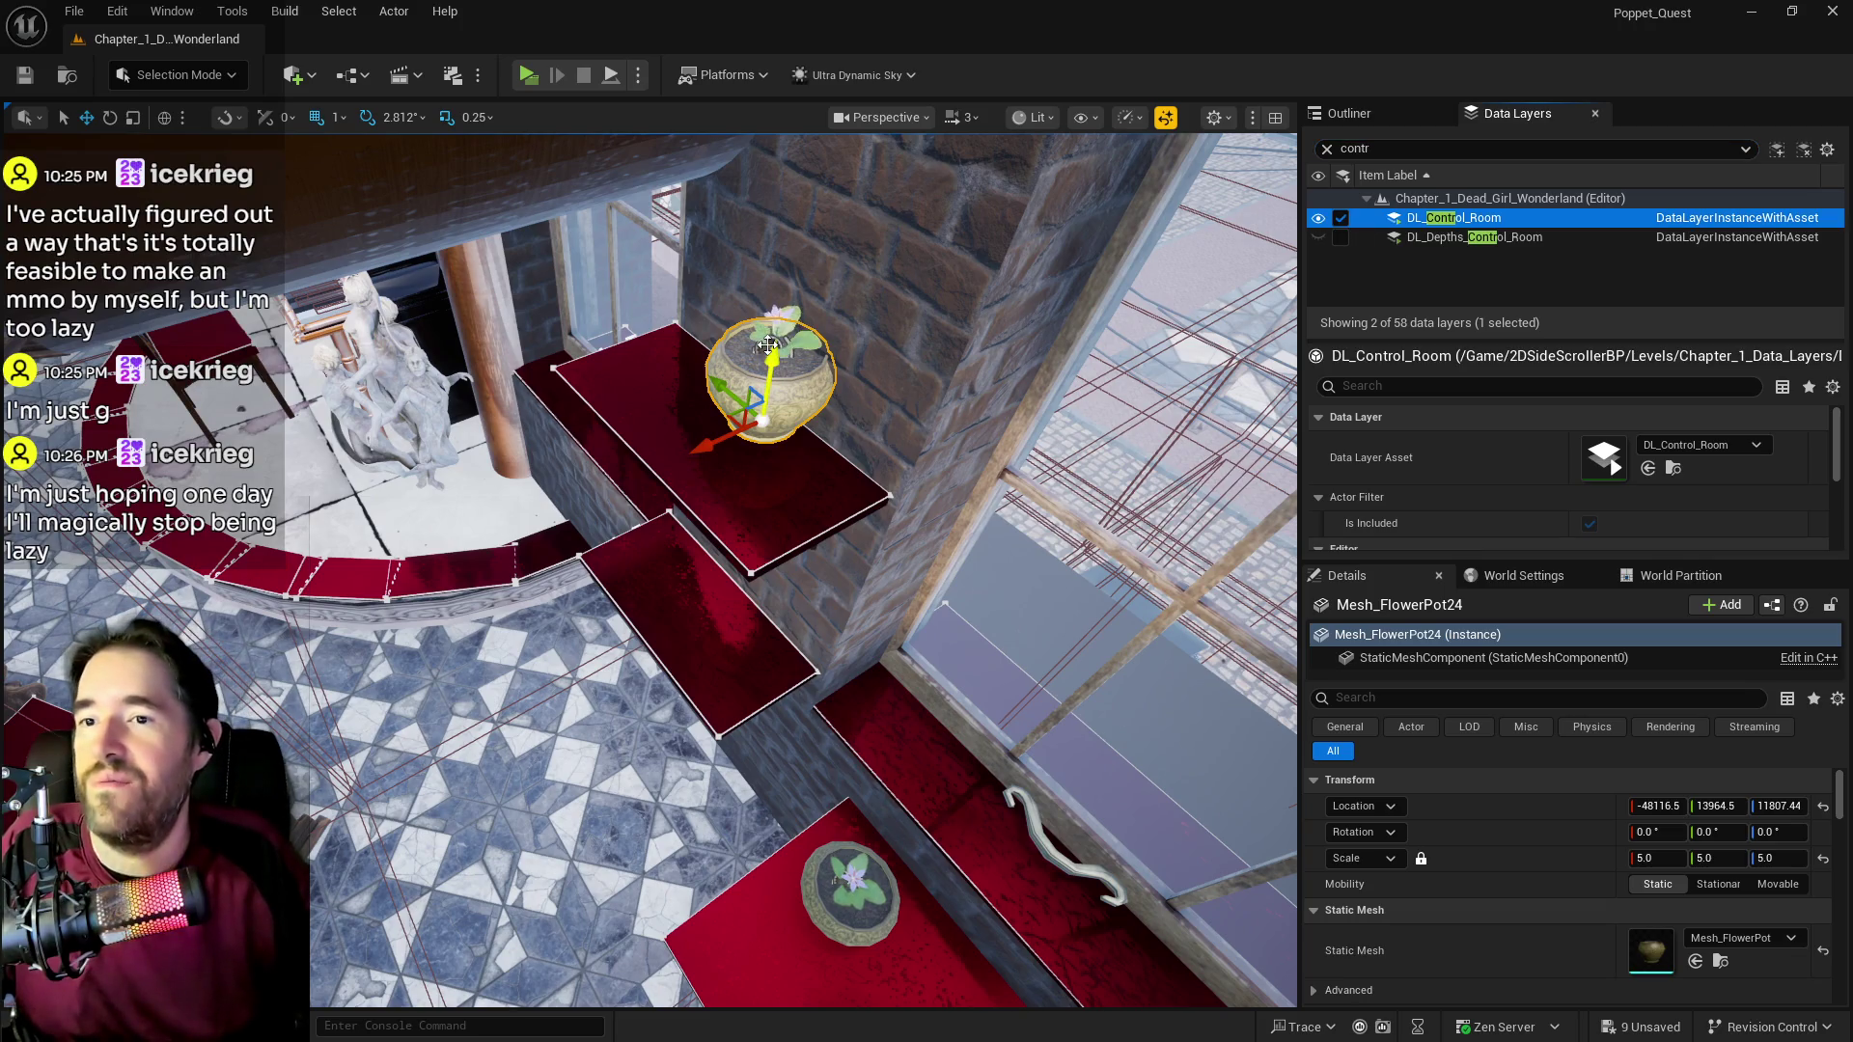
Step: Add the BP_Empress_Plant53 plant in the pot to DL_Control_Room
left_click(770, 338)
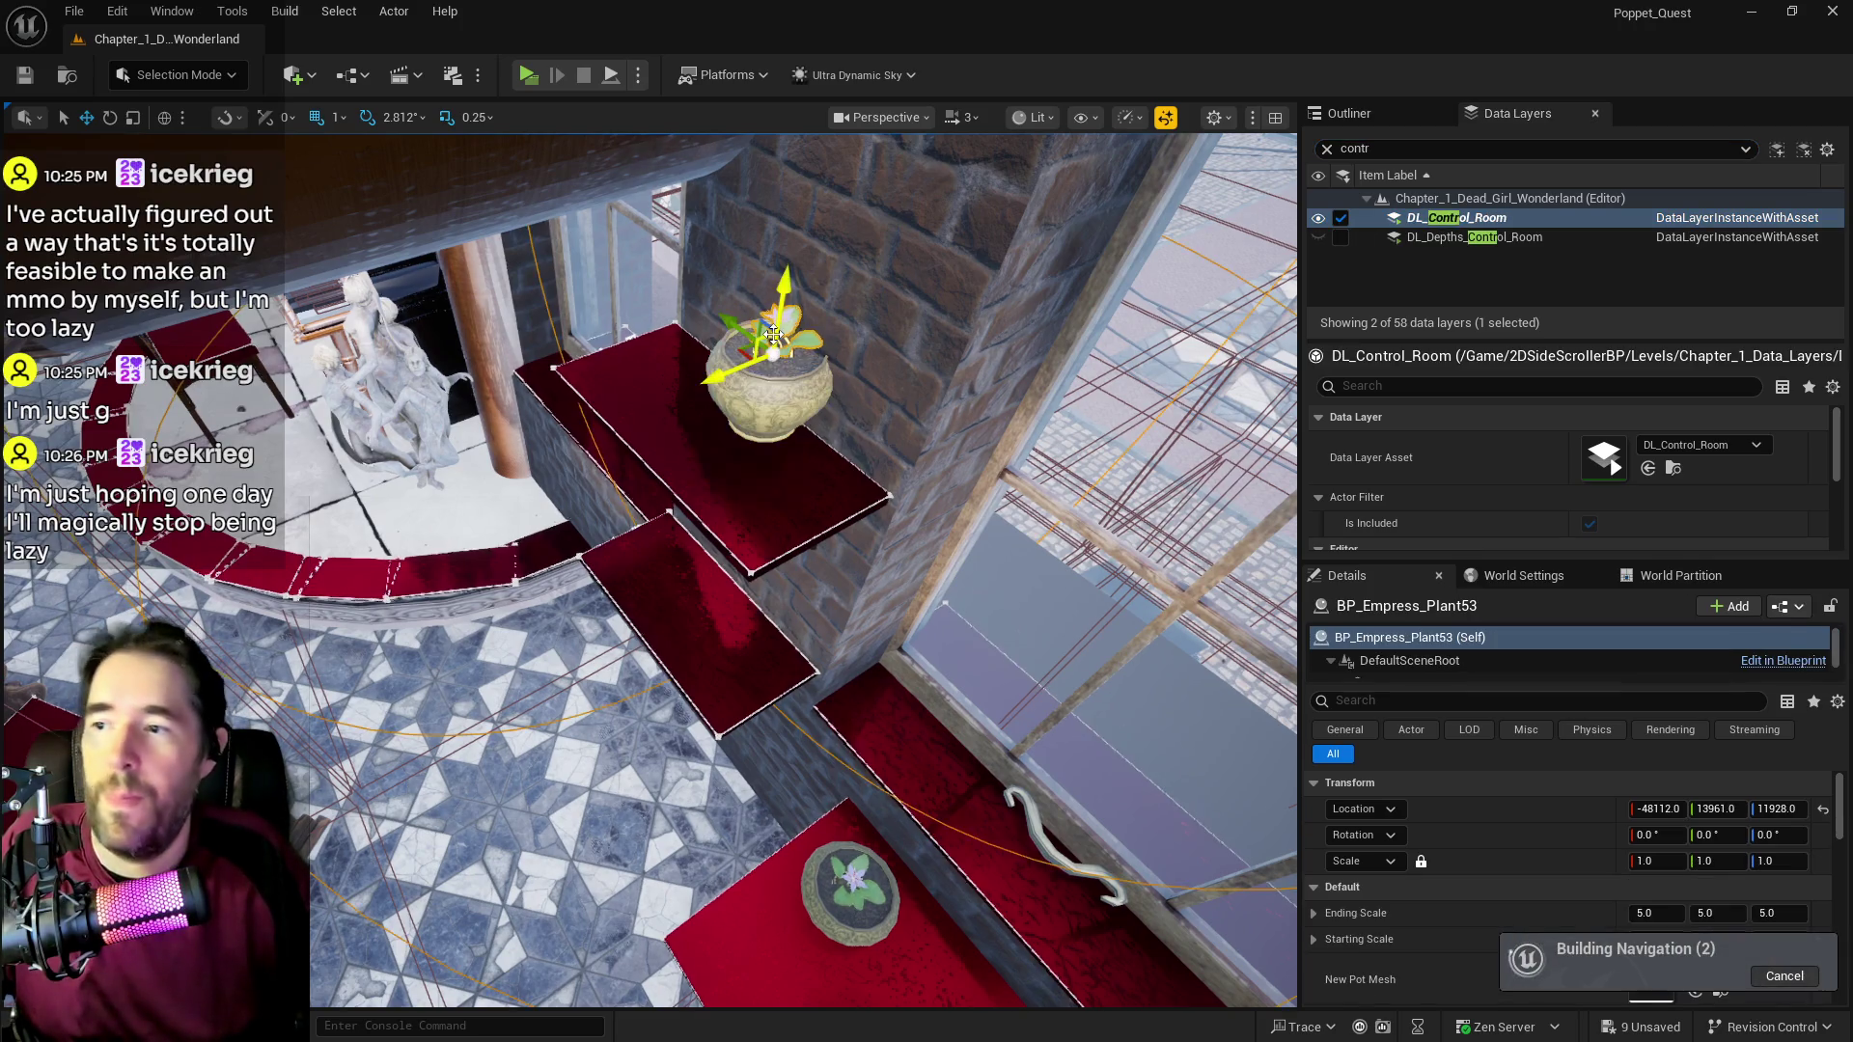
right_click(1539, 220)
mouse_move(1571, 348)
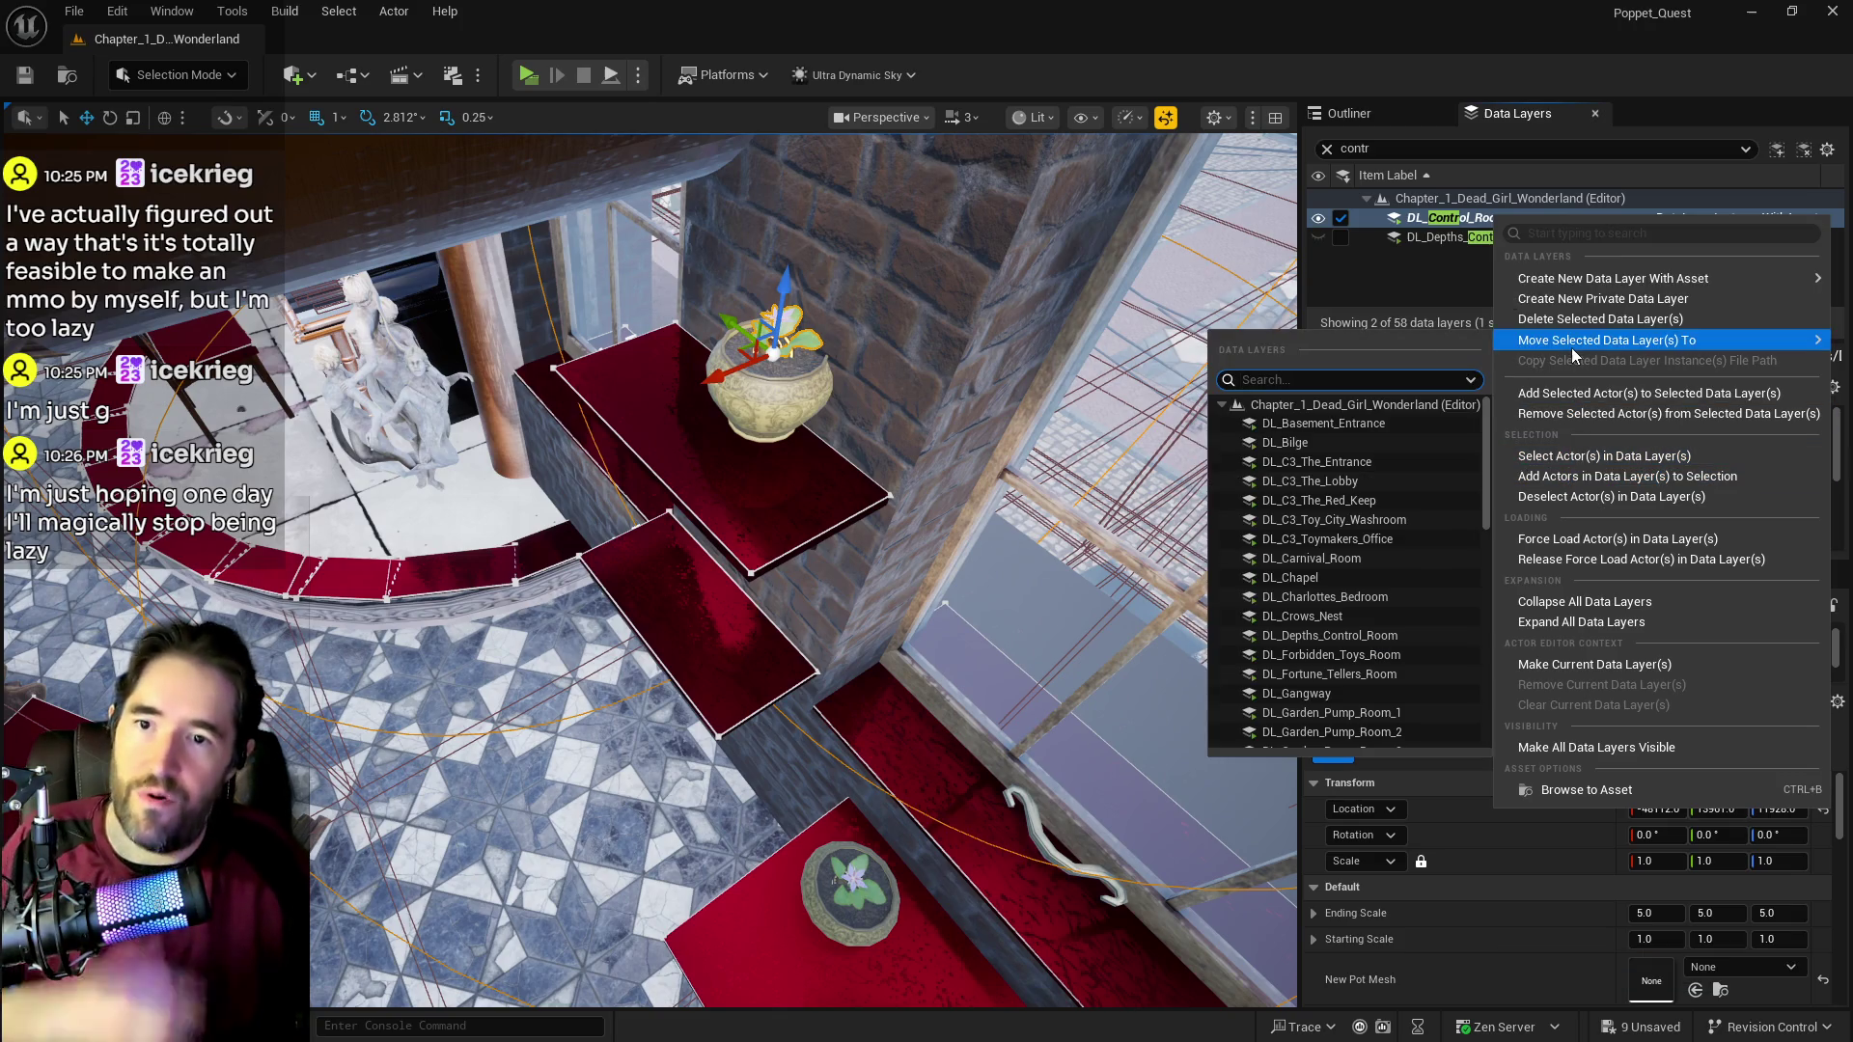
left_click(1542, 395)
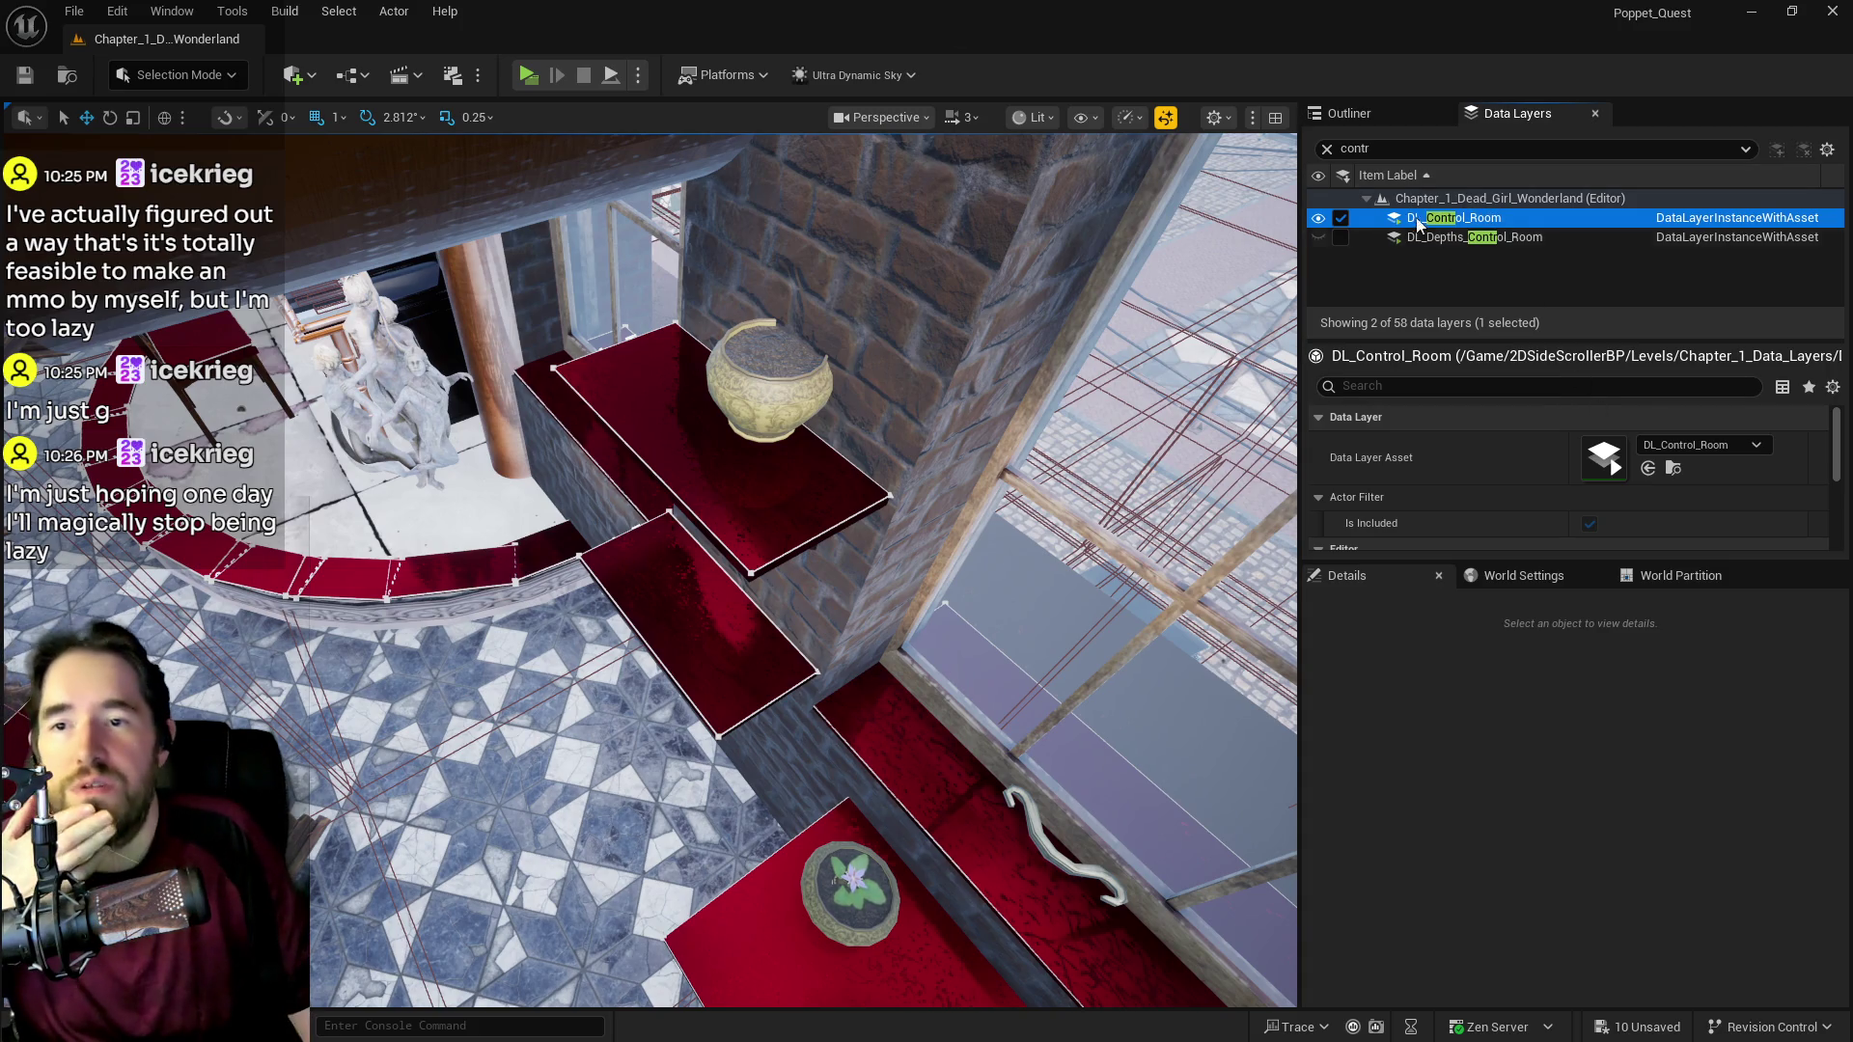
Step: Clear the data layer search and unload DL_Control_Room
left_click(1327, 148)
scroll(1449, 241, "down", 2)
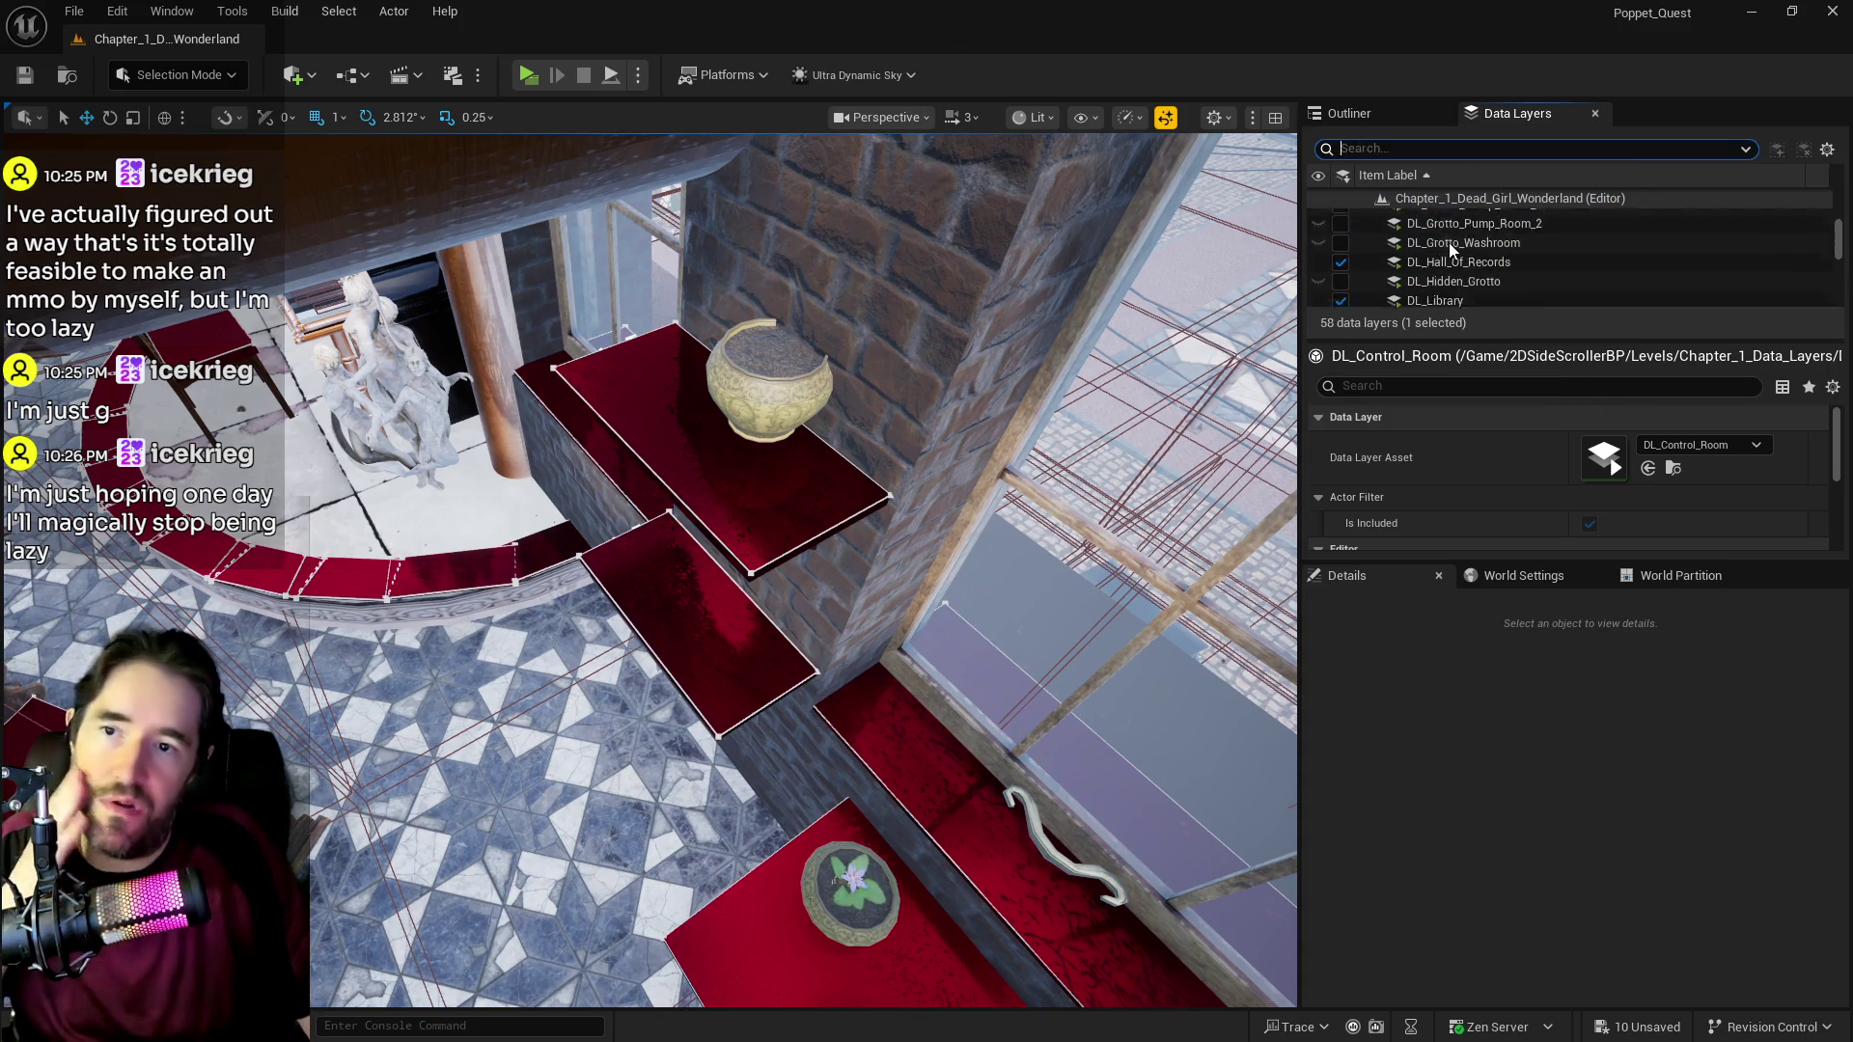
left_click(1341, 247)
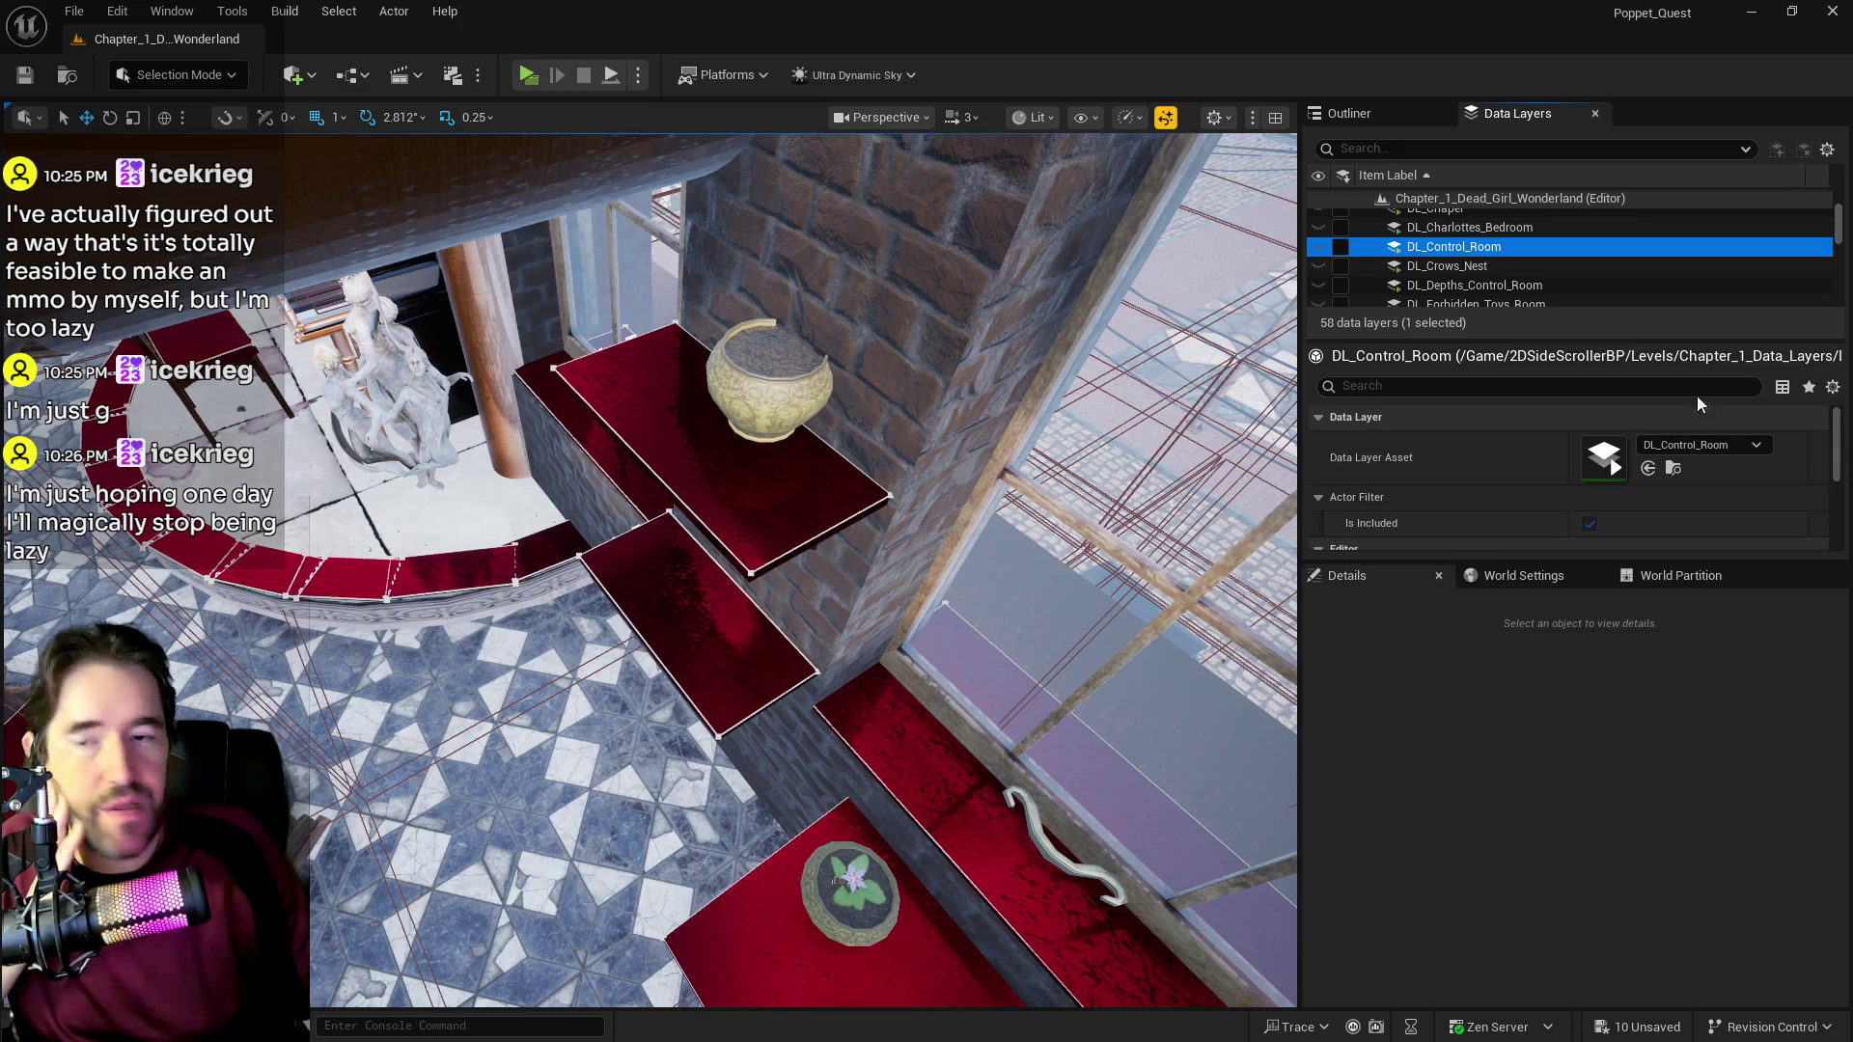
Step: Inspect the actions for DL_Music_Room and dismiss them without changes
scroll(1479, 277, "down", 5)
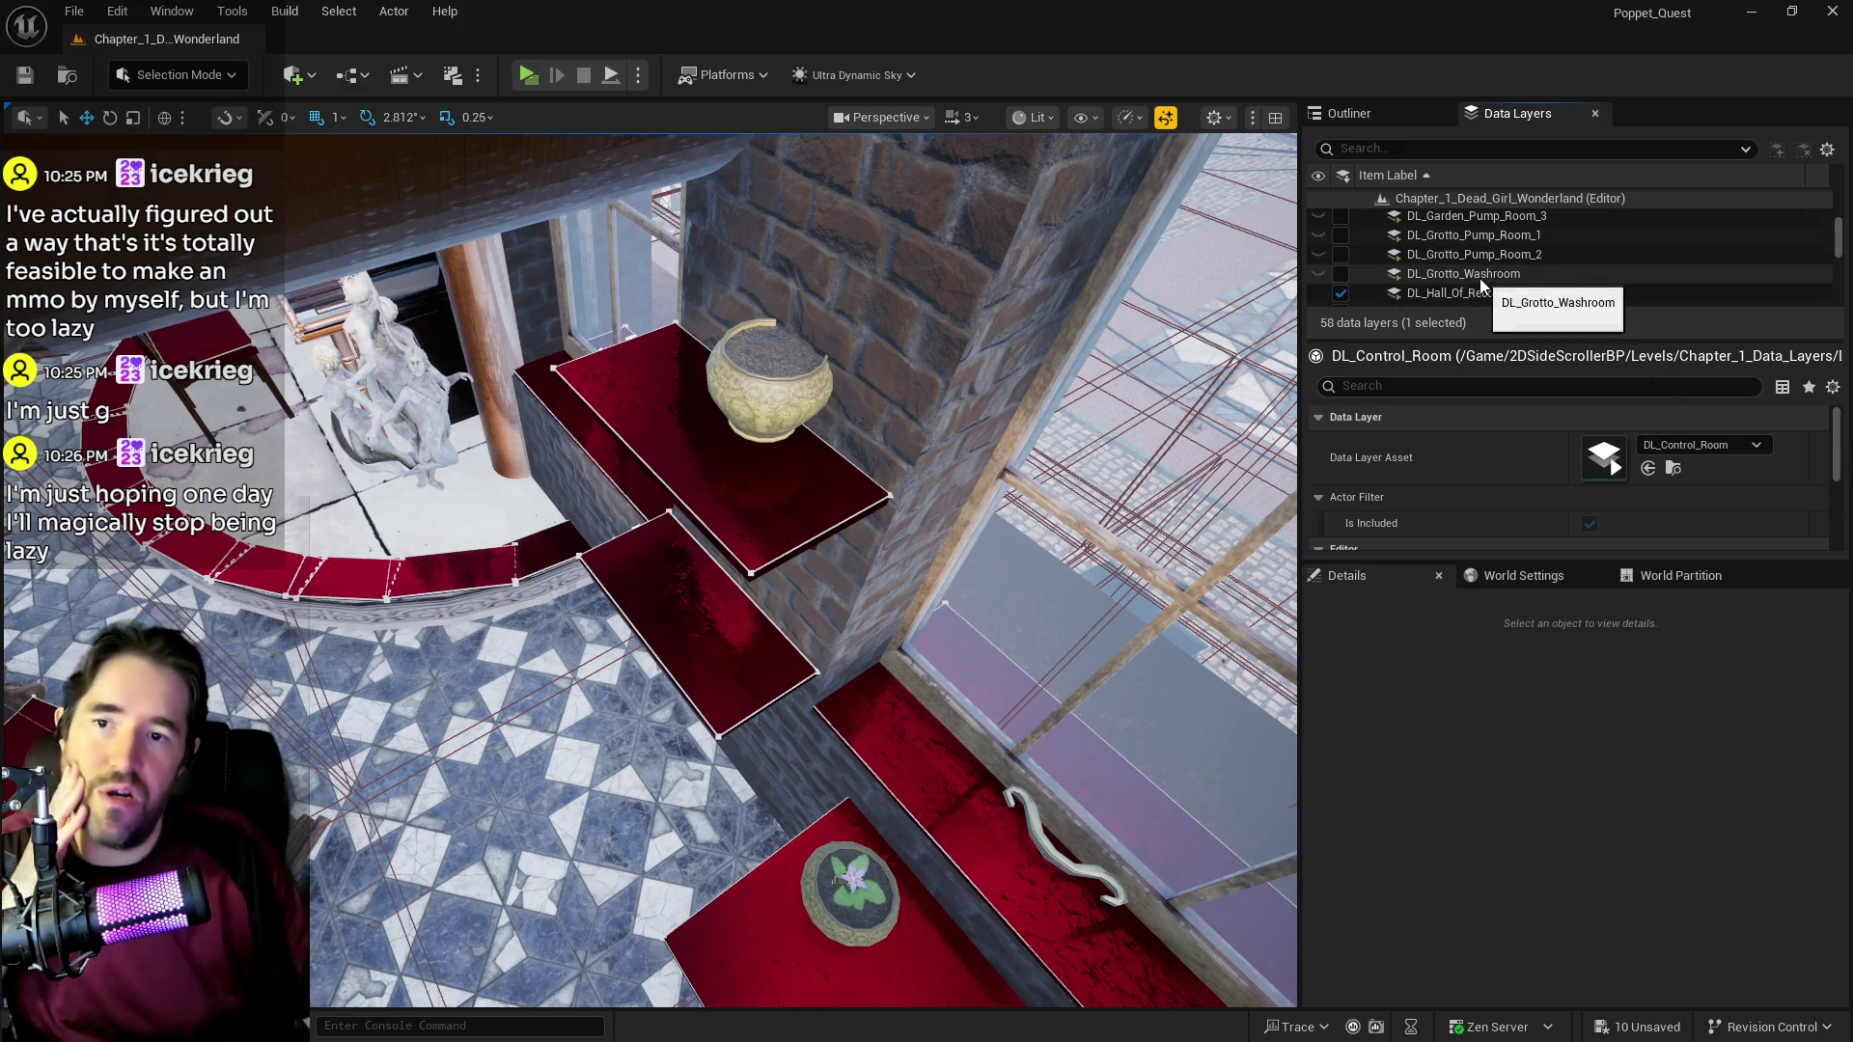
scroll(1486, 291, "down", 5)
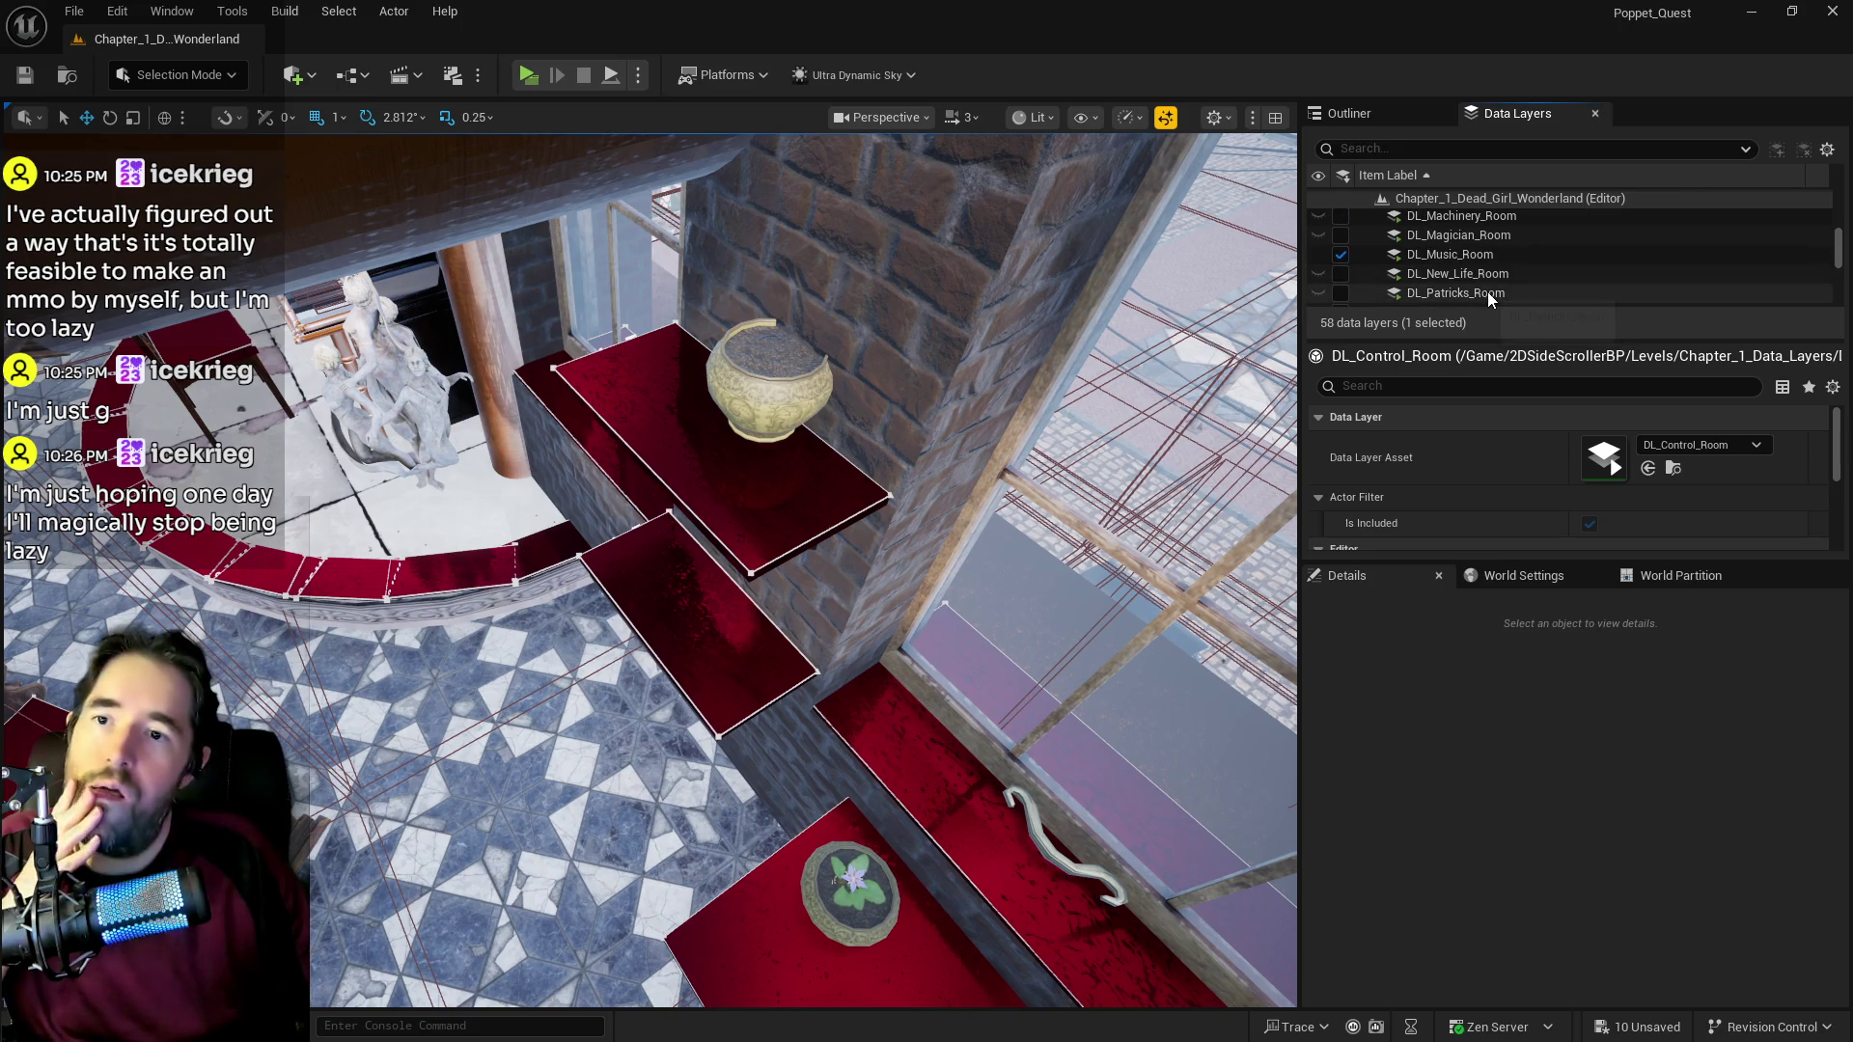
right_click(1457, 256)
mouse_move(1496, 384)
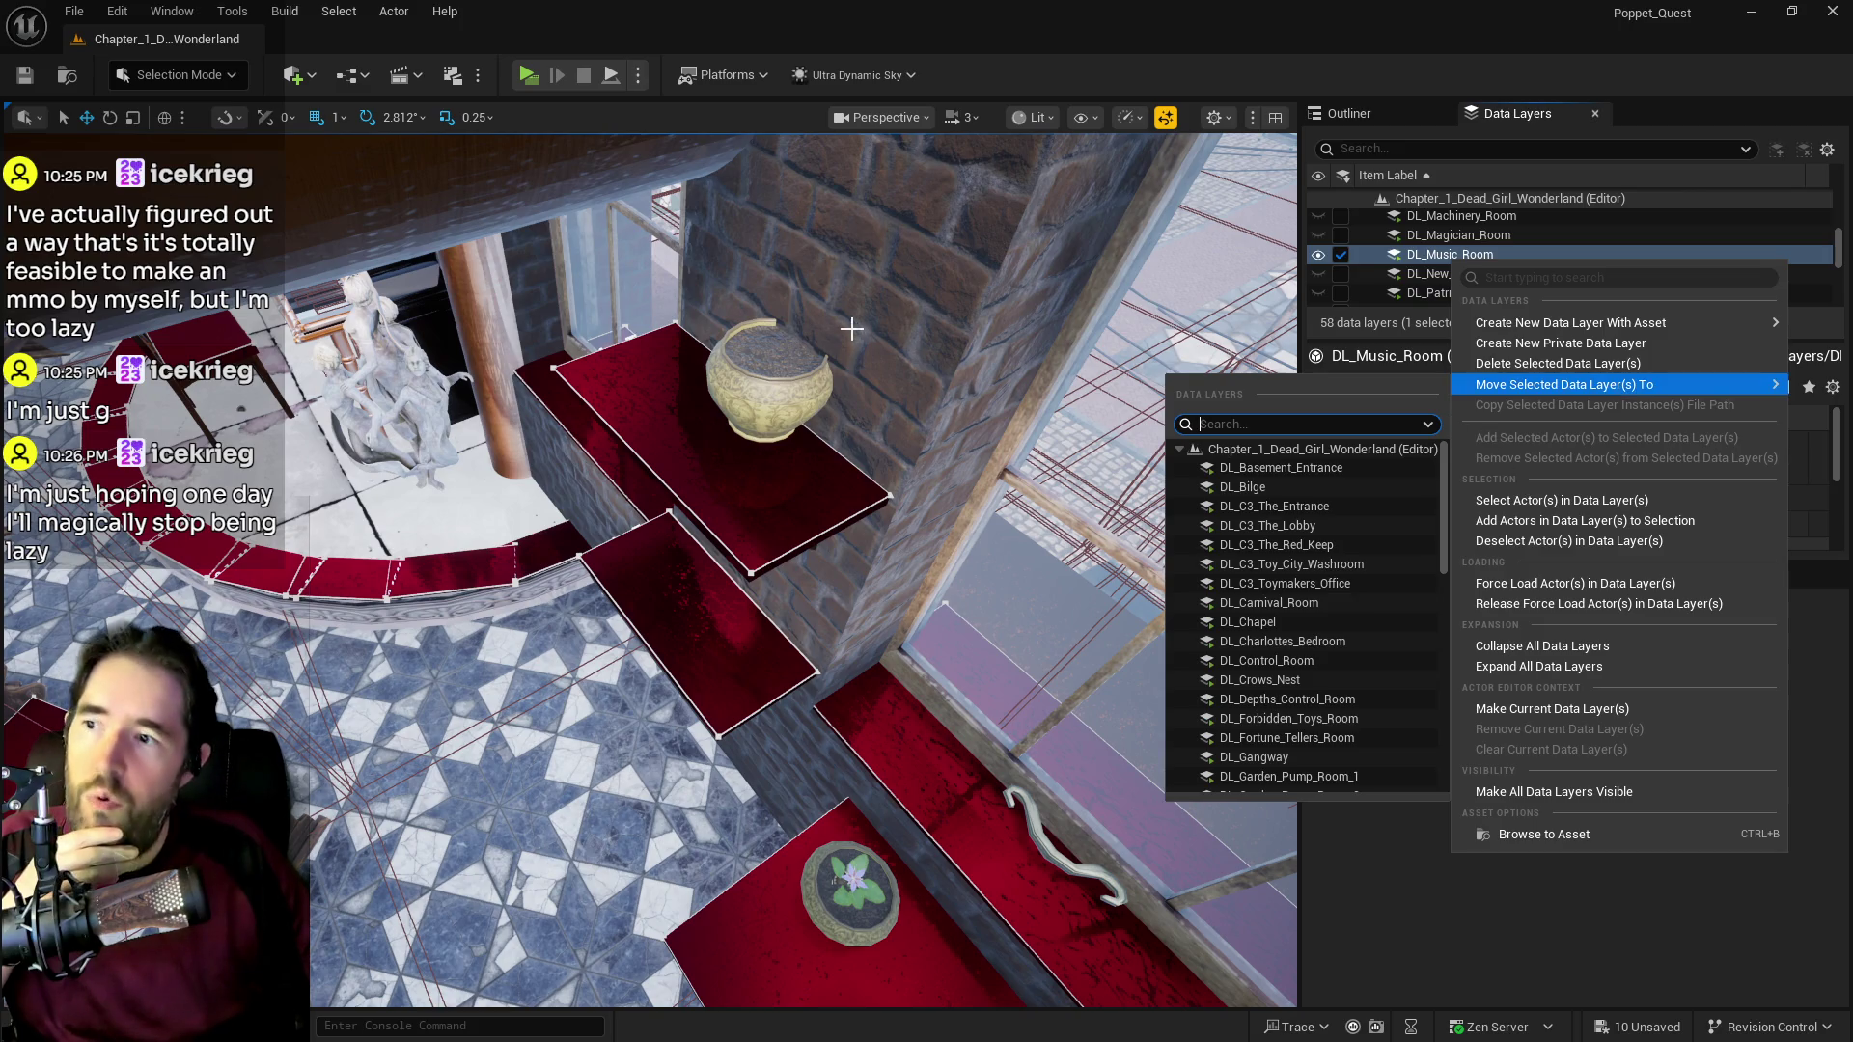
left_click(1411, 143)
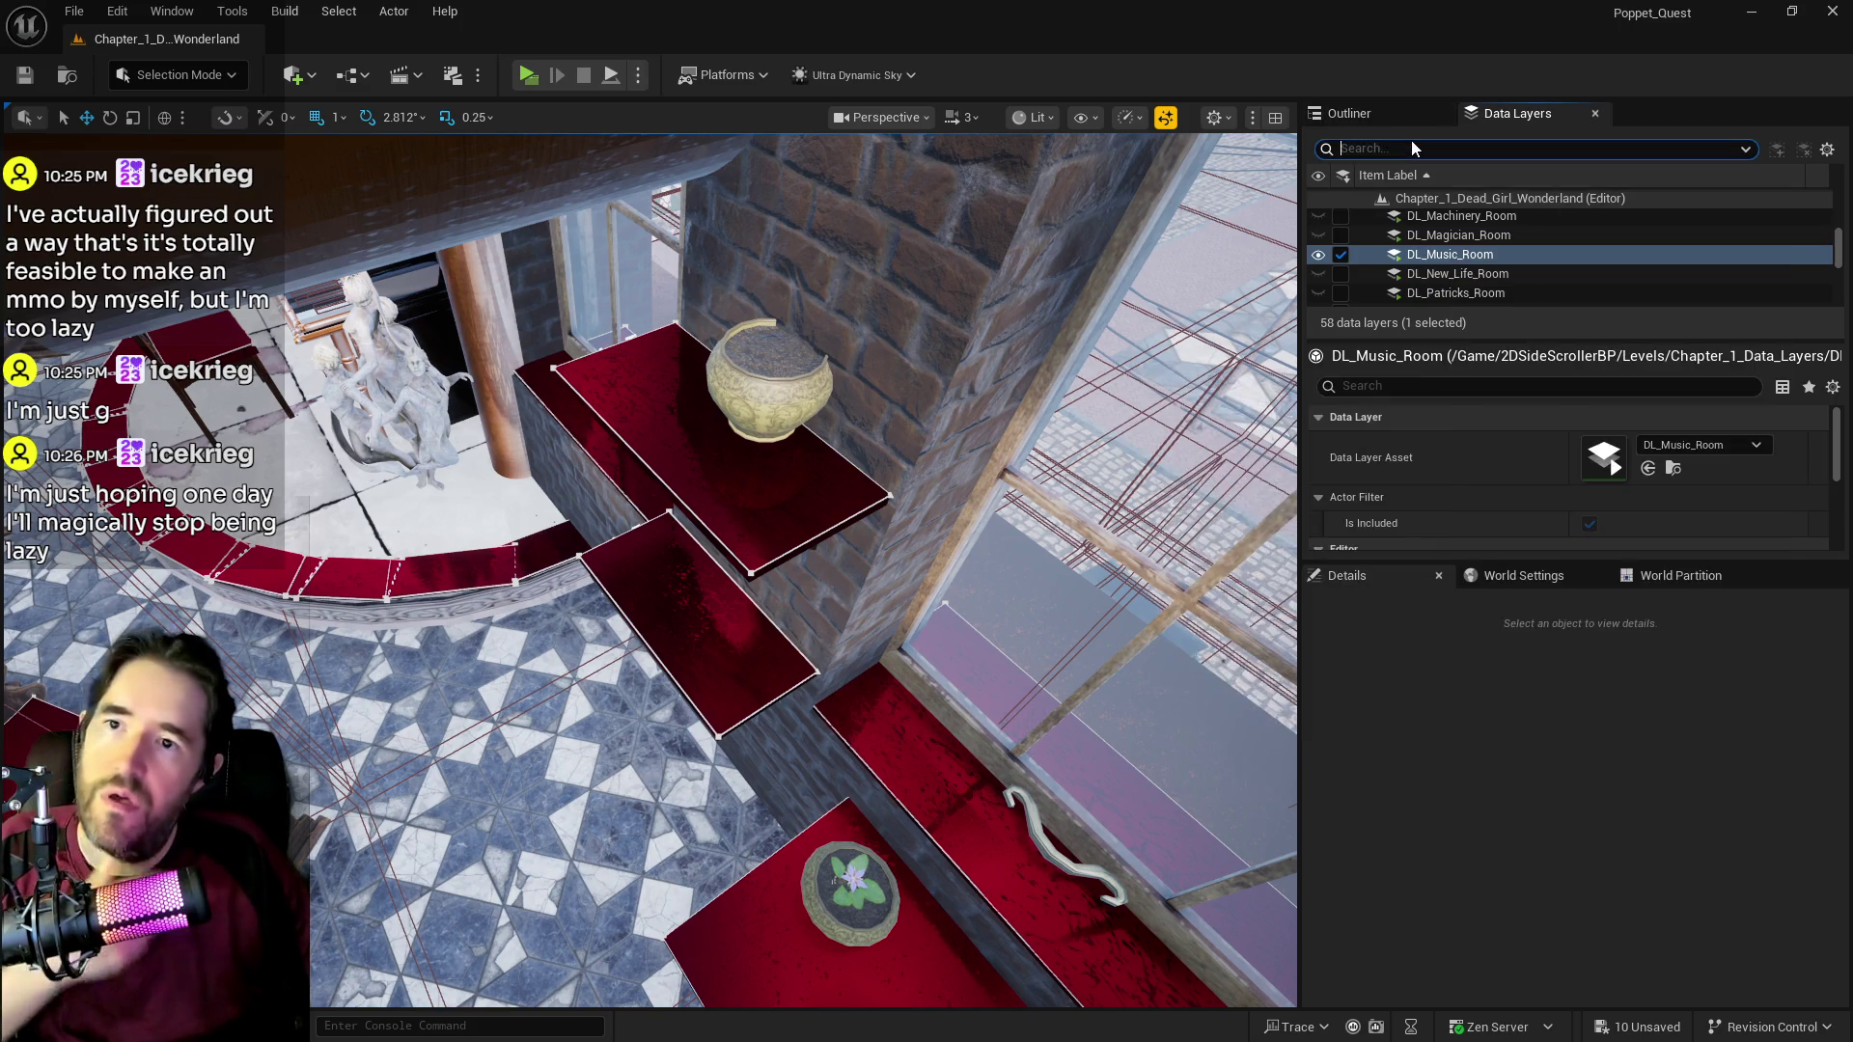
Step: Search 'cont', reload DL_Control_Room, reframe the red table, then clear the search
type("cont")
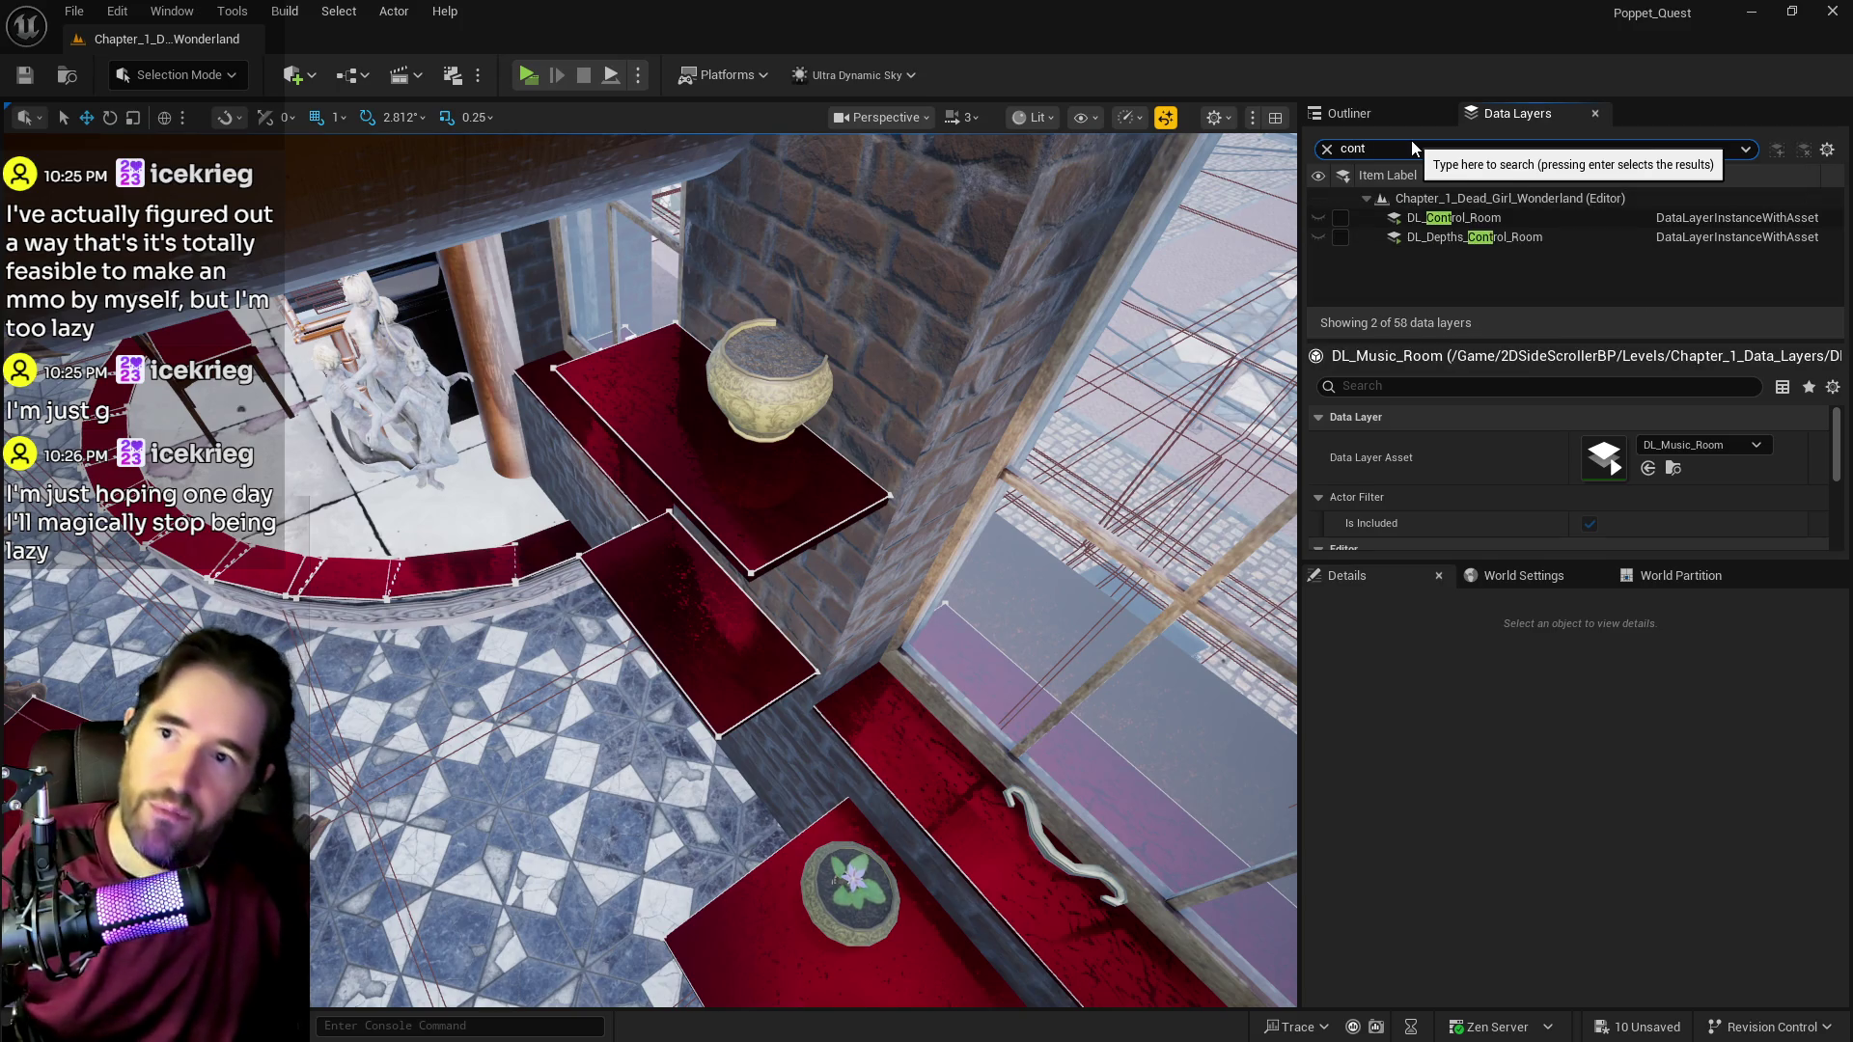
left_click(1340, 218)
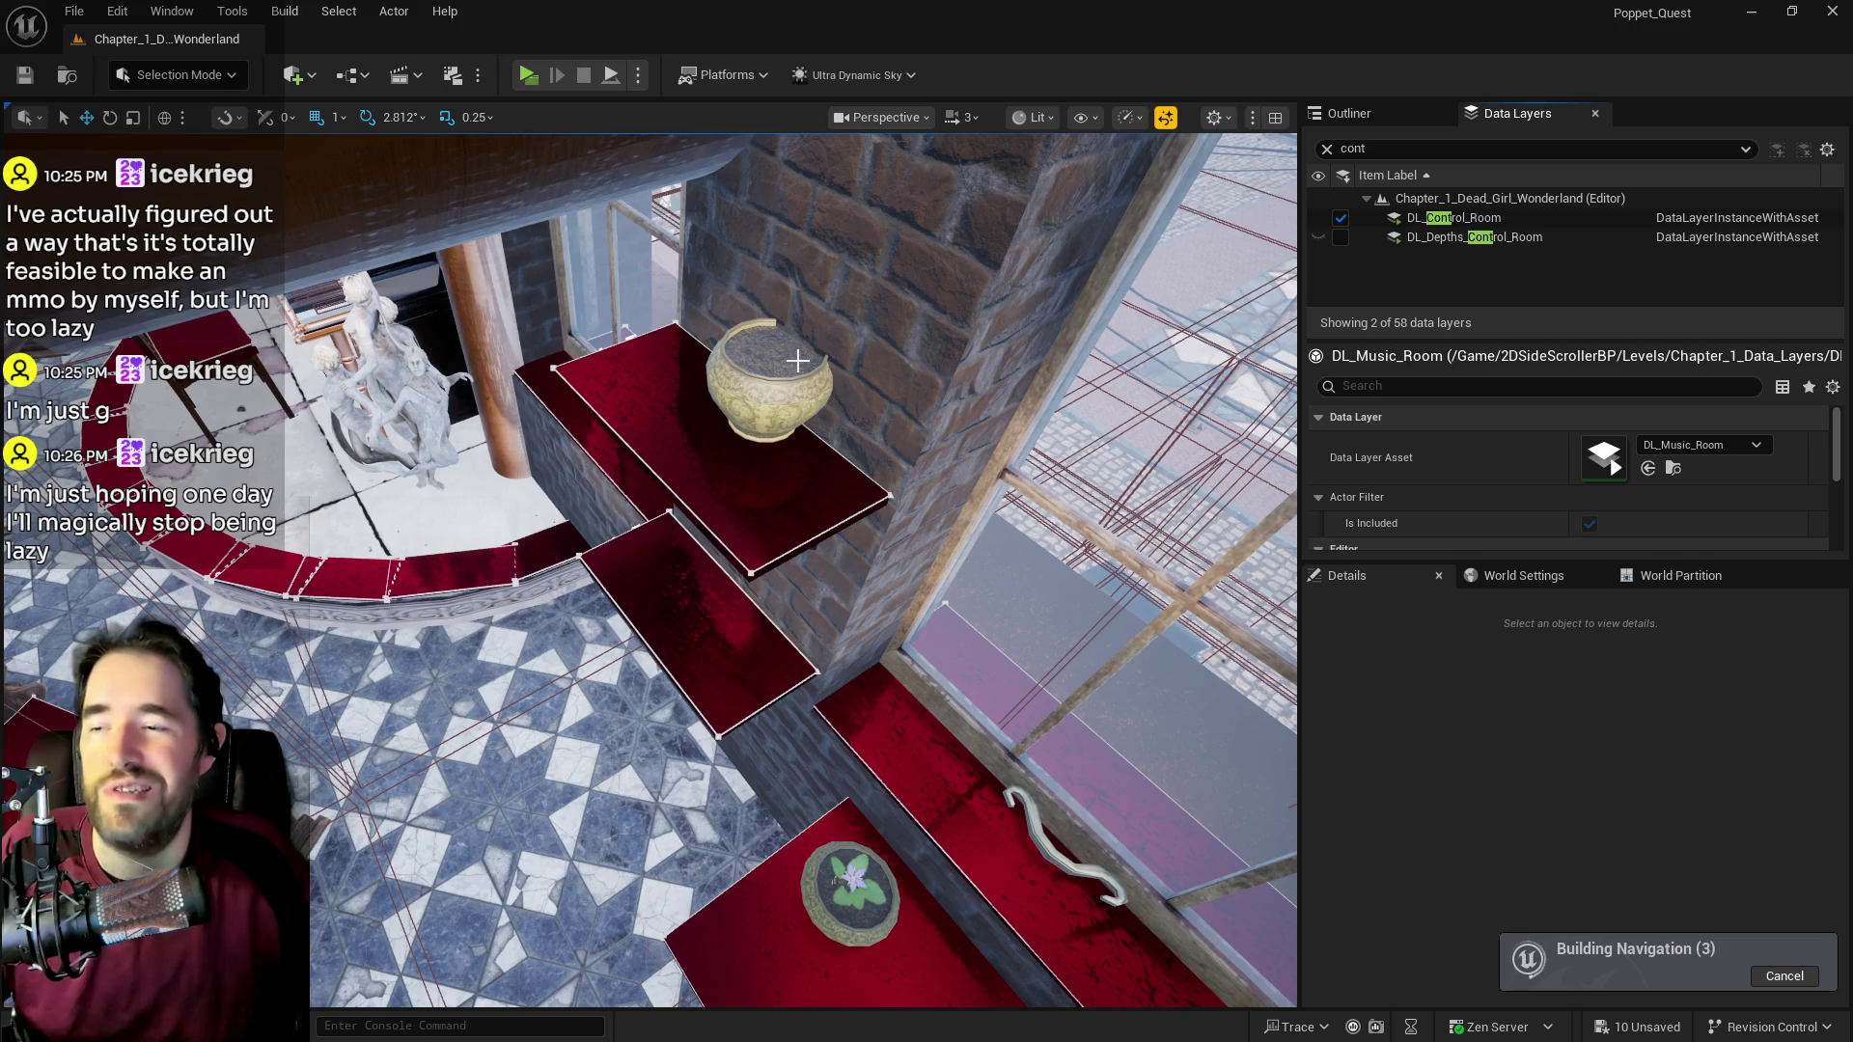
left_click_drag(787, 344, 1141, 194)
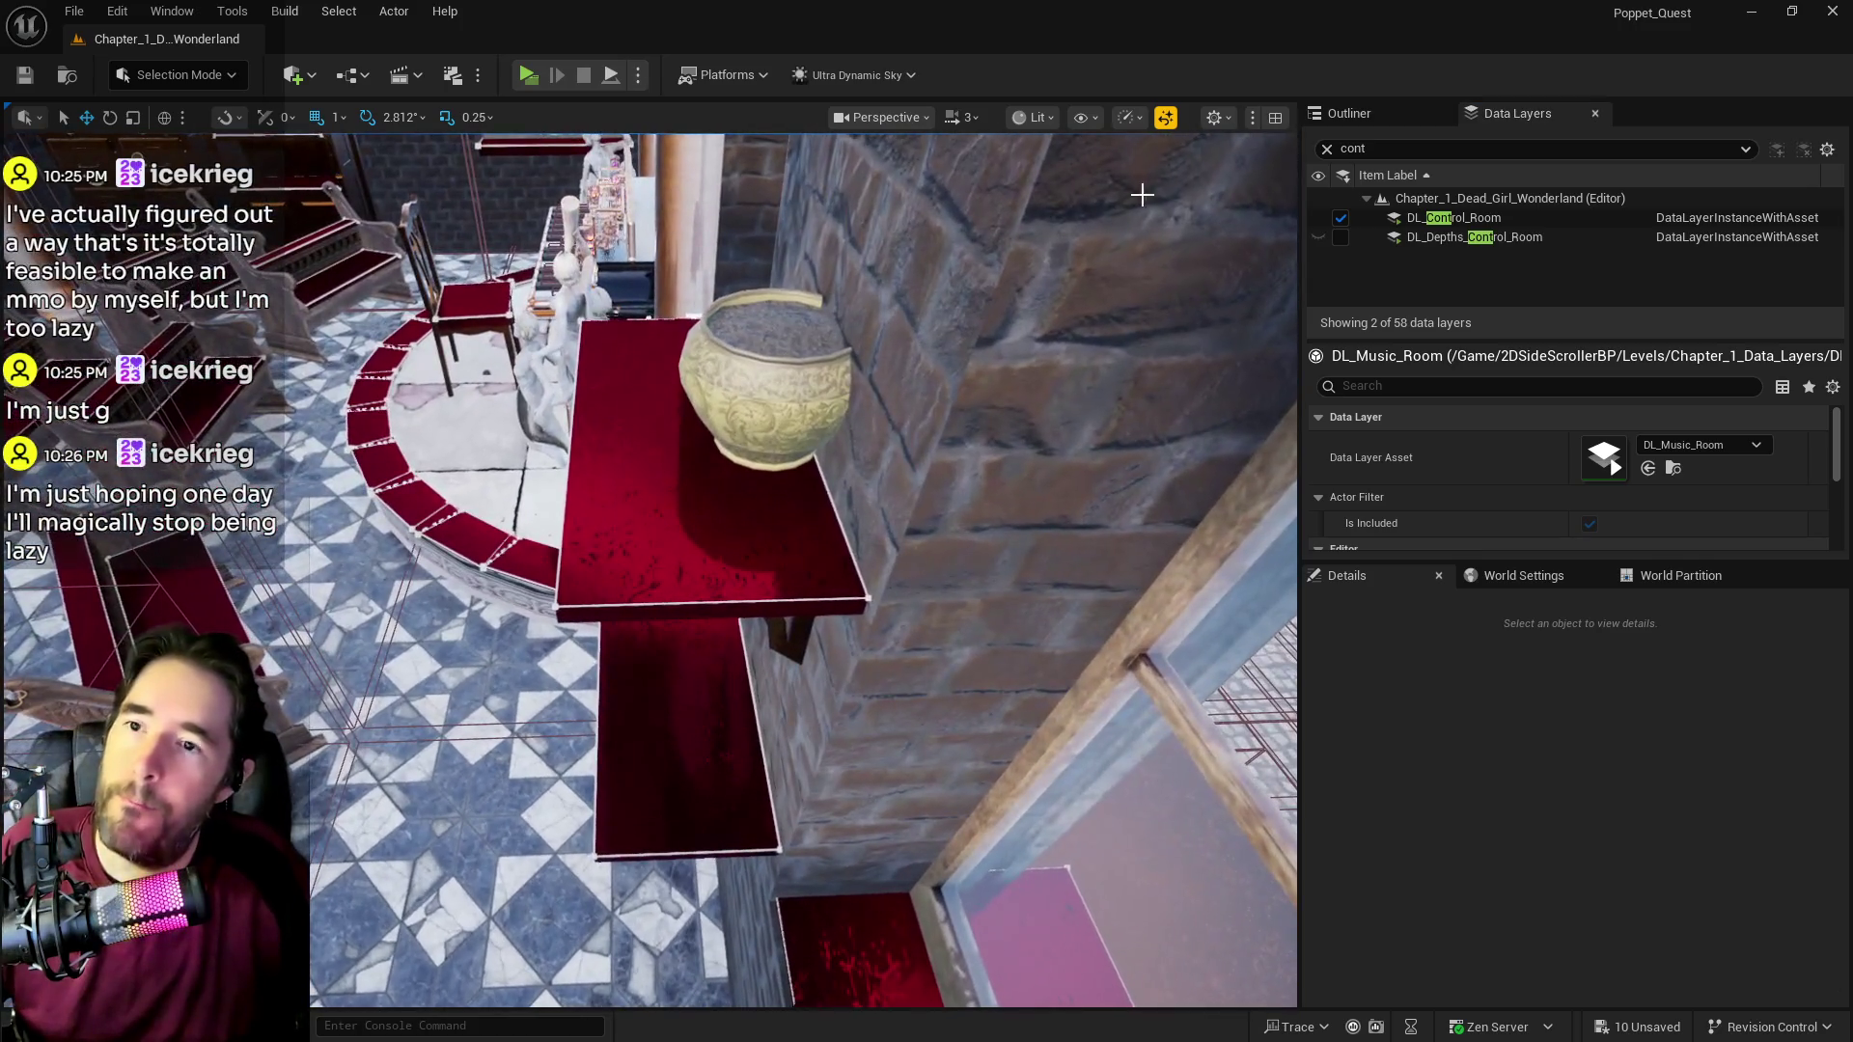
left_click(1355, 148)
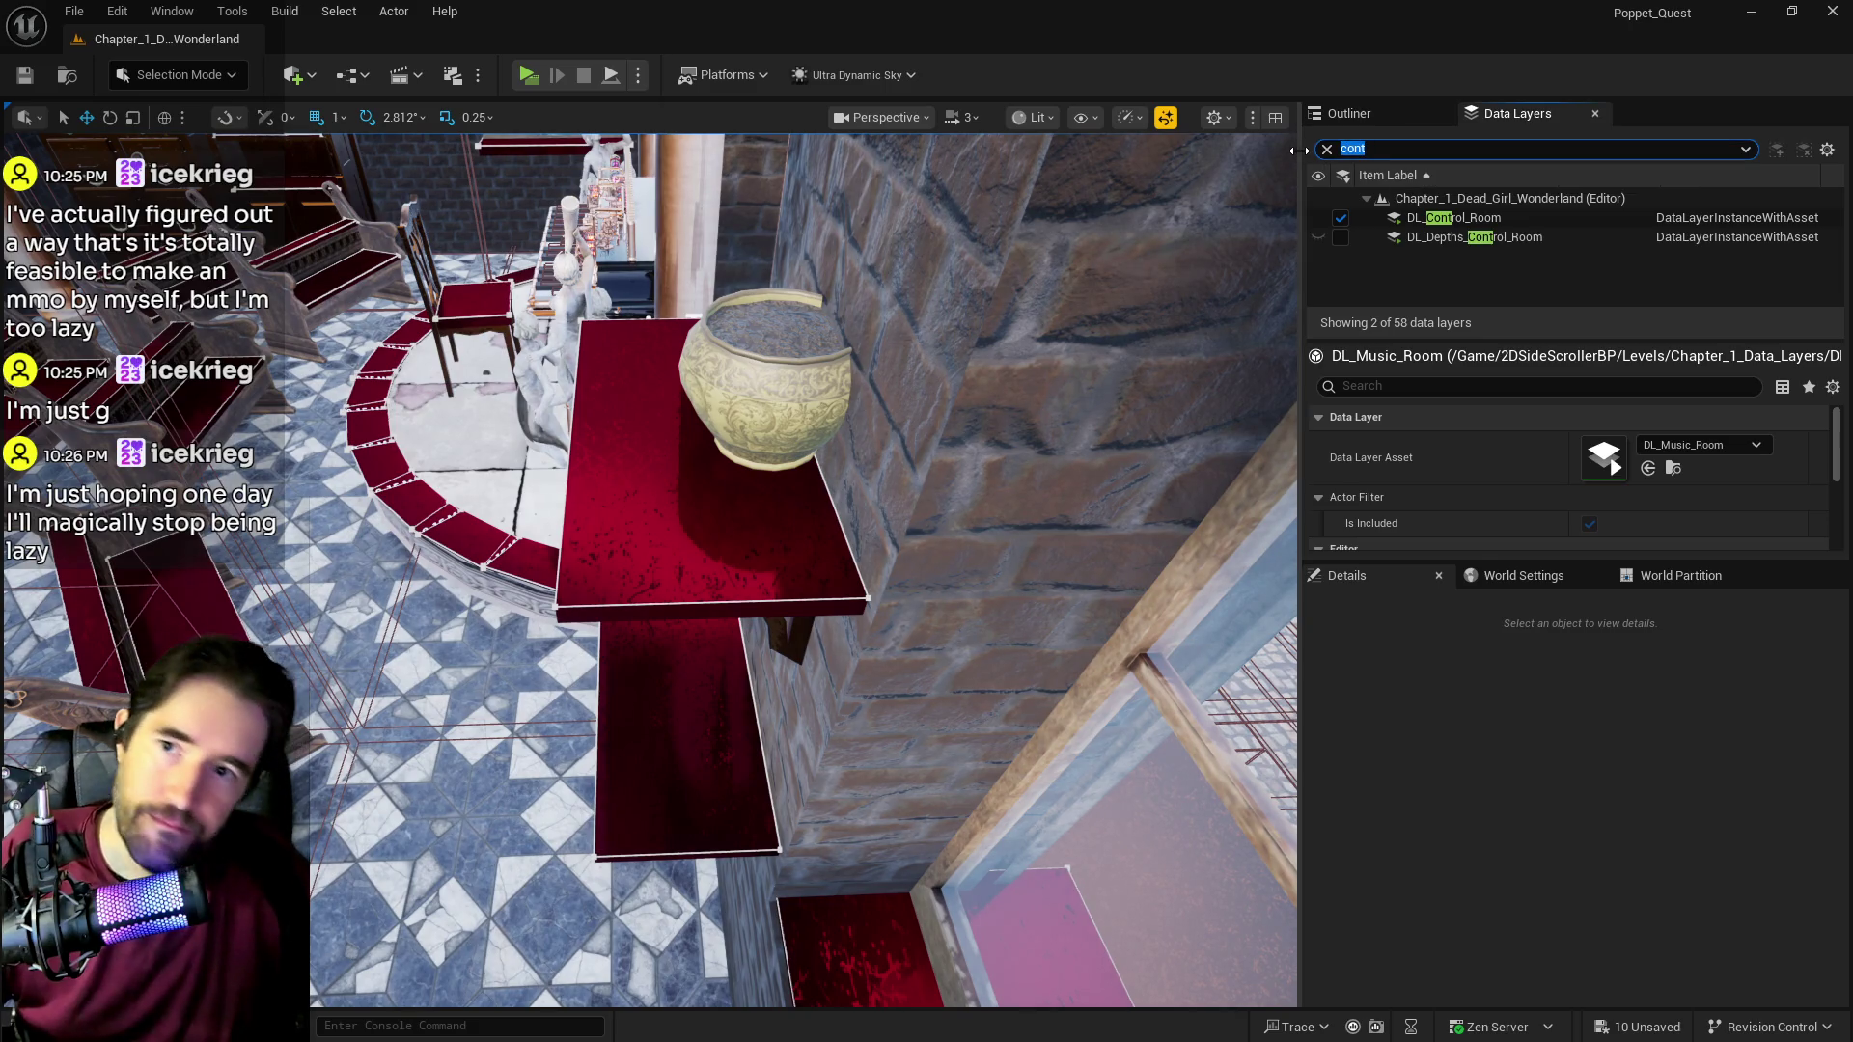
key("BackSpace")
scroll(1361, 220, "up", 3)
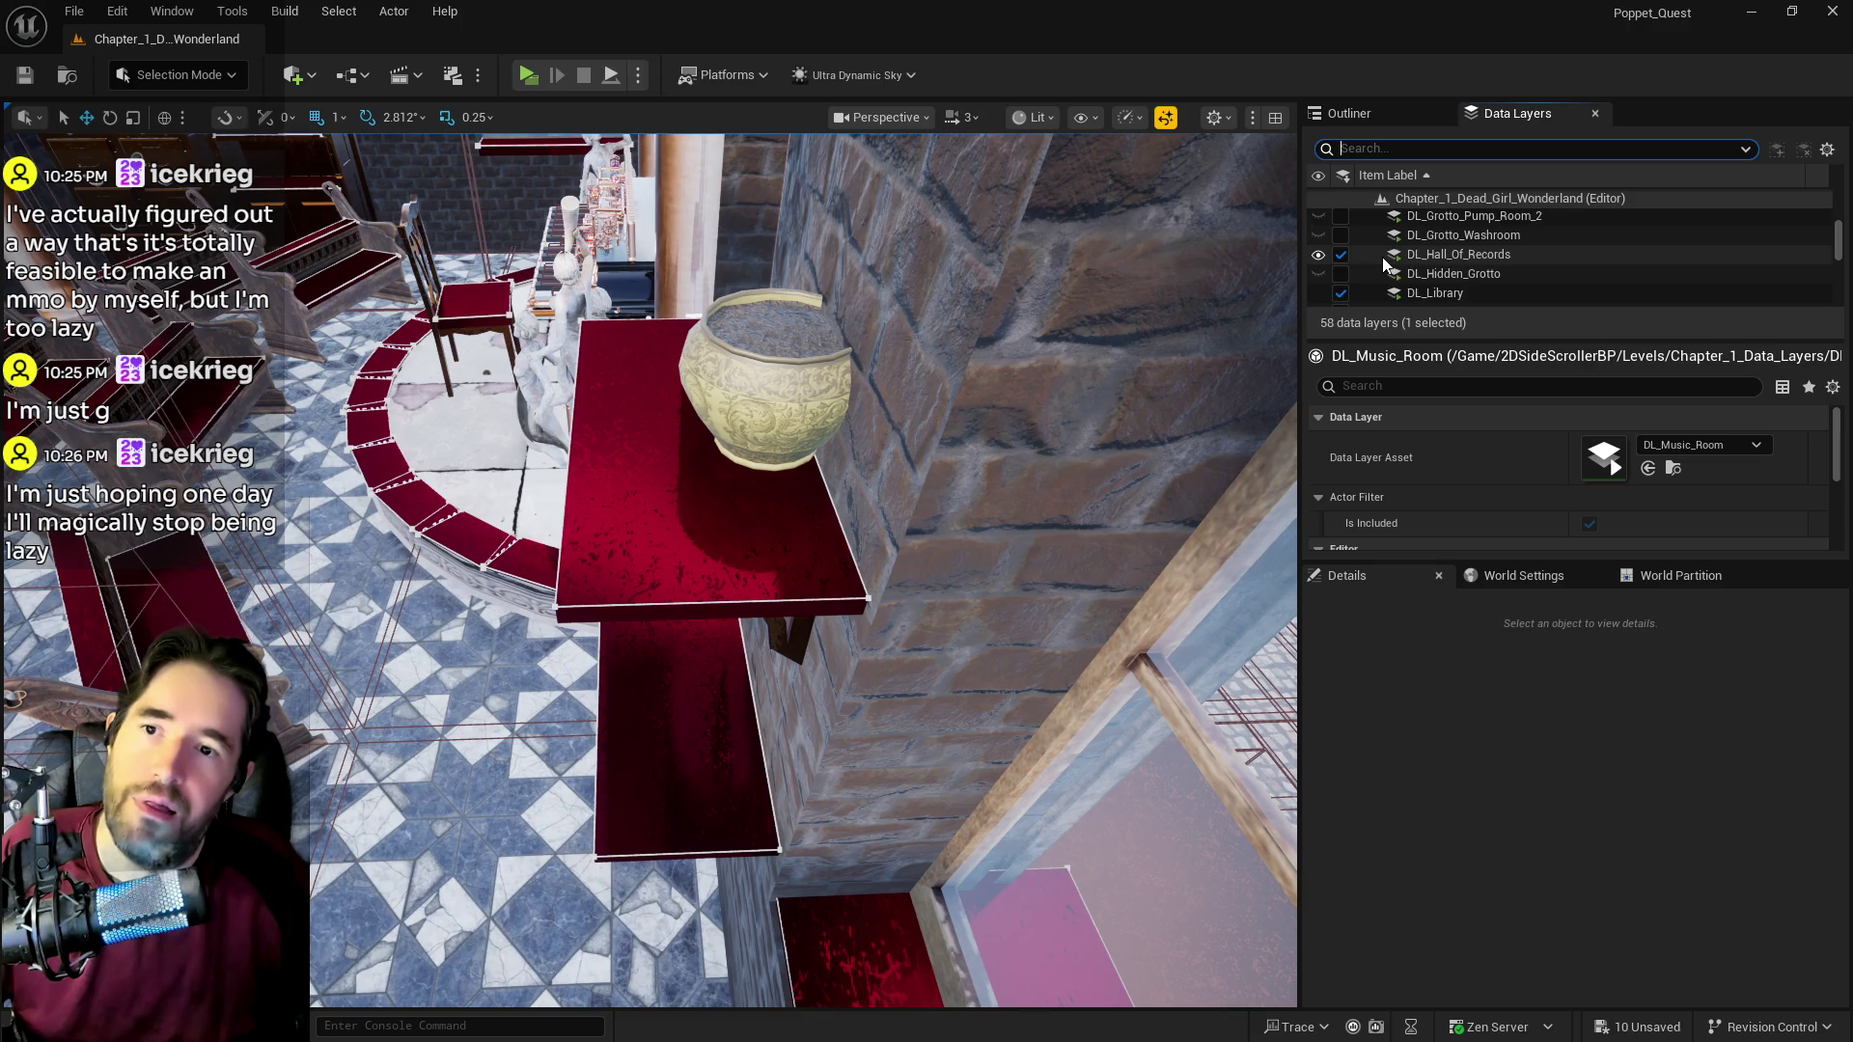
scroll(1382, 257, "up", 5)
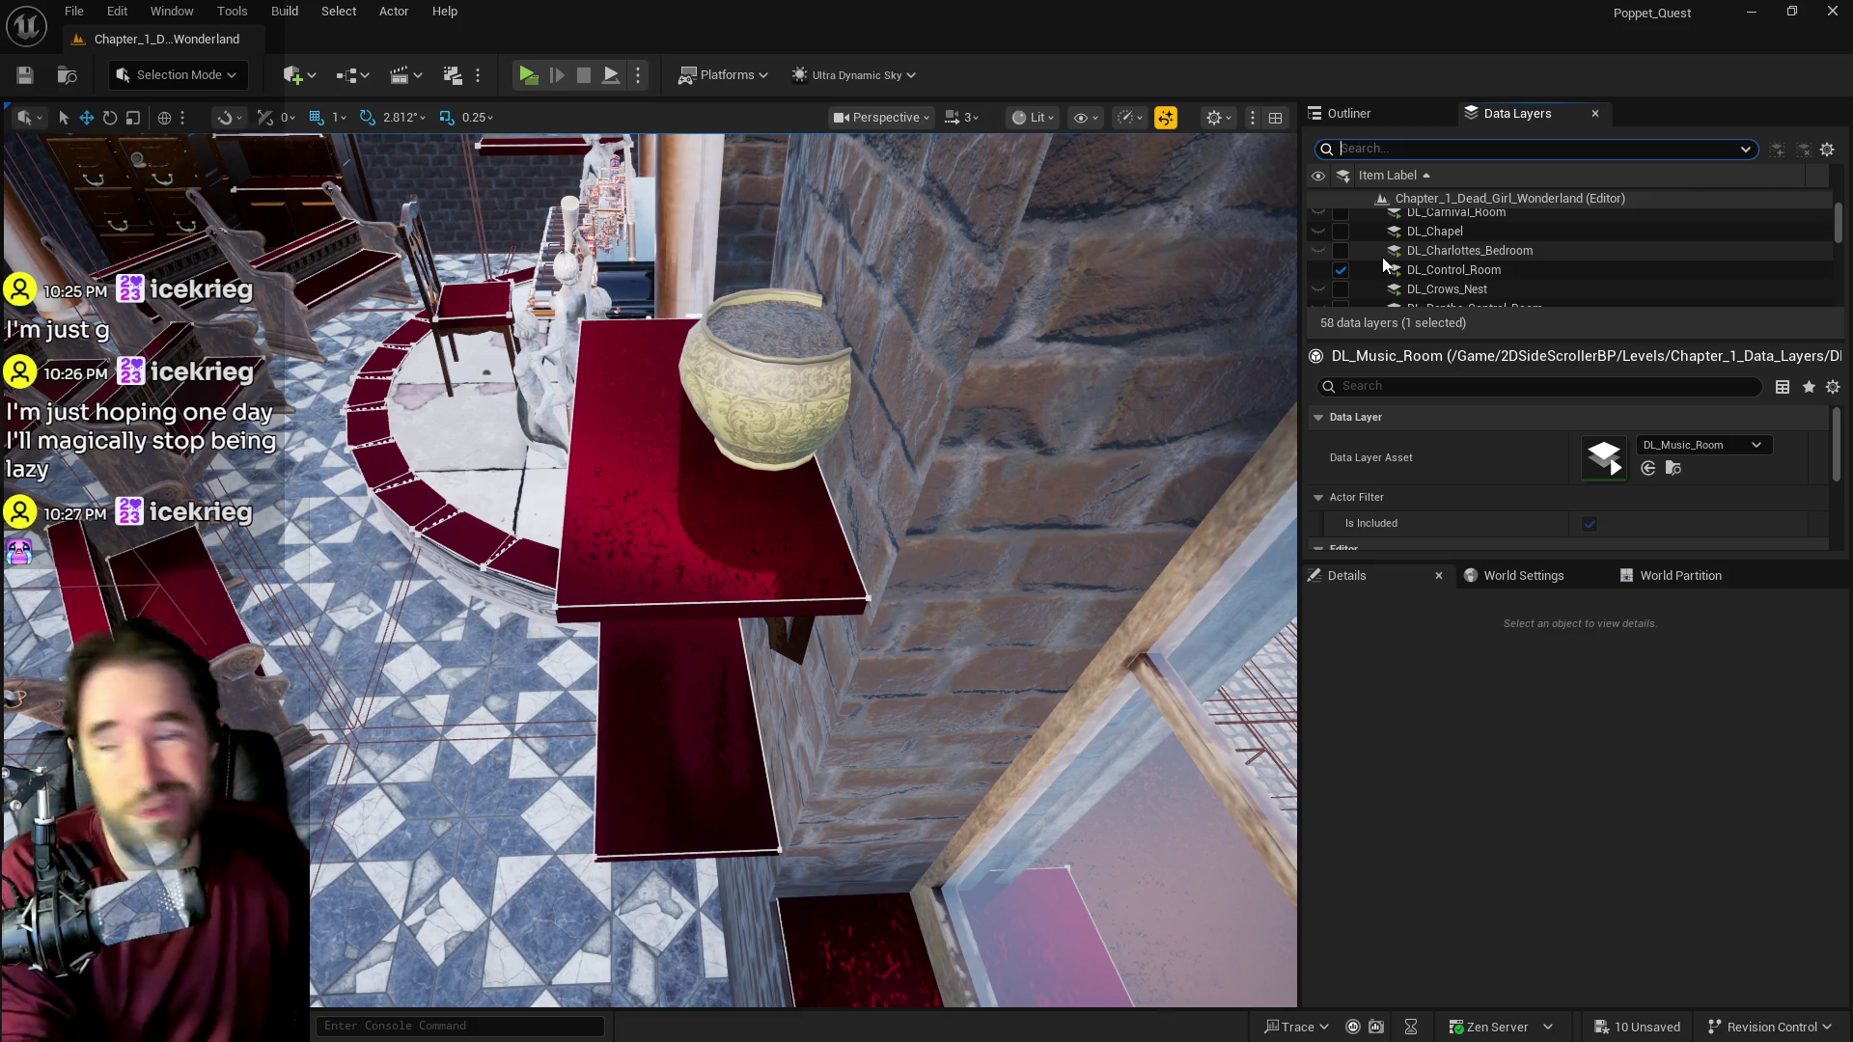
Step: Load DL_Charlottes_Bedroom, DL_Chapel, DL_Control_Room, DL_Carnival_Room and DL_Crows_Nest in the editor
left_click(1467, 272)
scroll(1447, 278, "up", 1)
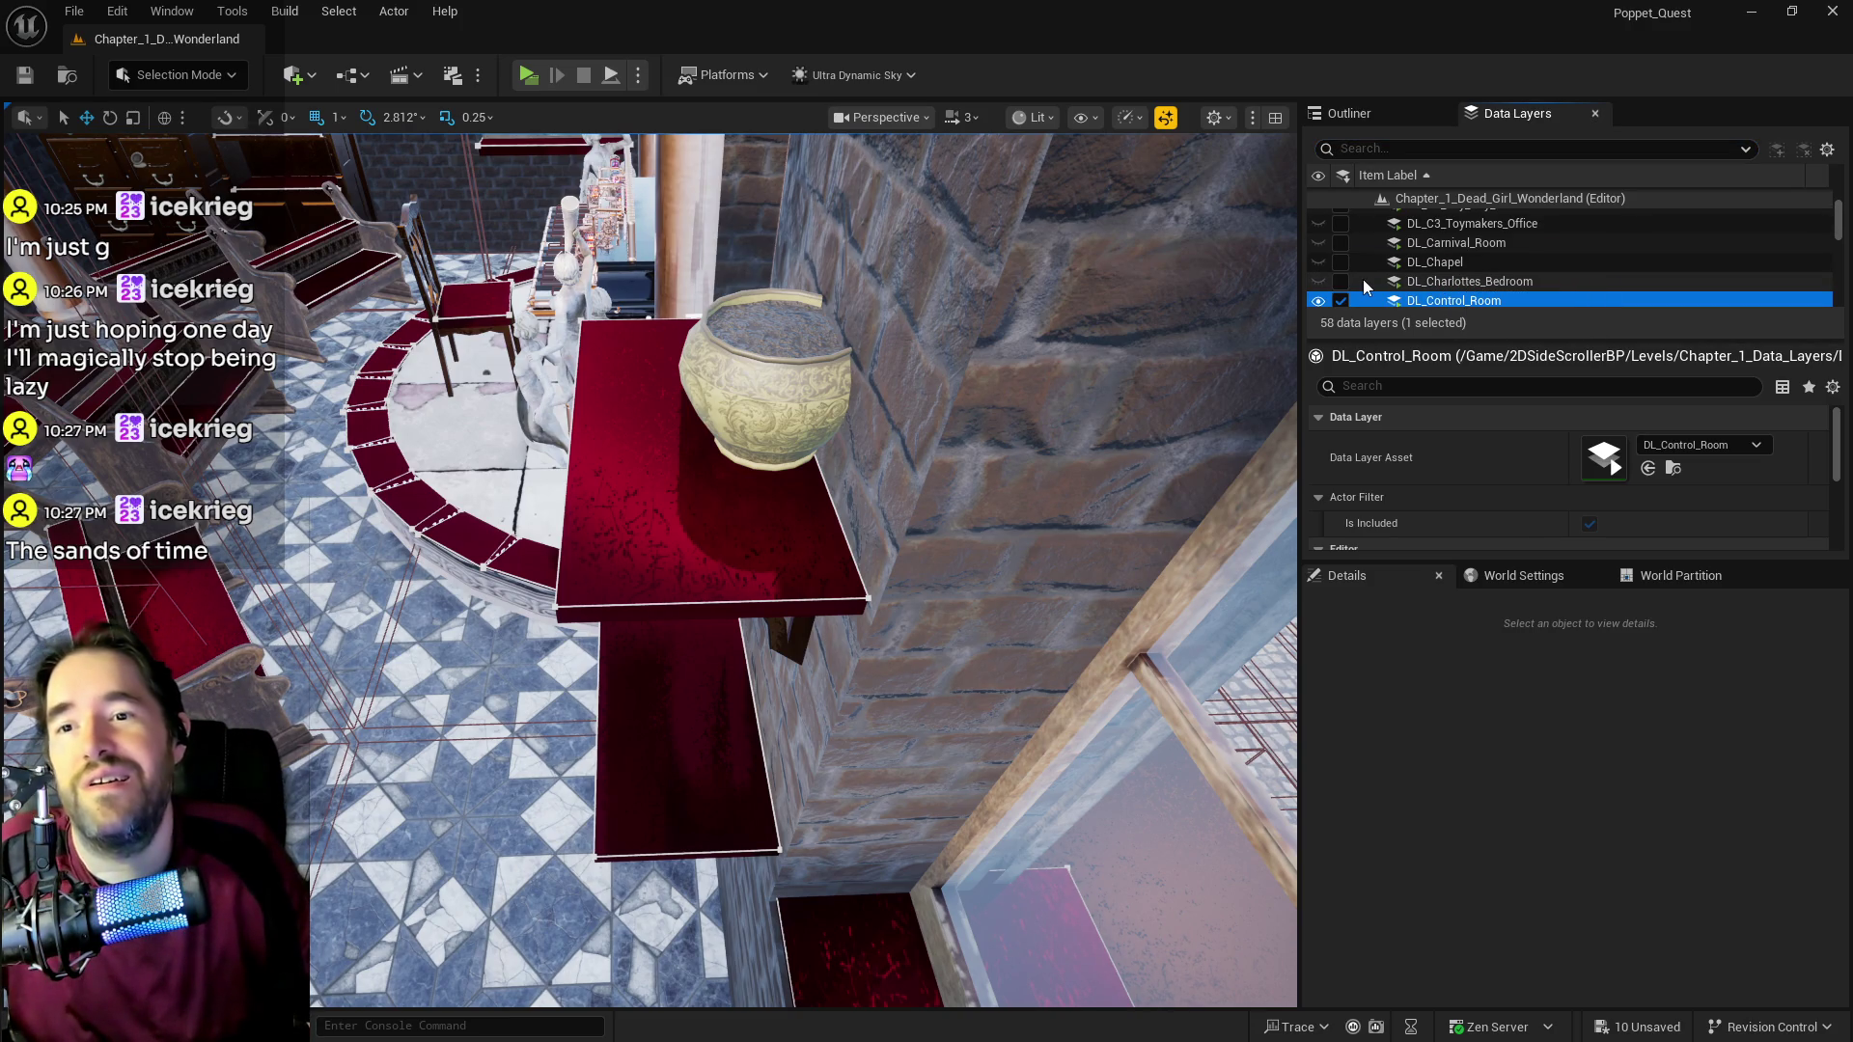
left_click(1338, 281)
scroll(1336, 280, "down", 1)
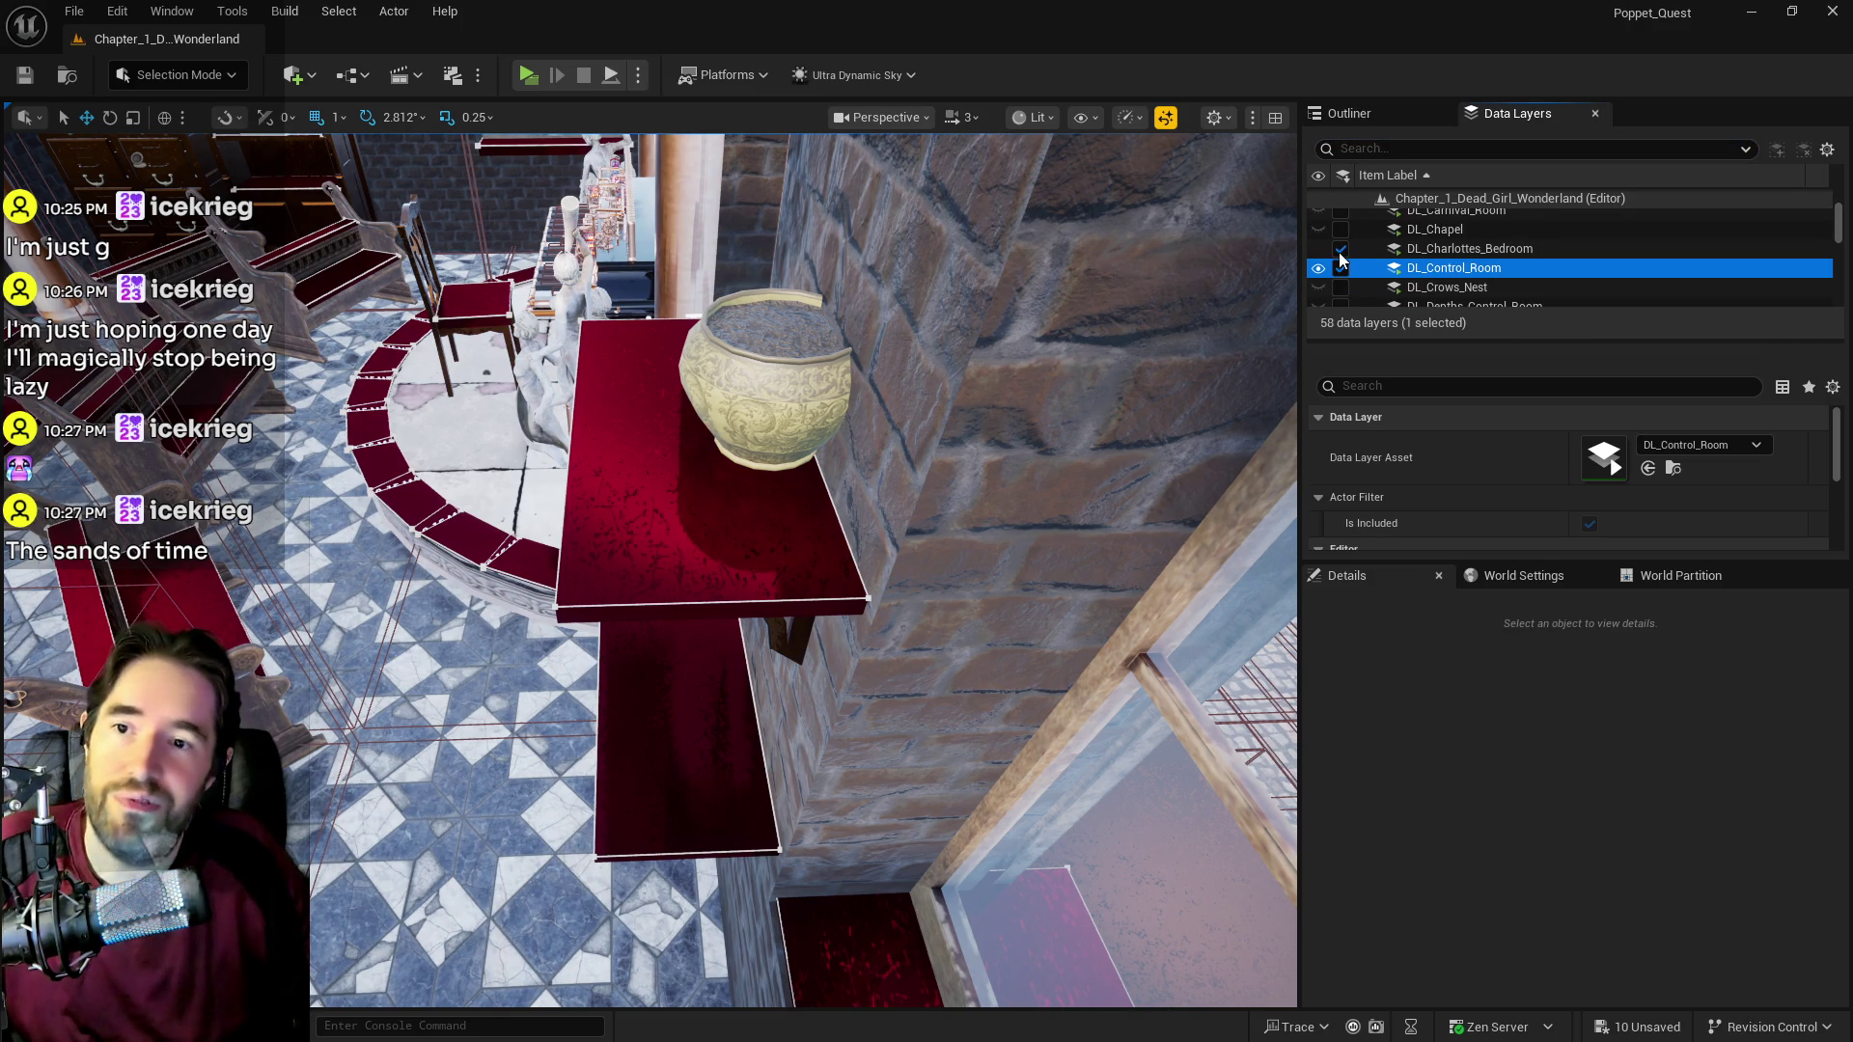
left_click(1341, 265)
left_click(1344, 251)
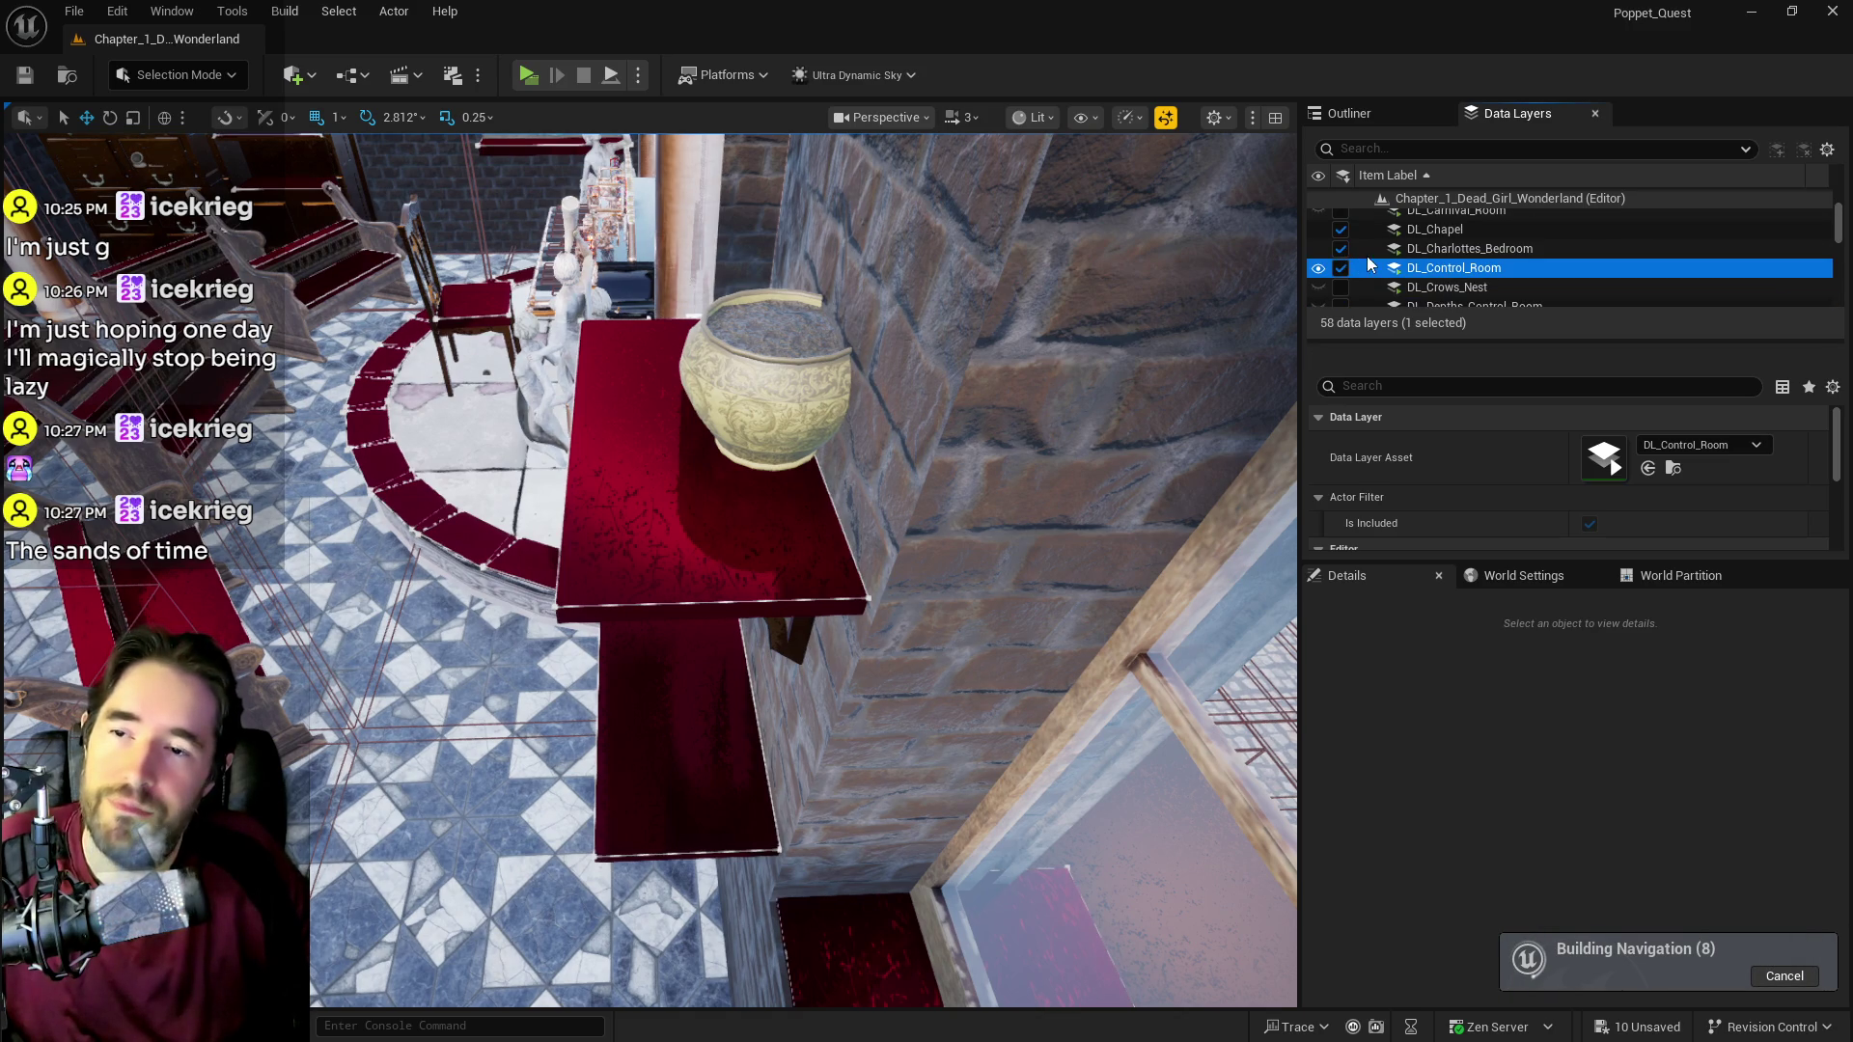
left_click(1423, 267)
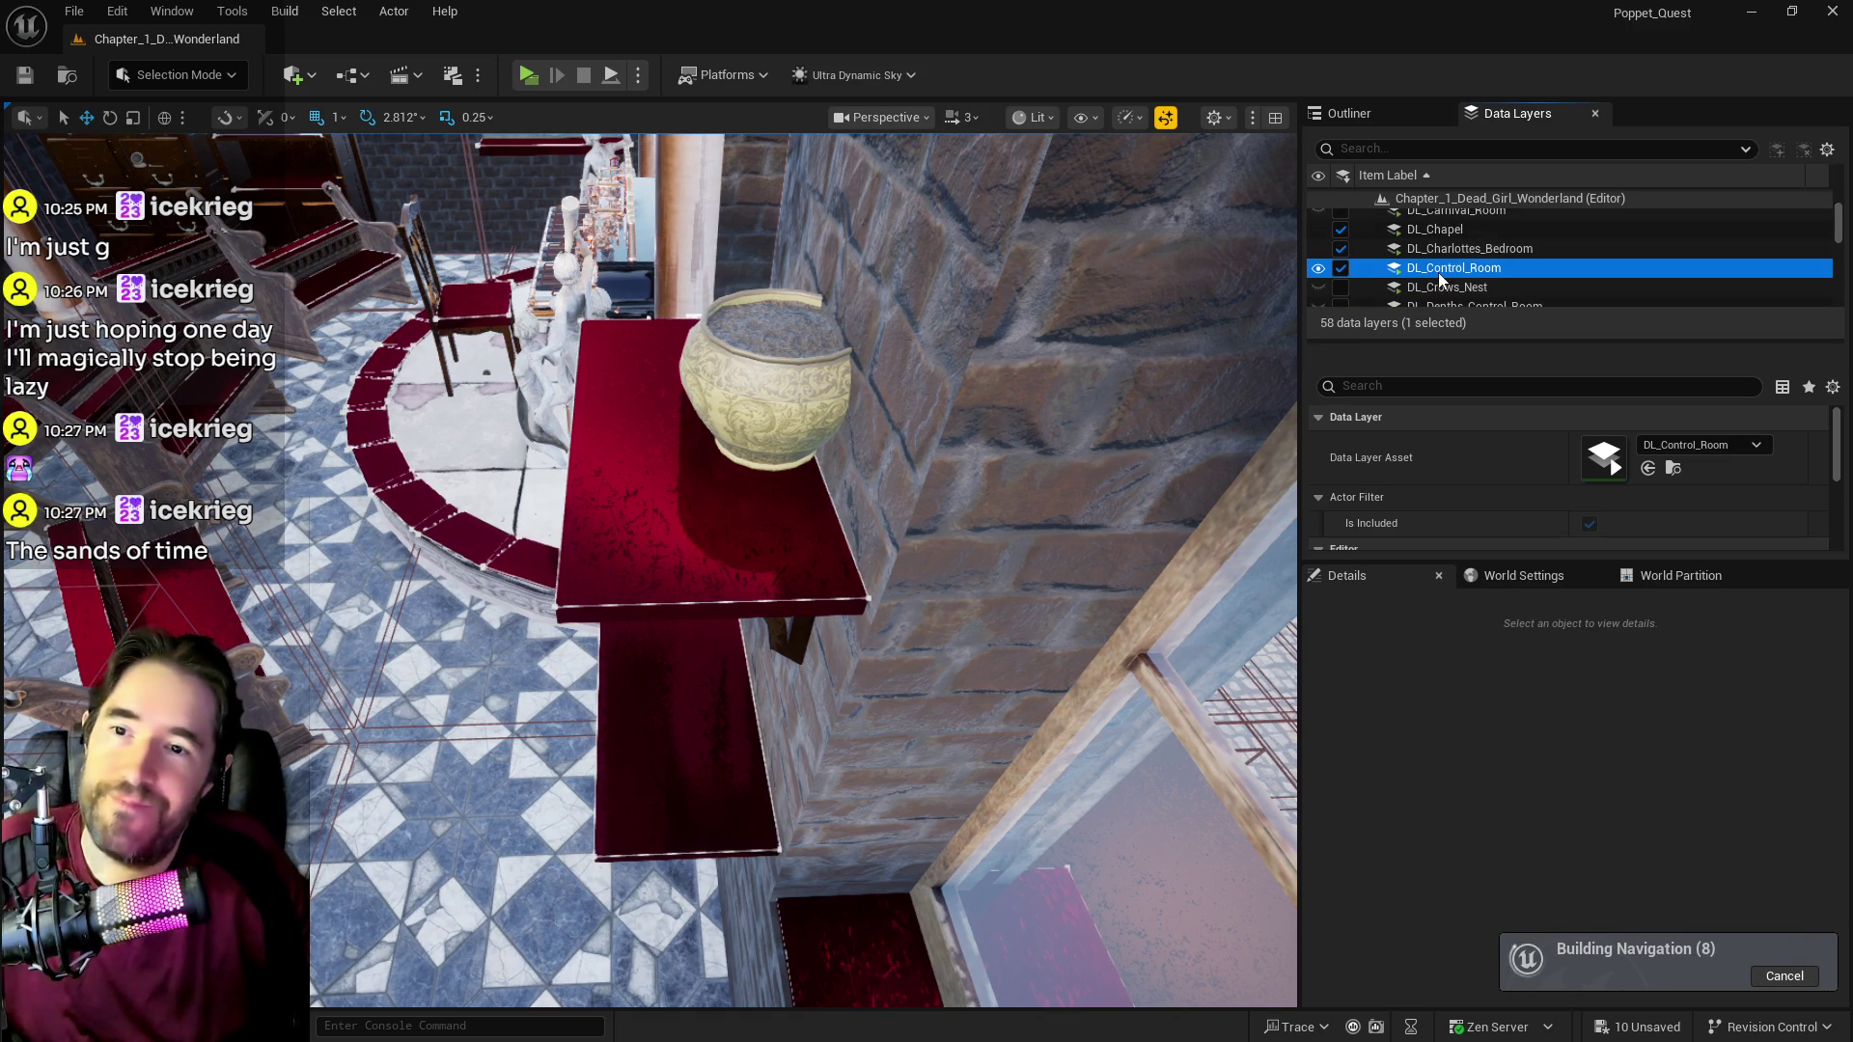
scroll(1380, 285, "up", 1)
left_click(1438, 241)
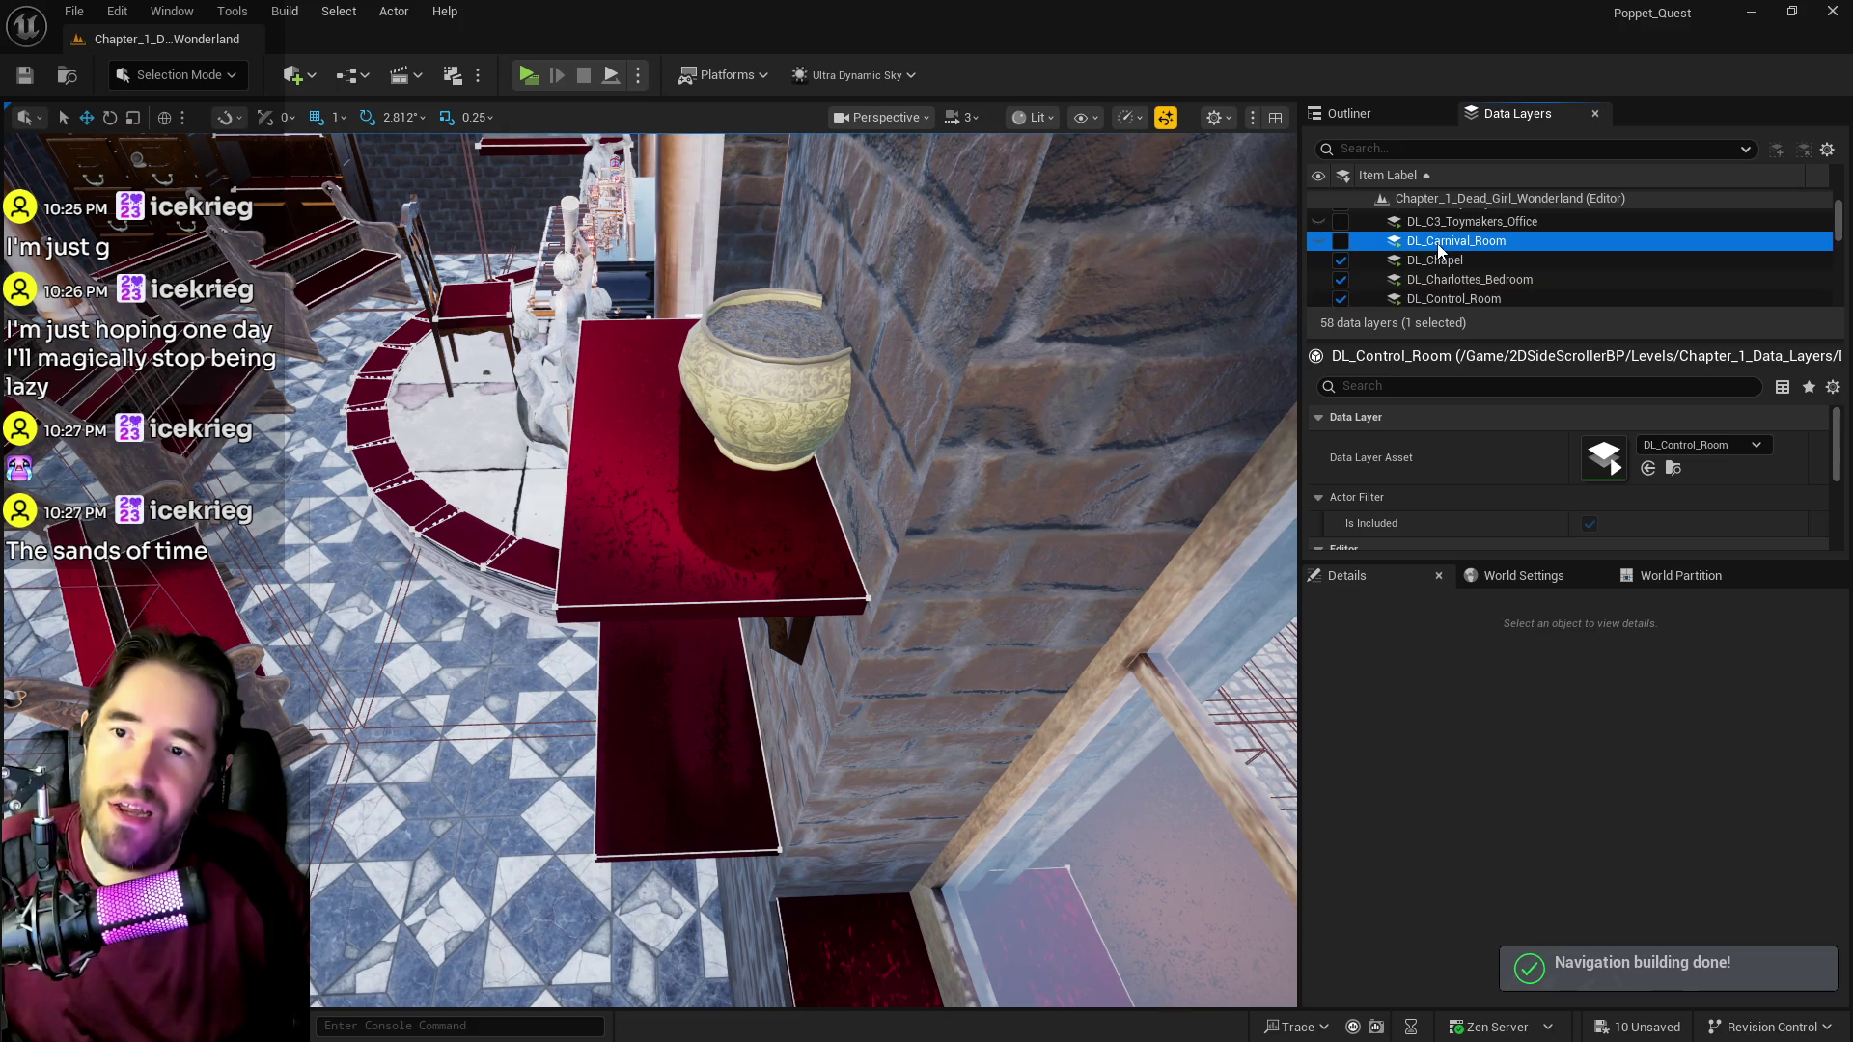
left_click(1341, 241)
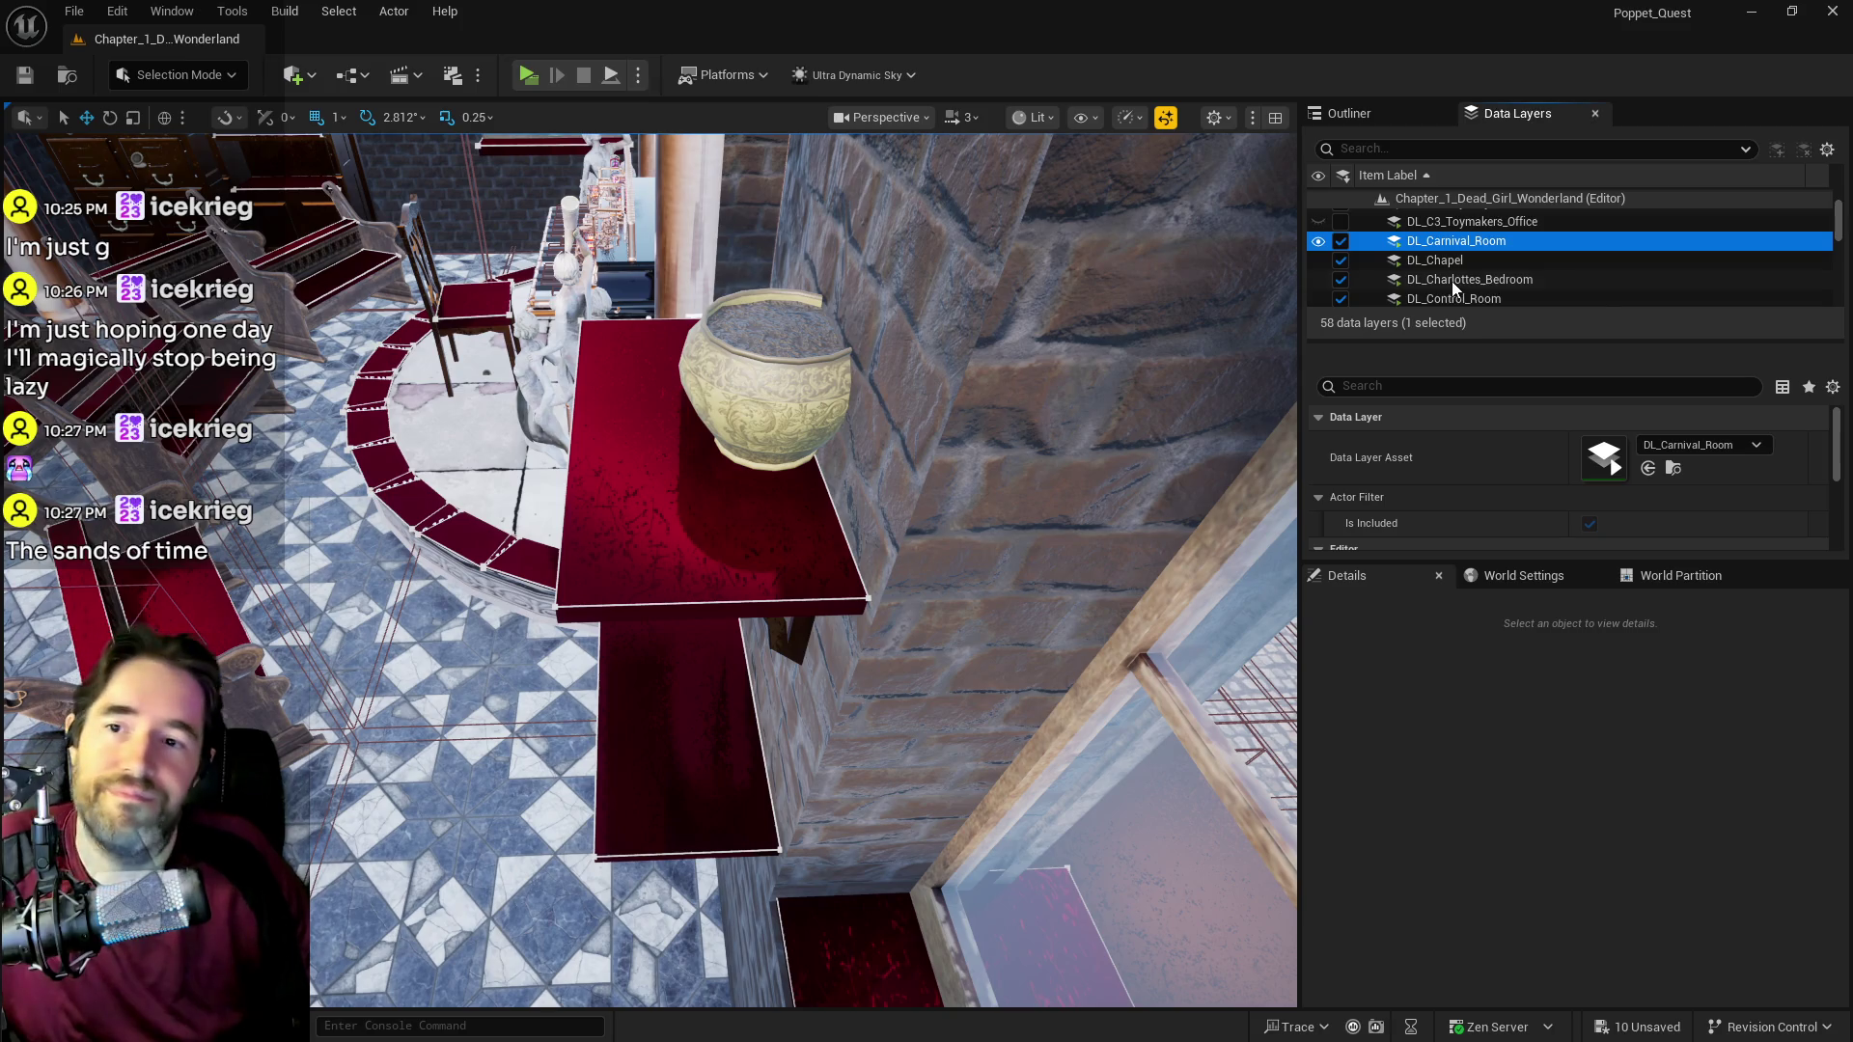
scroll(1452, 281, "down", 3)
left_click(1431, 261)
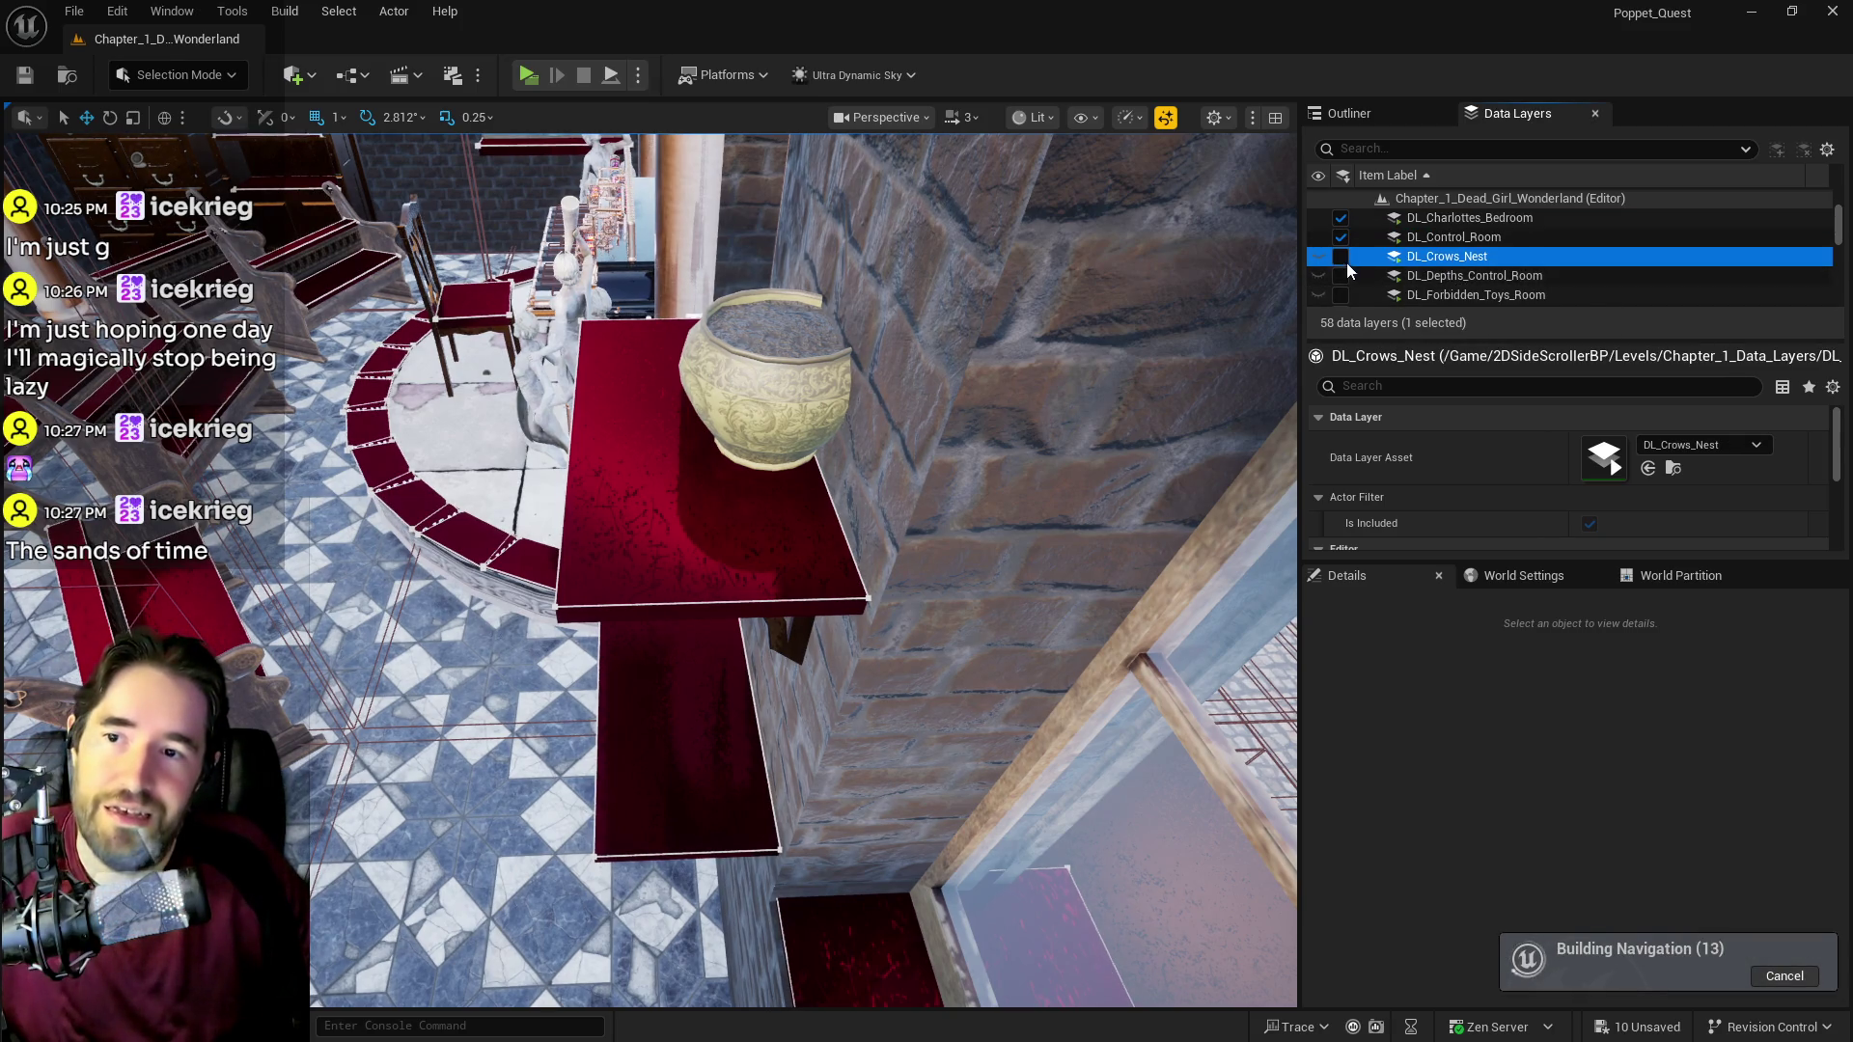
left_click(1341, 257)
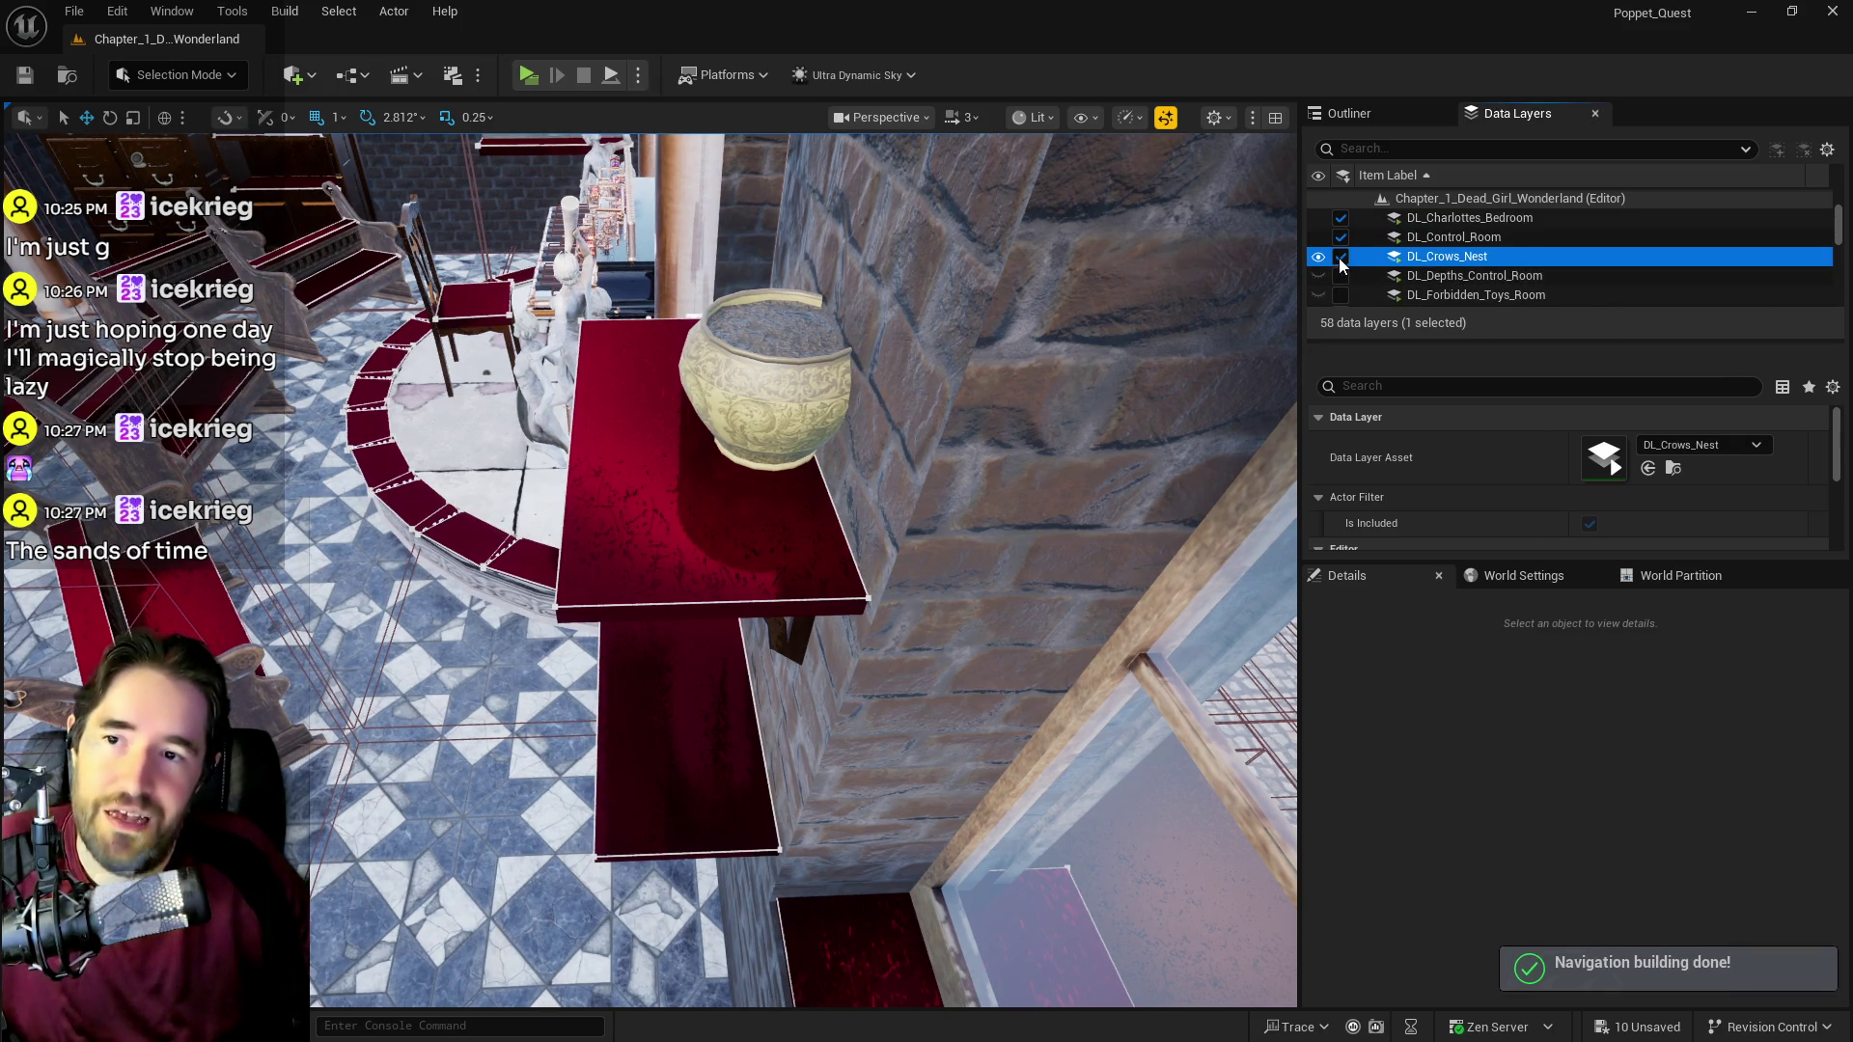
Step: Unload DL_Crows_Nest, toggle DL_Fortune_Tellers_Room on and off, and load DL_Forbidden_Toys_Room
left_click(1461, 280)
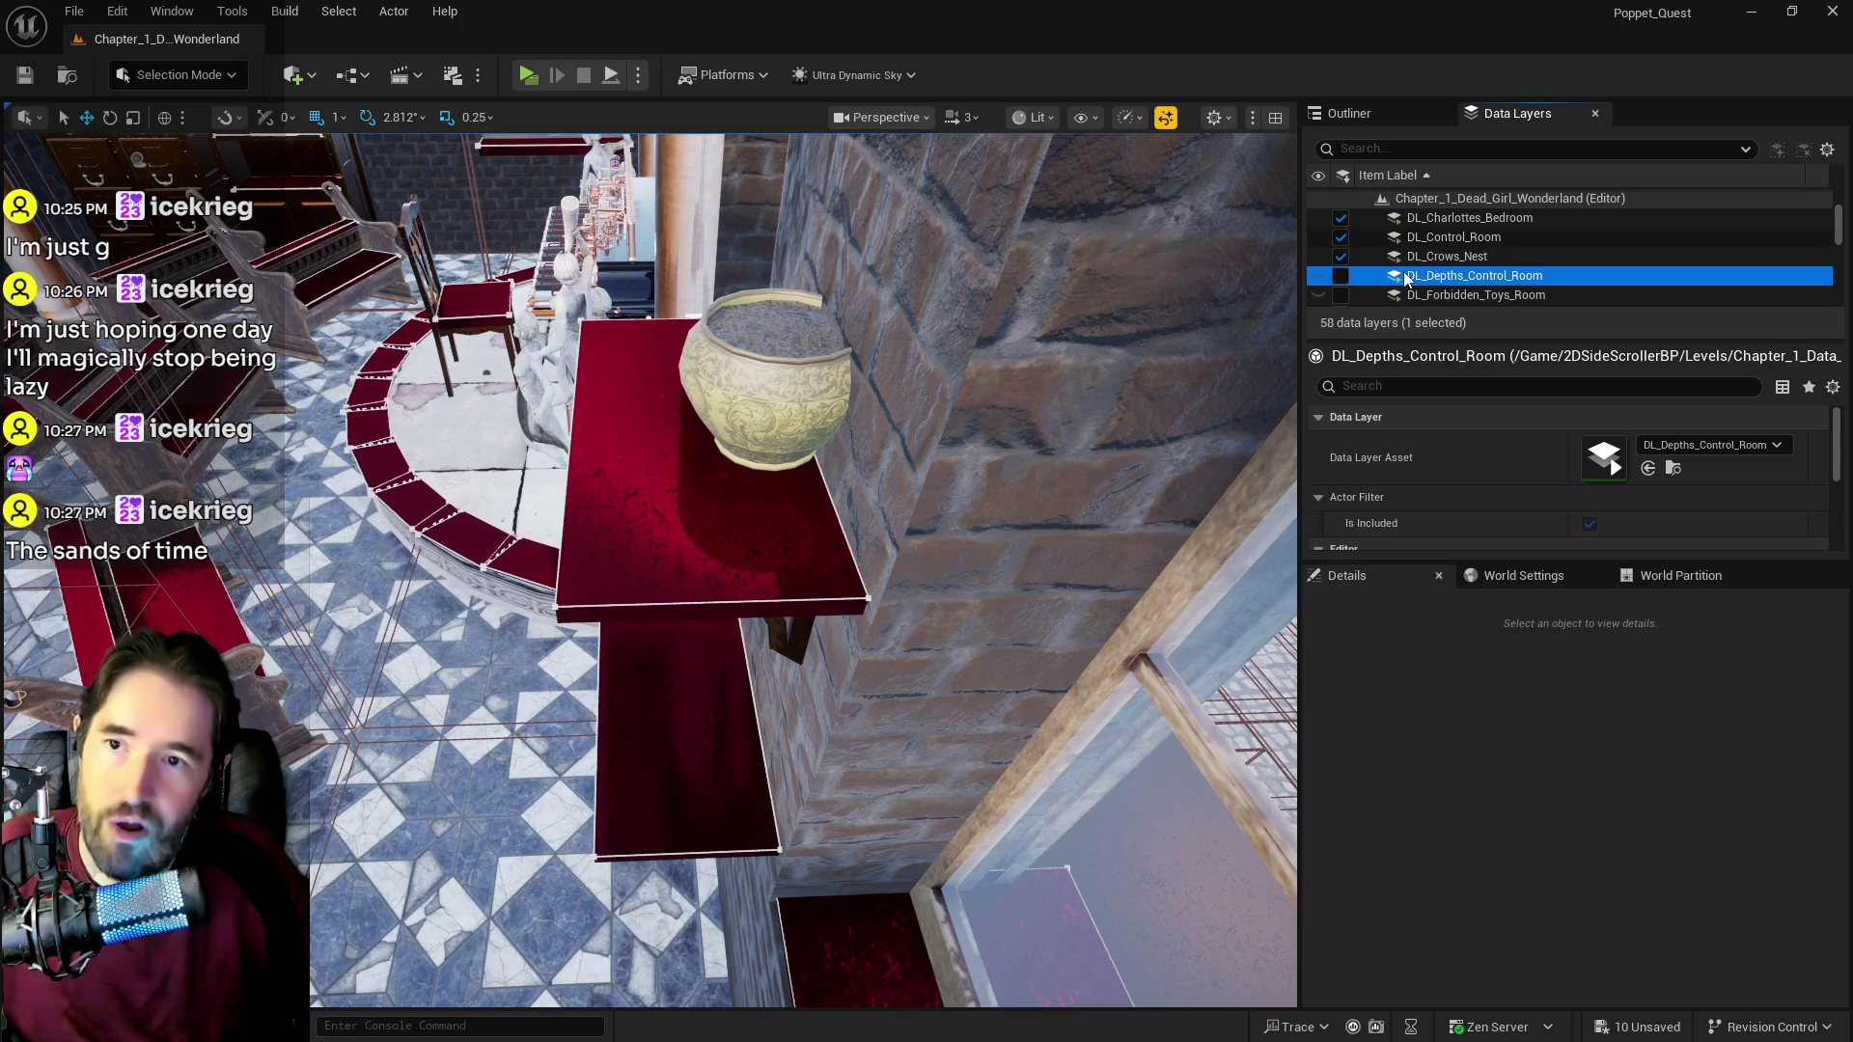
left_click(1340, 256)
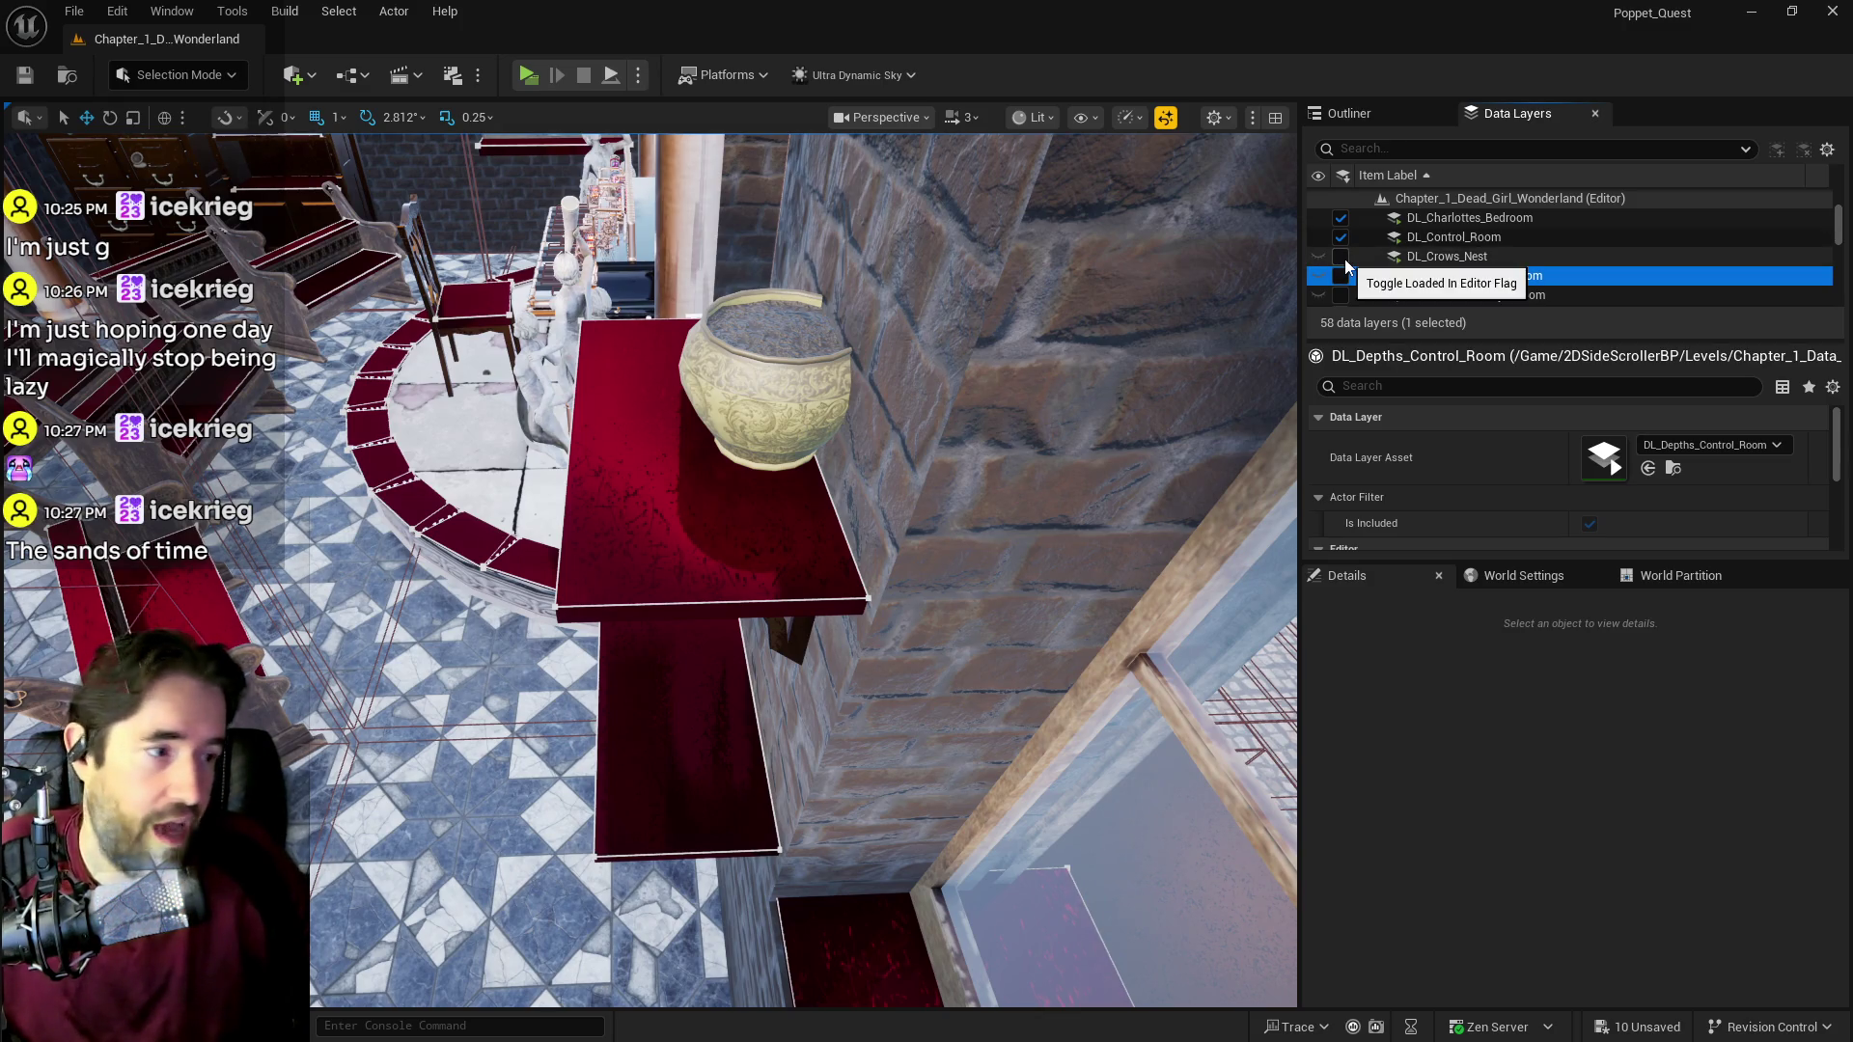
scroll(1416, 251, "down", 1)
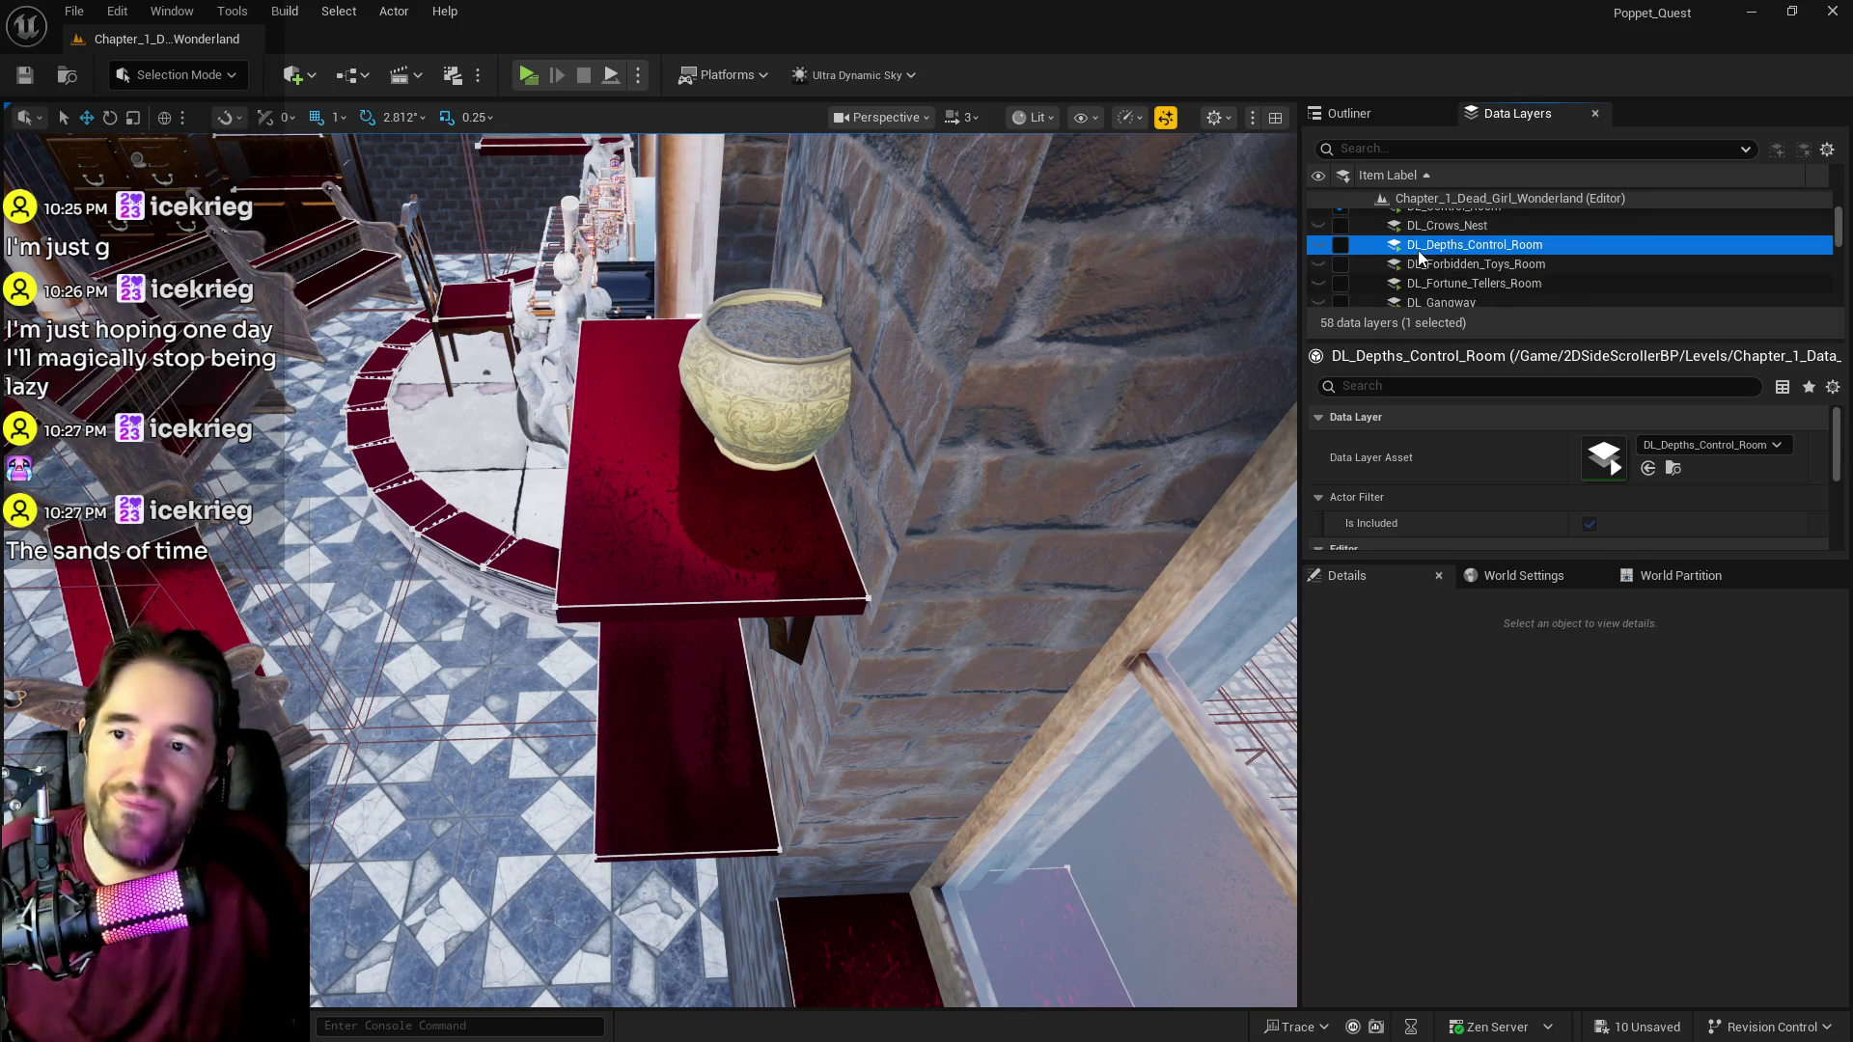
scroll(1428, 272, "down", 2)
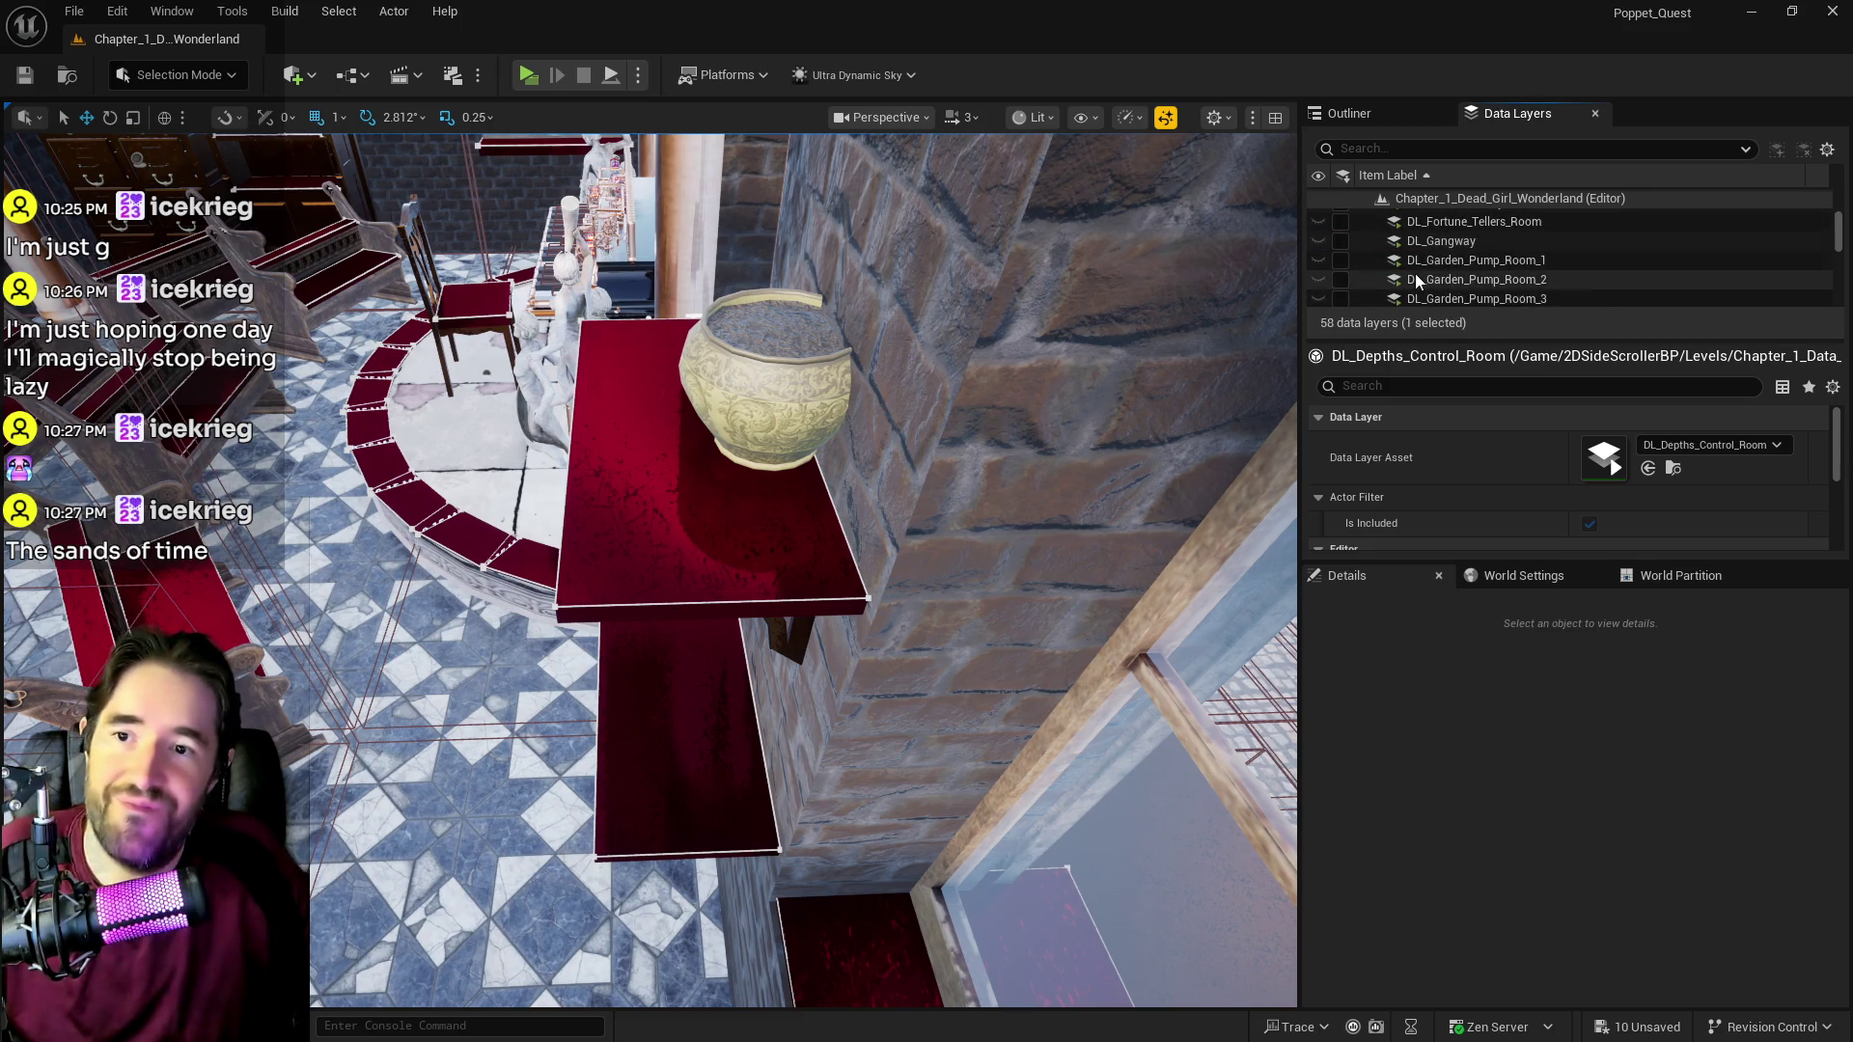
left_click(1341, 224)
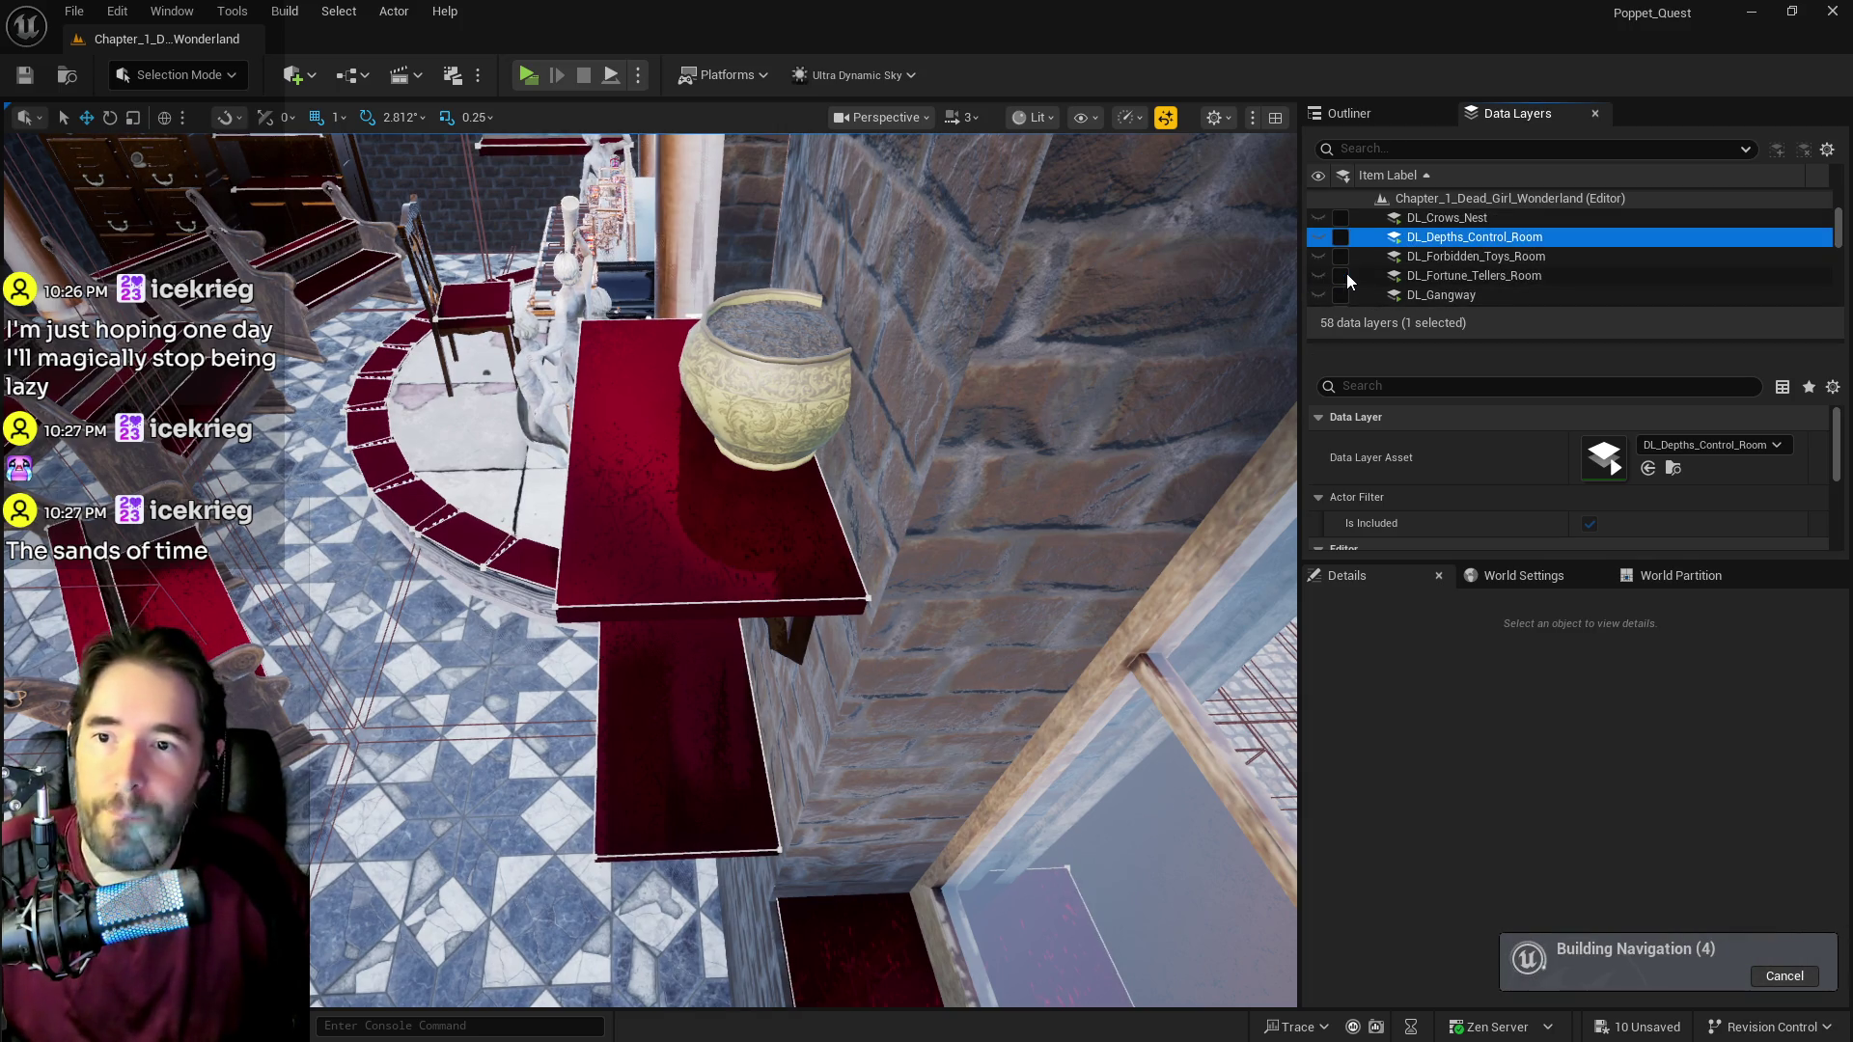
left_click(1341, 275)
left_click(1340, 257)
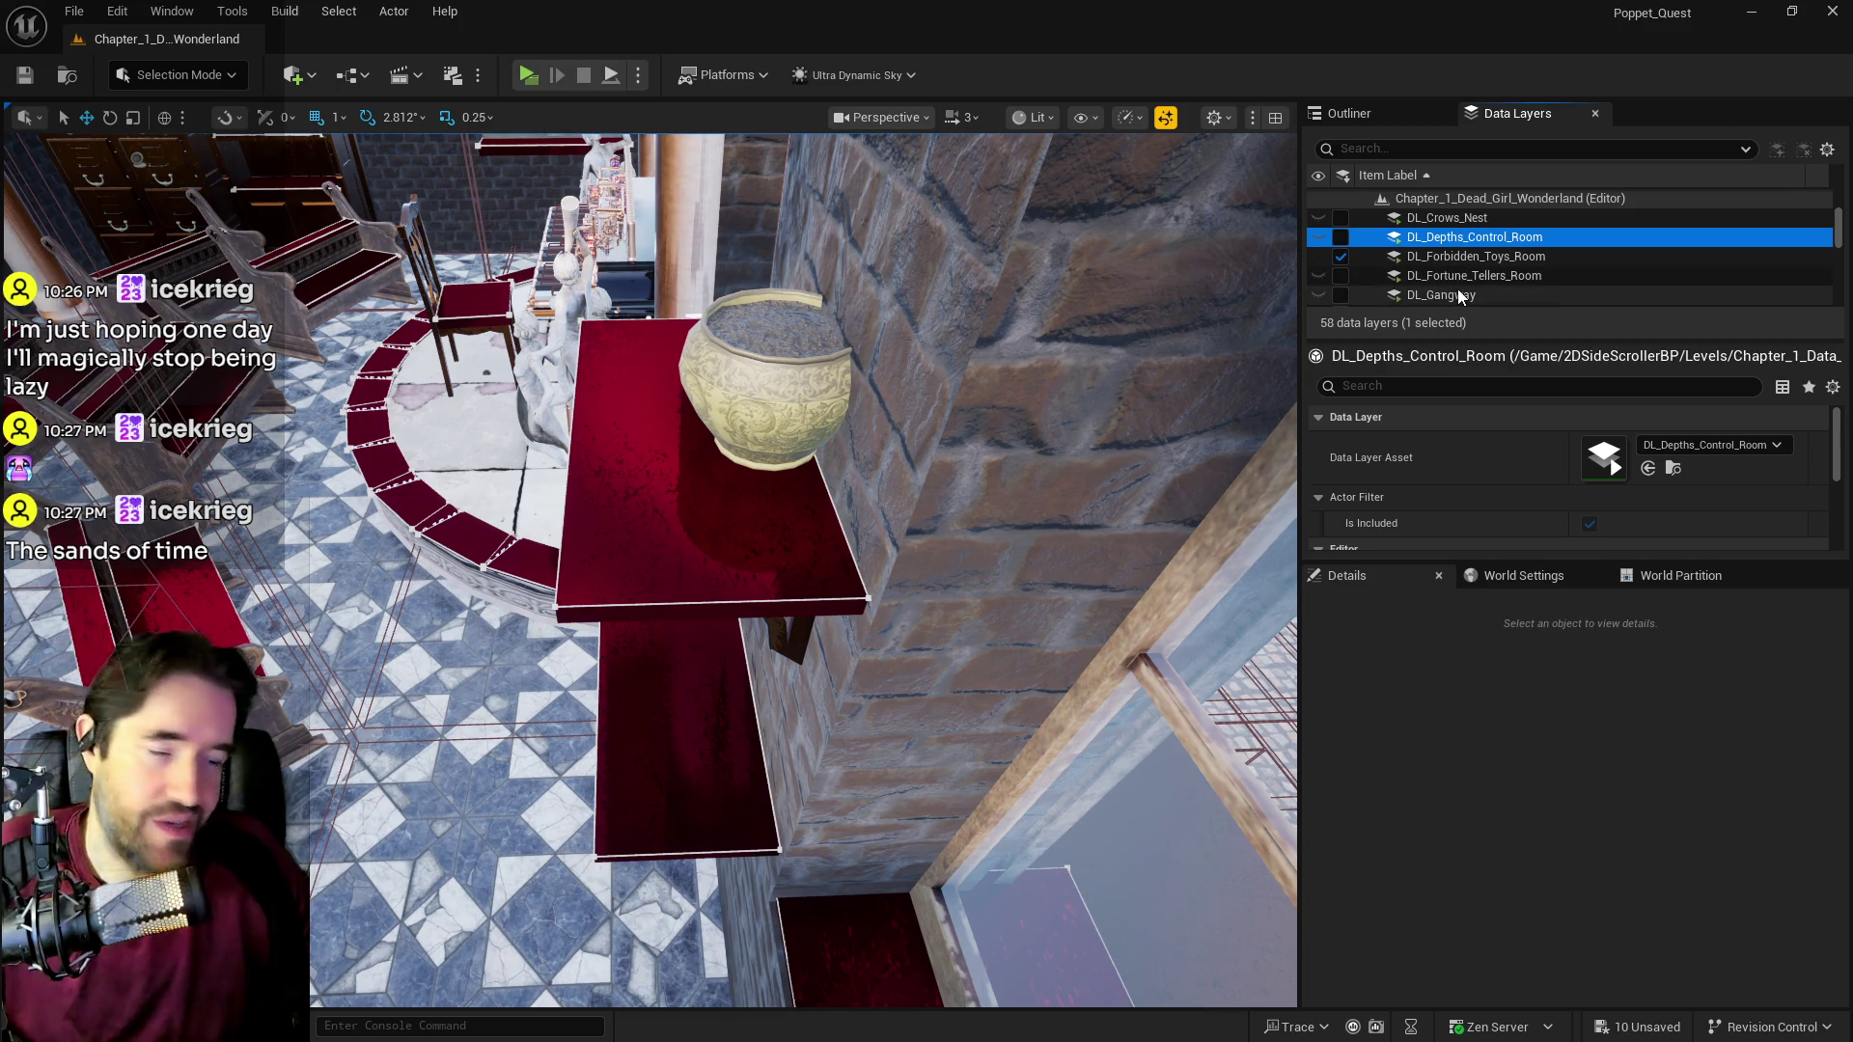
scroll(1401, 235, "down", 2)
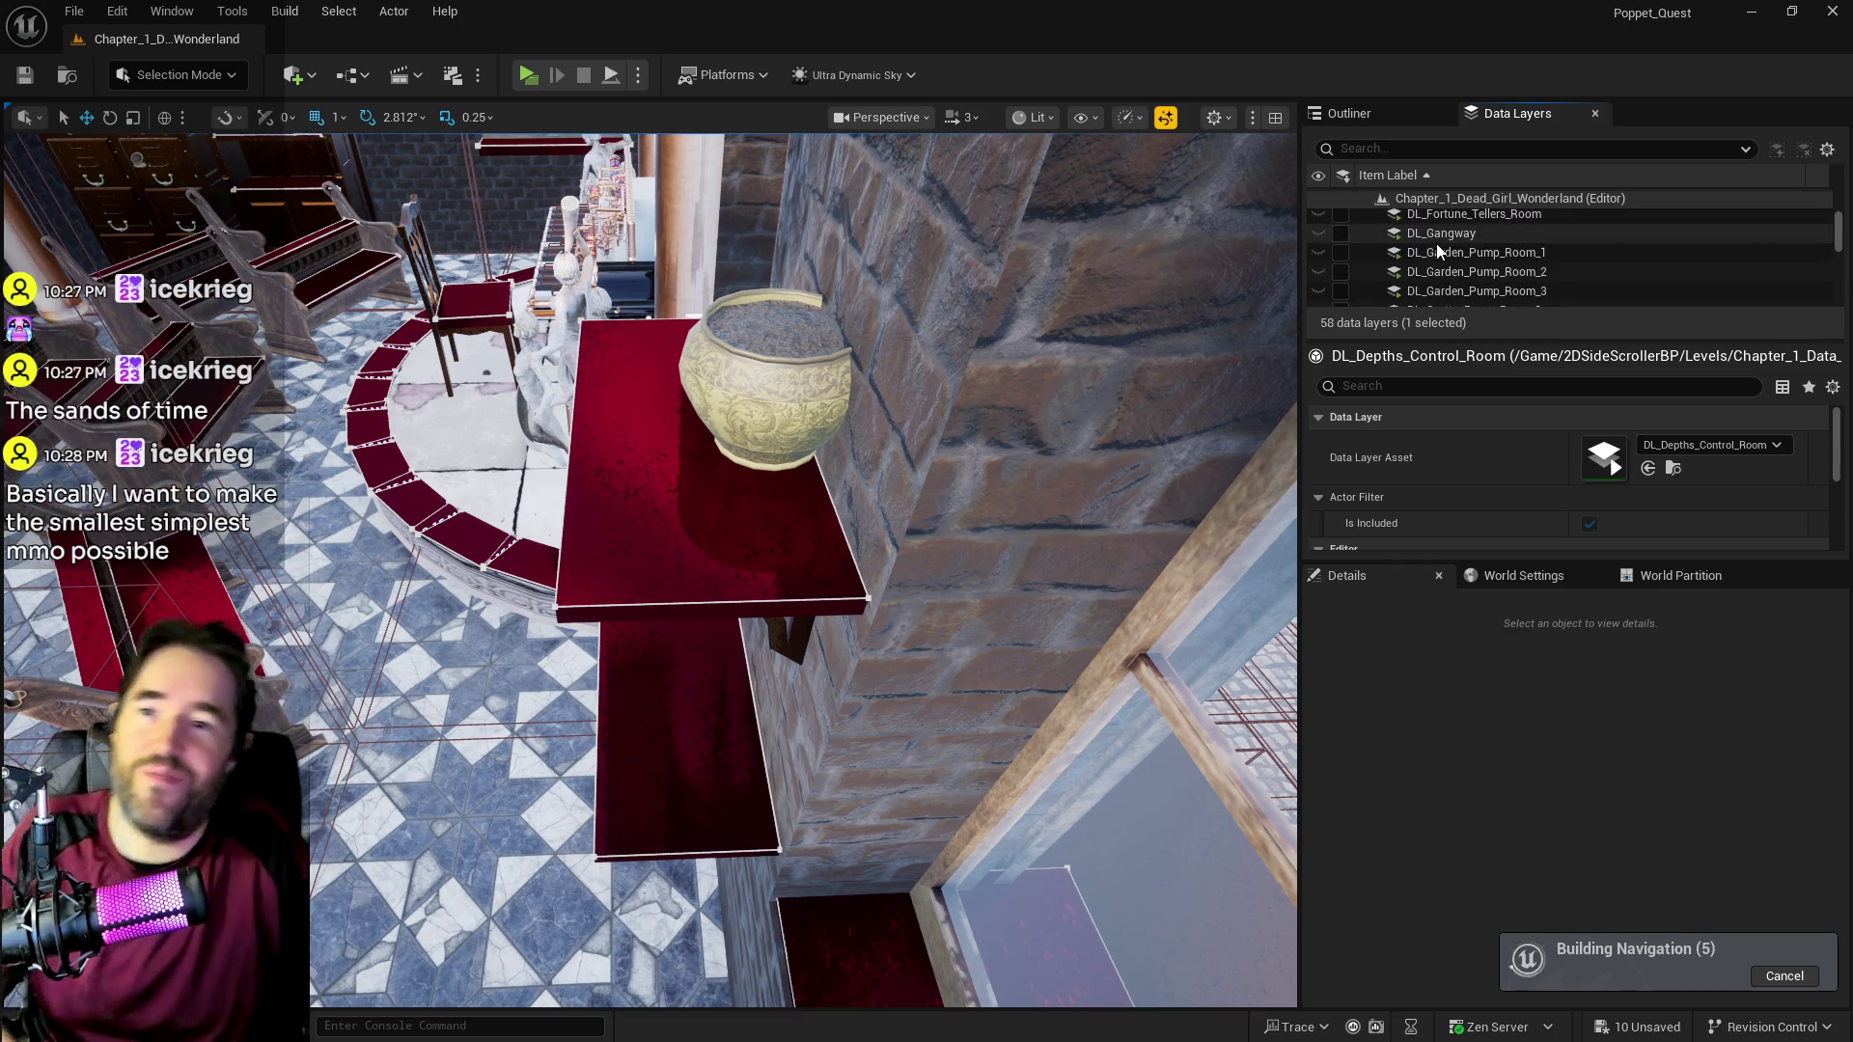
scroll(1436, 243, "down", 5)
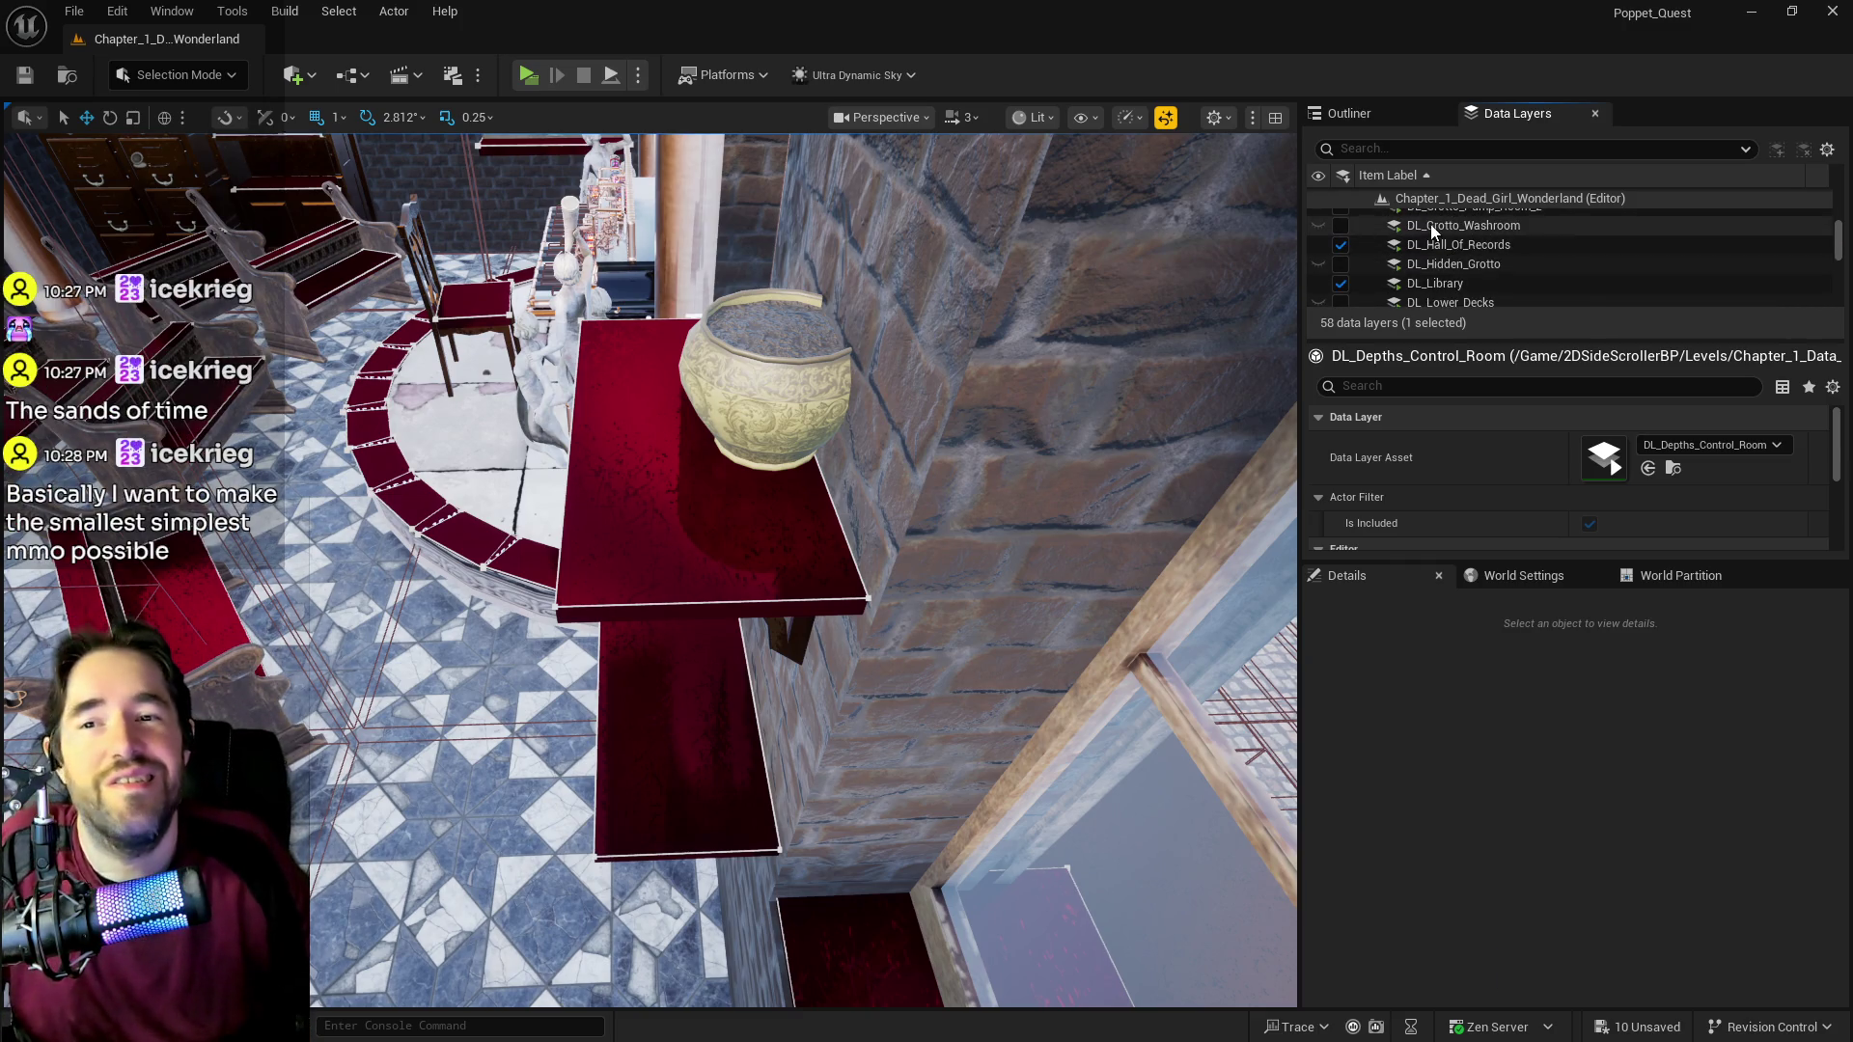
Step: Load DL_Magician_Room, DL_Machinery_Room, DL_New_Life_Room and DL_Patricks_Room in the editor
left_click(1406, 269)
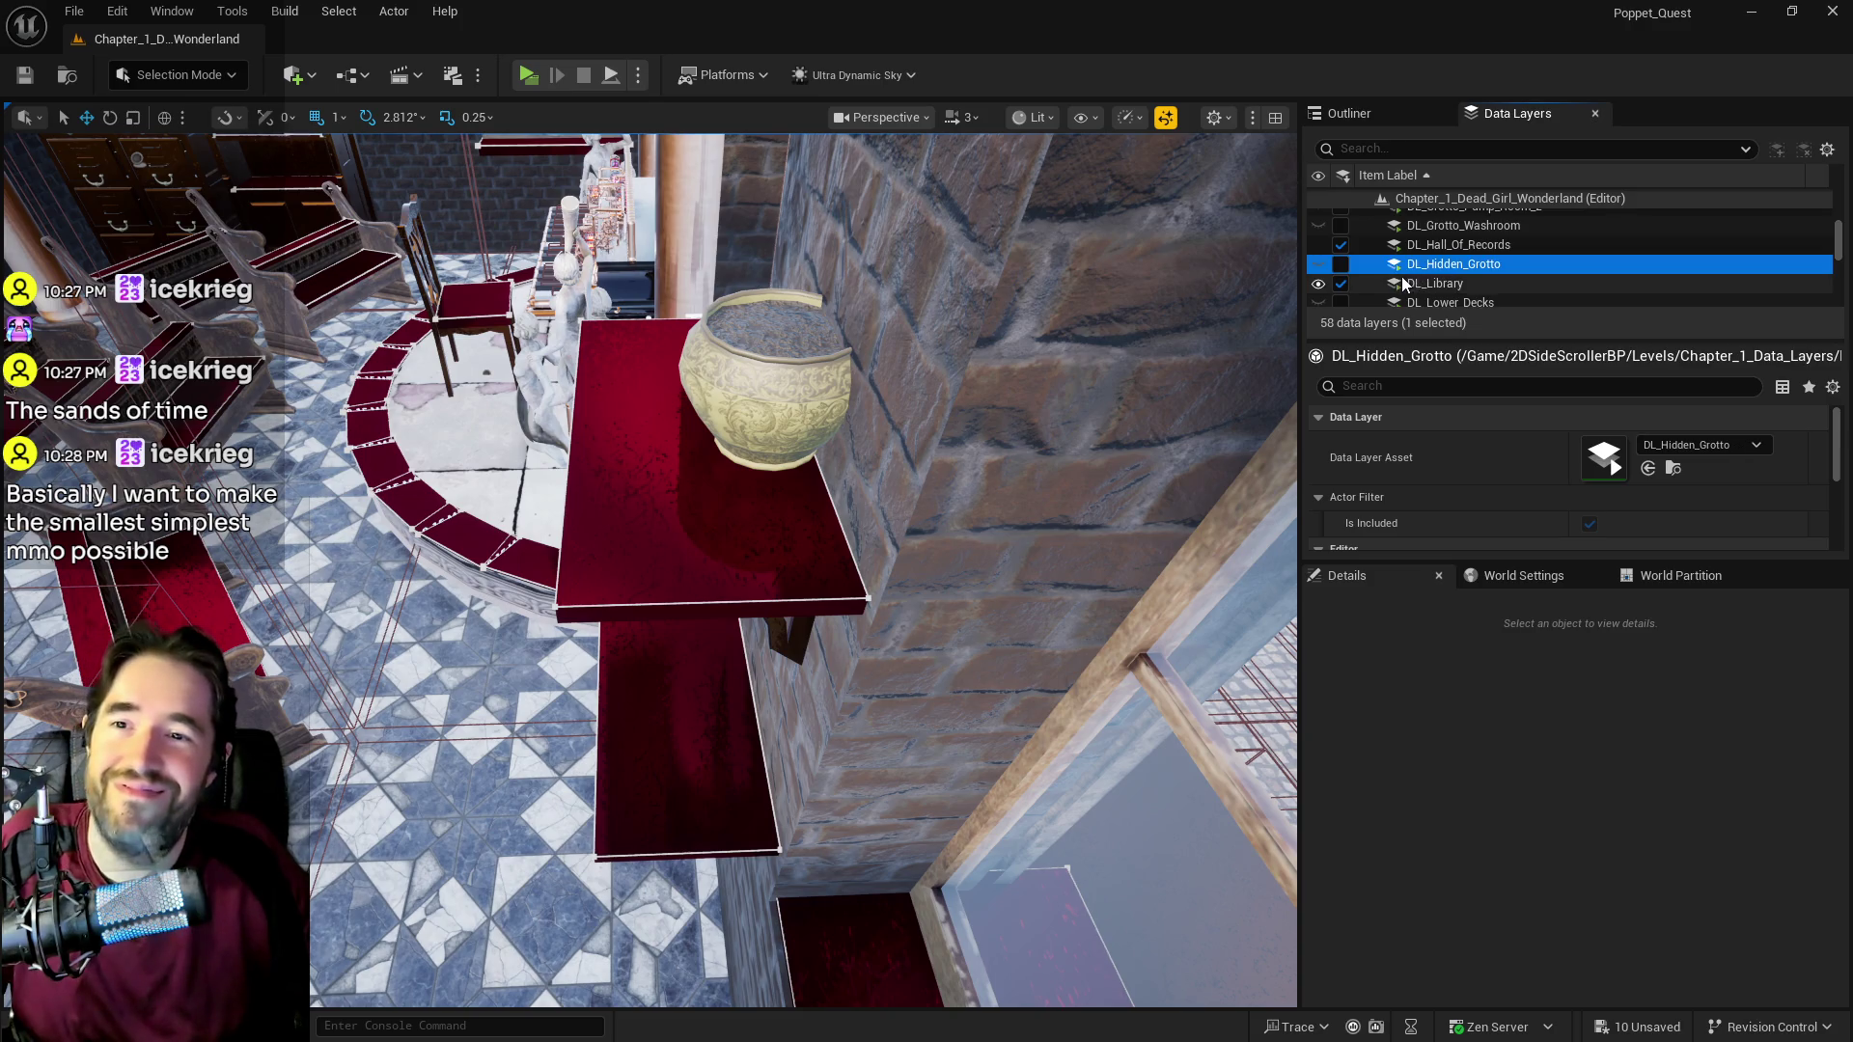
scroll(1414, 275, "down", 5)
left_click(1457, 248)
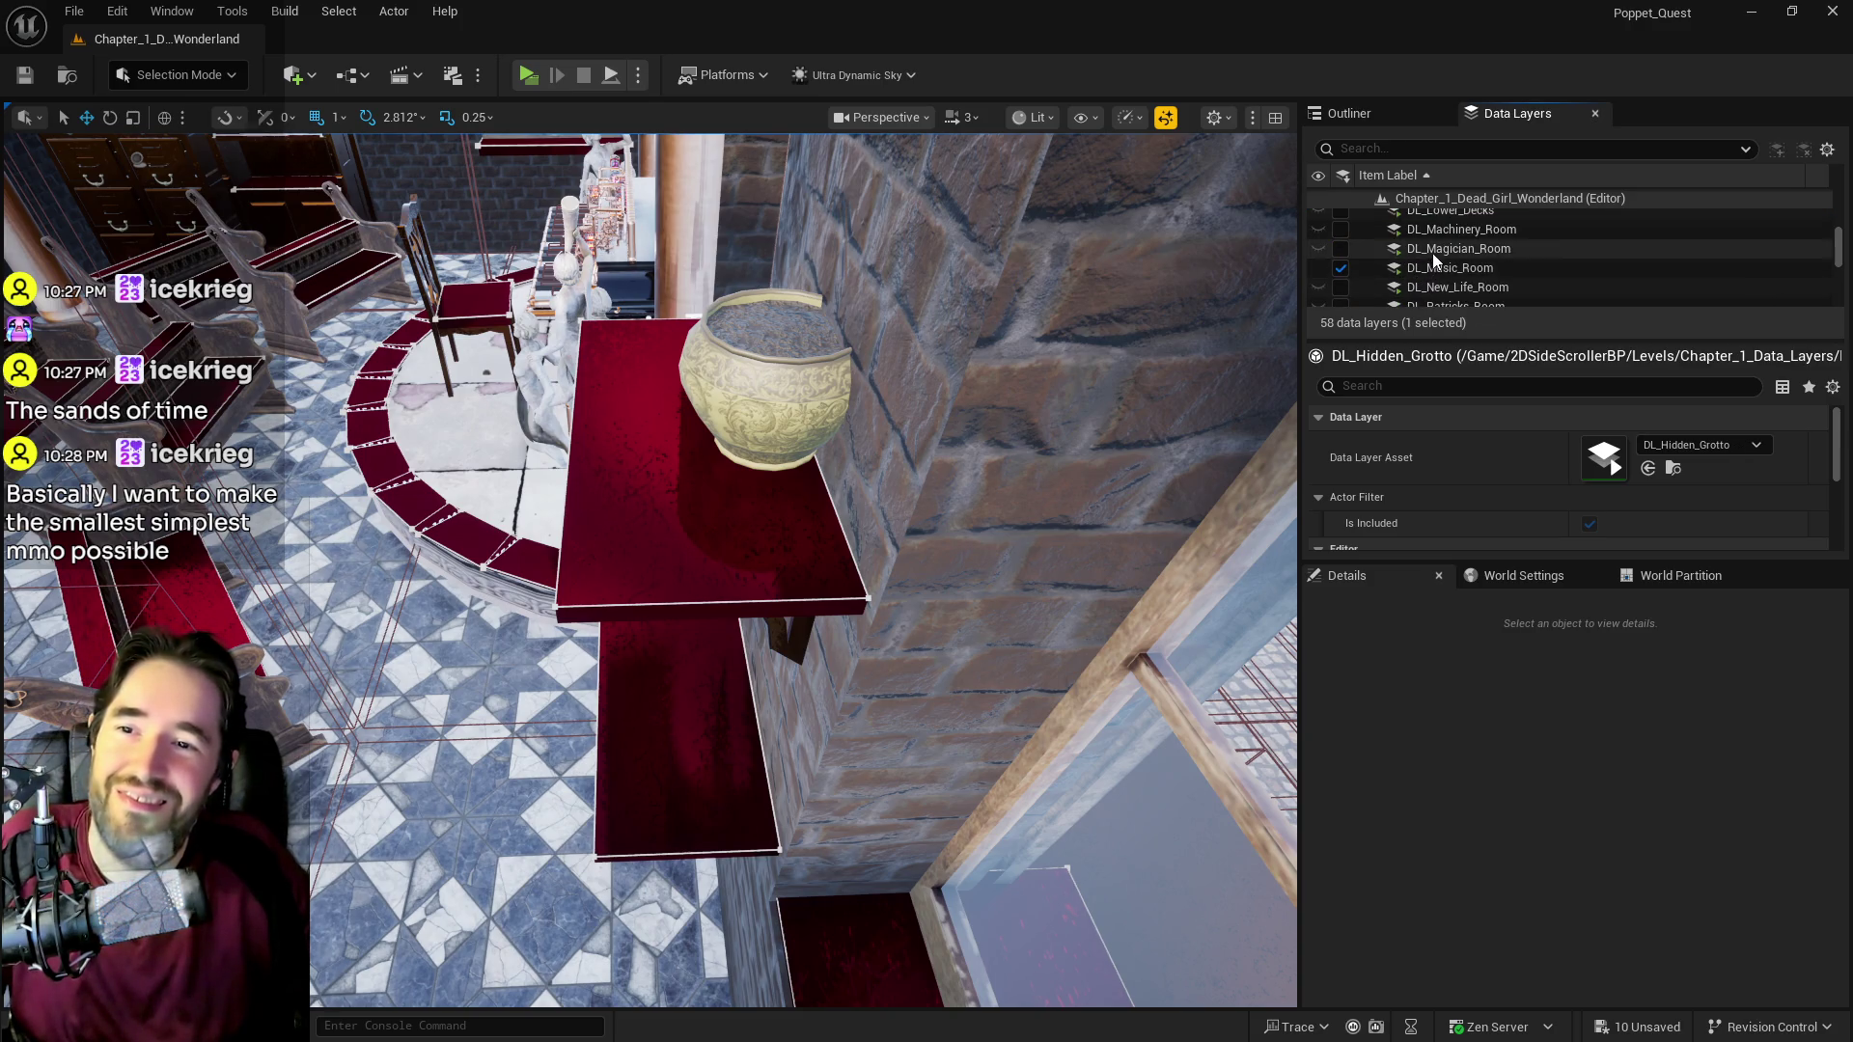
left_click(1340, 248)
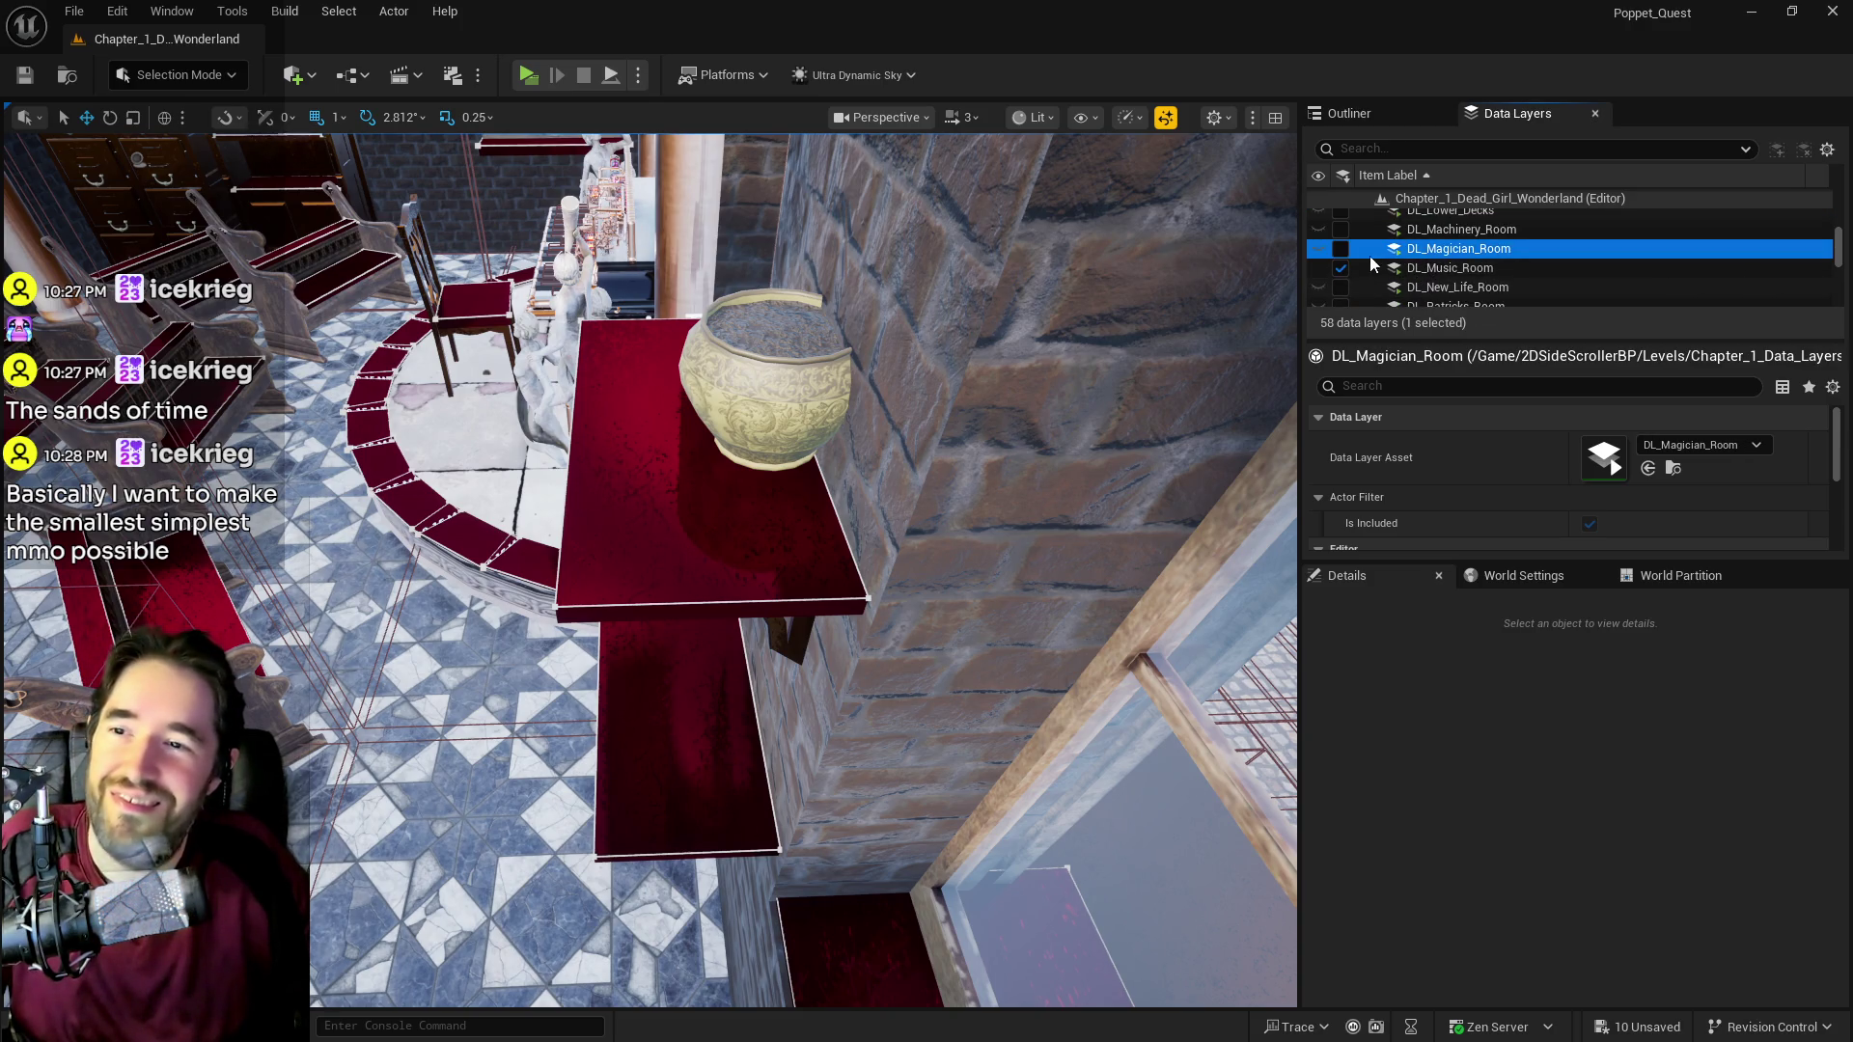
left_click(1448, 229)
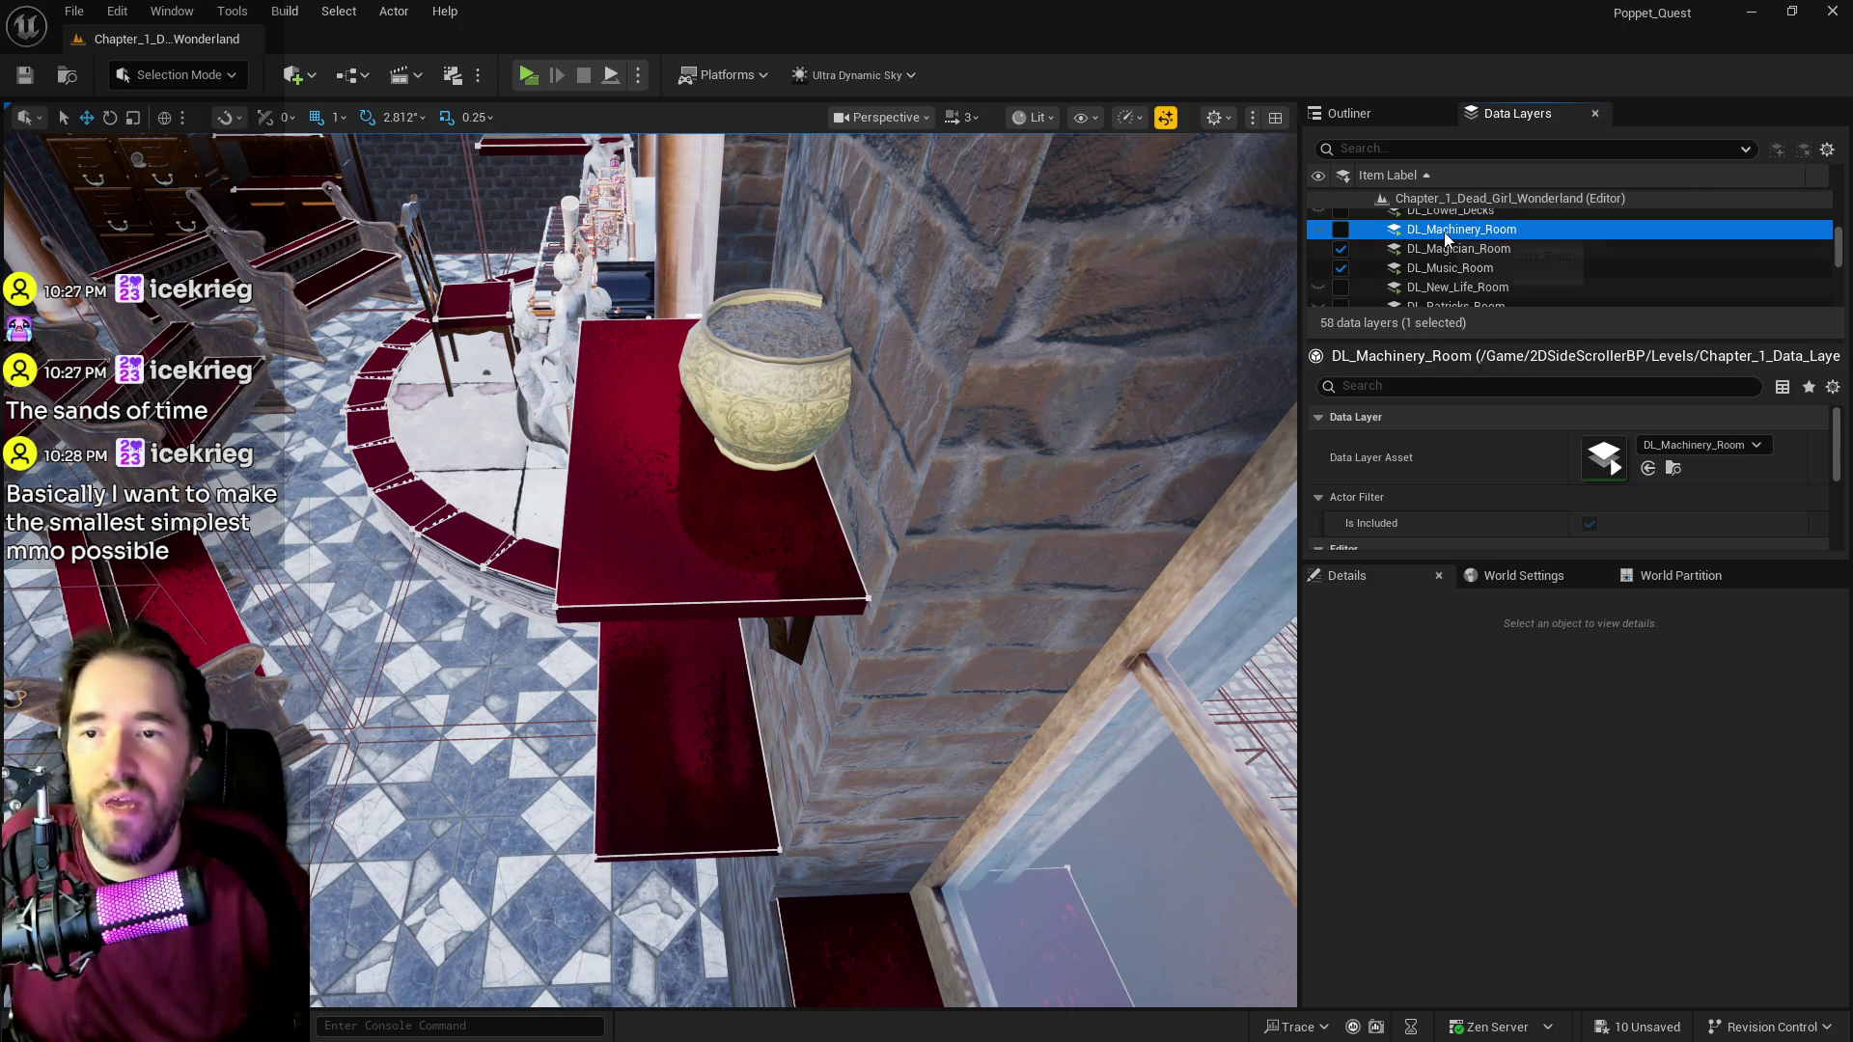
left_click(1341, 230)
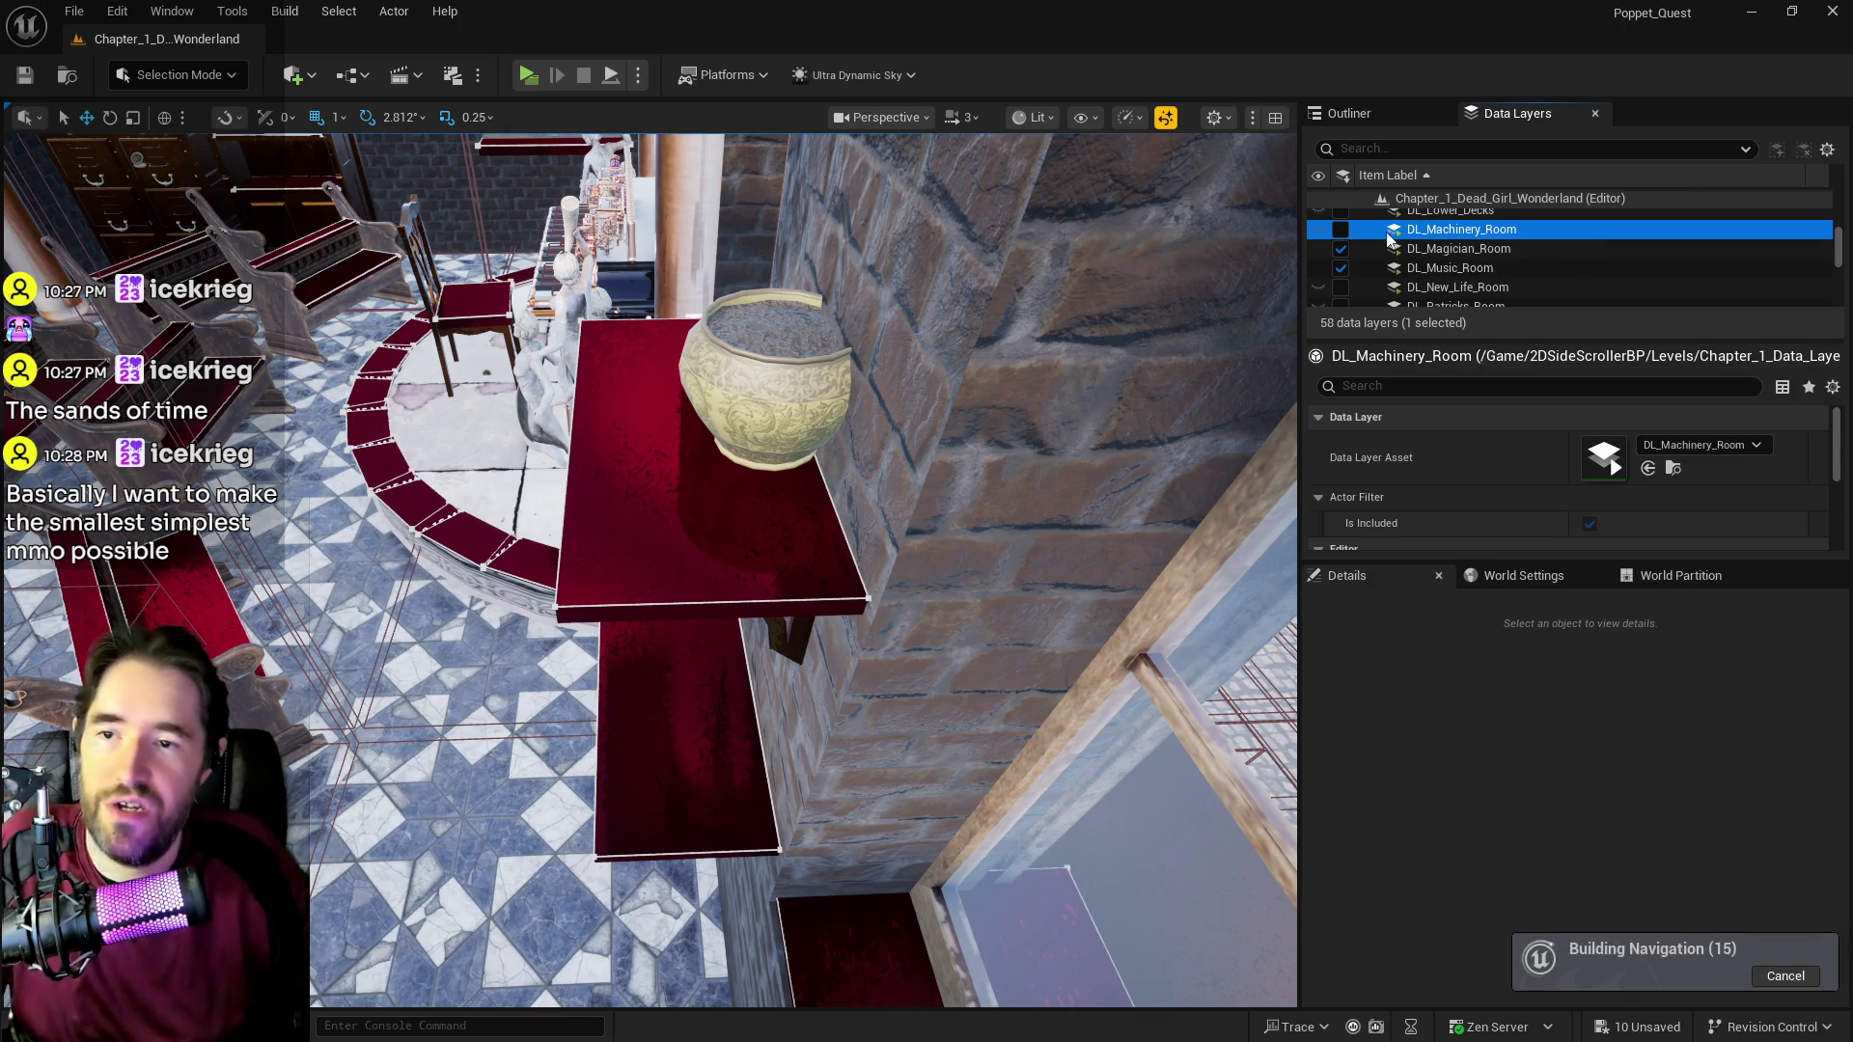
left_click(1474, 287)
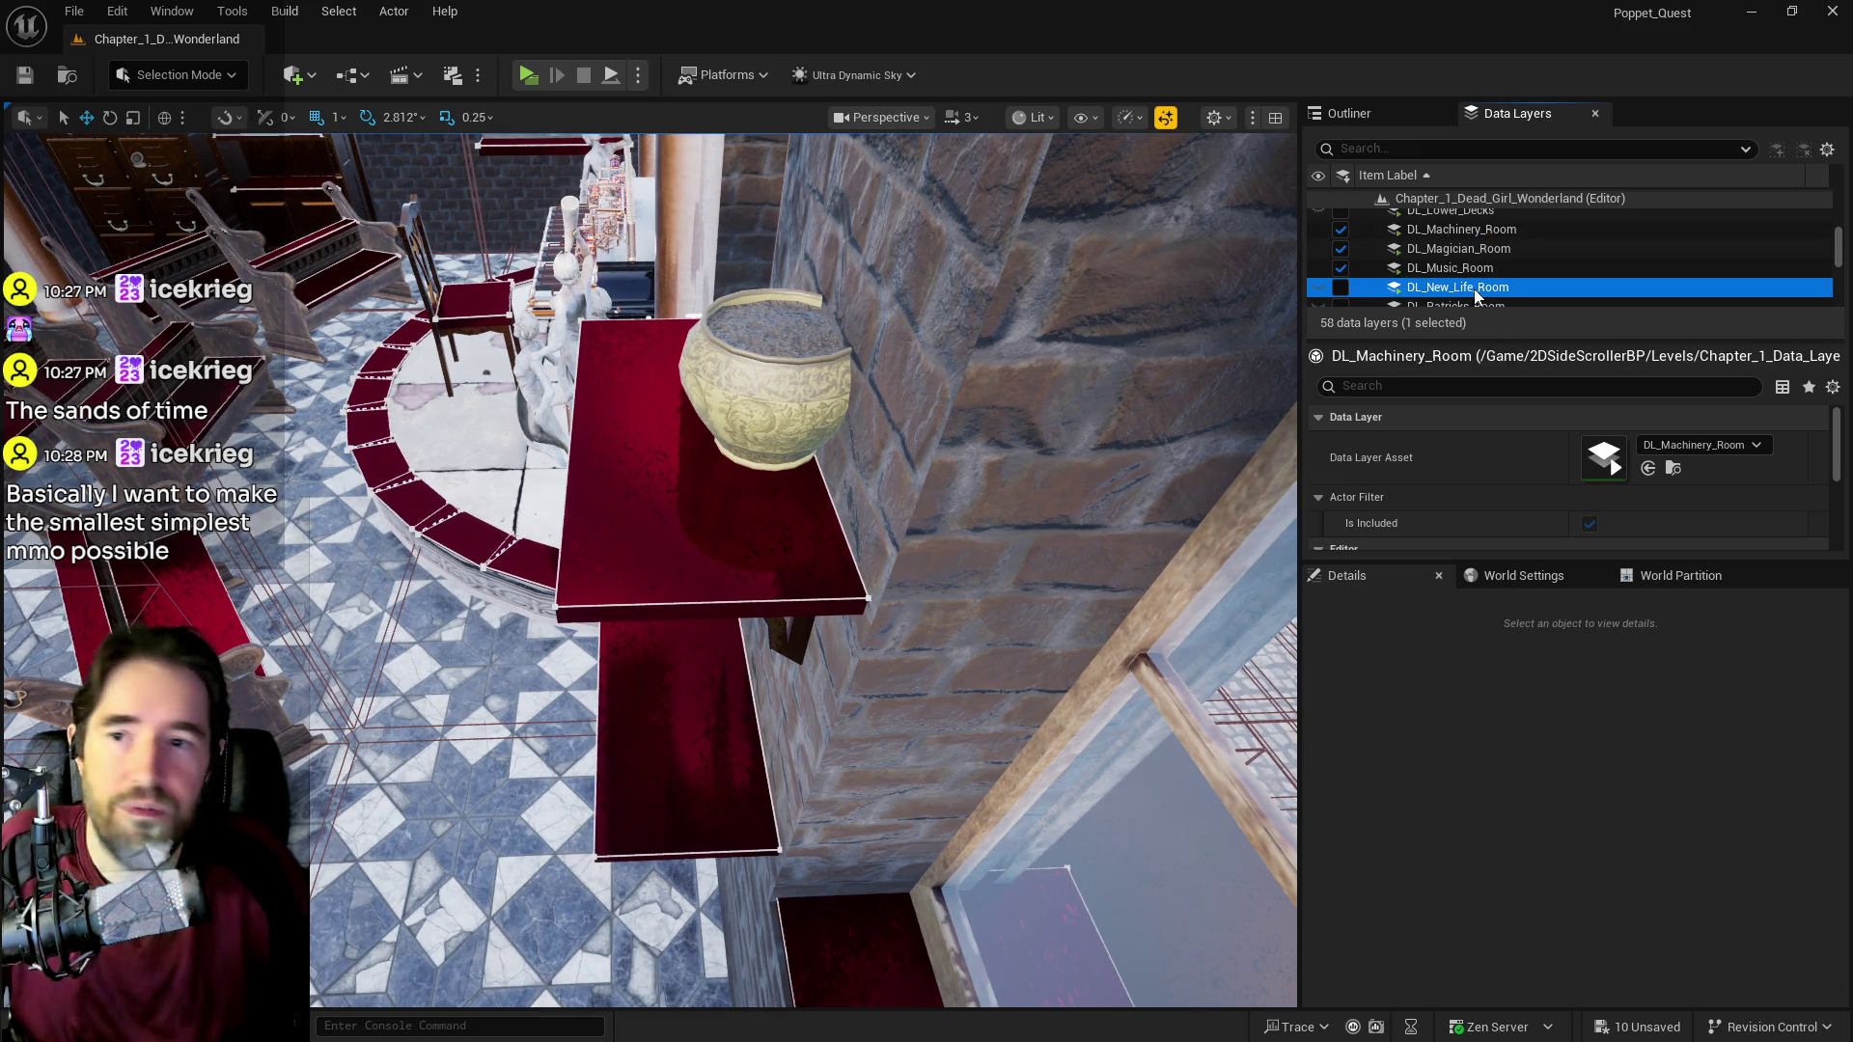
left_click(1345, 287)
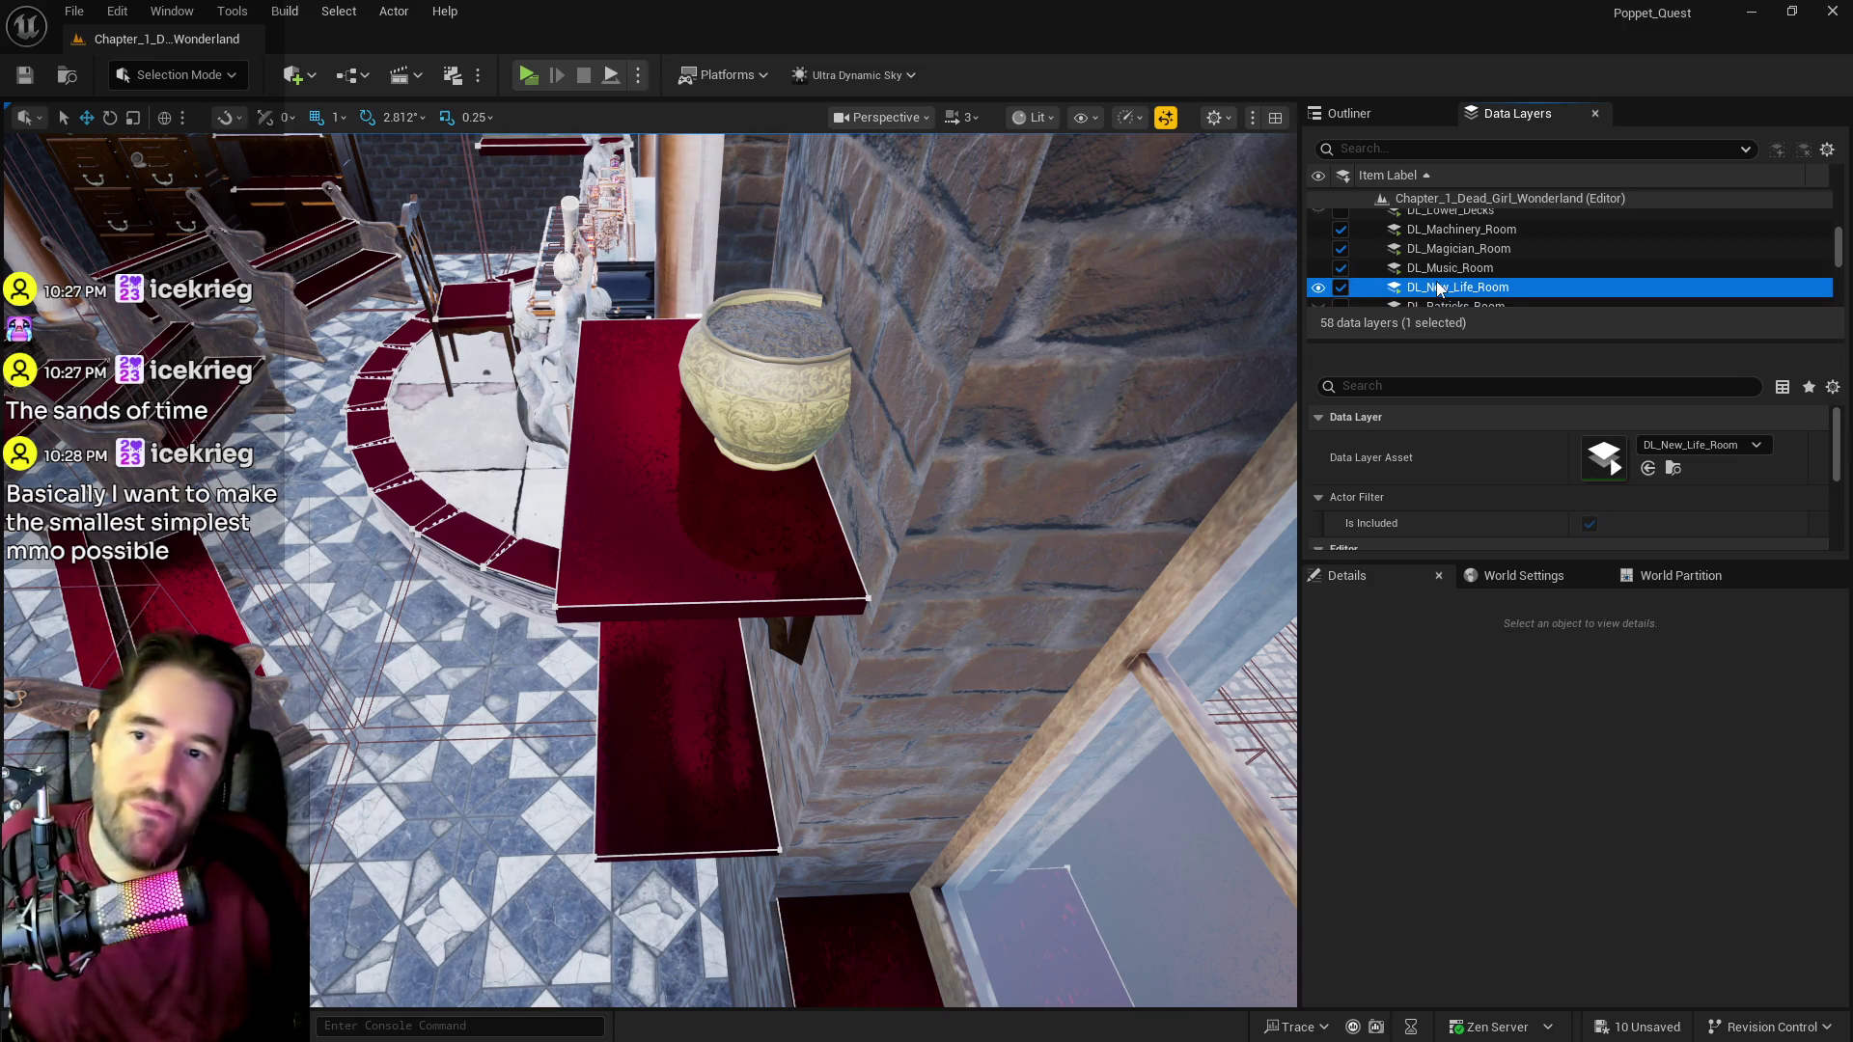
scroll(1445, 284, "down", 1)
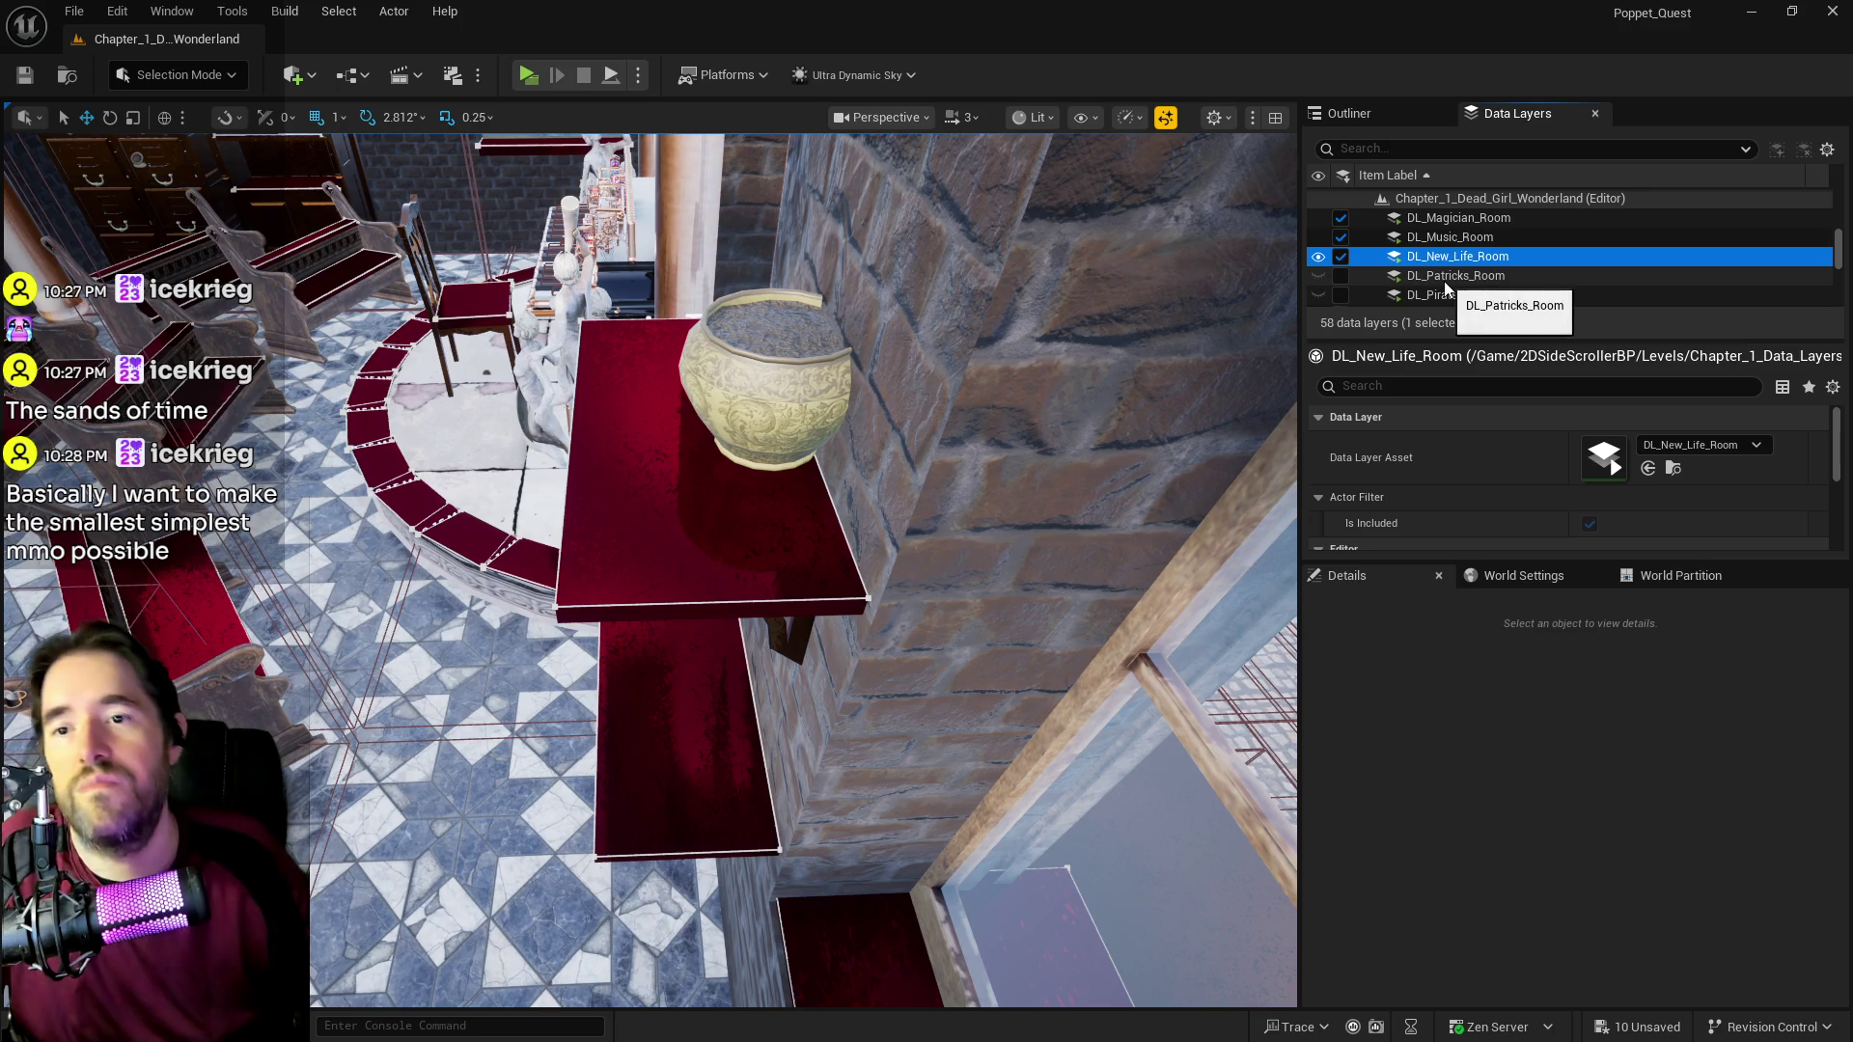
left_click(1444, 280)
left_click(1341, 280)
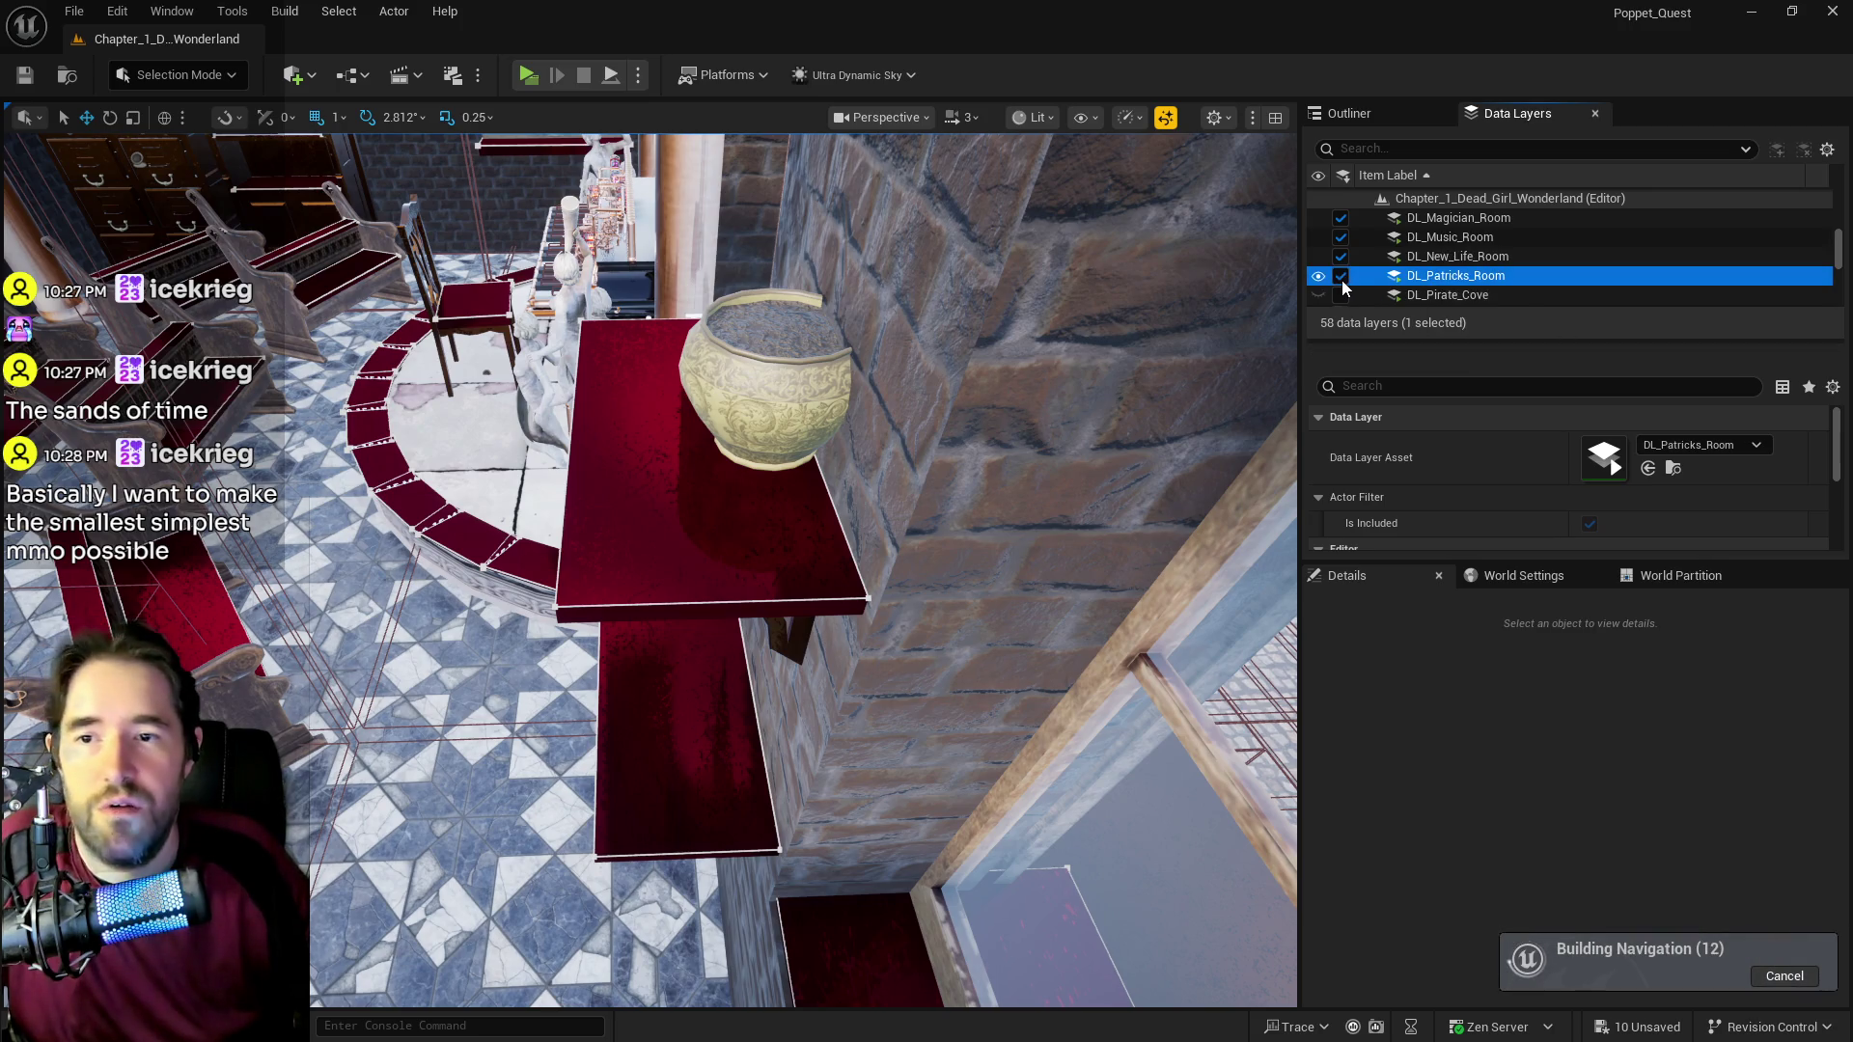
Step: Check DL_Pirate_Cove and DL_Pirates_Plunder, then load DL_Pump_Room
left_click(1439, 294)
scroll(1438, 297, "down", 3)
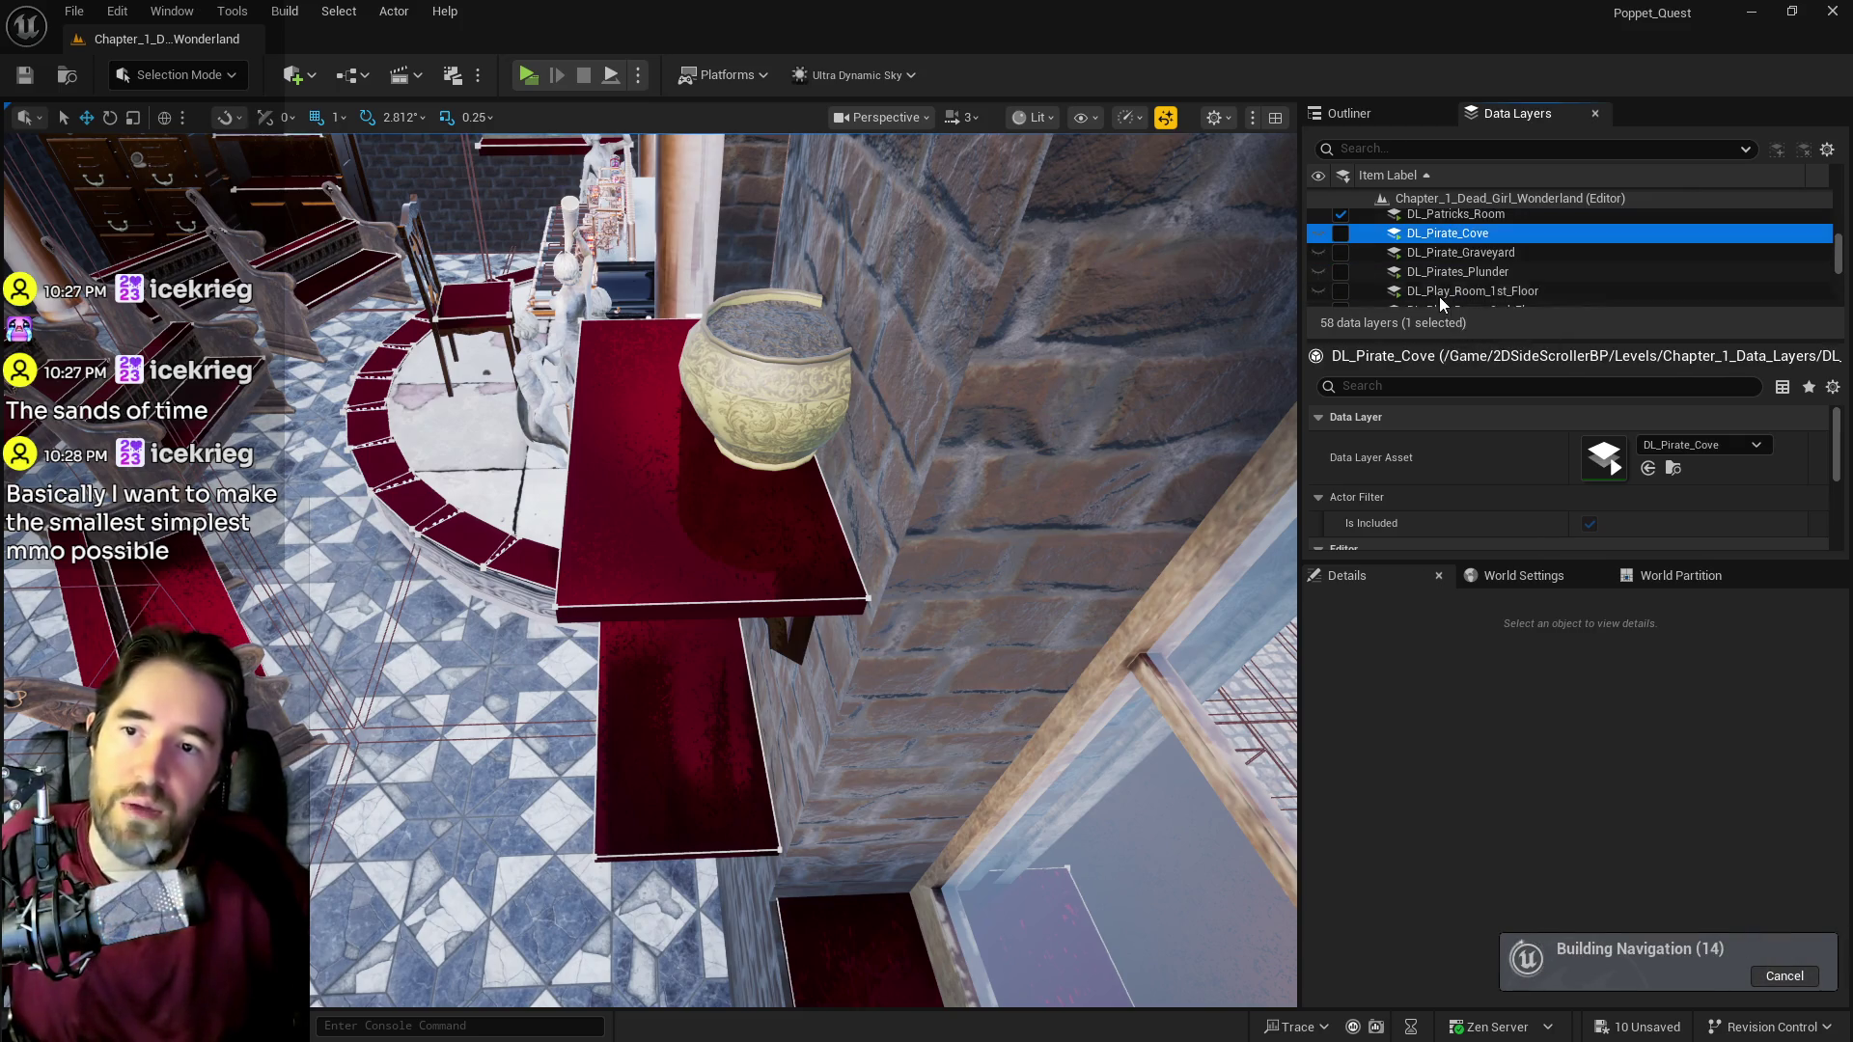
left_click(1433, 274)
scroll(1412, 299, "down", 2)
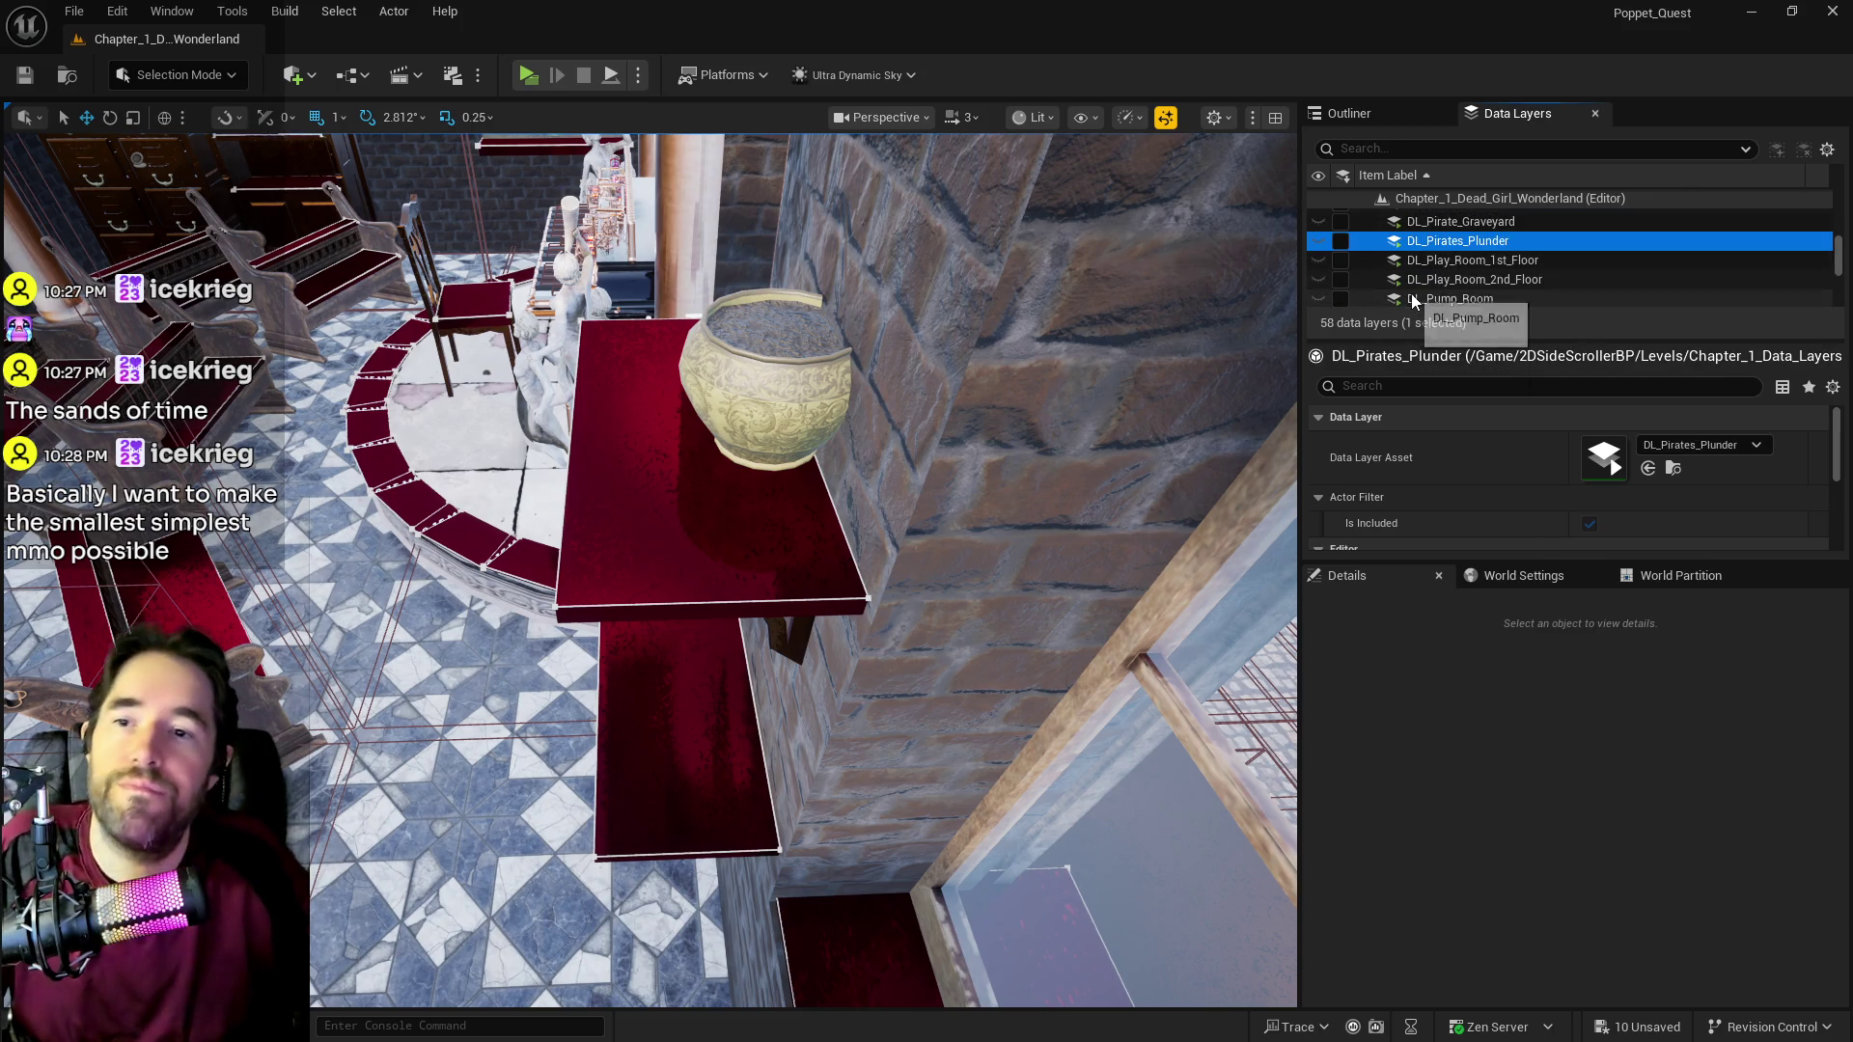
scroll(1418, 265, "down", 2)
left_click(1419, 266)
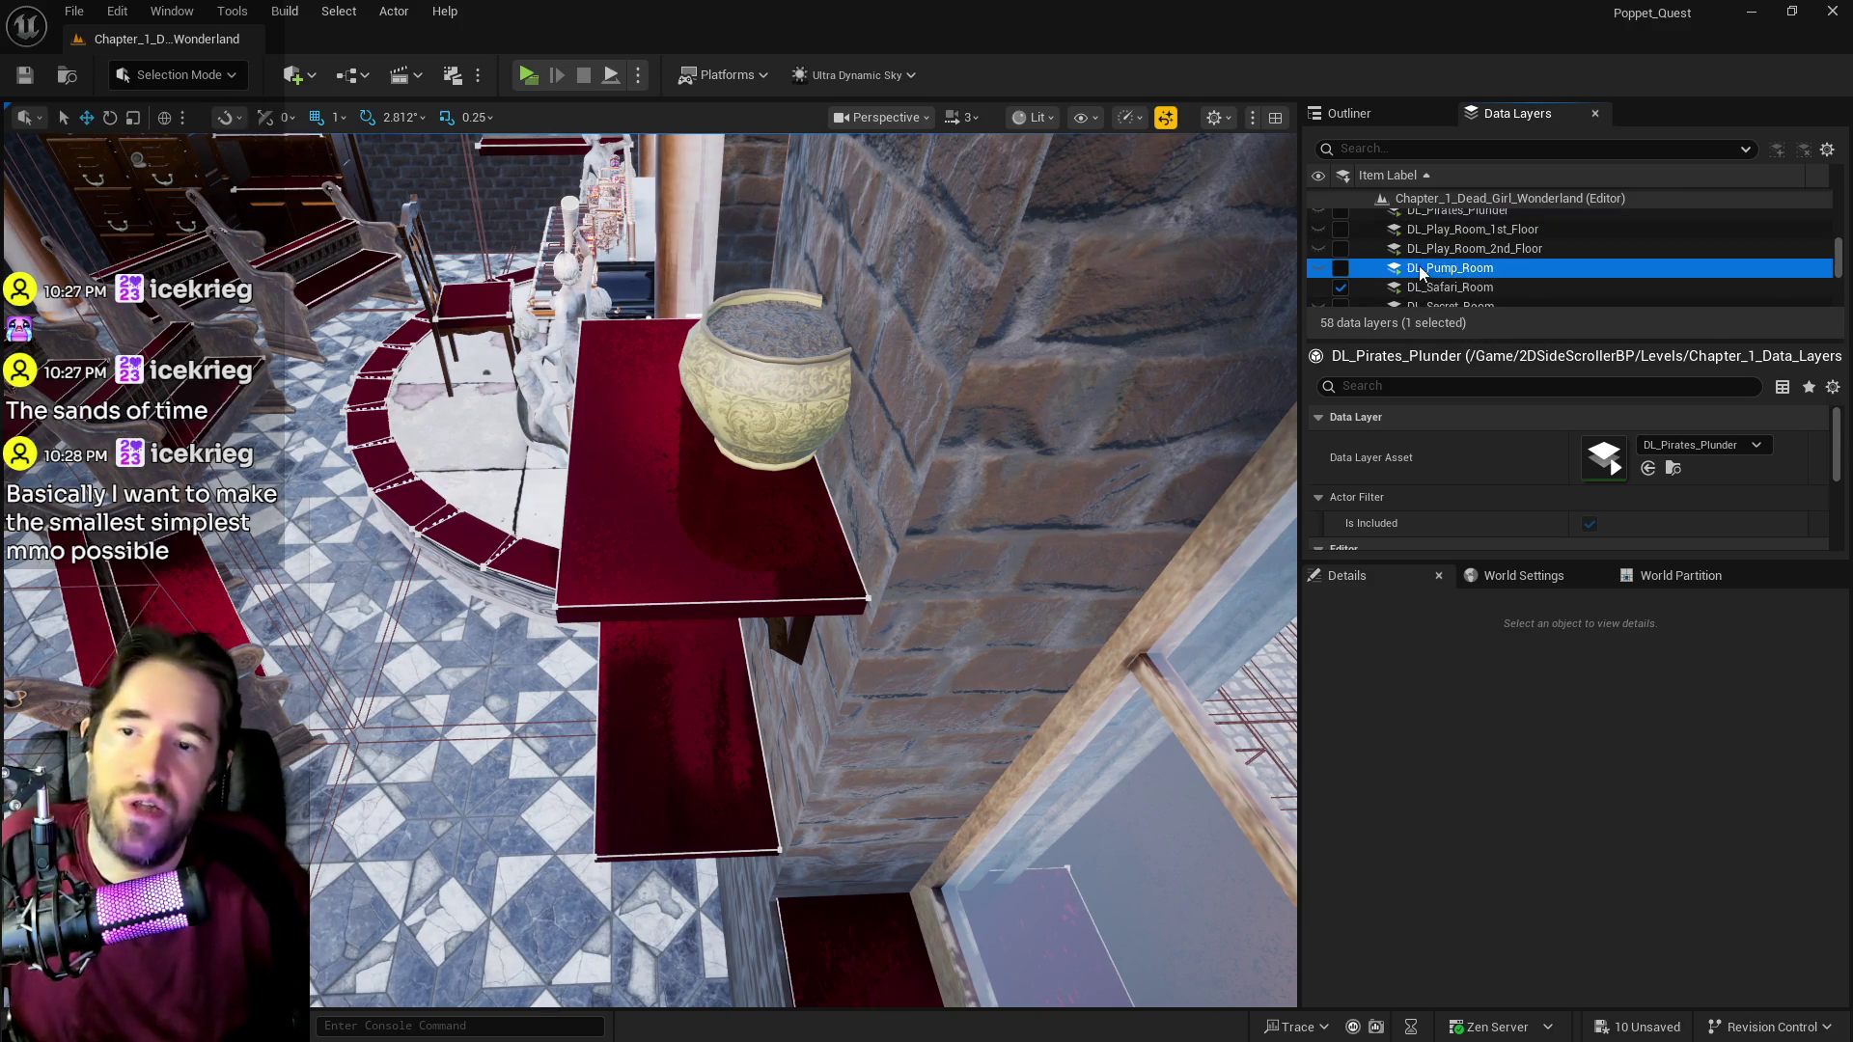
left_click(1341, 269)
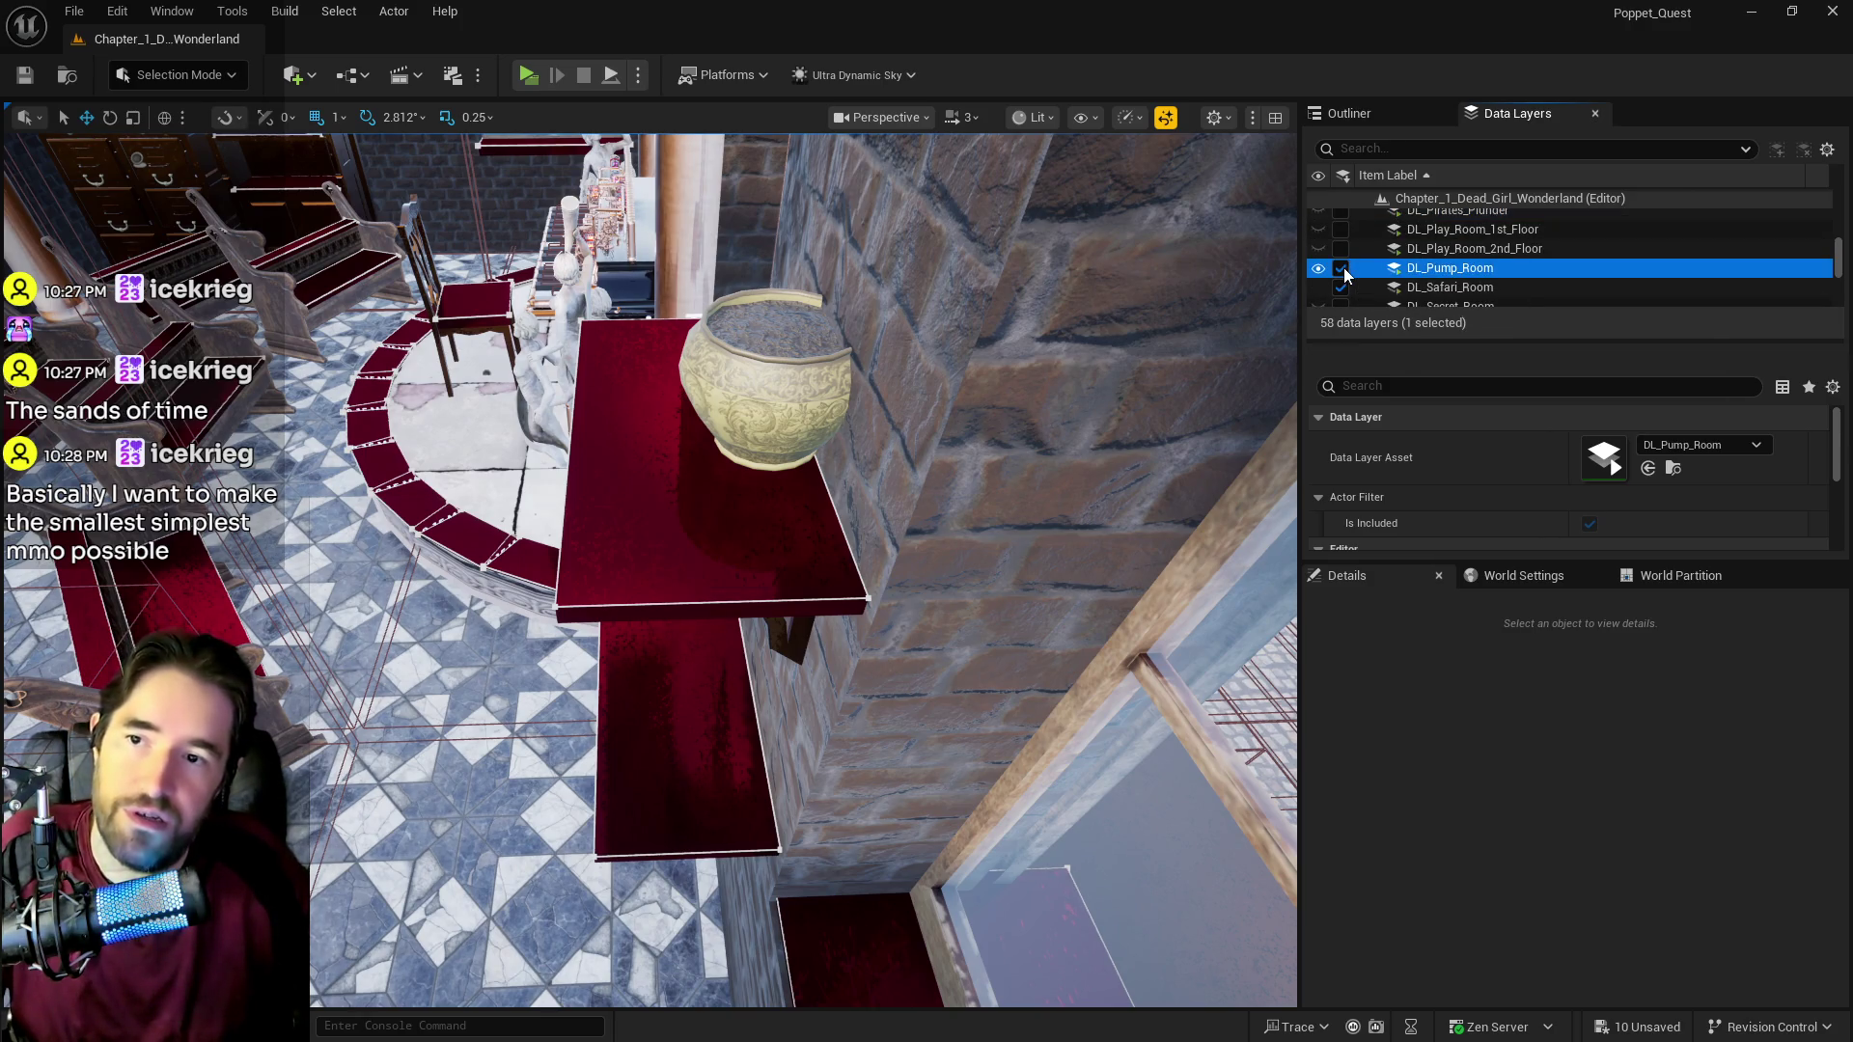
Step: Check DL_Secret_Room, then load DL_Staff_Only and DL_Storage_Room in the editor
scroll(1498, 268, "down", 3)
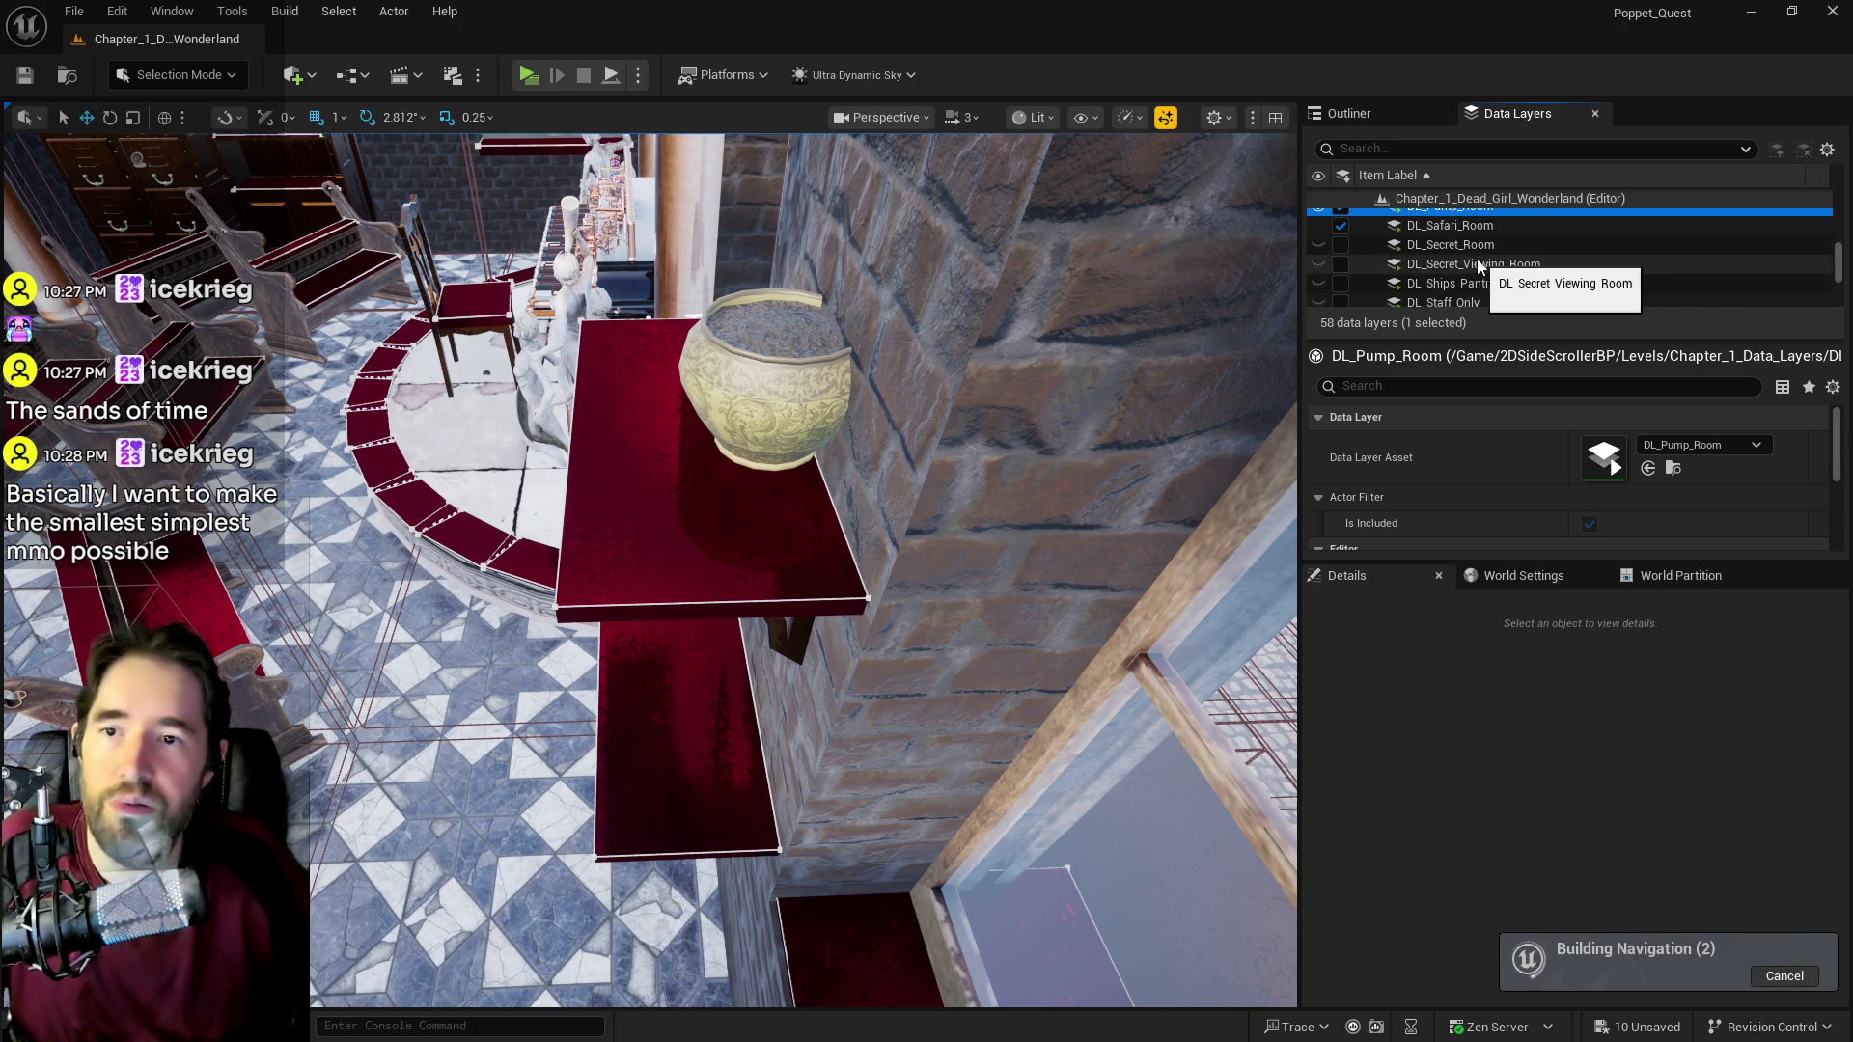
left_click(1457, 246)
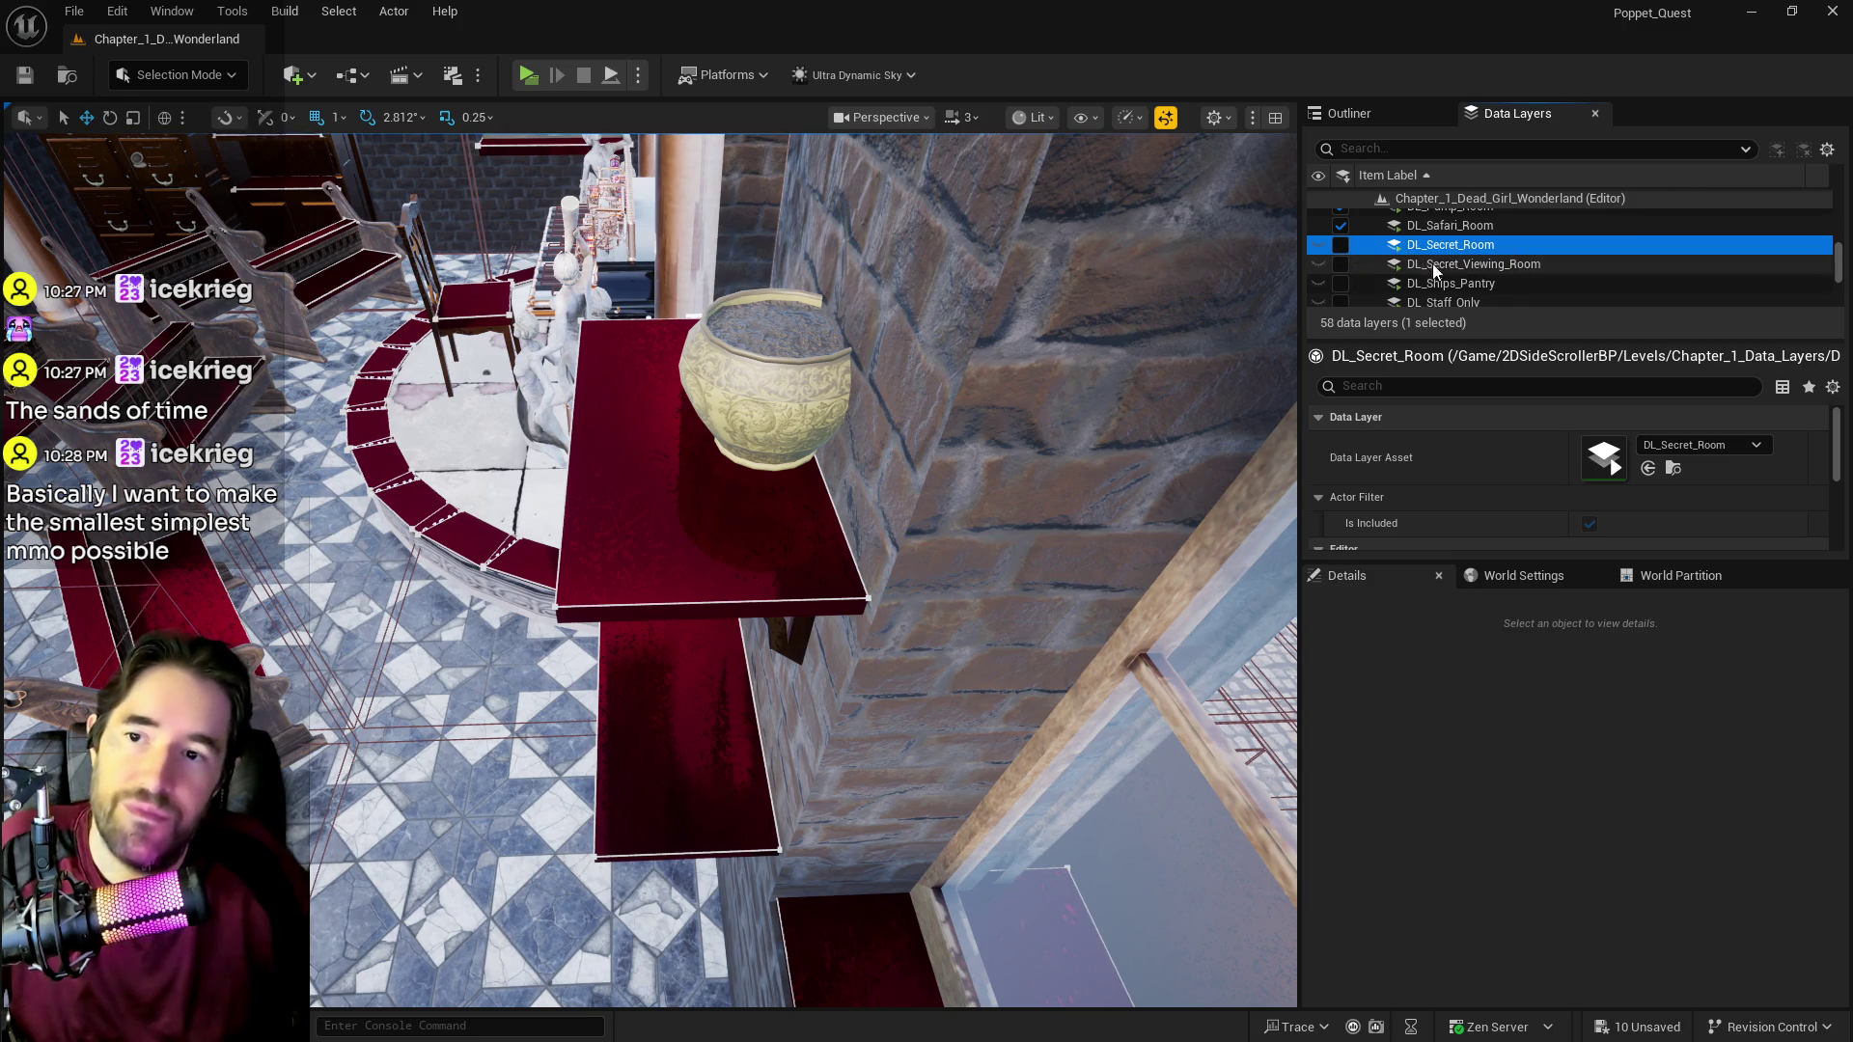
scroll(1439, 266, "down", 2)
left_click(1444, 271)
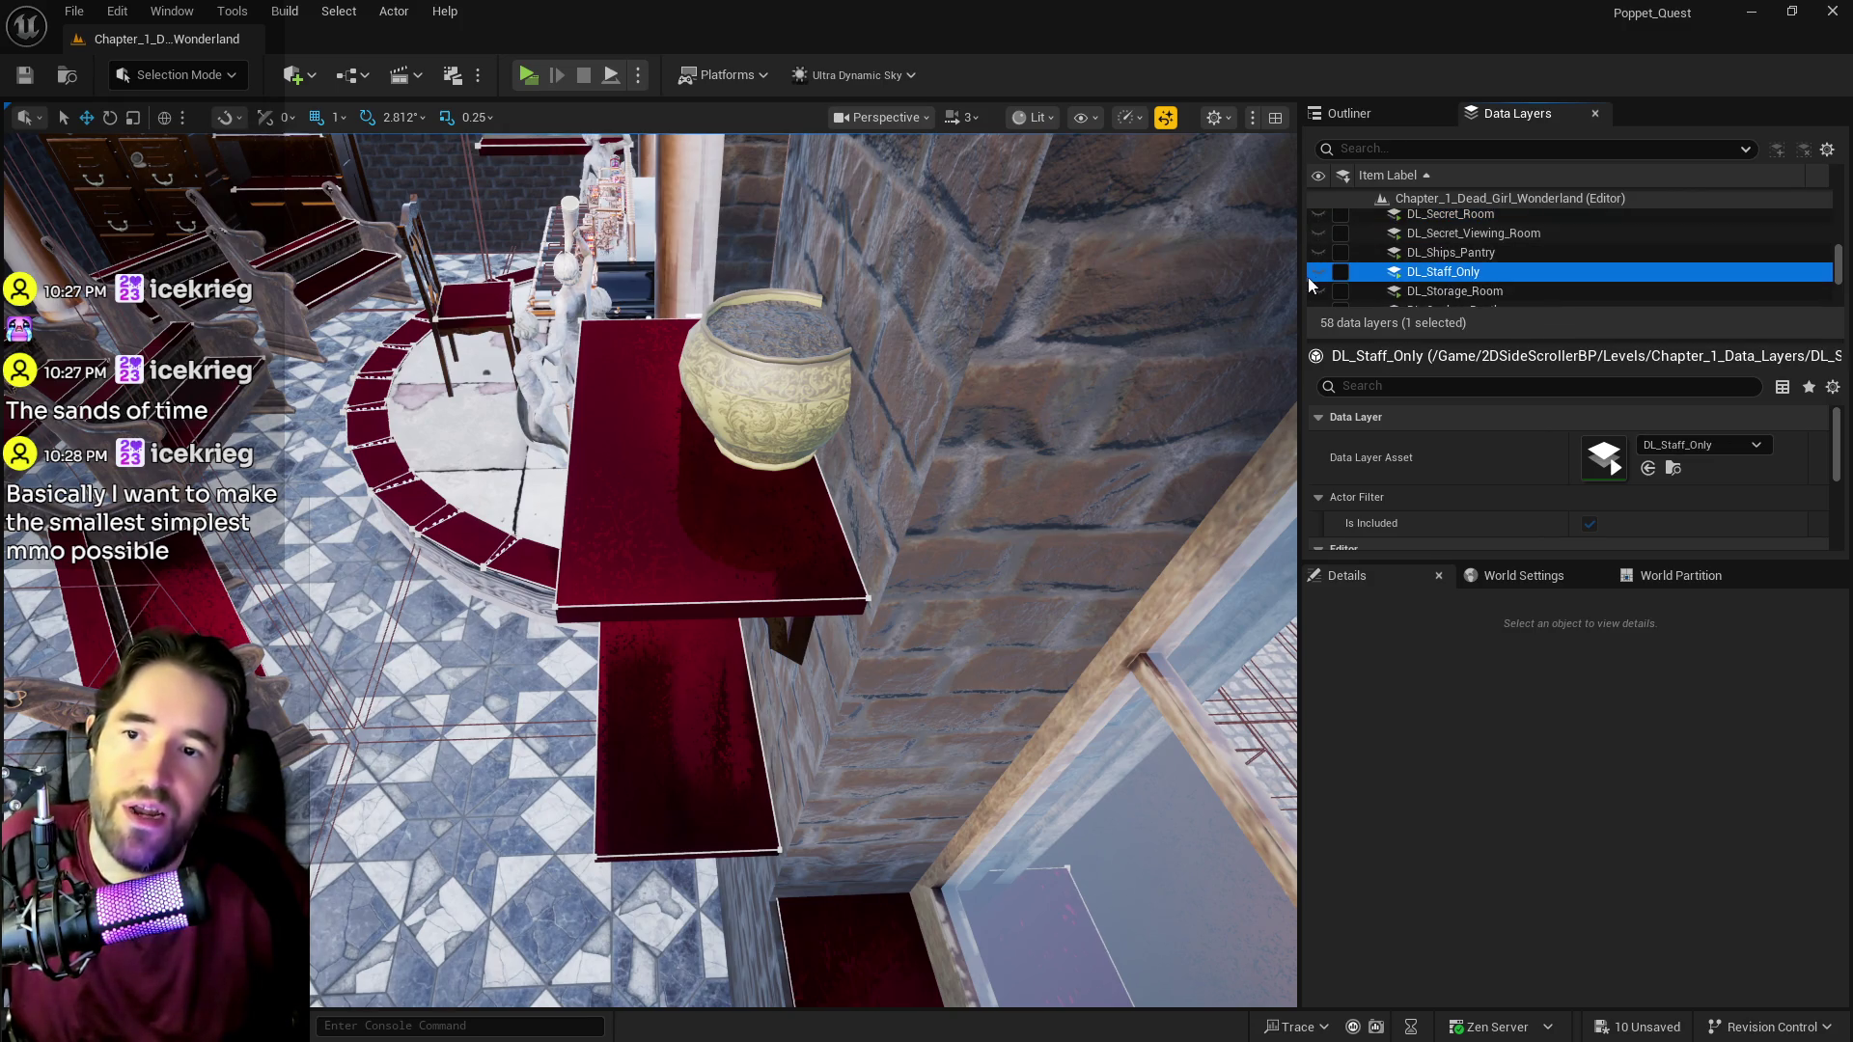
left_click(1339, 274)
scroll(1422, 287, "down", 2)
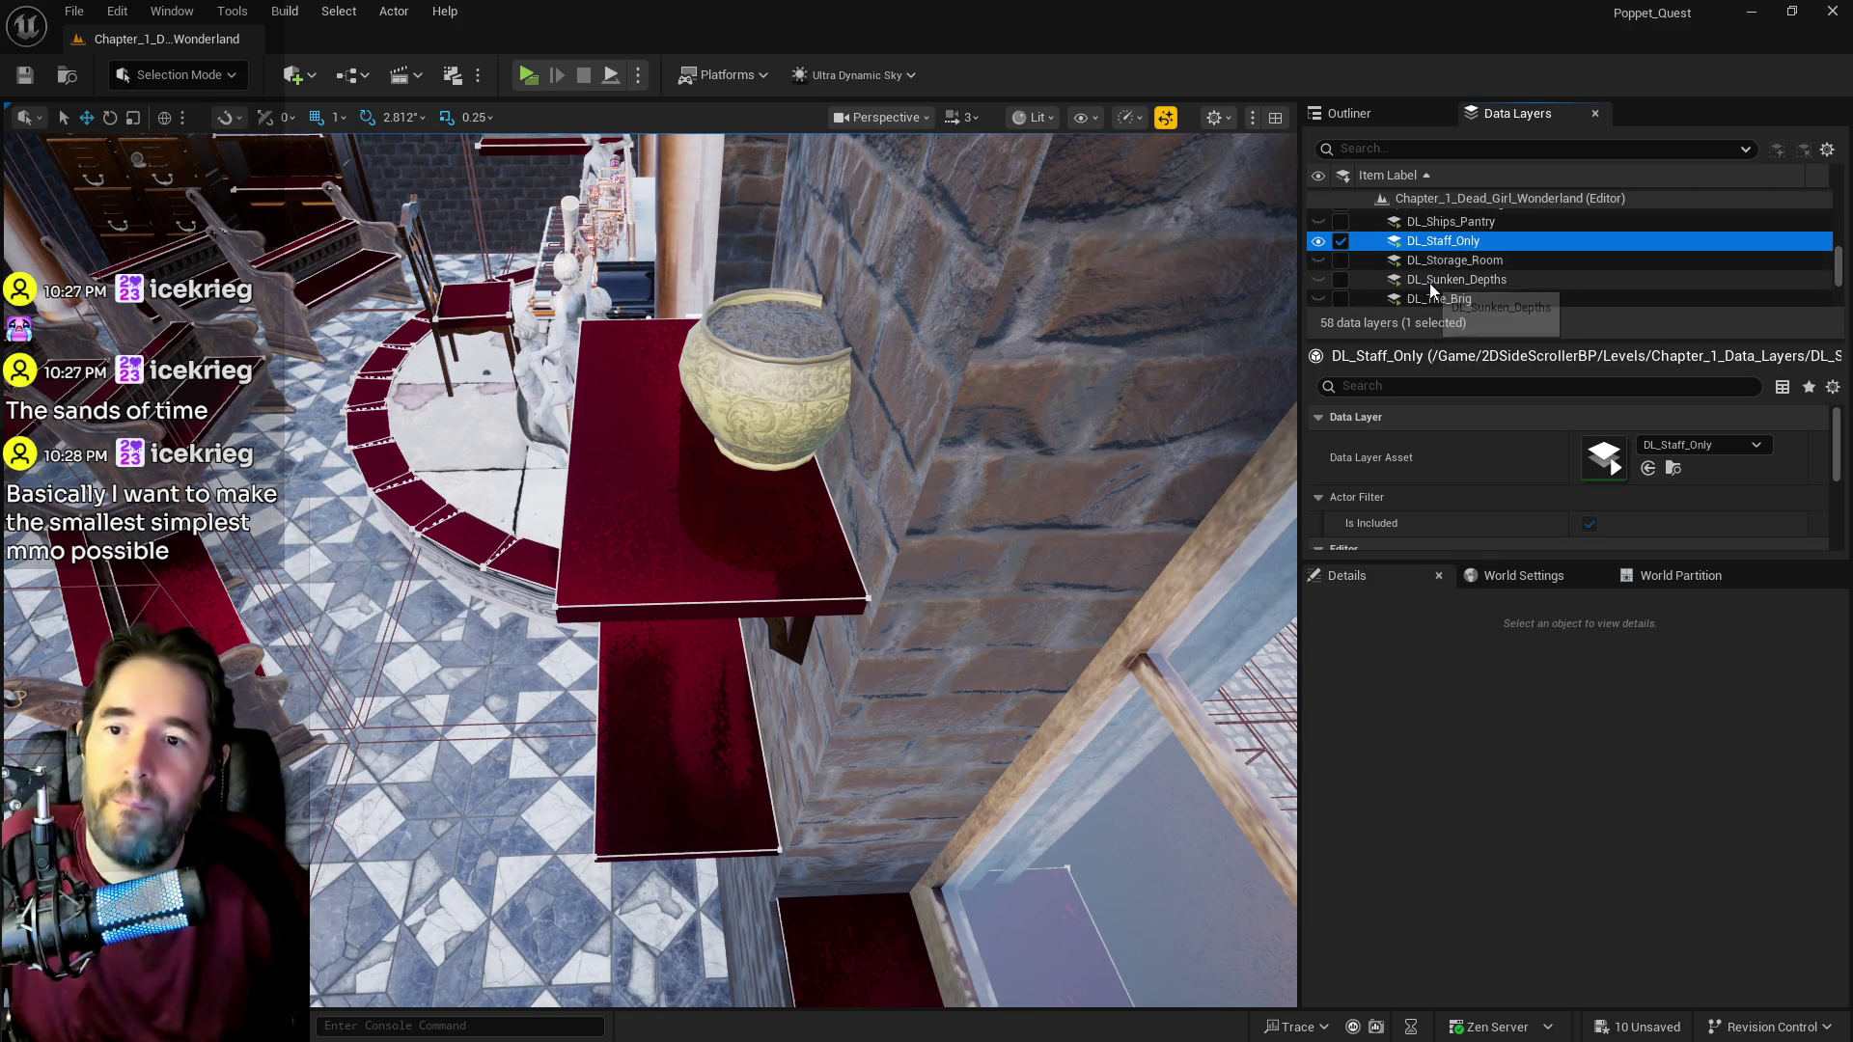
left_click(1421, 260)
left_click(1340, 263)
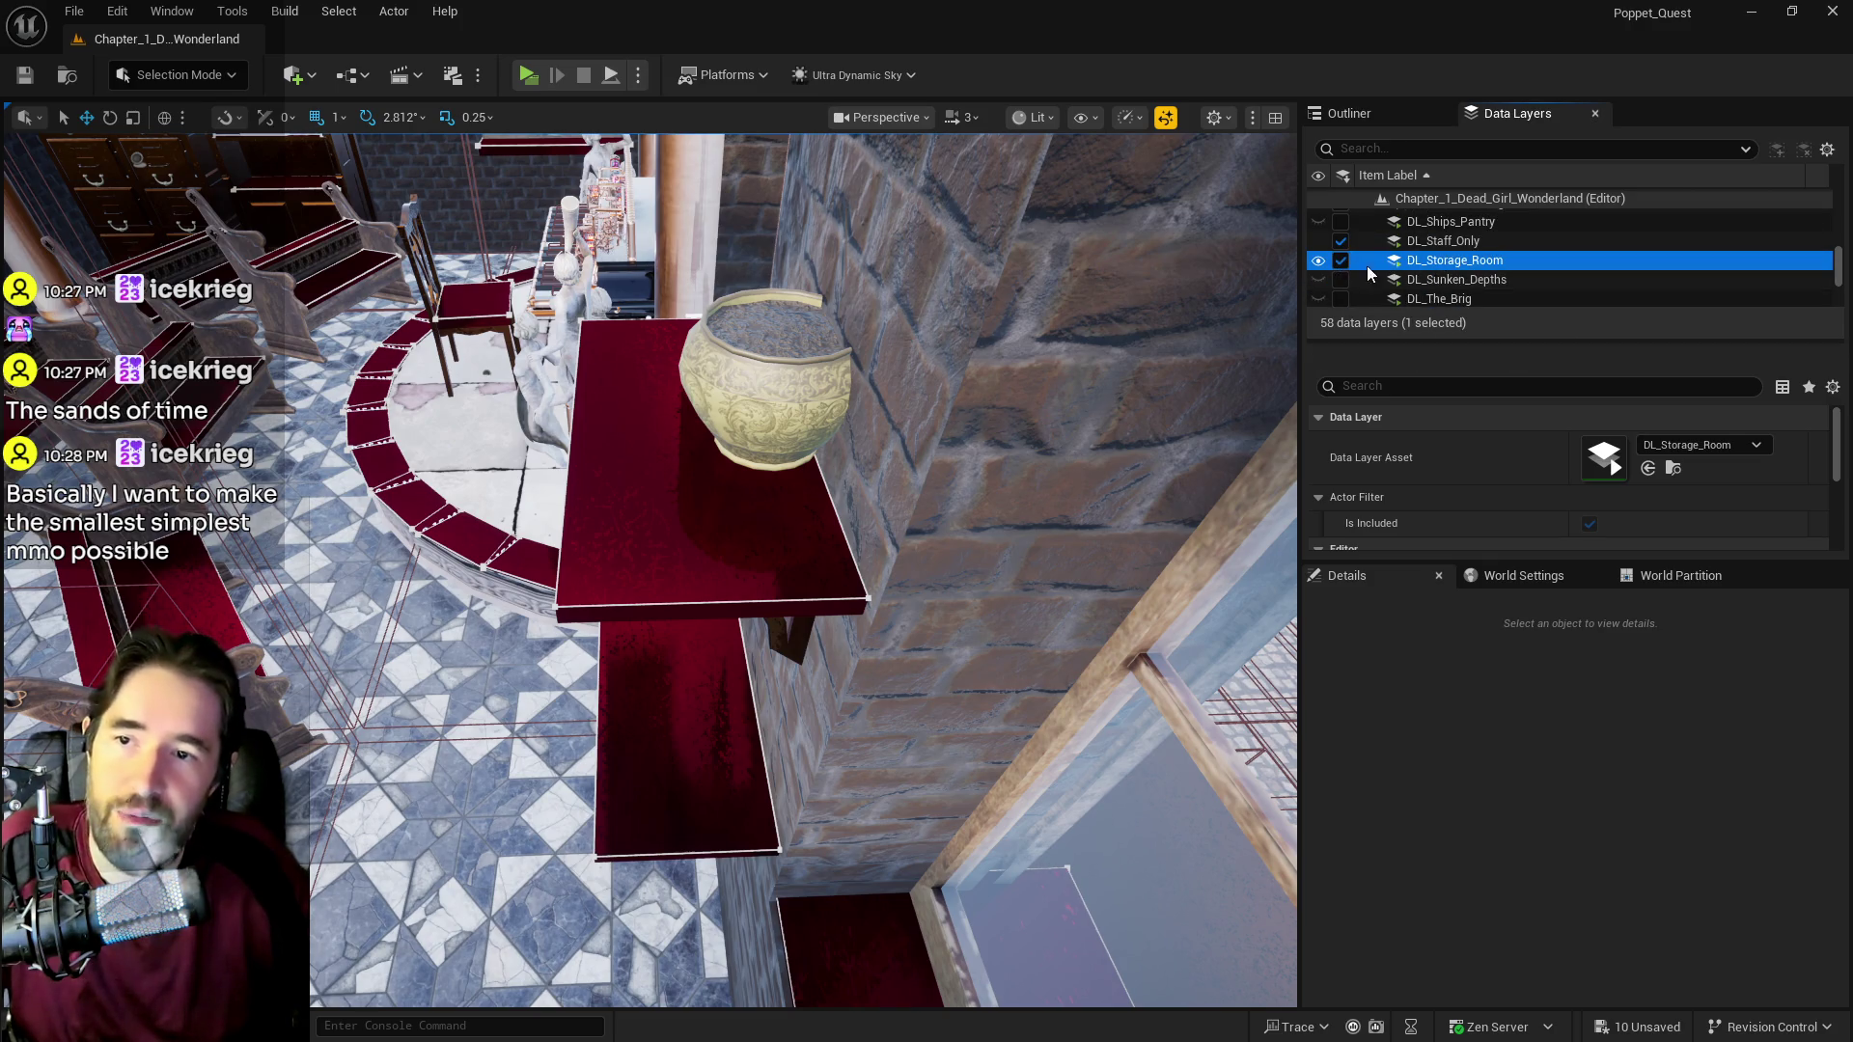
Step: Check DL_The_Brig and load DL_The_Camp_Site in the editor
scroll(1444, 273, "down", 2)
left_click(1443, 271)
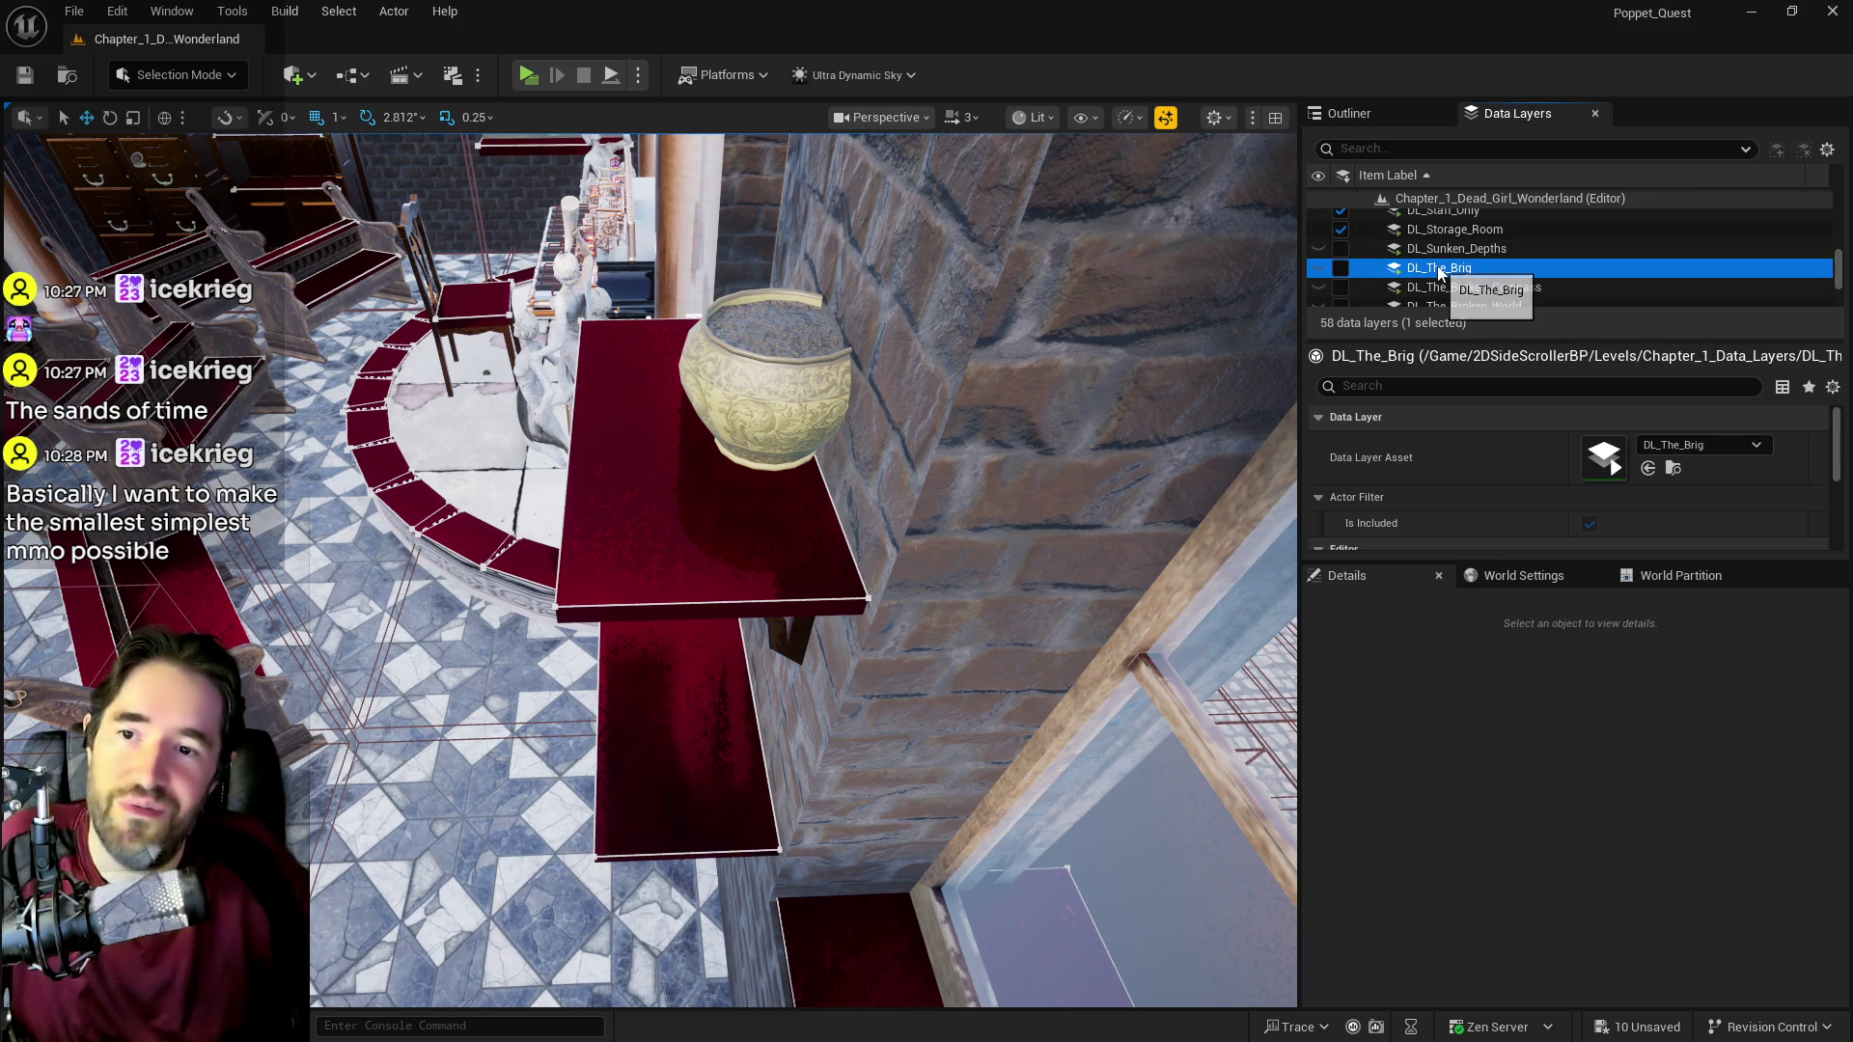
scroll(1438, 266, "down", 2)
scroll(1443, 269, "down", 1)
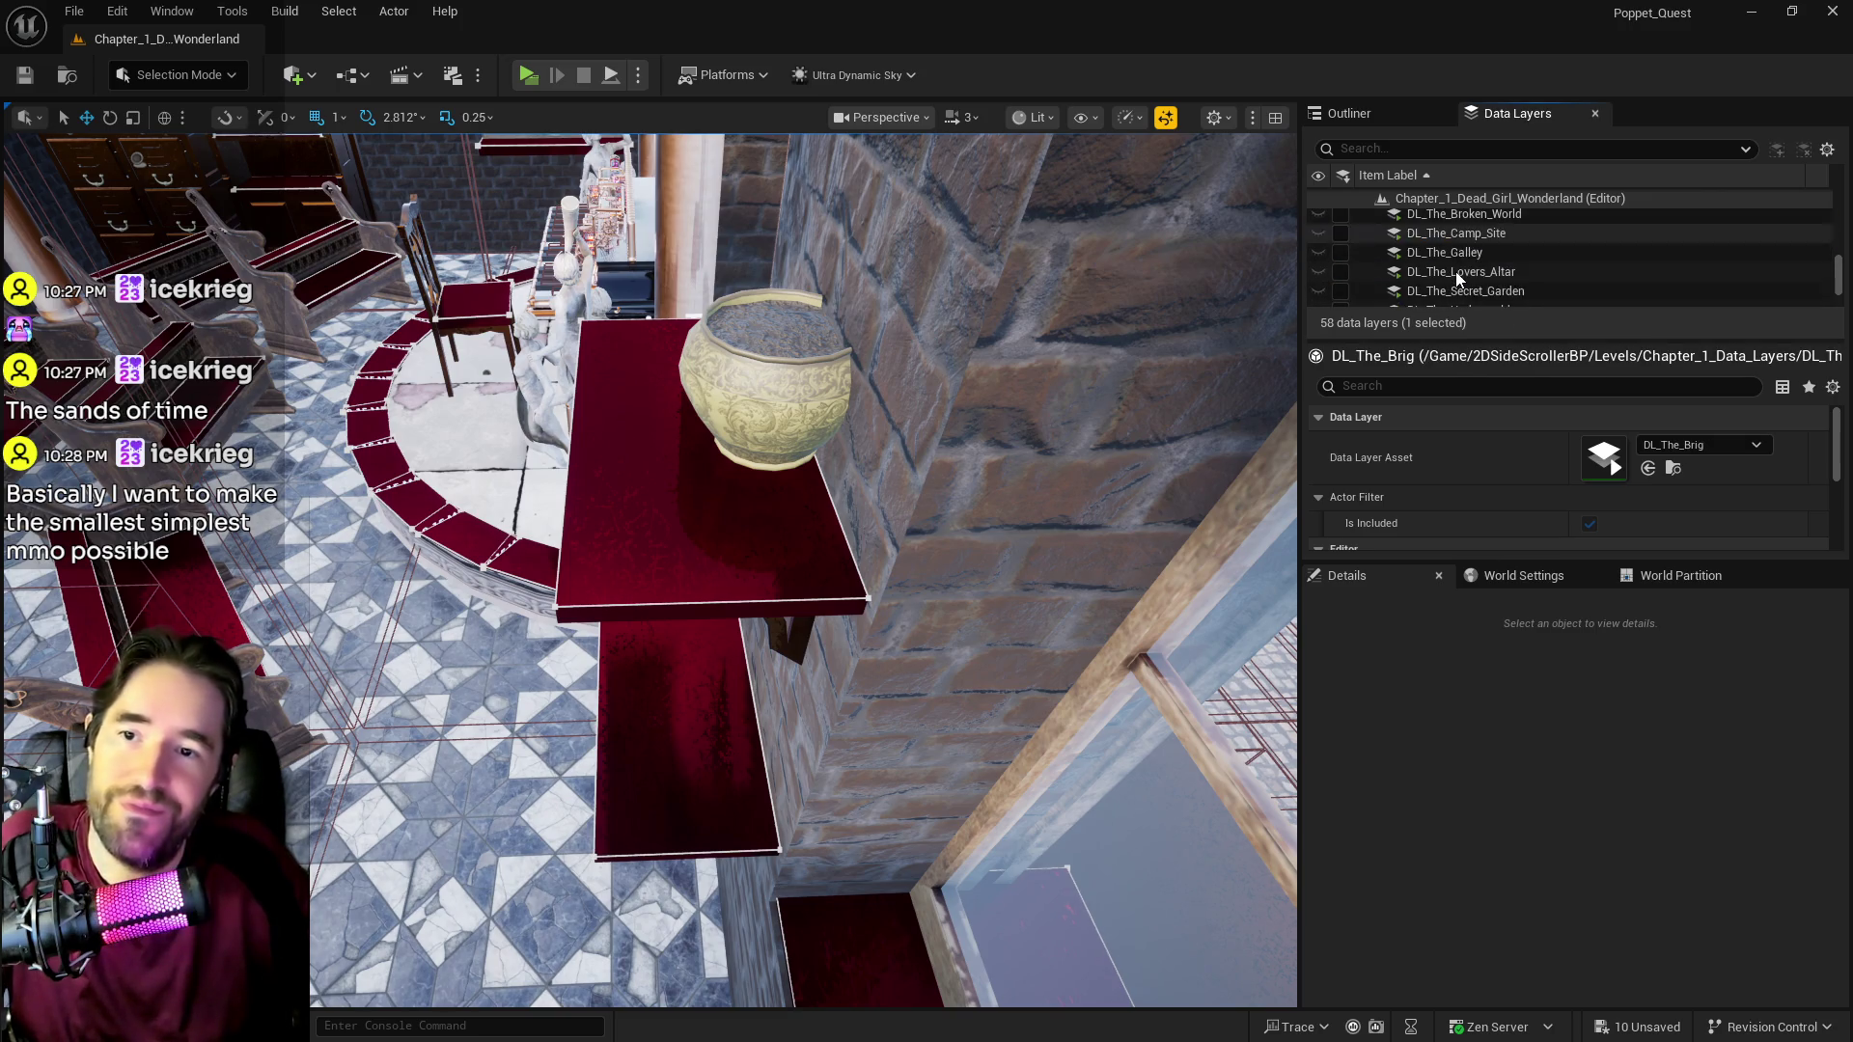
left_click(1455, 271)
scroll(1452, 255, "down", 2)
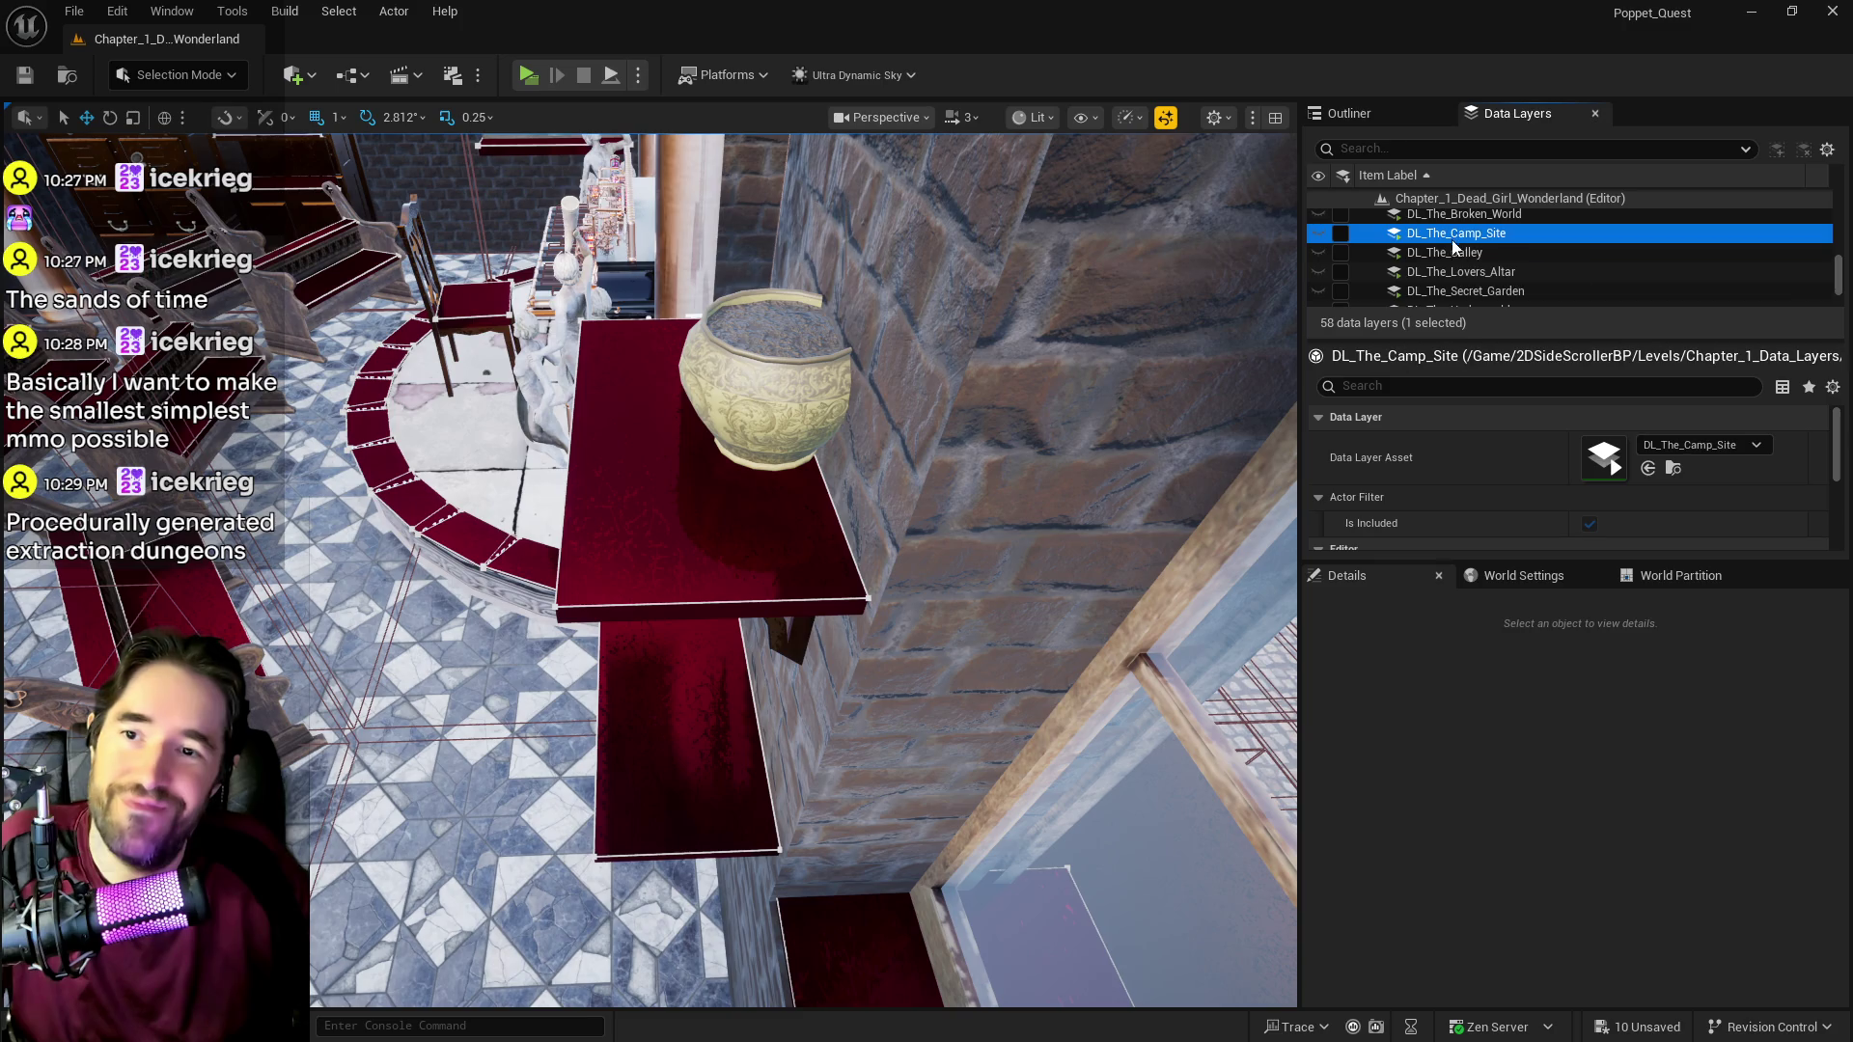
left_click(1341, 232)
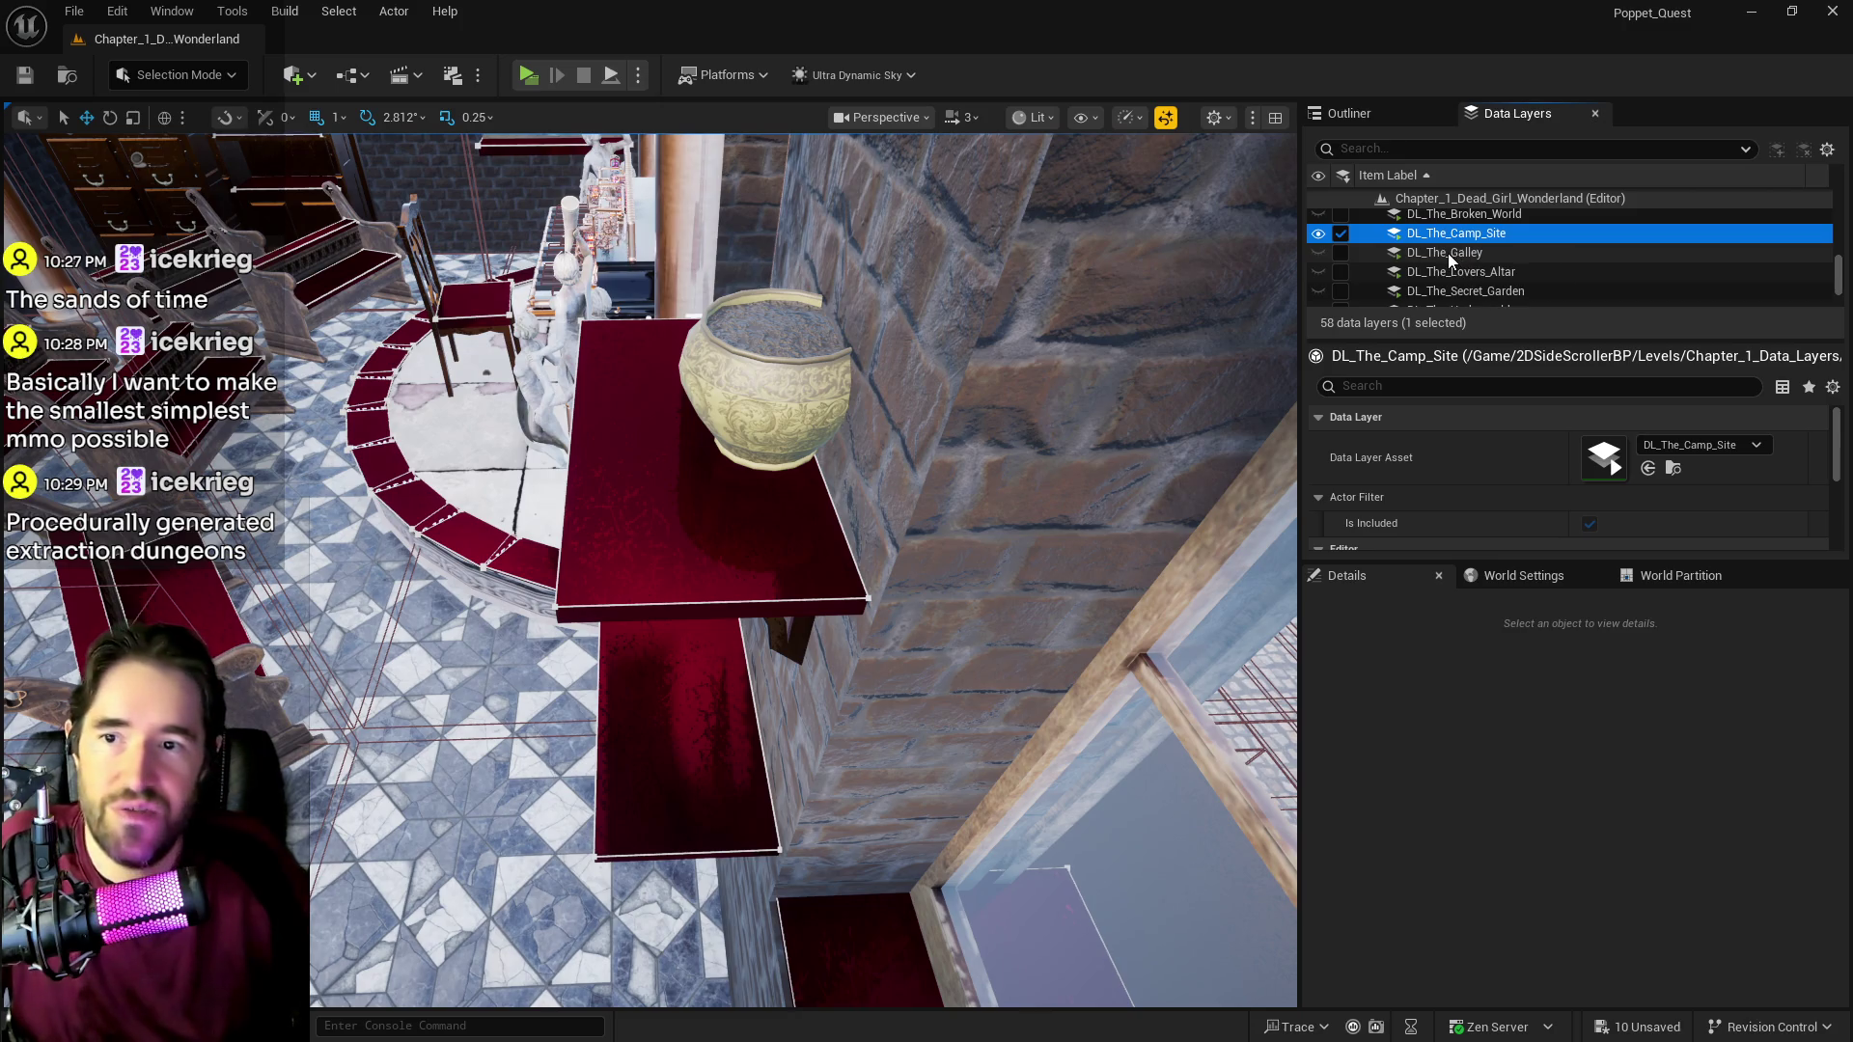
Step: Check DL_The_Galley, DL_The_Lovers_Altar and DL_Toy_City_Entrance, then load DL_Toy_Maze and select DL_Waiting_Room
left_click(1448, 254)
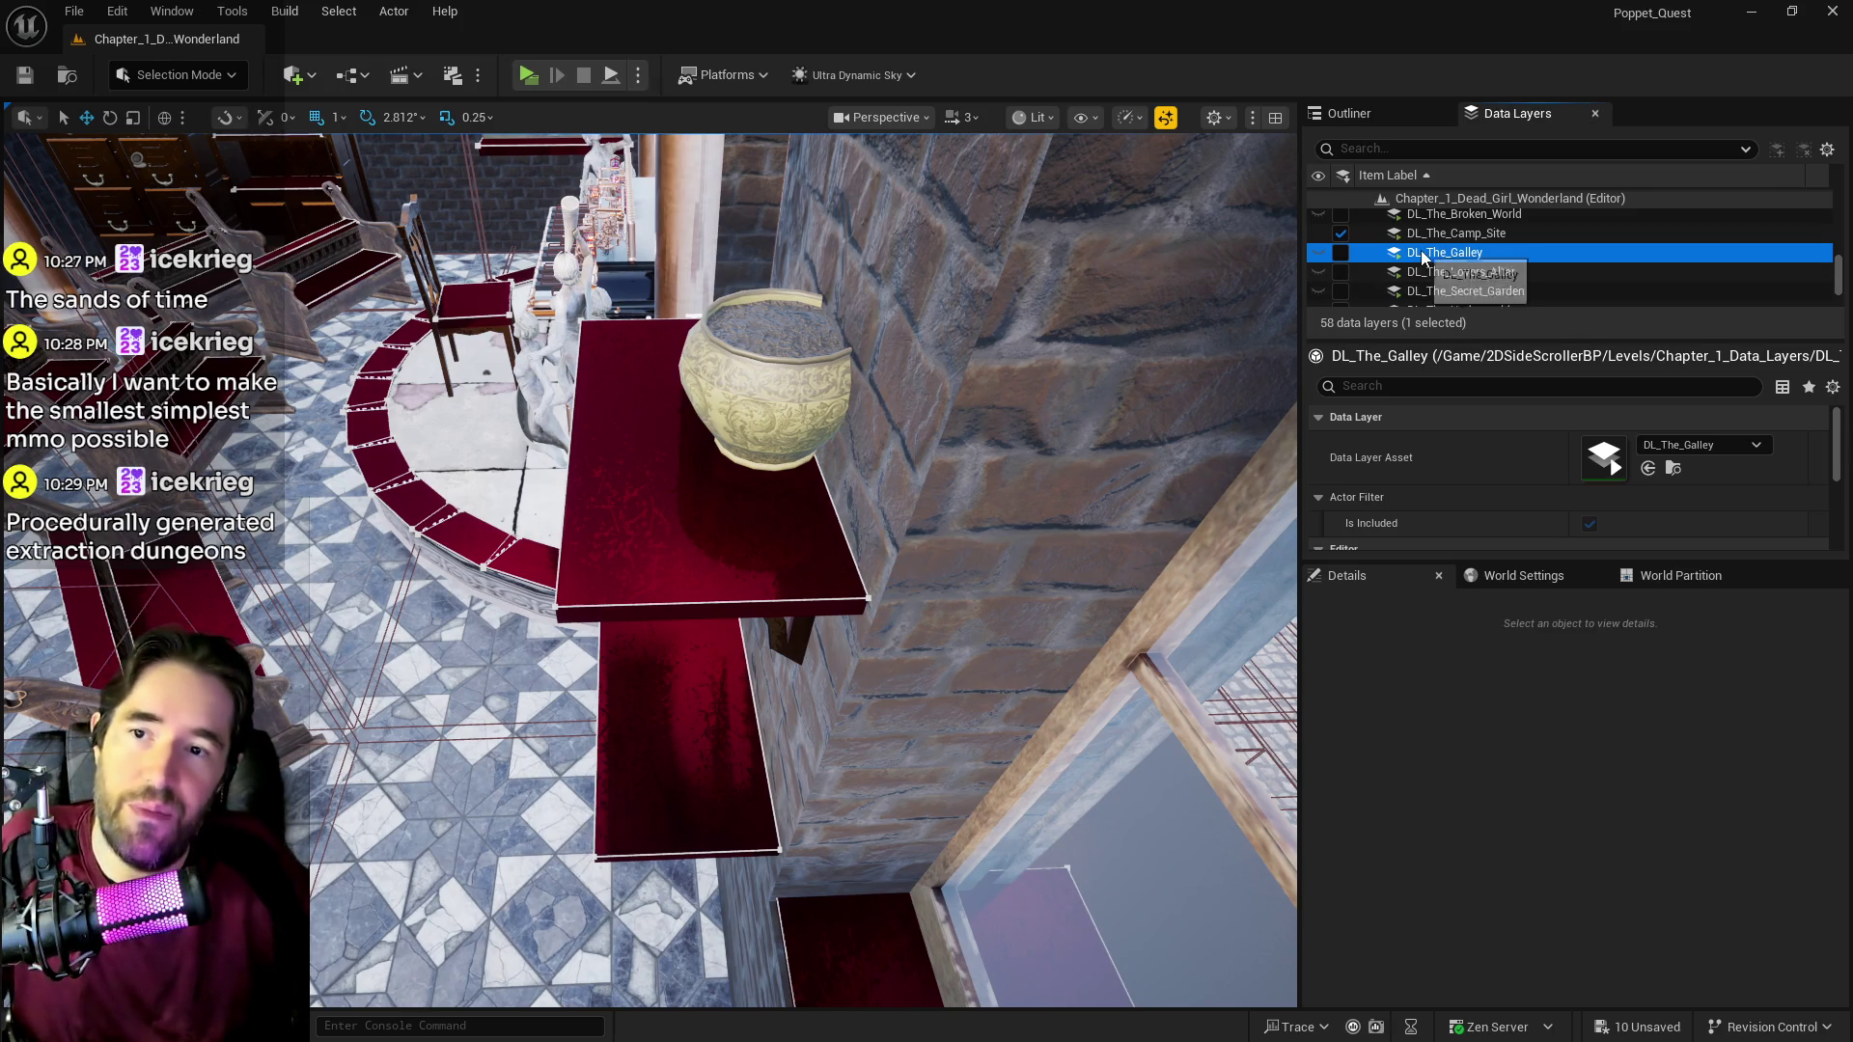
left_click(1427, 275)
scroll(1422, 295, "down", 1)
scroll(1421, 292, "down", 3)
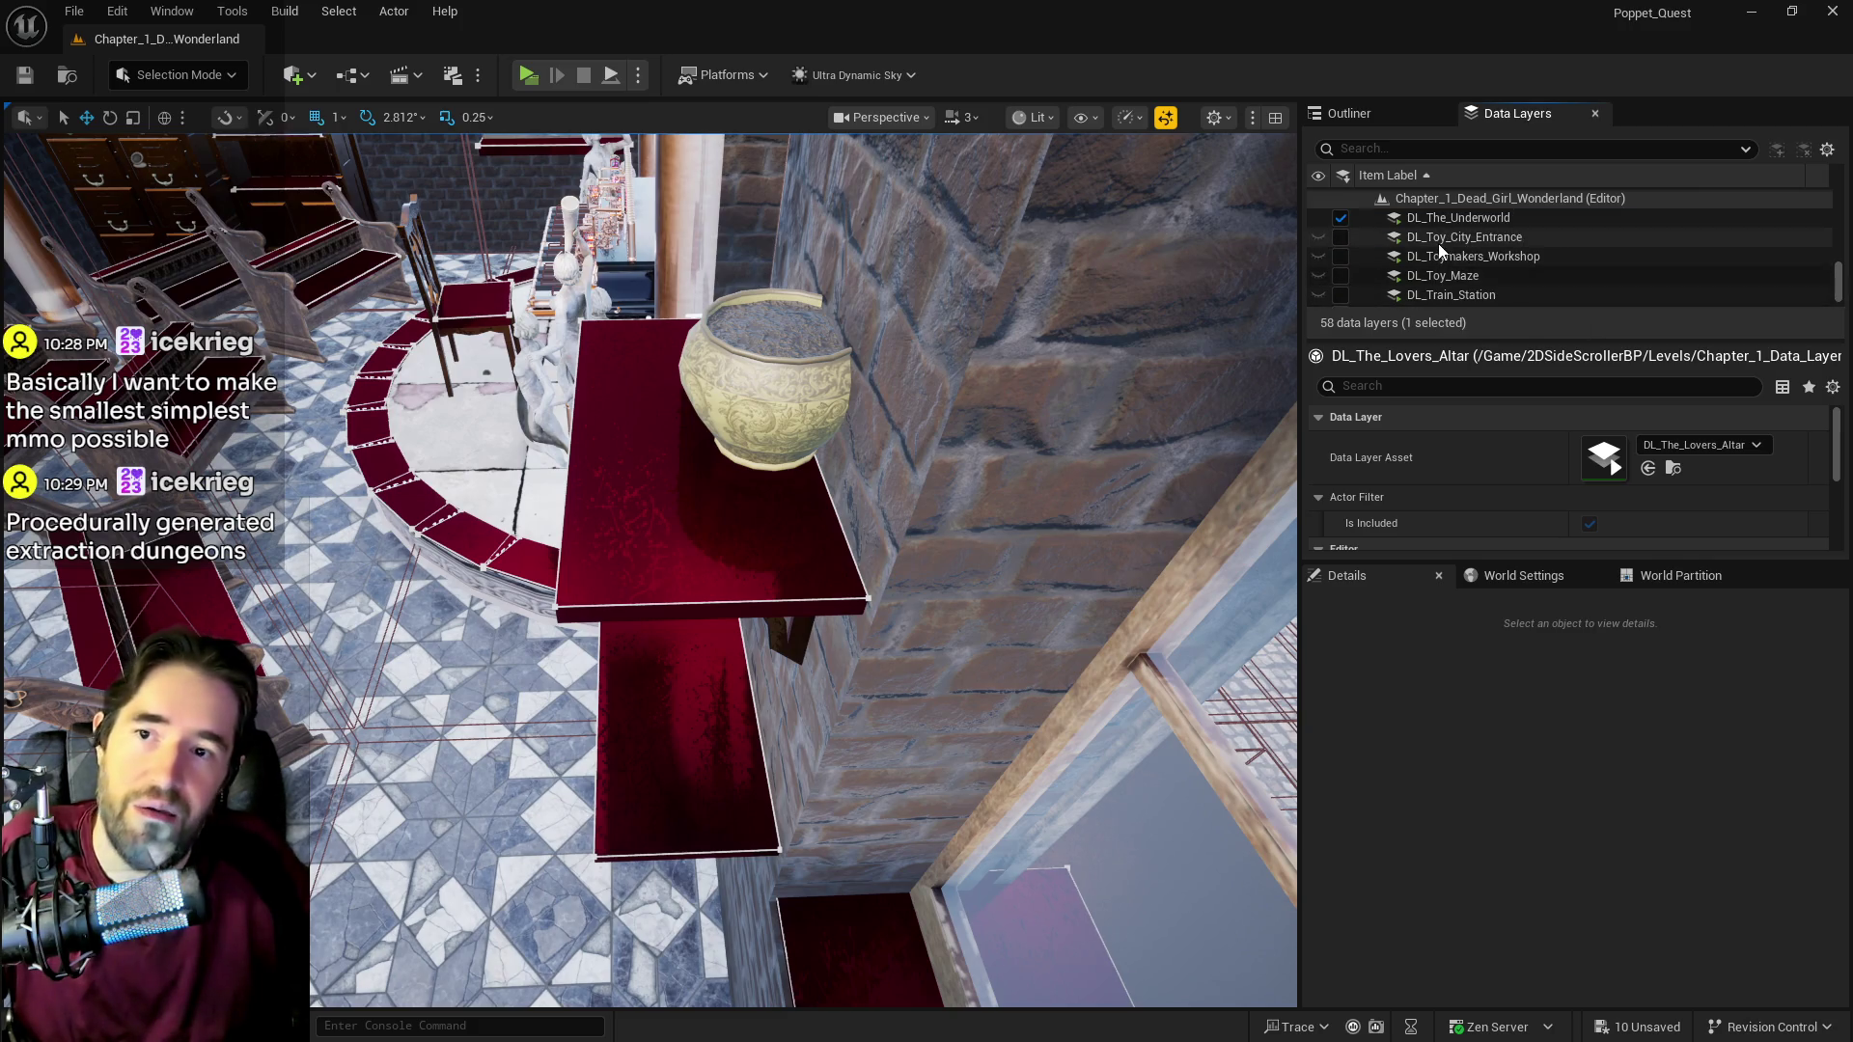
left_click(1438, 243)
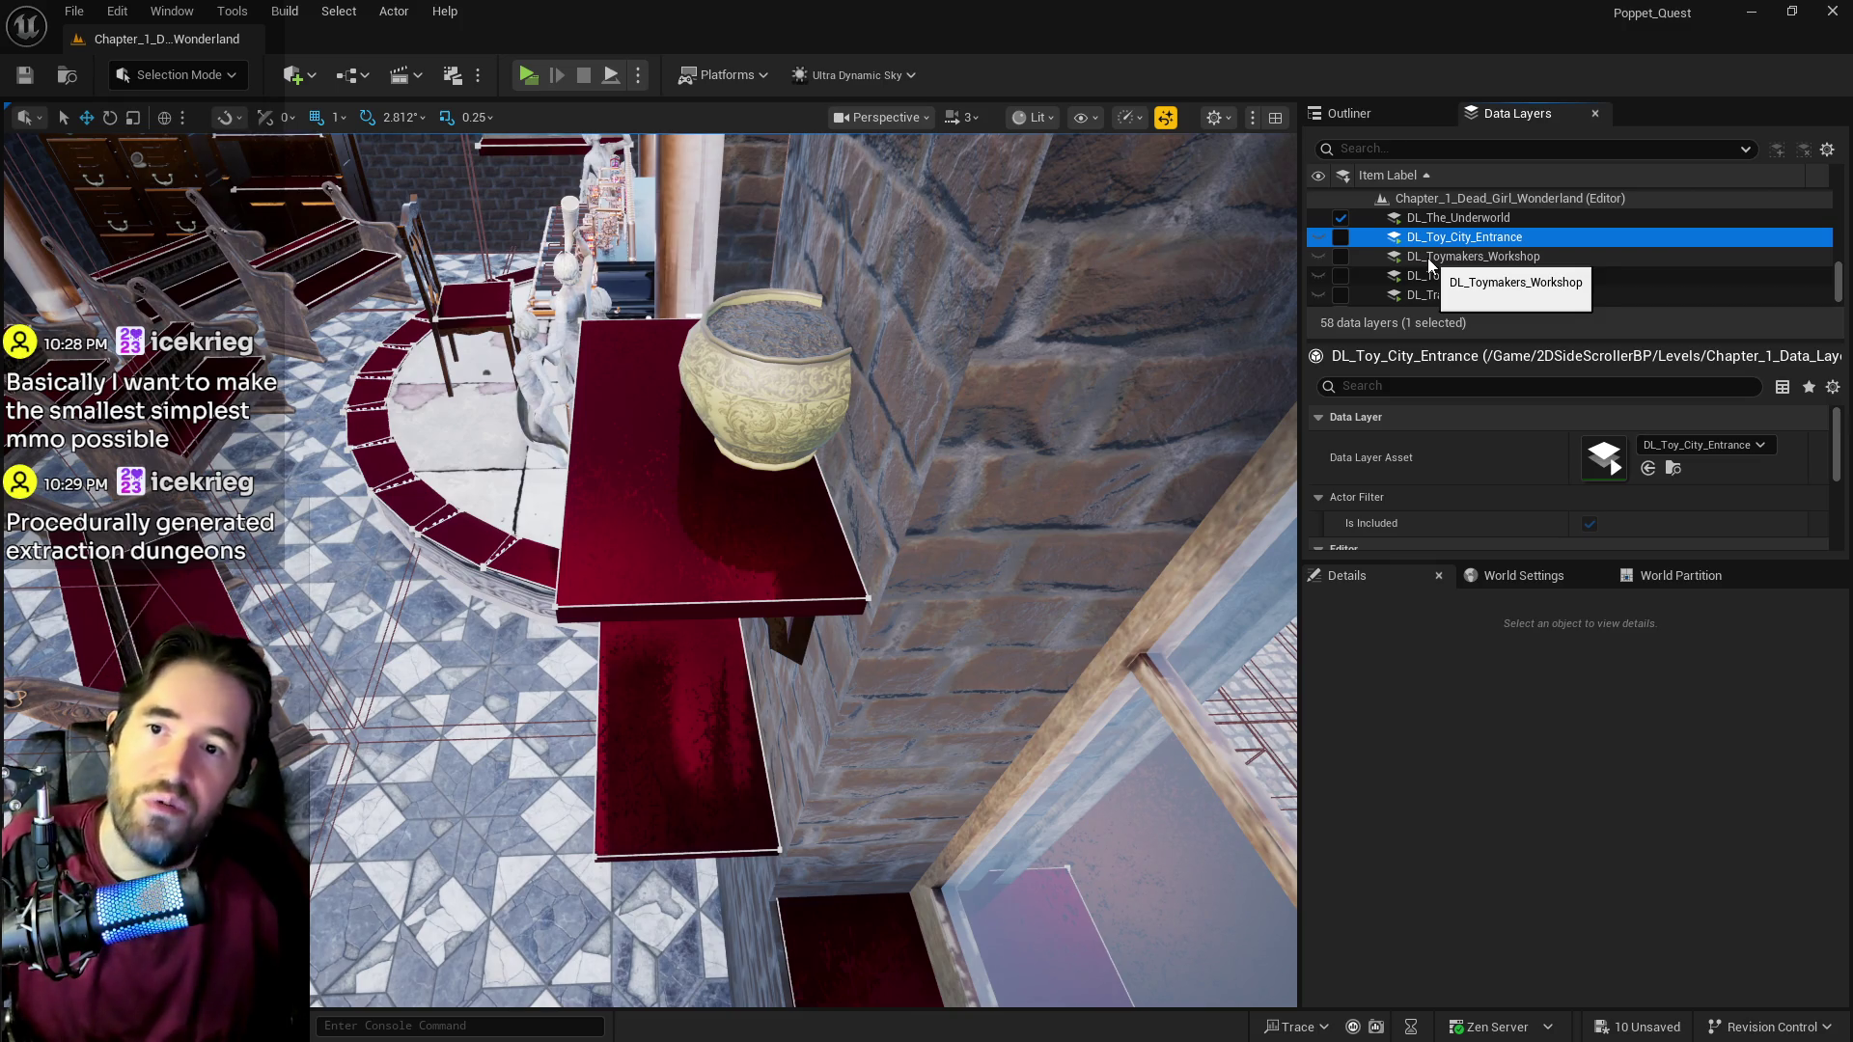
scroll(1427, 258, "down", 2)
scroll(1427, 257, "up", 2)
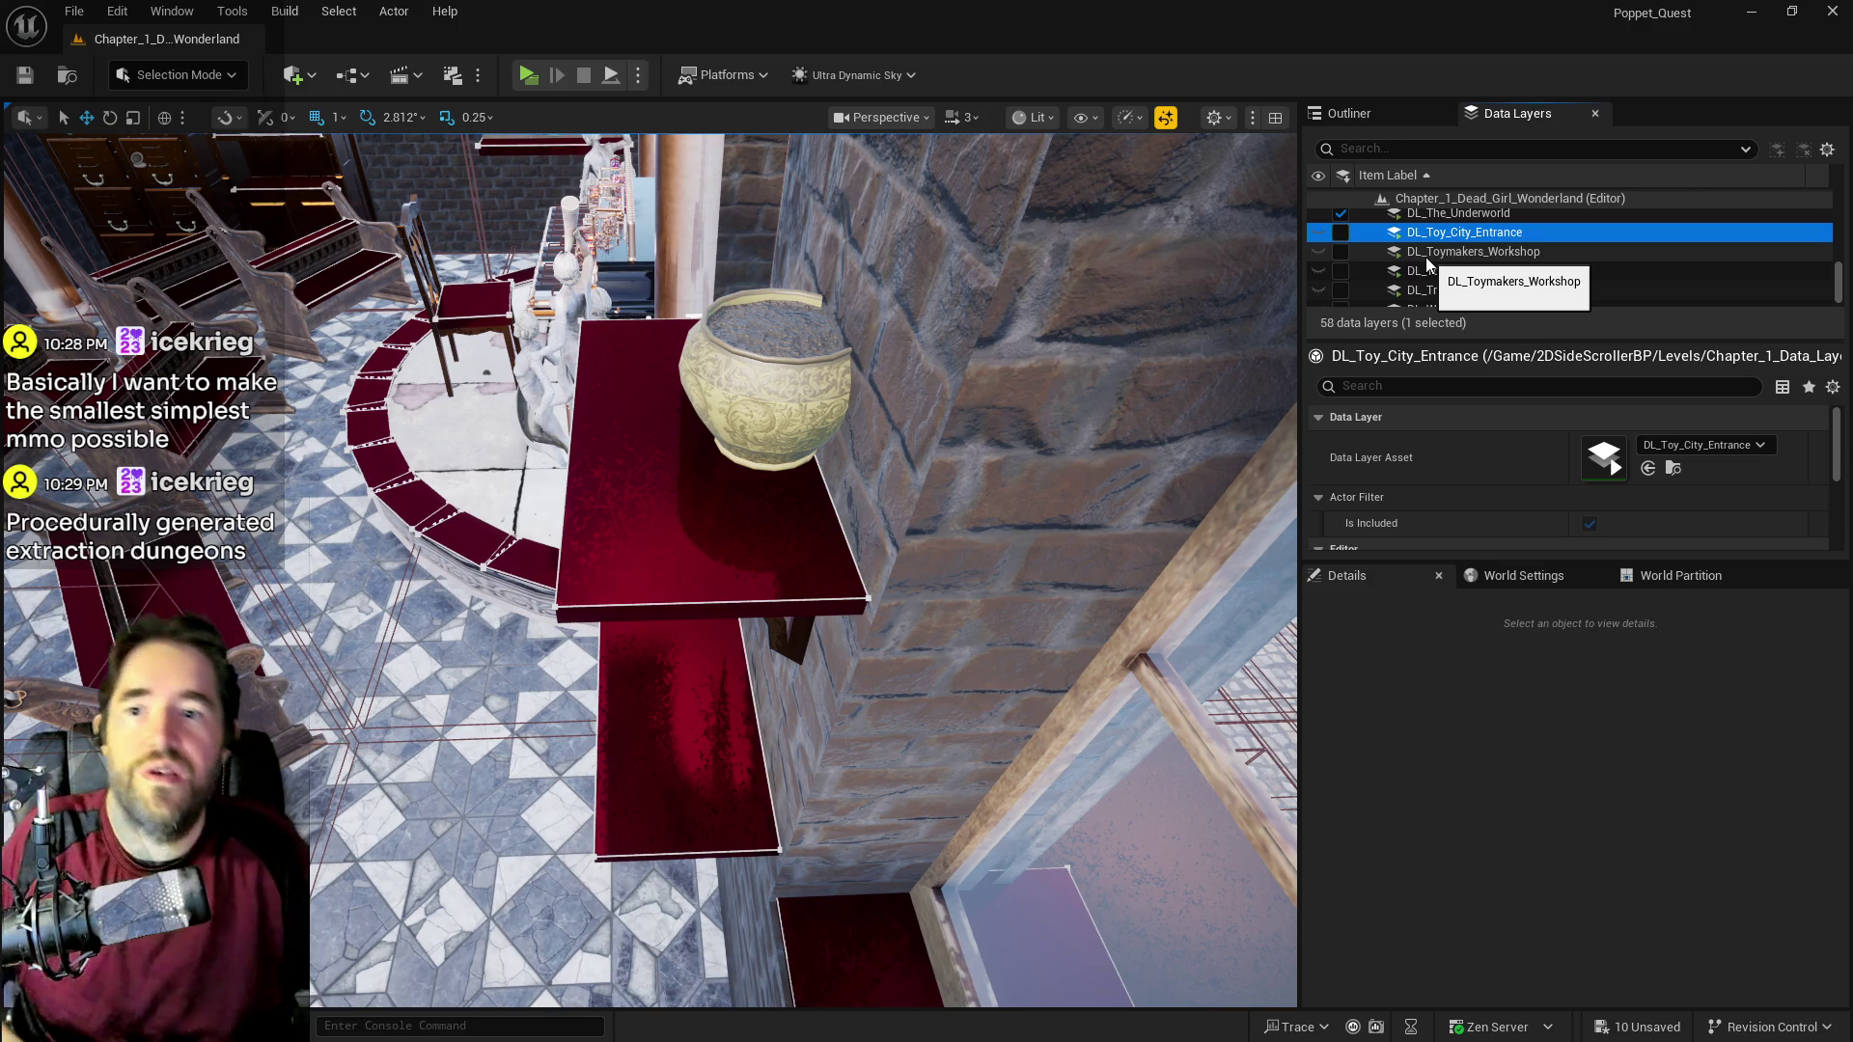
left_click(1423, 272)
left_click(1342, 272)
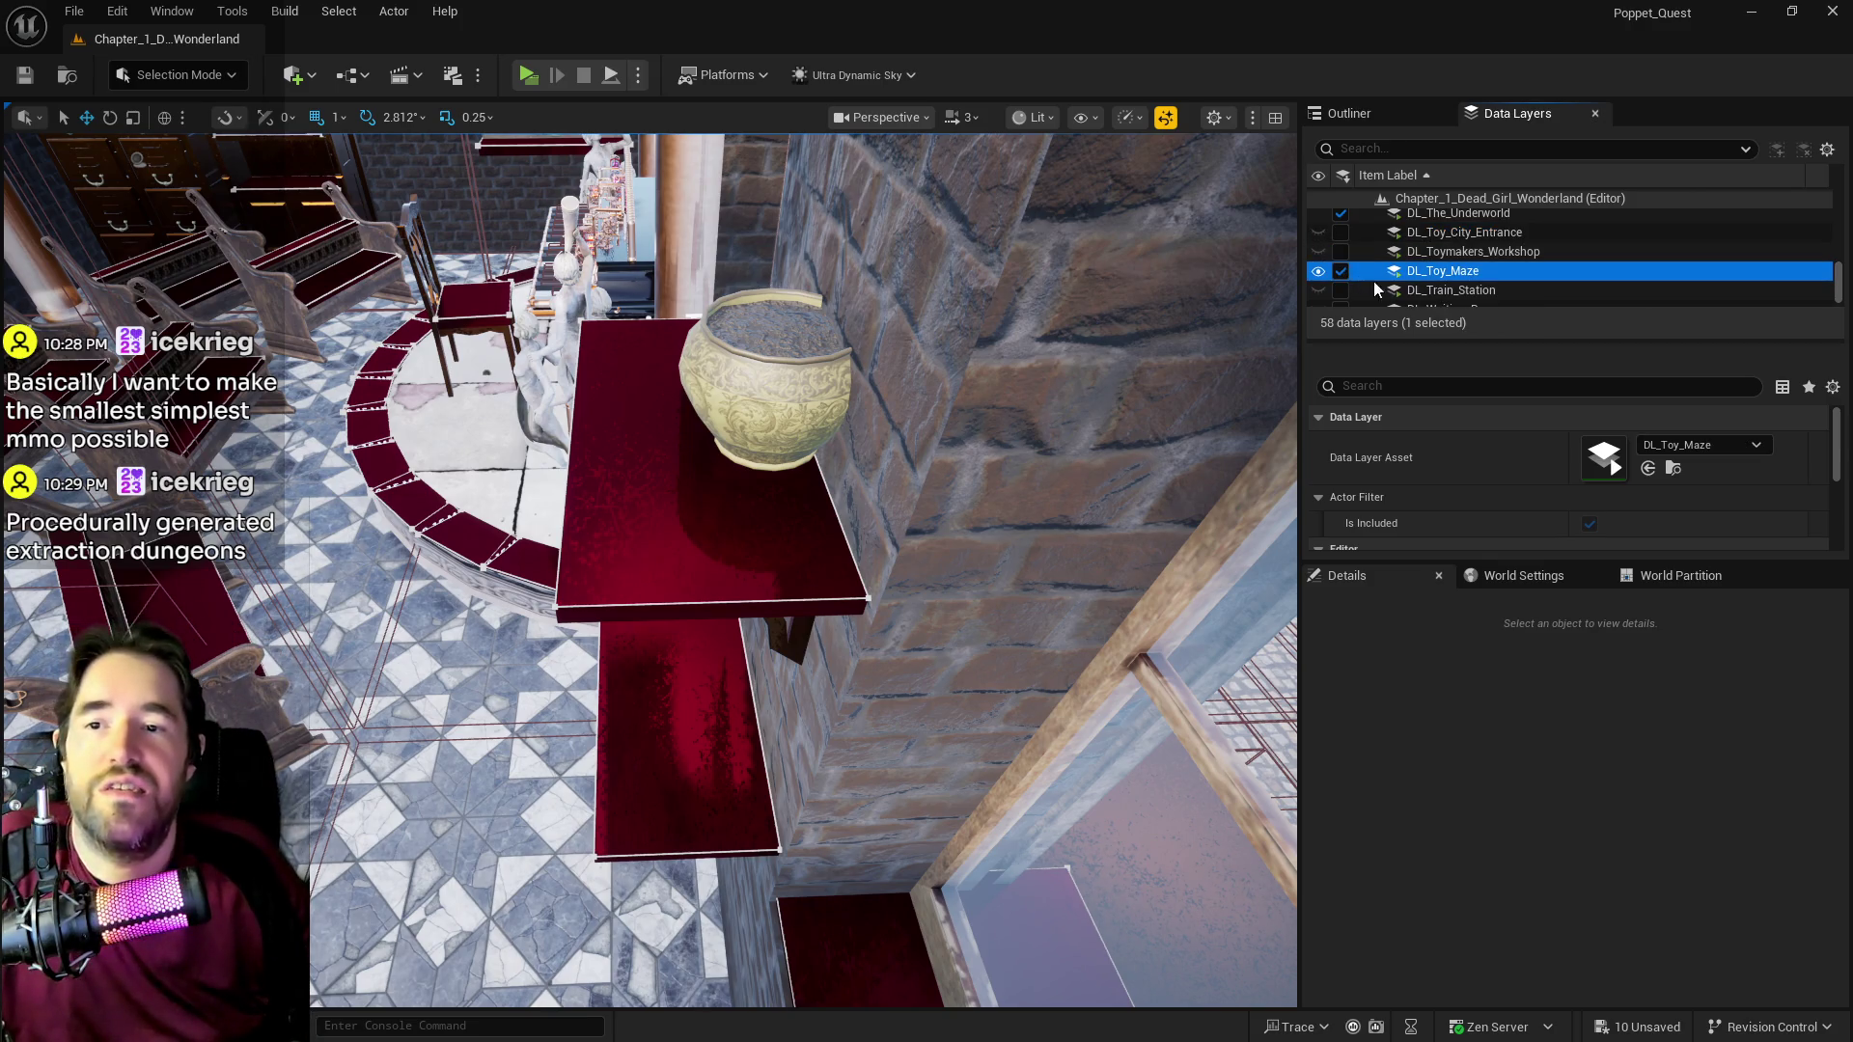
scroll(1437, 294, "down", 2)
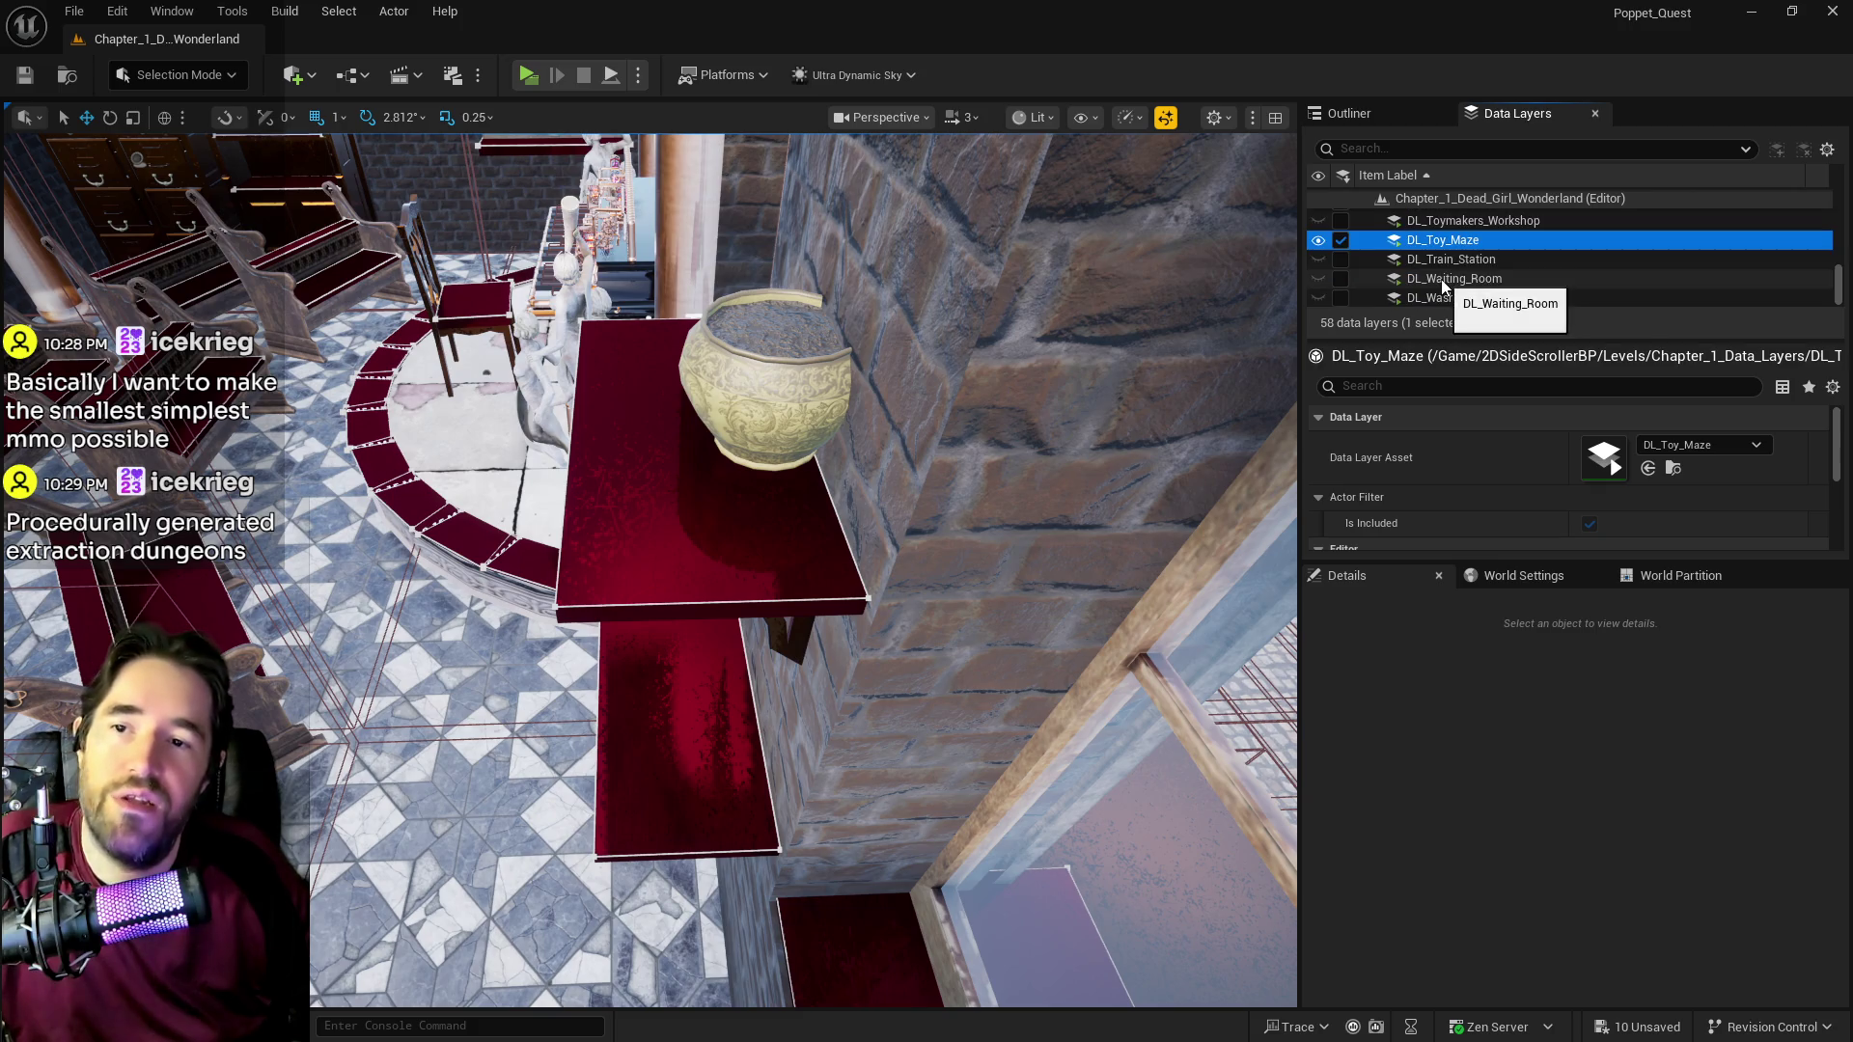
left_click(1443, 280)
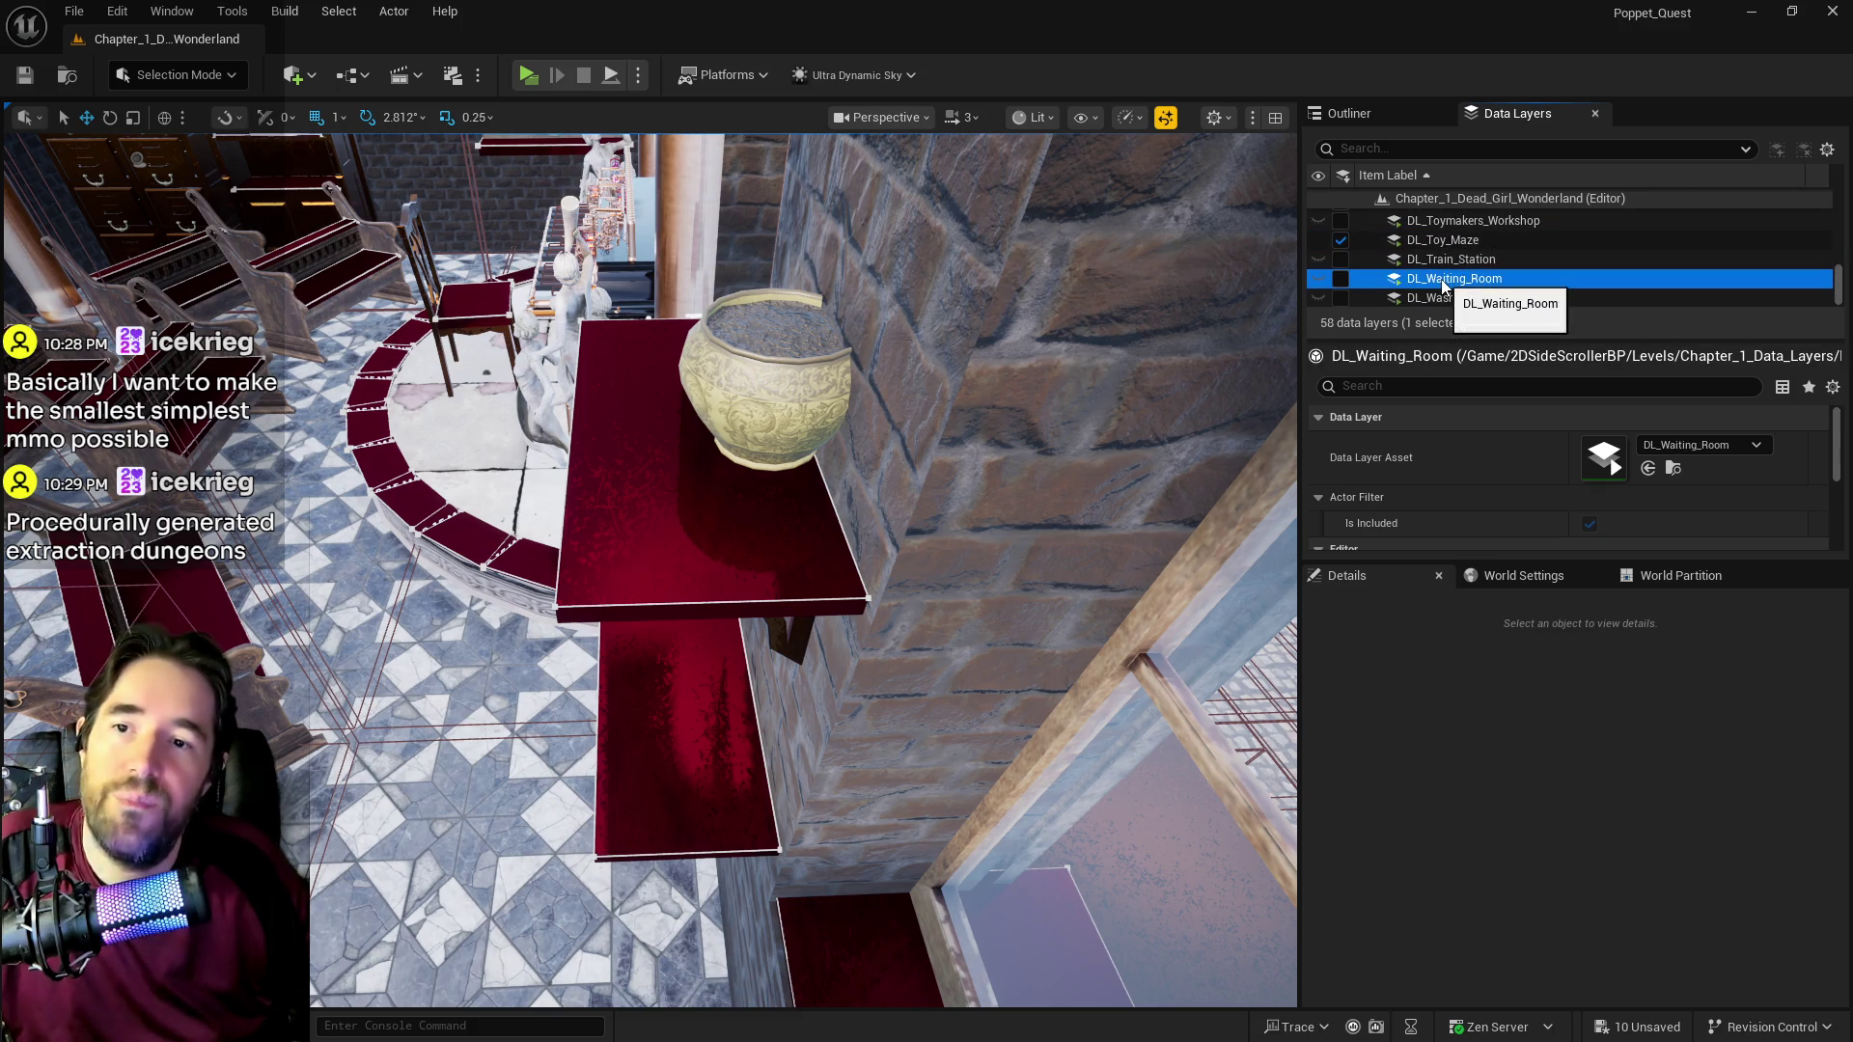
Step: Load DL_Waiting_Room, remove the plant from that layer, then unload it again
left_click(1340, 278)
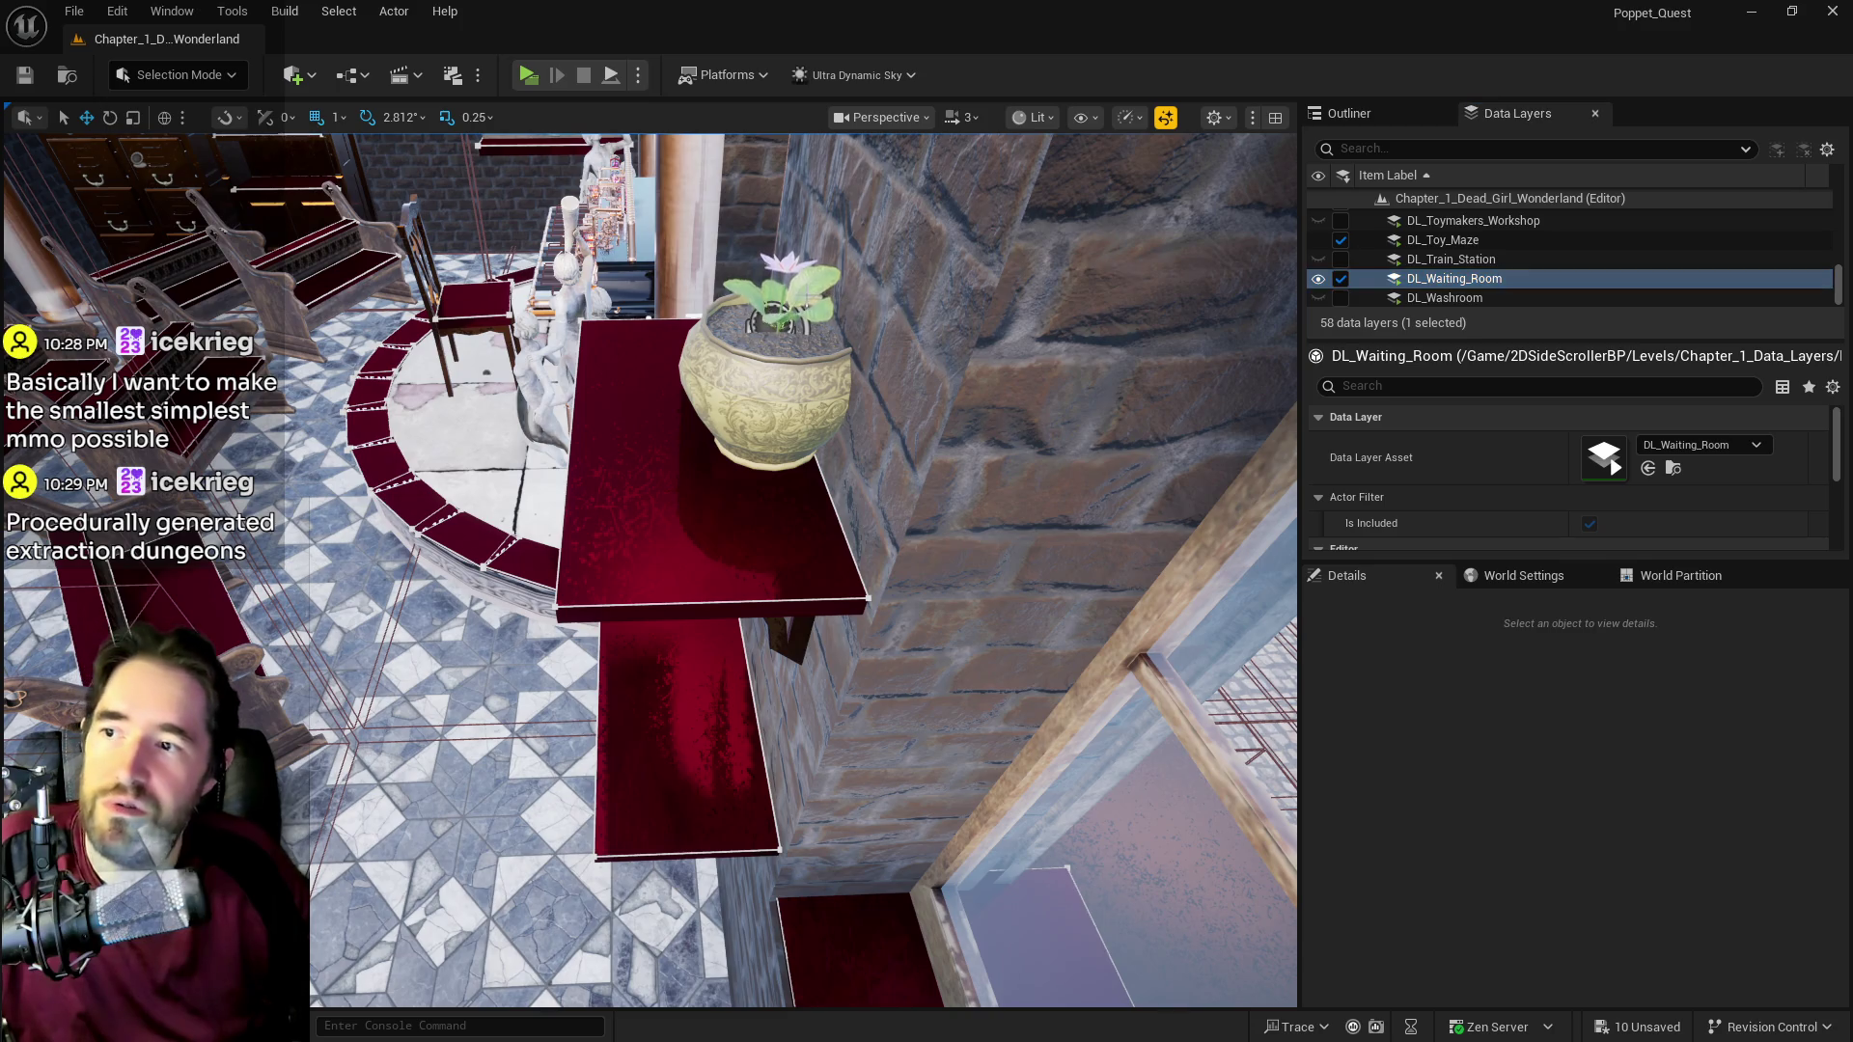
right_click(1441, 280)
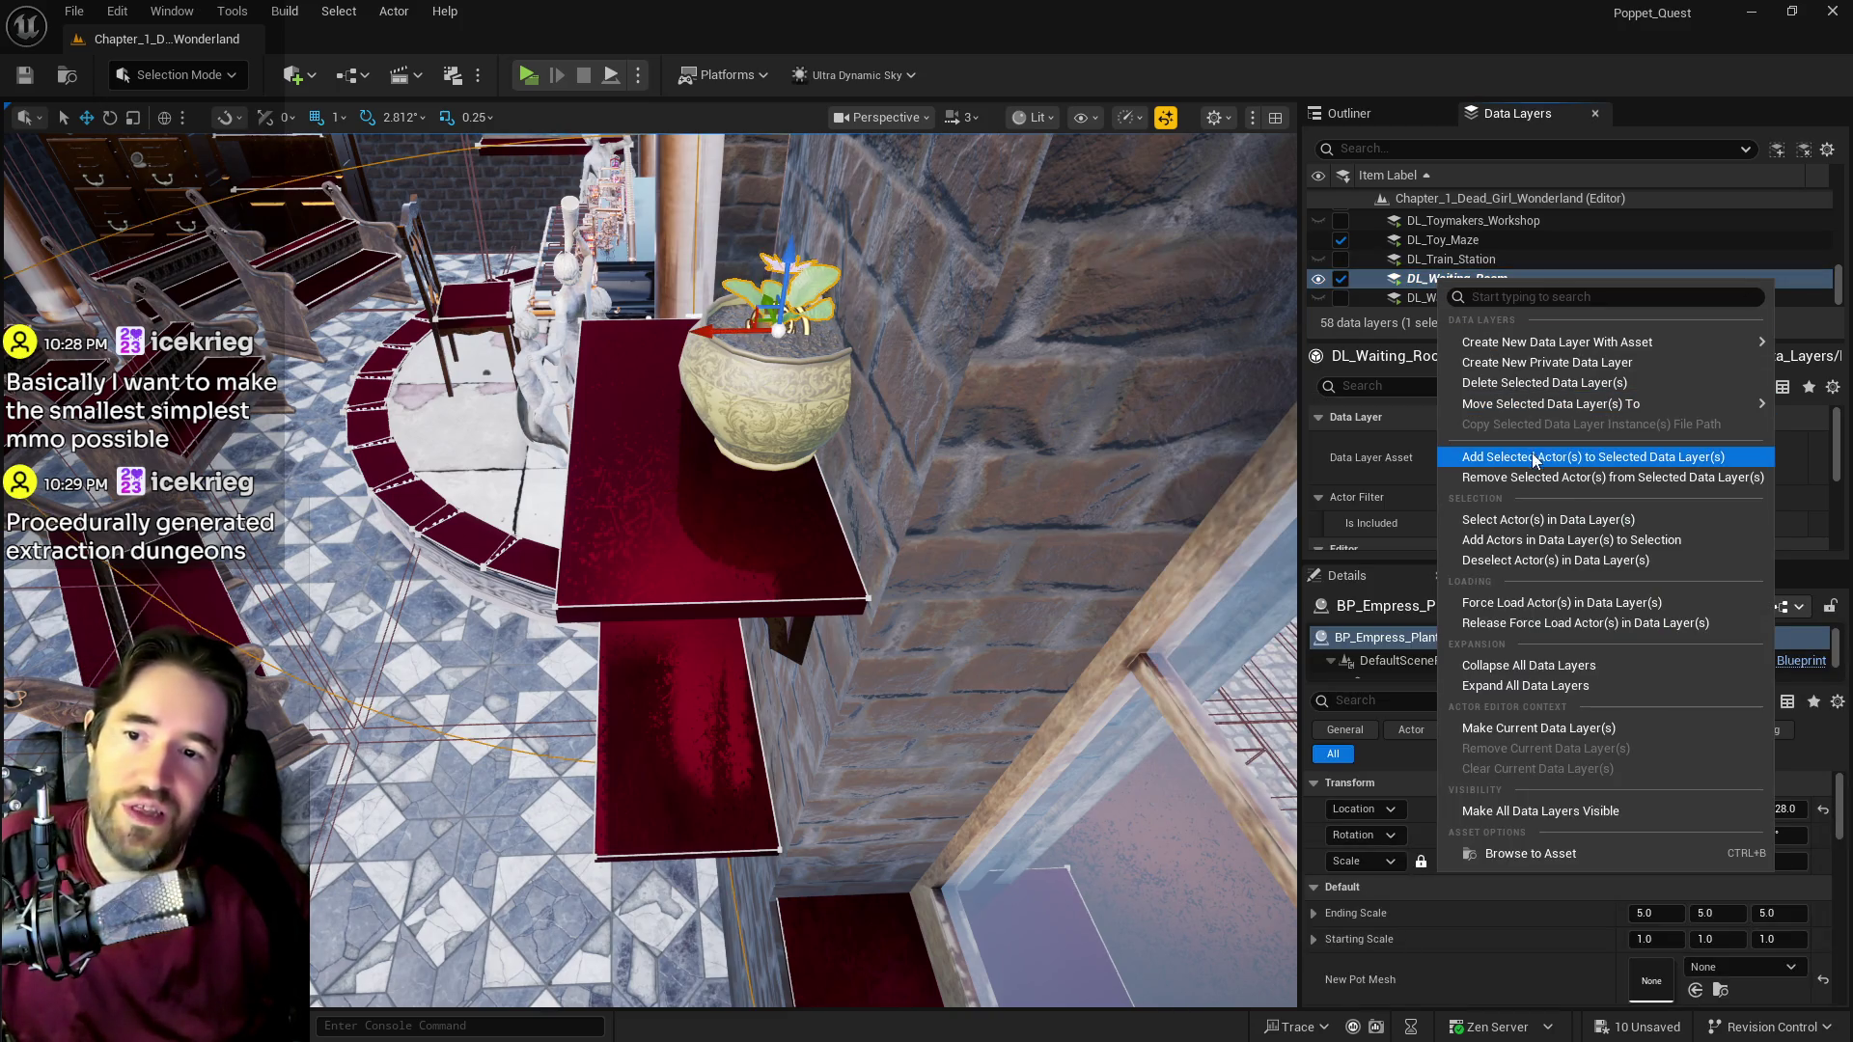
left_click(1535, 479)
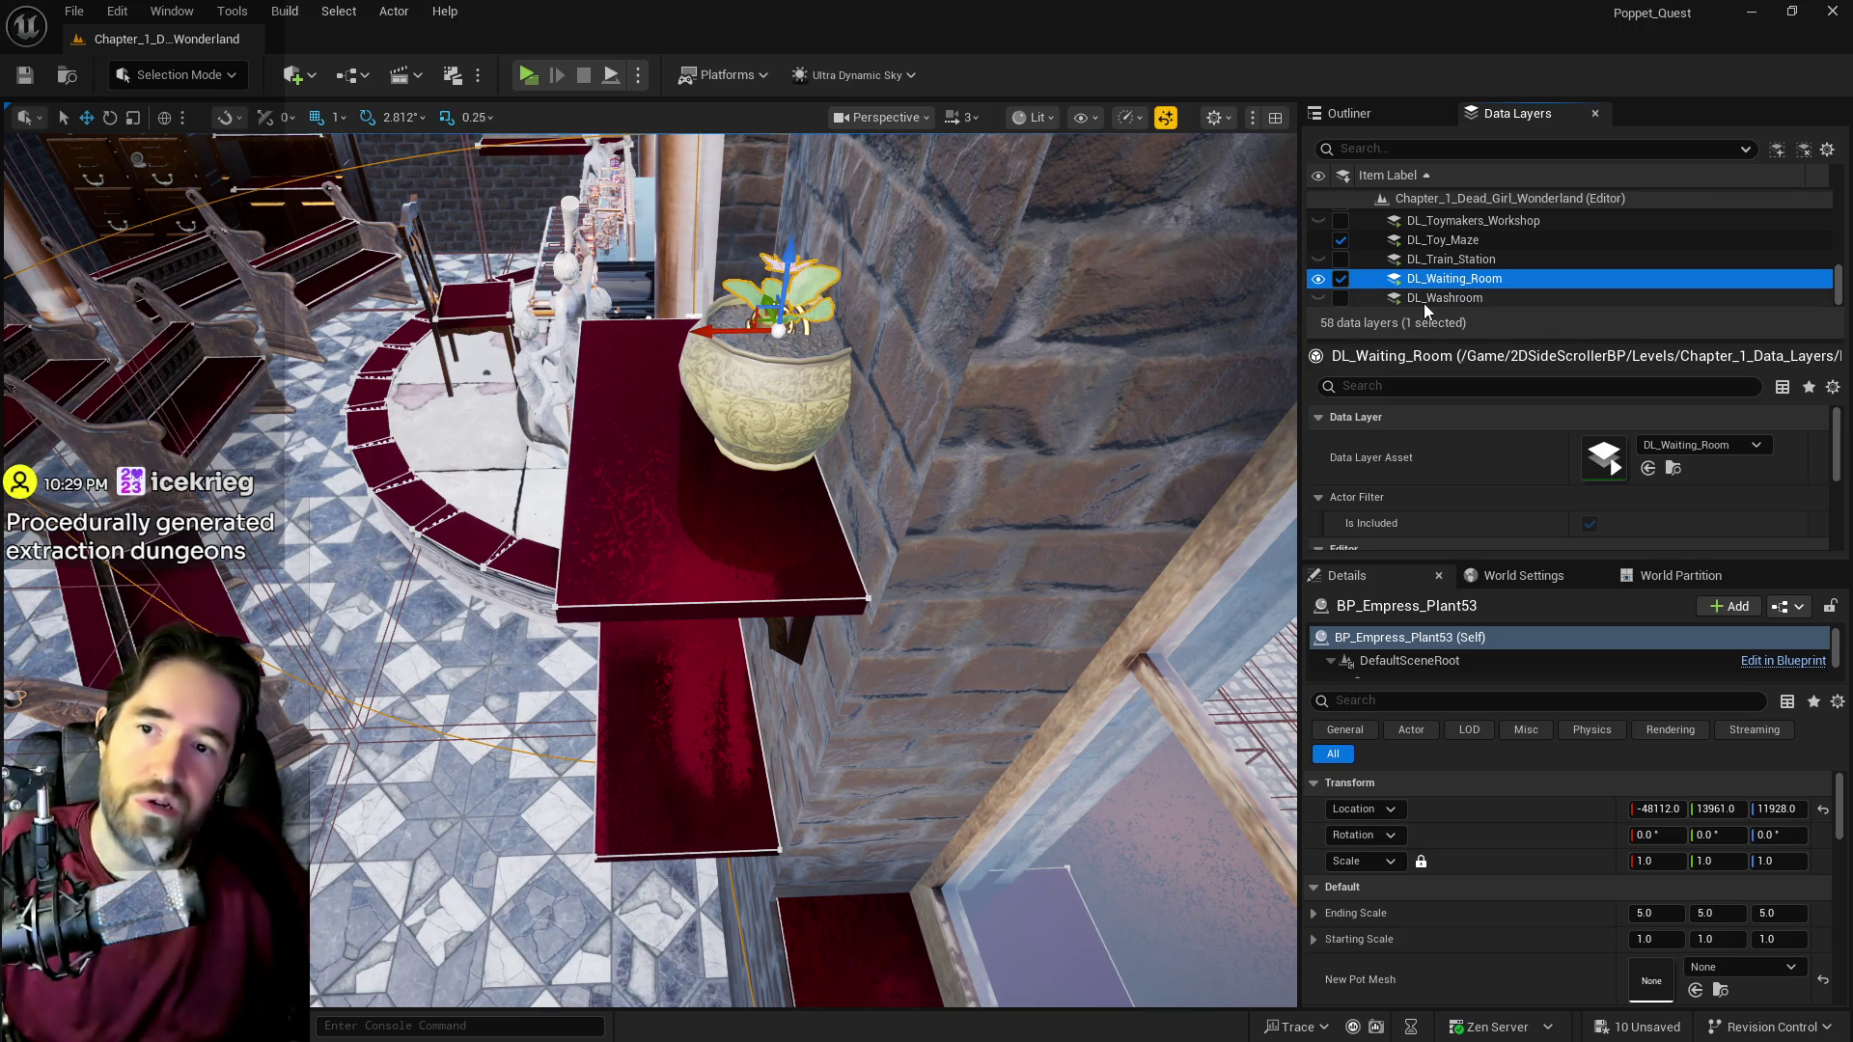
left_click(1341, 279)
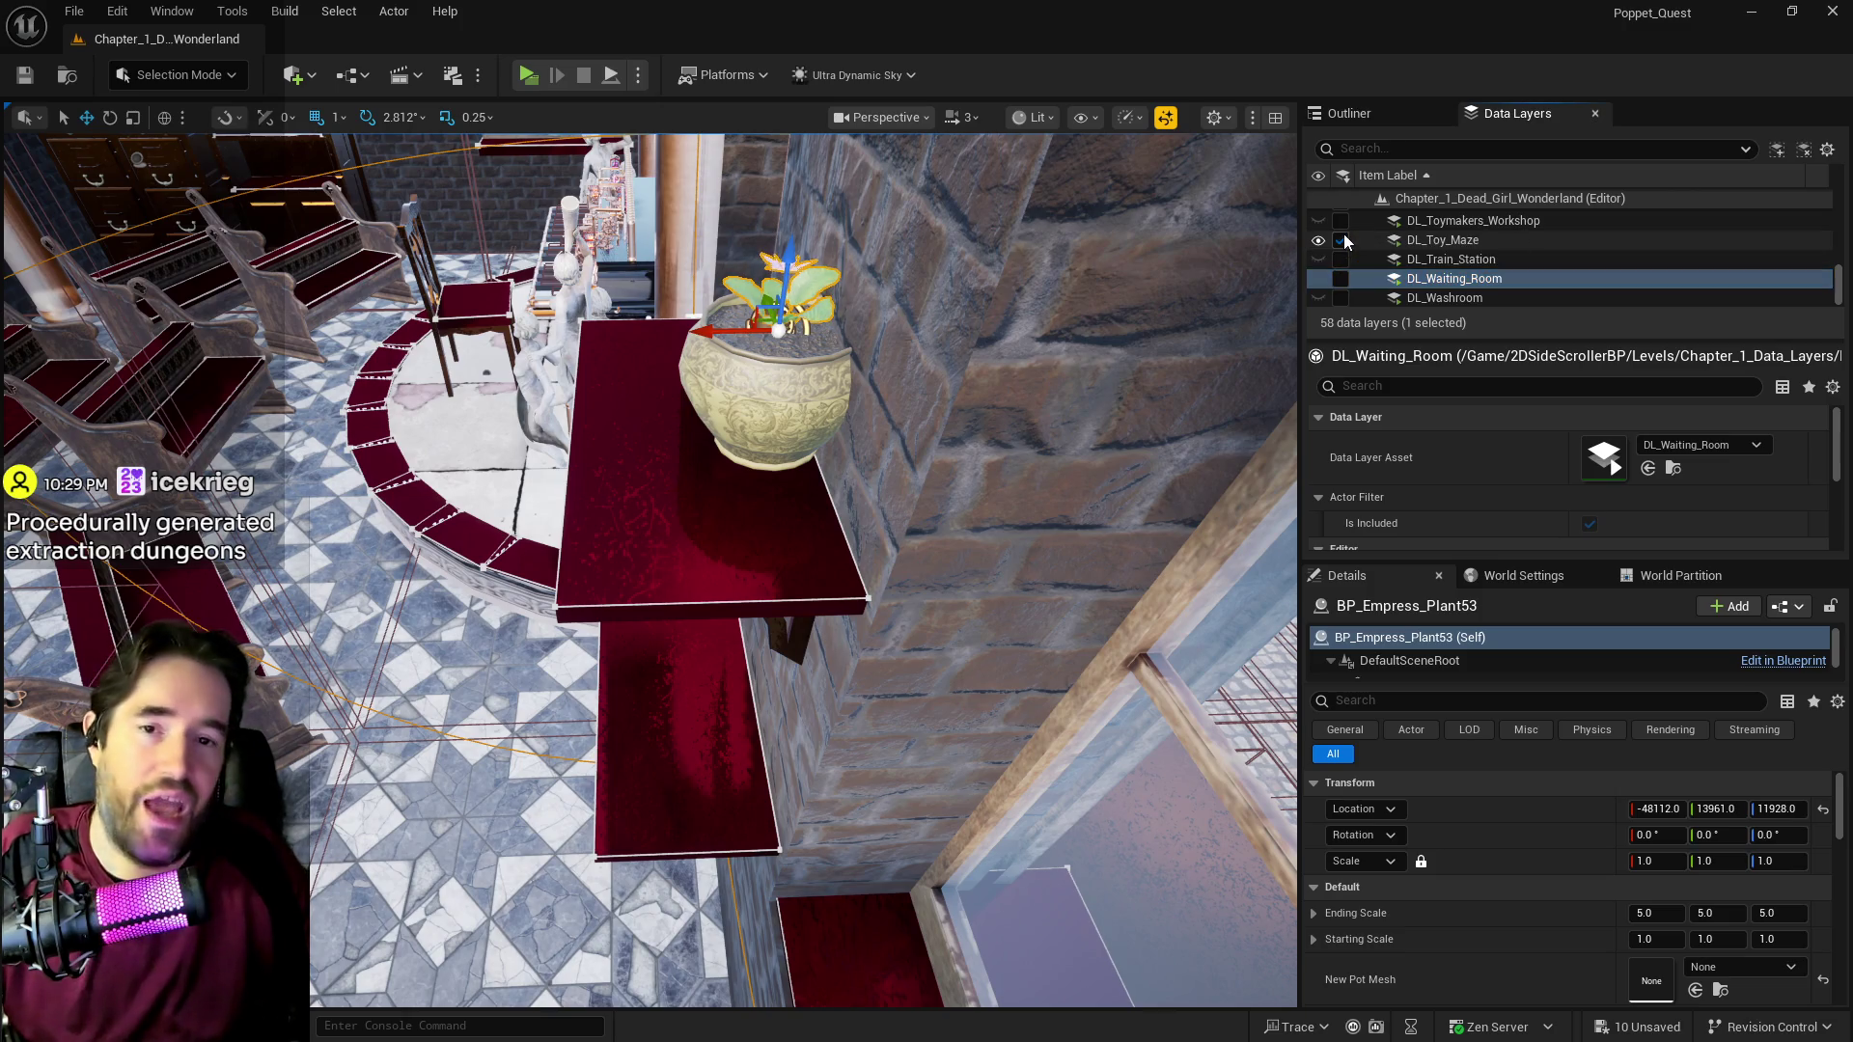
Step: Unload DL_Toy_Maze and move up the layer list to select DL_Music_Room
left_click(1341, 241)
scroll(1387, 271, "up", 3)
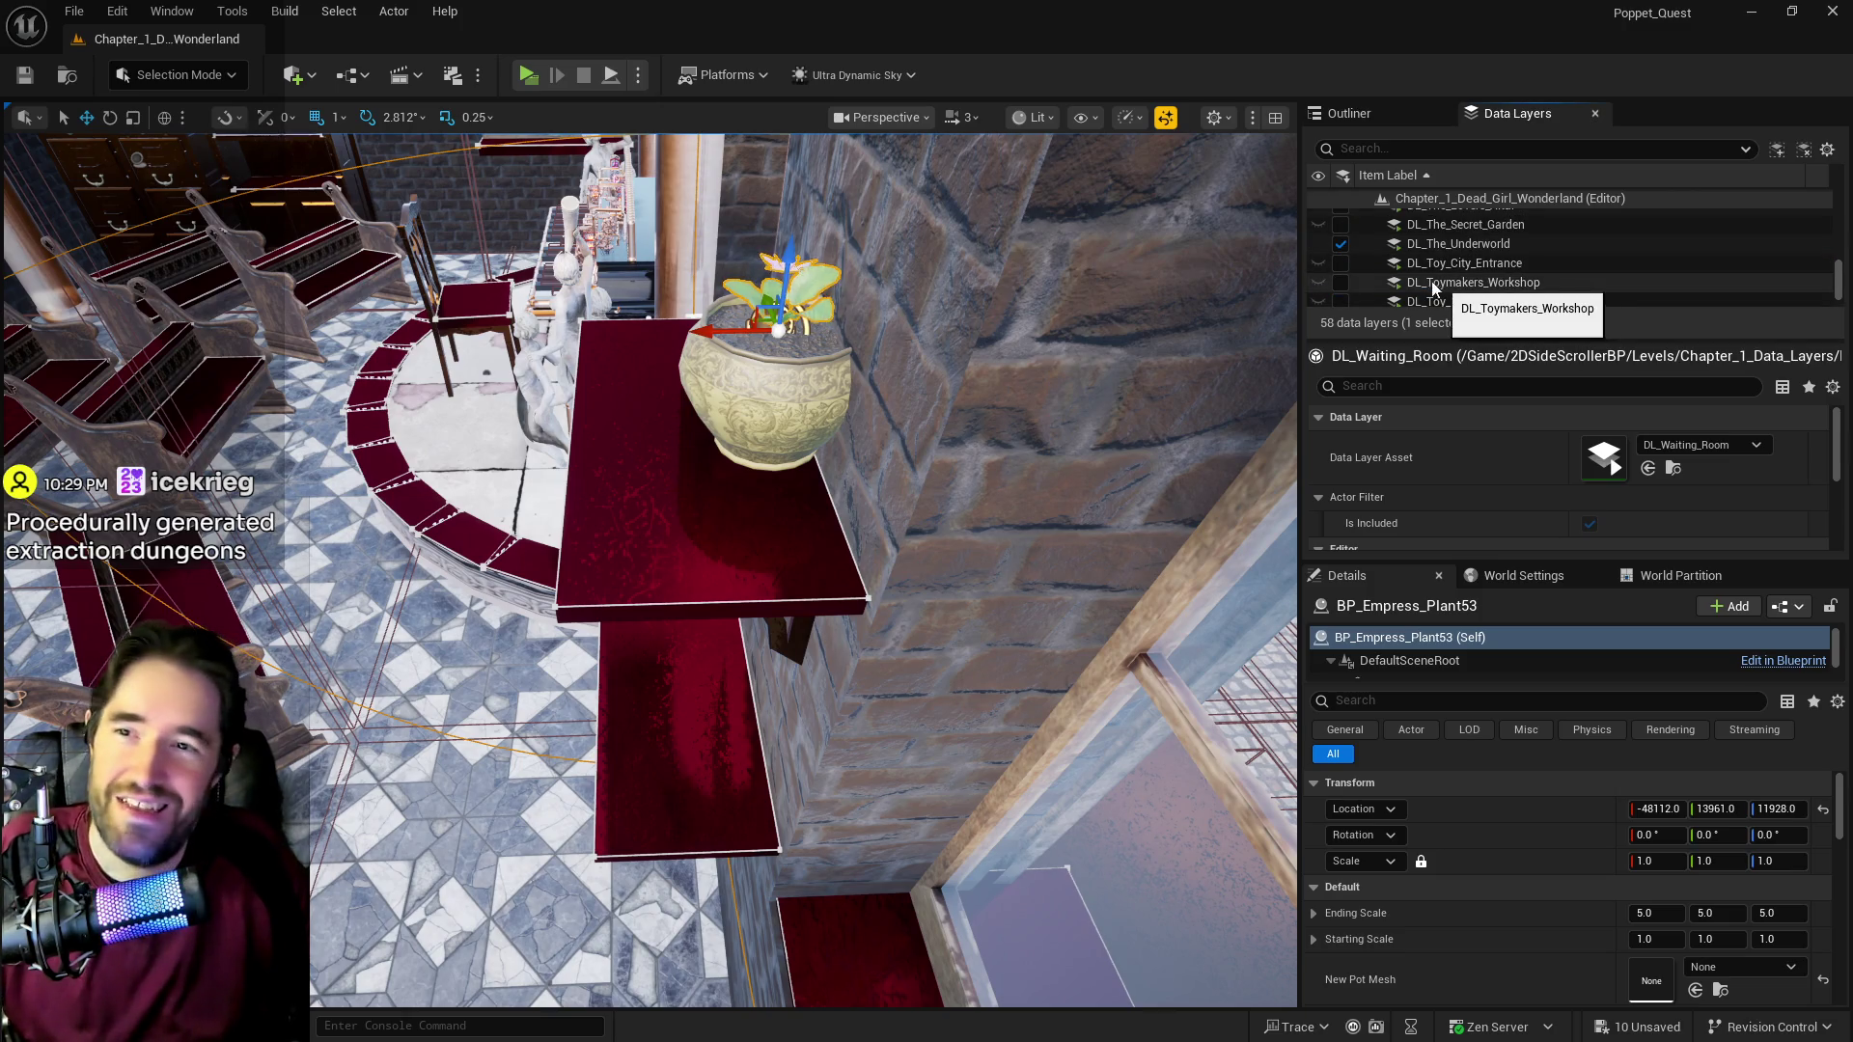
scroll(1389, 256, "up", 5)
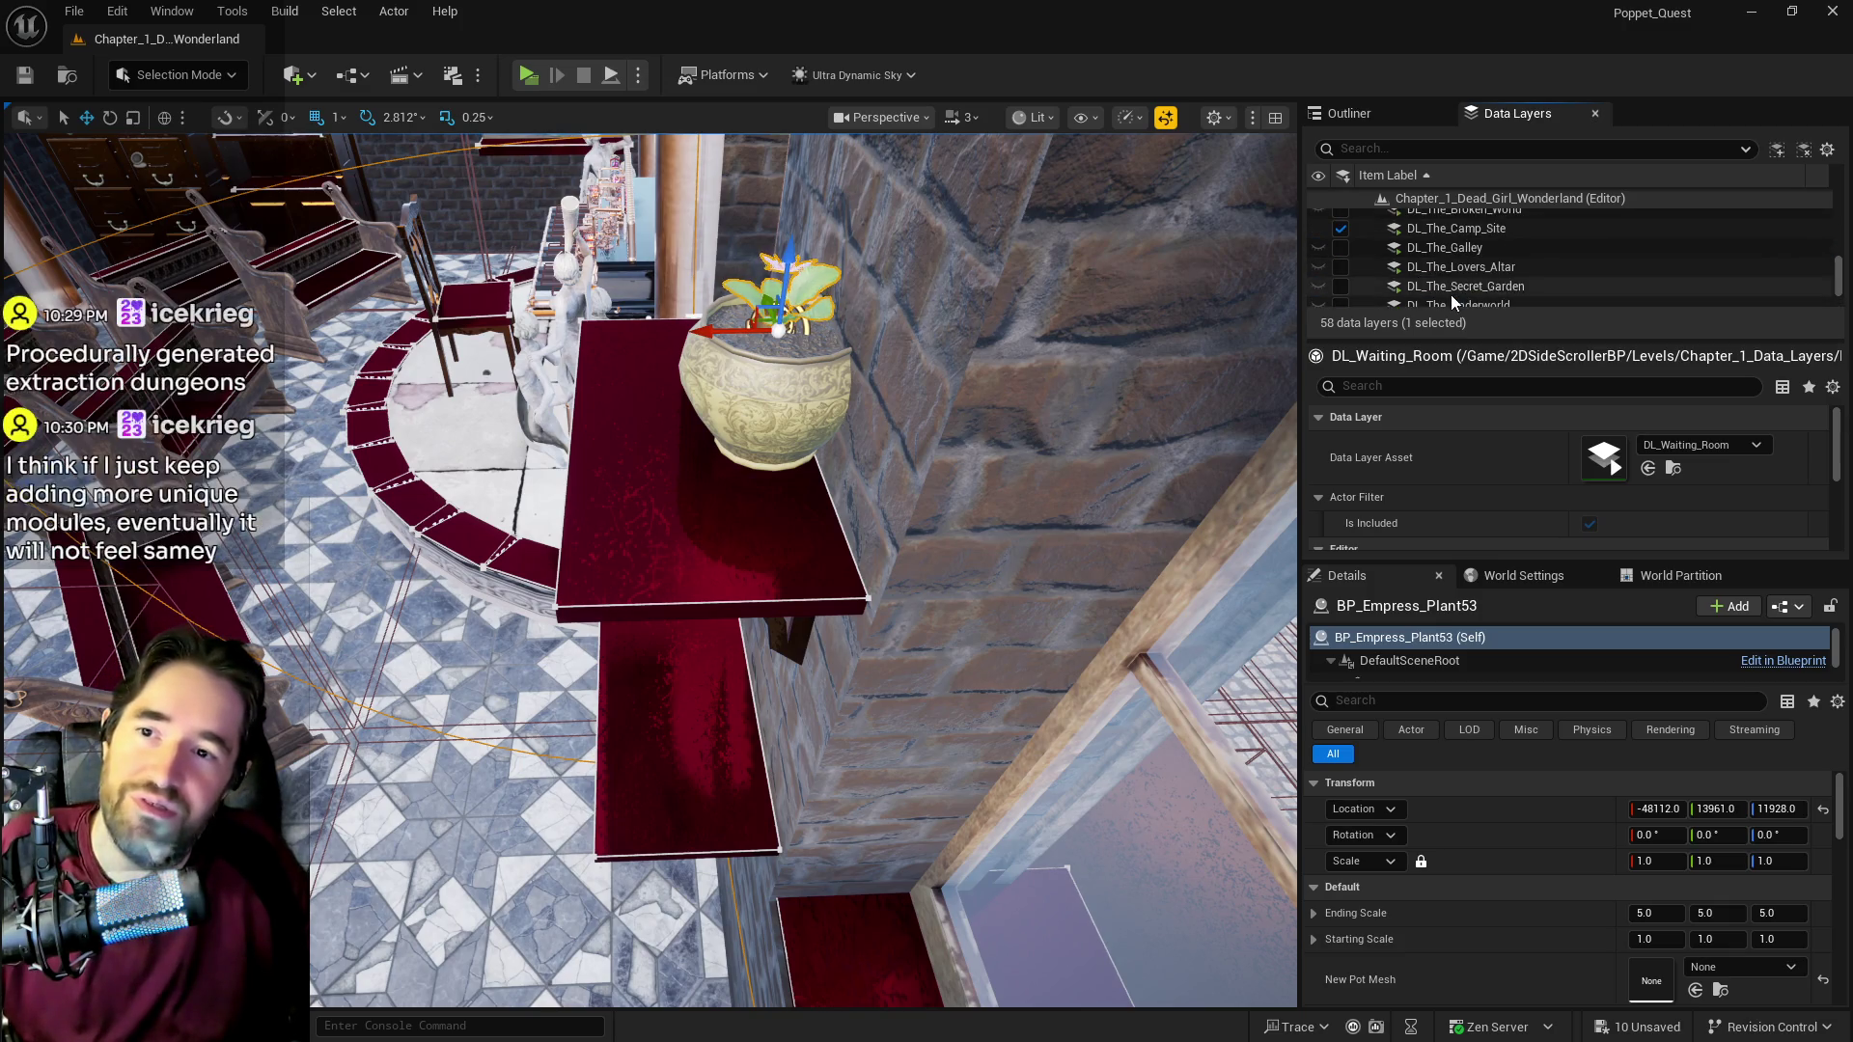
left_click(1434, 243)
left_click(1428, 261)
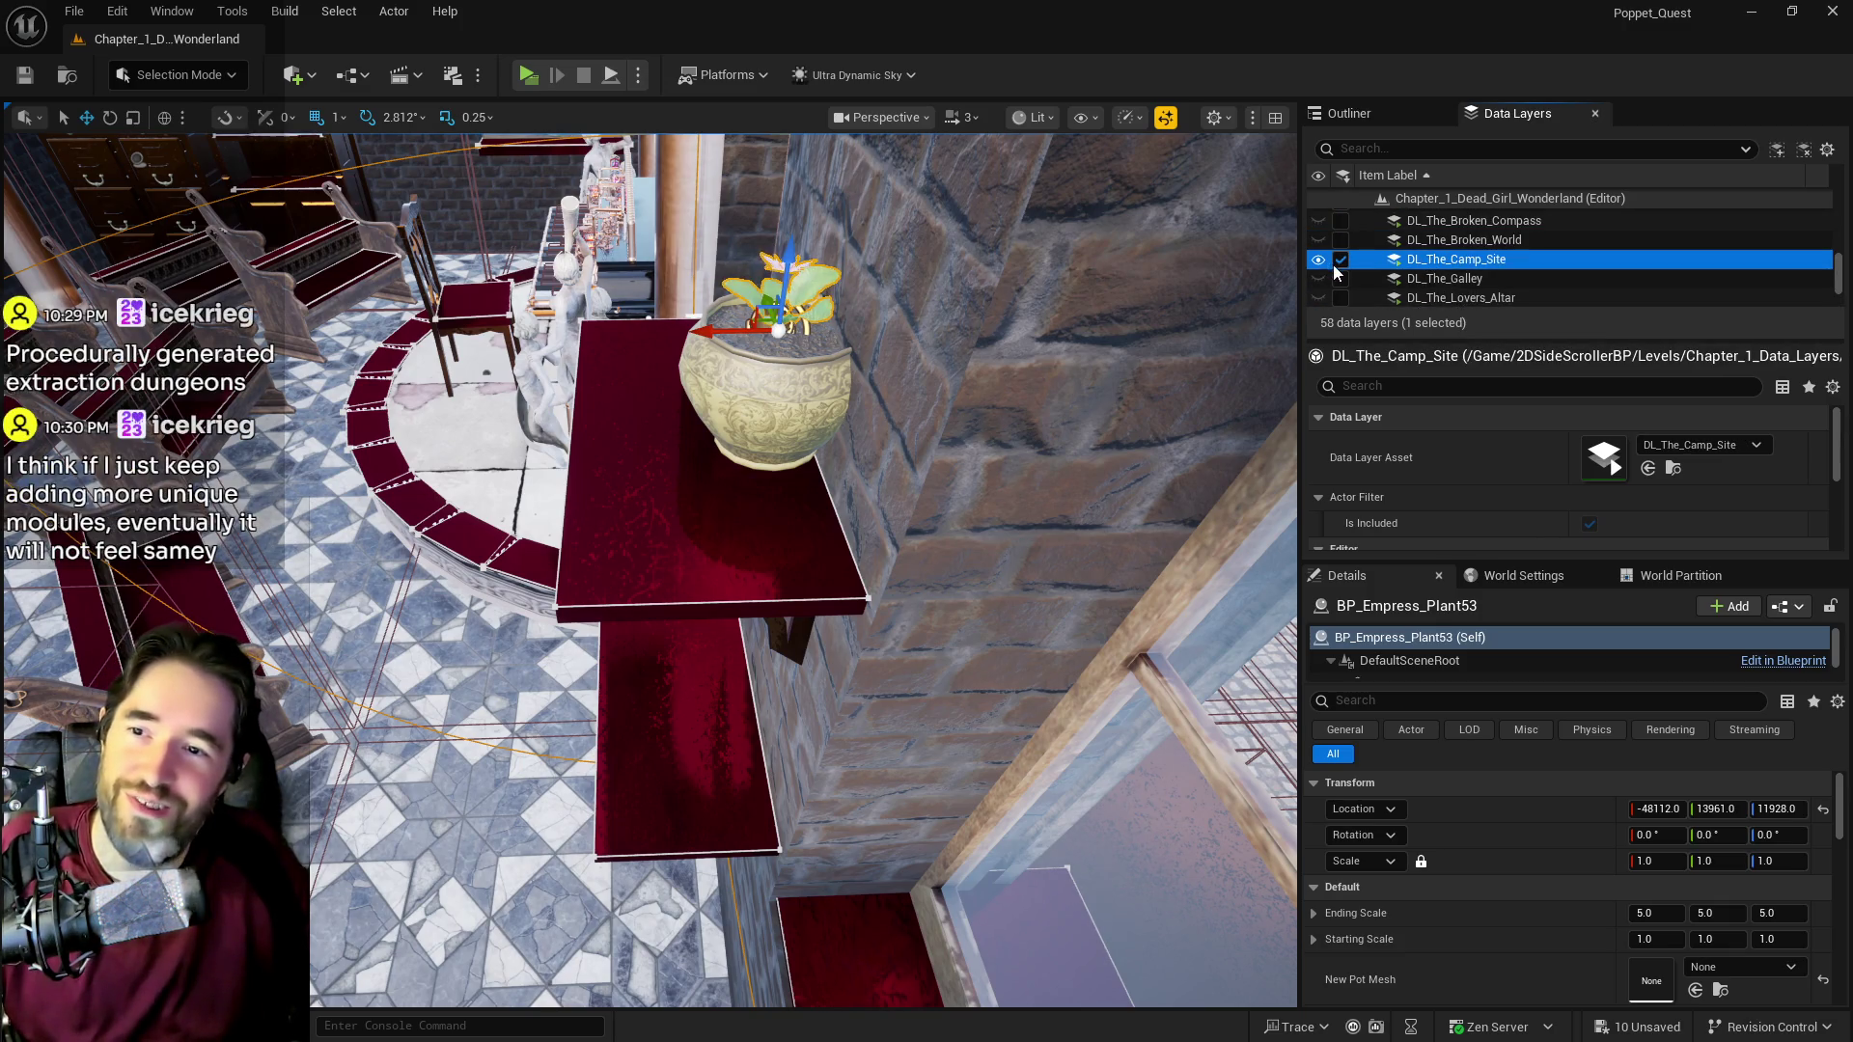
scroll(1350, 261, "up", 5)
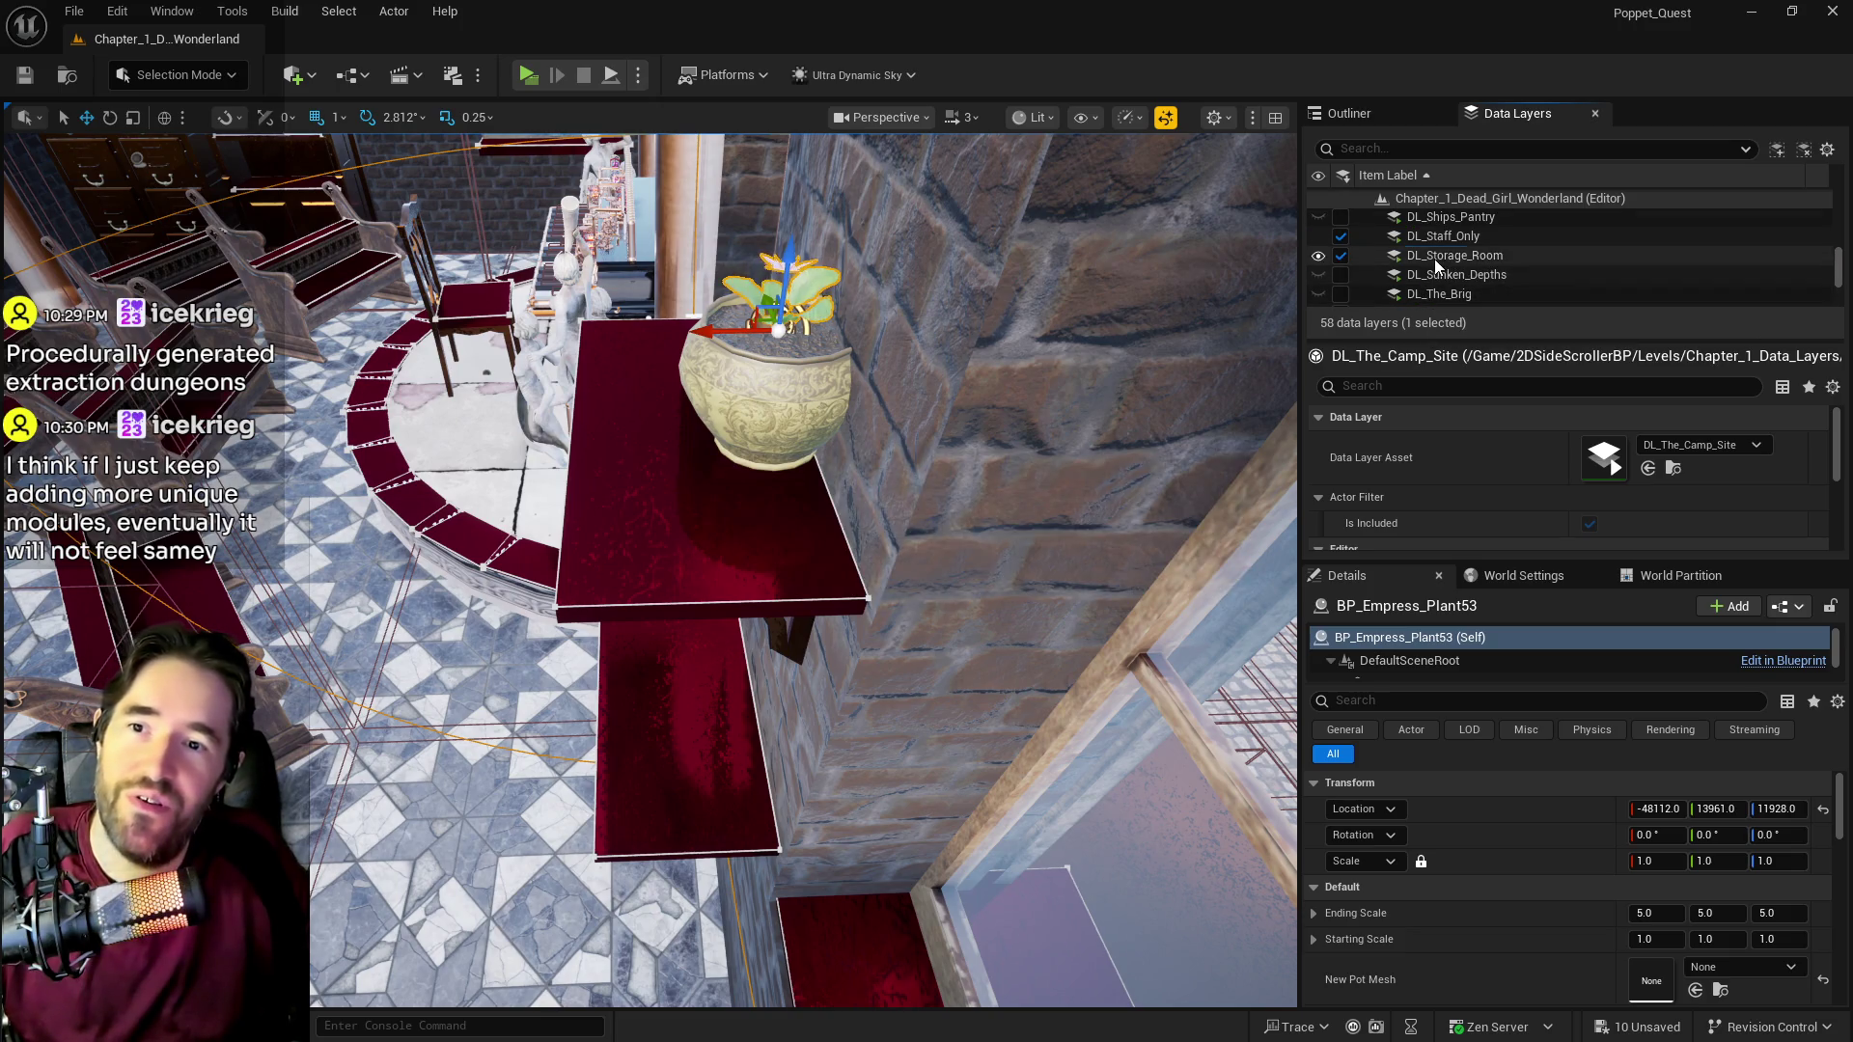
left_click(1435, 257)
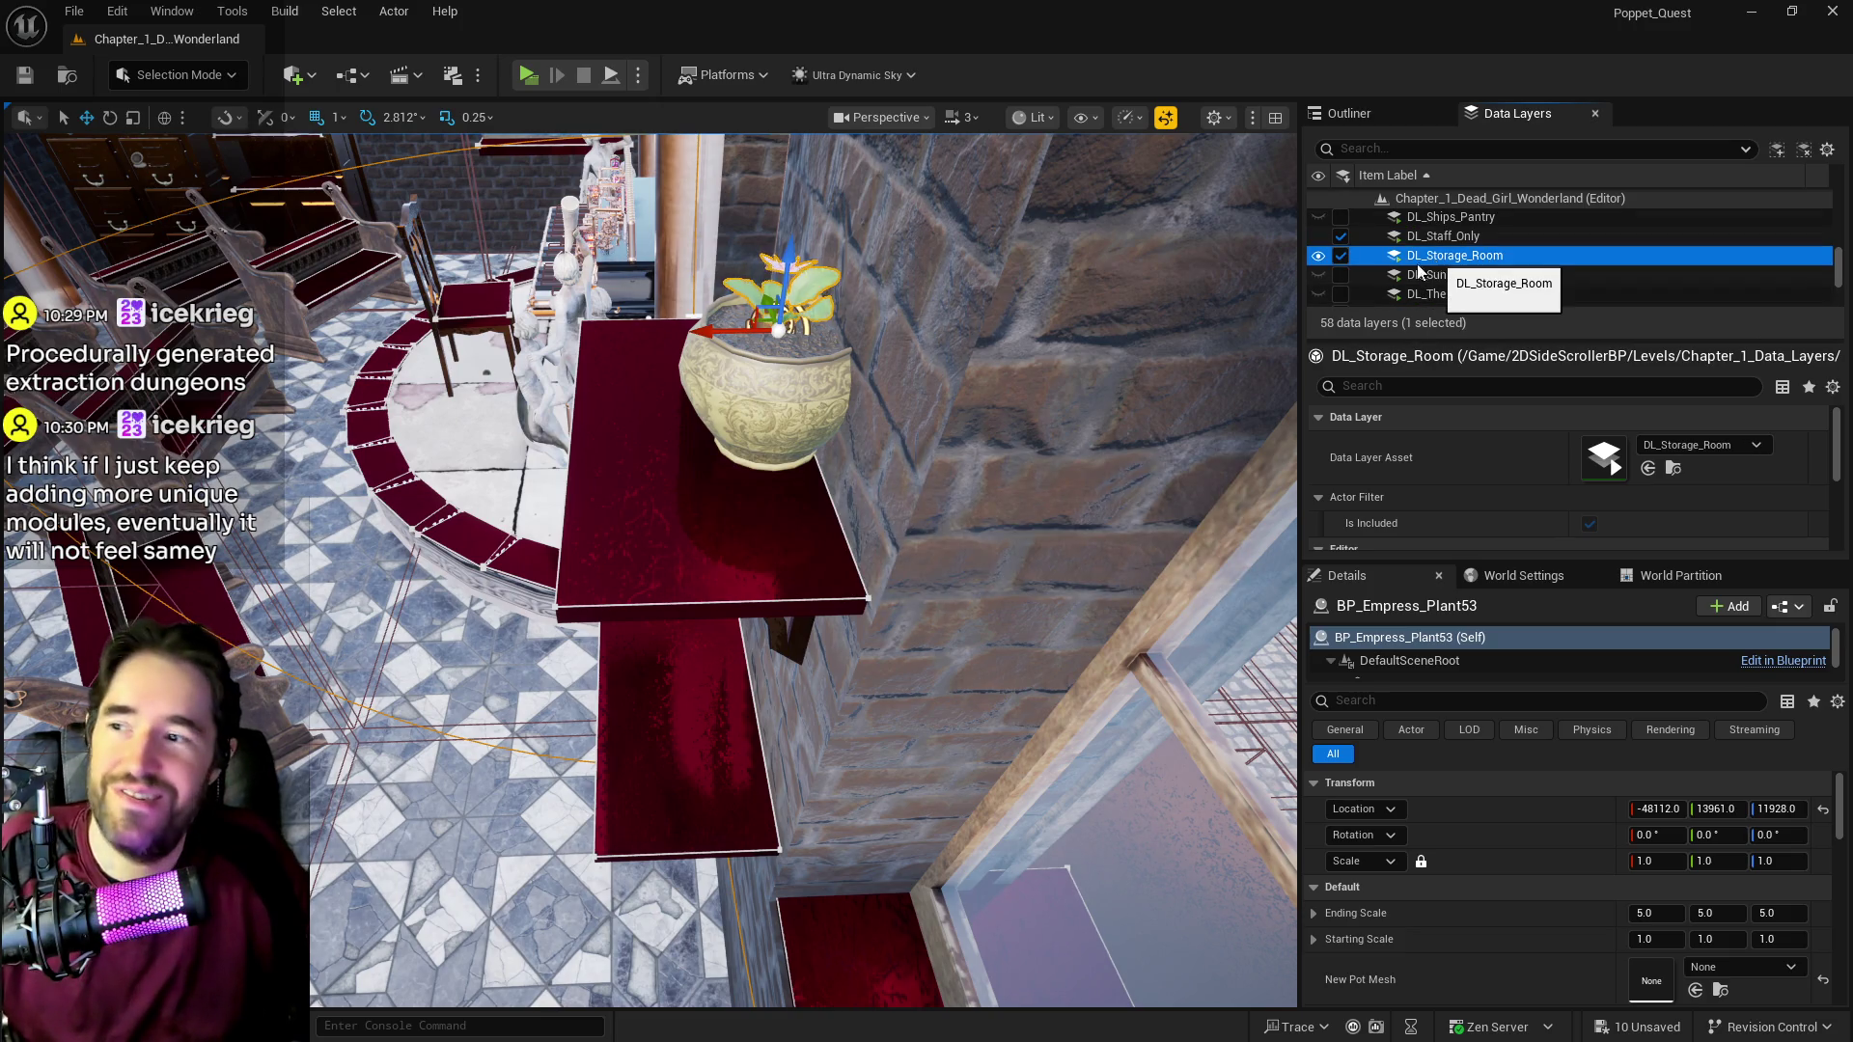
scroll(1412, 275, "up", 5)
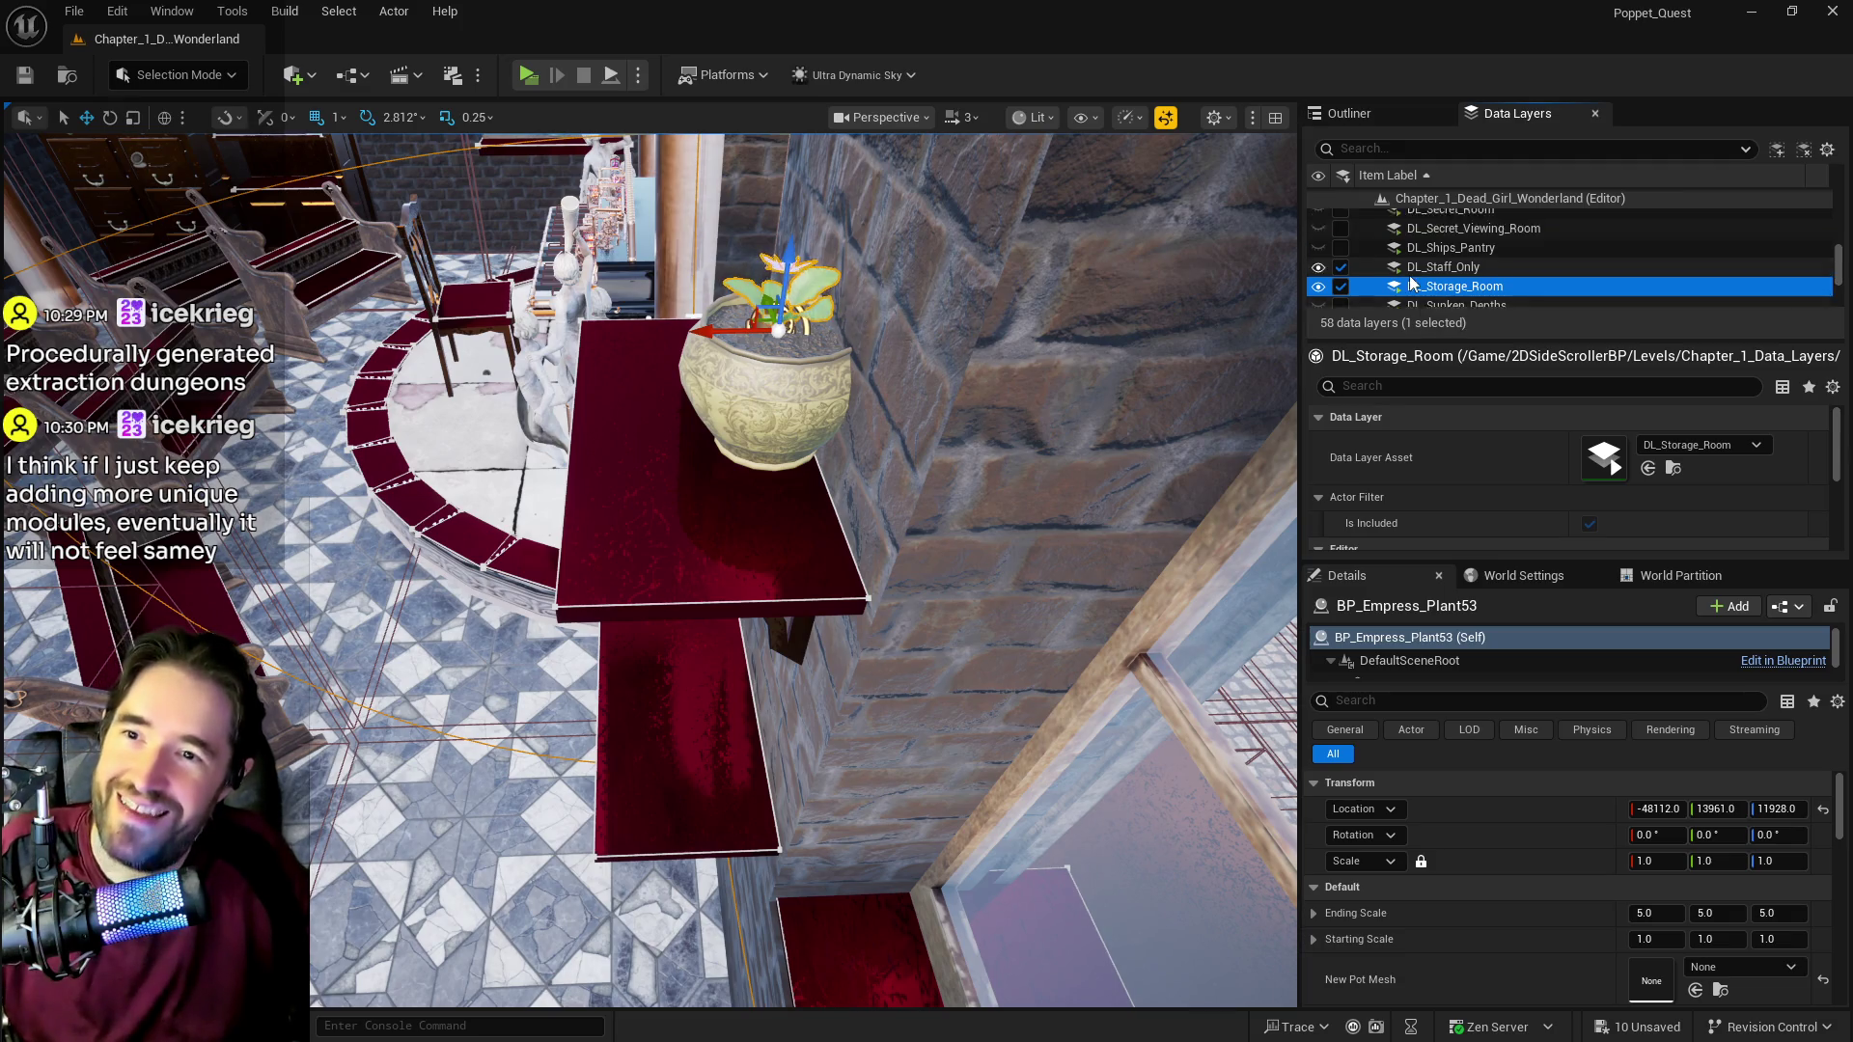
scroll(1418, 275, "up", 3)
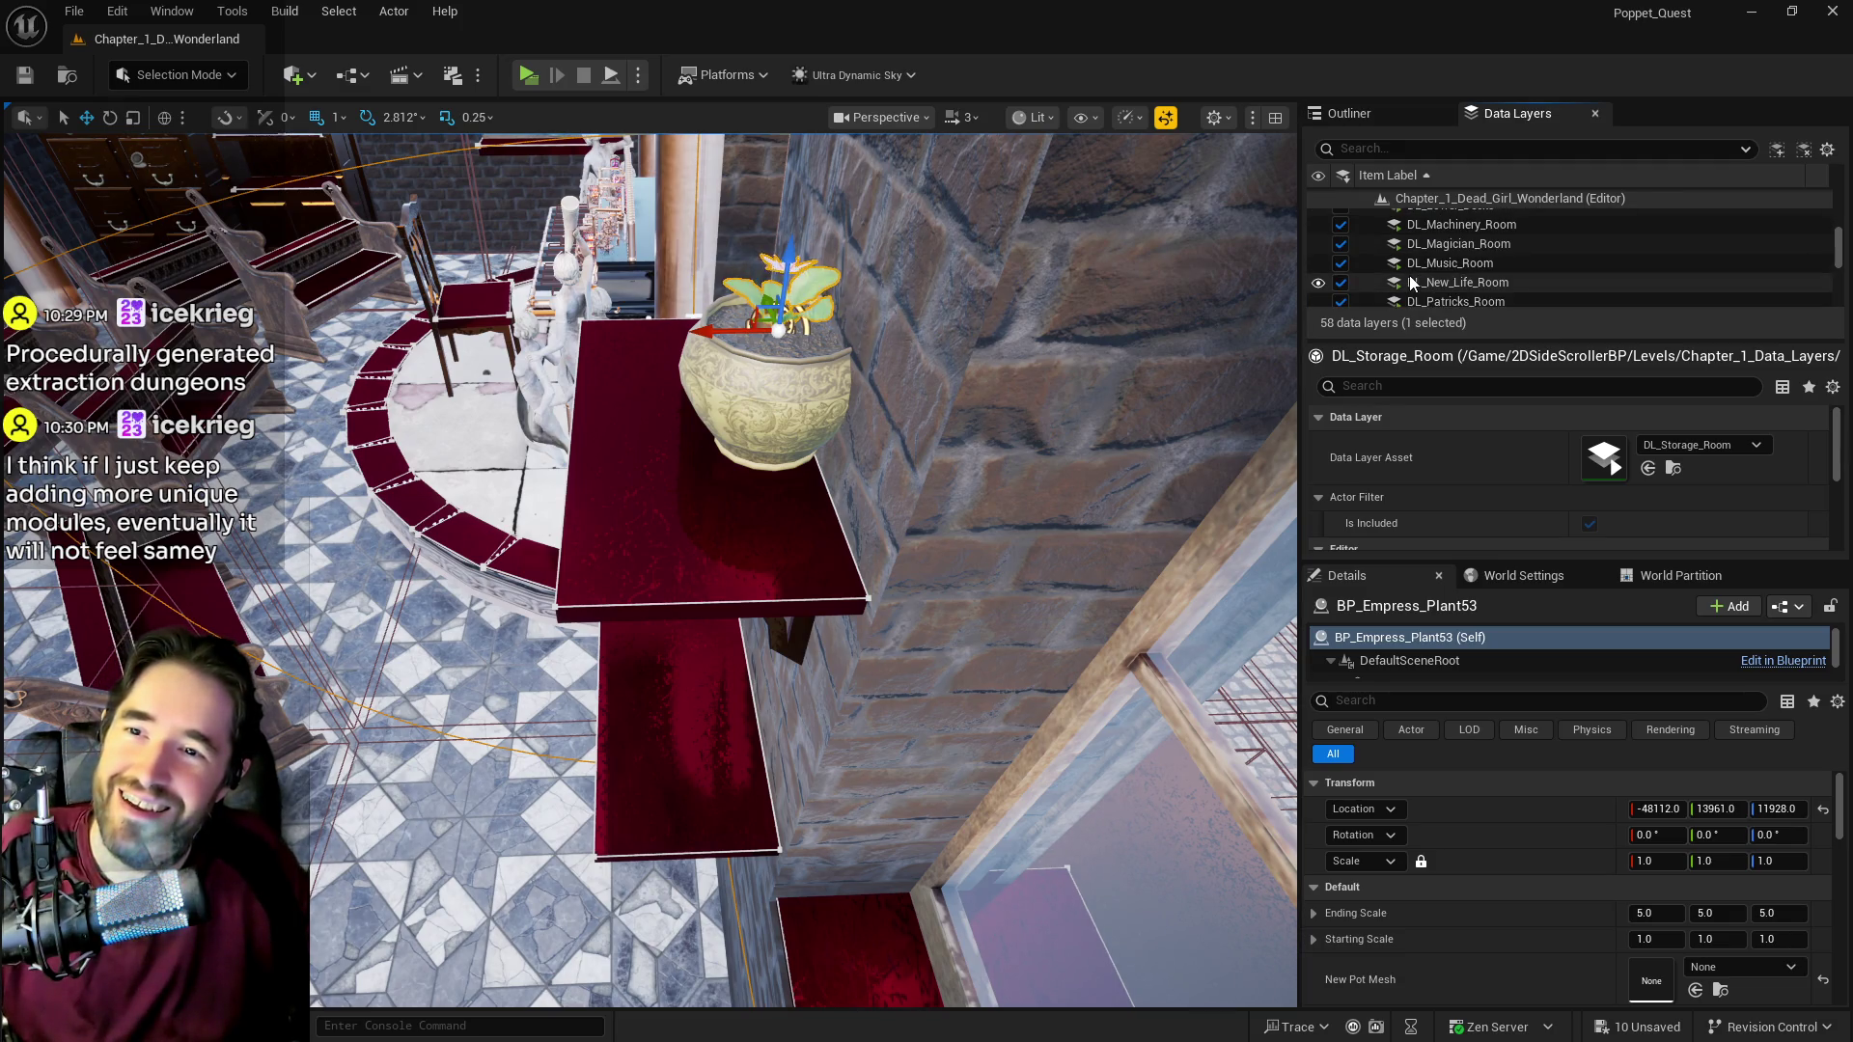
left_click(1431, 265)
Step: Add the plant to DL_Music_Room, load DL_Safari_Room and unload DL_New_Life_Room
right_click(1429, 264)
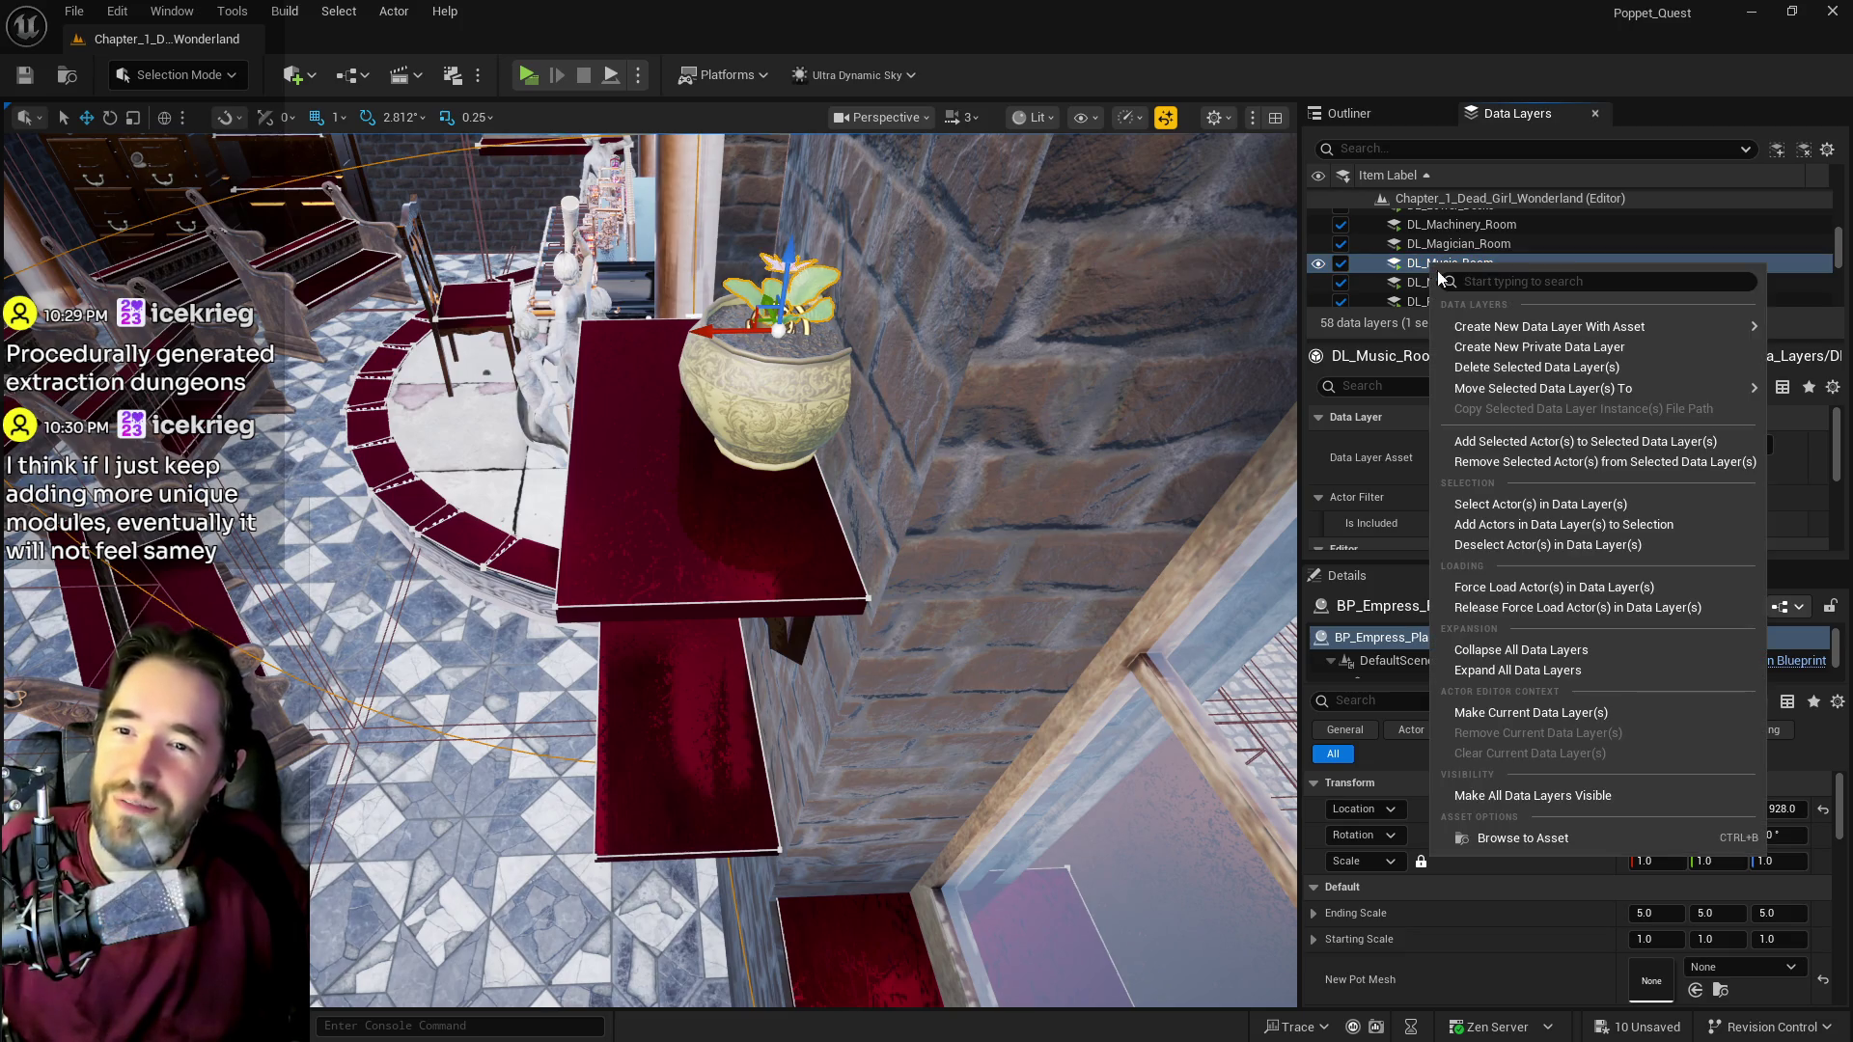
left_click(1511, 441)
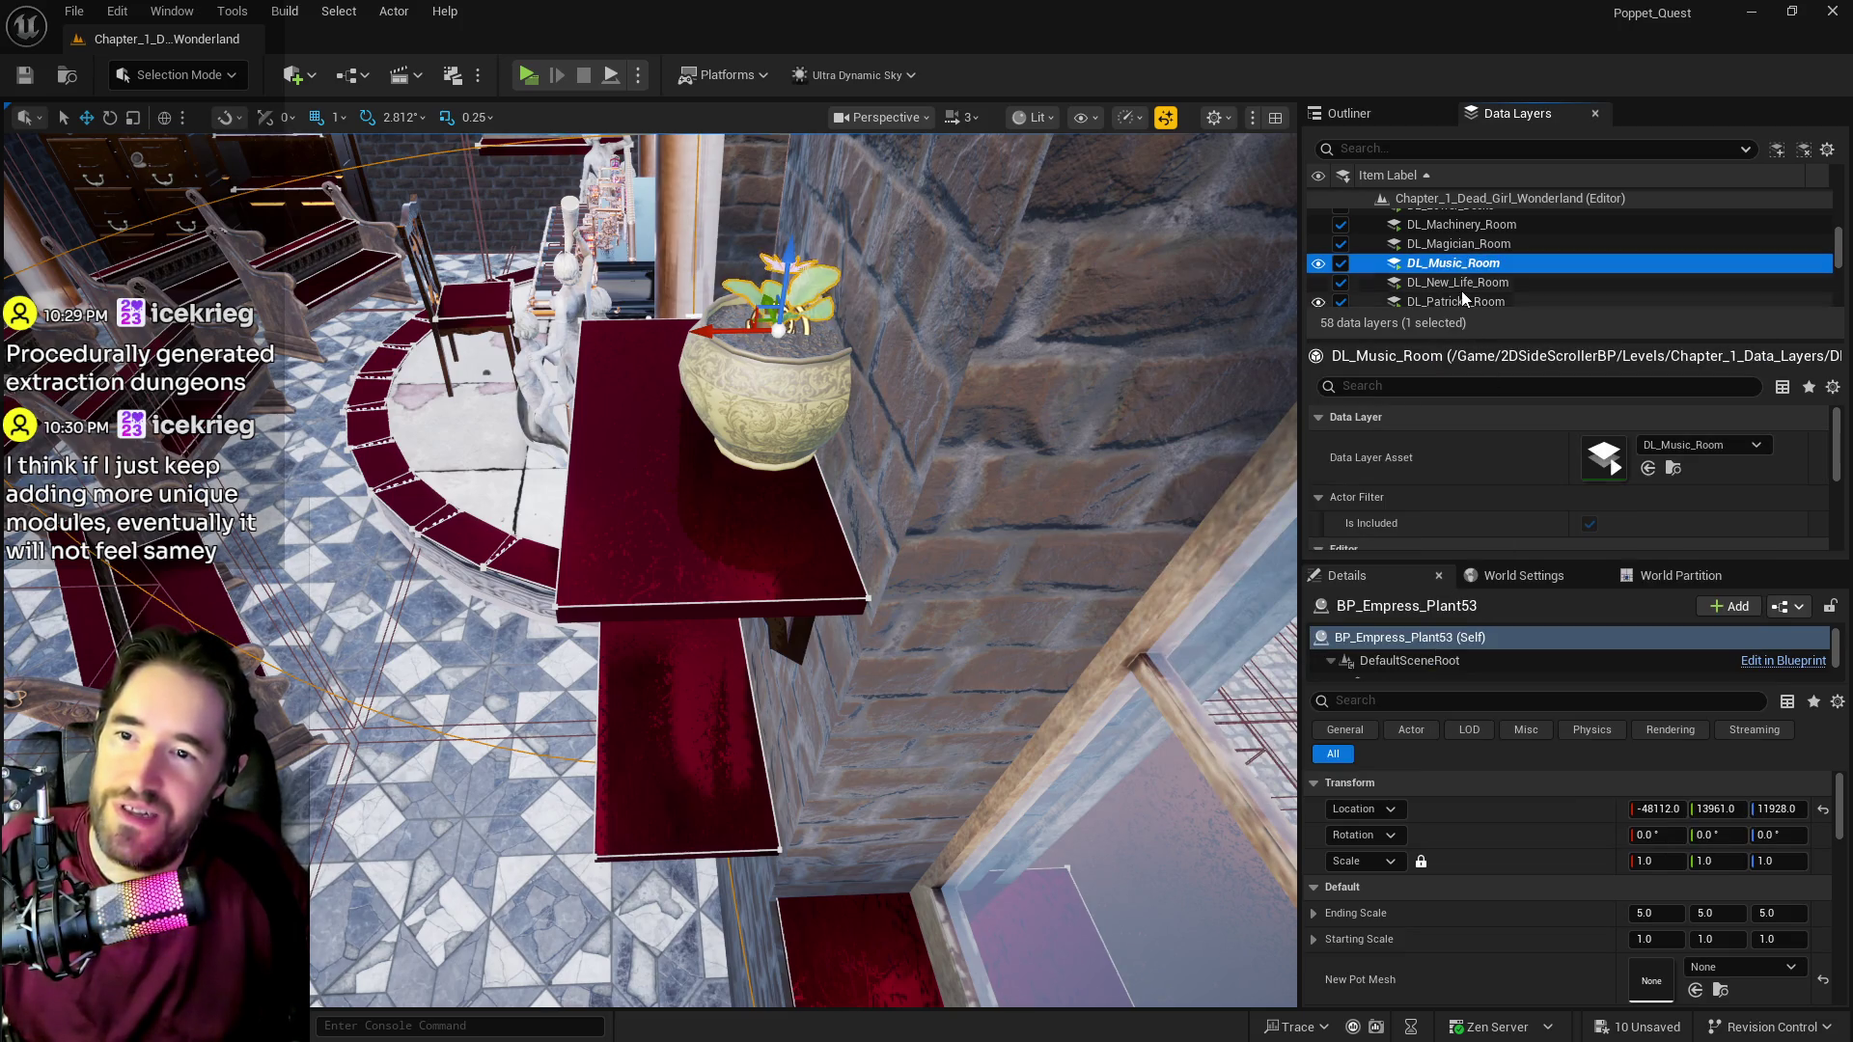
scroll(1461, 291, "down", 3)
scroll(1411, 291, "down", 2)
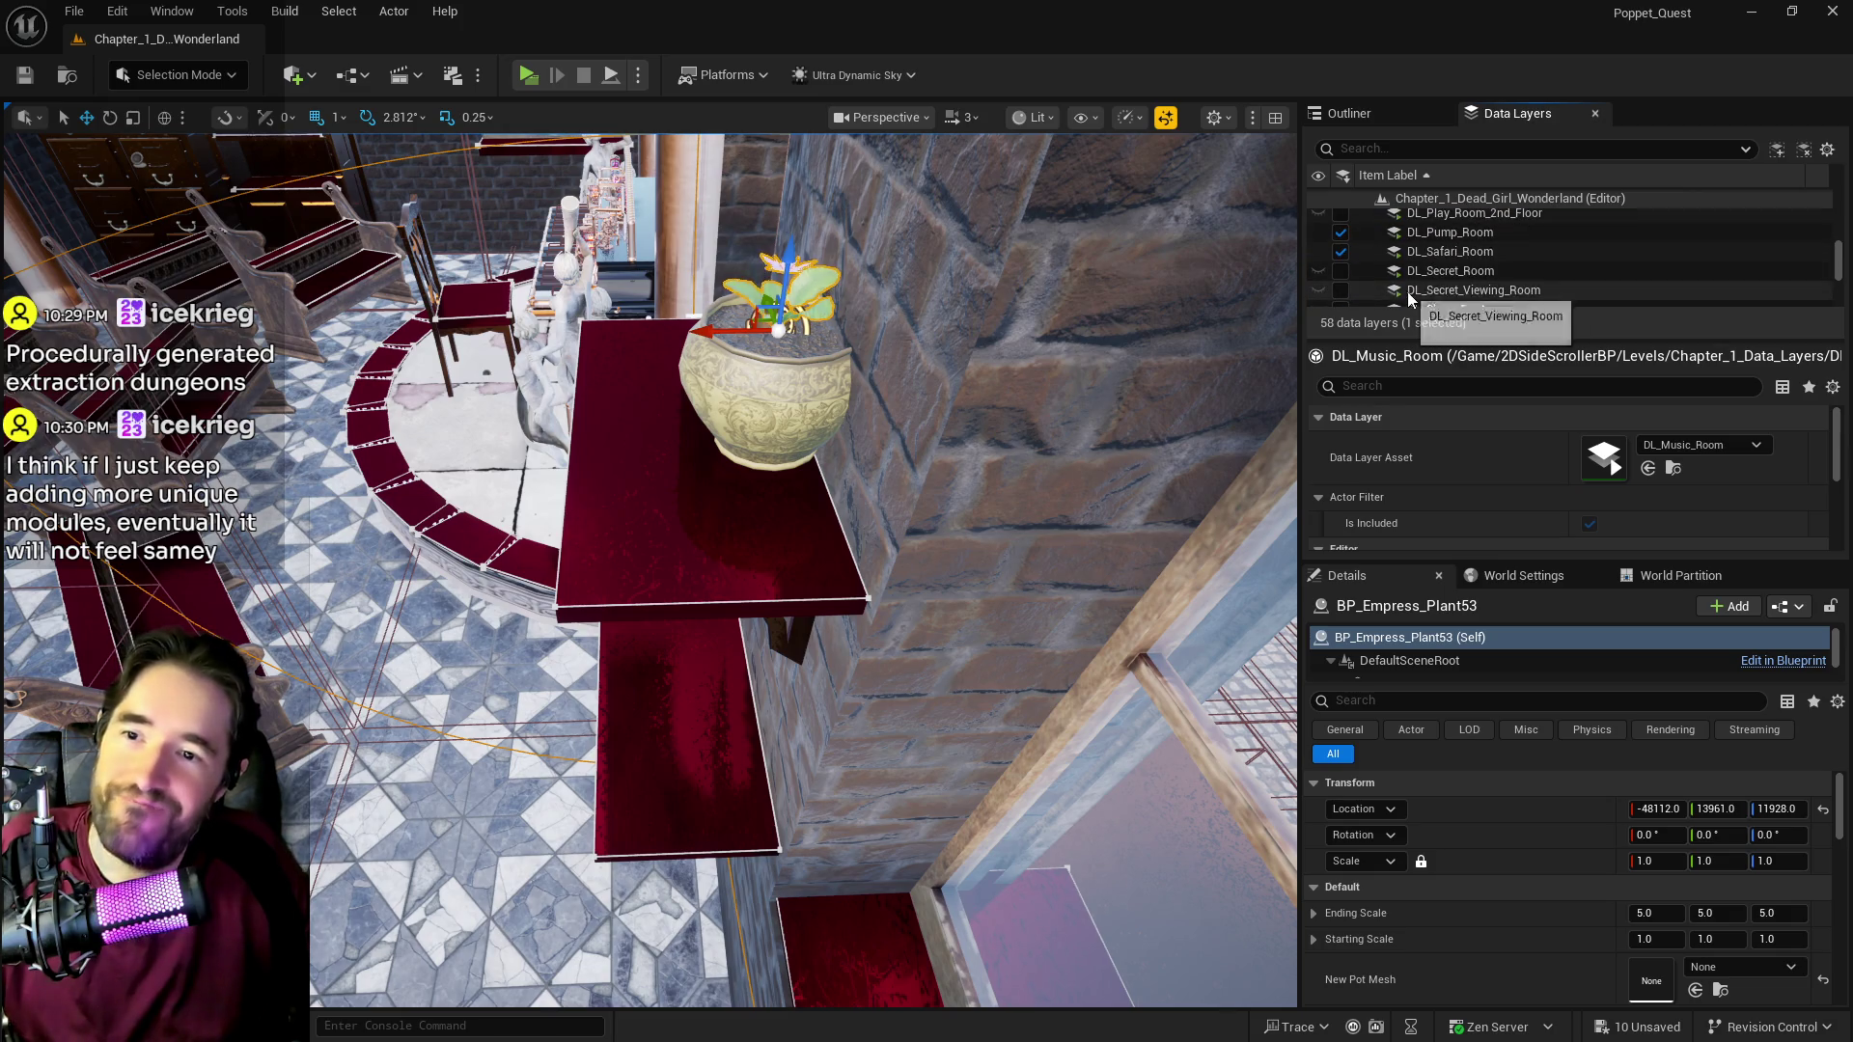
left_click(1341, 252)
scroll(1341, 253, "up", 4)
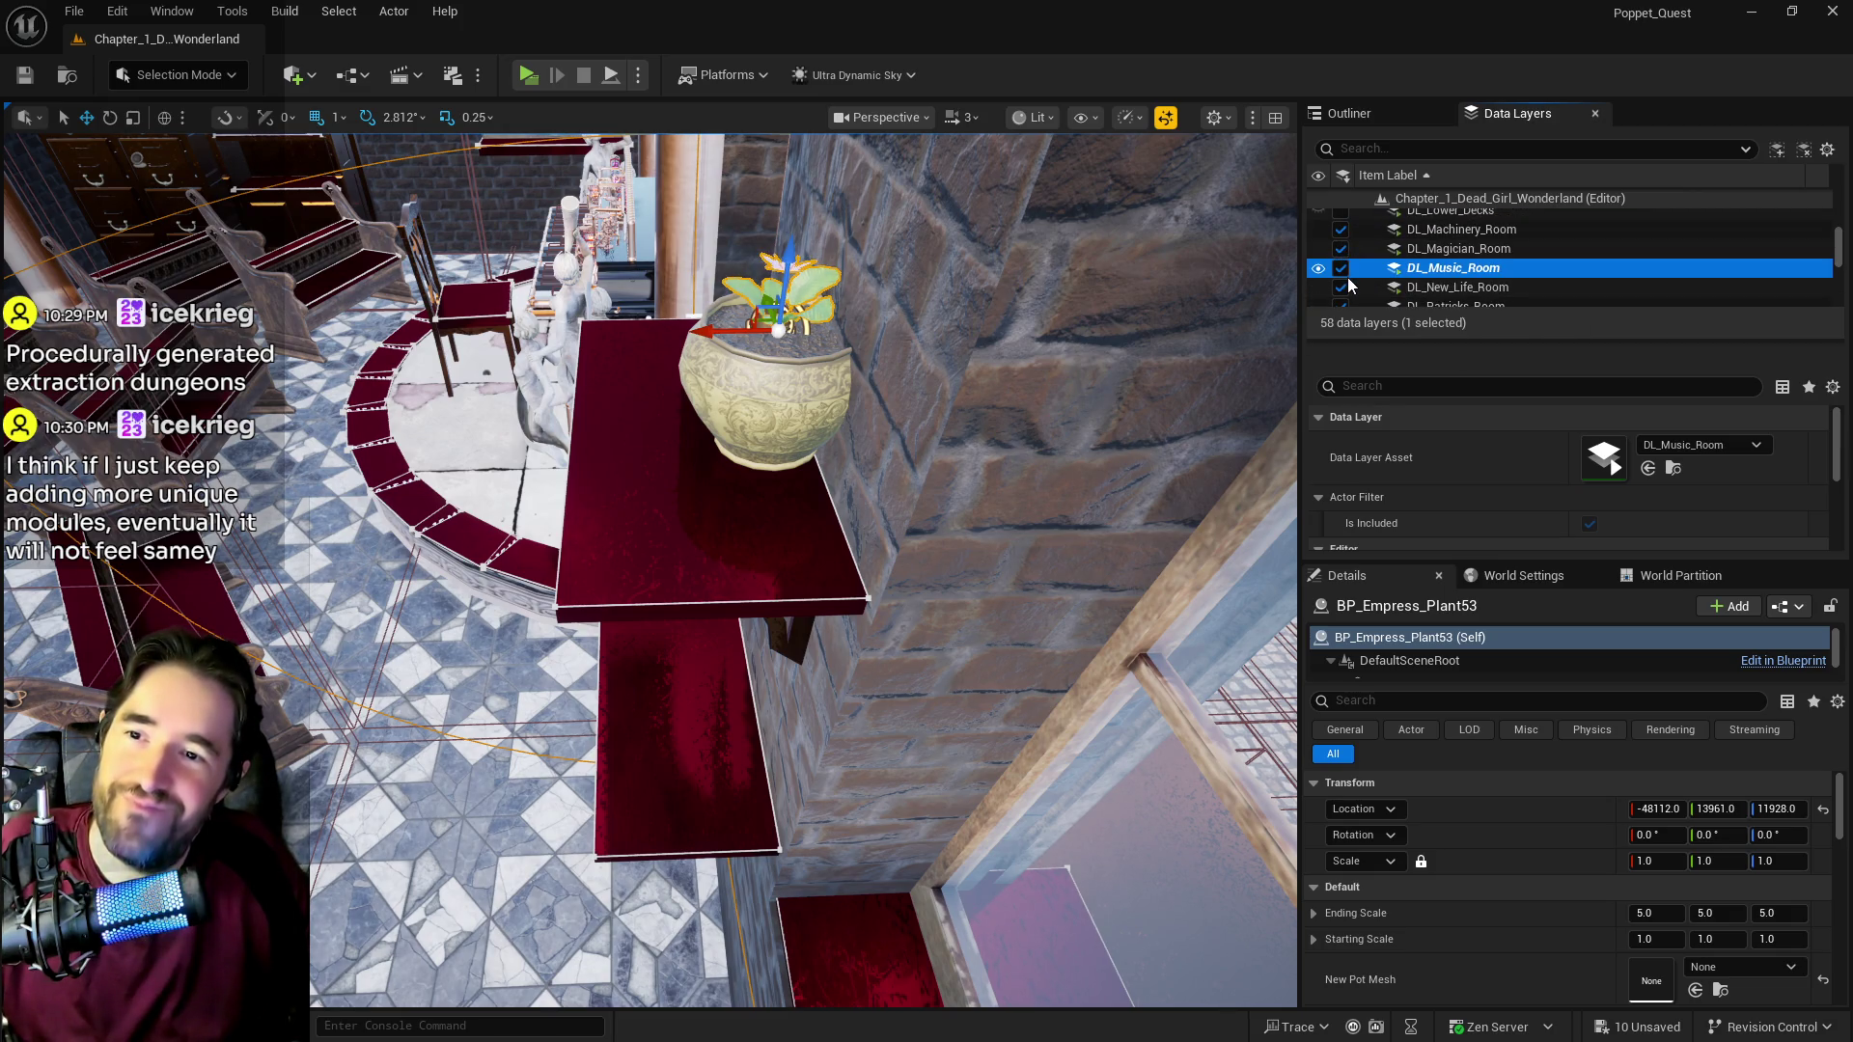
left_click(1399, 290)
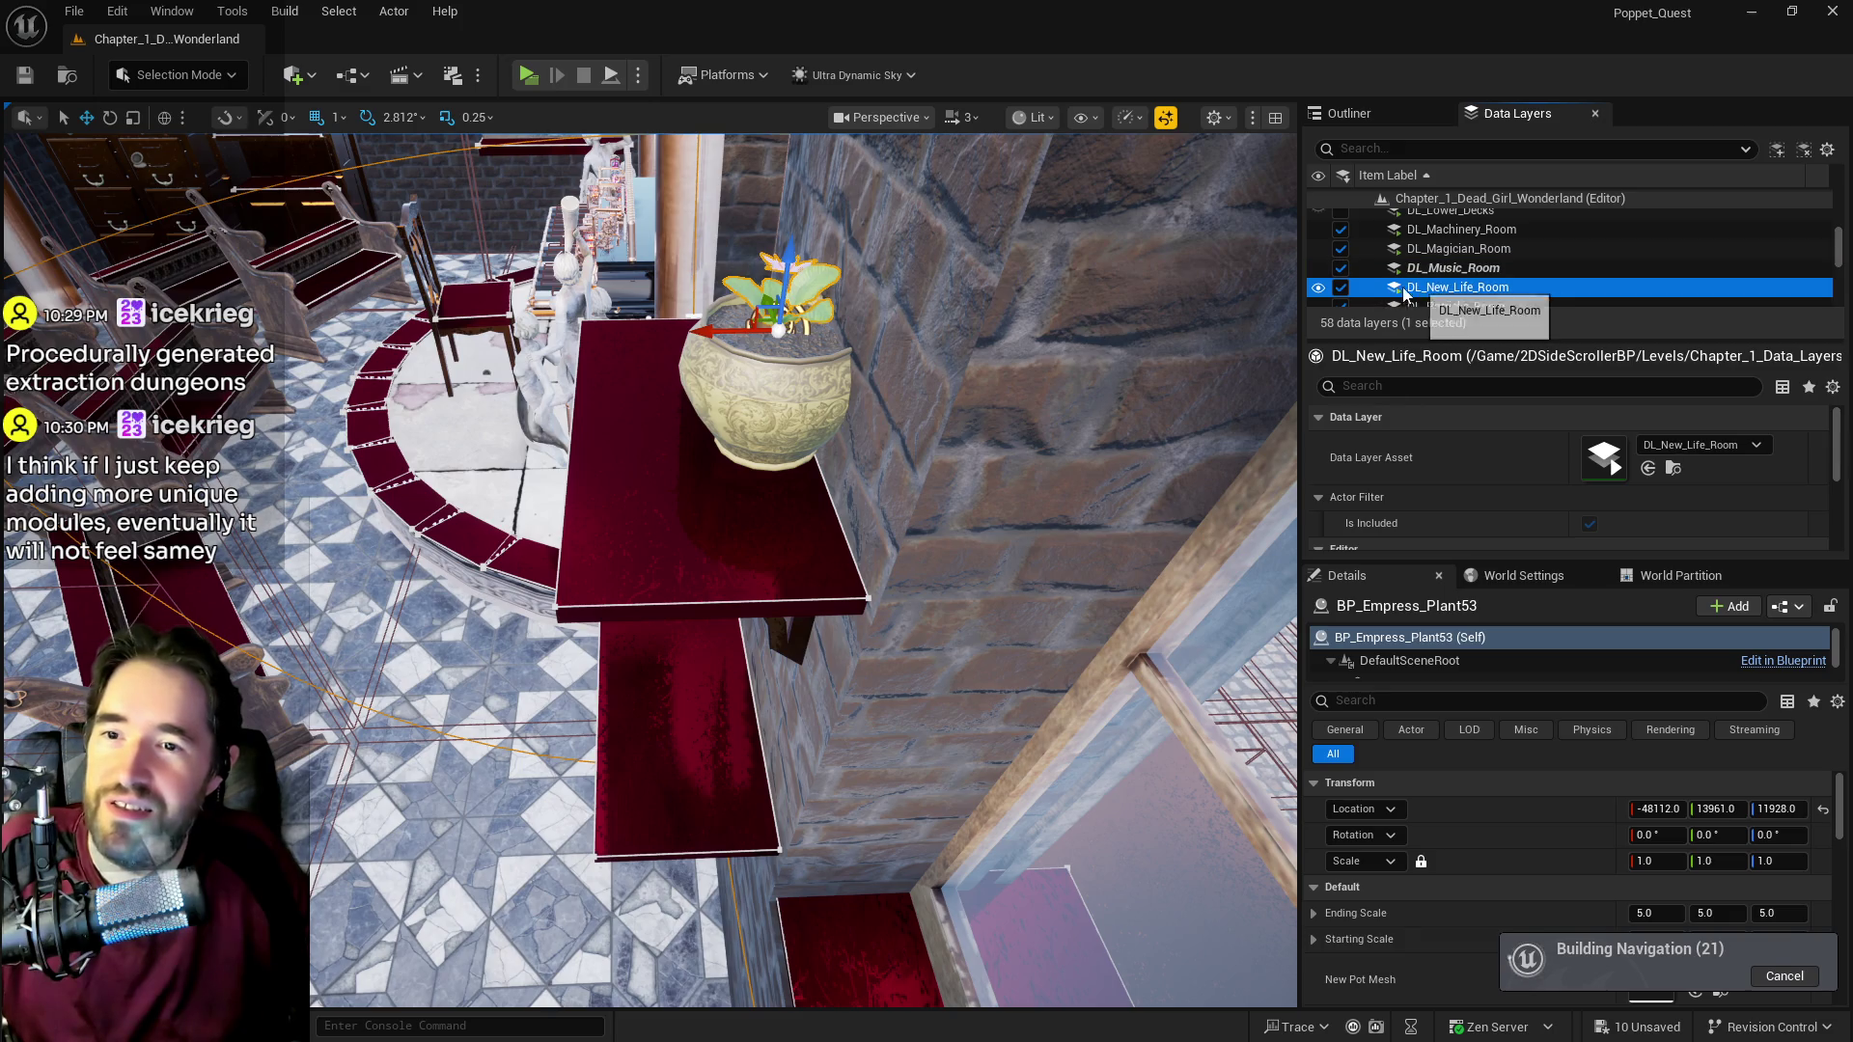
left_click(1341, 287)
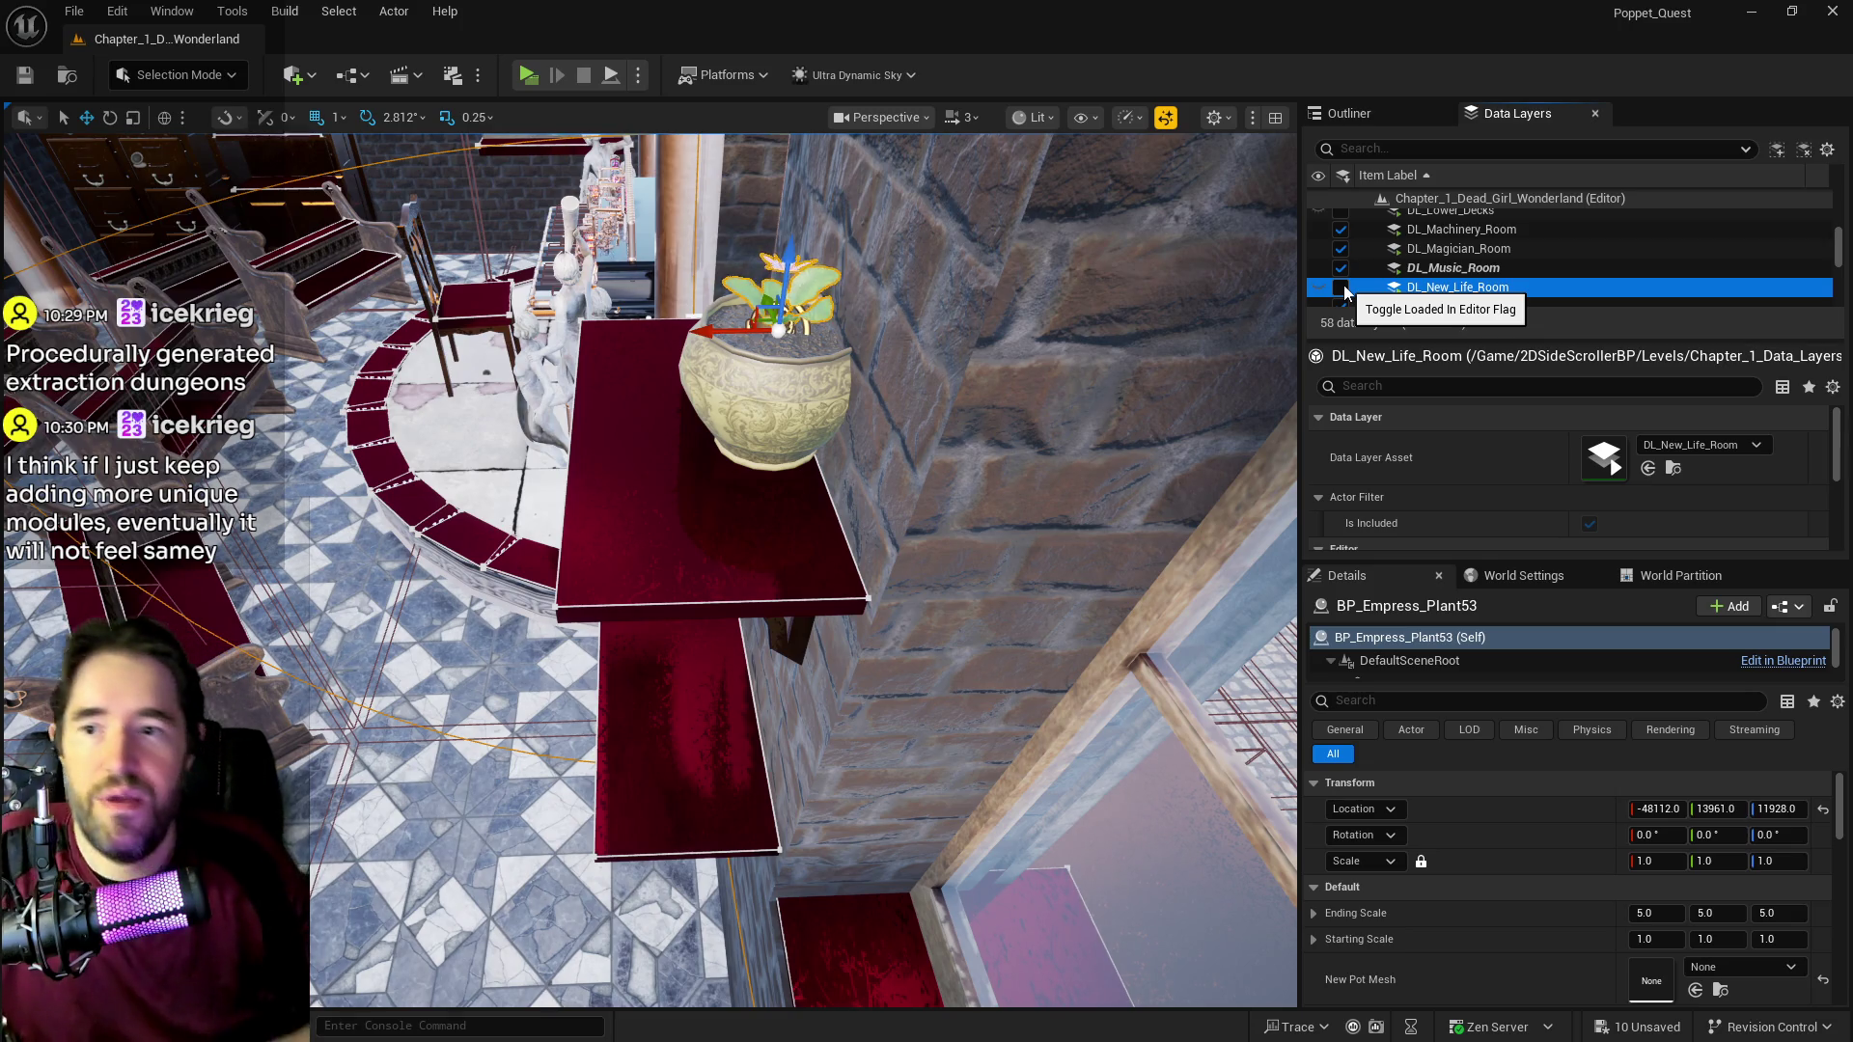
Step: Unload DL_Magician_Room, DL_Machinery_Room and DL_Patricks_Room from the editor
left_click(1457, 251)
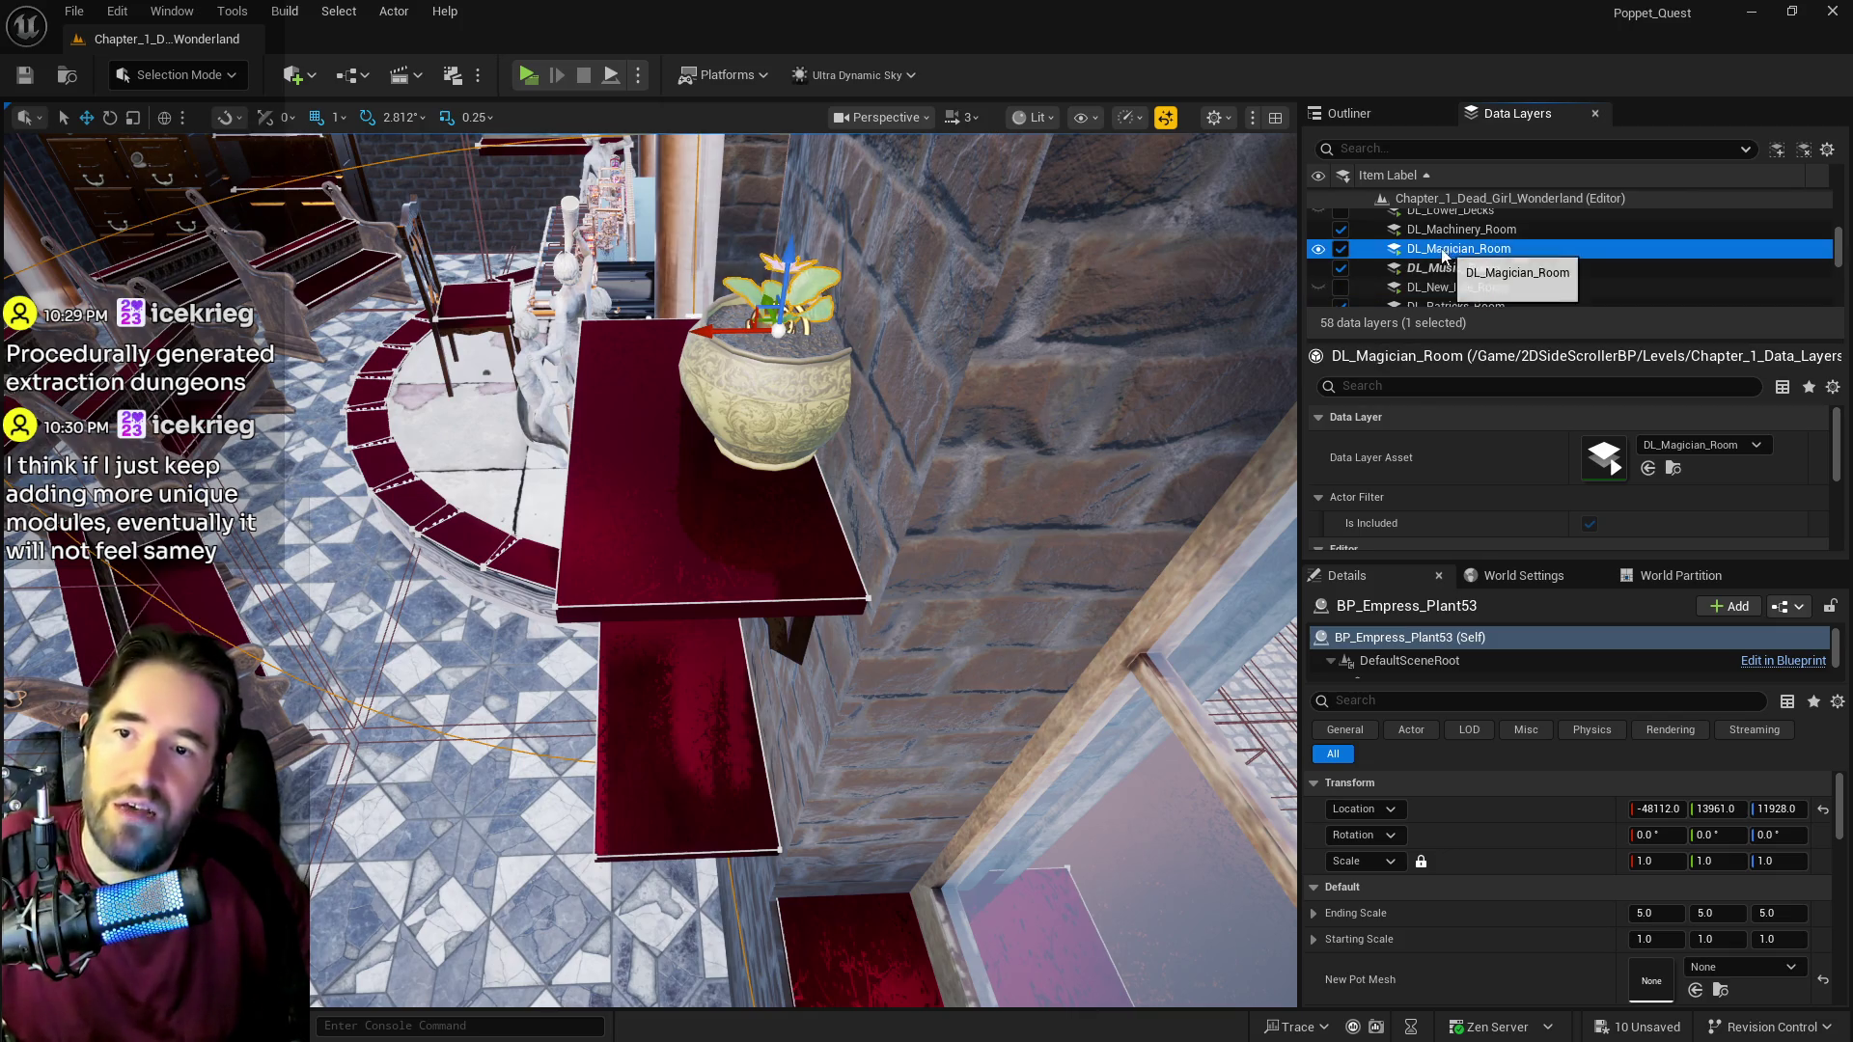
left_click(1340, 249)
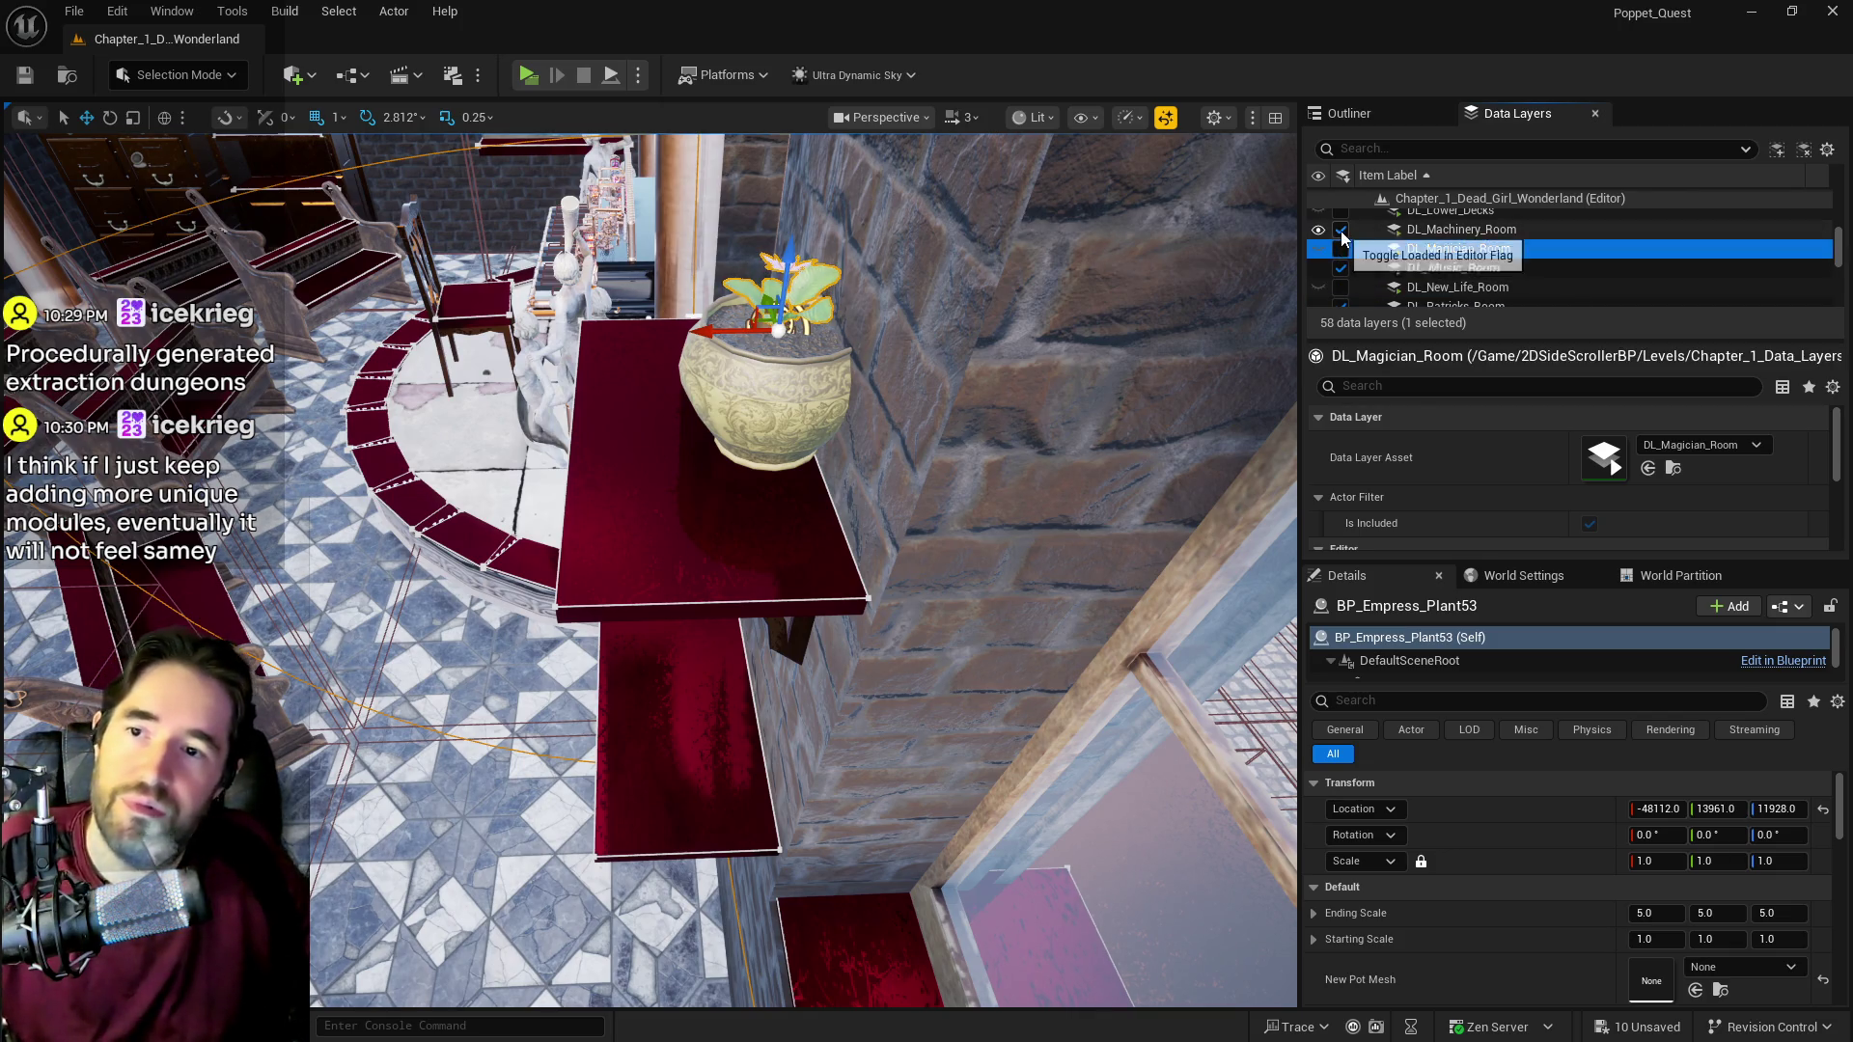
left_click(1340, 230)
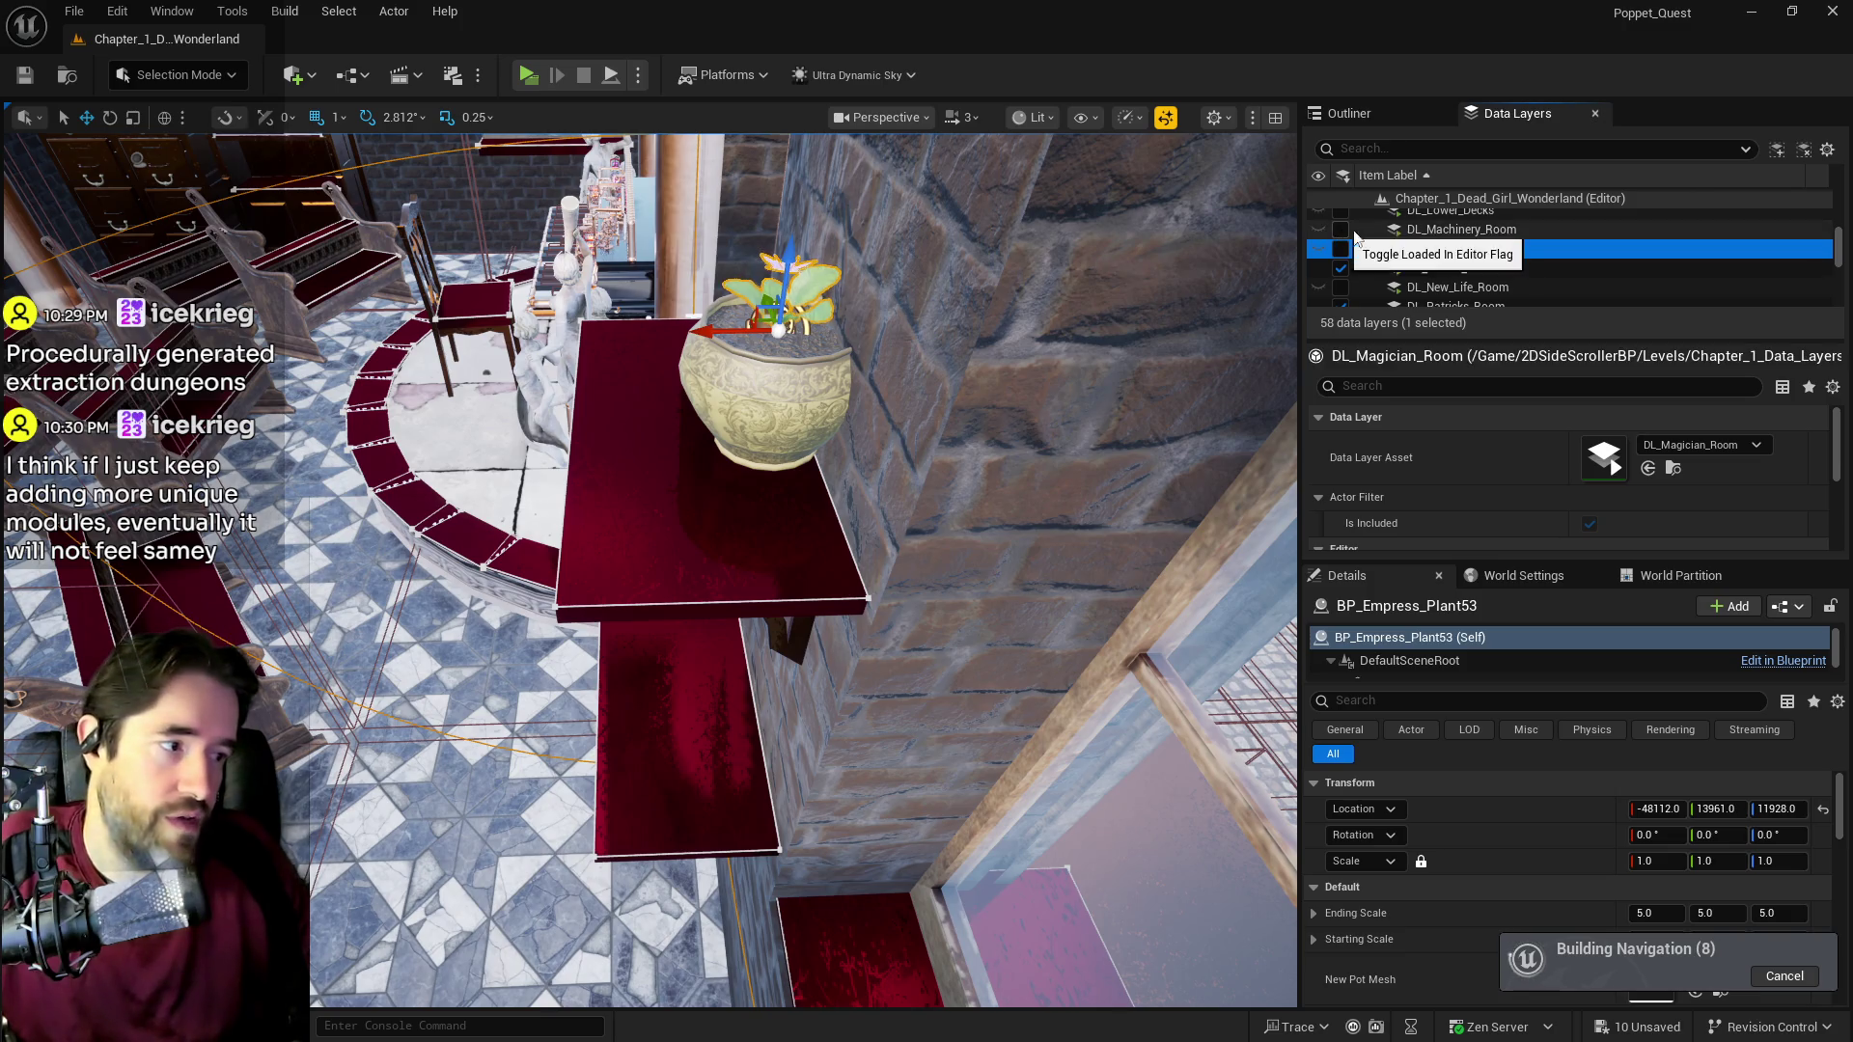
scroll(1437, 260, "down", 2)
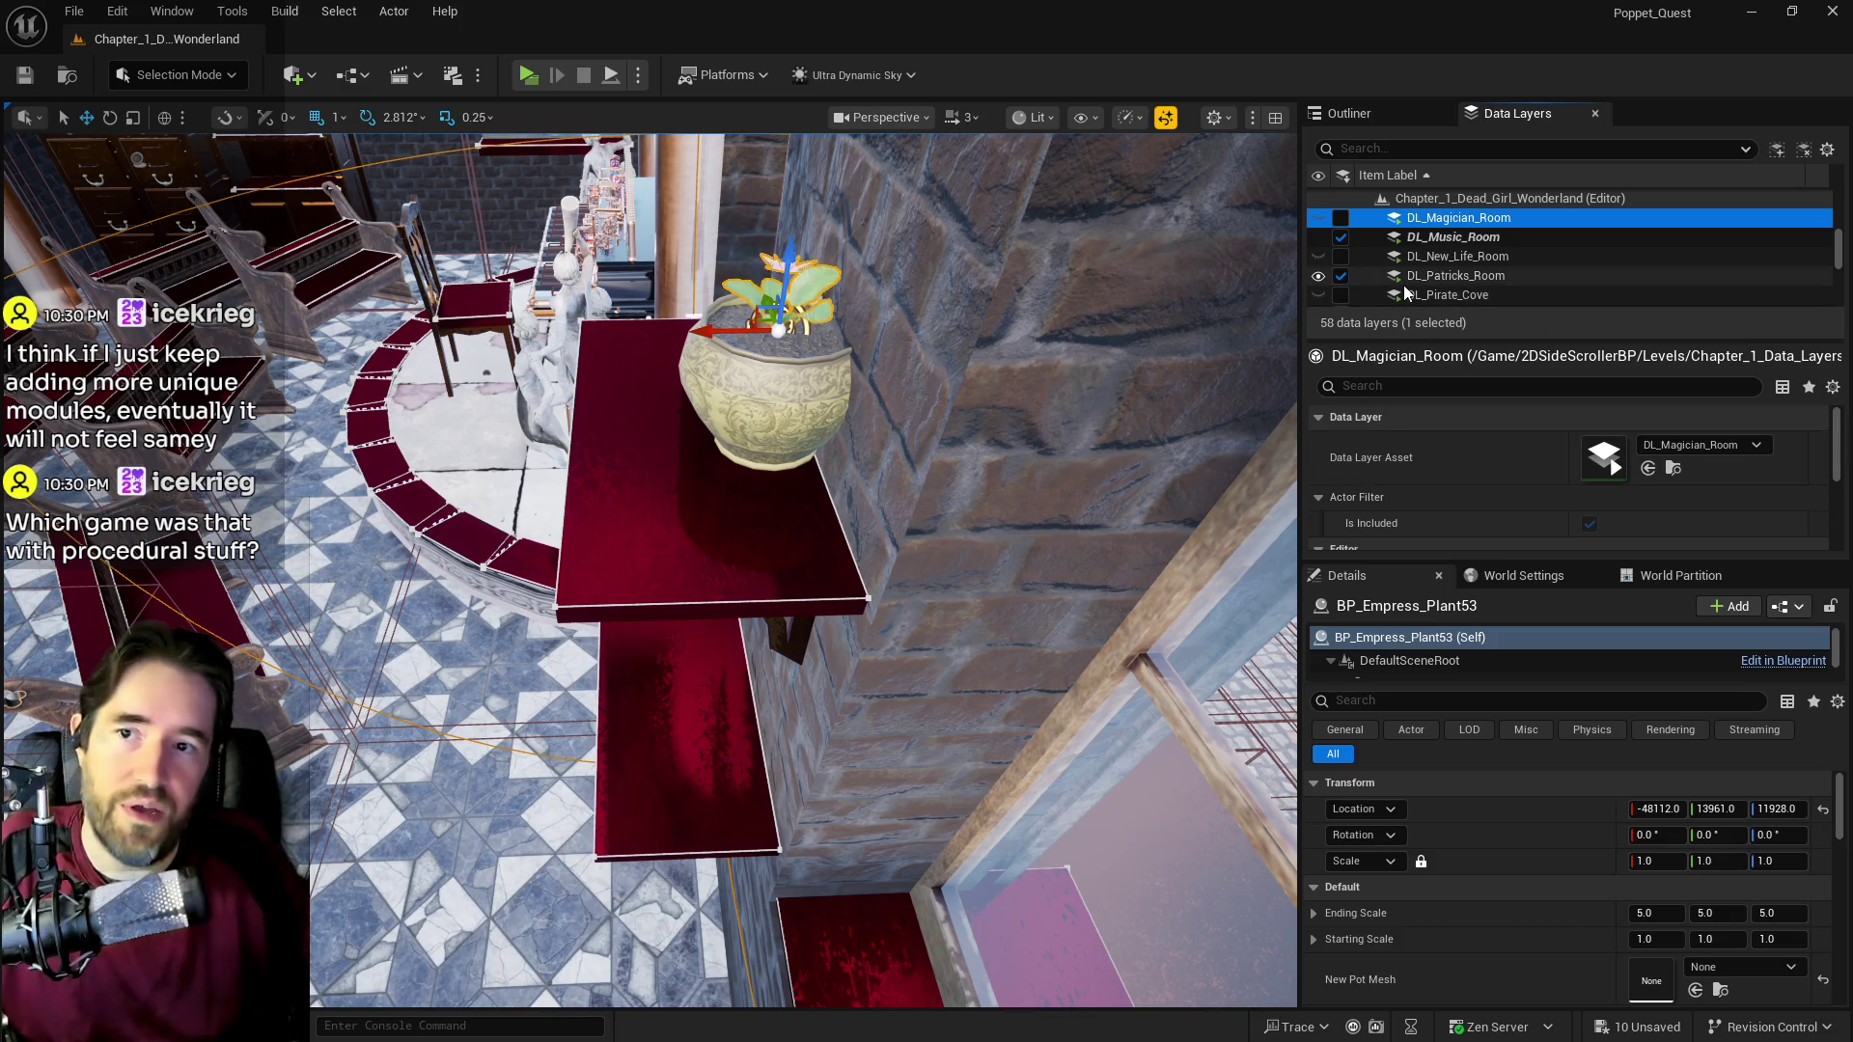
left_click(1340, 276)
Step: Load DL_Library, then select DL_Pump_Room and DL_Hall_Of_Records
scroll(1355, 280, "up", 1)
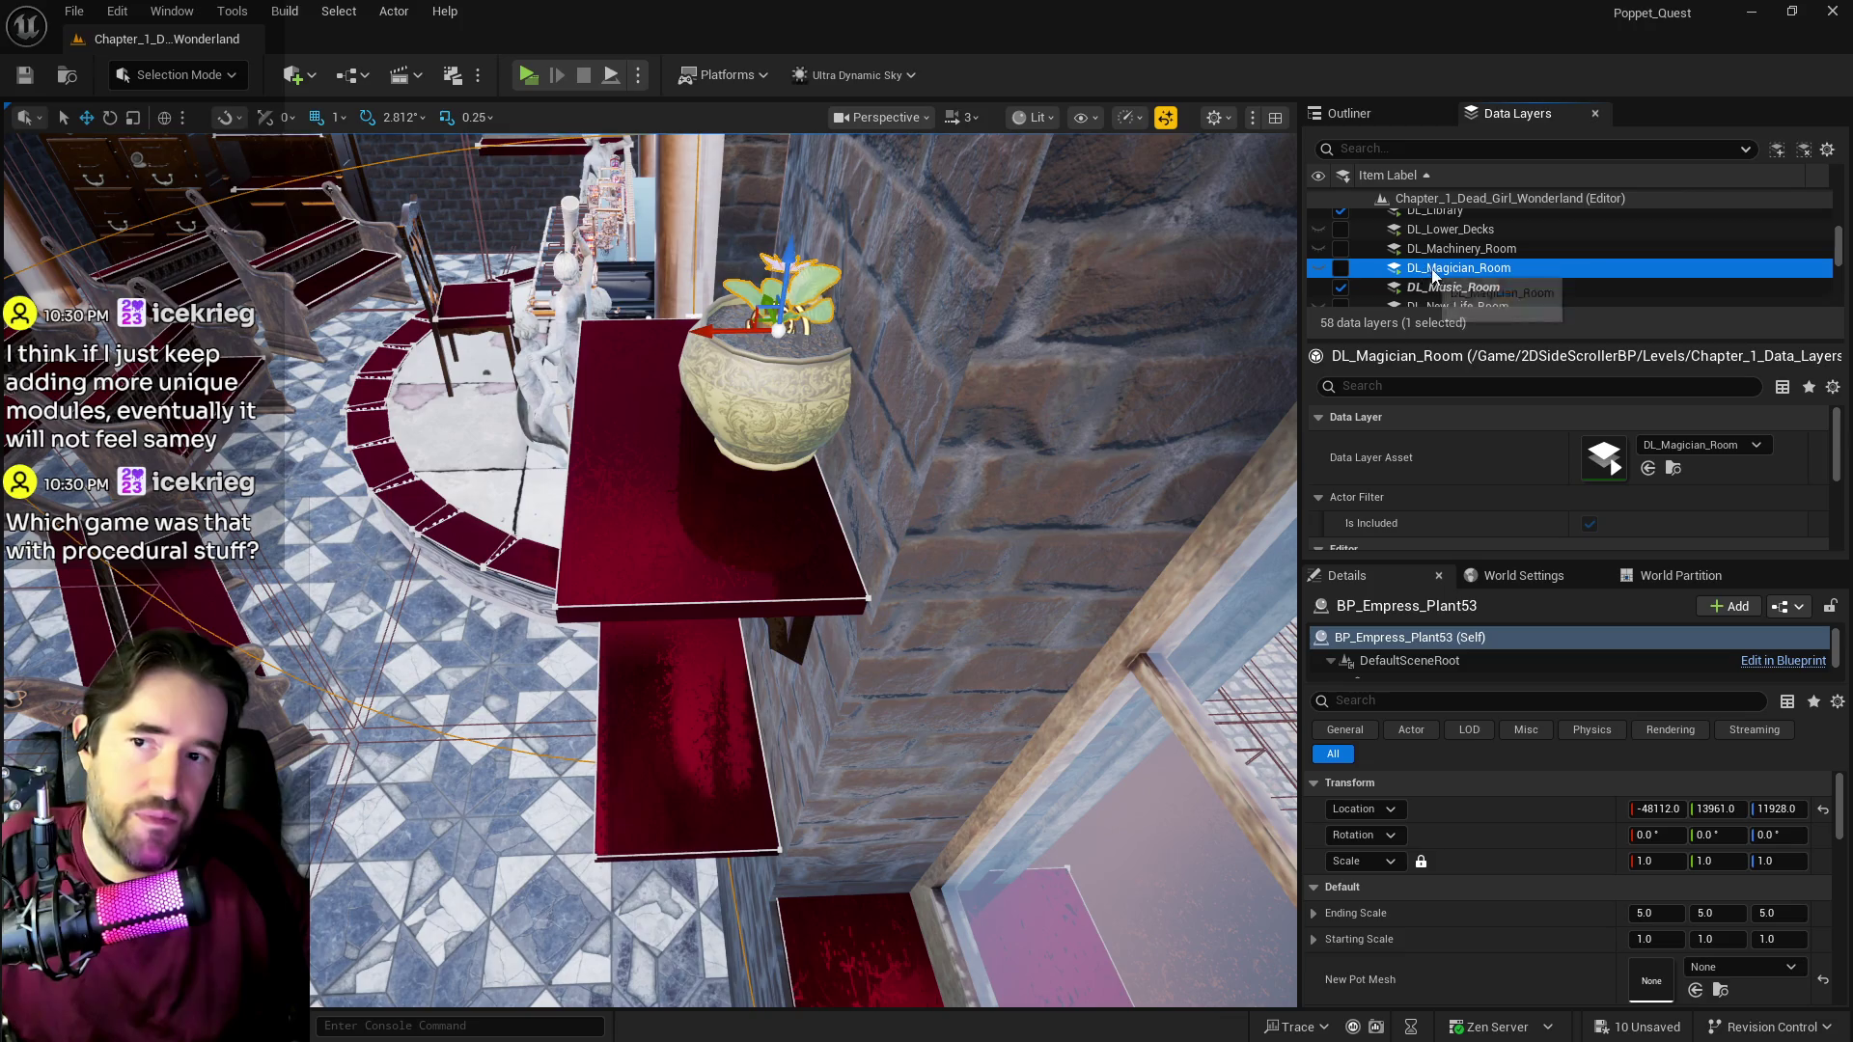
scroll(1428, 275, "up", 3)
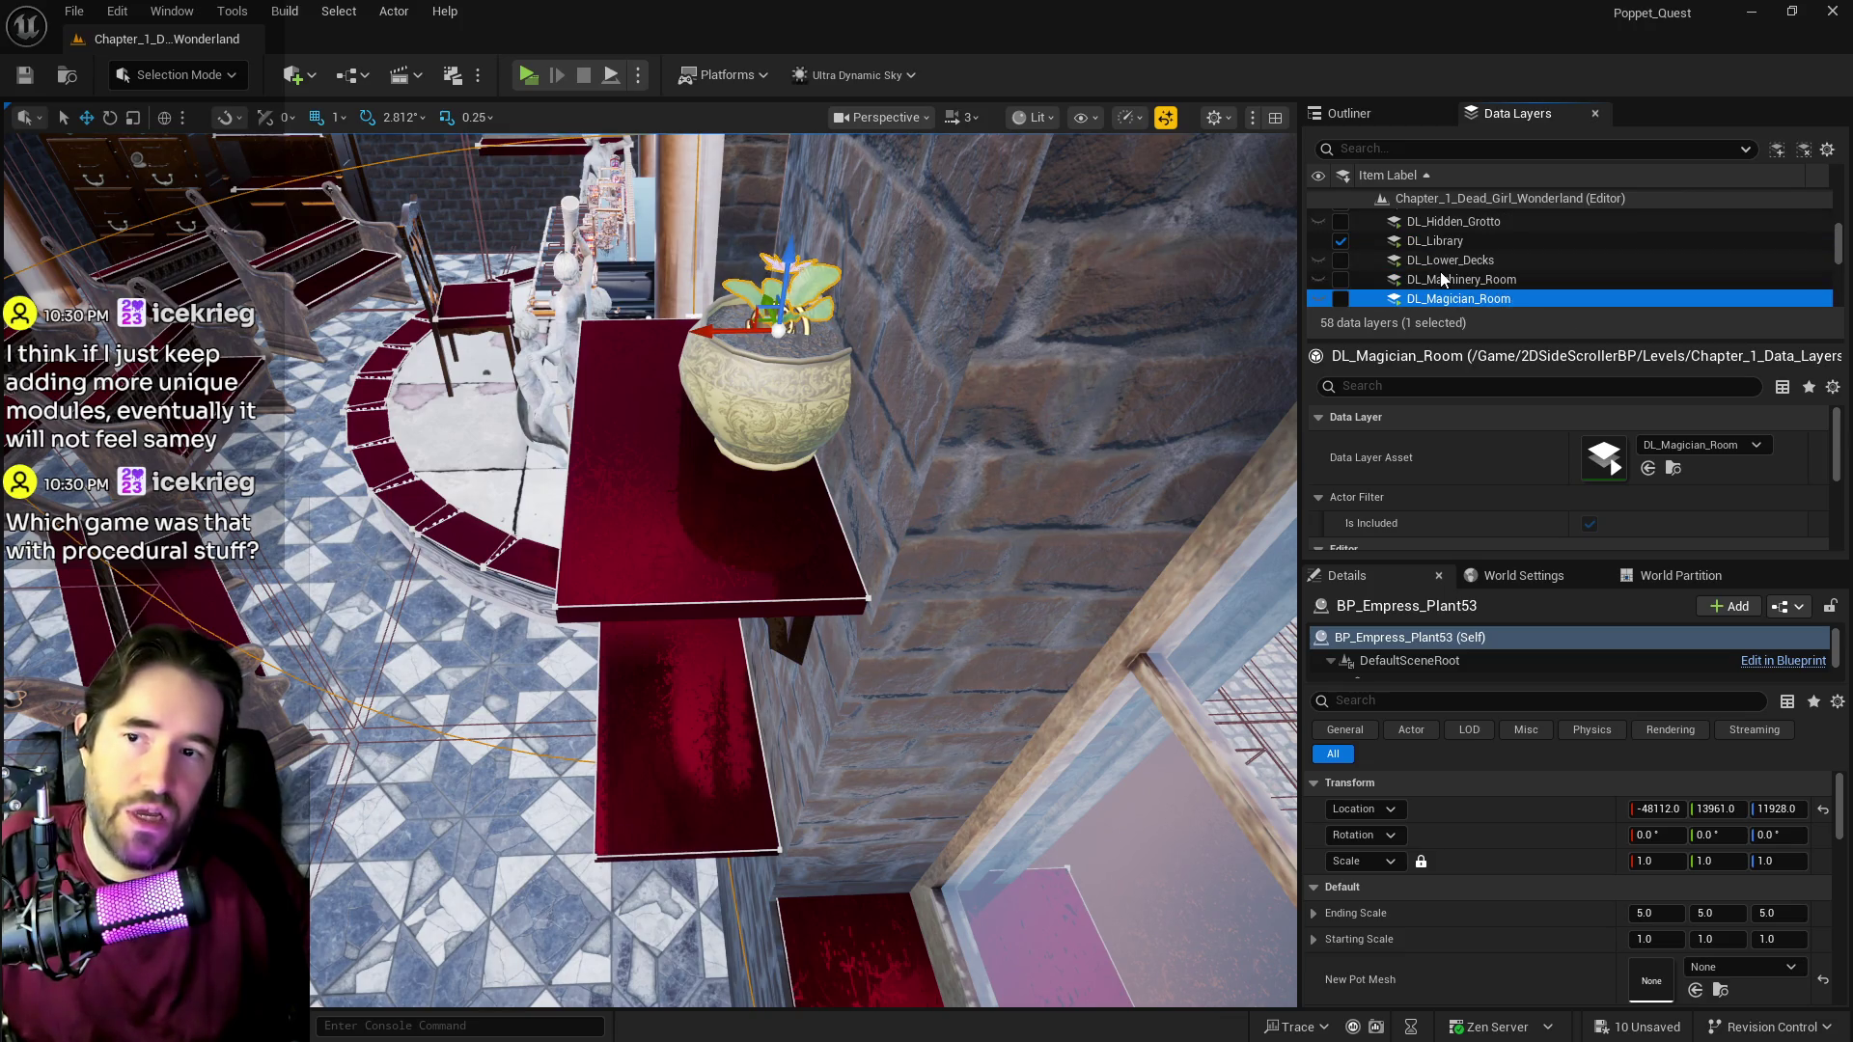
left_click(1341, 241)
scroll(1344, 249, "down", 2)
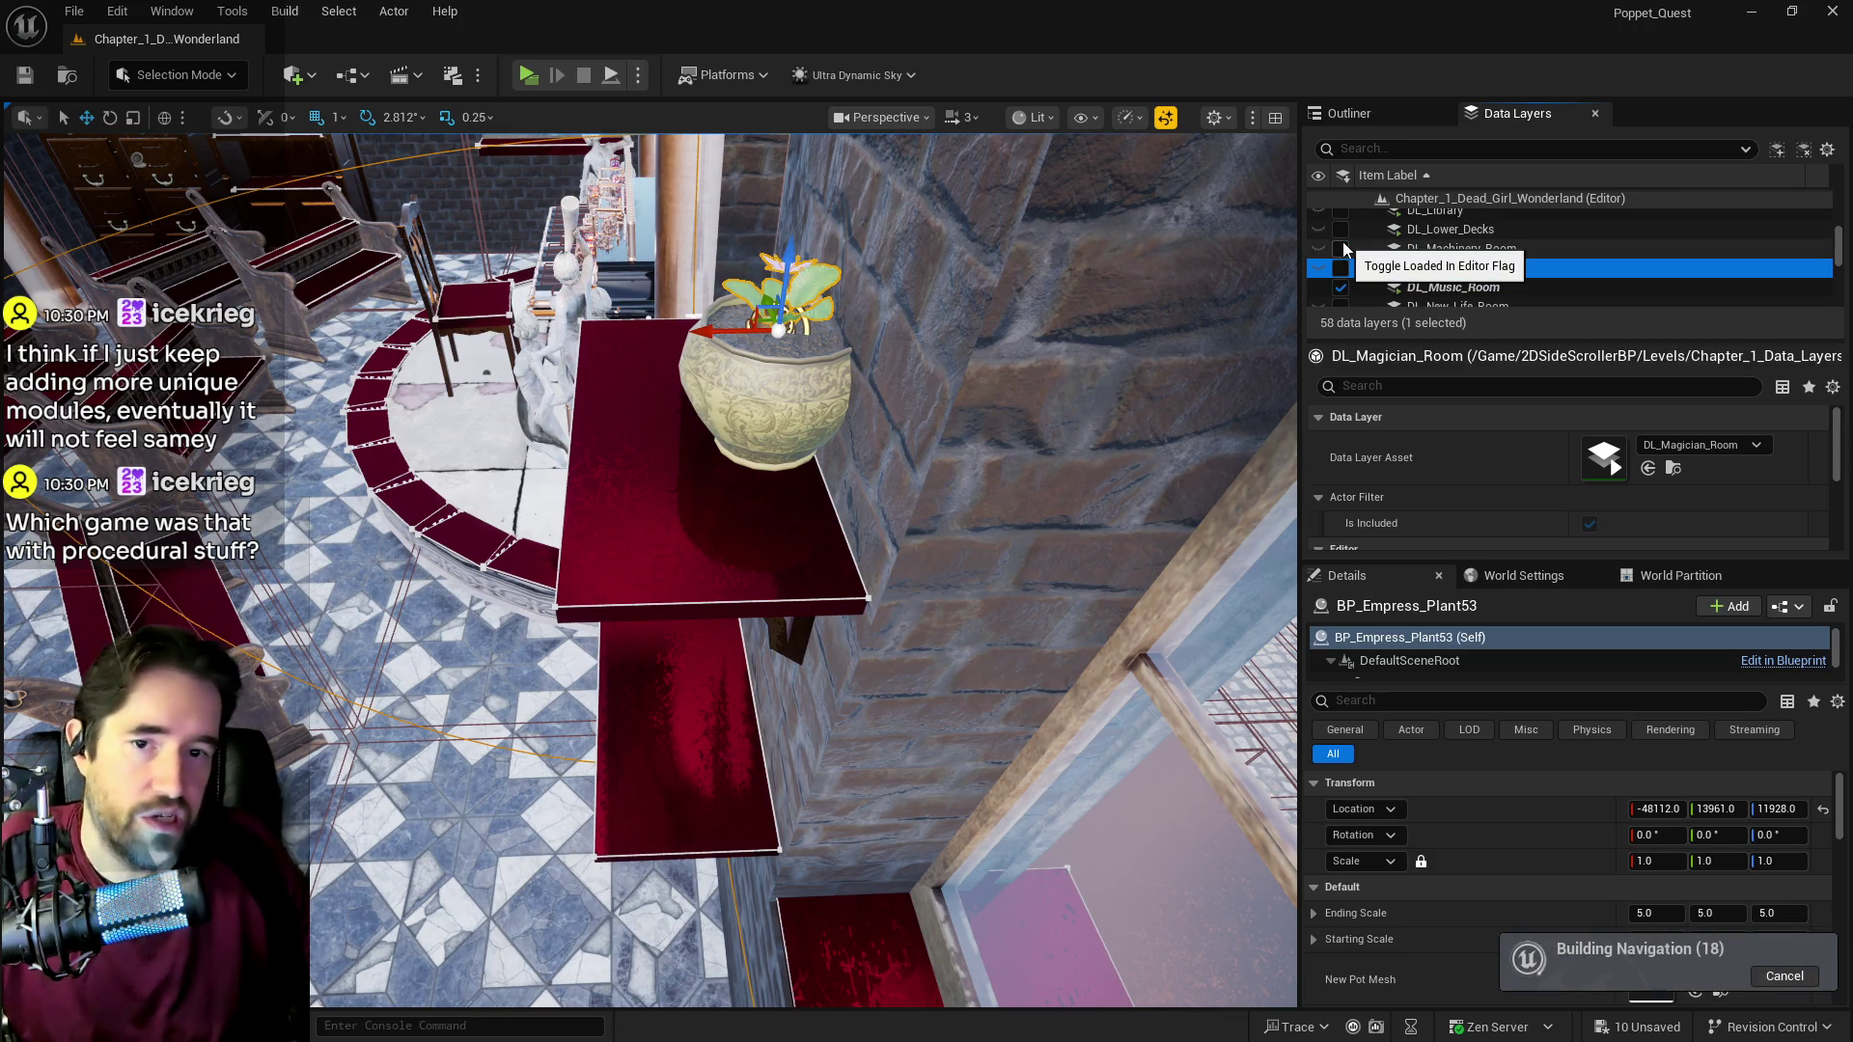
scroll(1399, 256, "down", 3)
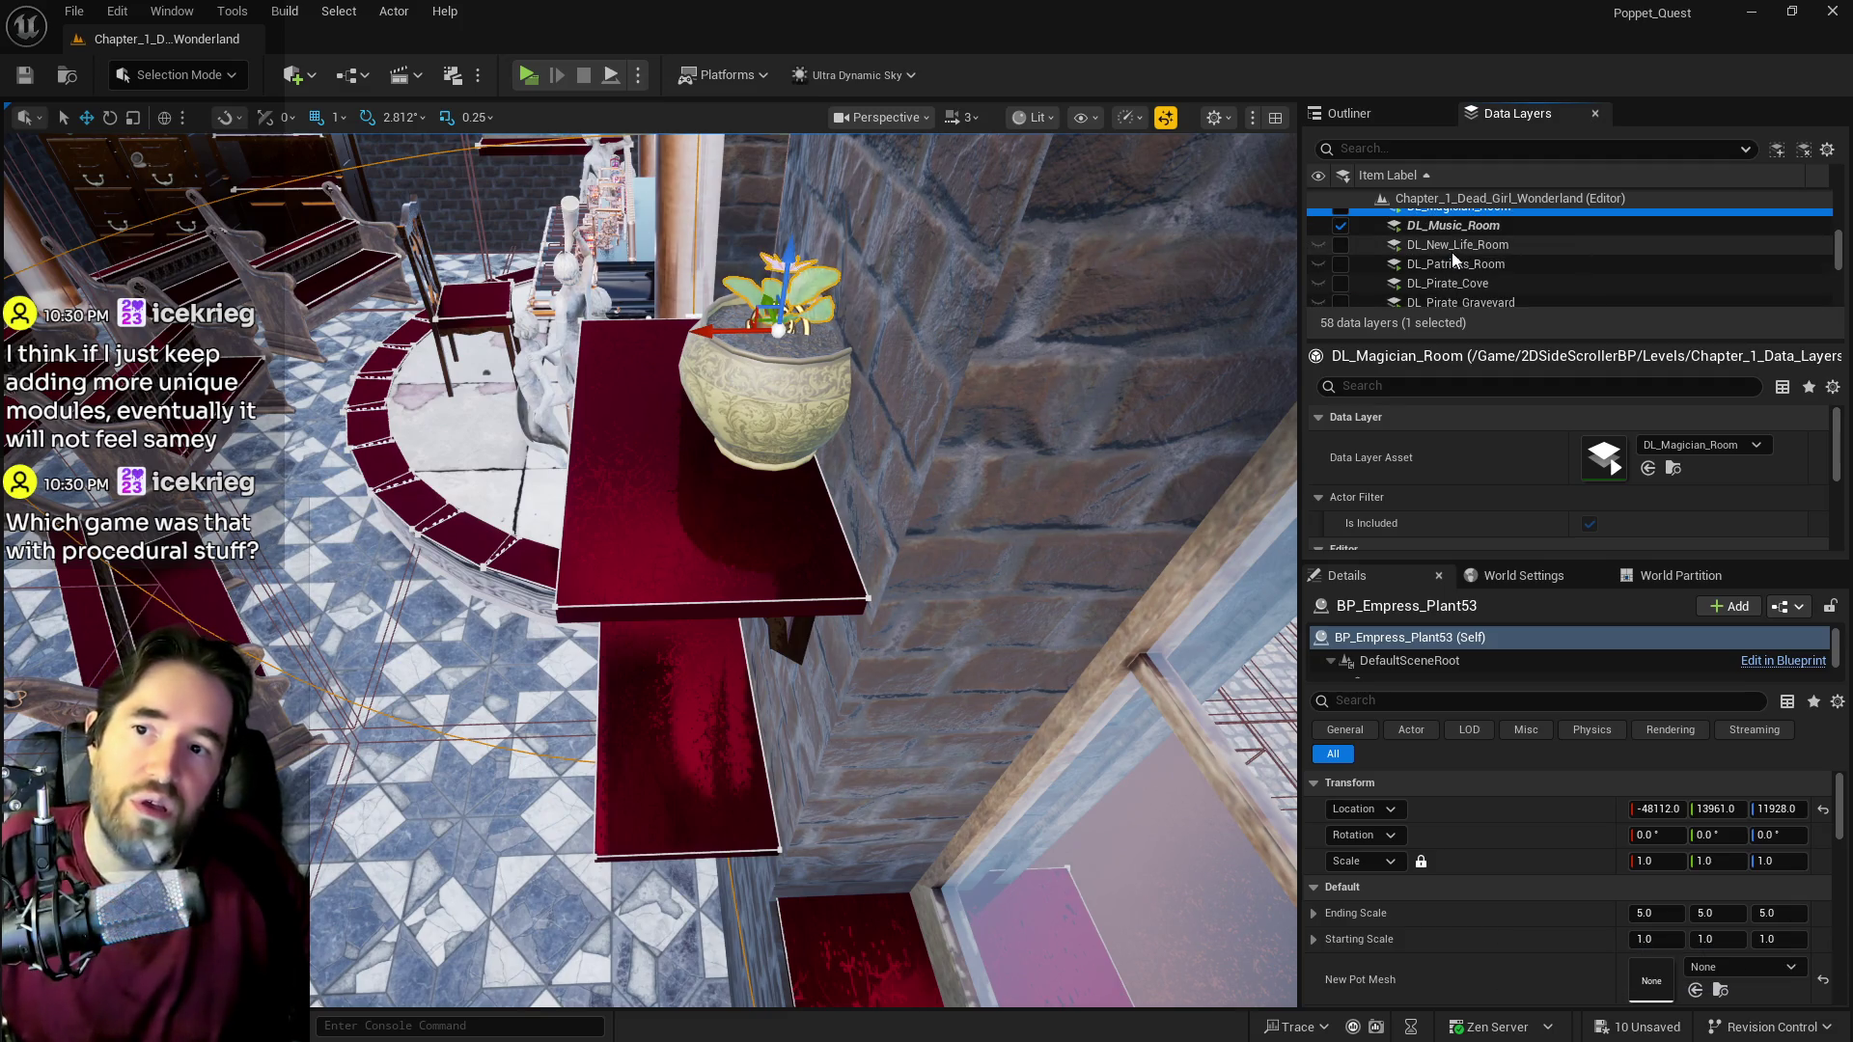
scroll(1453, 258, "down", 2)
scroll(1428, 270, "down", 3)
left_click(1341, 288)
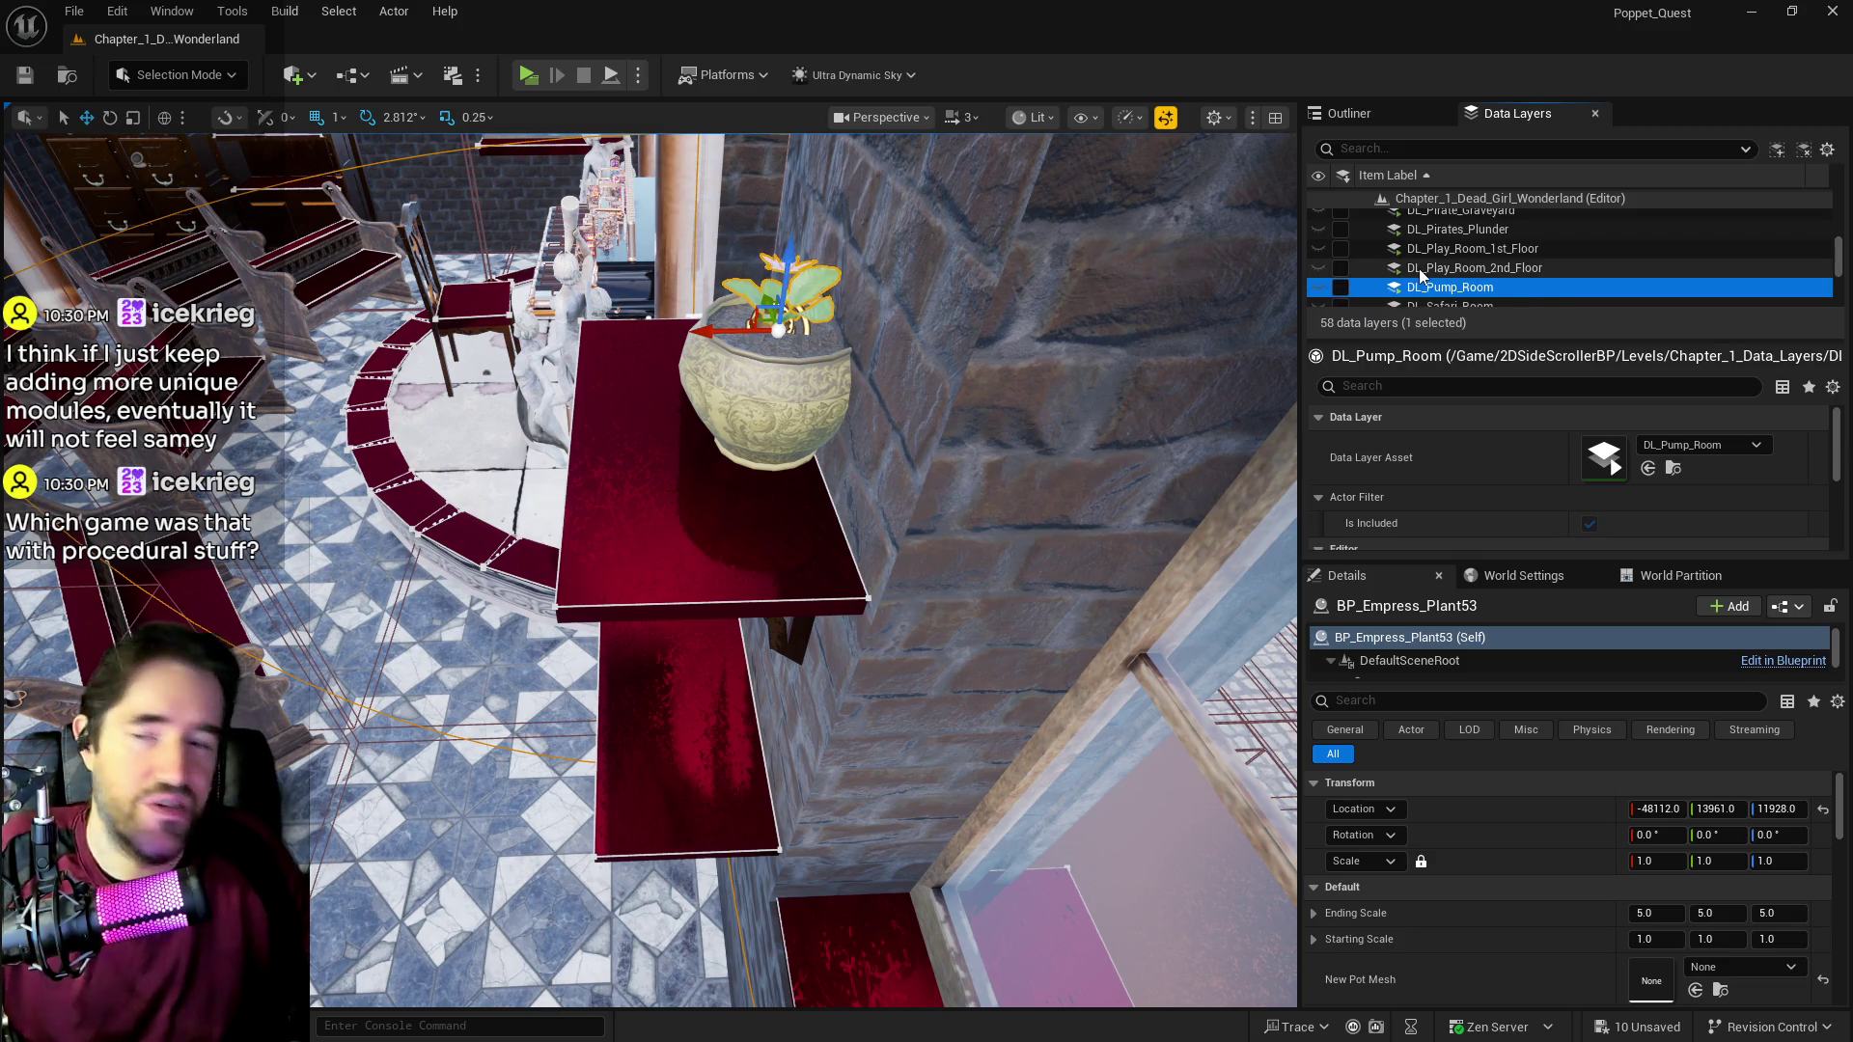
scroll(1418, 270, "up", 3)
scroll(1418, 269, "up", 3)
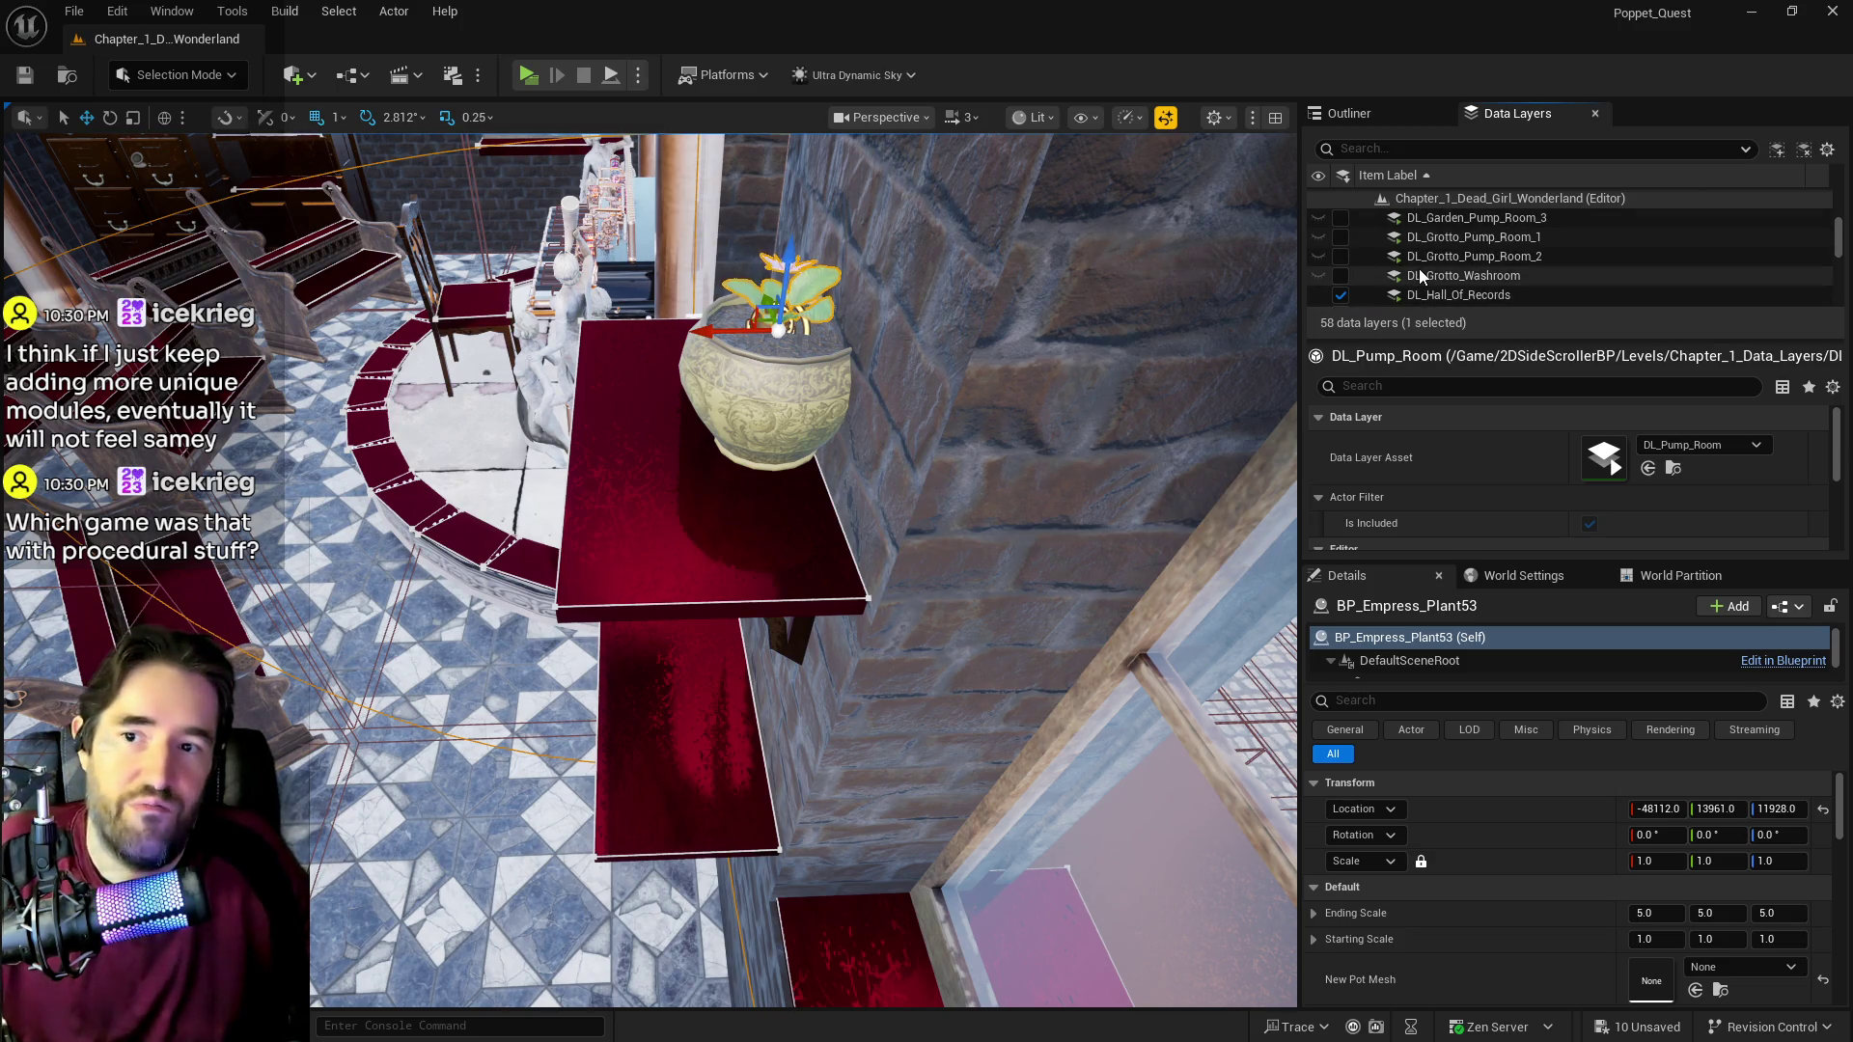
left_click(1415, 292)
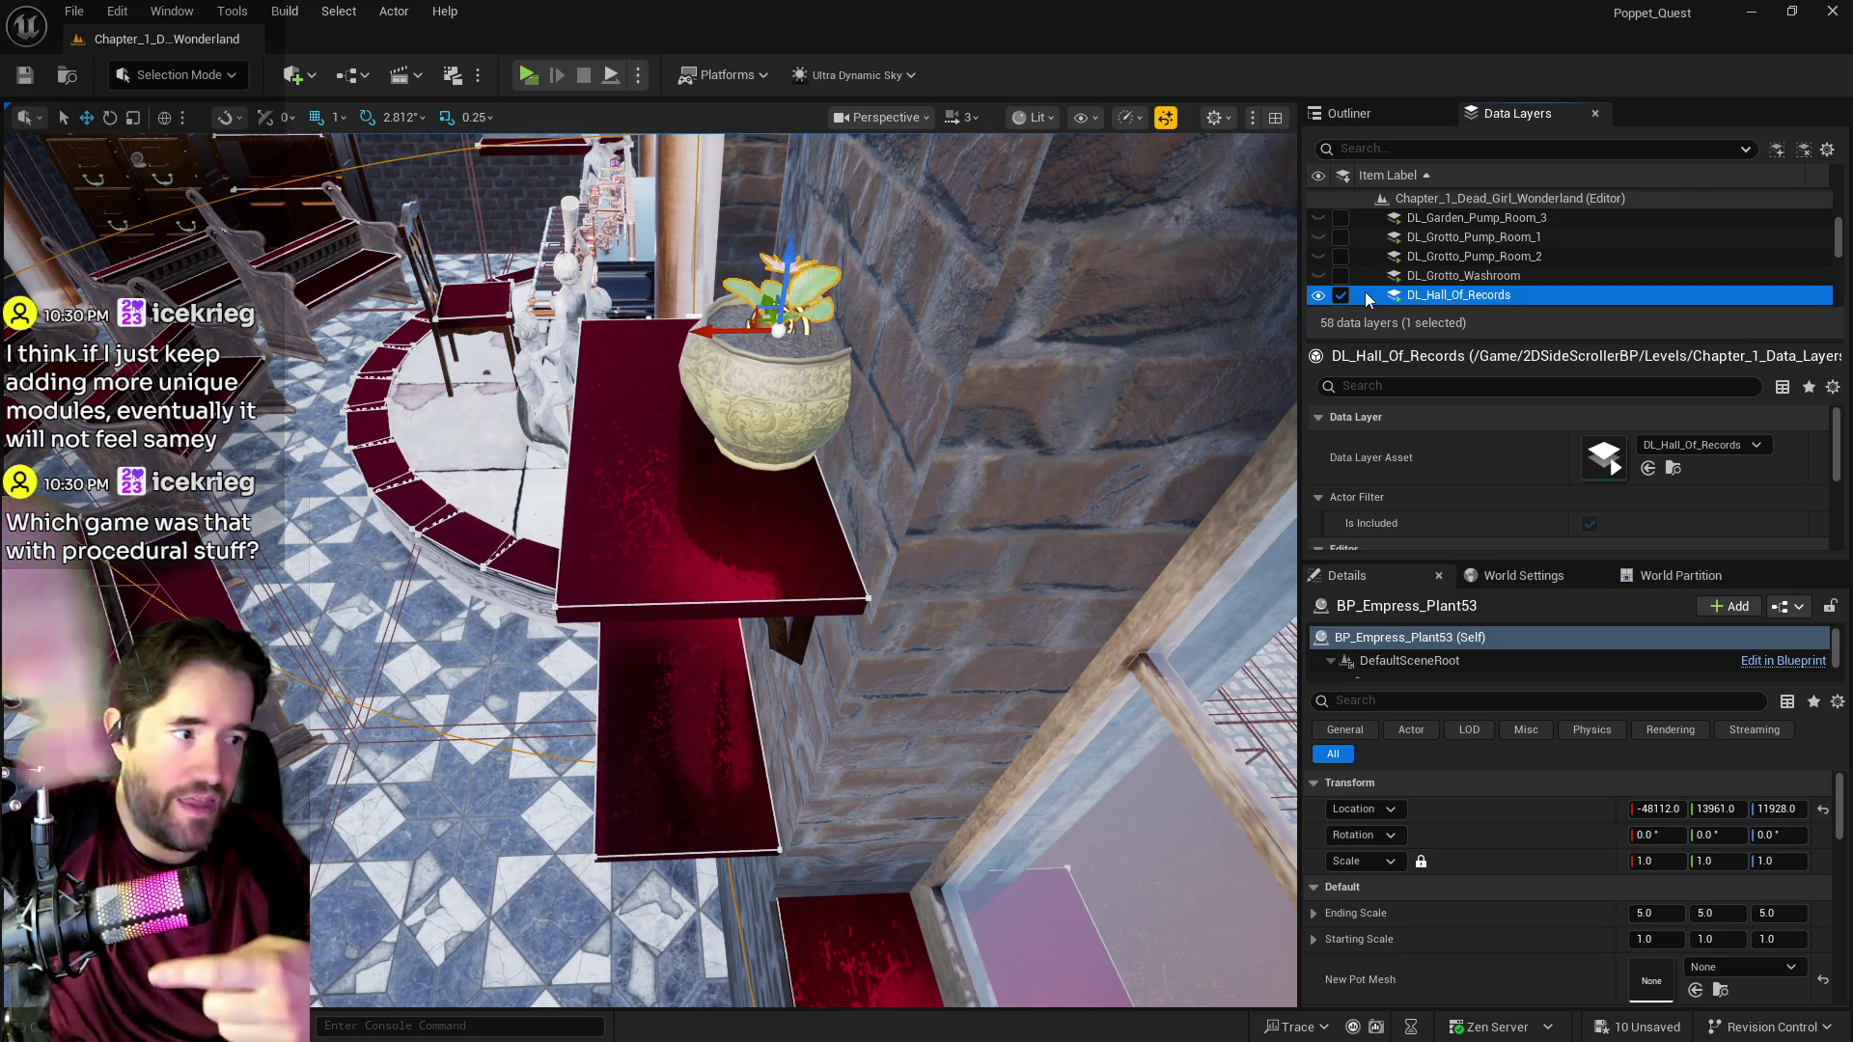
scroll(646, 569, "down", 3)
Step: Fly to the music room window seat and select Level_Whimsy_Wonders_Building8
left_click(618, 541, "ctrl")
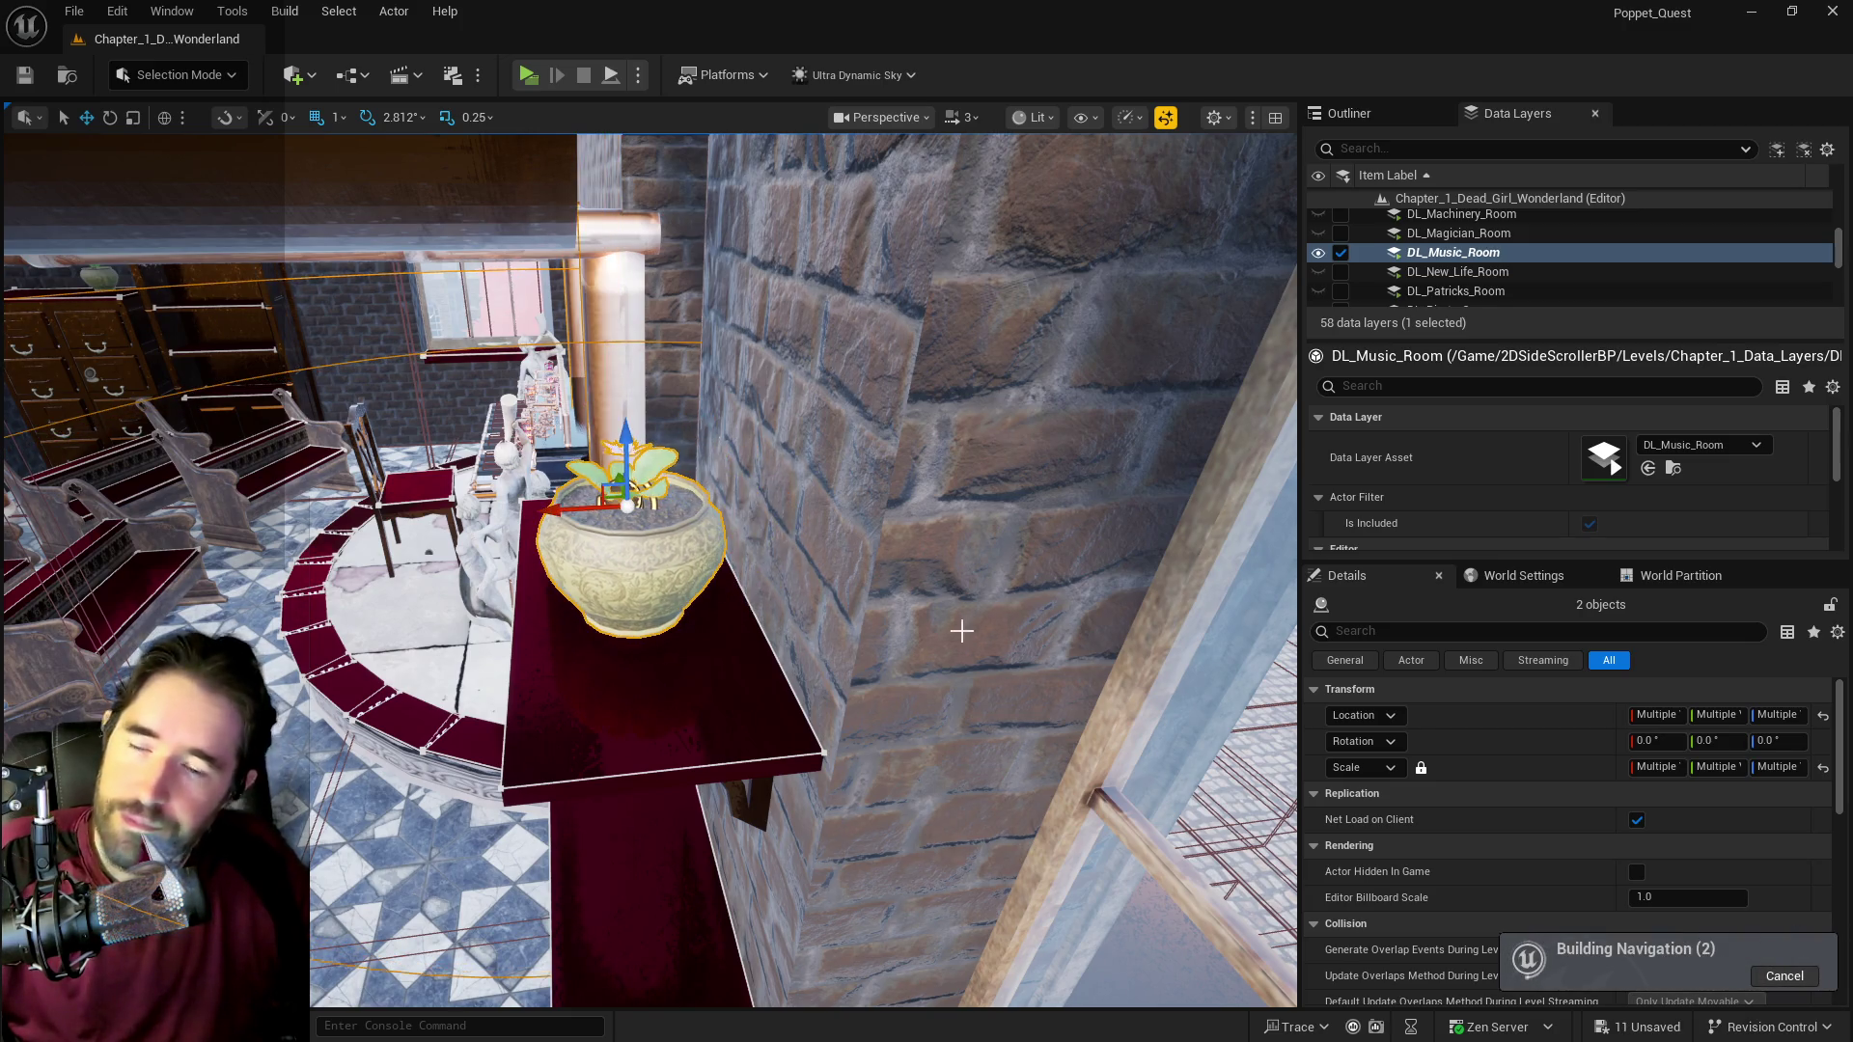
mouse_move(959, 633)
left_mouse_down()
mouse_move(959, 559)
mouse_move(868, 555)
mouse_move(834, 525)
left_mouse_up()
mouse_move(1012, 645)
left_mouse_down()
mouse_move(1003, 695)
mouse_move(1012, 645)
left_mouse_up()
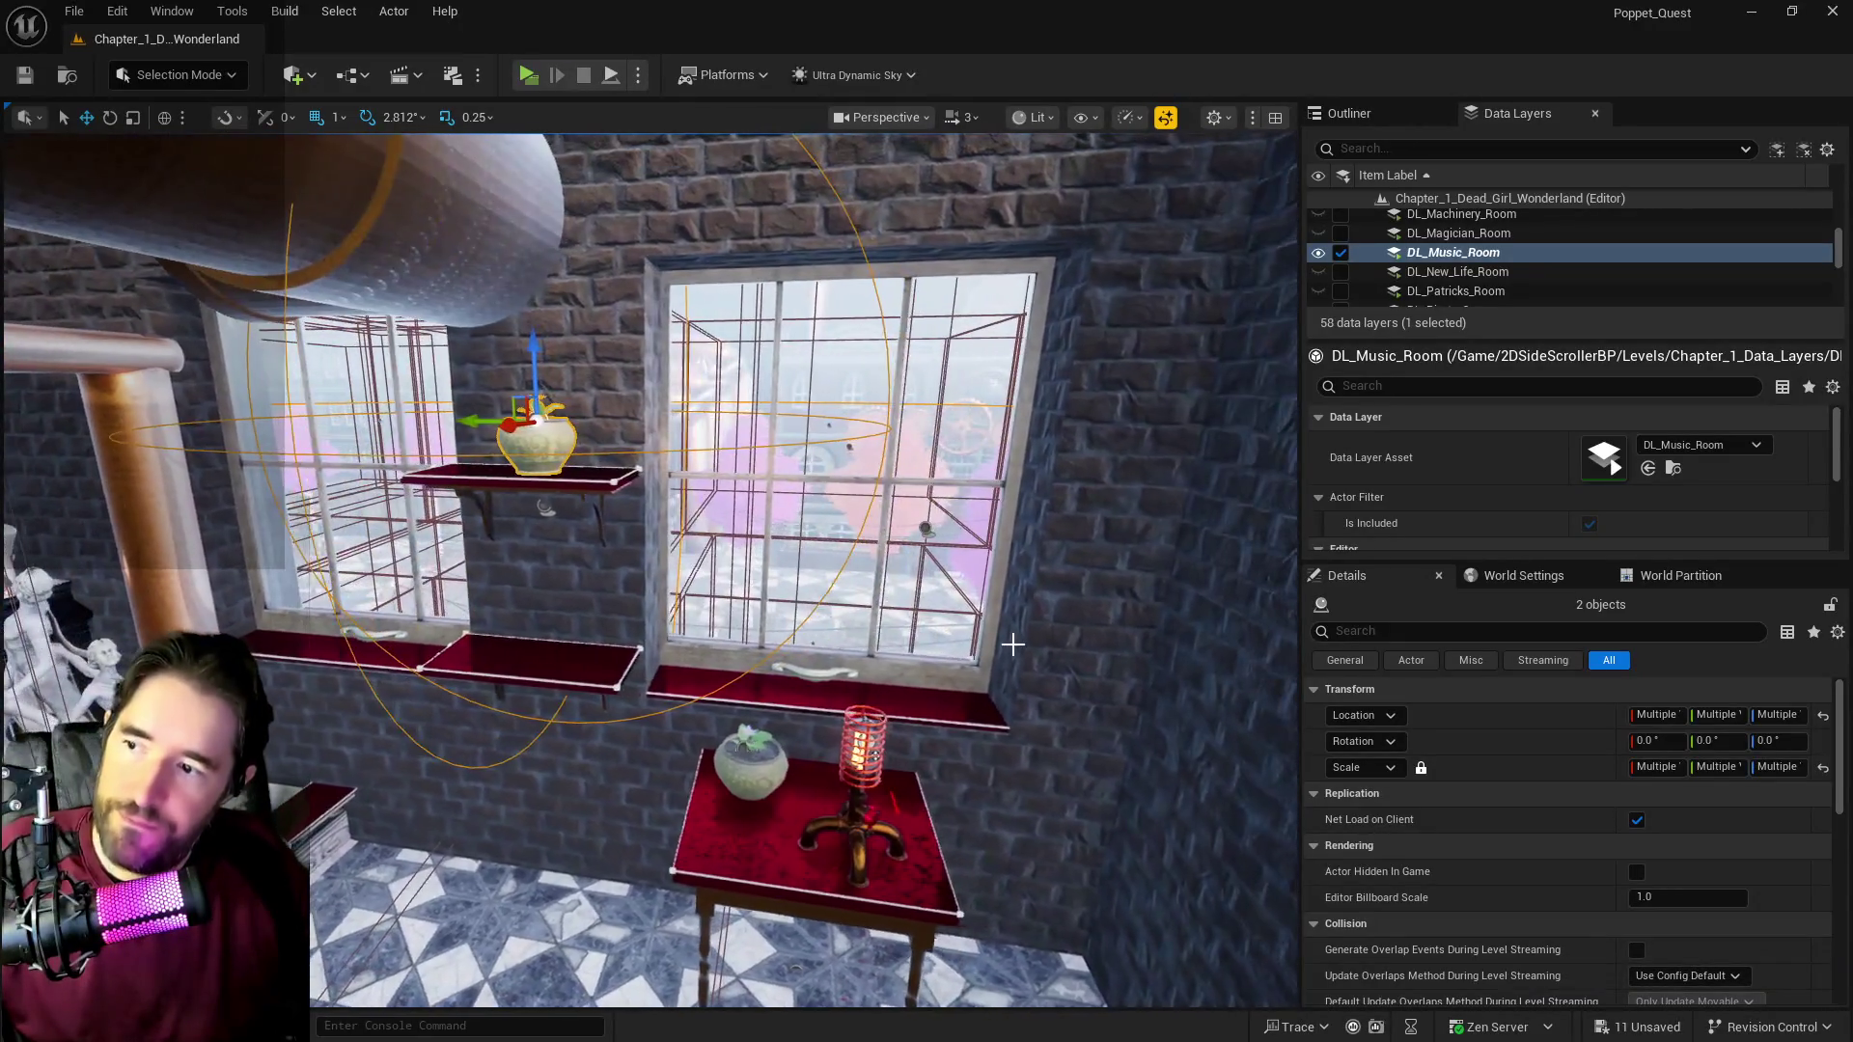
mouse_move(923, 531)
left_mouse_down()
mouse_move(825, 531)
mouse_move(605, 390)
mouse_move(834, 529)
mouse_move(724, 529)
mouse_move(836, 530)
mouse_move(801, 599)
mouse_move(814, 504)
left_mouse_up()
left_click(806, 542)
scroll(807, 541, "up", 3)
Step: Nudge BP_Window_65 slightly along X, tick Can be Opened, and save the building level instance
left_click(1656, 786)
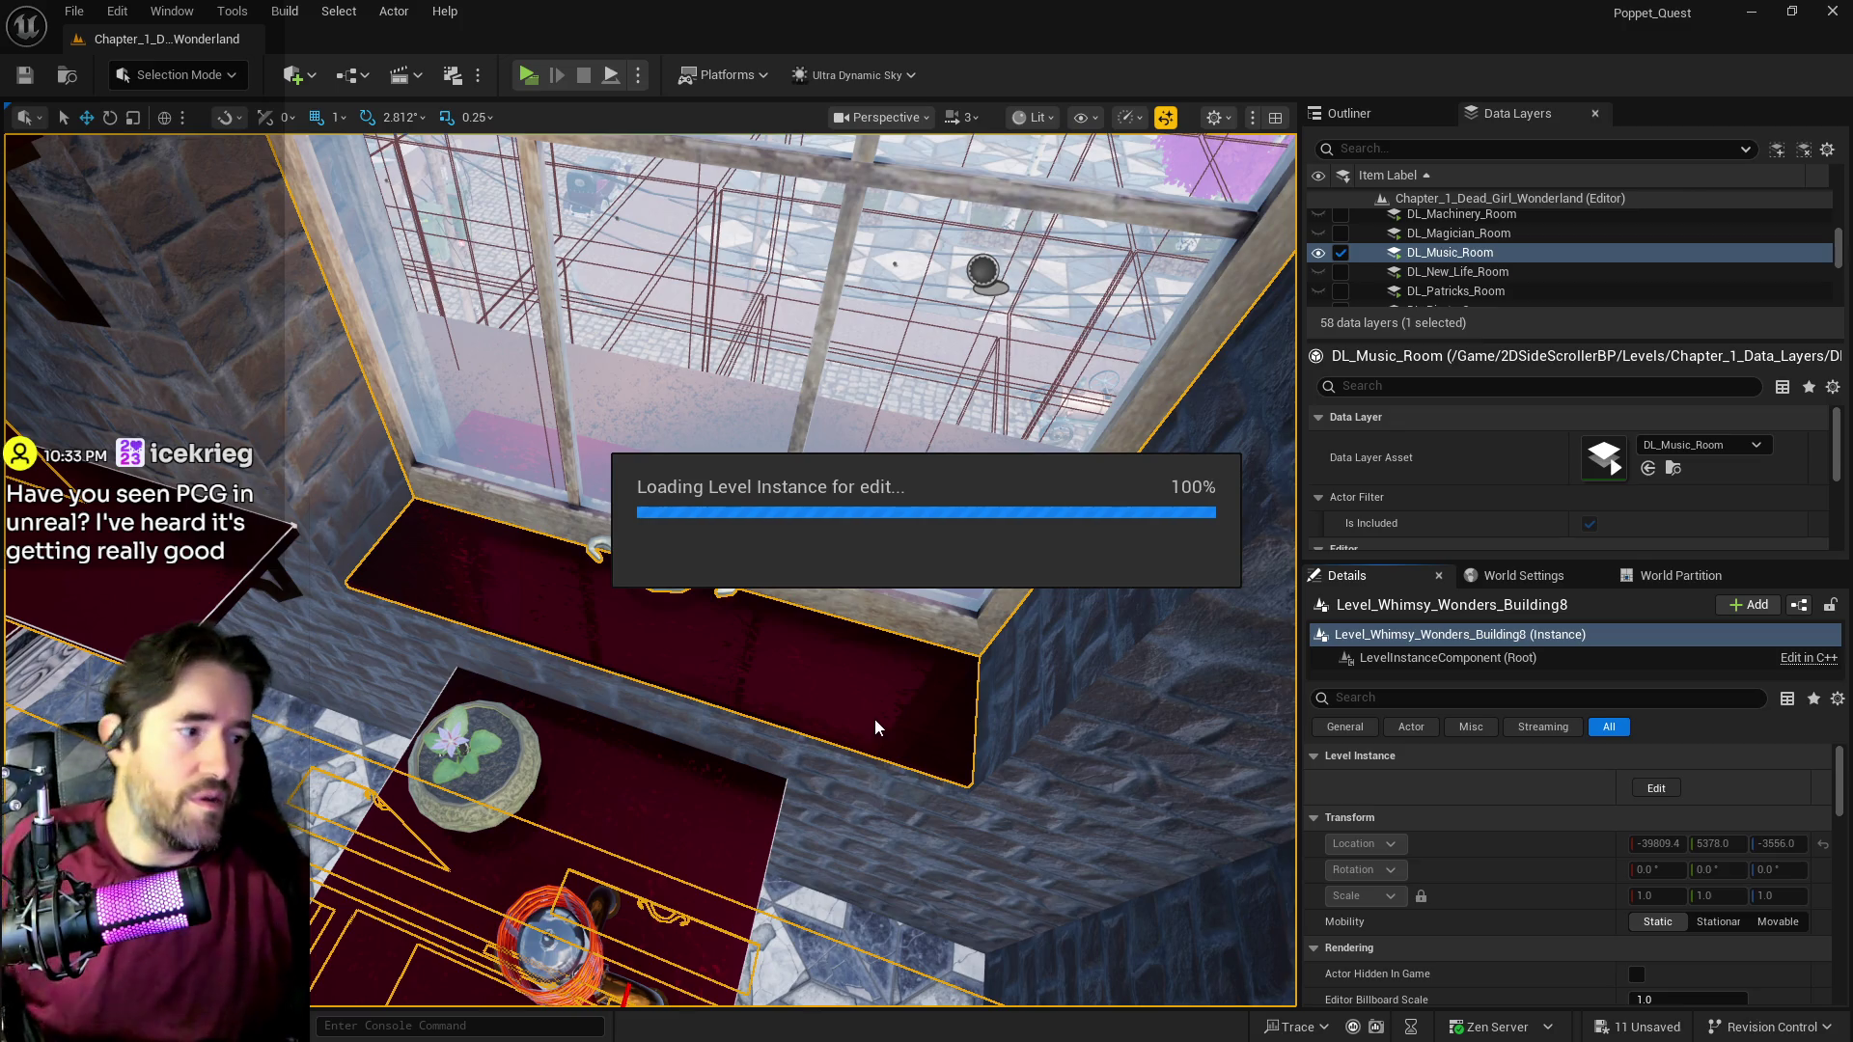
left_click(827, 695)
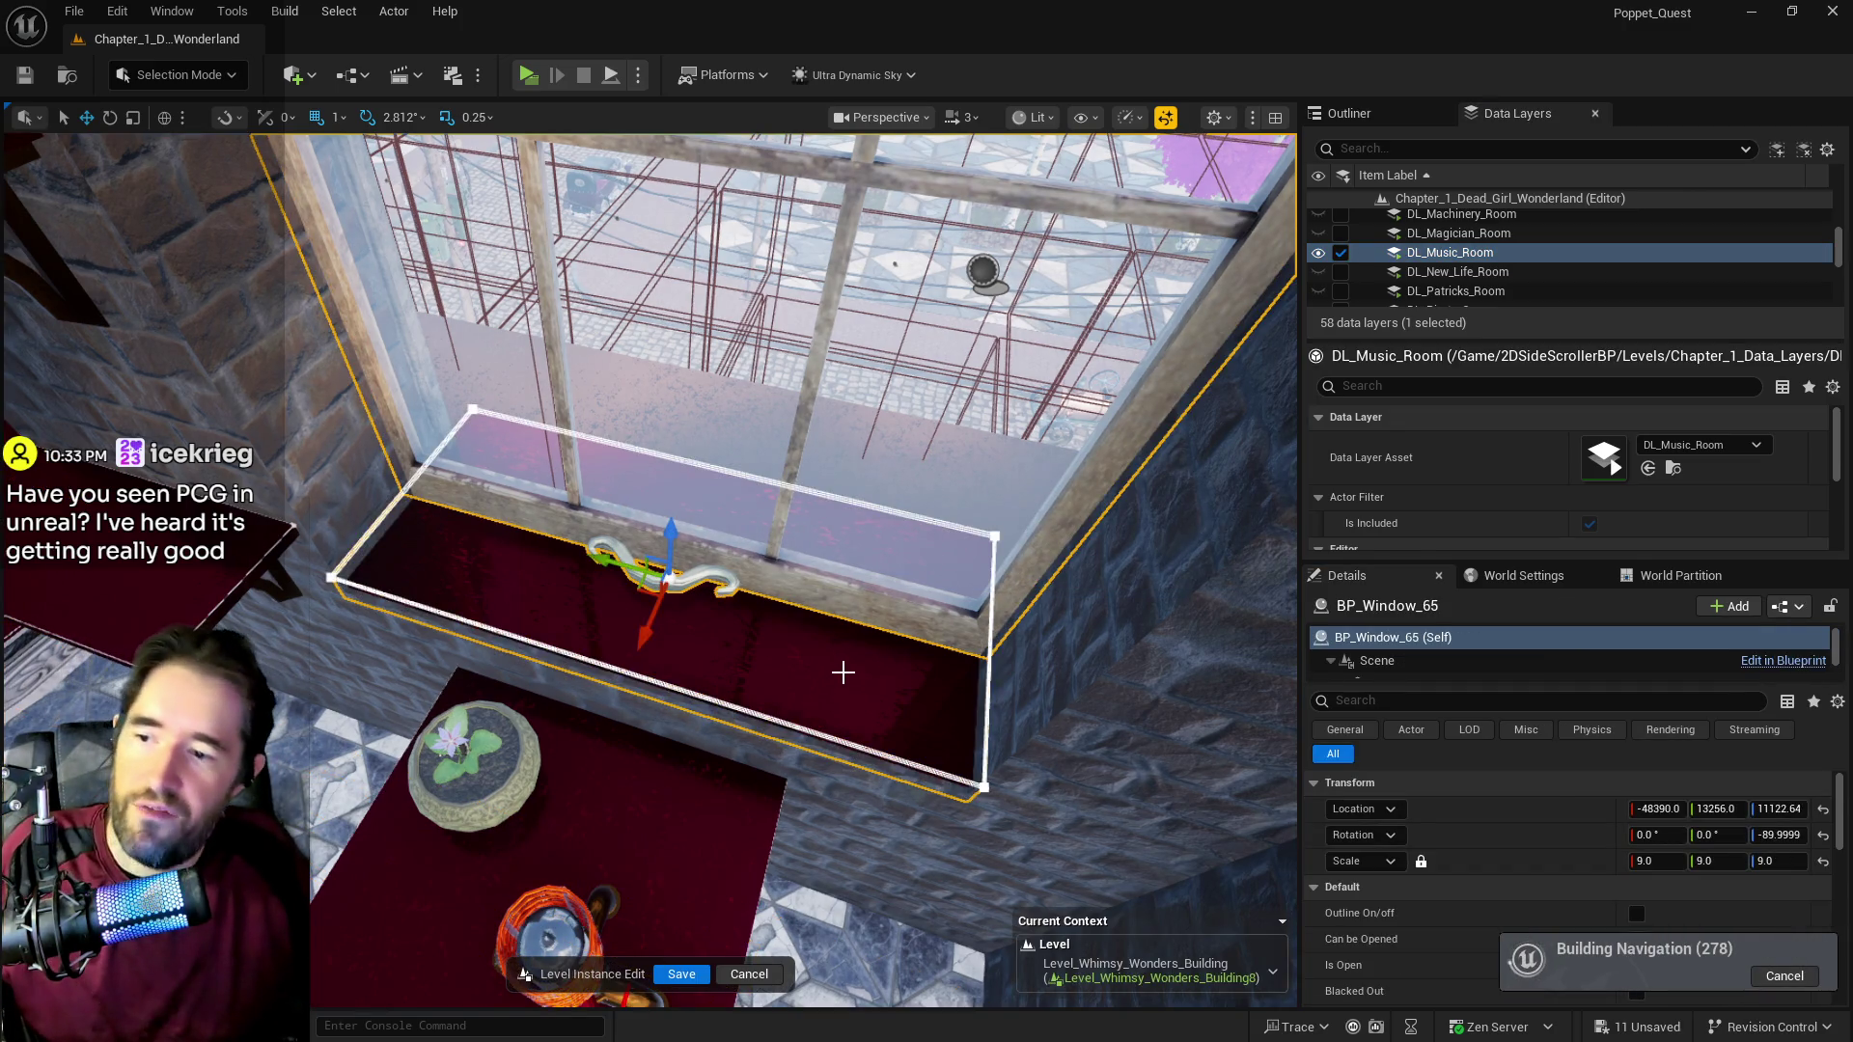
left_click_drag(644, 635, 639, 646)
left_click(1637, 939)
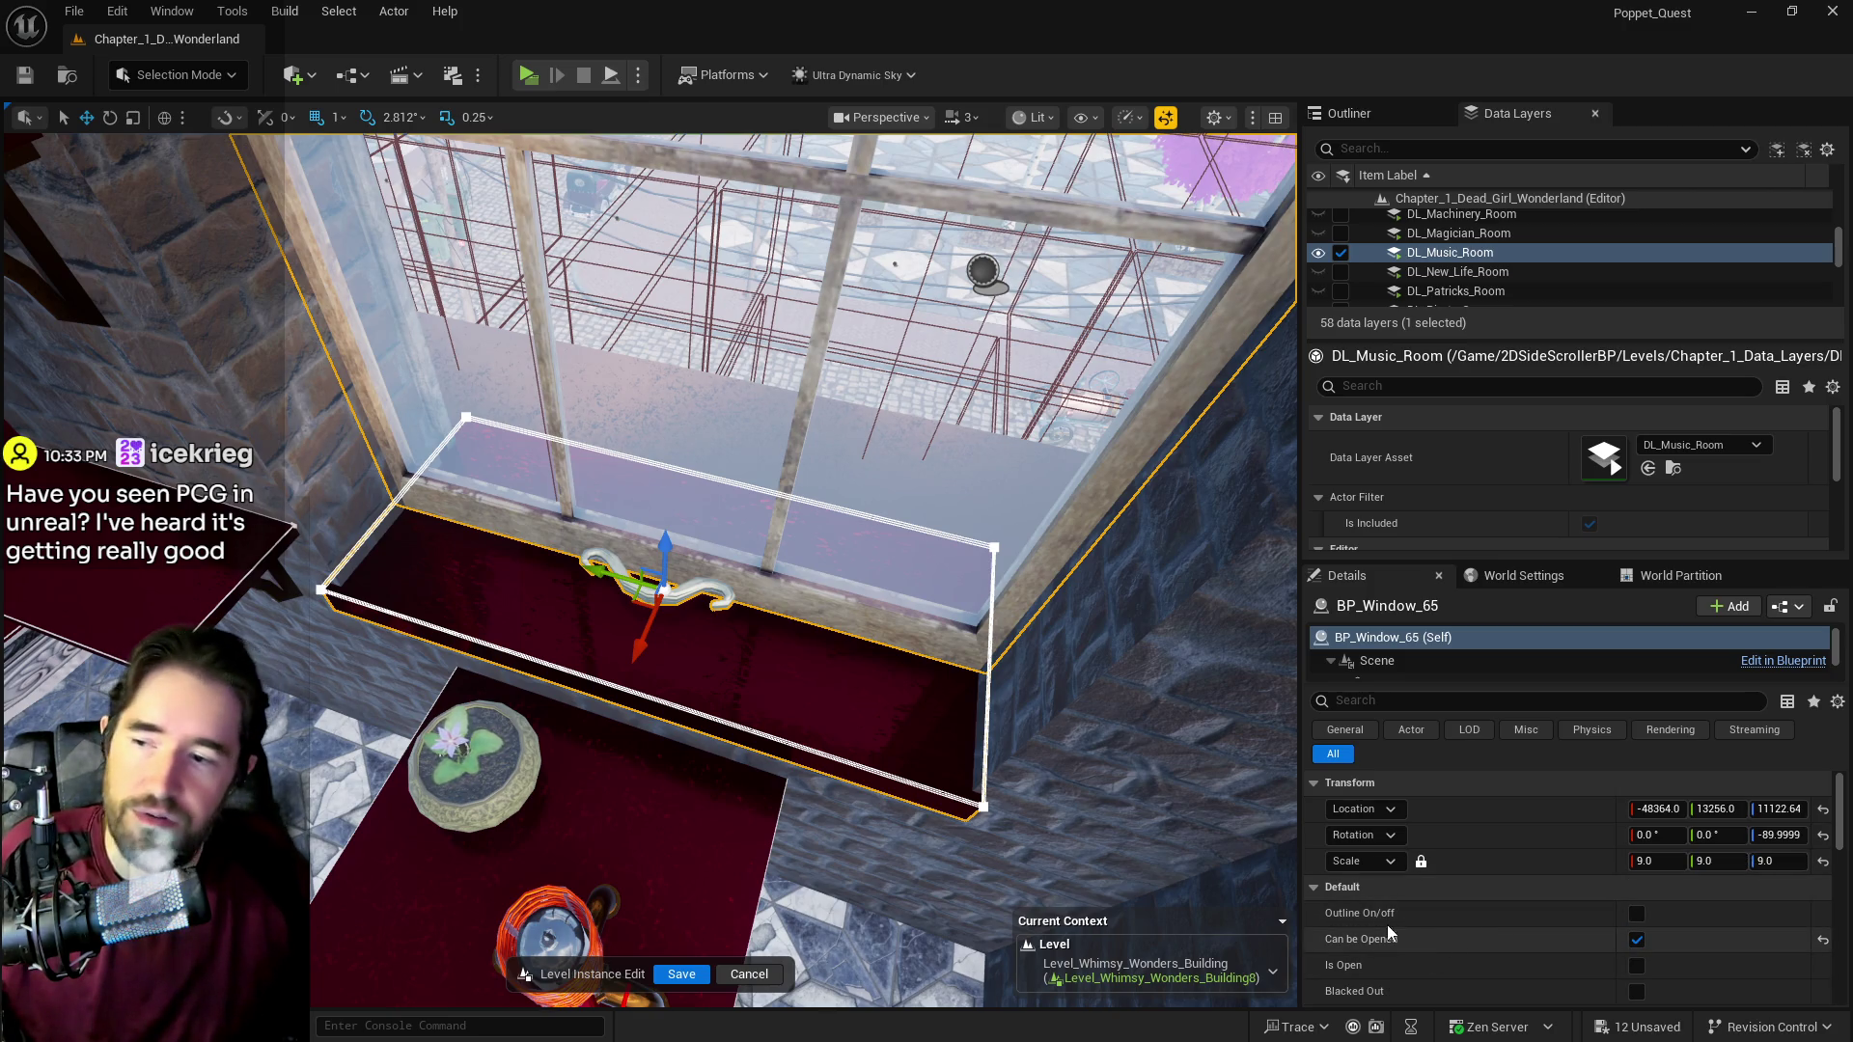
left_click(690, 973)
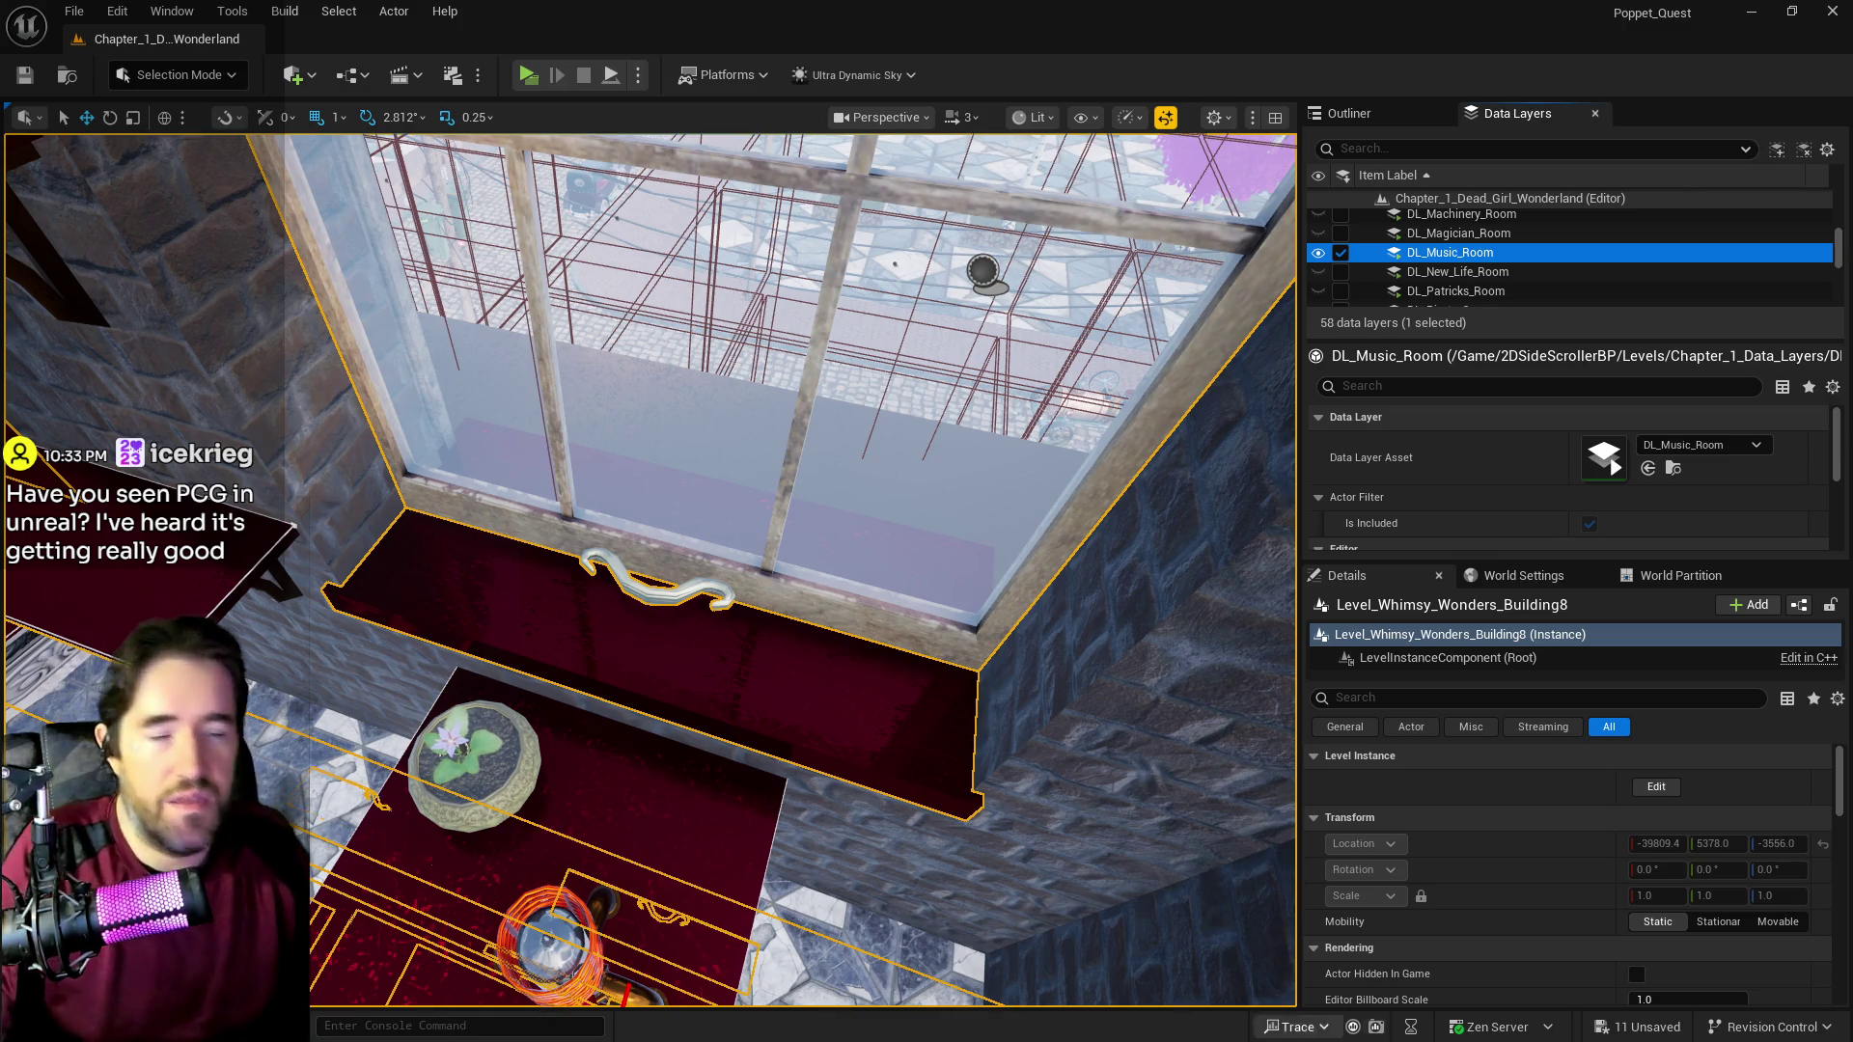
mouse_move(799, 860)
left_mouse_down()
mouse_move(704, 841)
mouse_move(927, 734)
left_mouse_up()
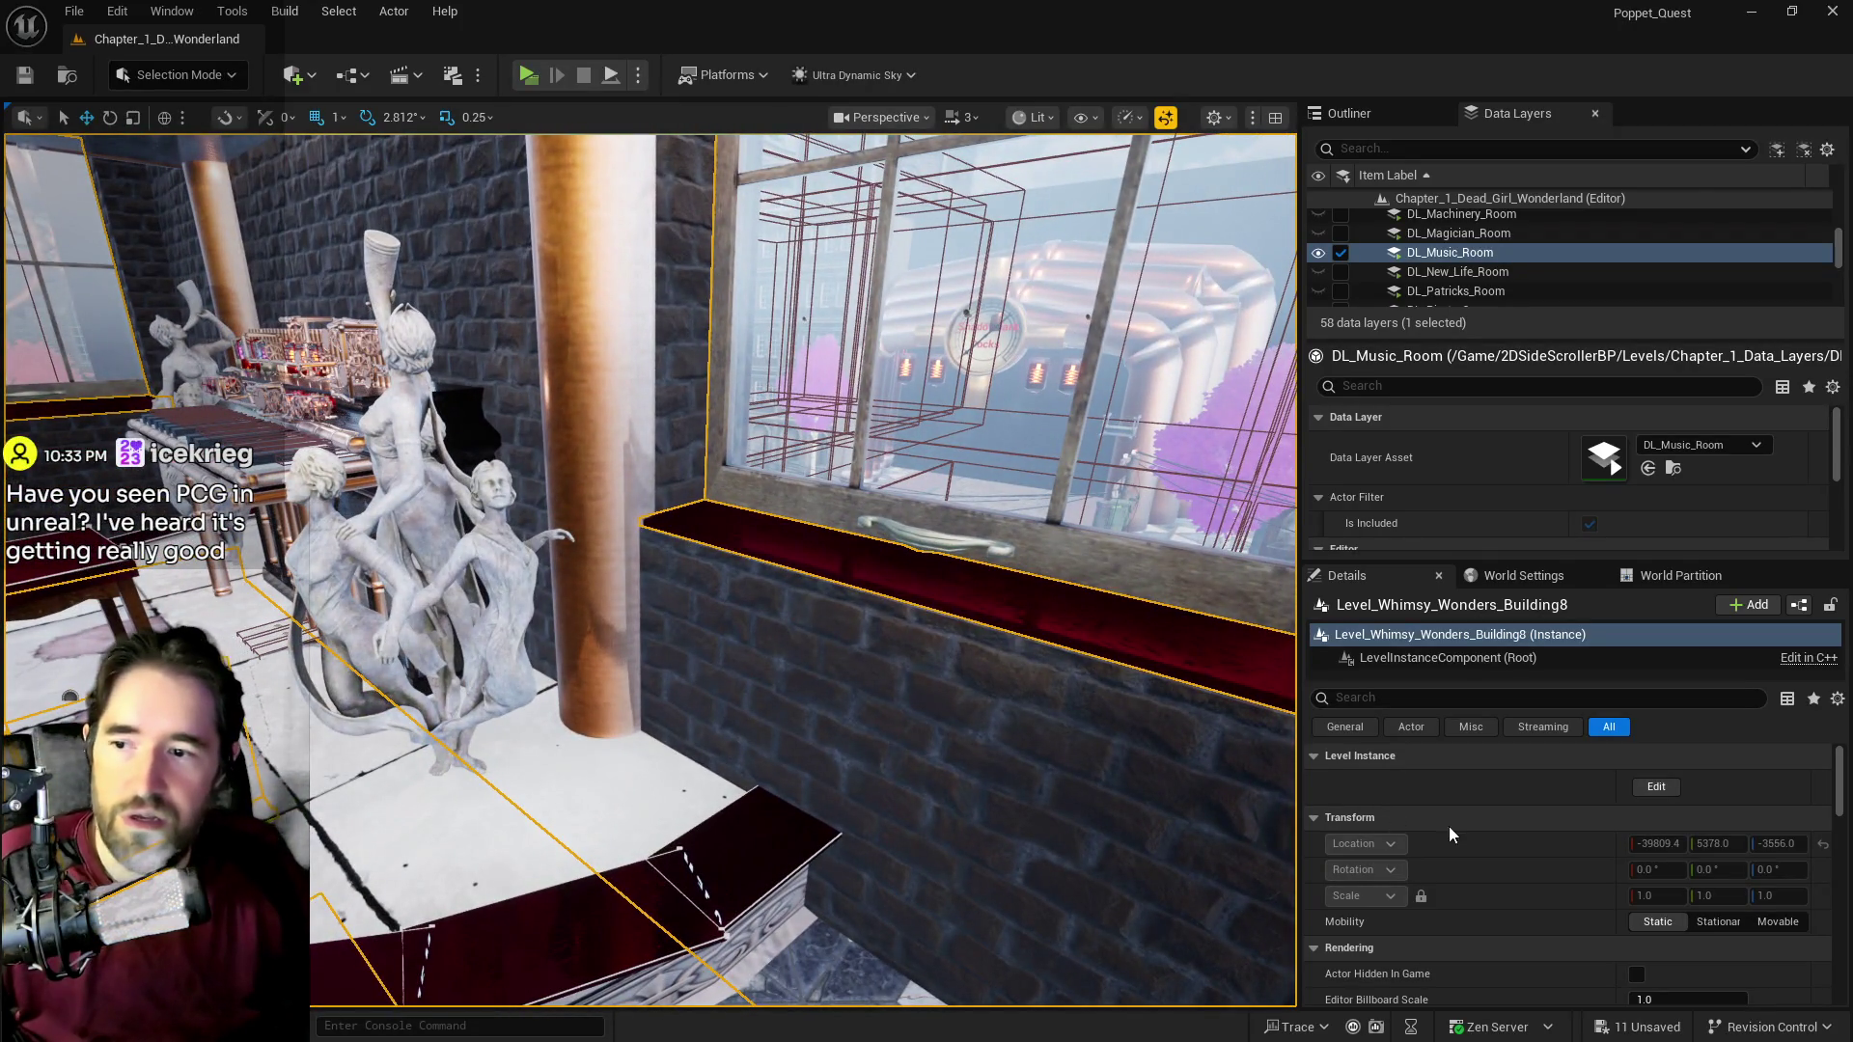
Step: Nudge BP_Window_68 slightly along X, tick Can be Opened, and save Level_Whimsy_Wonders_Building8
scroll(1544, 869, "down", 2)
scroll(1641, 929, "up", 2)
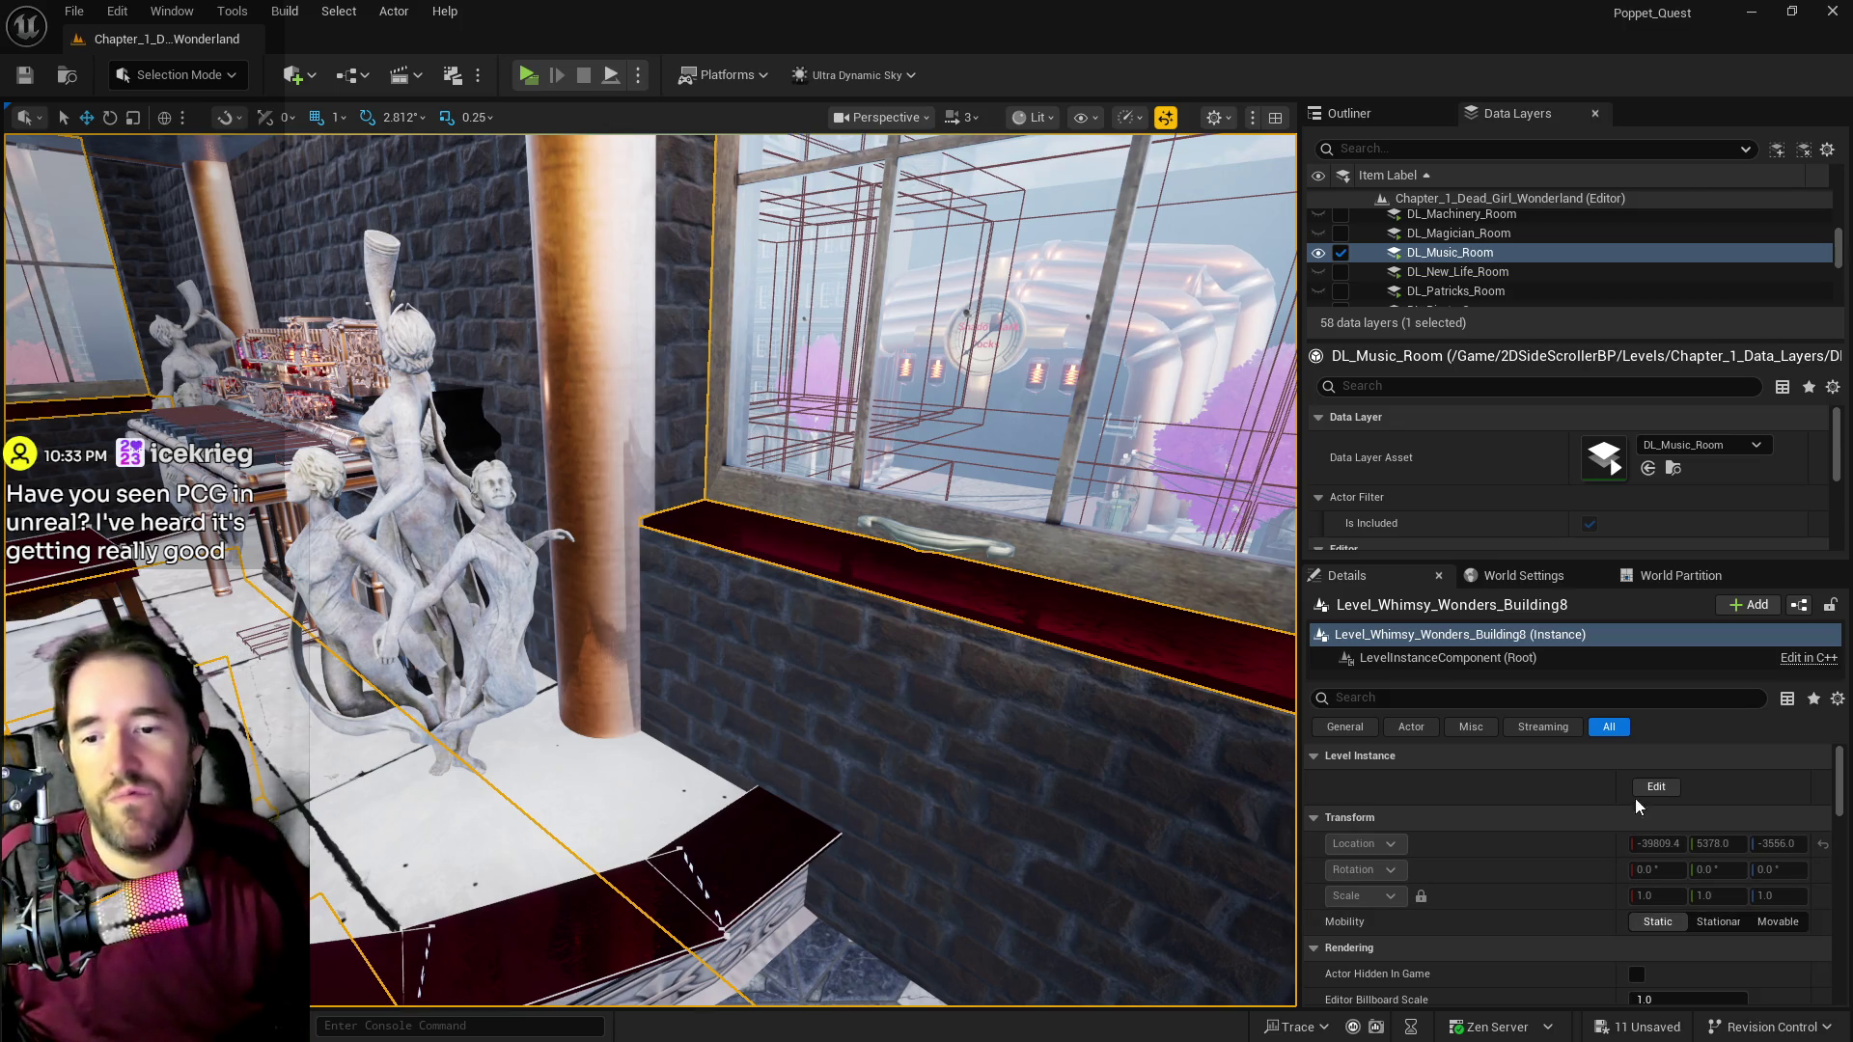
left_click(1656, 786)
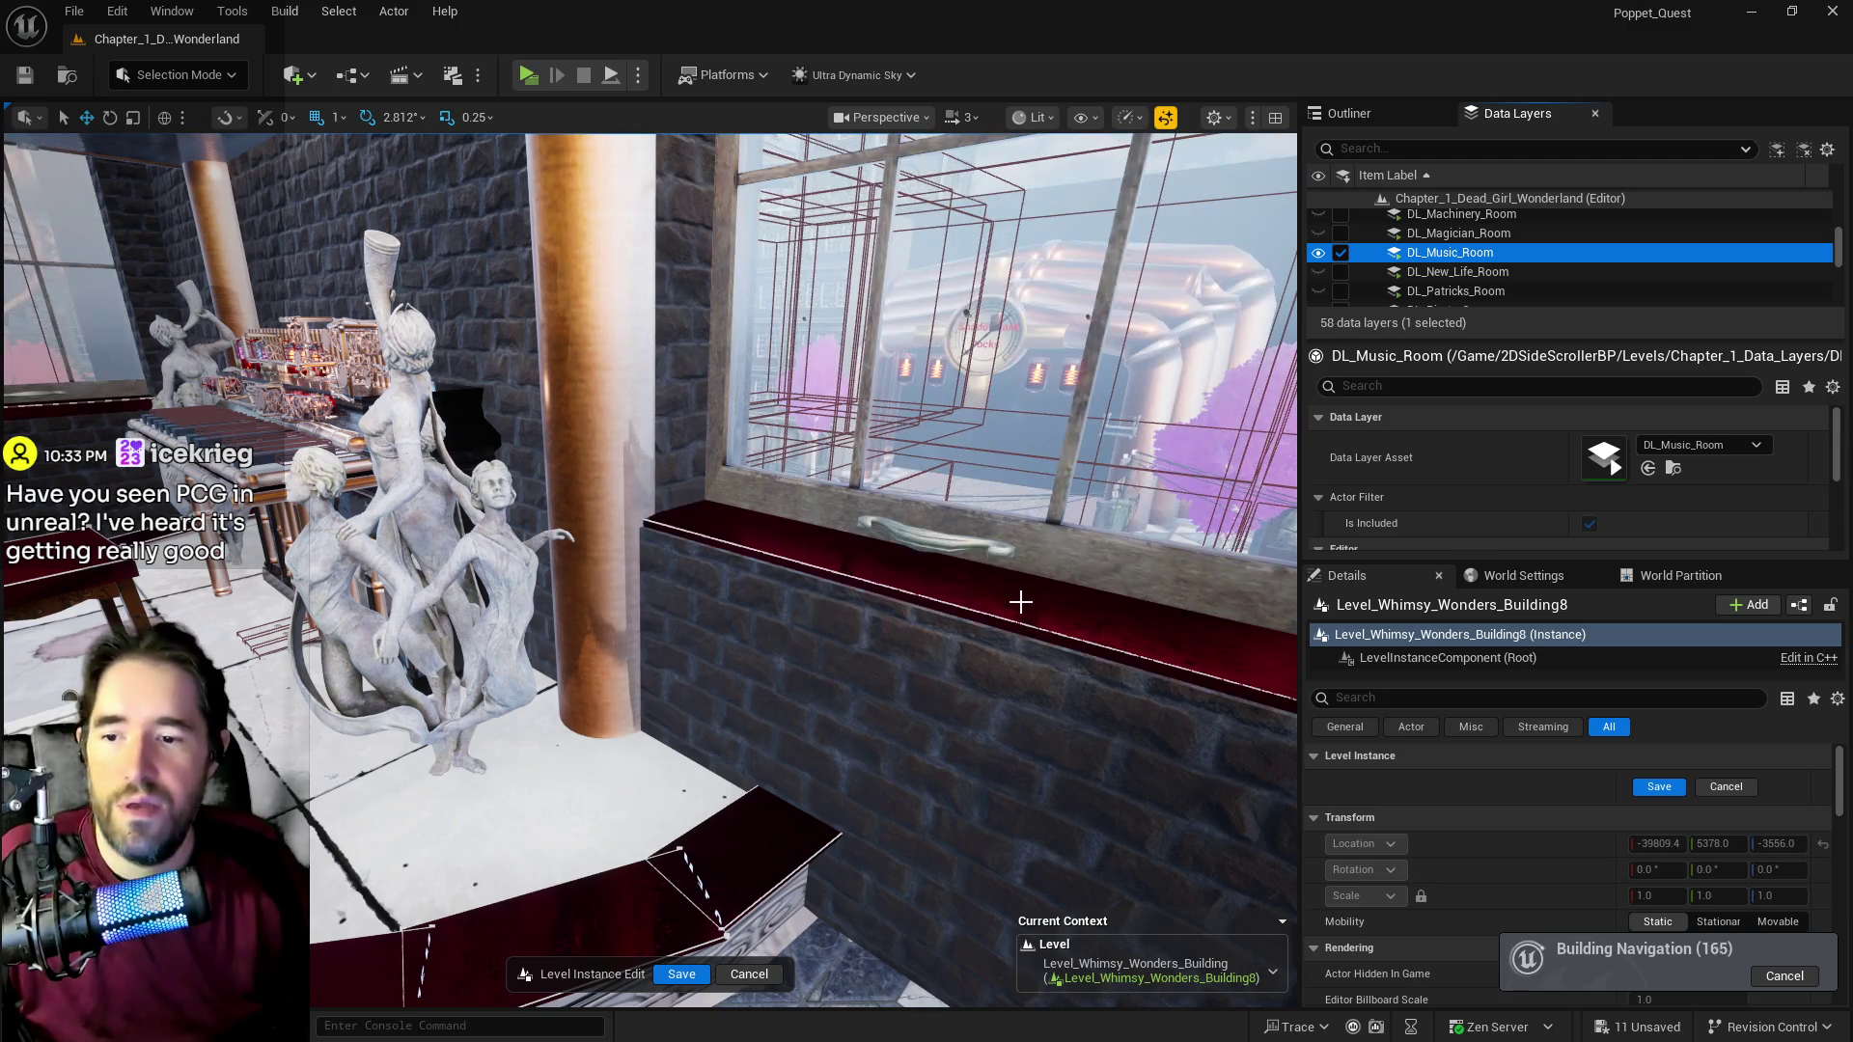
left_click(1020, 600)
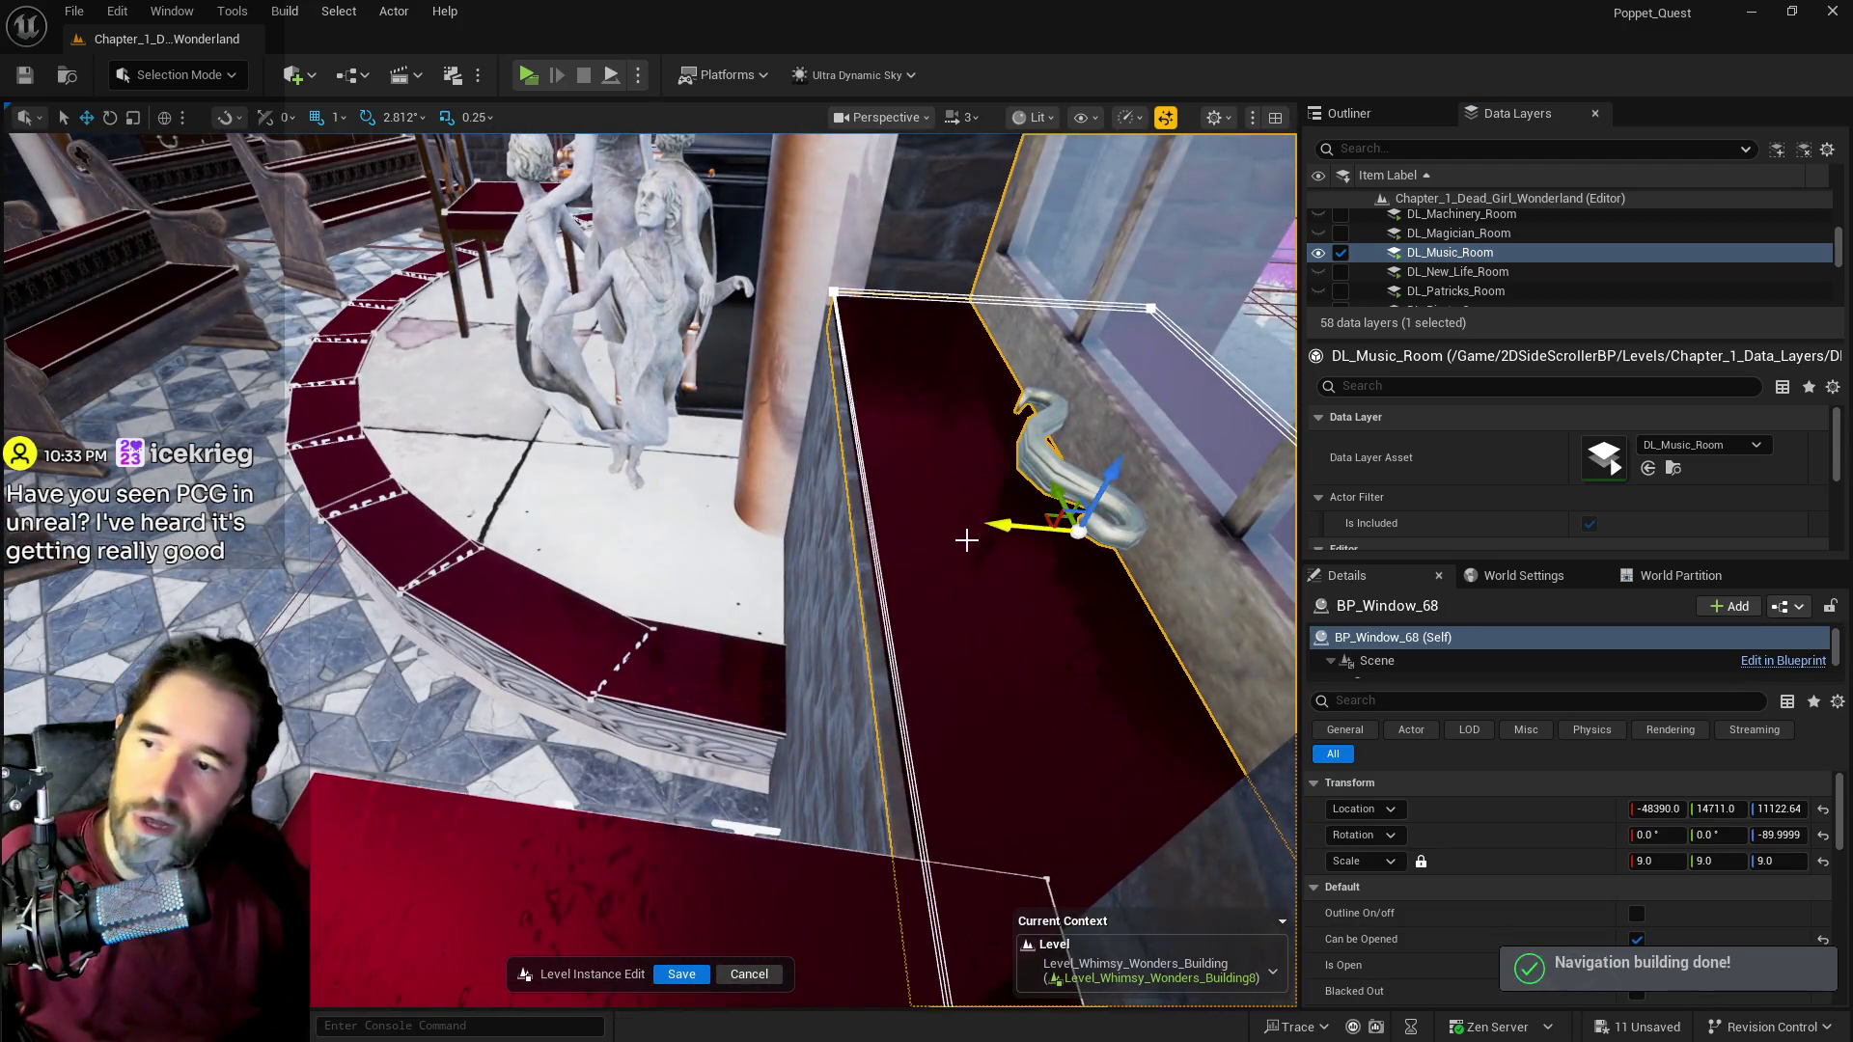
left_click_drag(1005, 530, 984, 527)
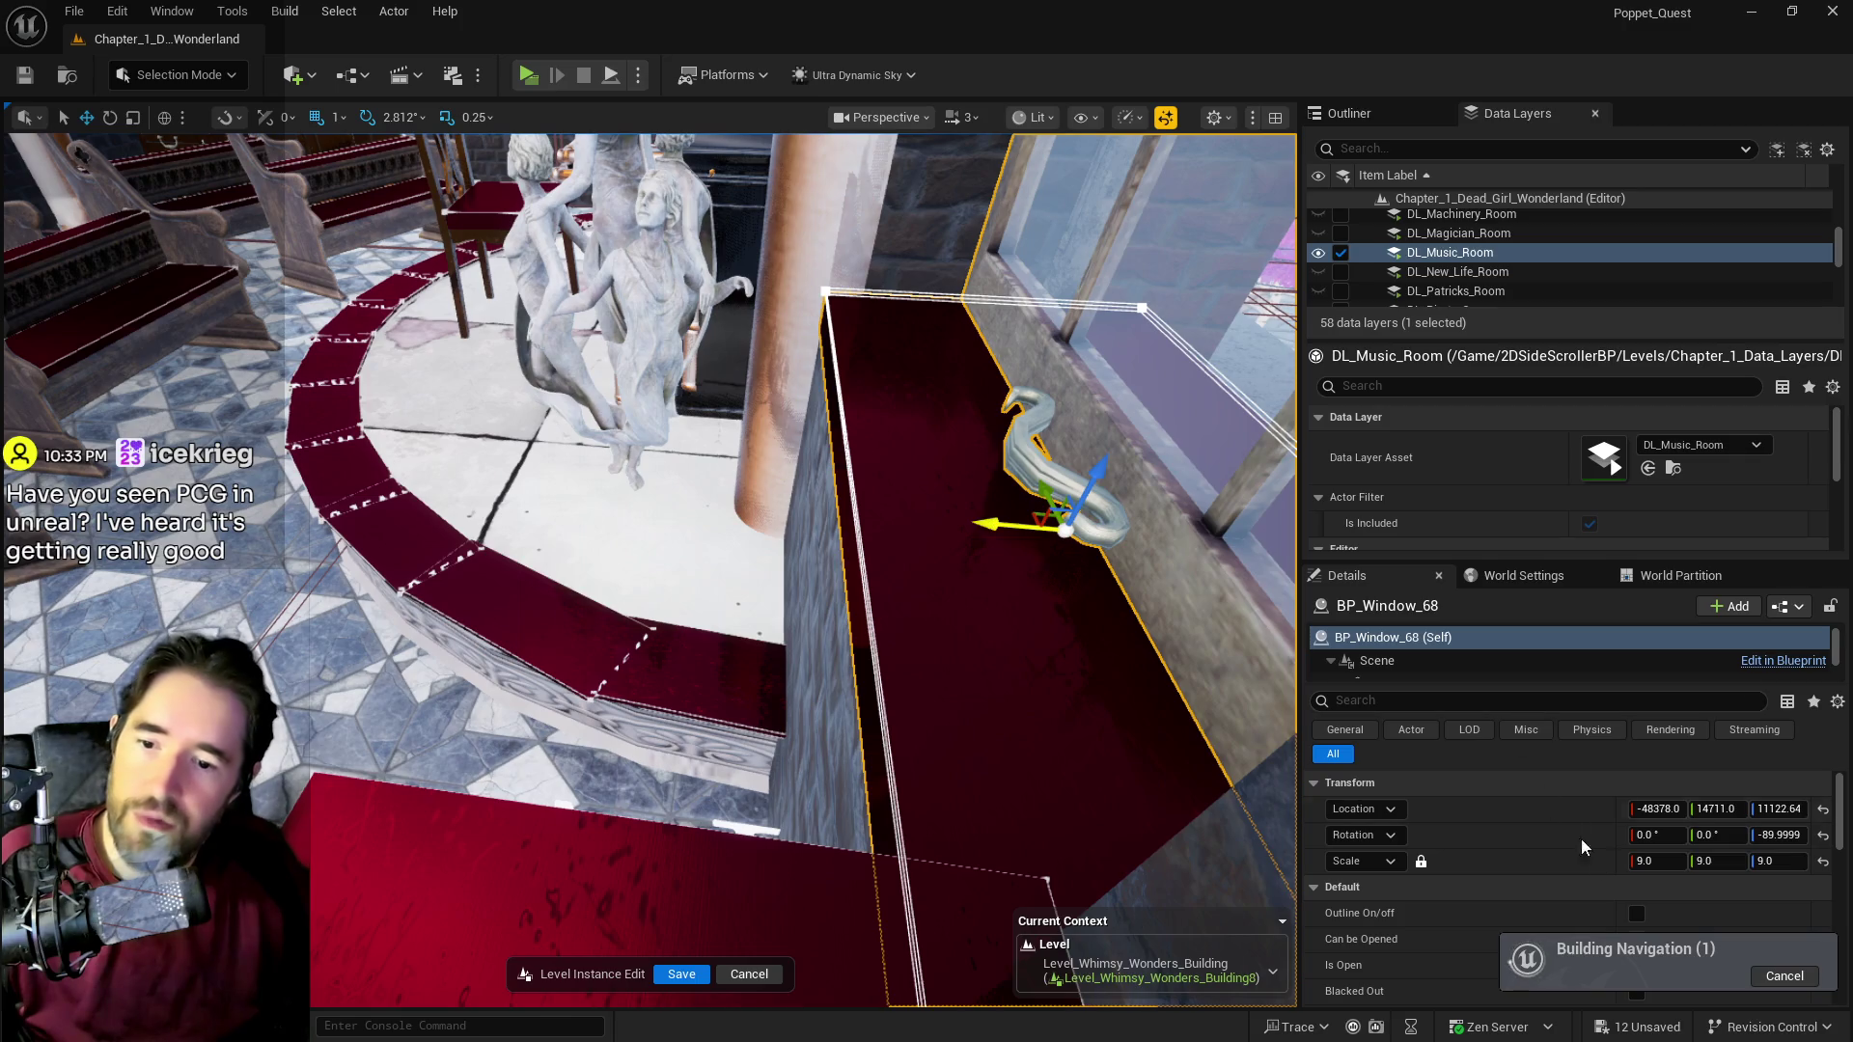
left_click(1637, 932)
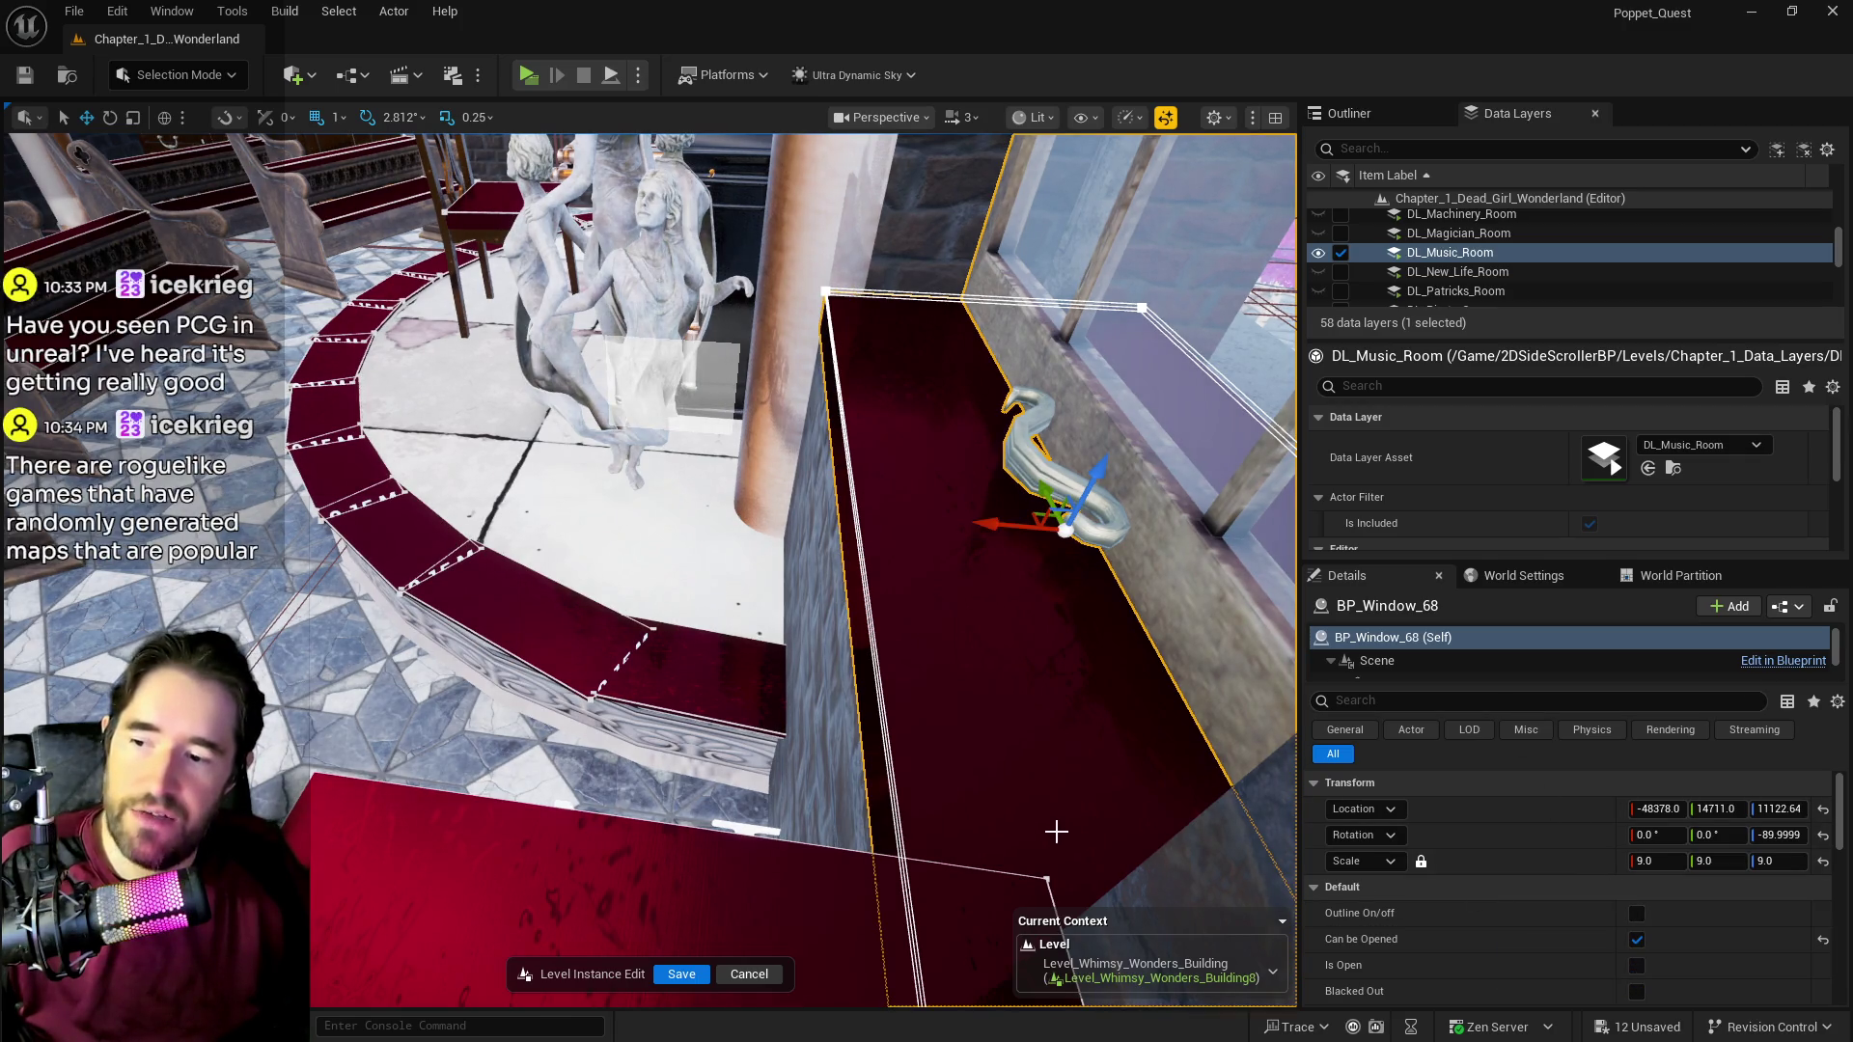
left_click_drag(1056, 832, 772, 955)
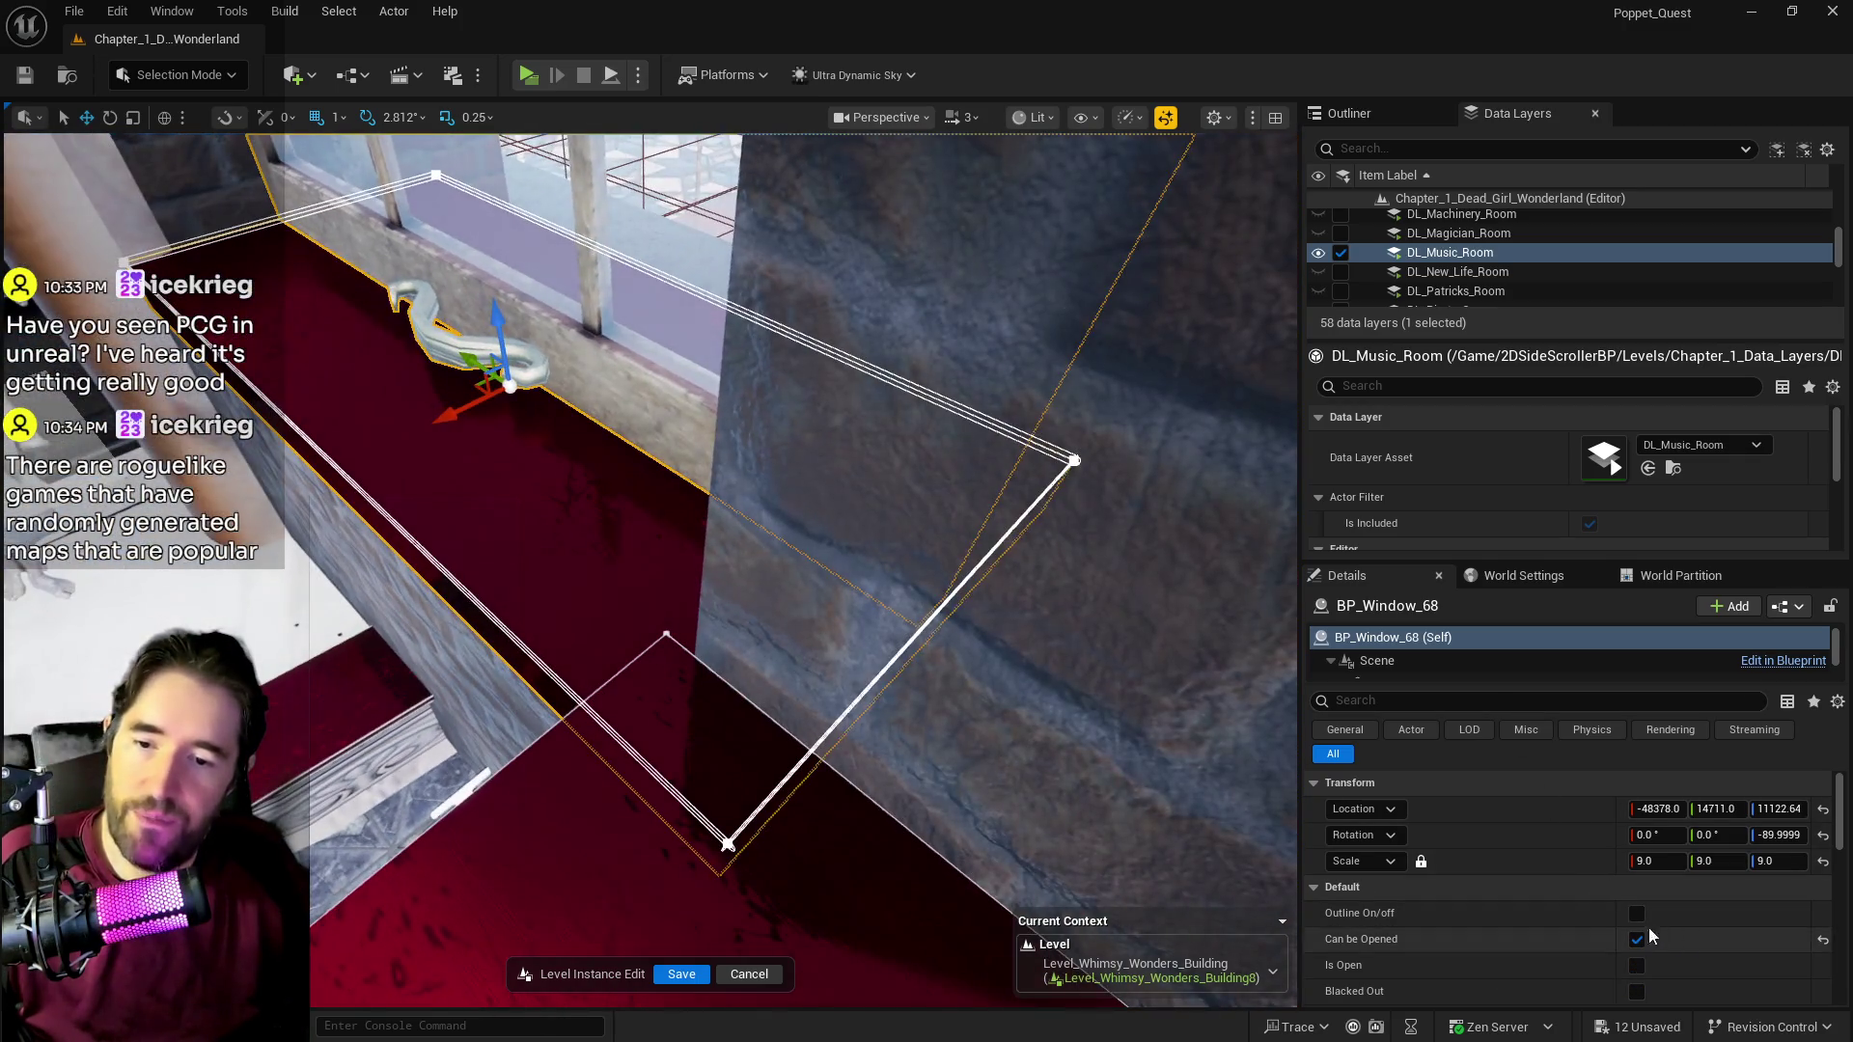
left_click(679, 974)
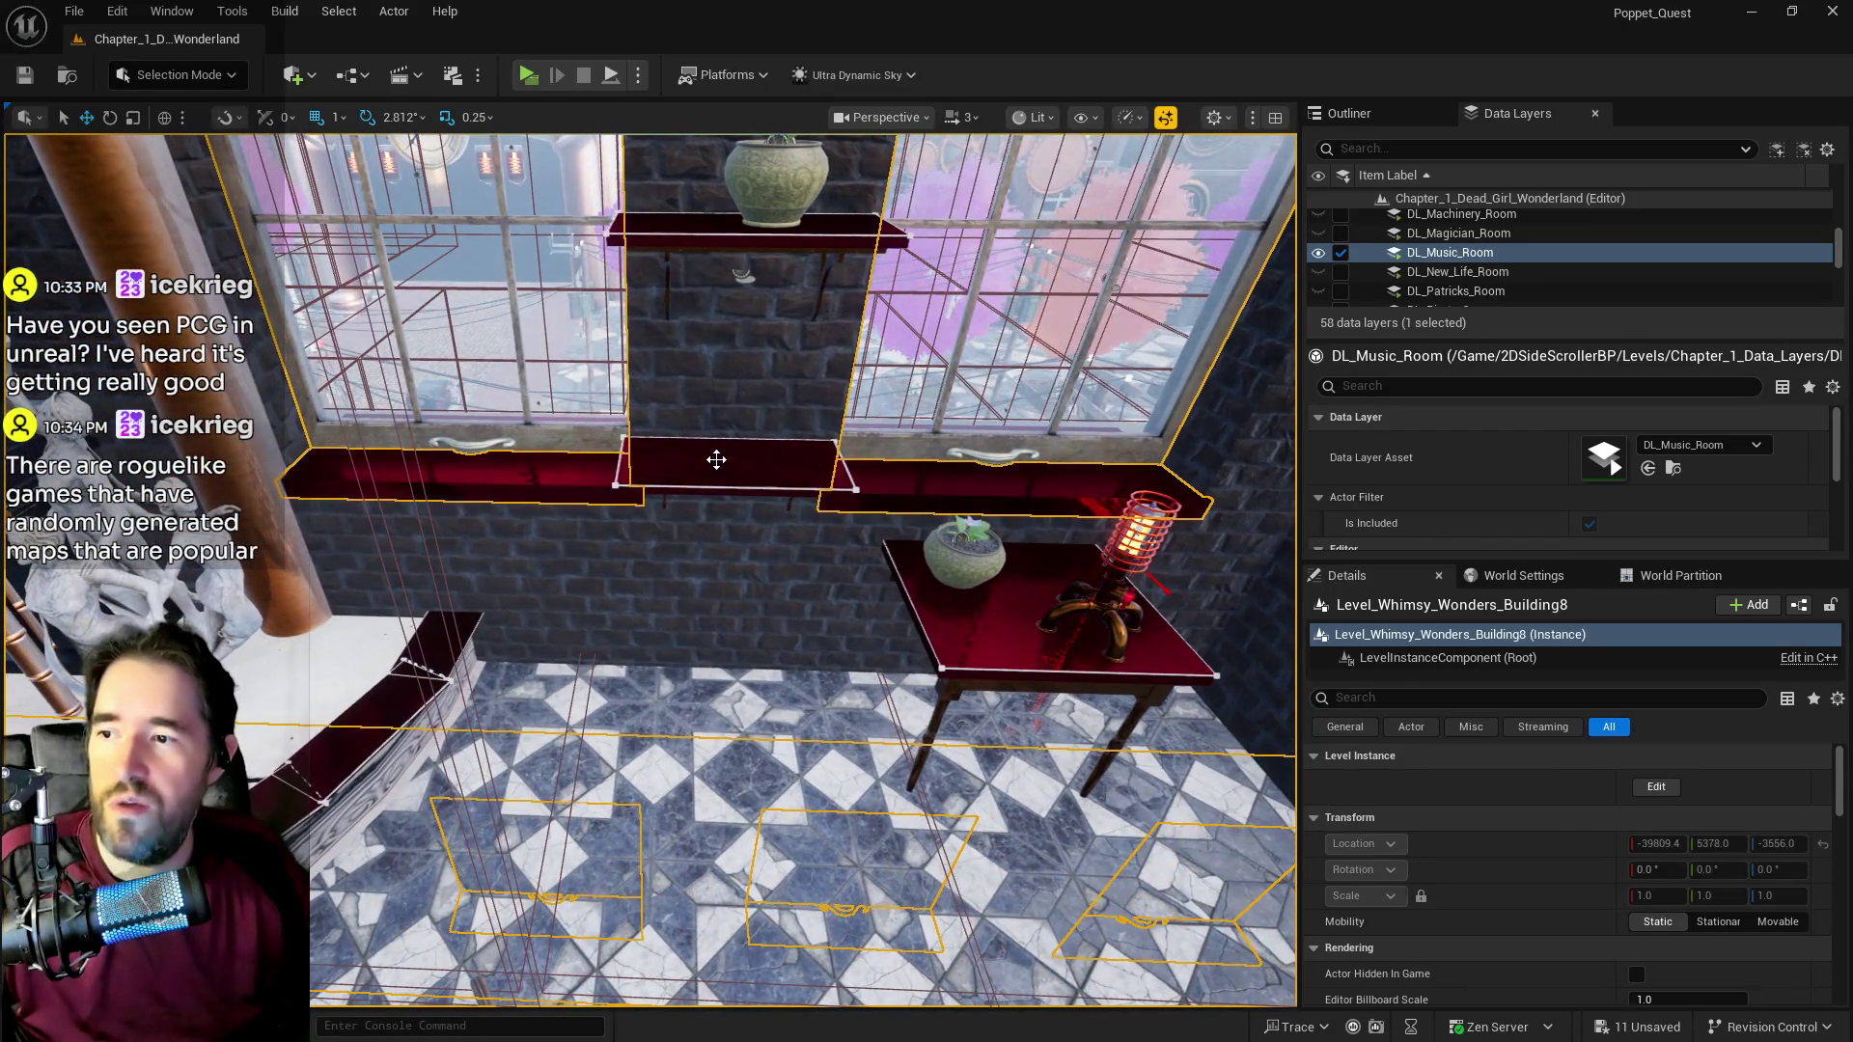
Step: Alt-drag copies of BP_Shelf10 as BP_Shelf12 and BP_Shelf13 onto the wall by the washroom door
left_click(716, 459)
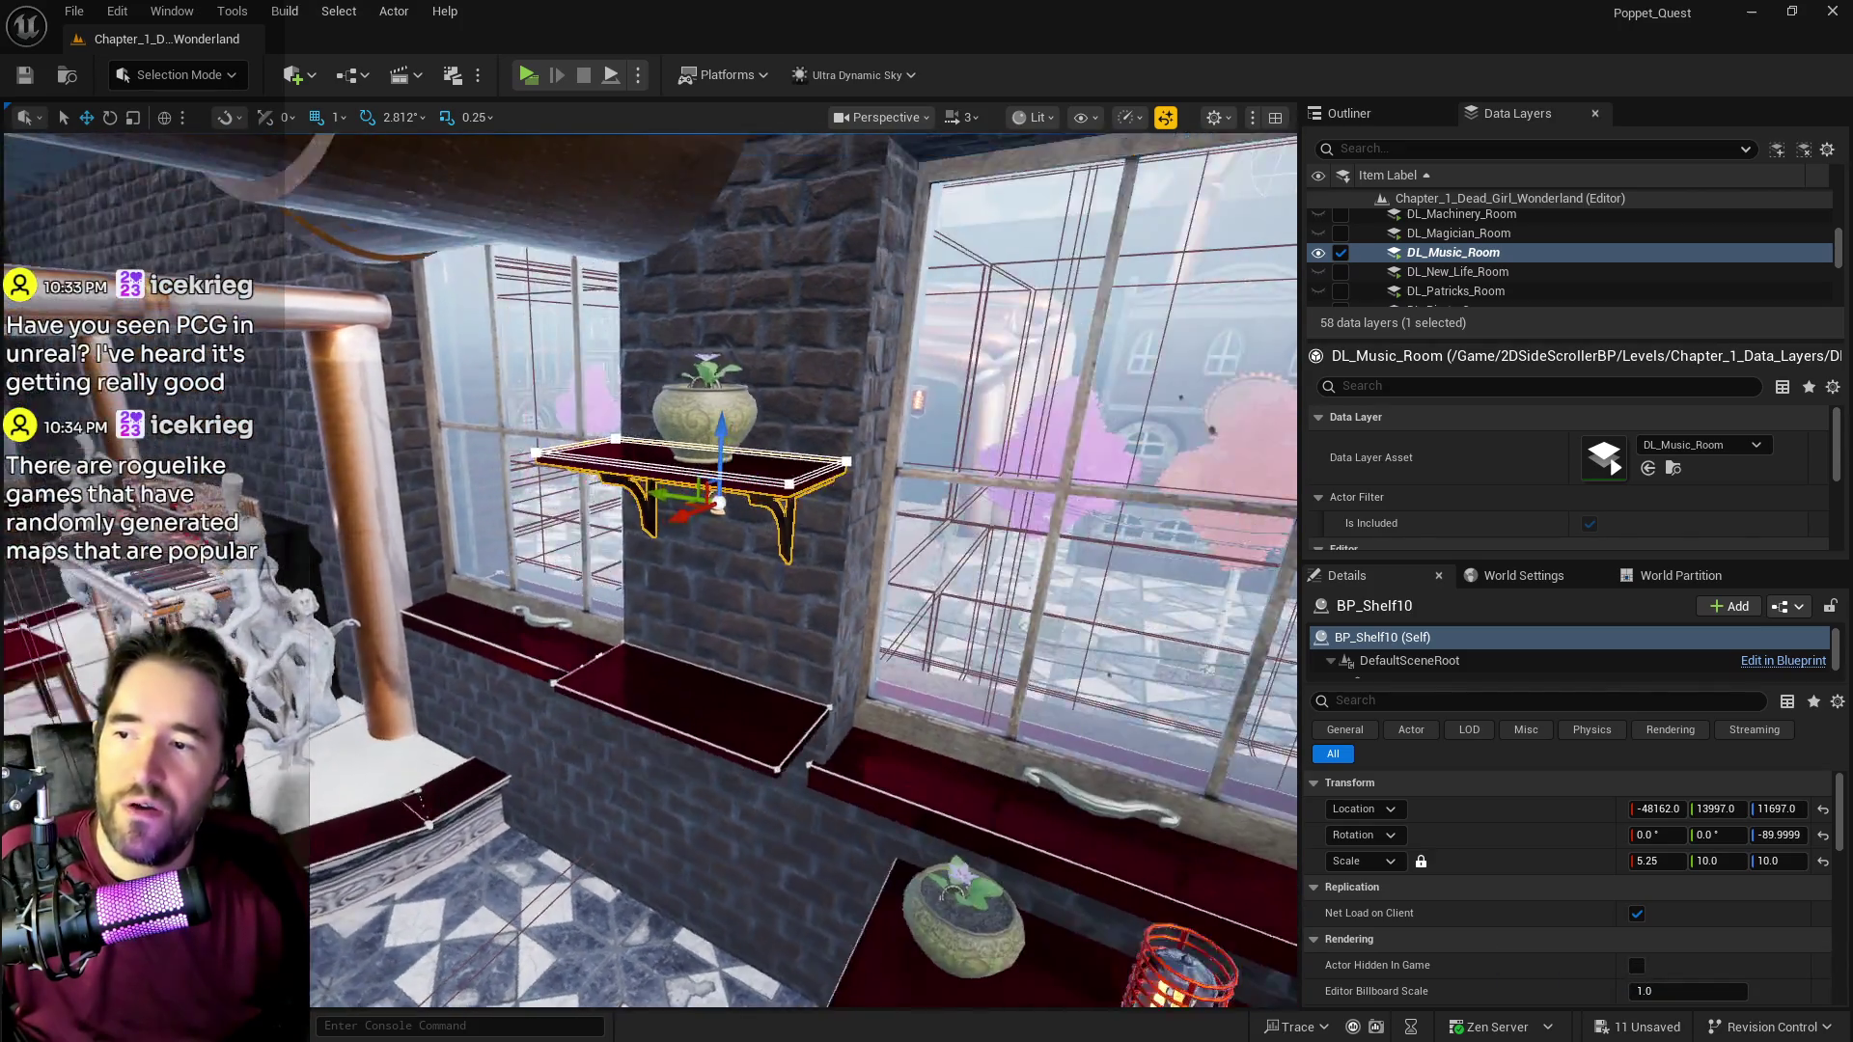
left_click(784, 481)
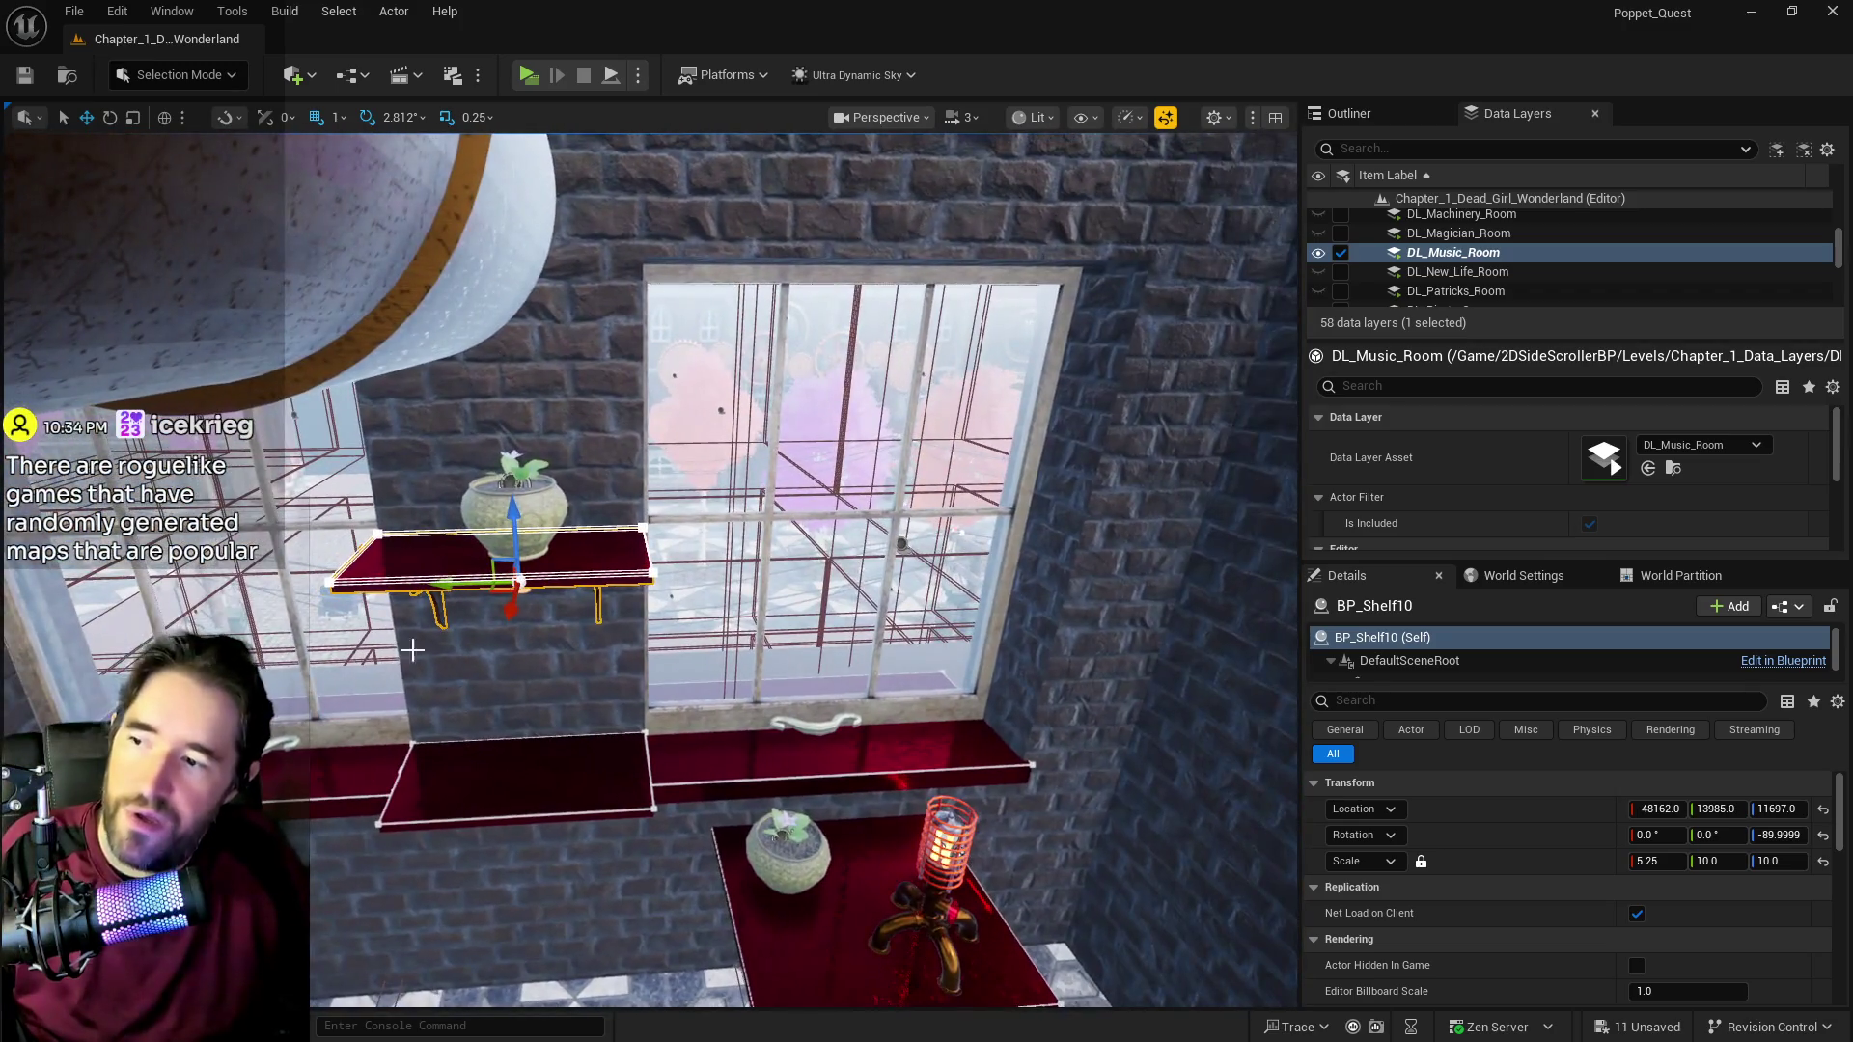
mouse_move(445, 579)
left_mouse_down()
mouse_move(994, 597)
mouse_move(955, 601)
left_mouse_up()
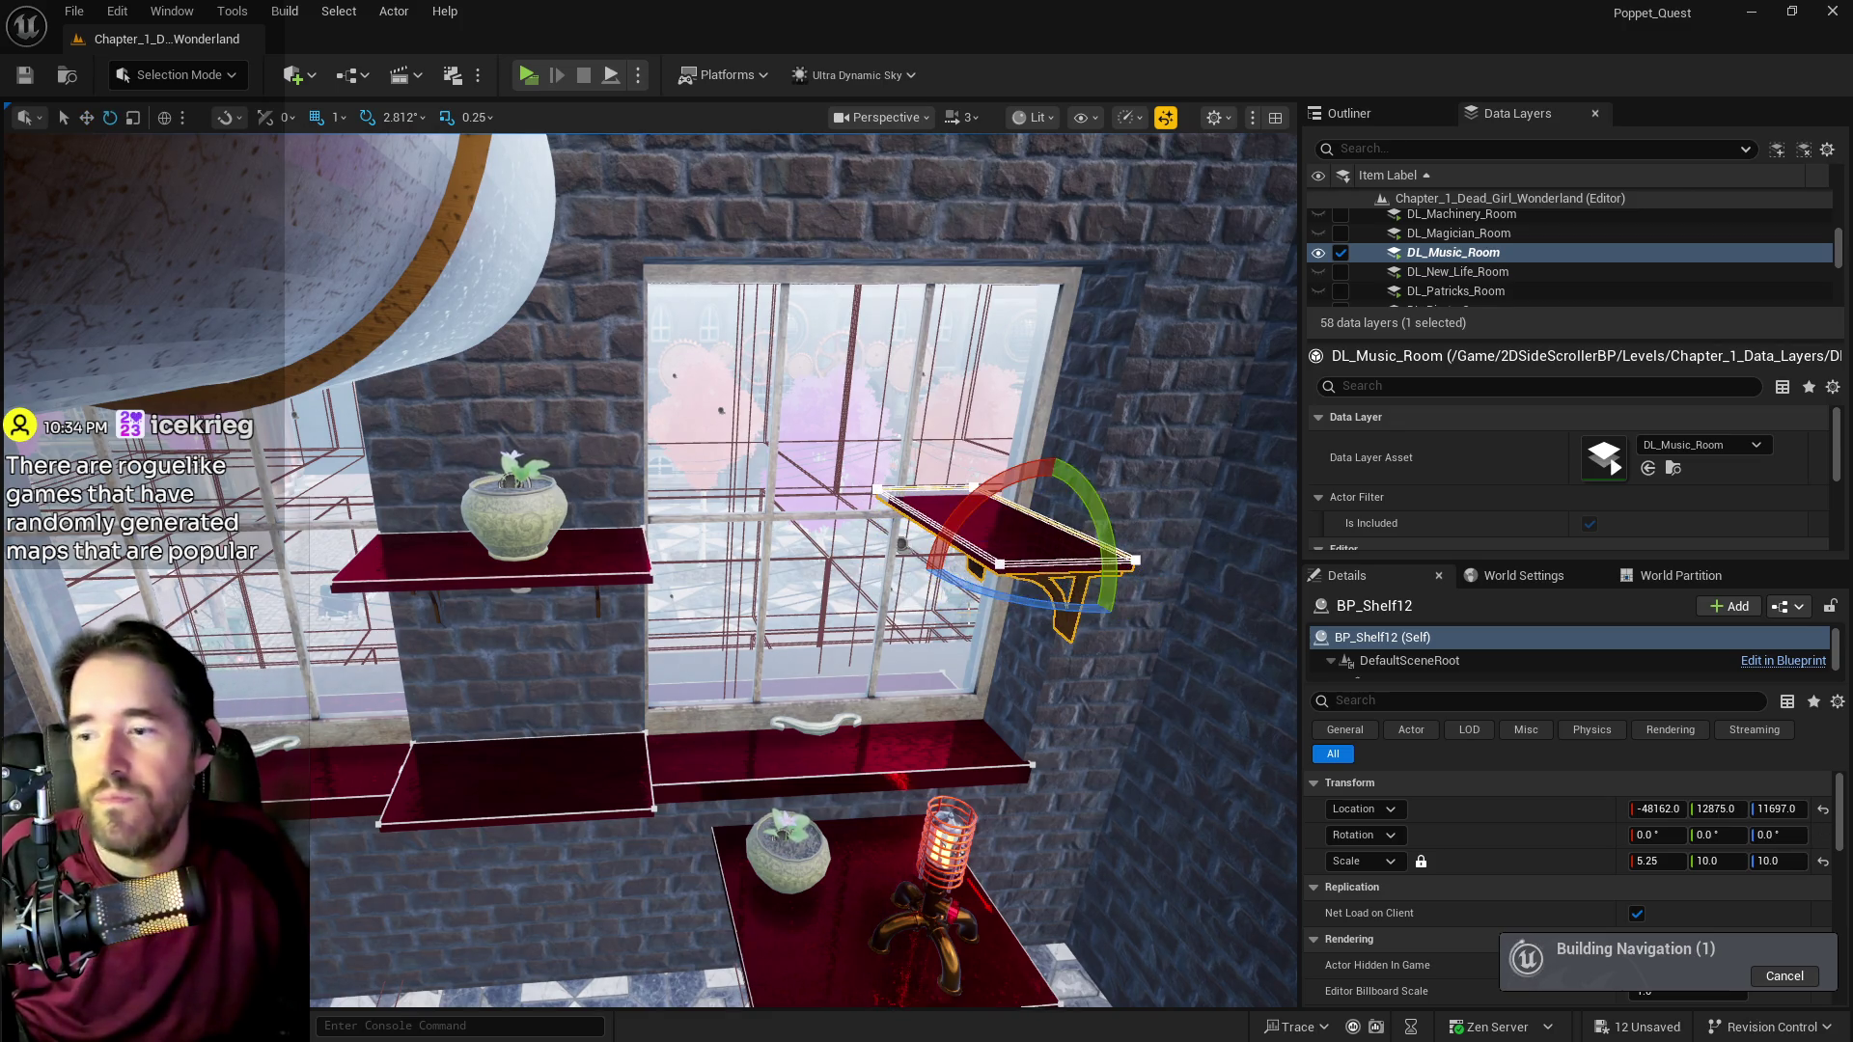
key("w")
left_click_drag(676, 429, 1009, 570)
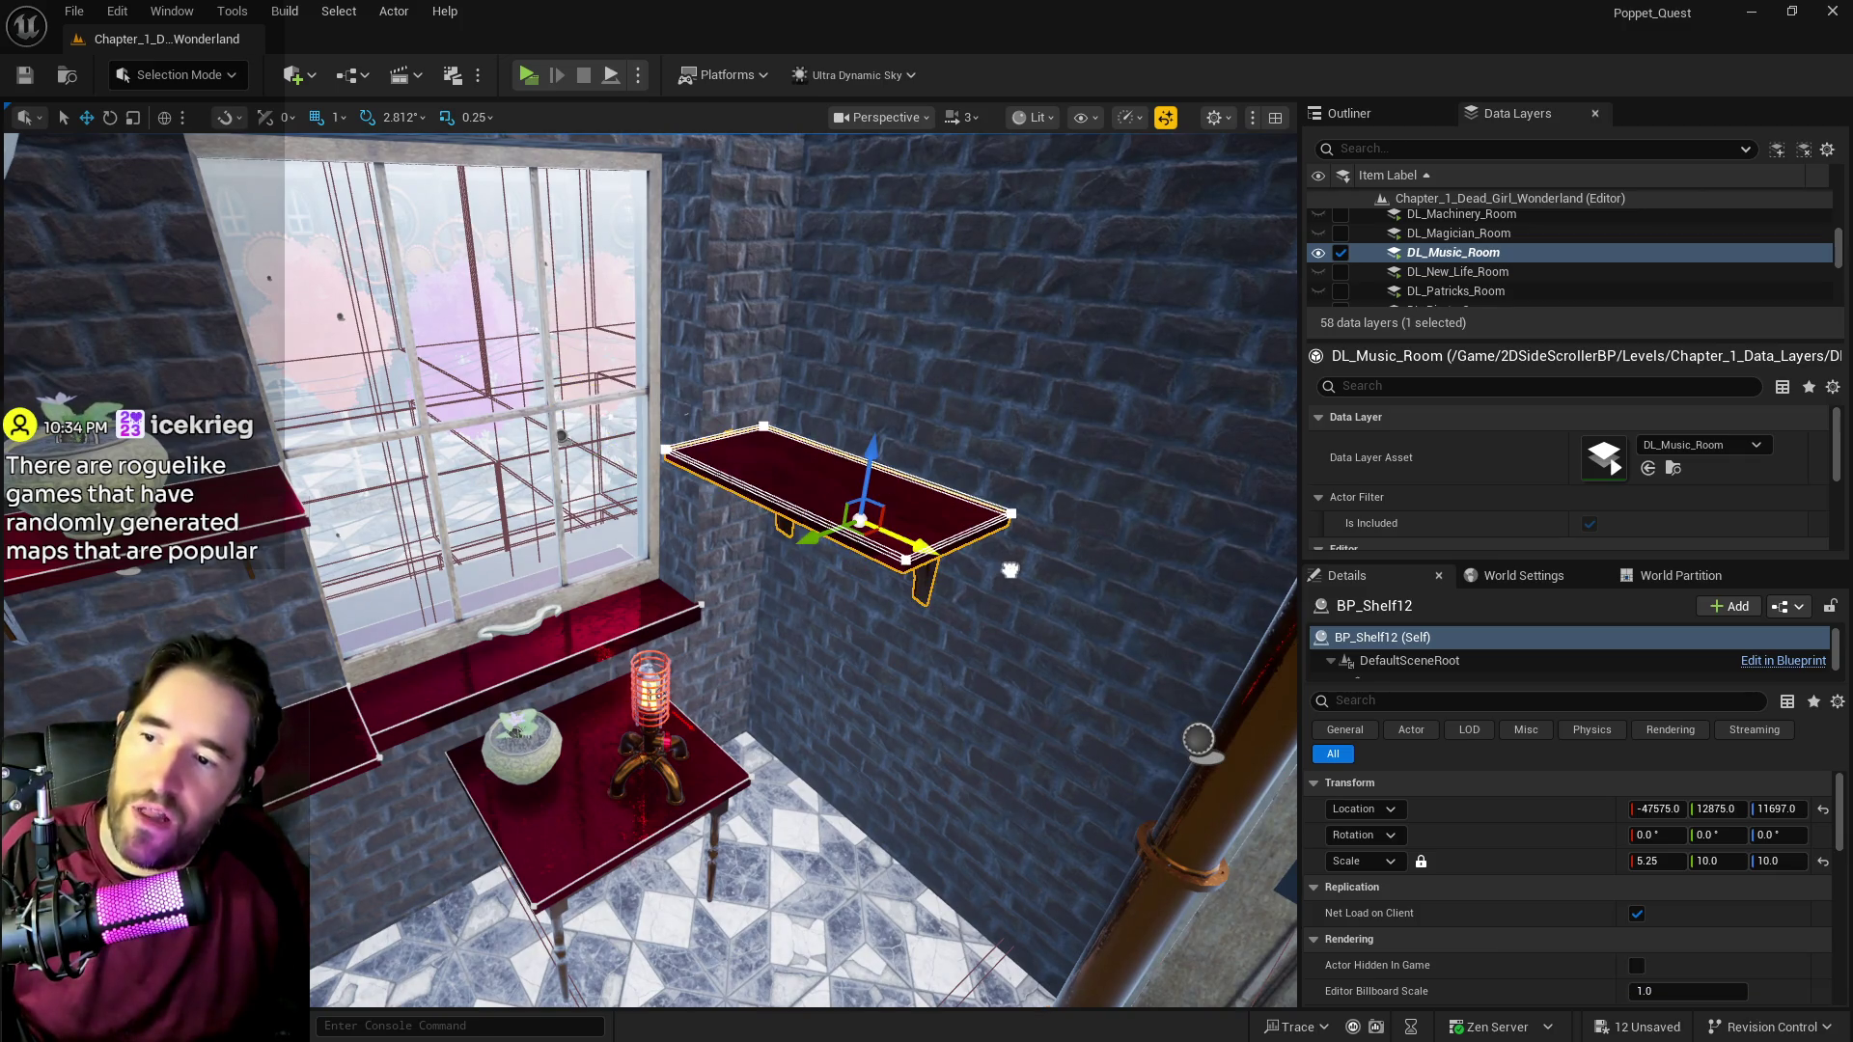
left_click_drag(921, 512, 950, 502)
mouse_move(1197, 739)
left_mouse_down()
mouse_move(890, 591)
mouse_move(777, 407)
left_mouse_up()
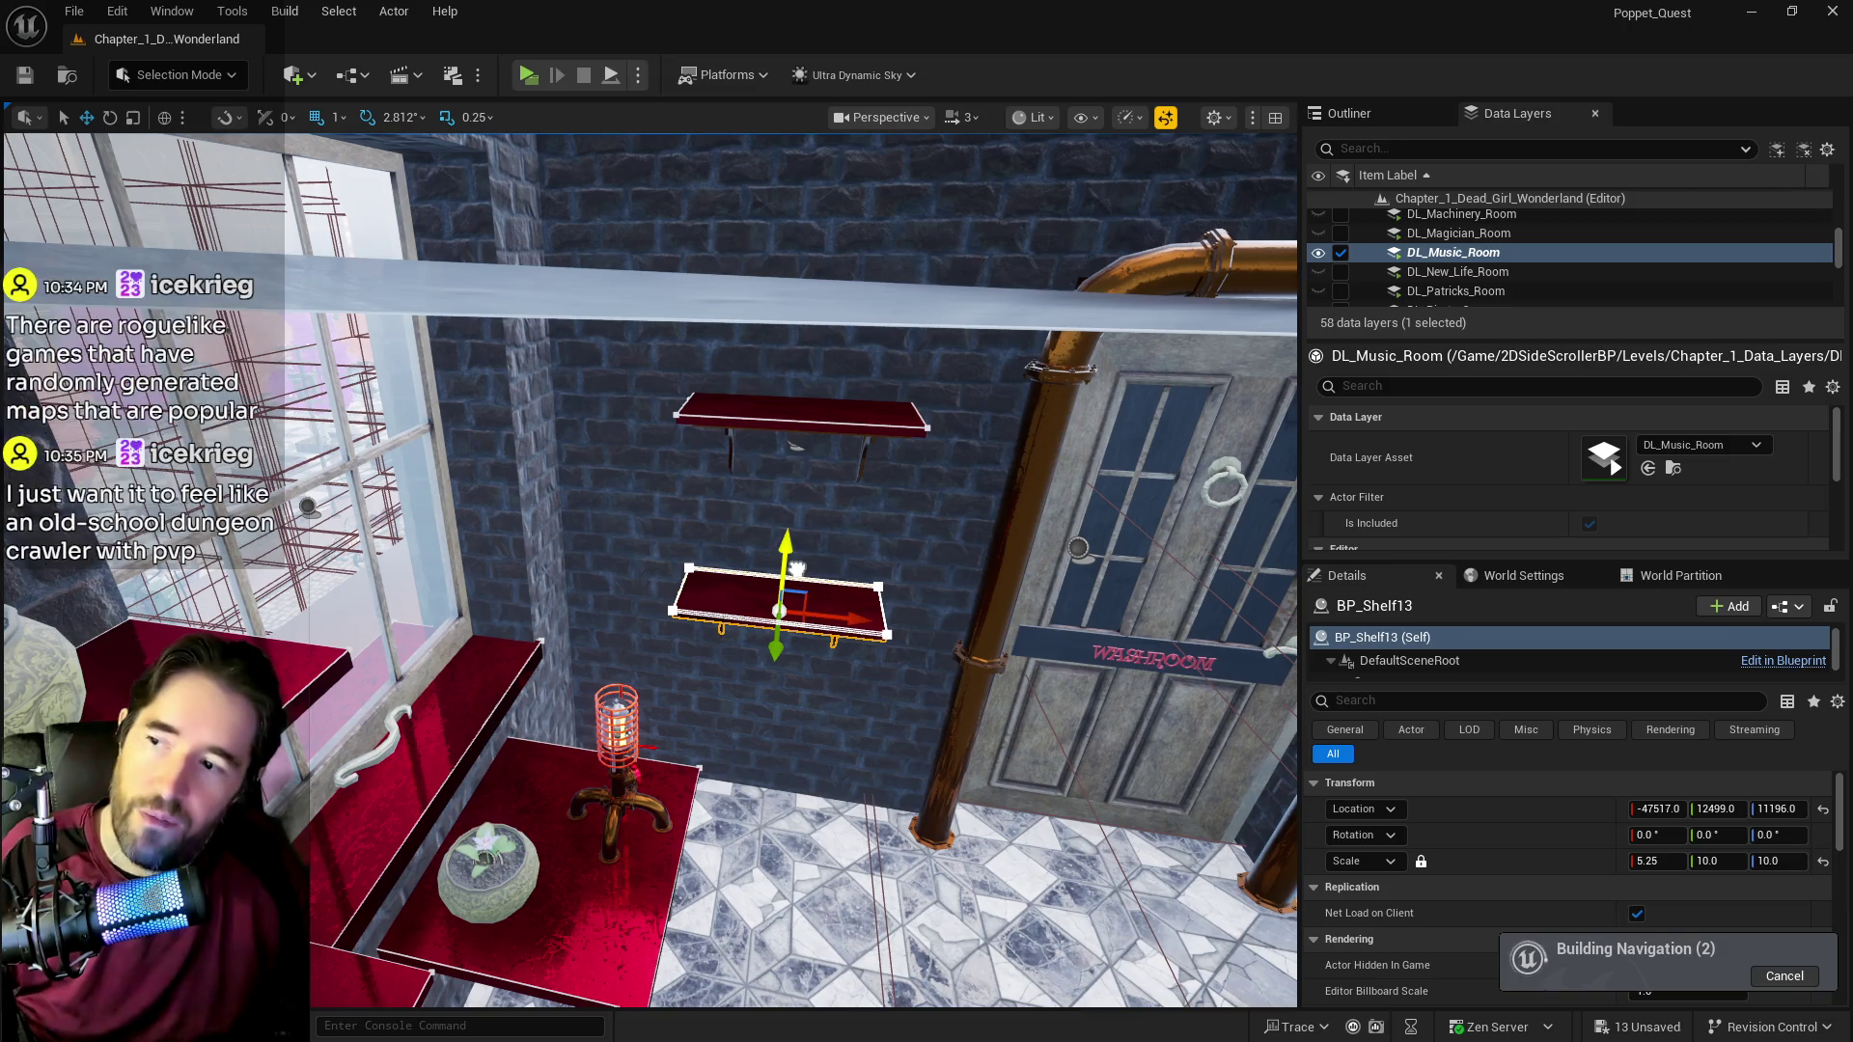
mouse_move(799, 564)
left_mouse_down()
mouse_move(936, 550)
mouse_move(786, 569)
mouse_move(752, 497)
mouse_move(772, 499)
mouse_move(733, 505)
mouse_move(789, 584)
mouse_move(780, 610)
left_mouse_up()
Step: Load the DL_Magician_Room data layer and select and frame Level_Cabinet31
scroll(1408, 298, "up", 1)
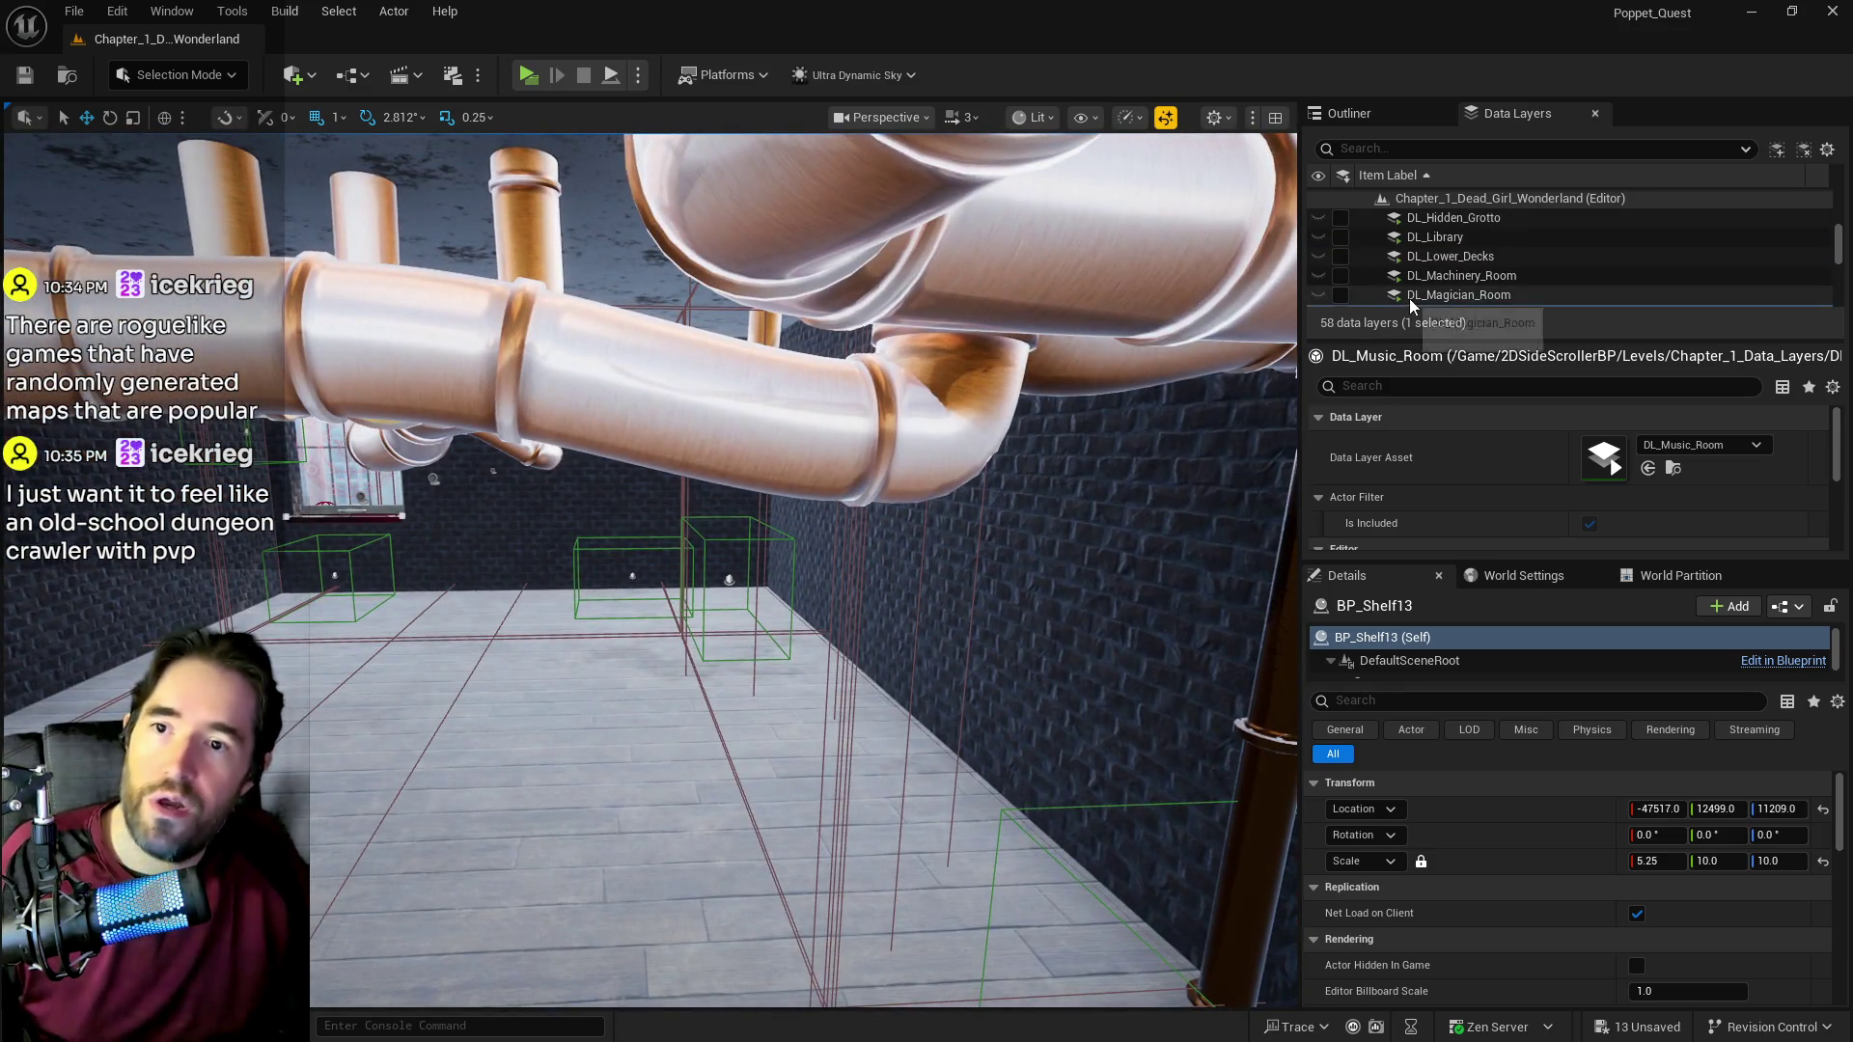
left_click(1340, 291)
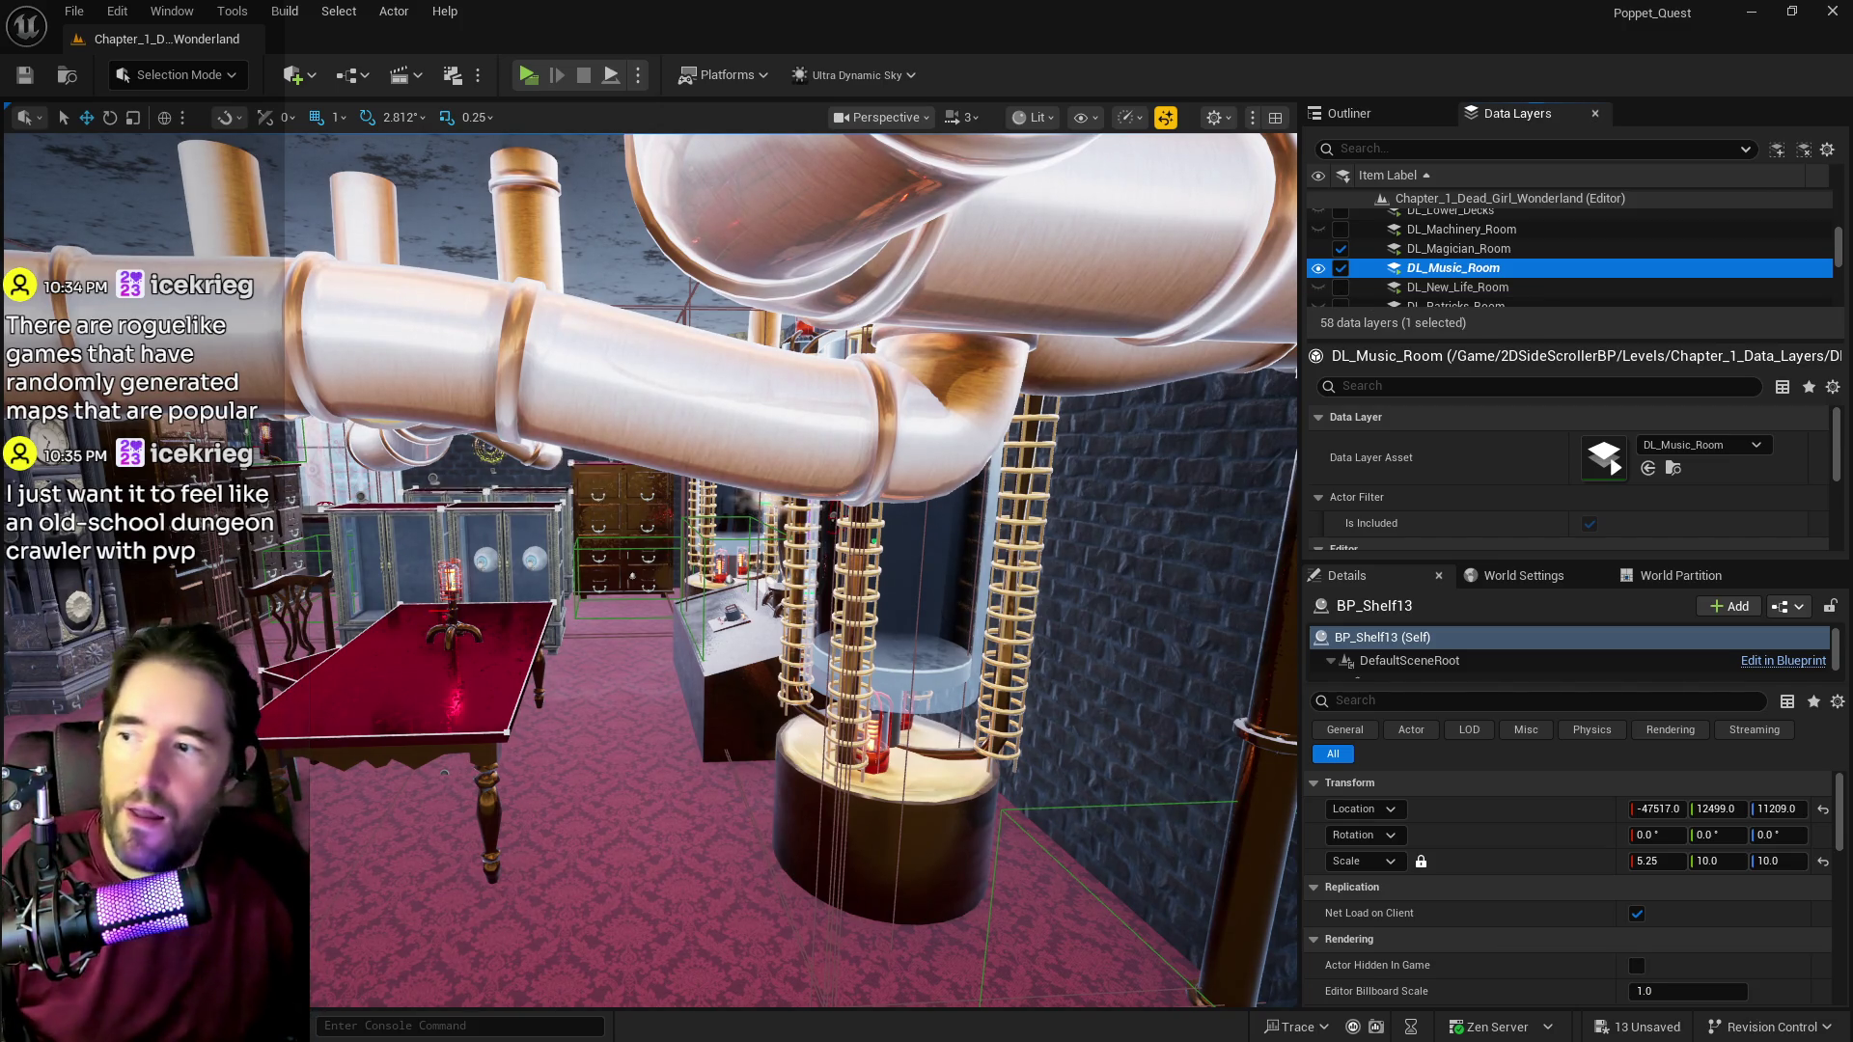
left_click(623, 526)
key("f")
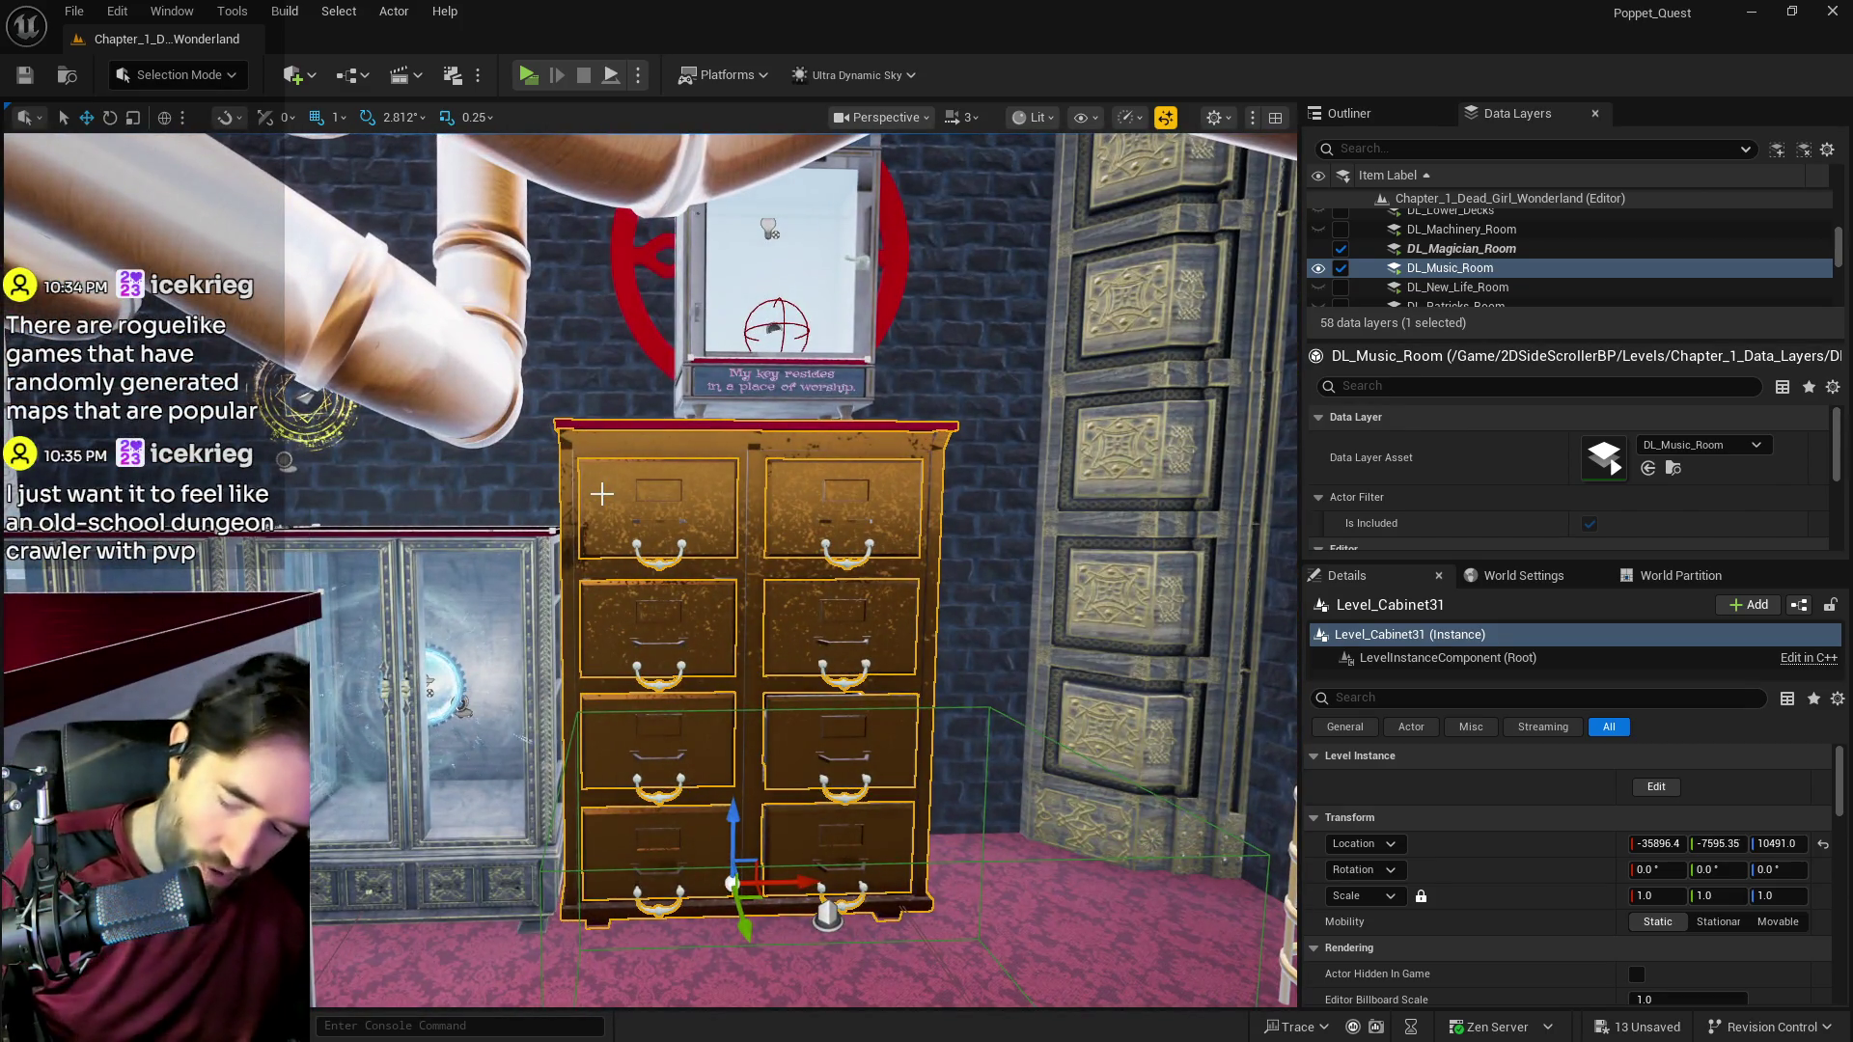
left_click_drag(780, 487, 675, 617)
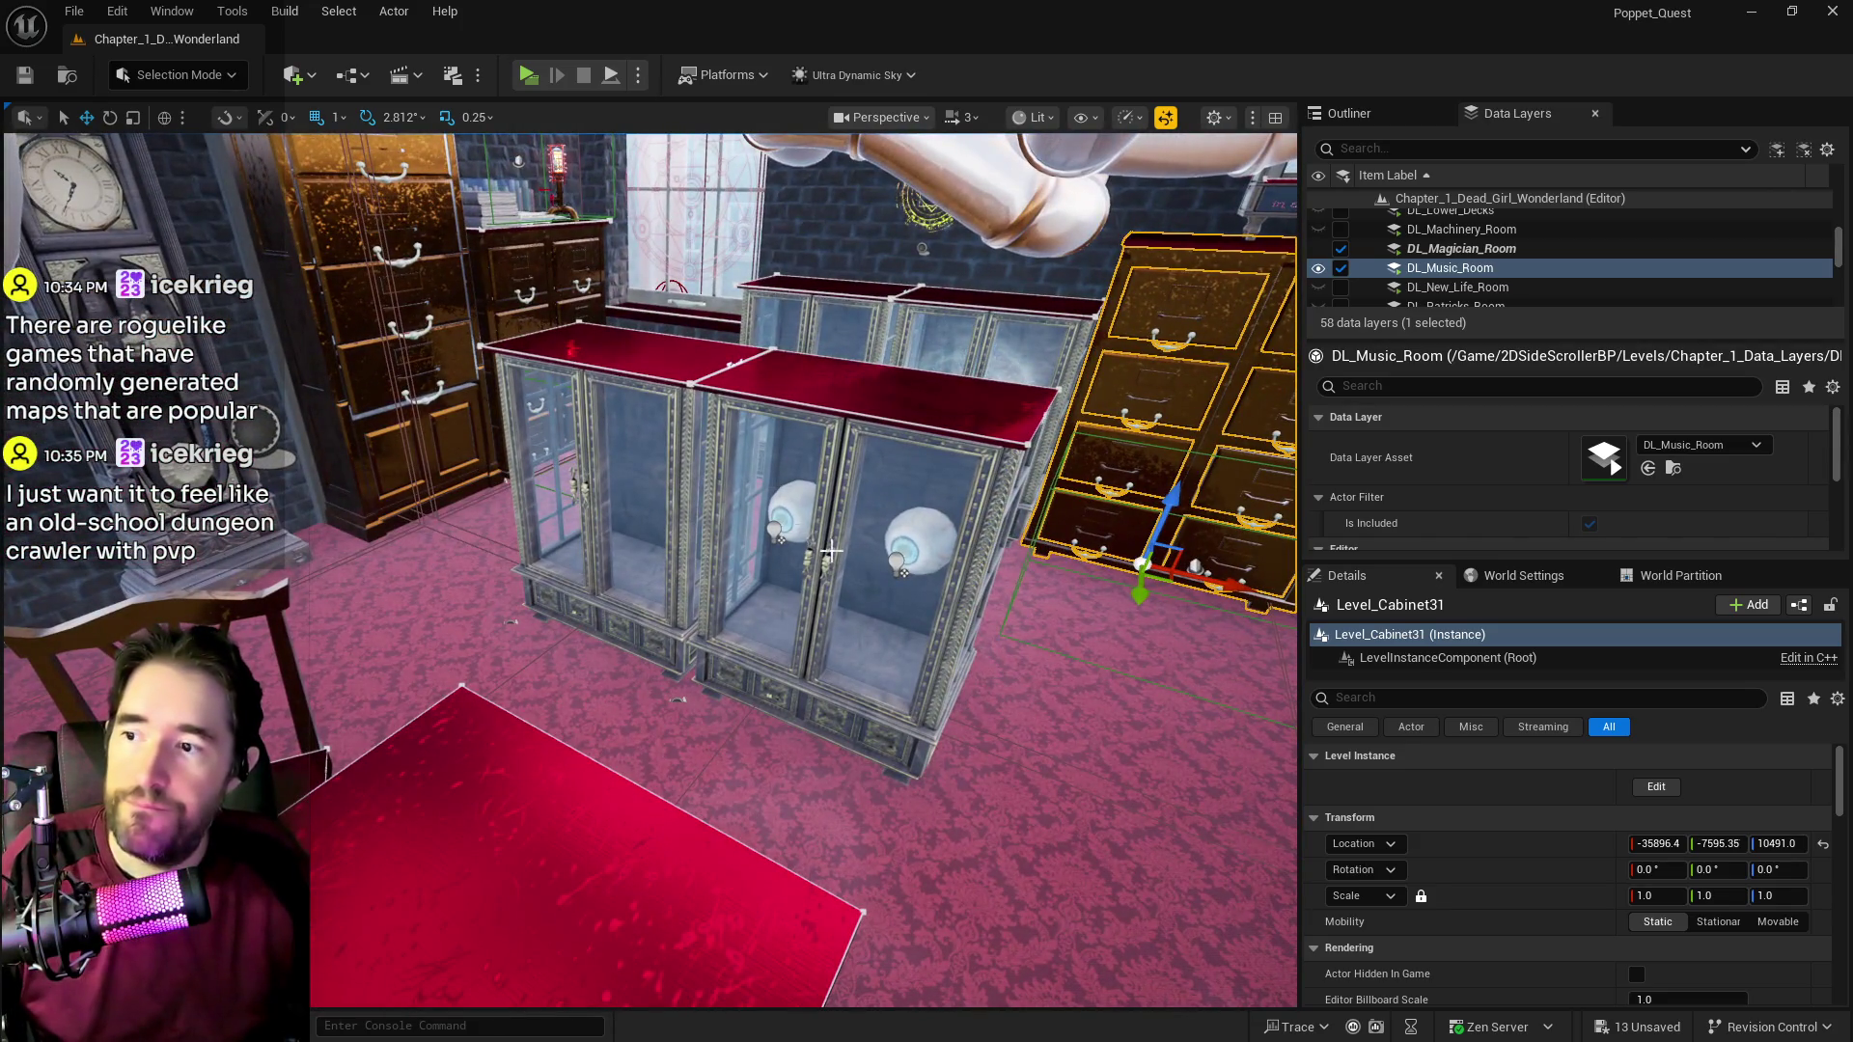
Step: Clear the Outliner filter and select L_Vitrin_Double_Door10 together with the drawer cabinet
left_click(873, 583)
left_click(1376, 111)
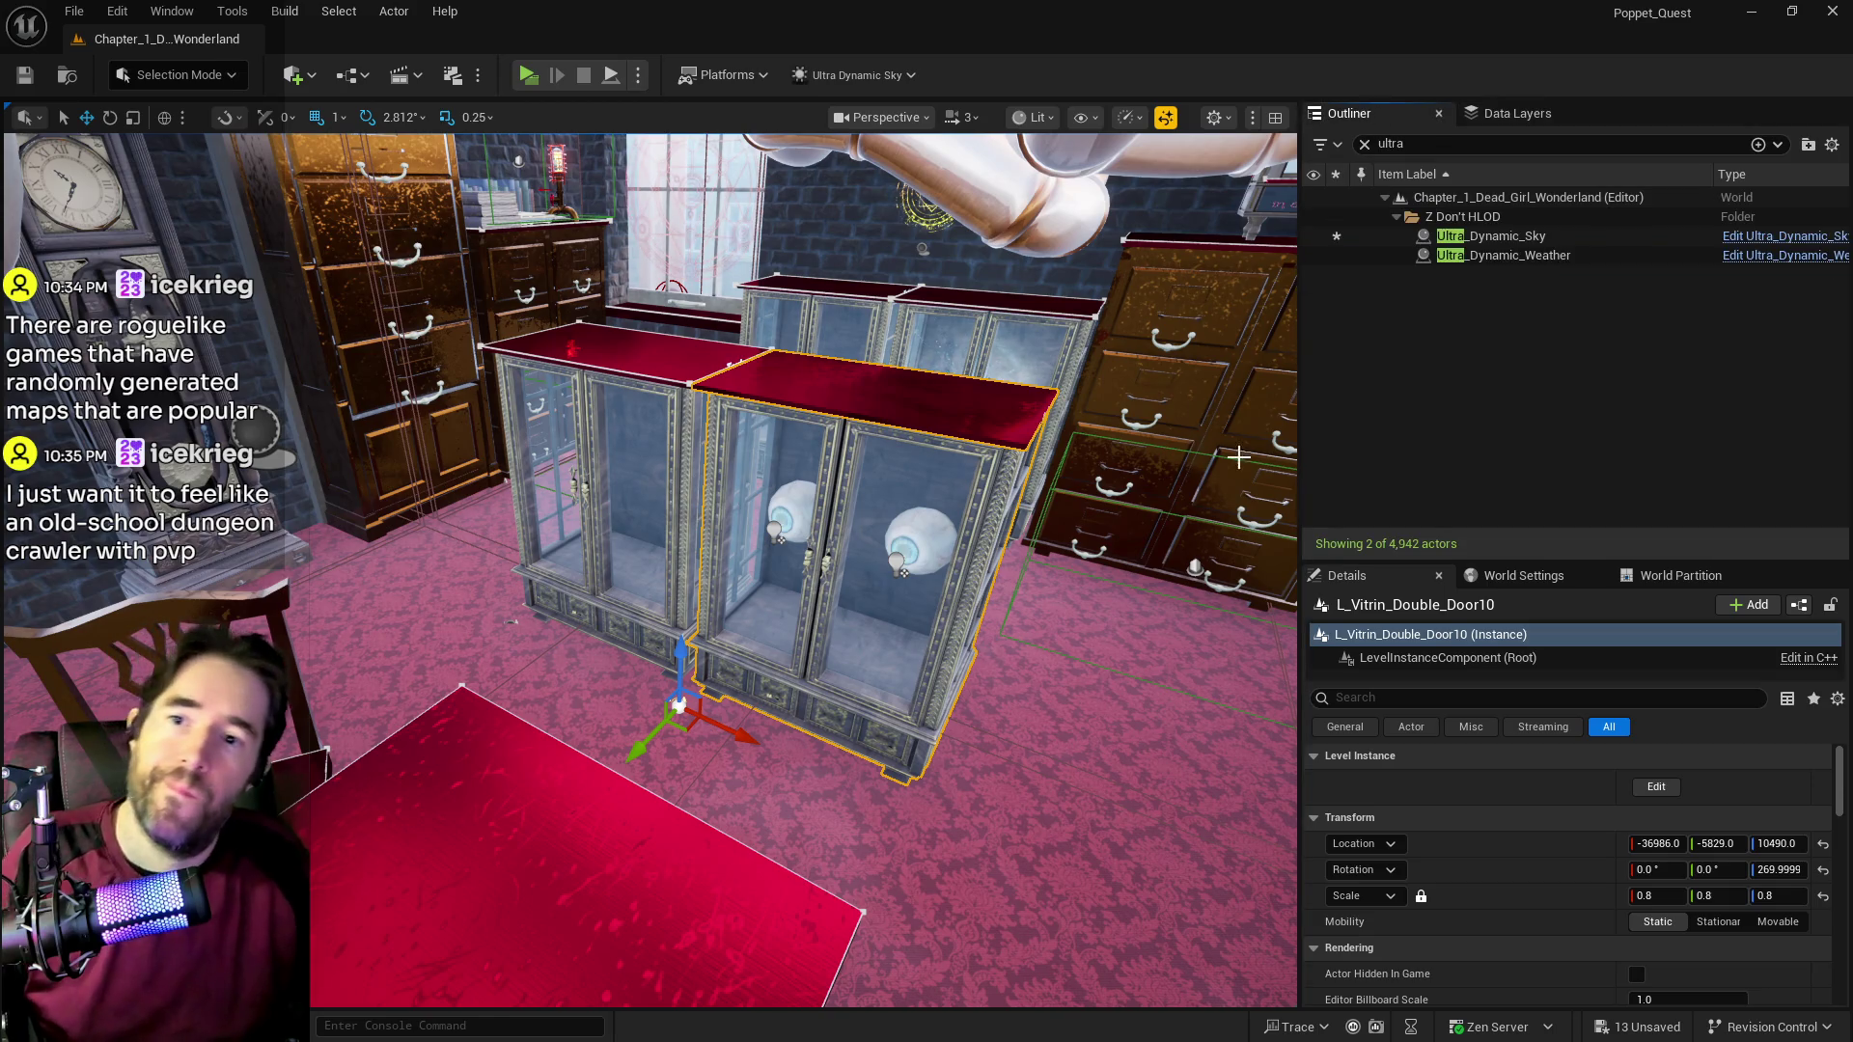
left_click(1365, 143)
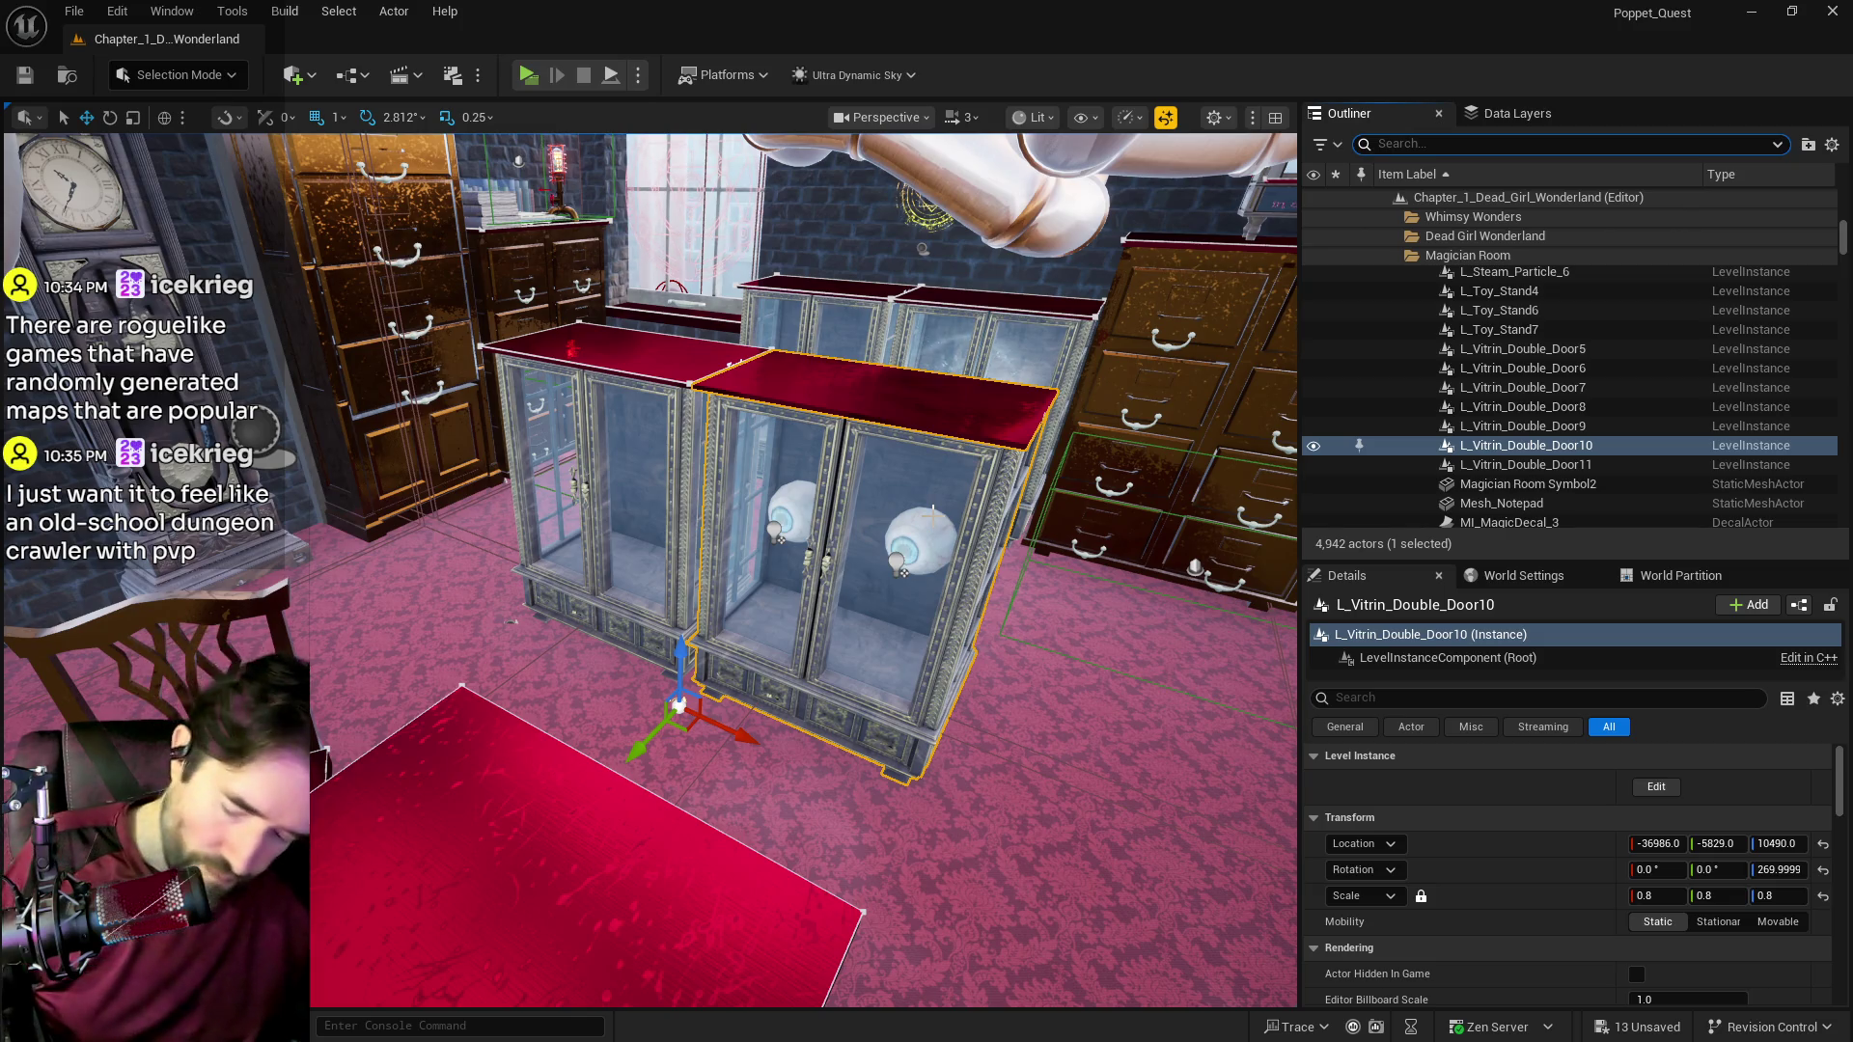
mouse_move(949, 504)
left_mouse_down()
mouse_move(907, 521)
mouse_move(821, 512)
left_mouse_up()
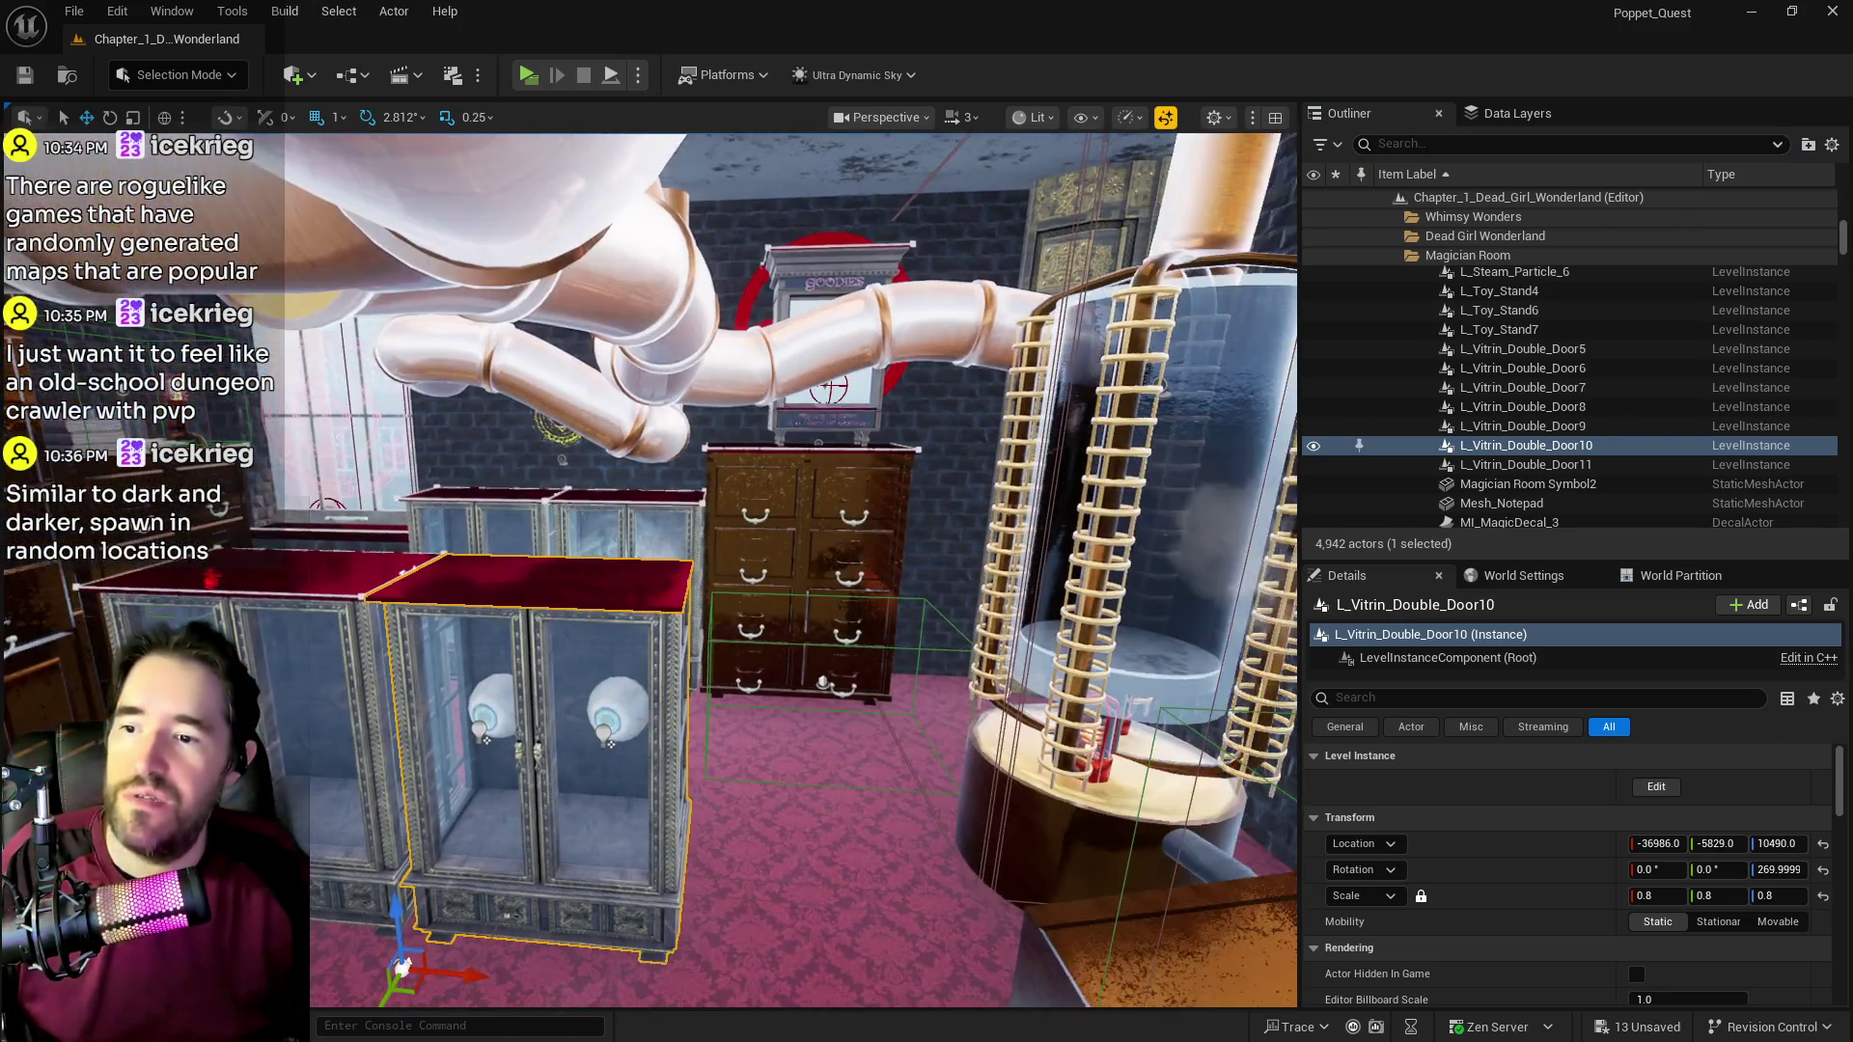
left_click(808, 531, "ctrl")
left_click_drag(808, 531, 685, 526)
mouse_move(518, 695)
left_mouse_down()
mouse_move(969, 487)
mouse_move(643, 349)
mouse_move(808, 534)
left_mouse_up()
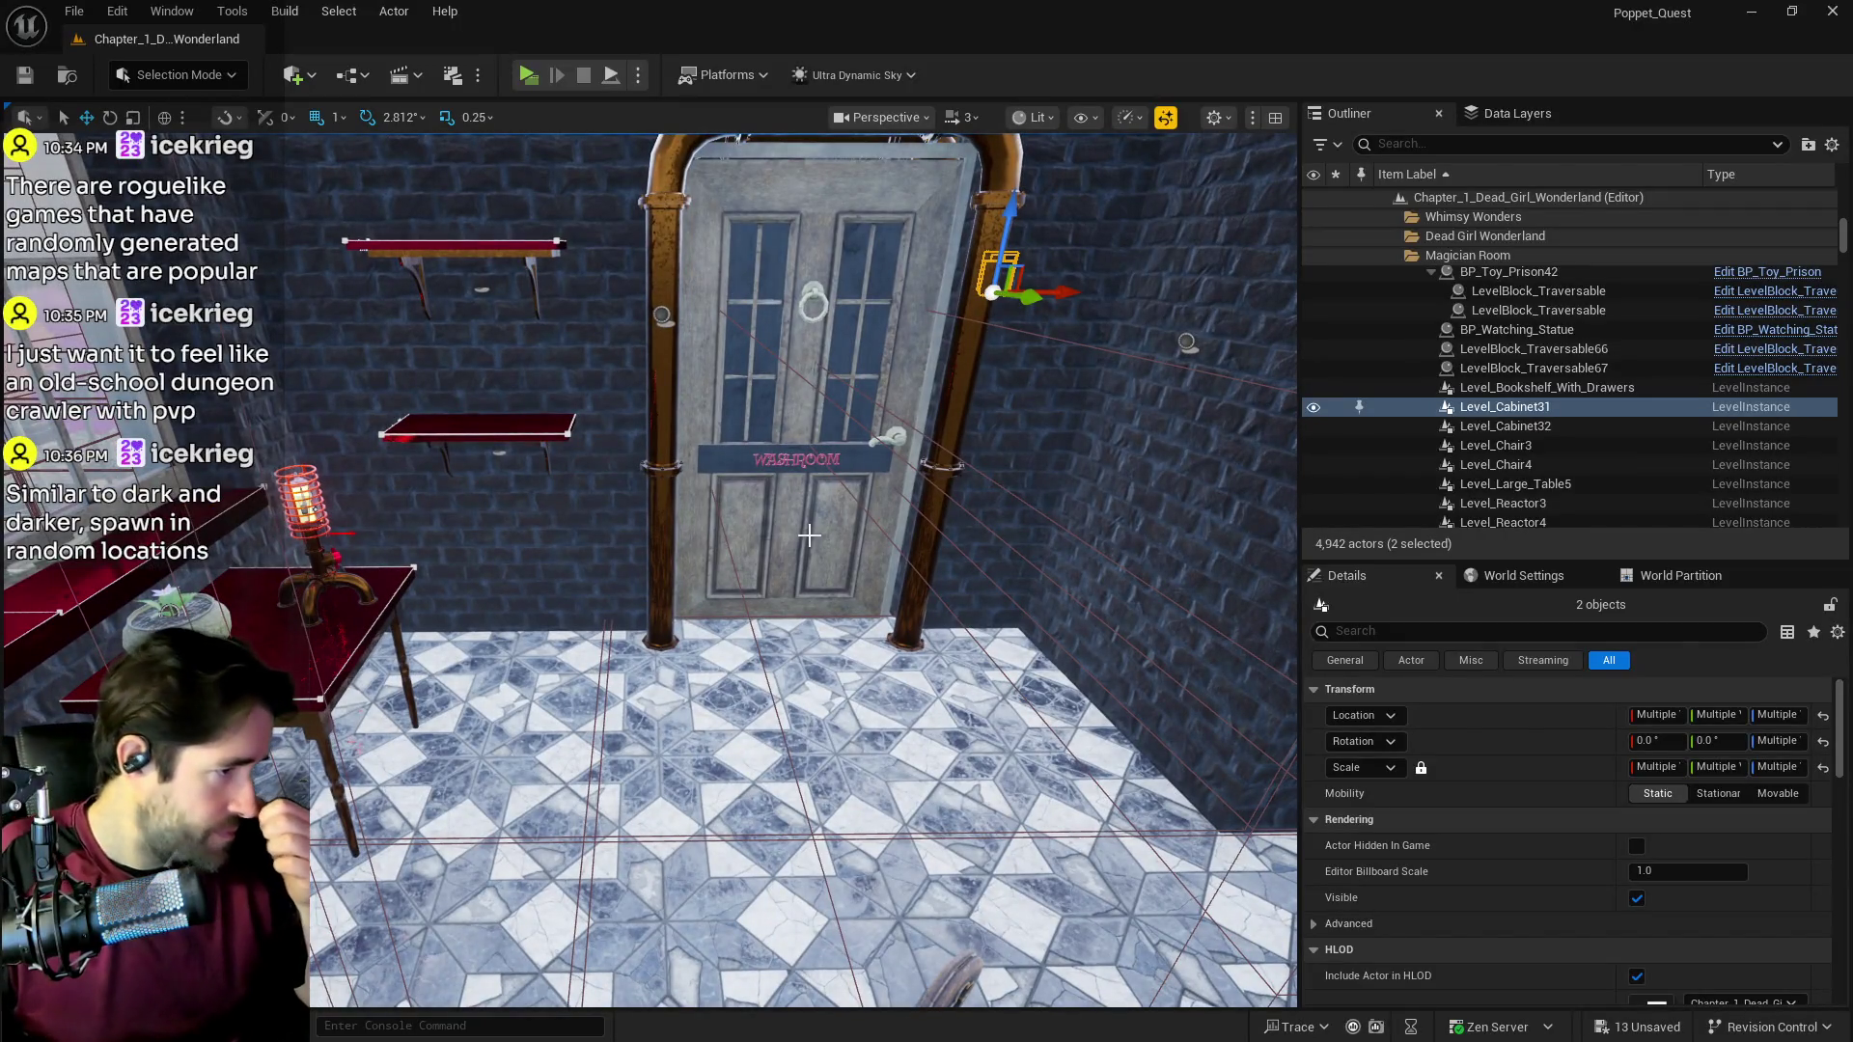
Step: Paste the cabinet and vitrine onto the music room floor and move Level_Cabinet33 toward the red table
right_click(719, 769)
mouse_move(1042, 432)
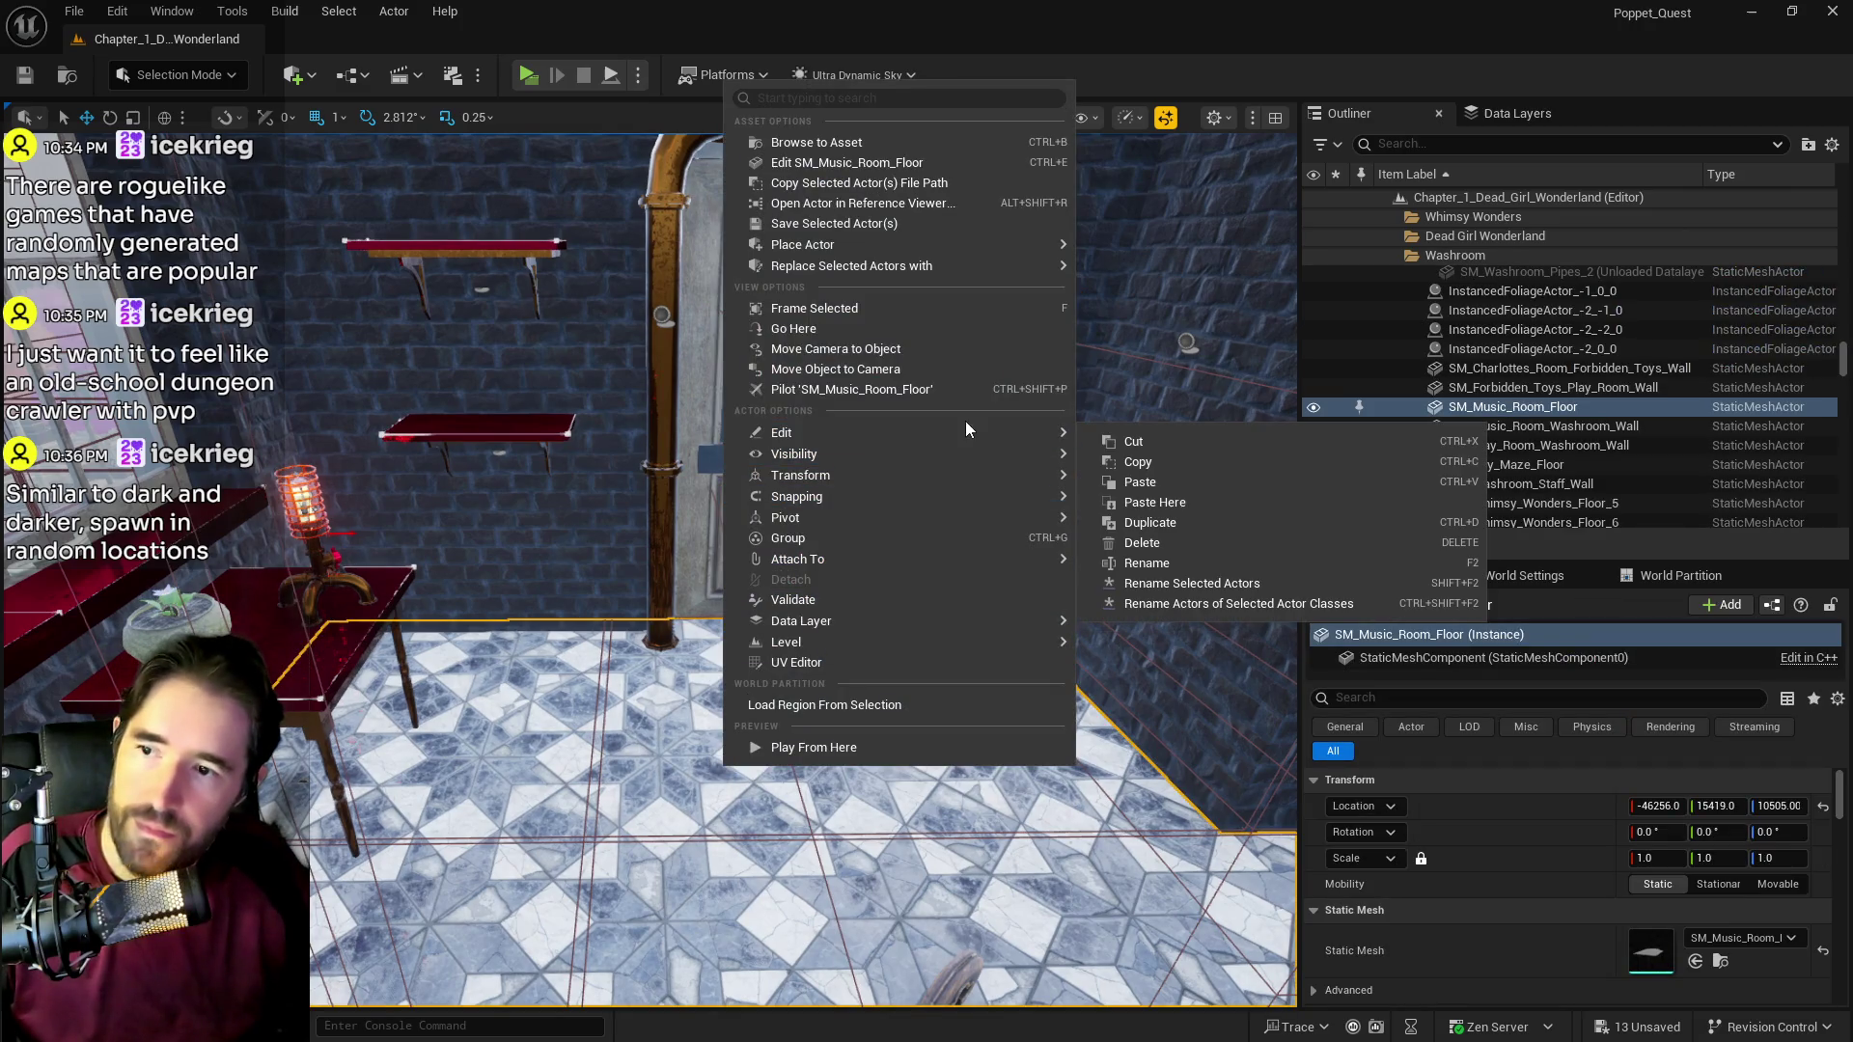
left_click(1164, 500)
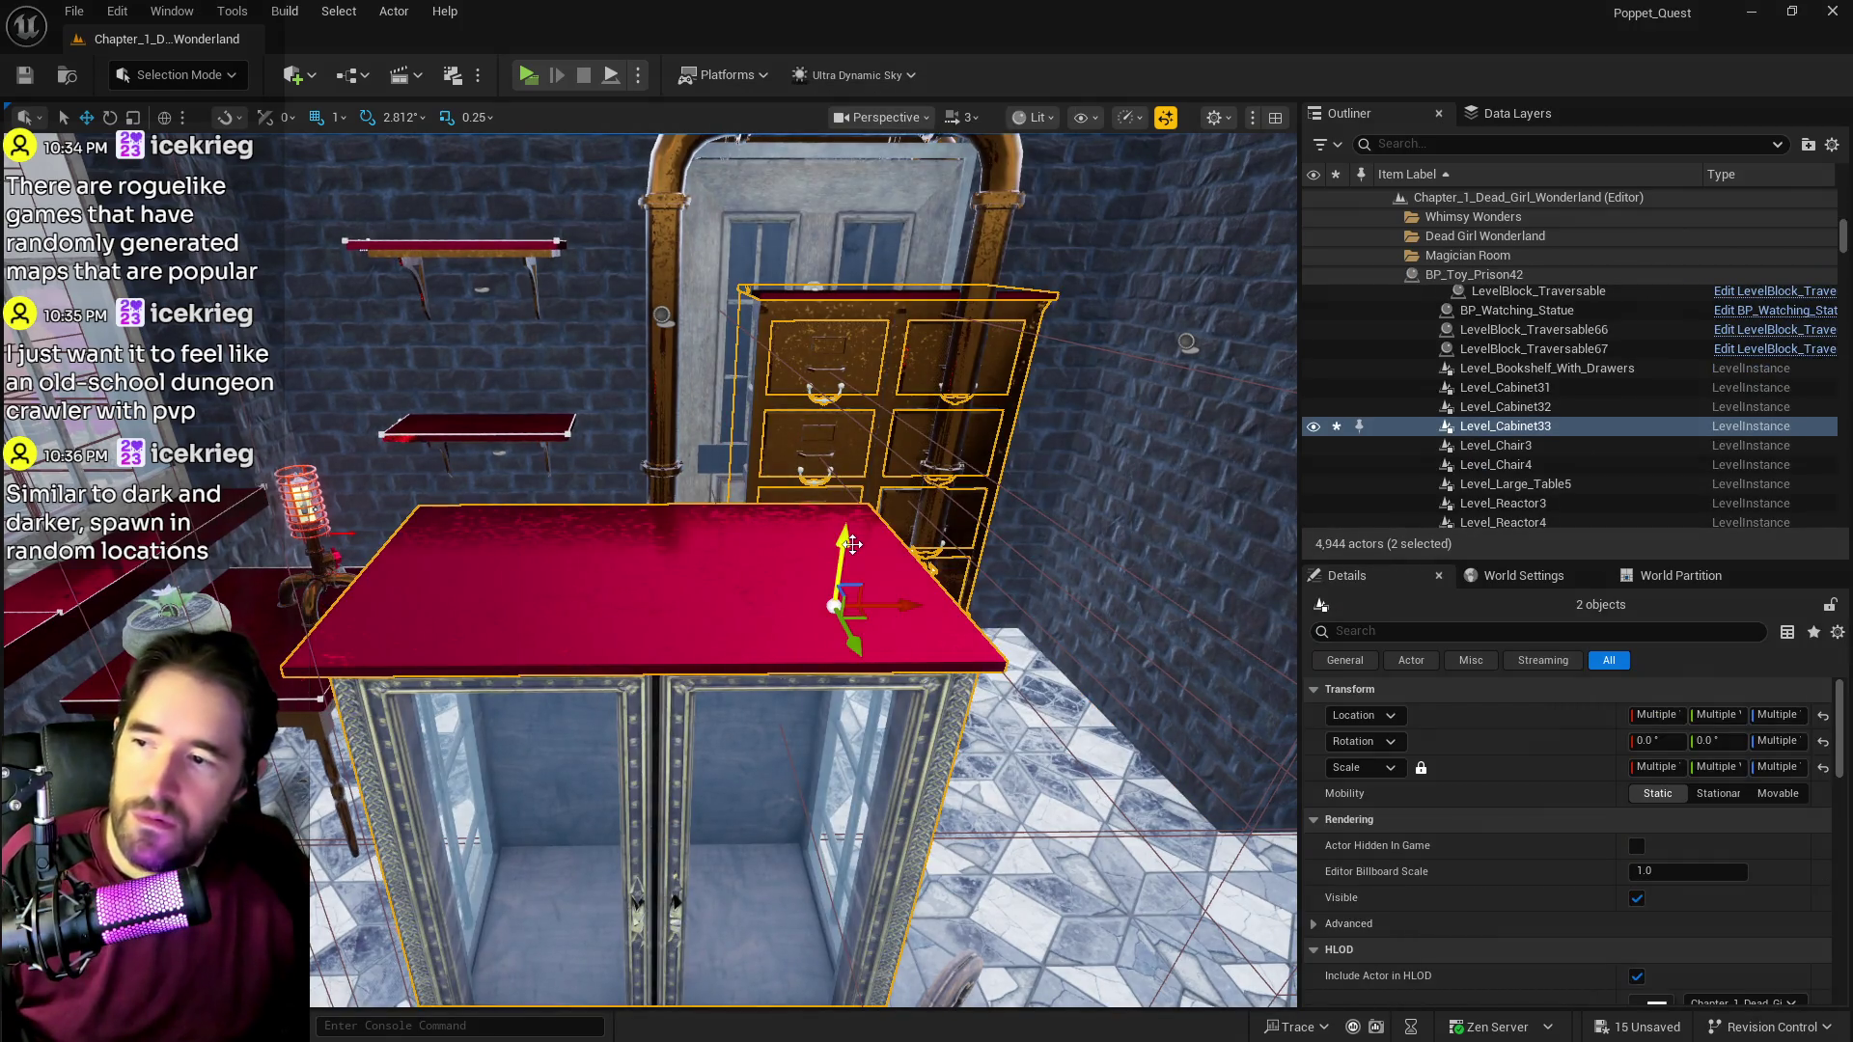
mouse_move(852, 544)
left_mouse_down()
mouse_move(885, 420)
mouse_move(854, 536)
mouse_move(906, 562)
left_mouse_up()
key("ctrl+z")
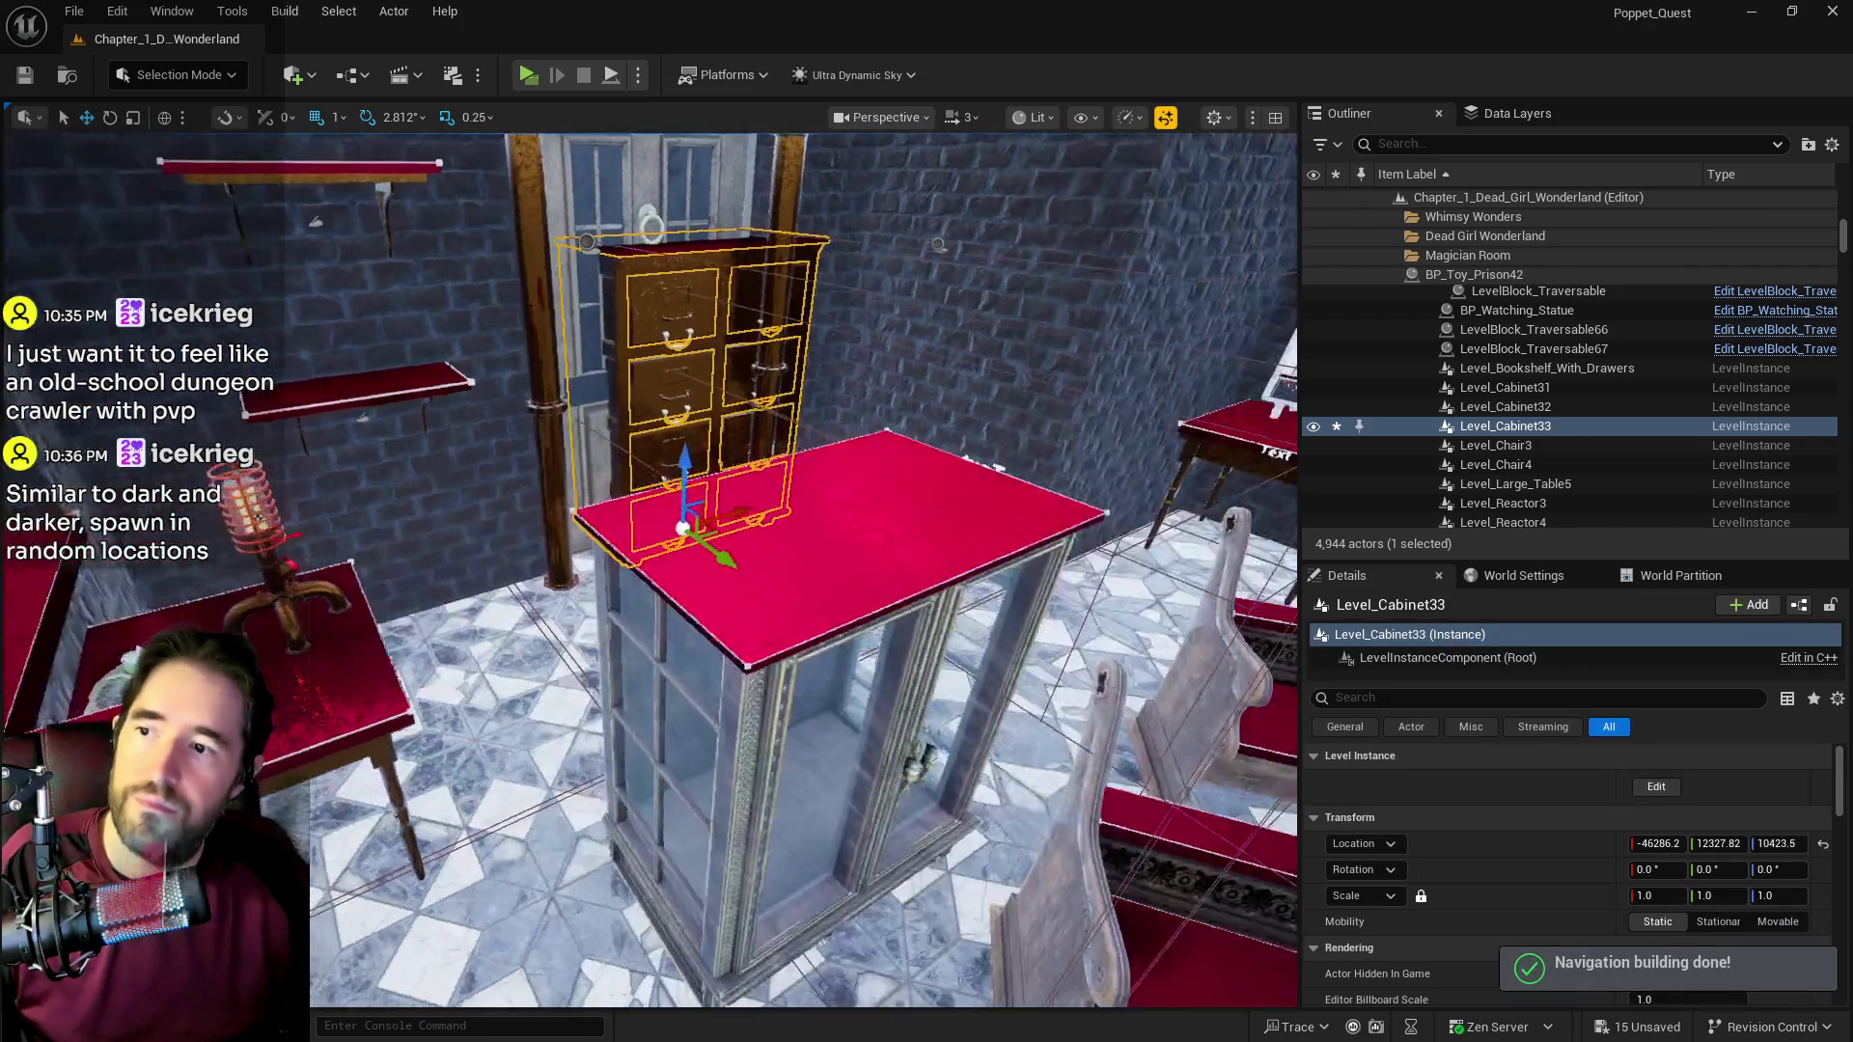
mouse_move(695, 536)
left_mouse_down()
mouse_move(892, 627)
mouse_move(839, 623)
mouse_move(815, 645)
mouse_move(847, 586)
mouse_move(917, 564)
left_mouse_up()
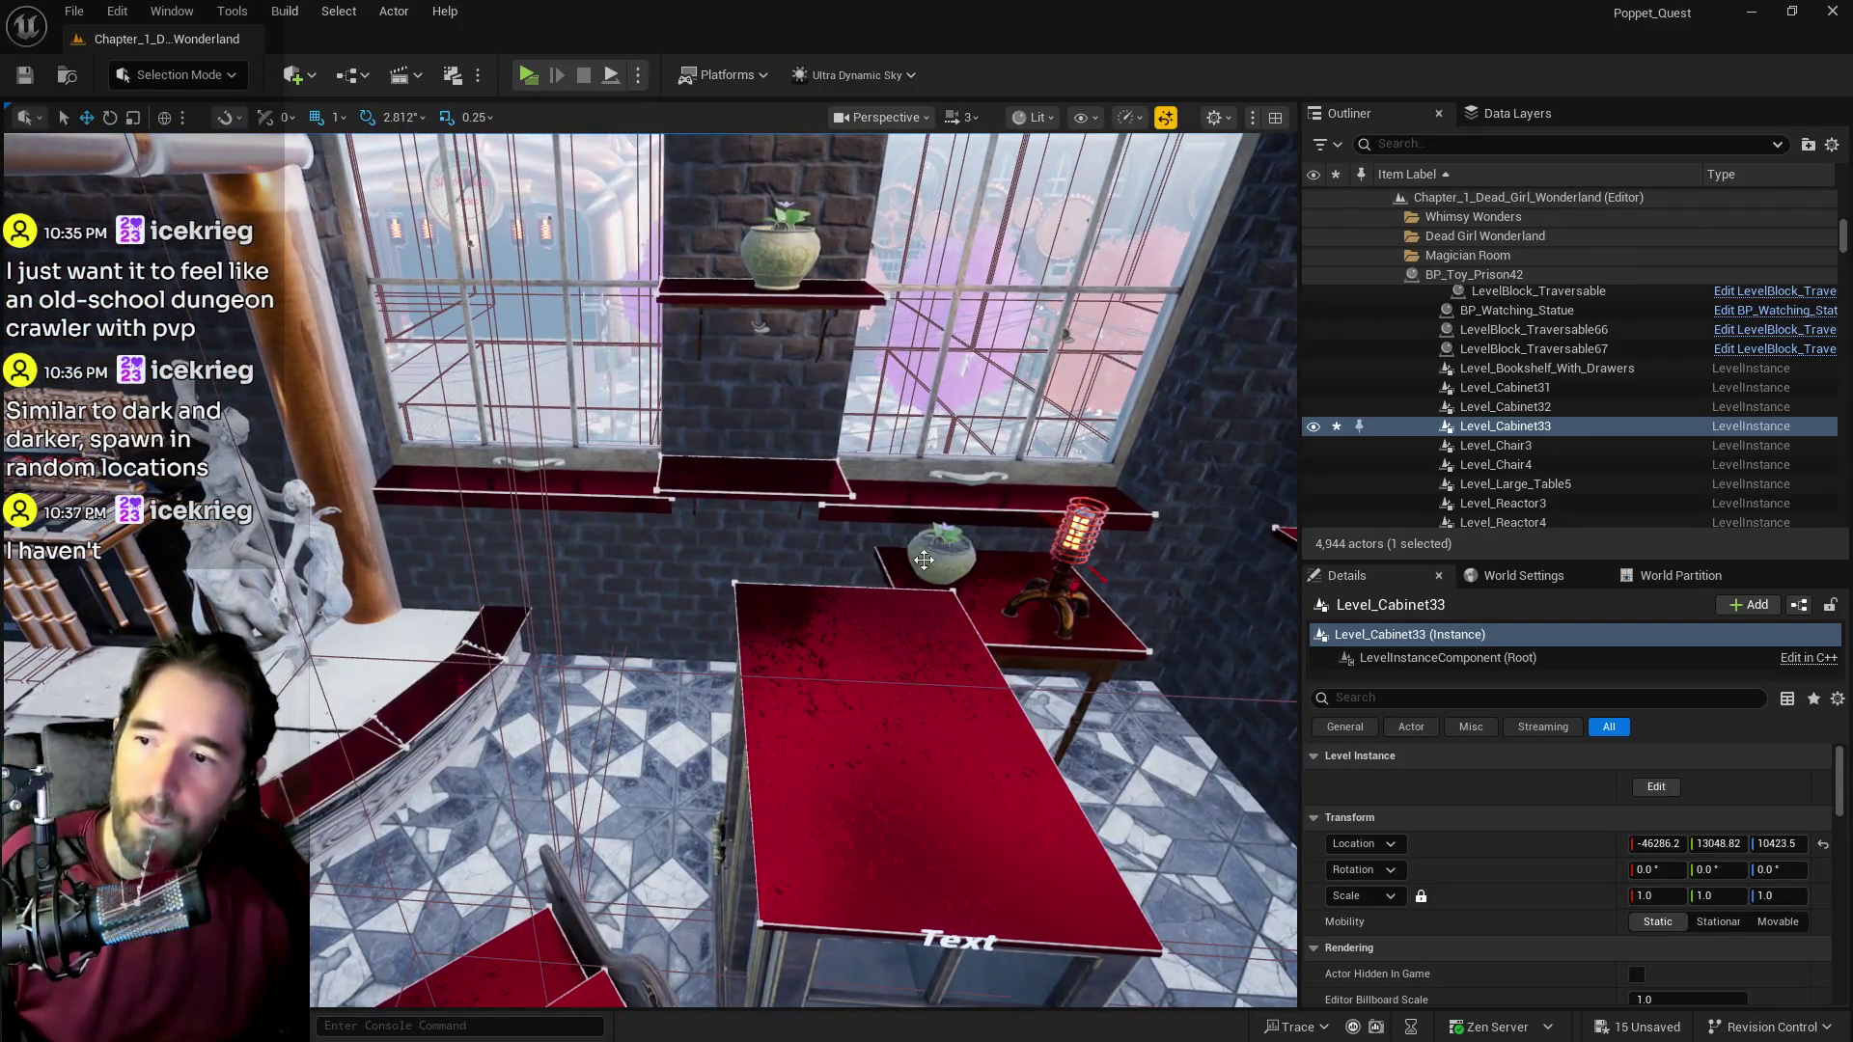
Step: Select the small table, flower pot and steampunk lamp and slide them left along the wall
left_click(943, 536)
left_click(930, 522, "ctrl")
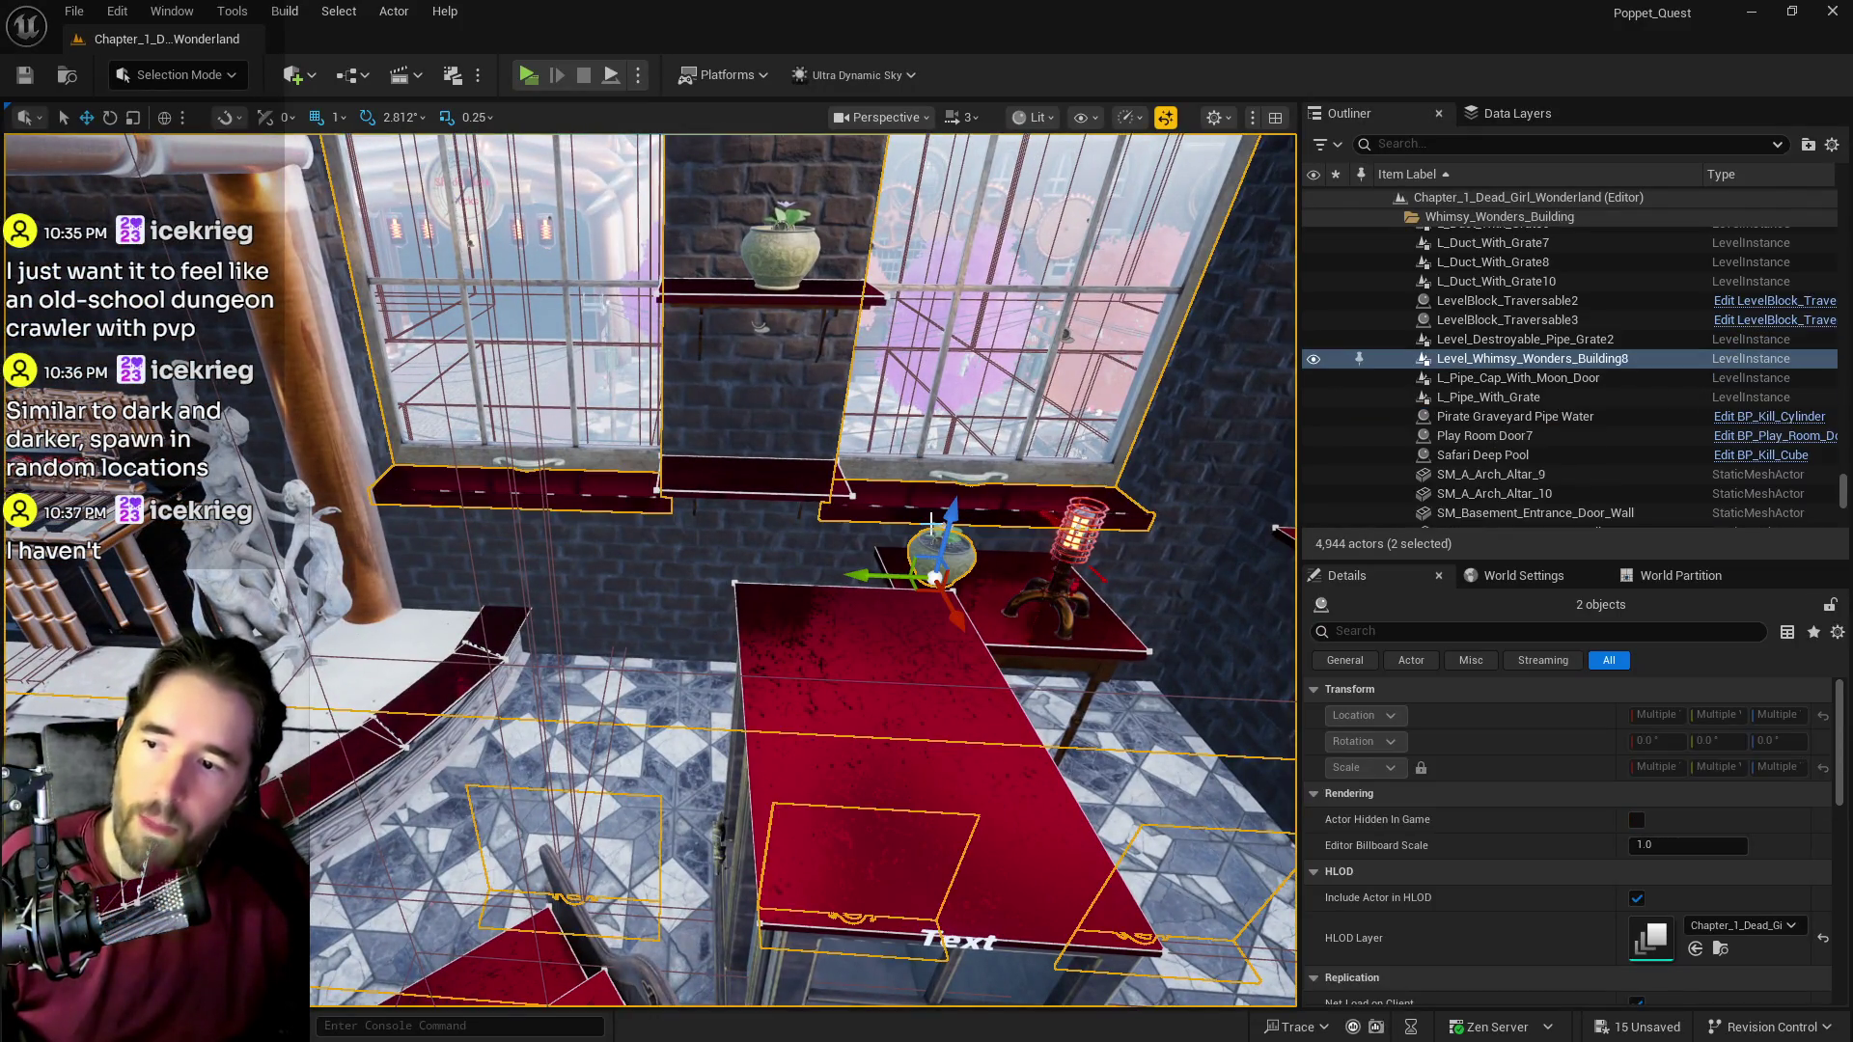
left_click(939, 526)
left_click(911, 558, "ctrl")
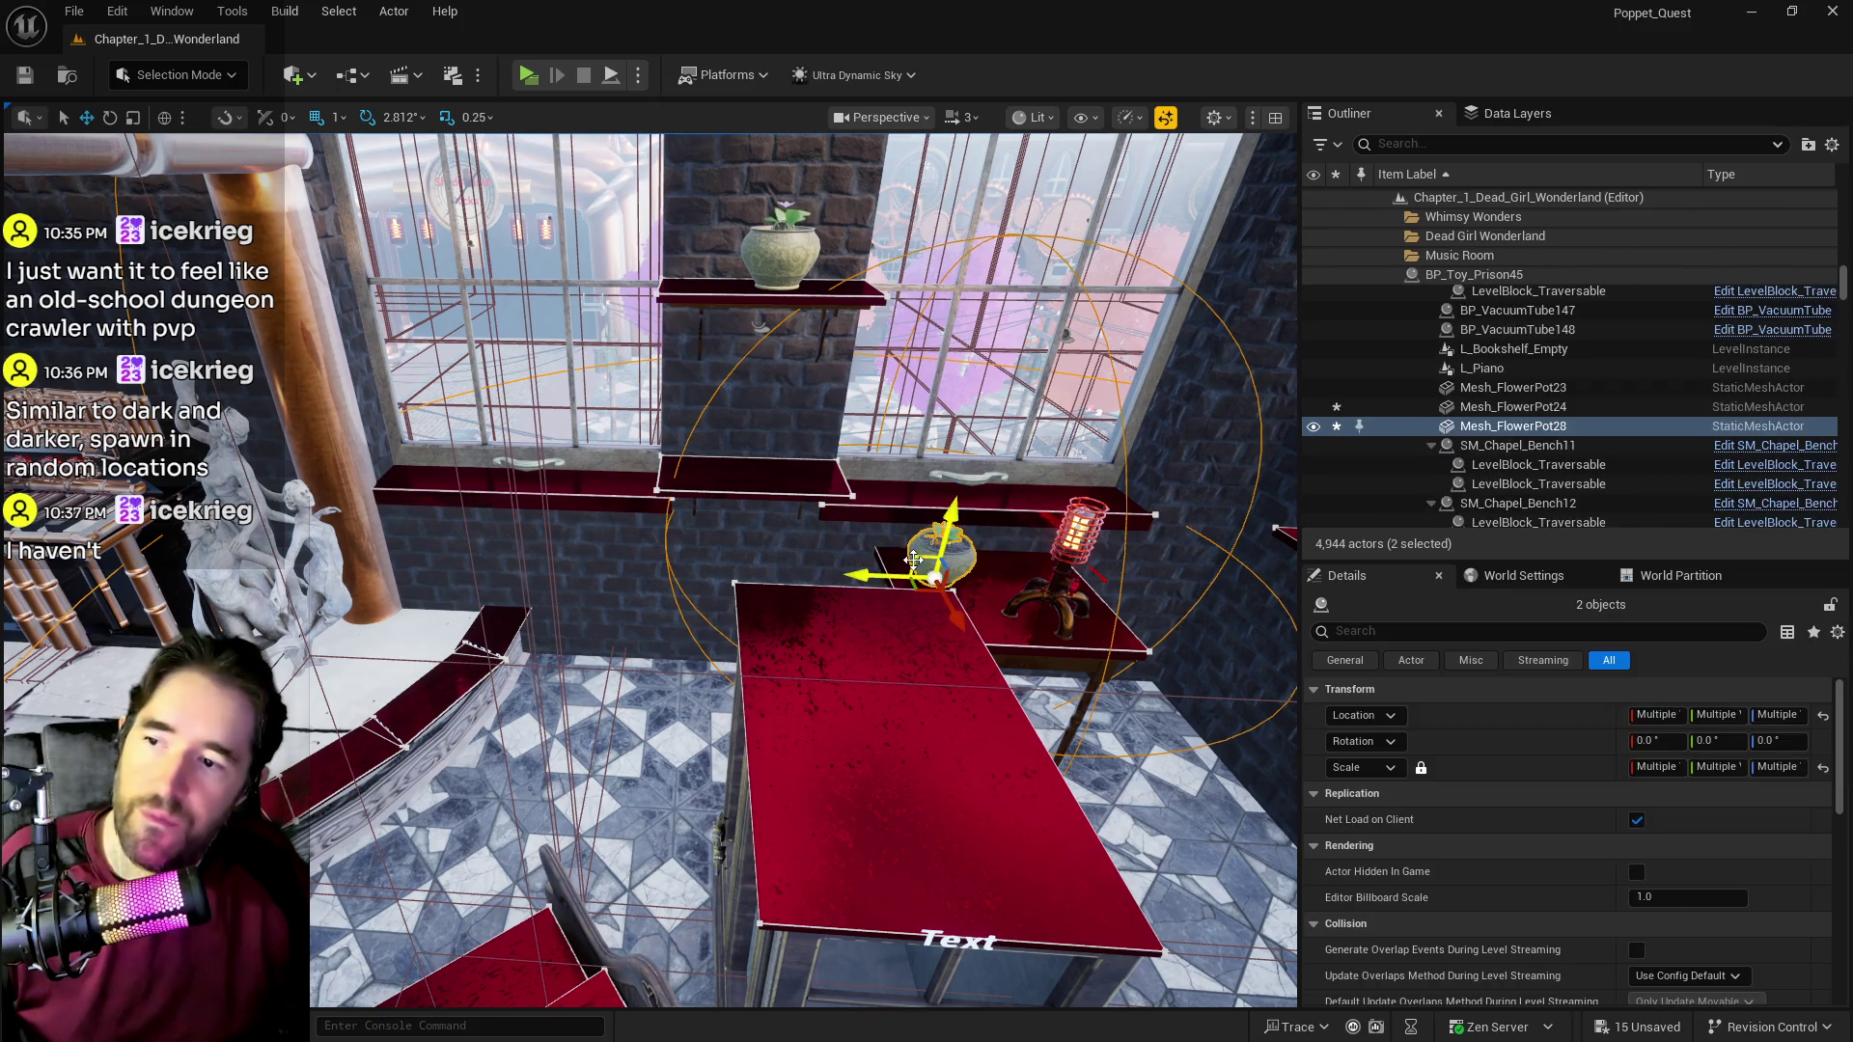
left_click(1065, 568, "ctrl")
left_click(1000, 625, "ctrl")
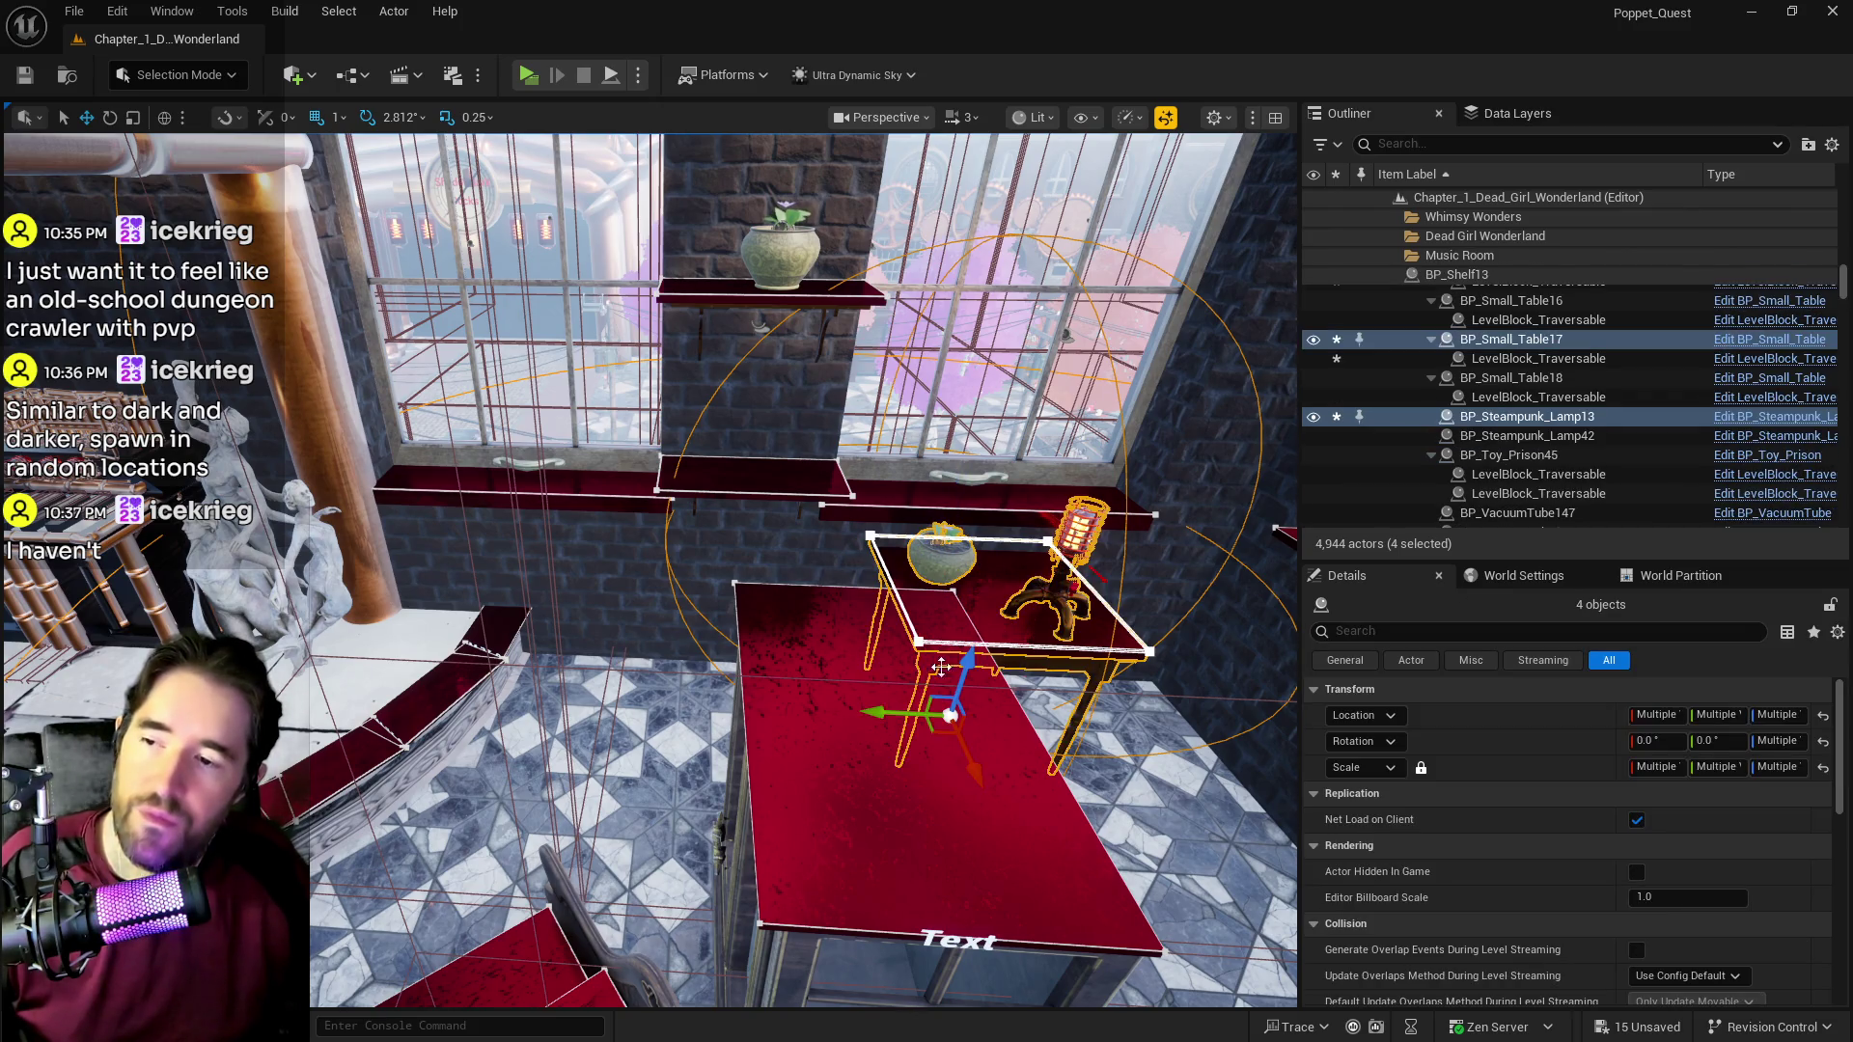
mouse_move(894, 706)
left_mouse_down()
mouse_move(603, 730)
mouse_move(552, 715)
mouse_move(774, 743)
left_mouse_up()
key("d")
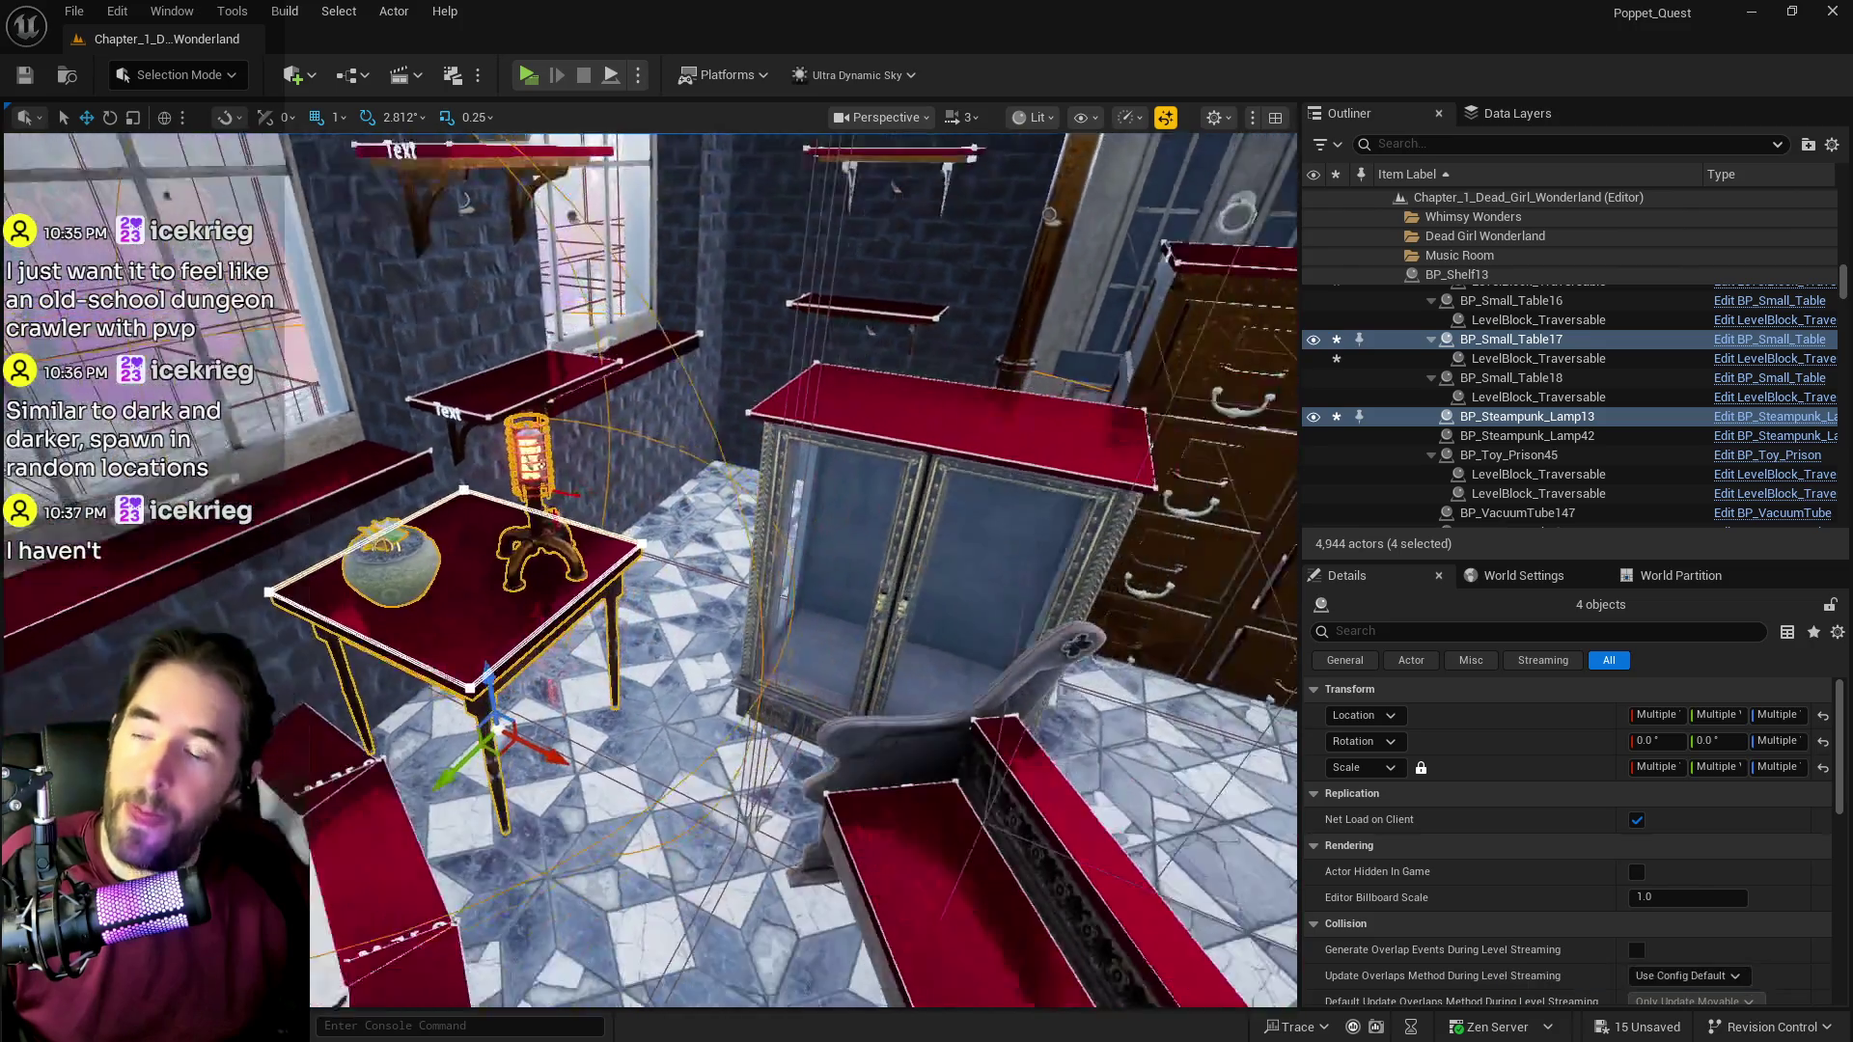
left_click(737, 579)
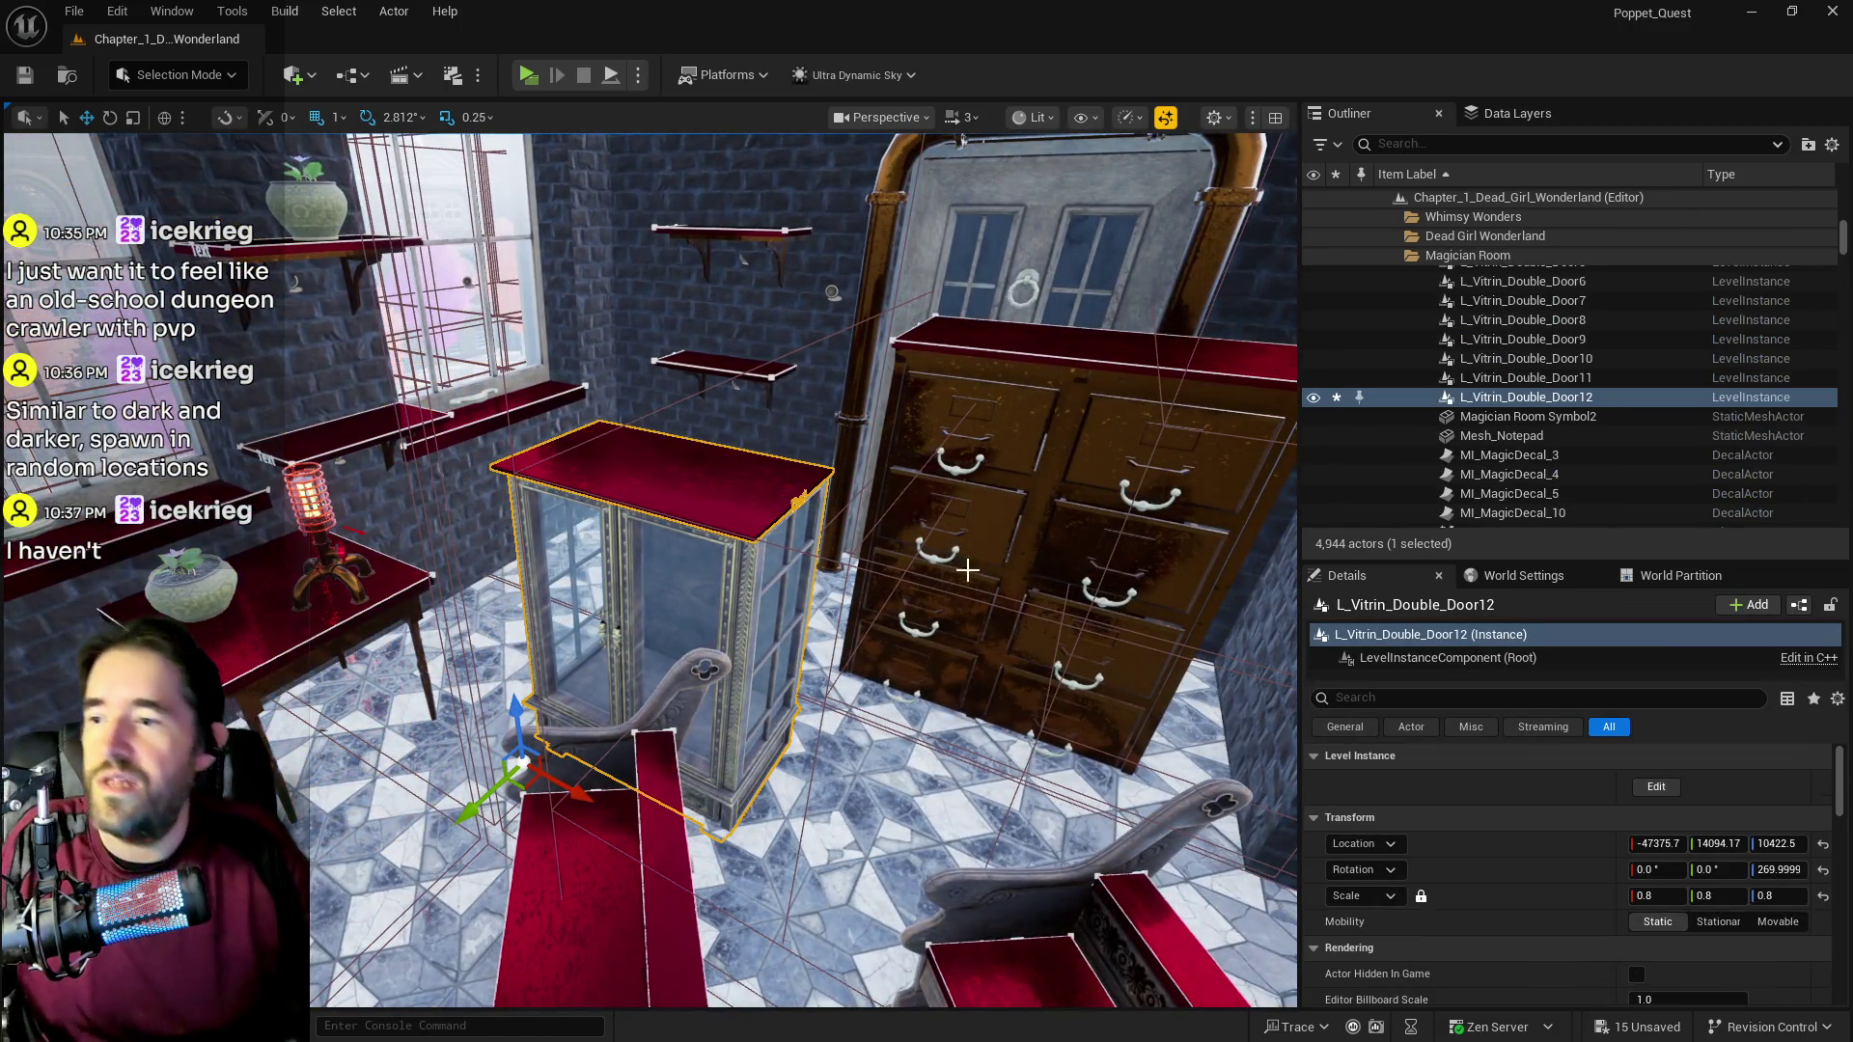
Step: Move Level_Cabinet33 left and delete the small shelf BP_Shelf13
left_click(965, 540)
key("f")
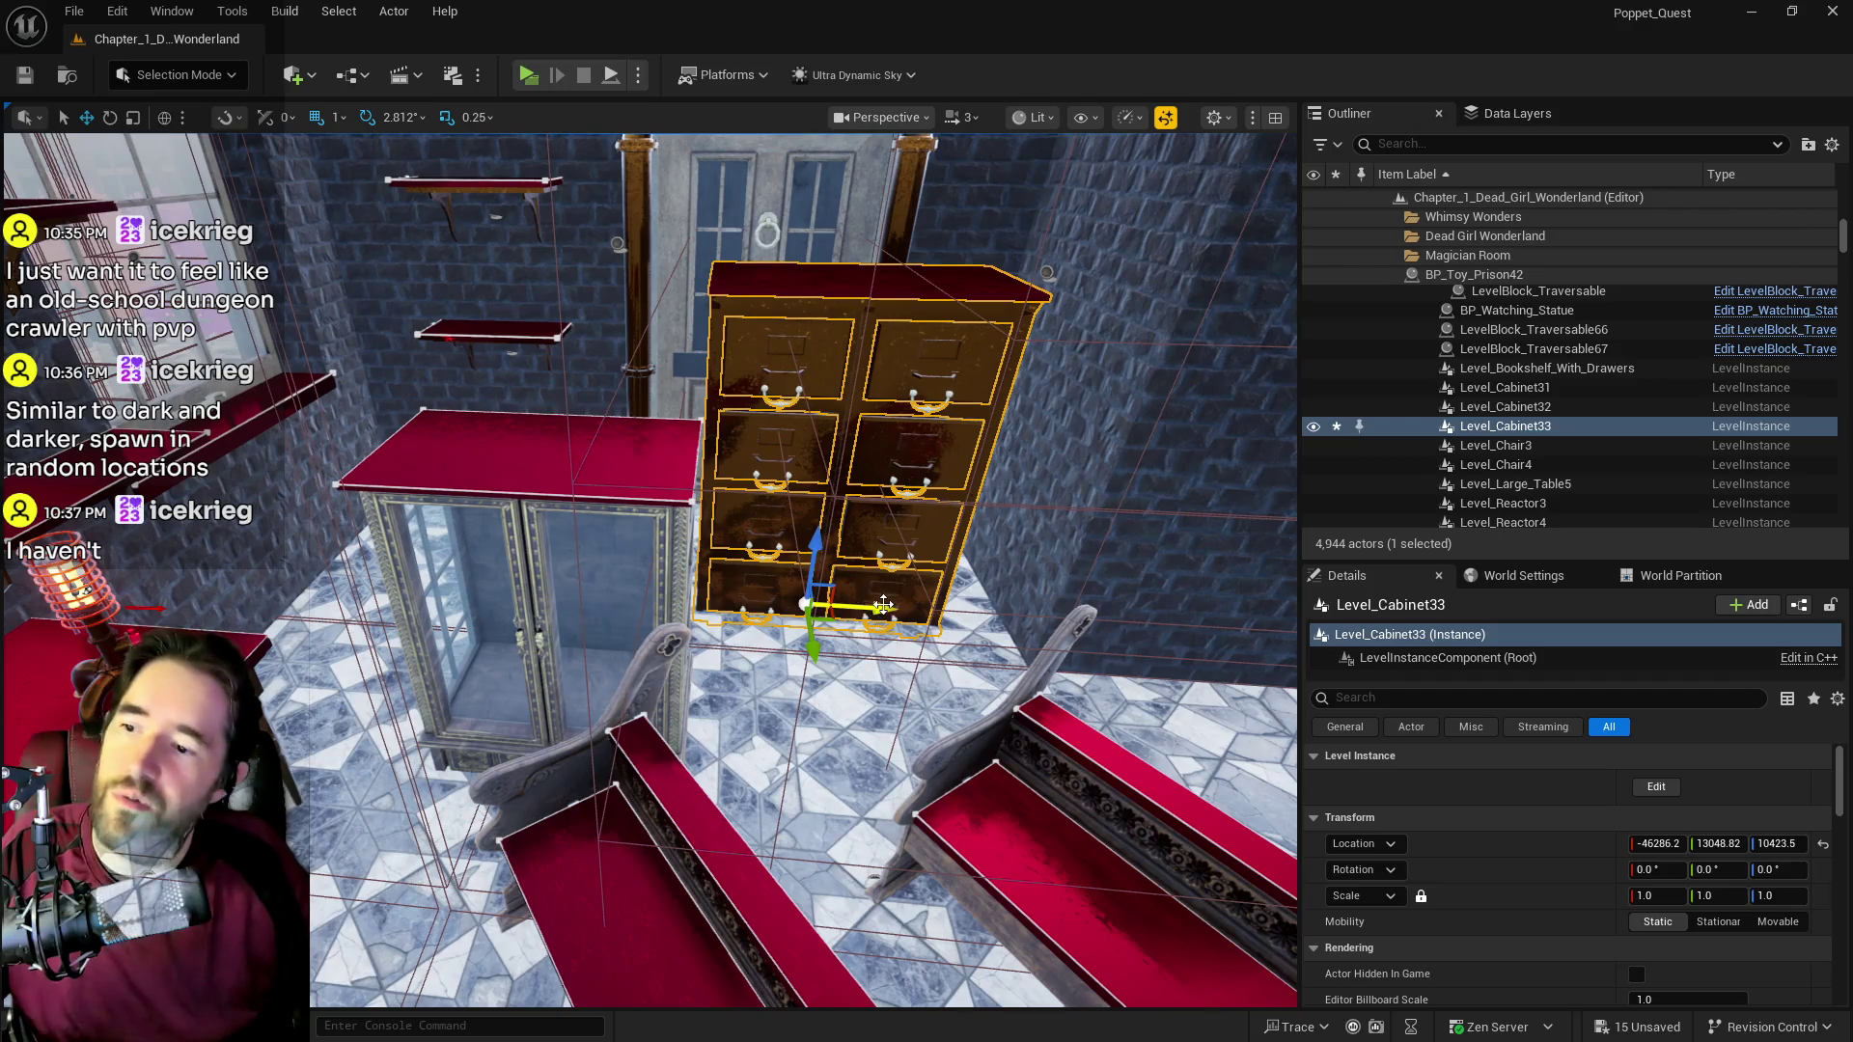
left_click_drag(859, 604, 434, 591)
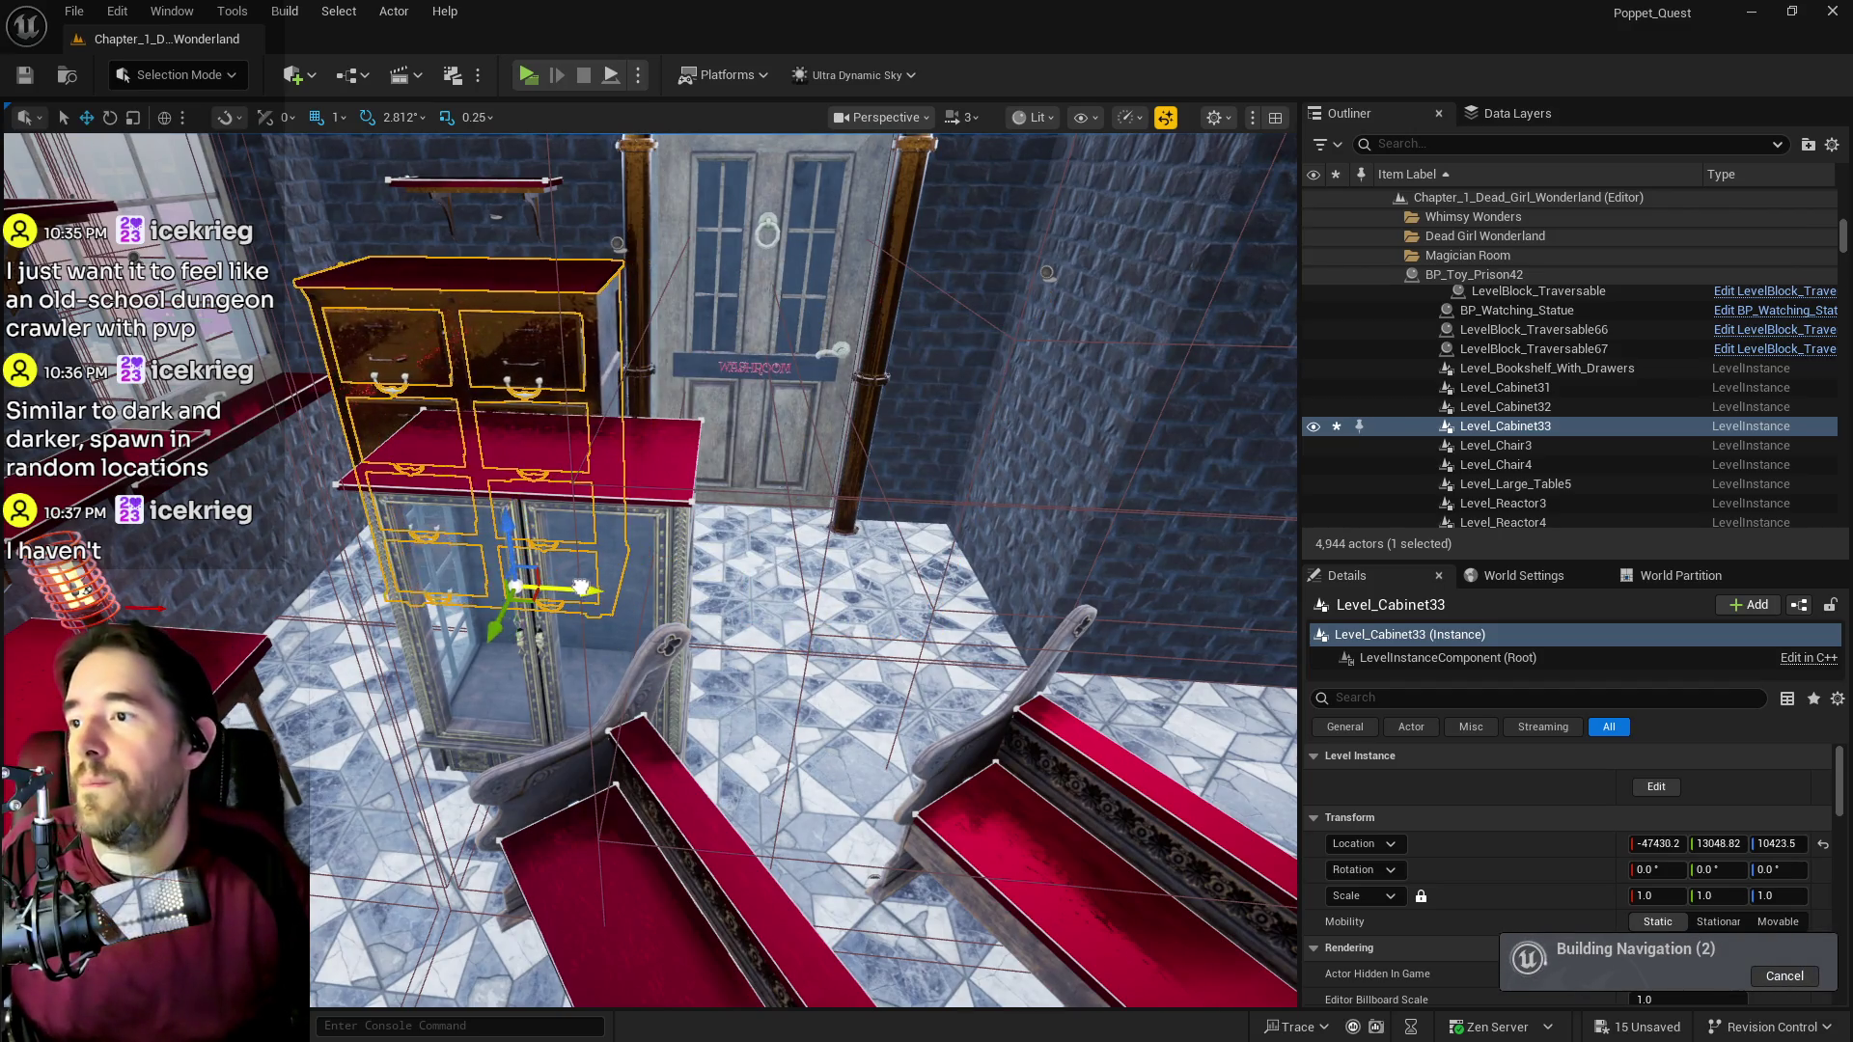
left_click_drag(869, 541, 921, 482)
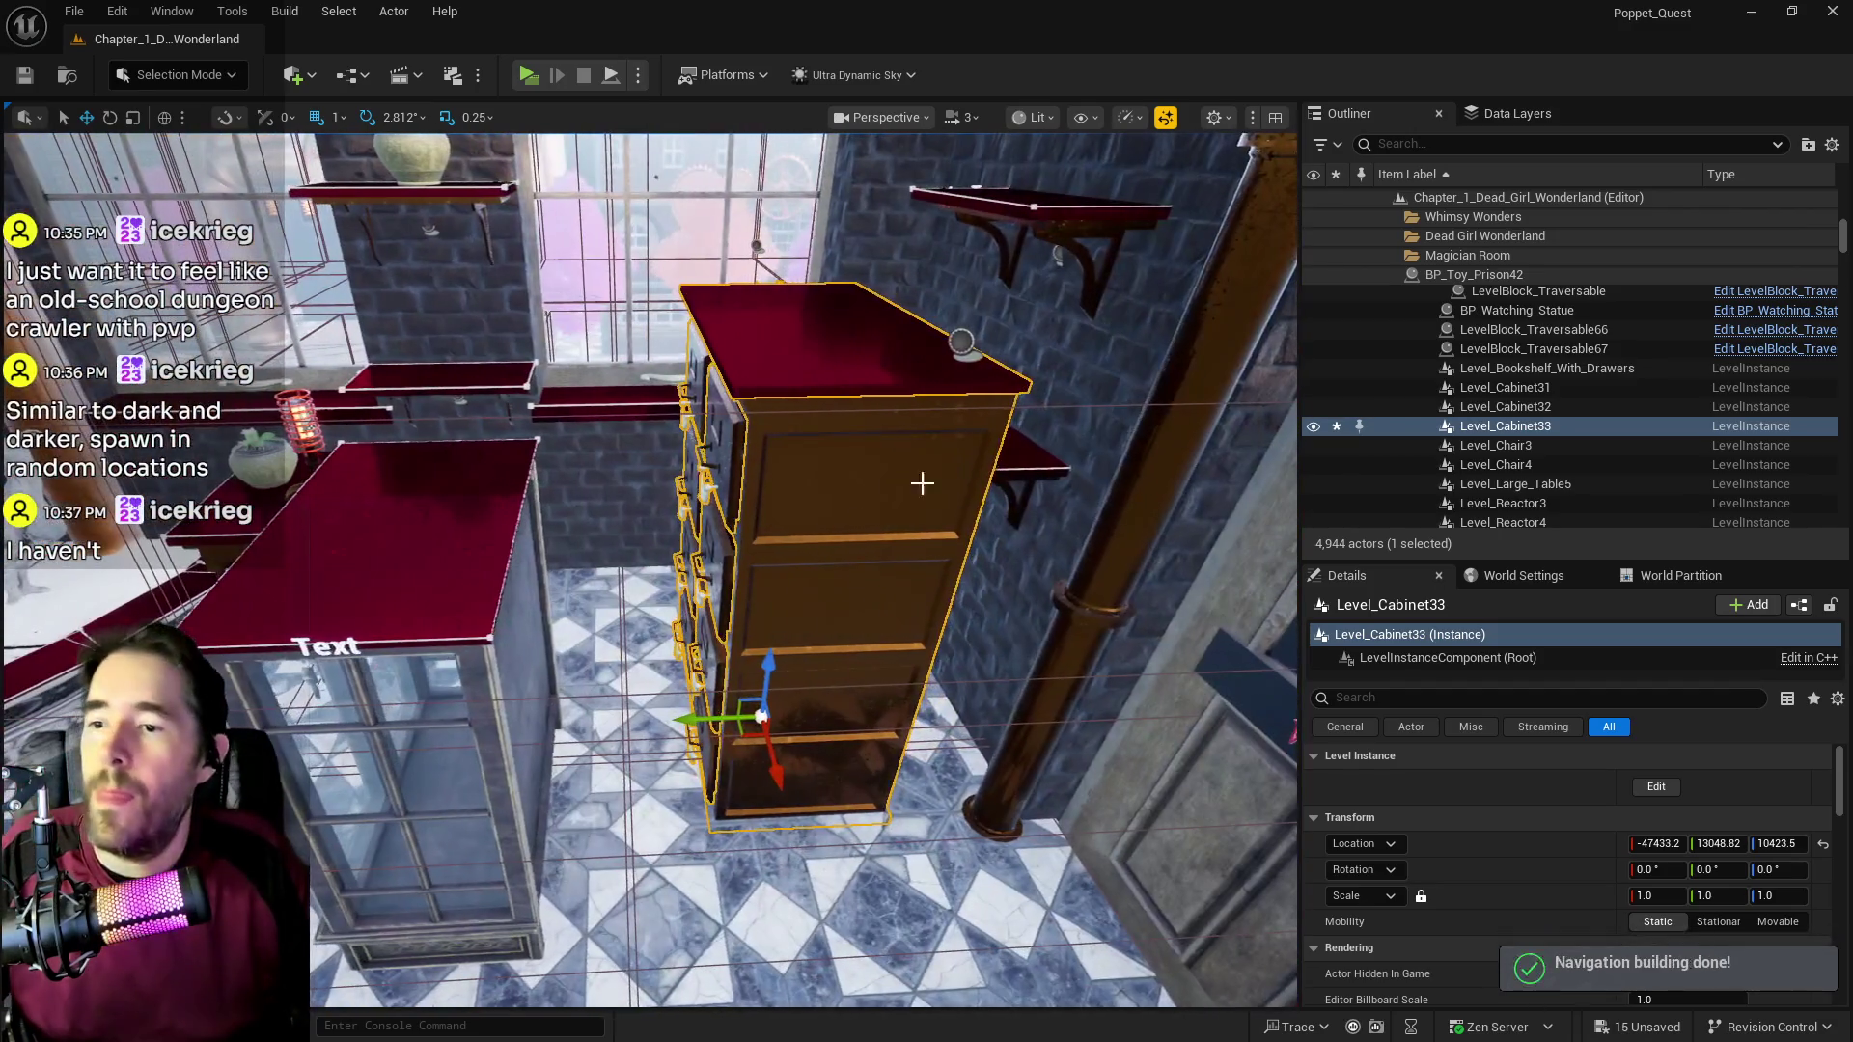
left_click(1023, 453)
key("Delete")
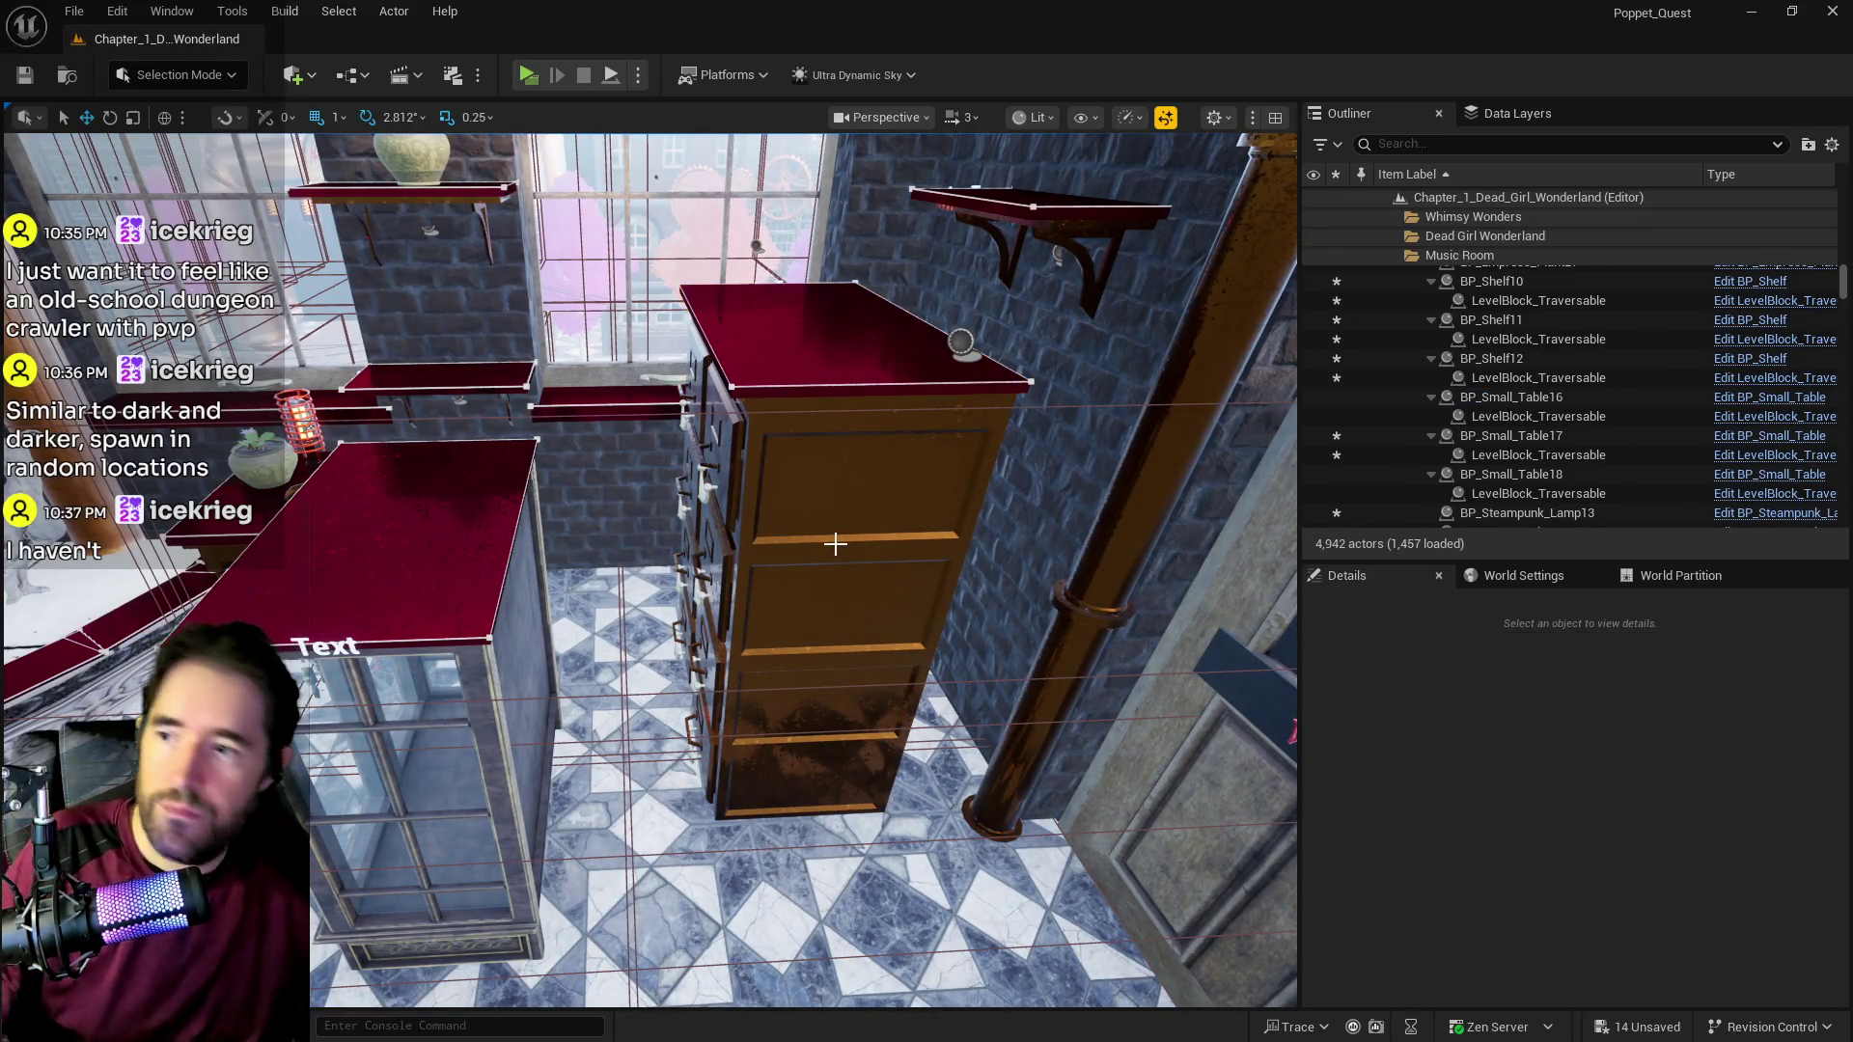
Step: Slide Level_Cabinet33 along Y, raise it slightly, and bring BP_Shelf12 above it into view
left_click(836, 544)
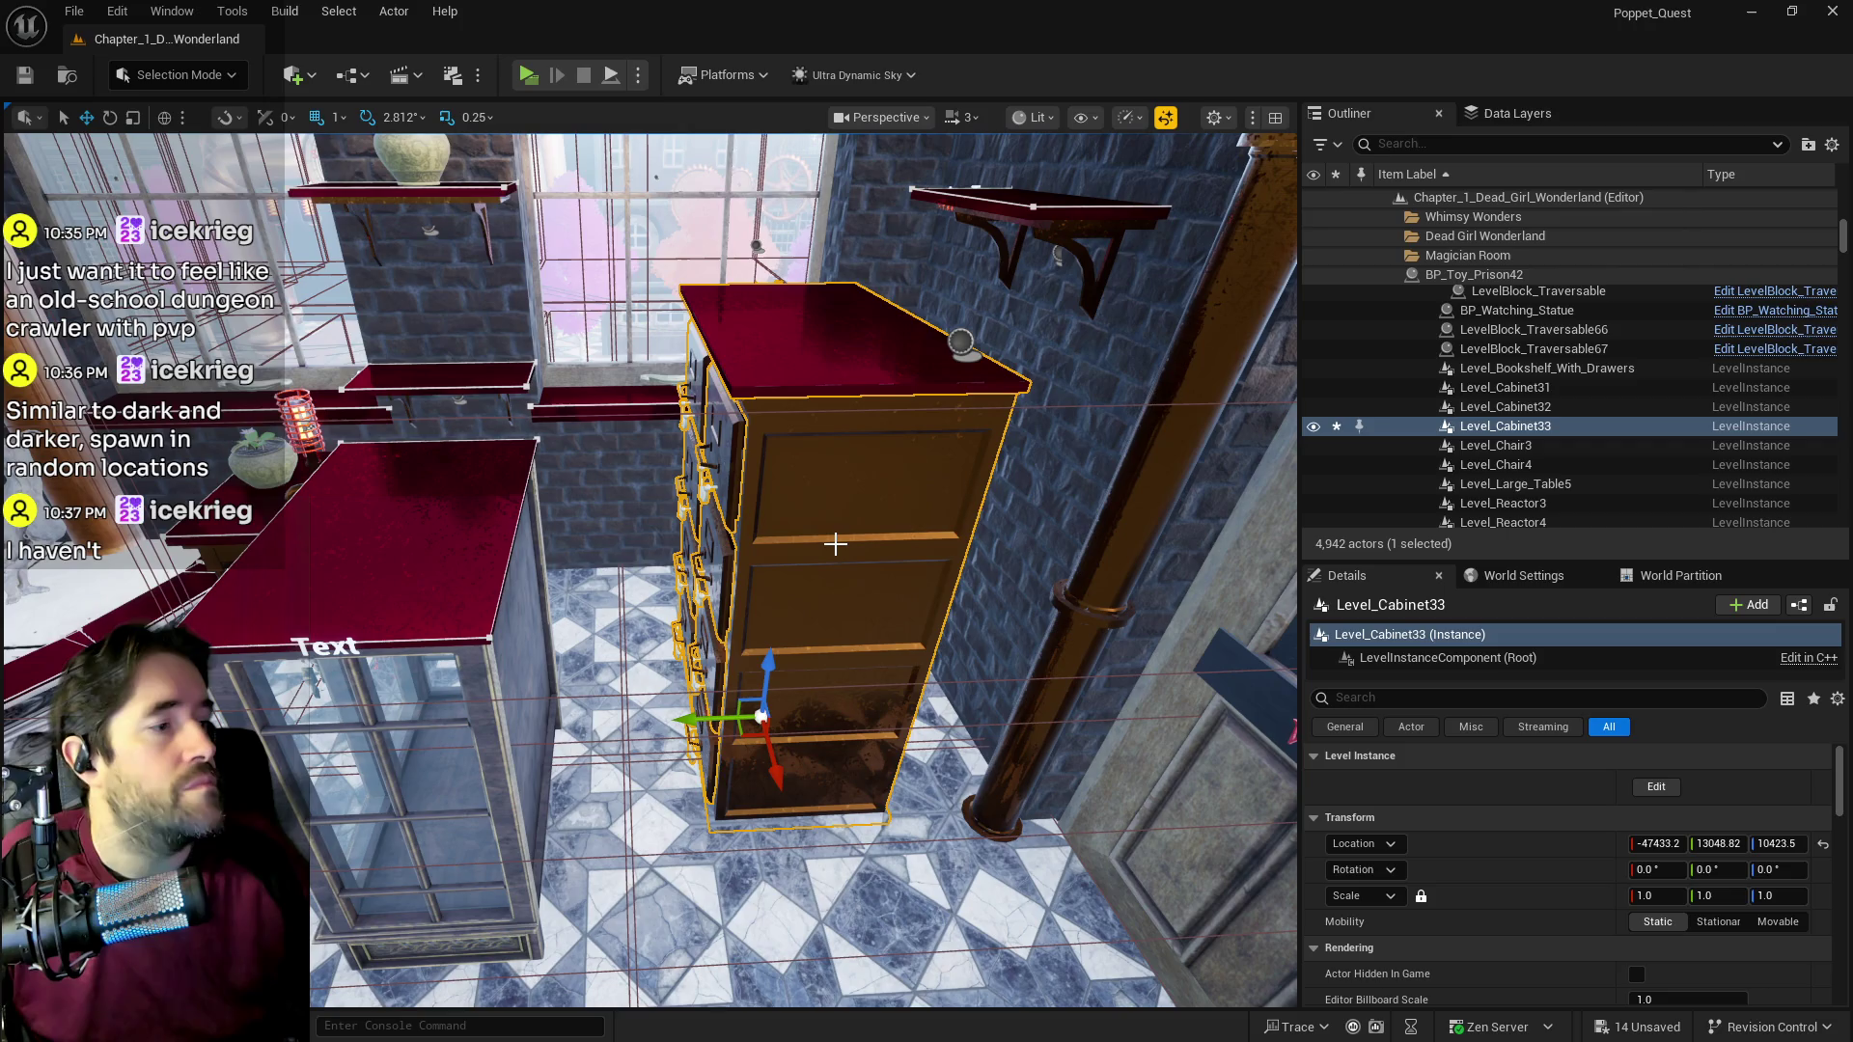
left_click_drag(836, 544, 838, 552)
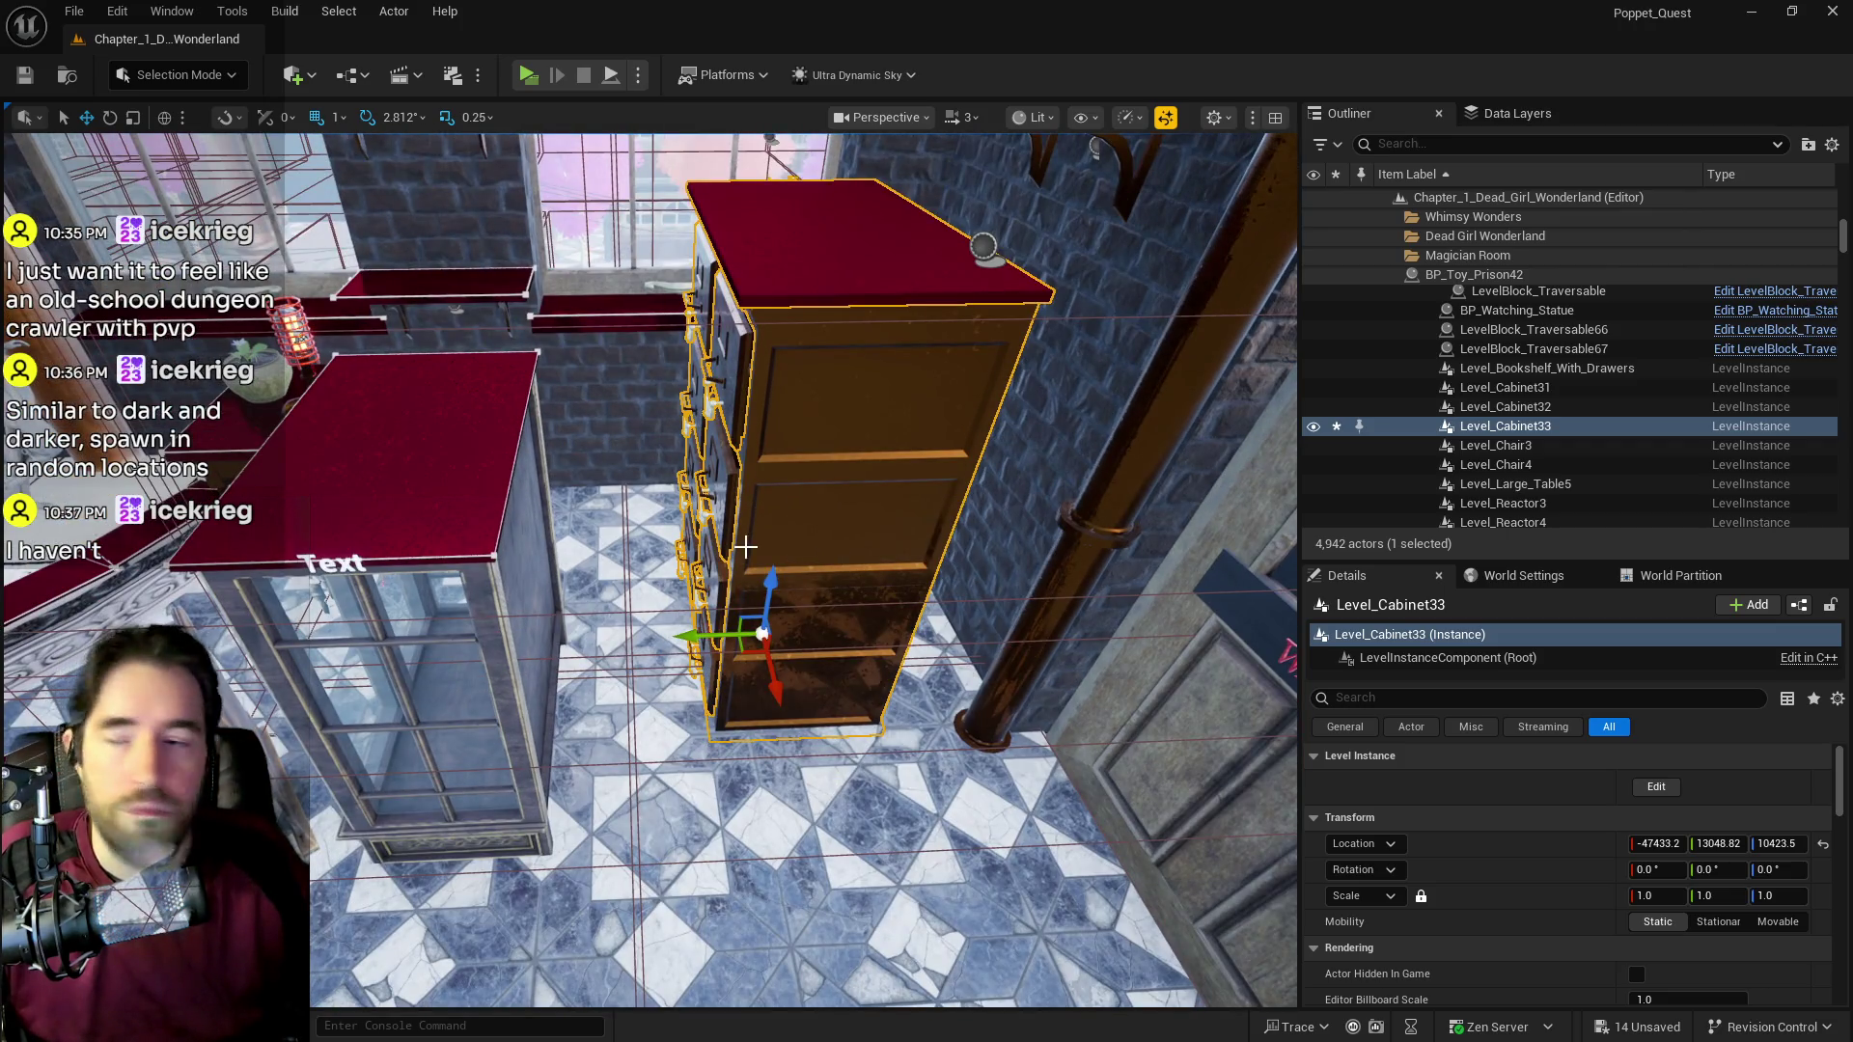
left_click_drag(696, 636, 798, 635)
key("f")
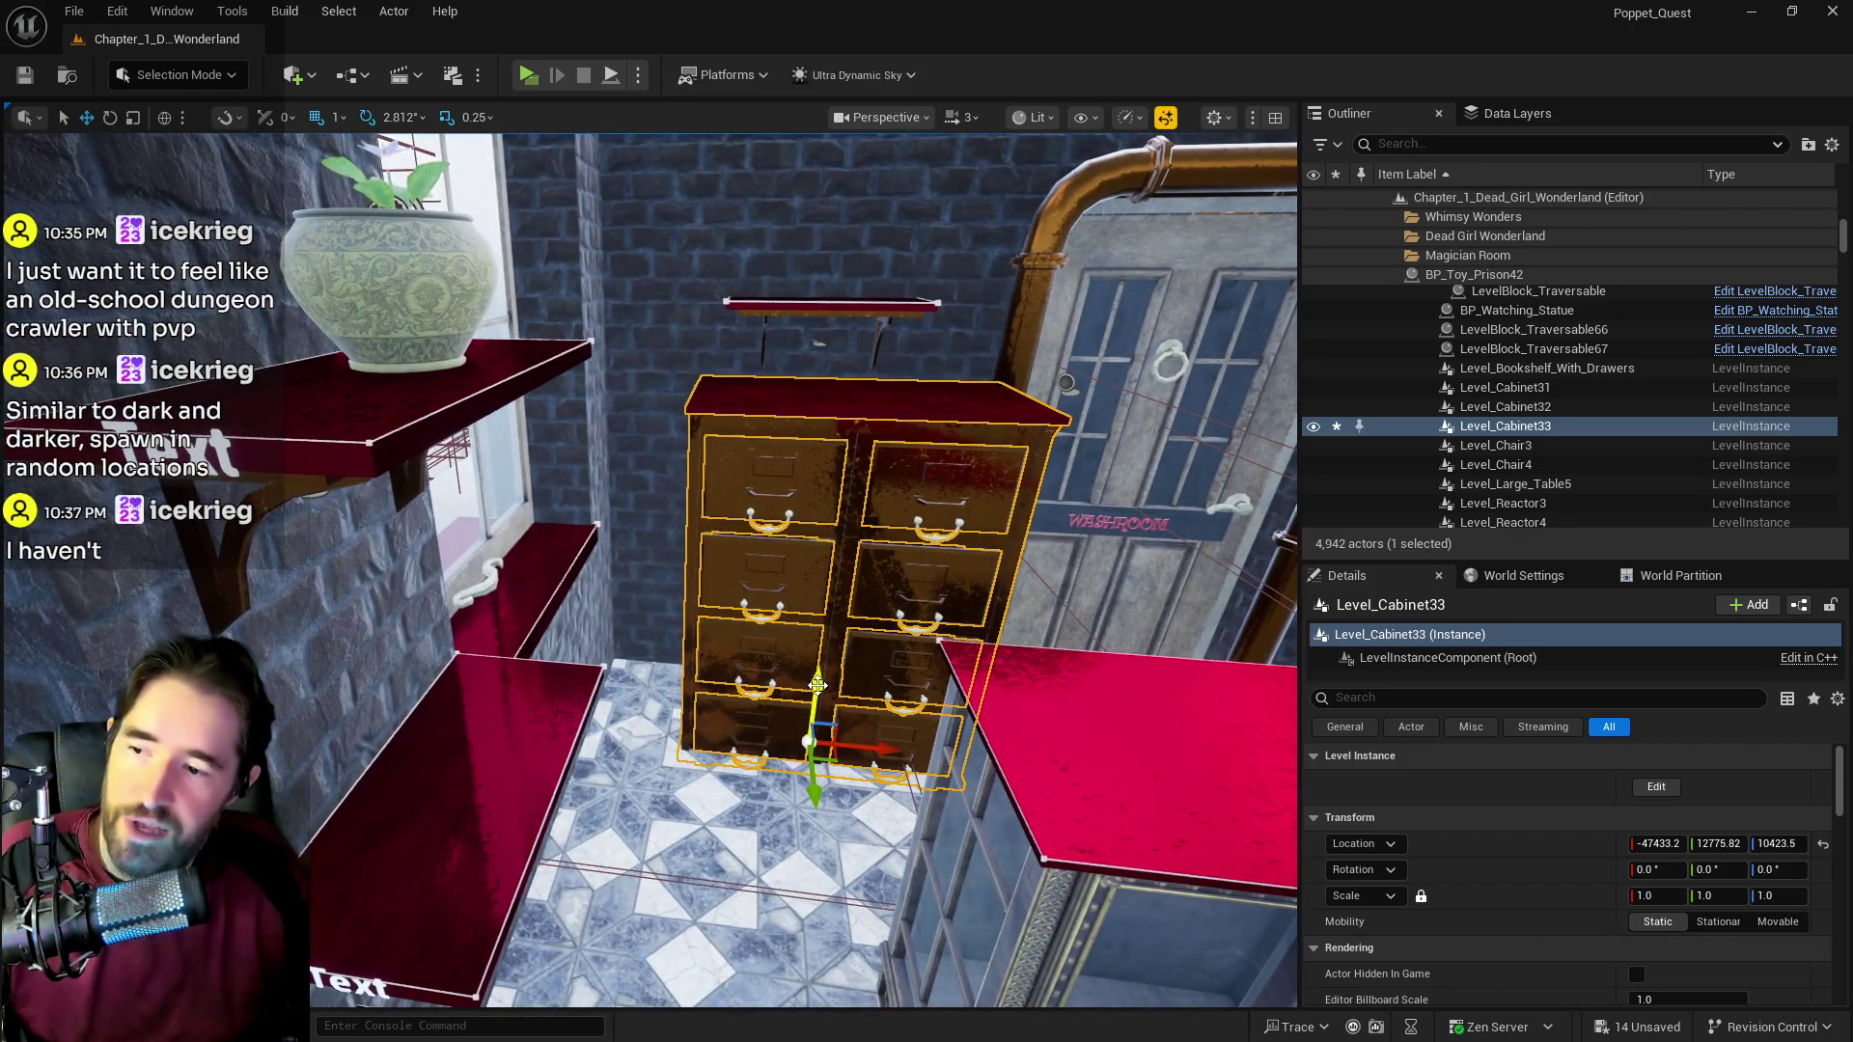
left_click_drag(817, 696, 823, 674)
left_click_drag(874, 741, 857, 735)
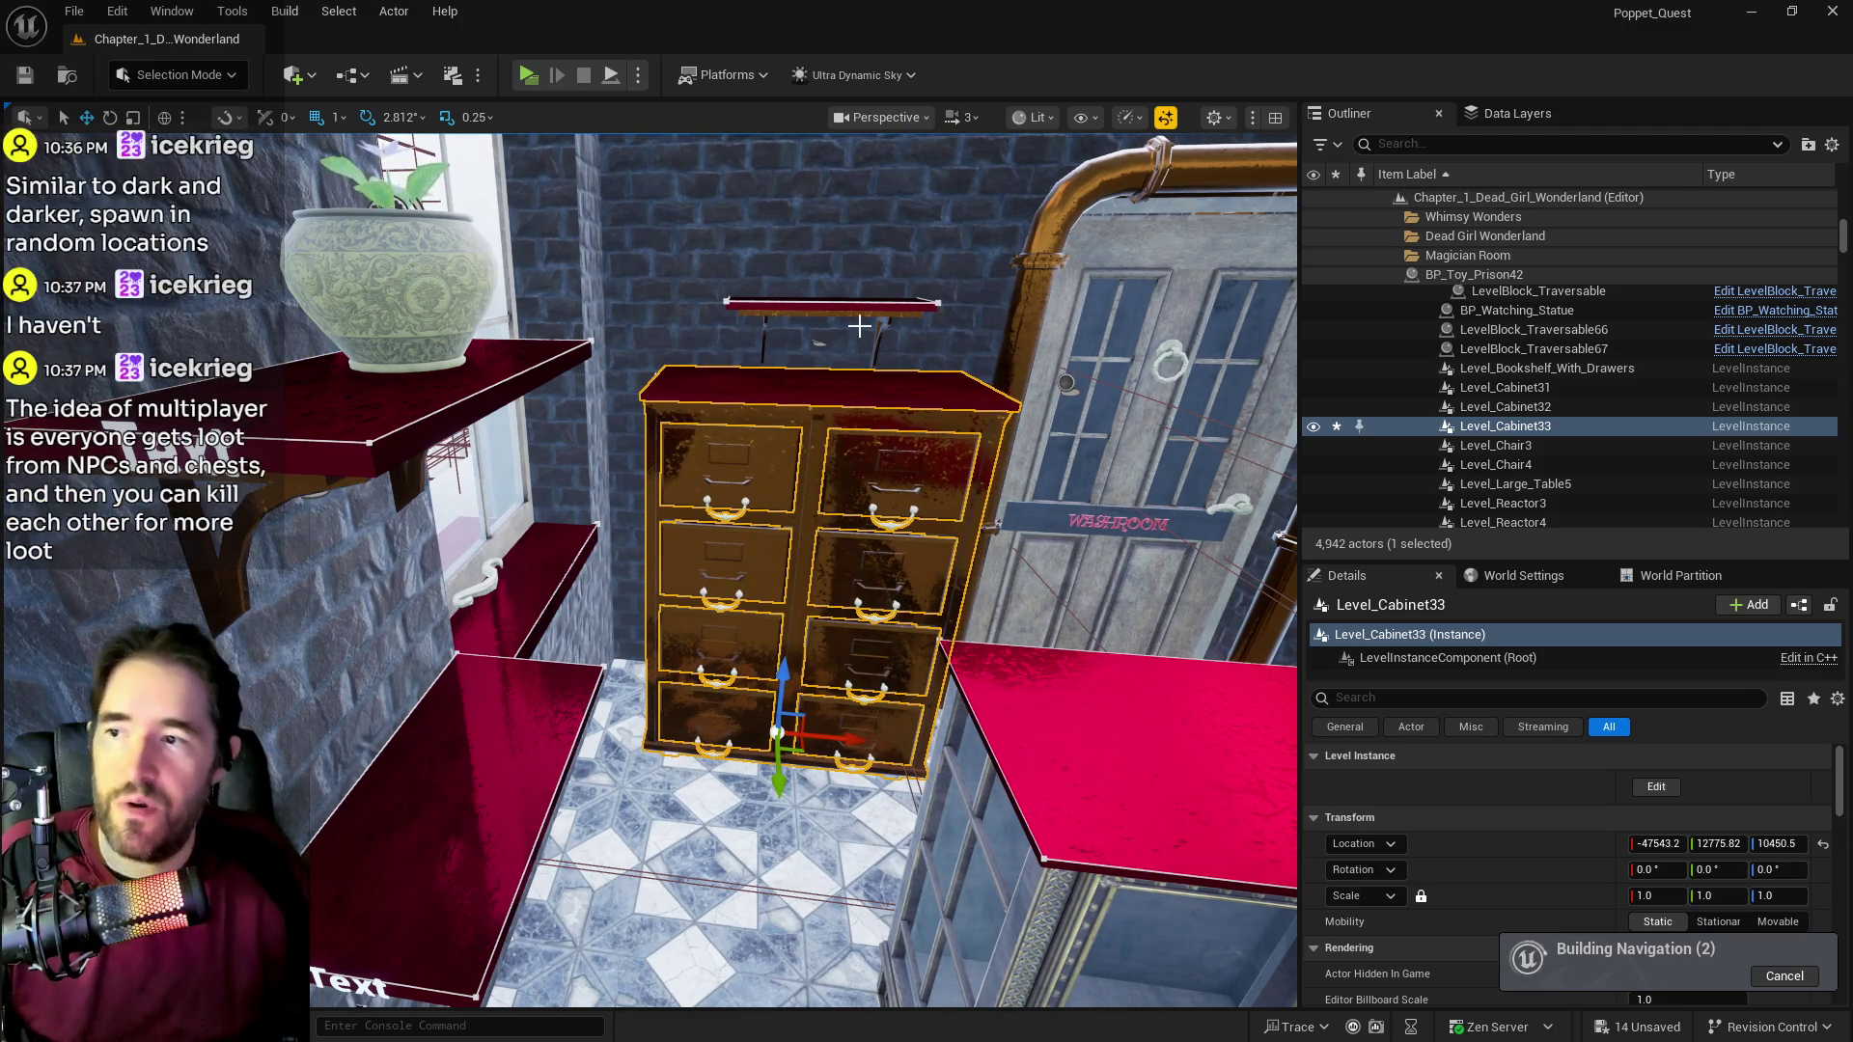
left_click(829, 305)
key("f")
mouse_move(541, 255)
left_mouse_down()
mouse_move(588, 253)
mouse_move(559, 217)
left_mouse_up()
scroll(589, 522, "down", 3)
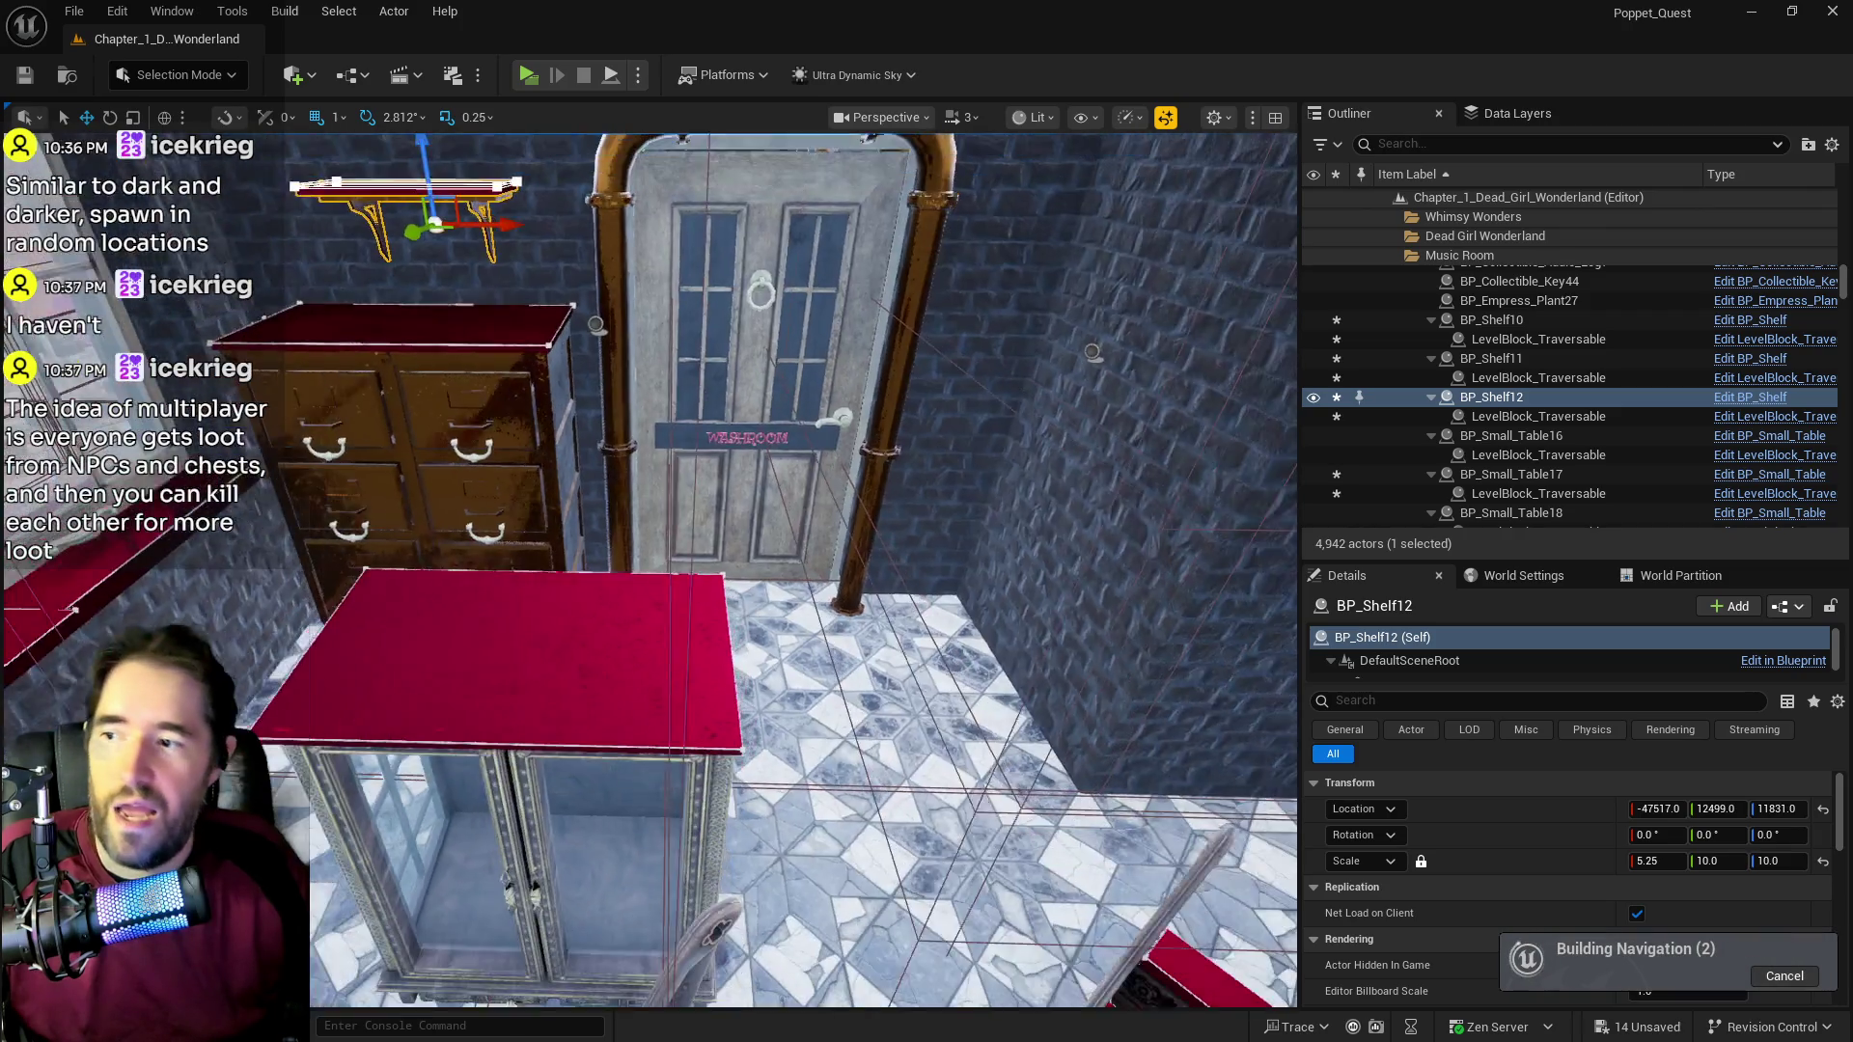
Step: Rotate the glass vitrine L_Vitrin_Double_Door12 to 360° around its vertical axis
left_click(542, 662)
key("e")
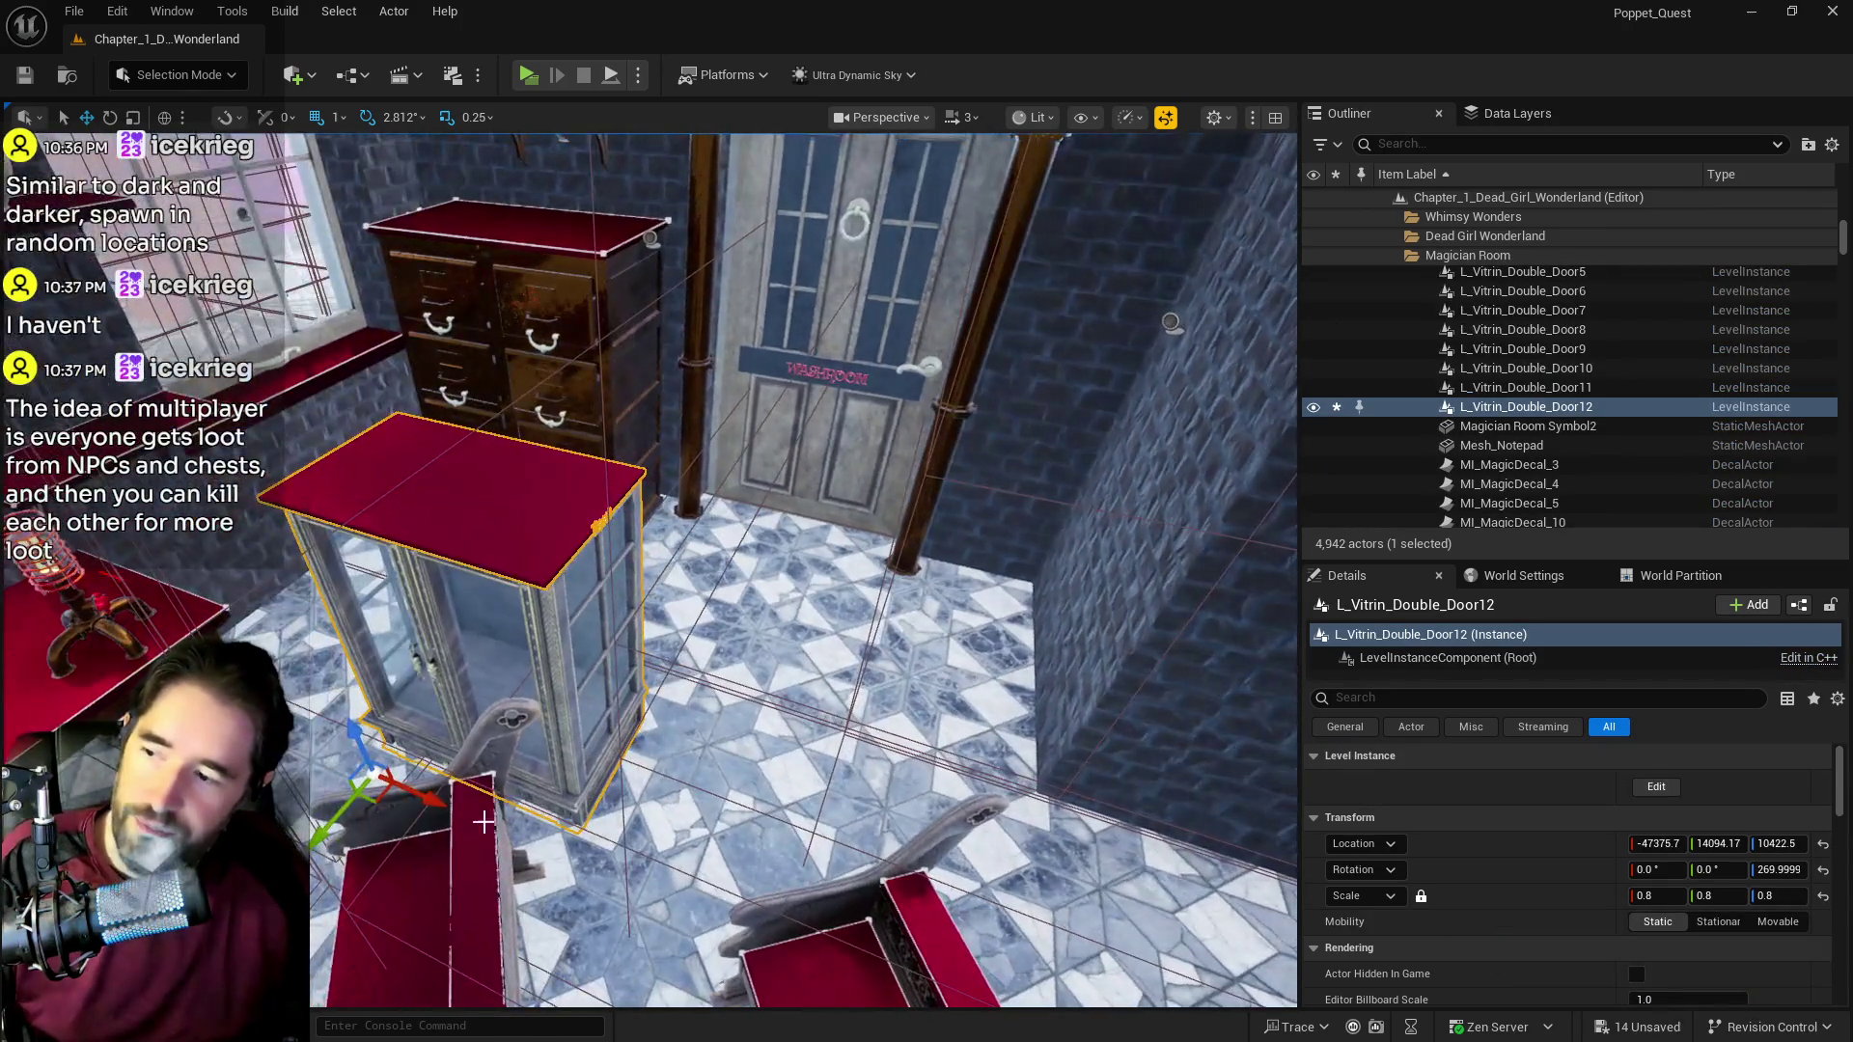
mouse_move(401, 835)
left_mouse_down()
mouse_move(475, 813)
mouse_move(445, 762)
mouse_move(960, 907)
left_mouse_up()
key("w")
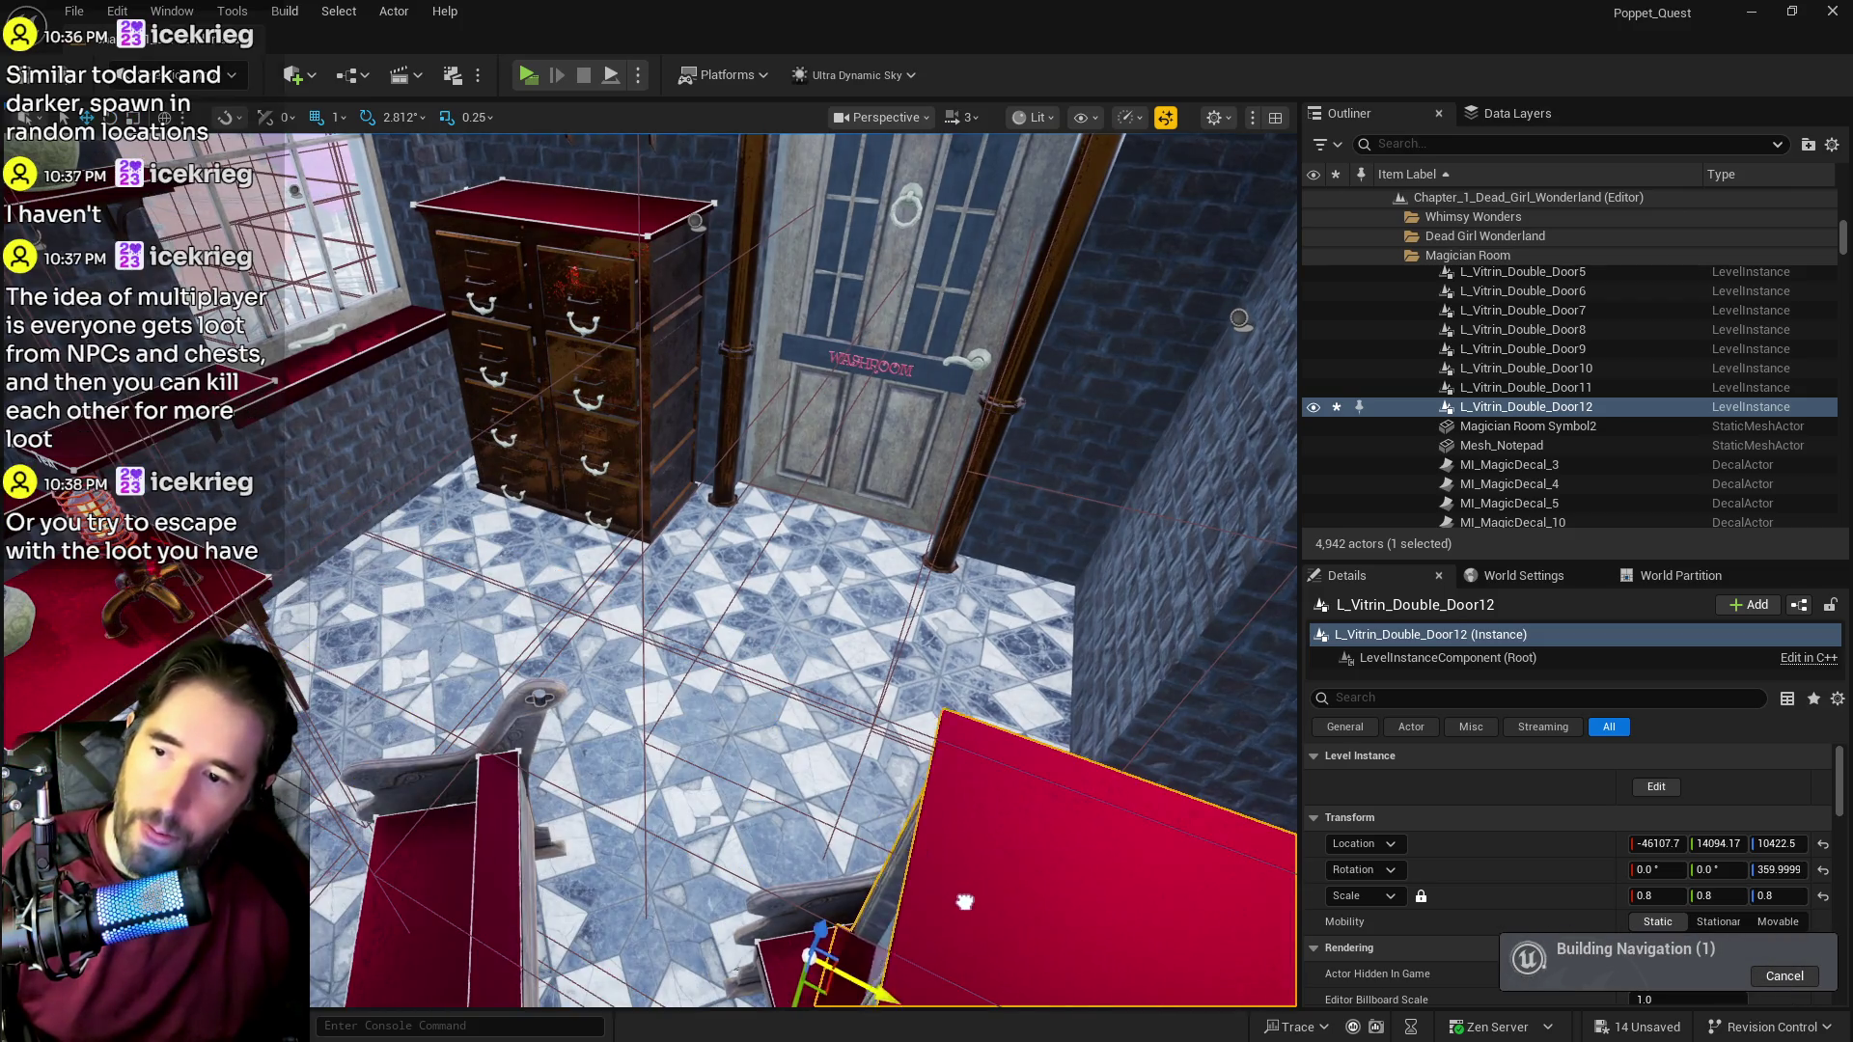
key("f")
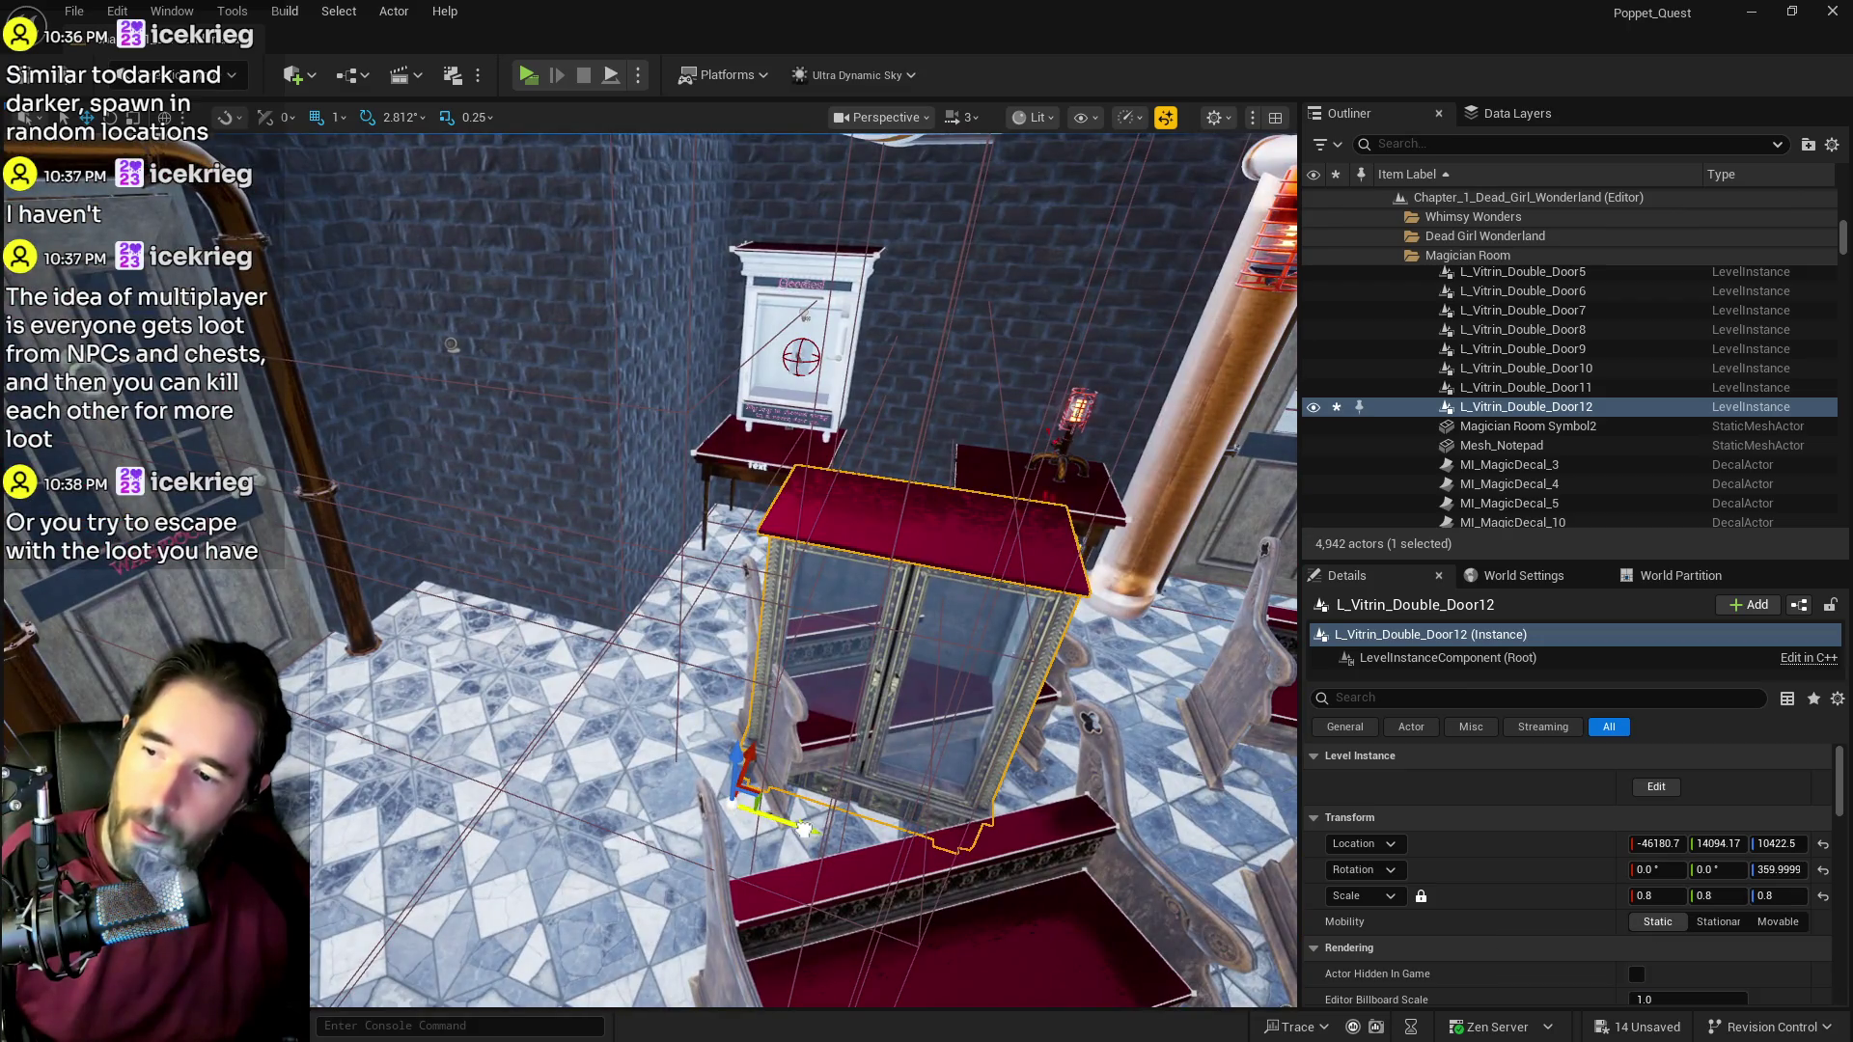
Step: Move the vitrine beside the Washroom door, adjusting it slightly along X, Y and height
mouse_move(811, 830)
left_mouse_down()
mouse_move(531, 760)
mouse_move(424, 702)
left_mouse_up()
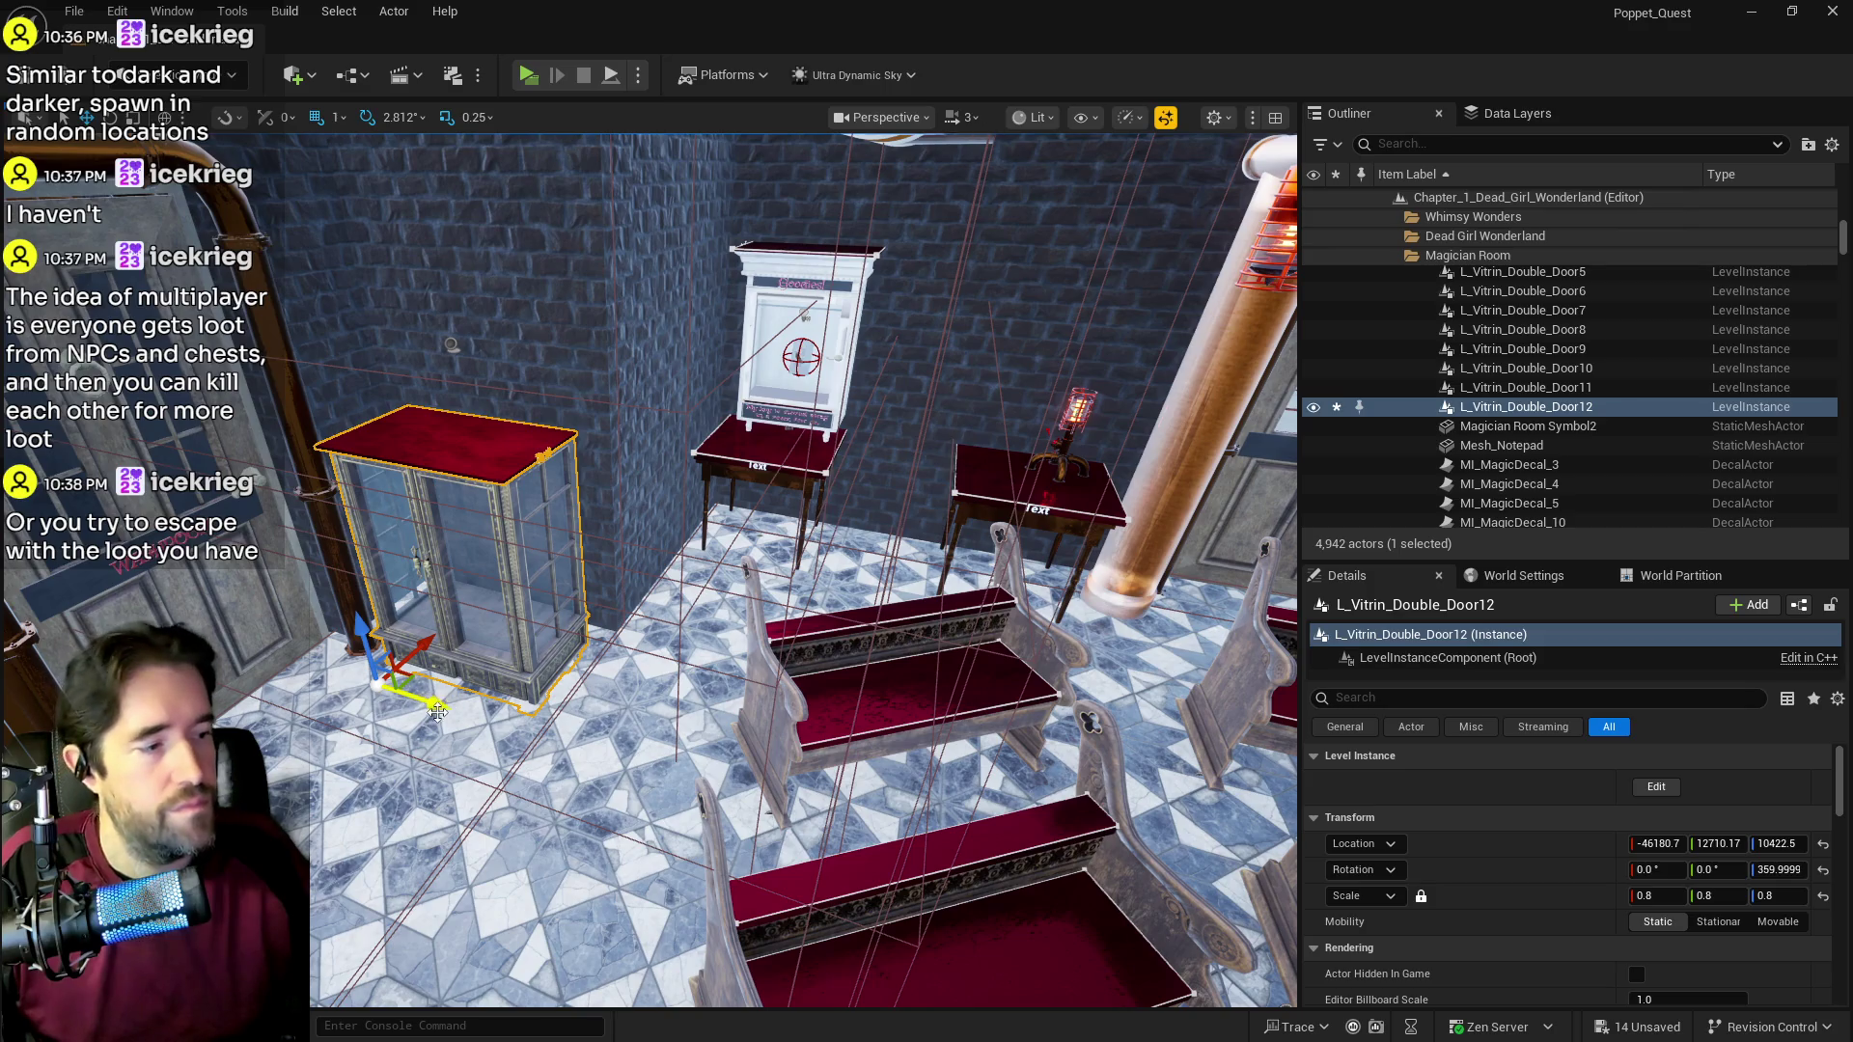
key("f")
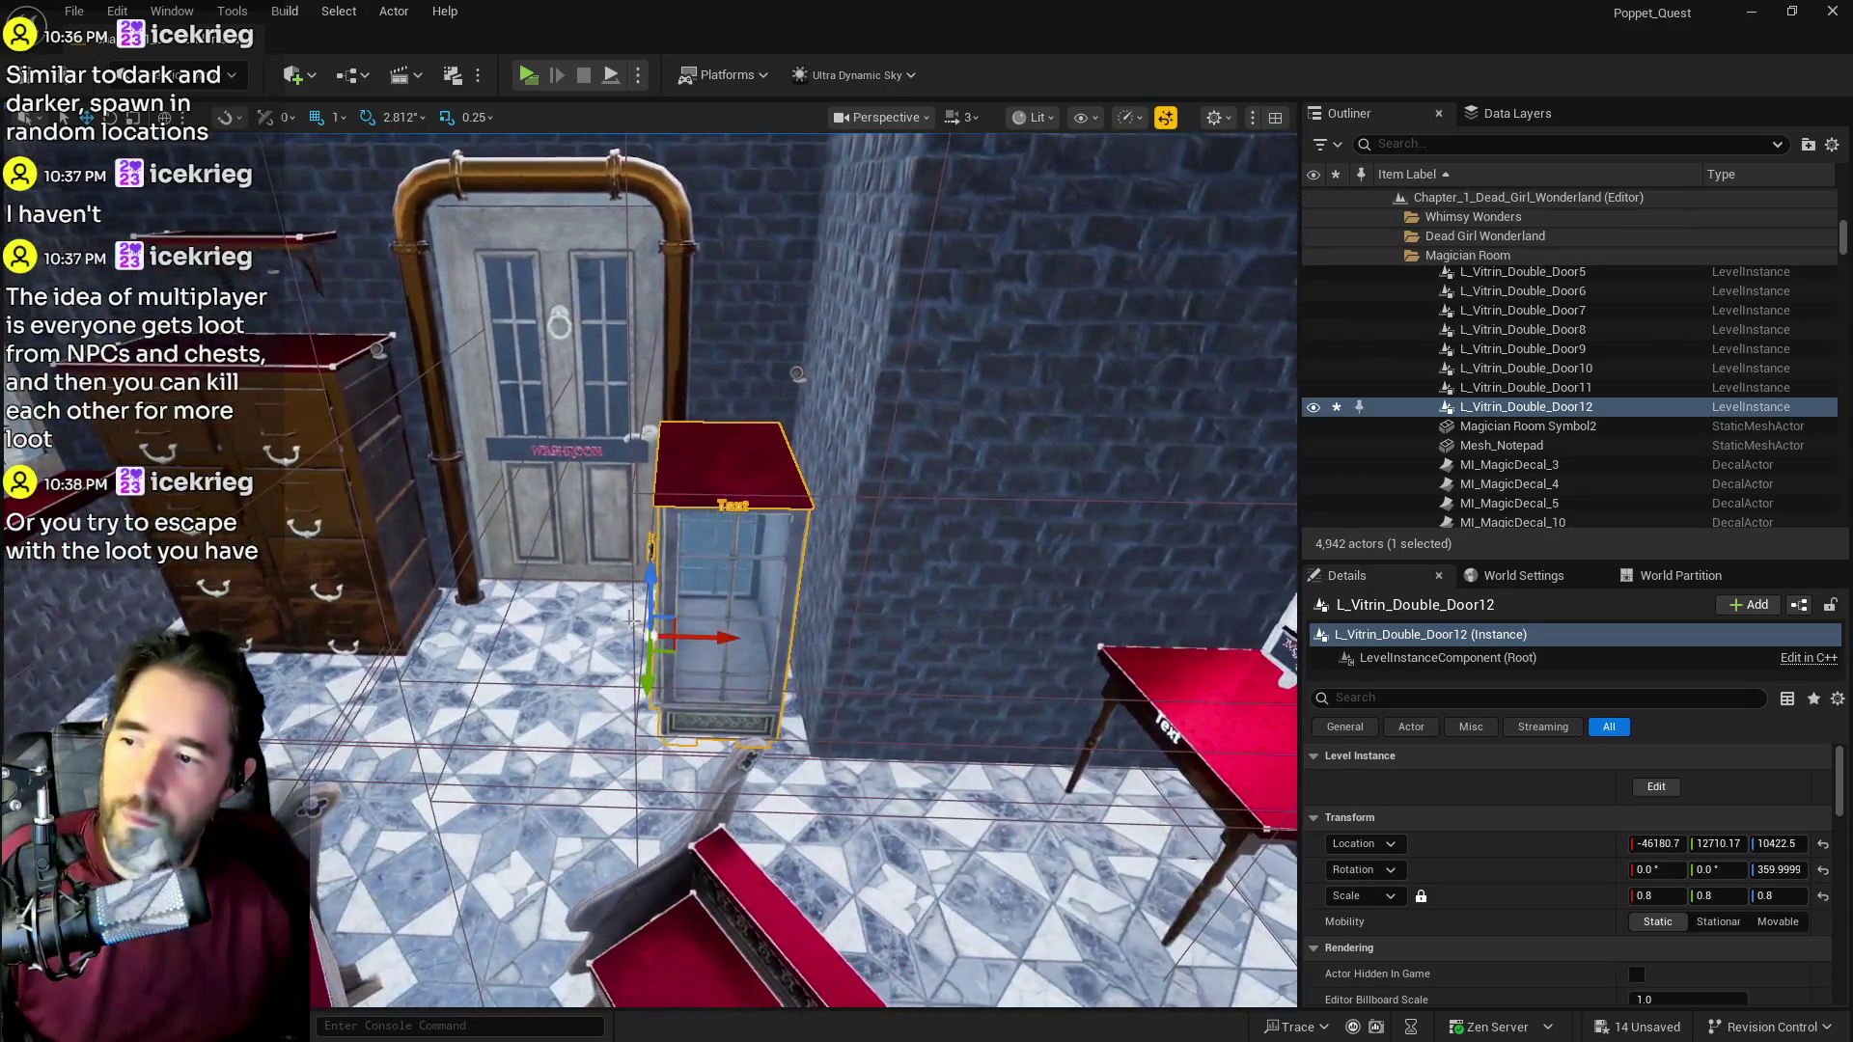
mouse_move(725, 640)
left_mouse_down()
mouse_move(752, 642)
mouse_move(642, 645)
mouse_move(758, 650)
left_mouse_up()
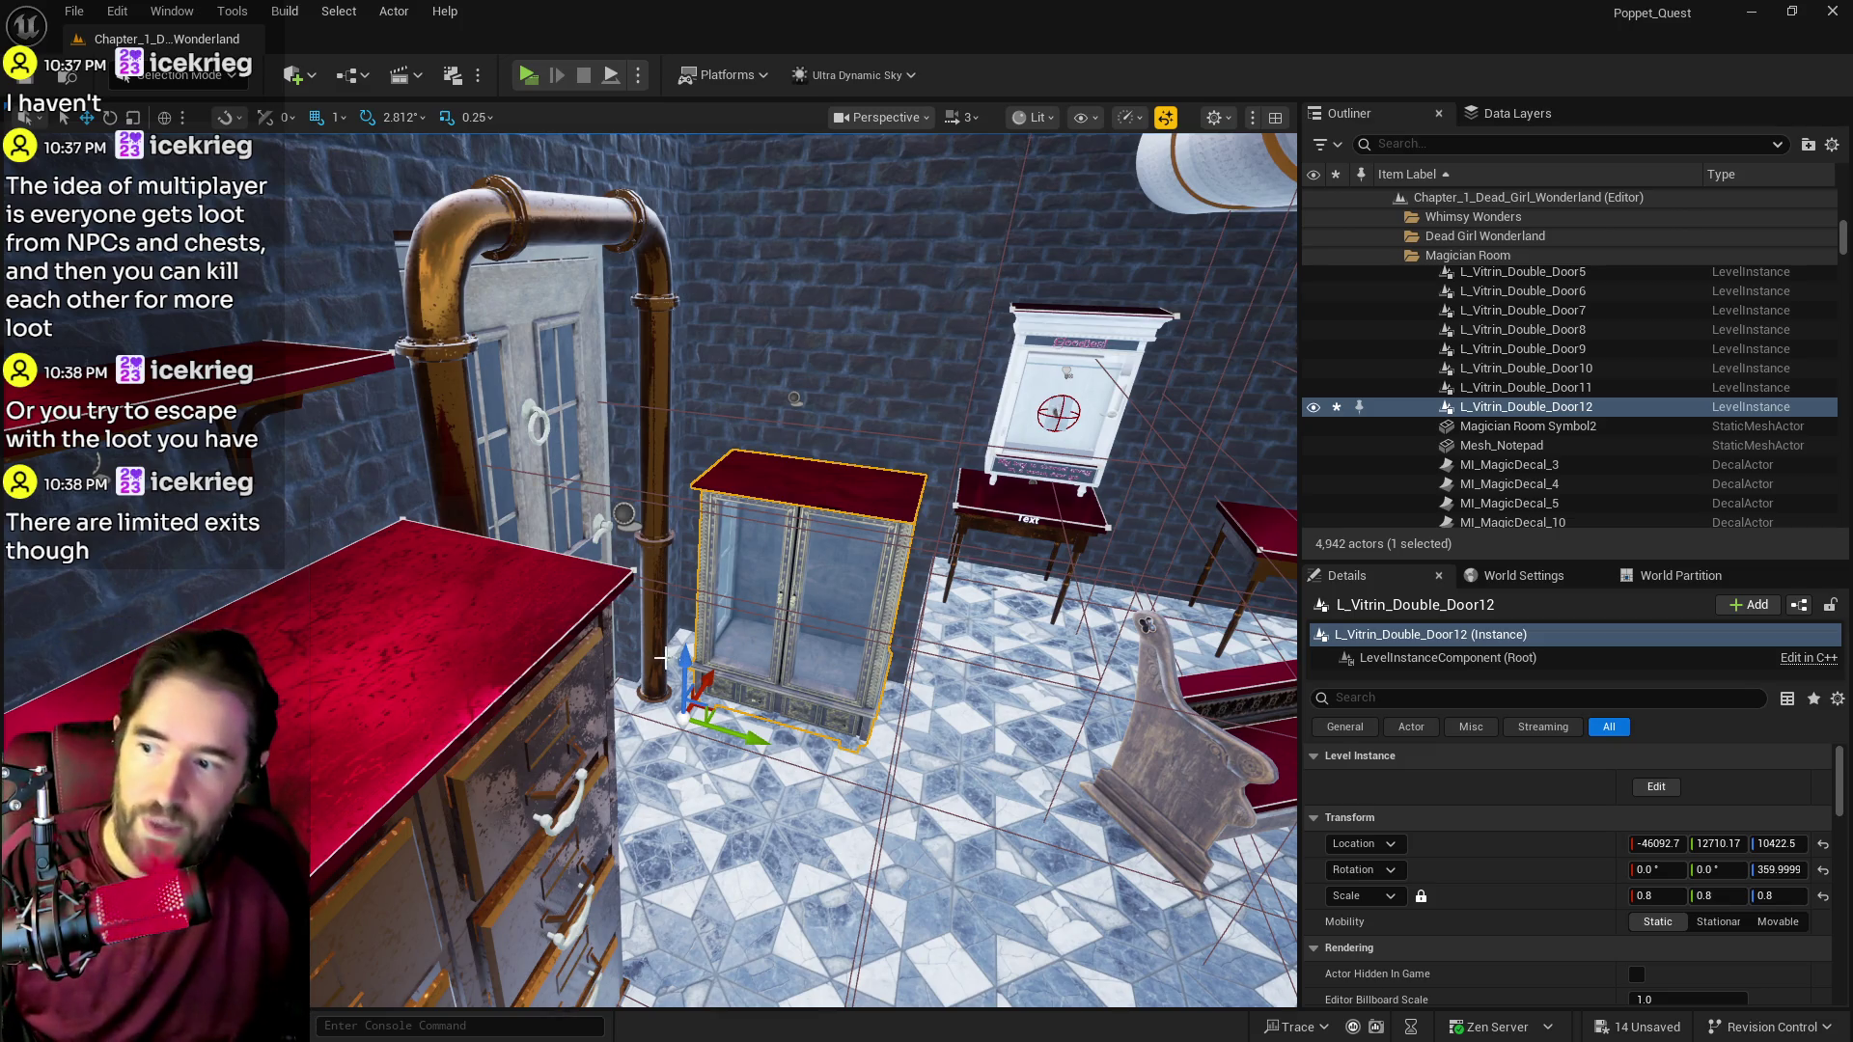
left_click_drag(686, 666, 695, 655)
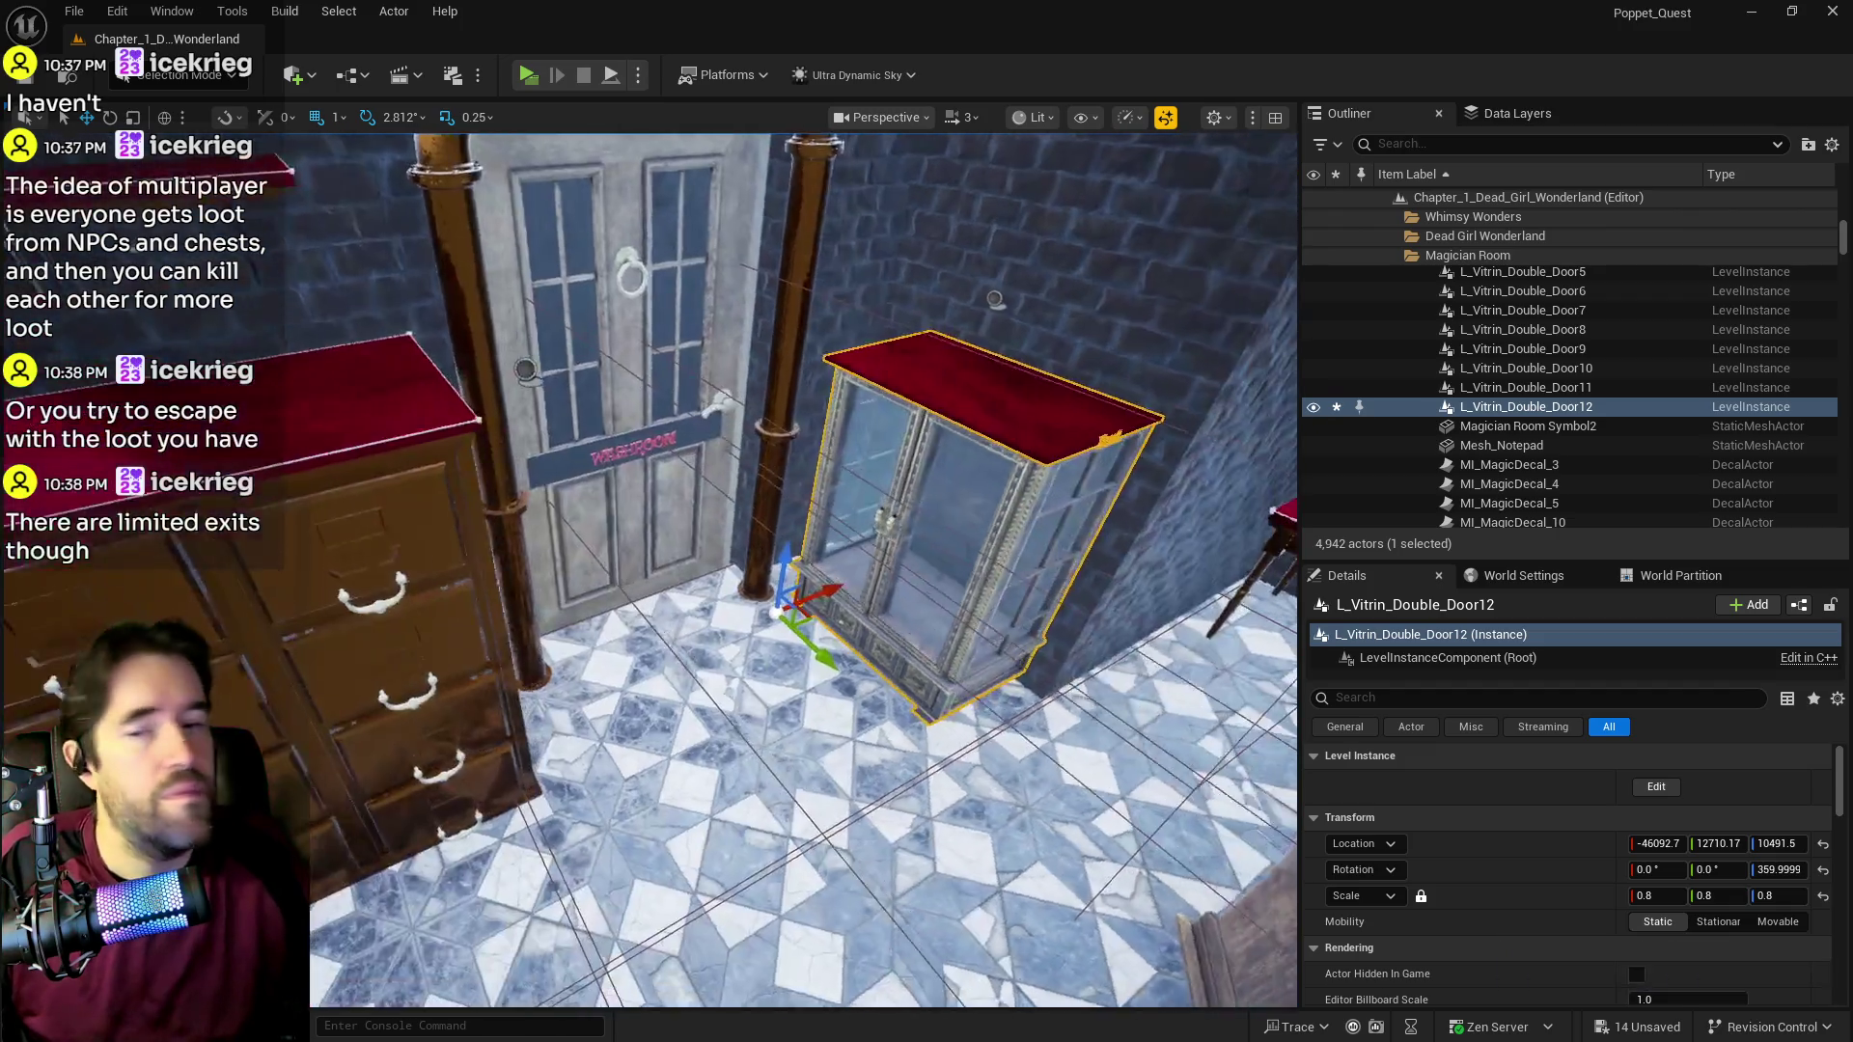
scroll(765, 676, "up", 2)
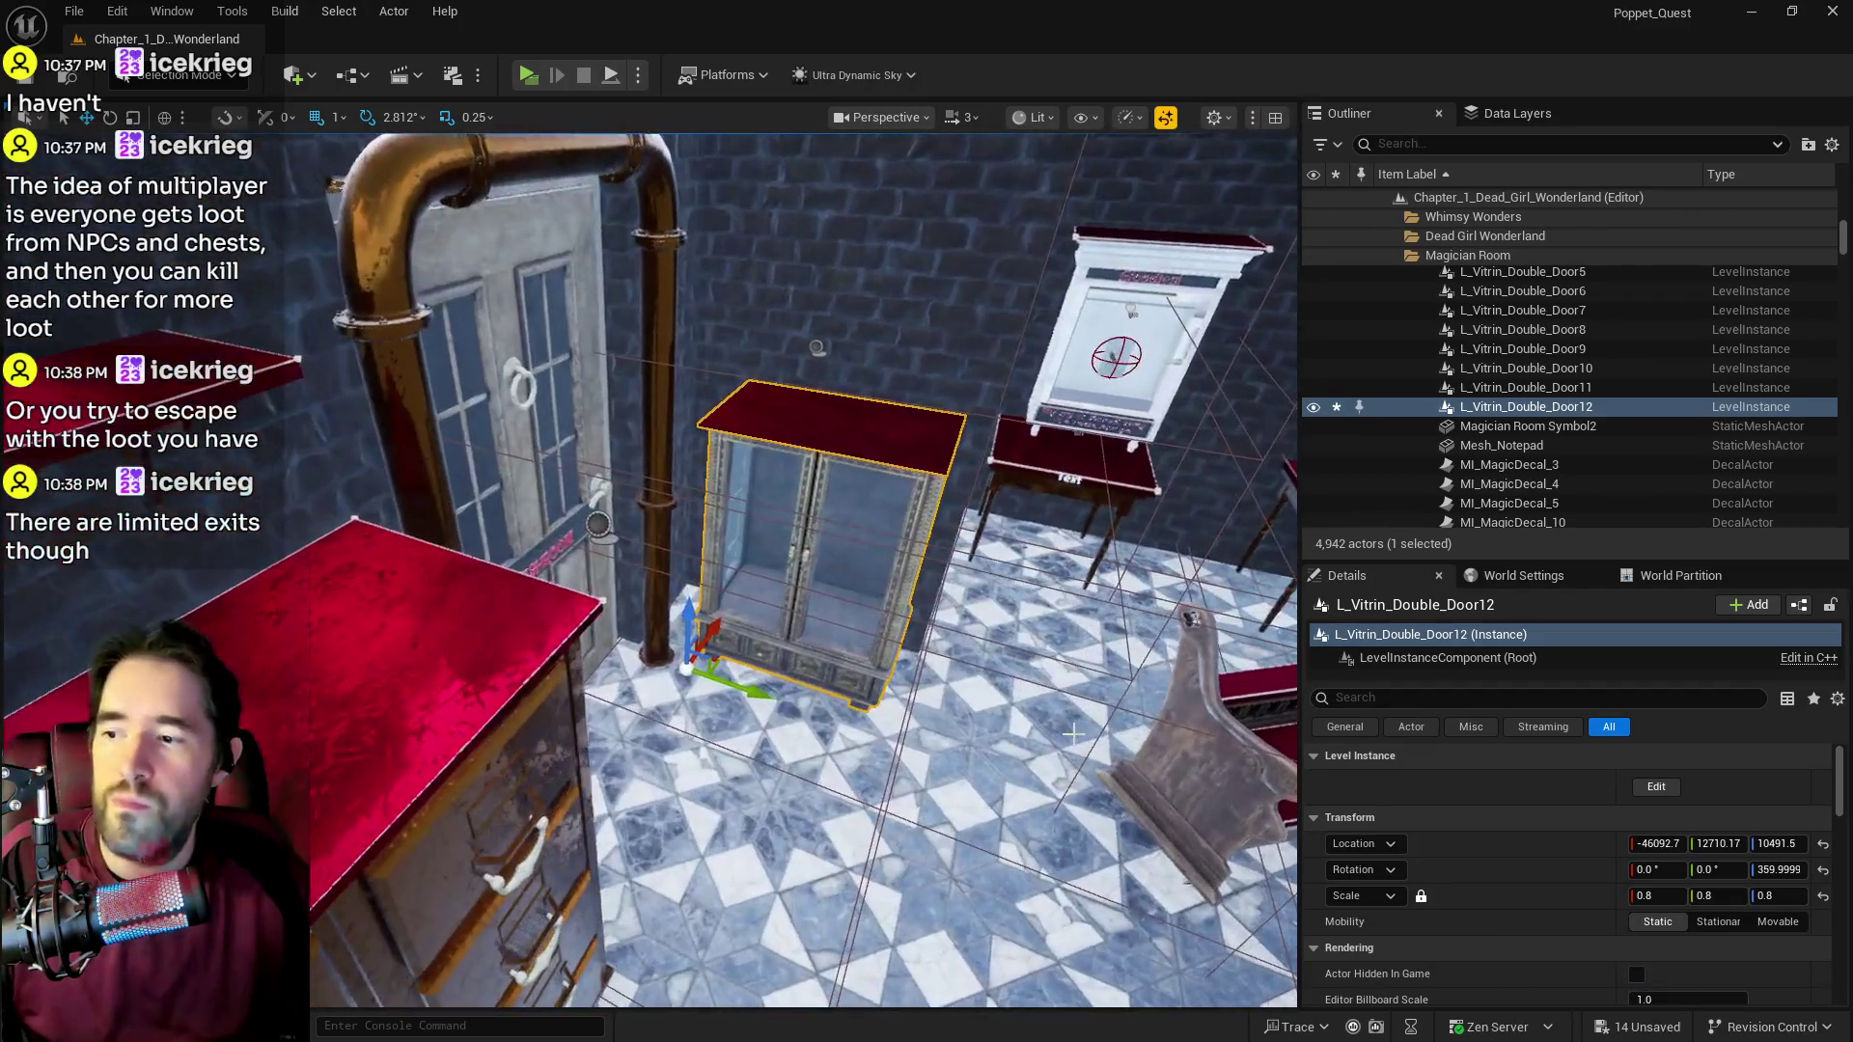
left_click_drag(762, 696, 794, 733)
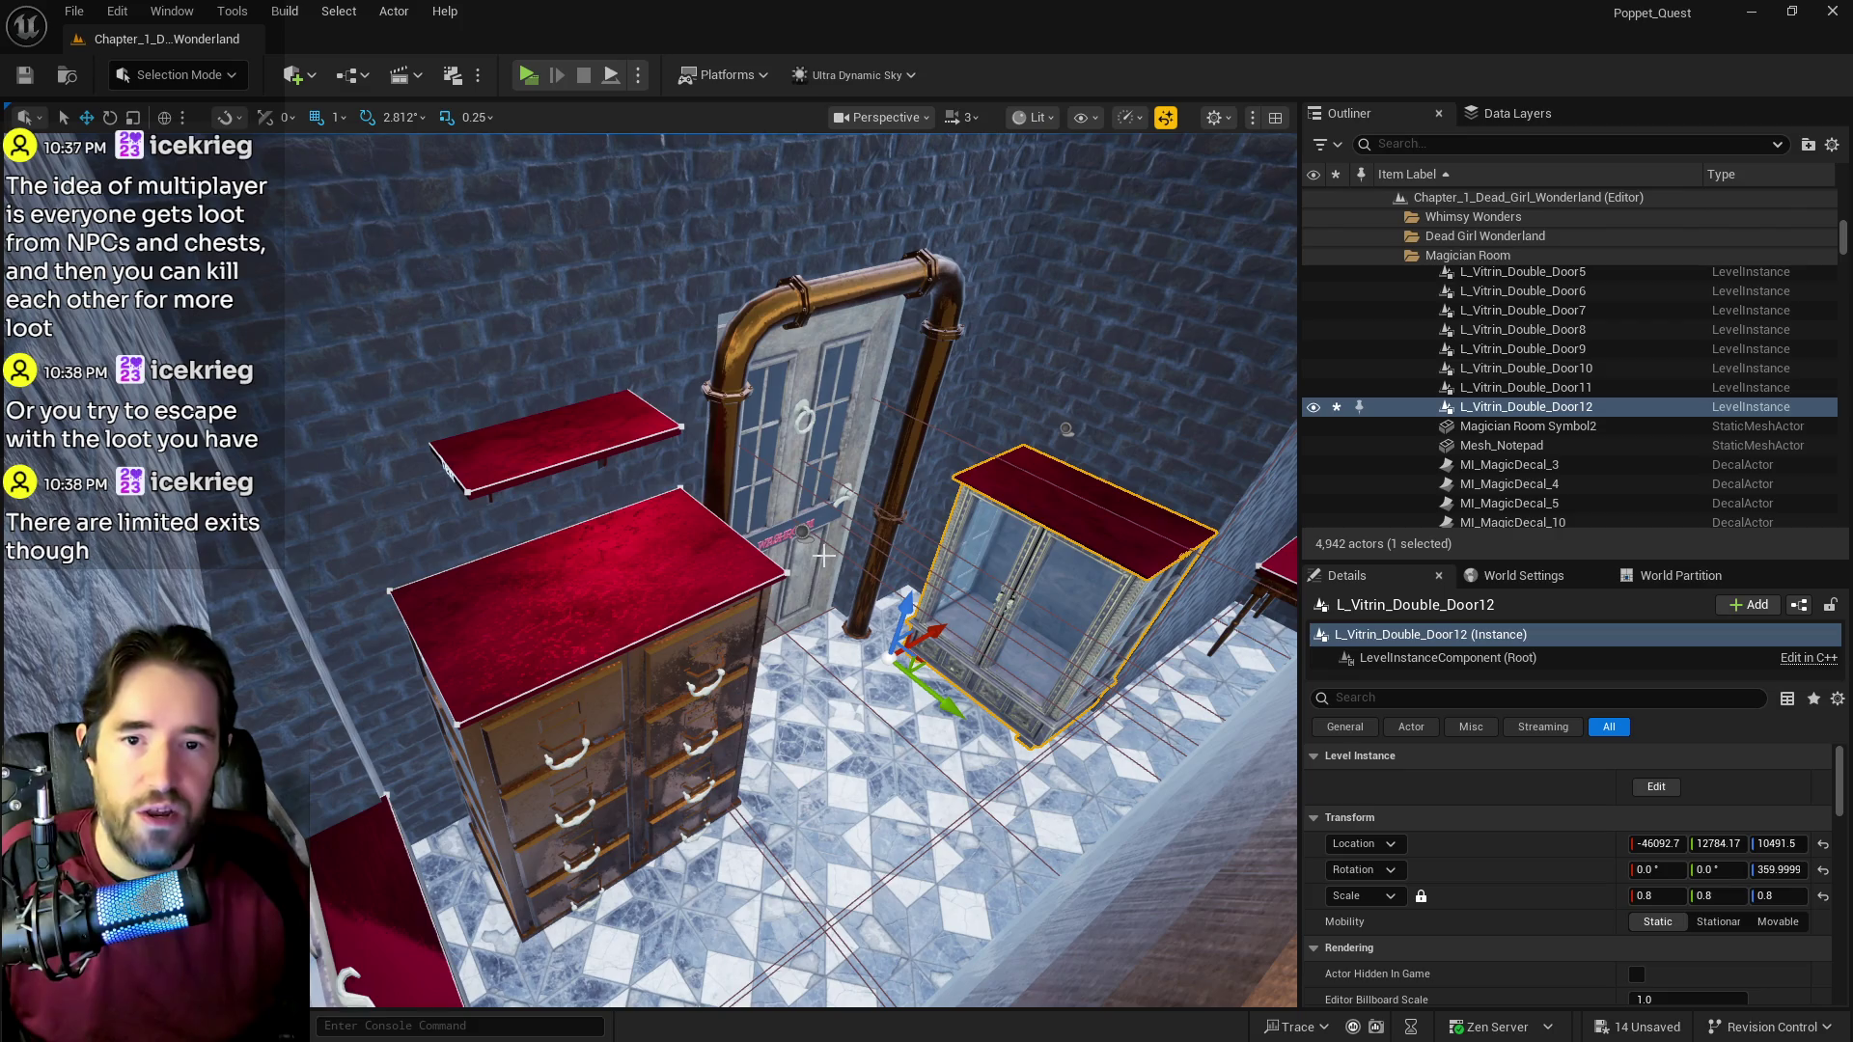
mouse_move(823, 557)
left_mouse_down()
mouse_move(810, 501)
mouse_move(781, 570)
mouse_move(690, 535)
mouse_move(823, 555)
left_mouse_up()
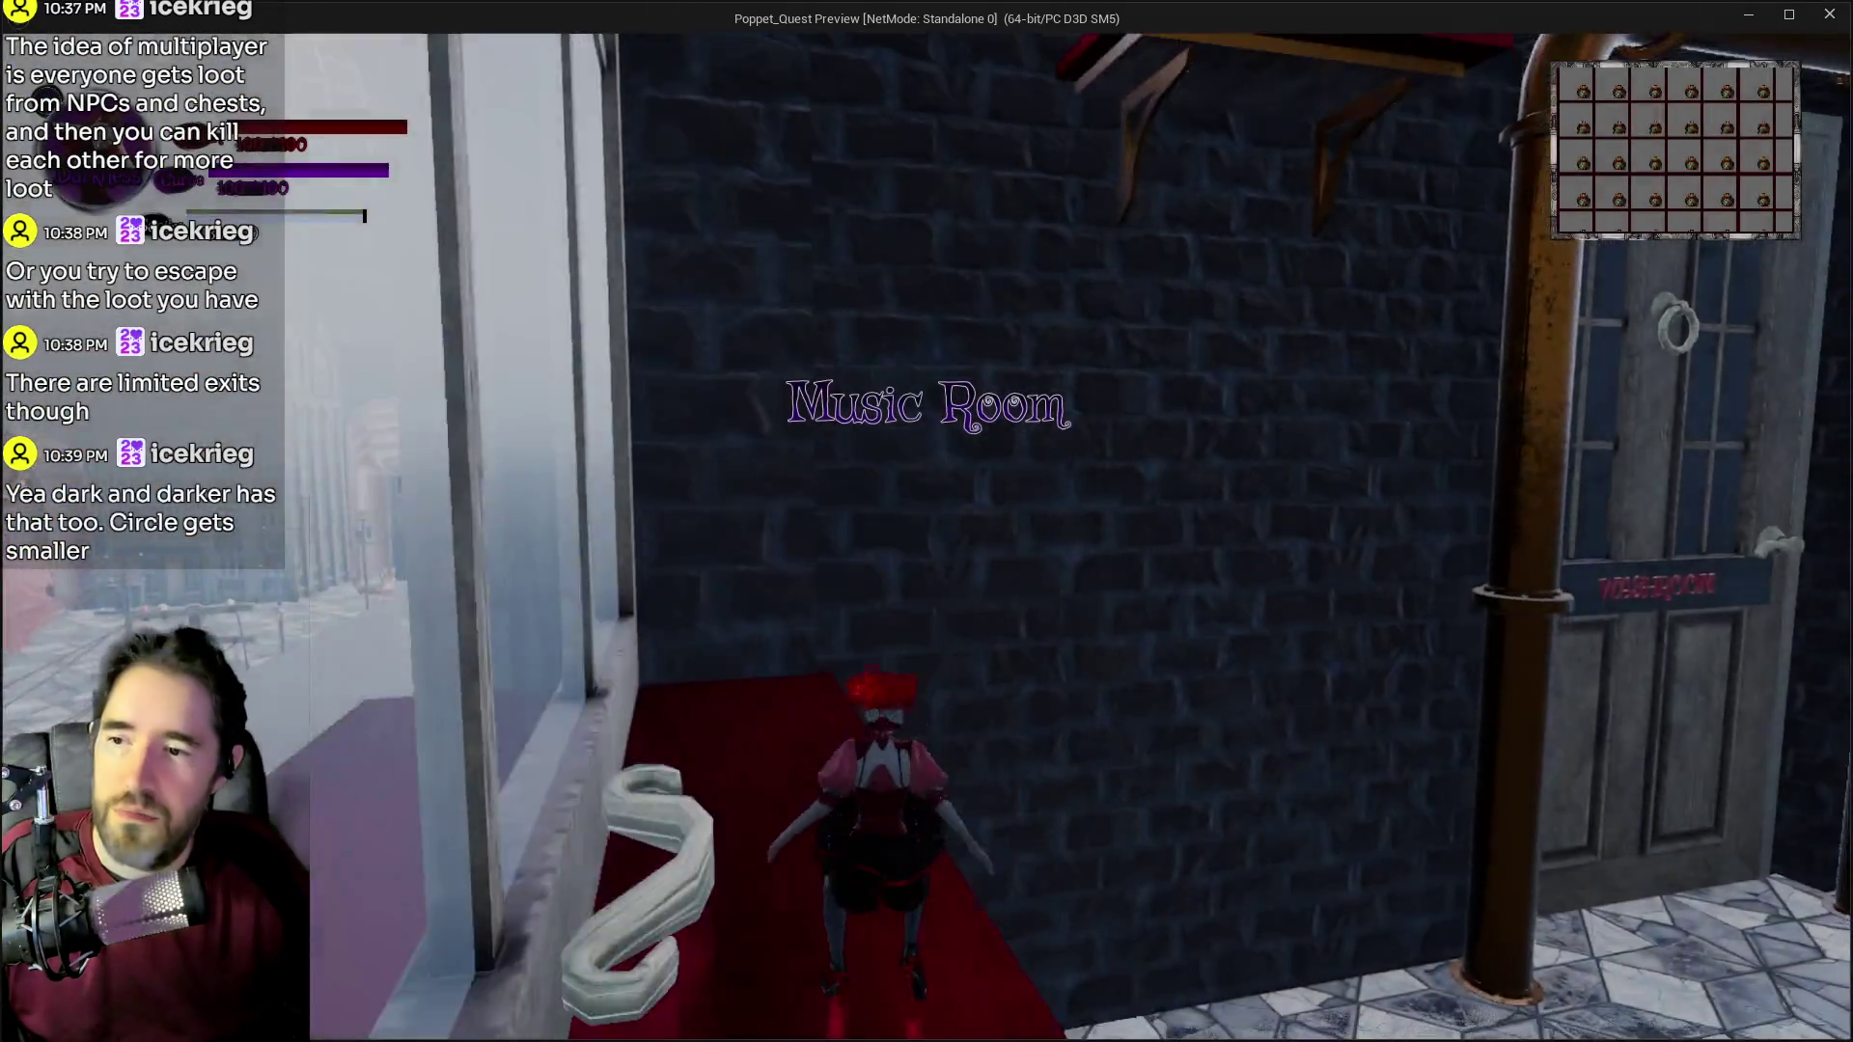
key("w")
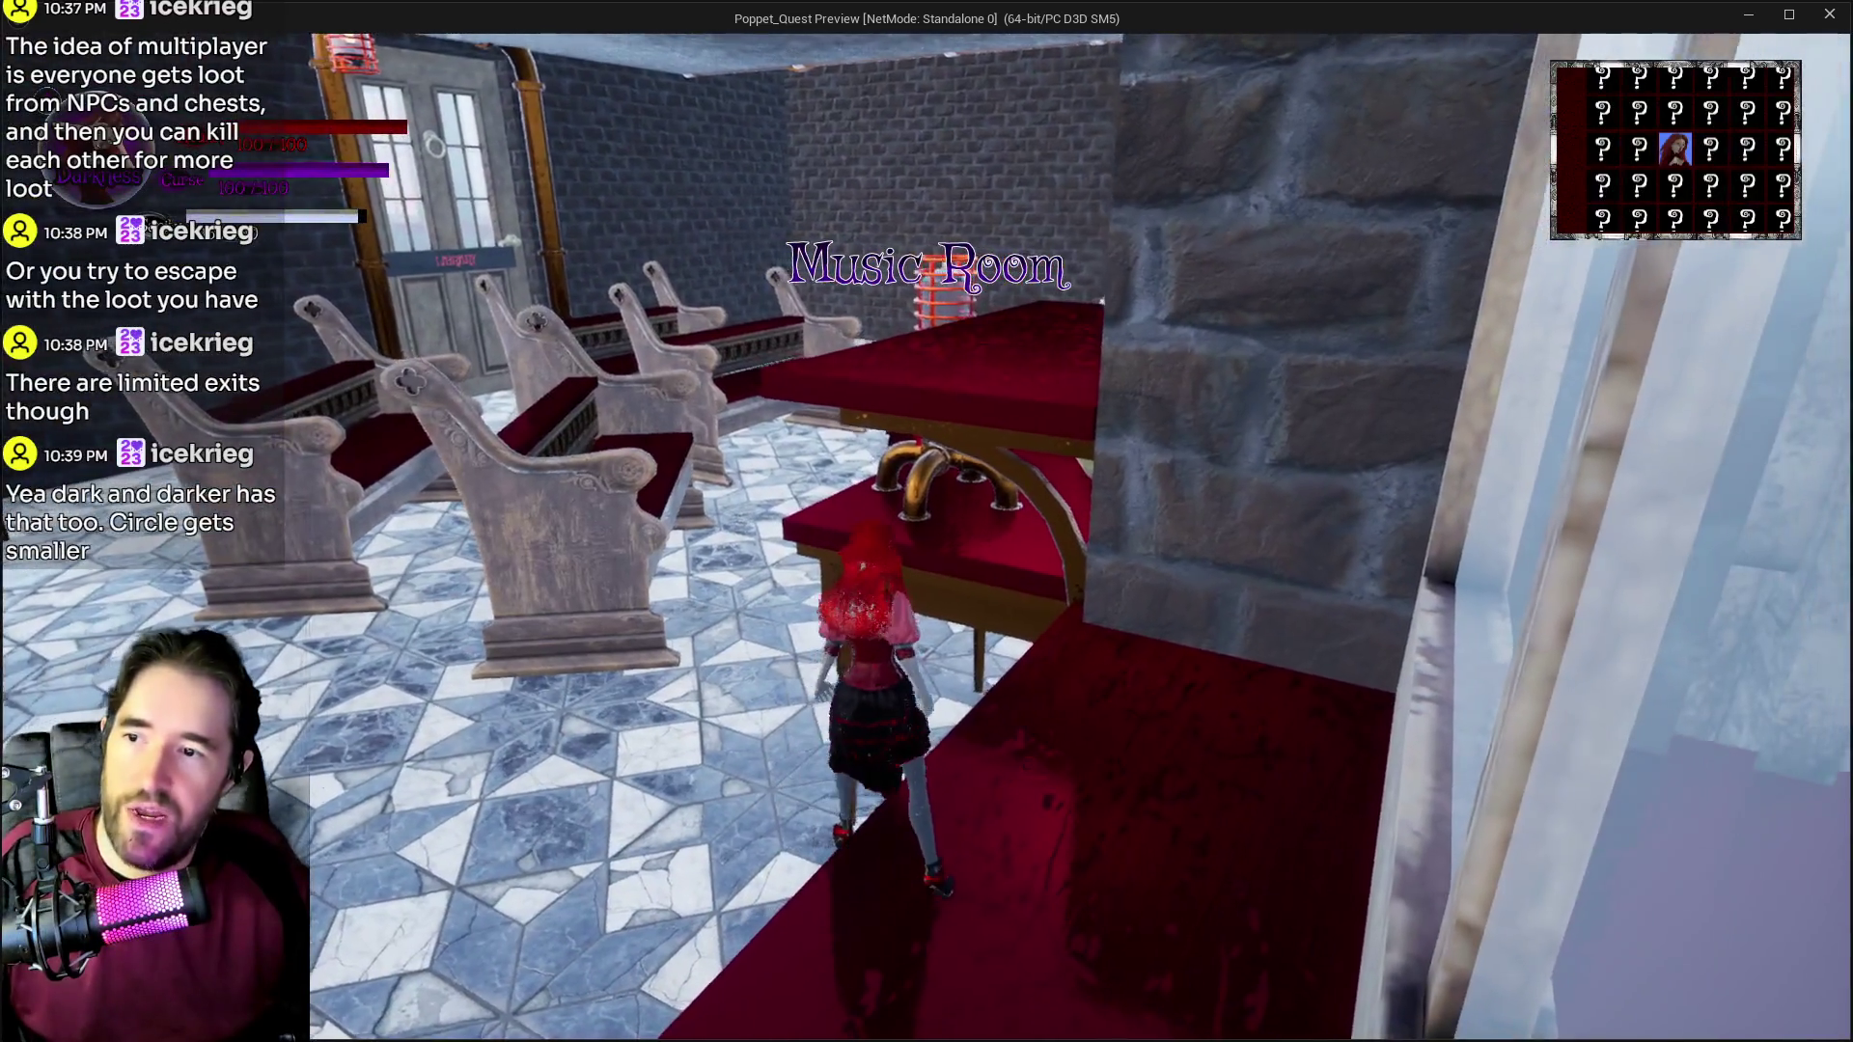
key("w")
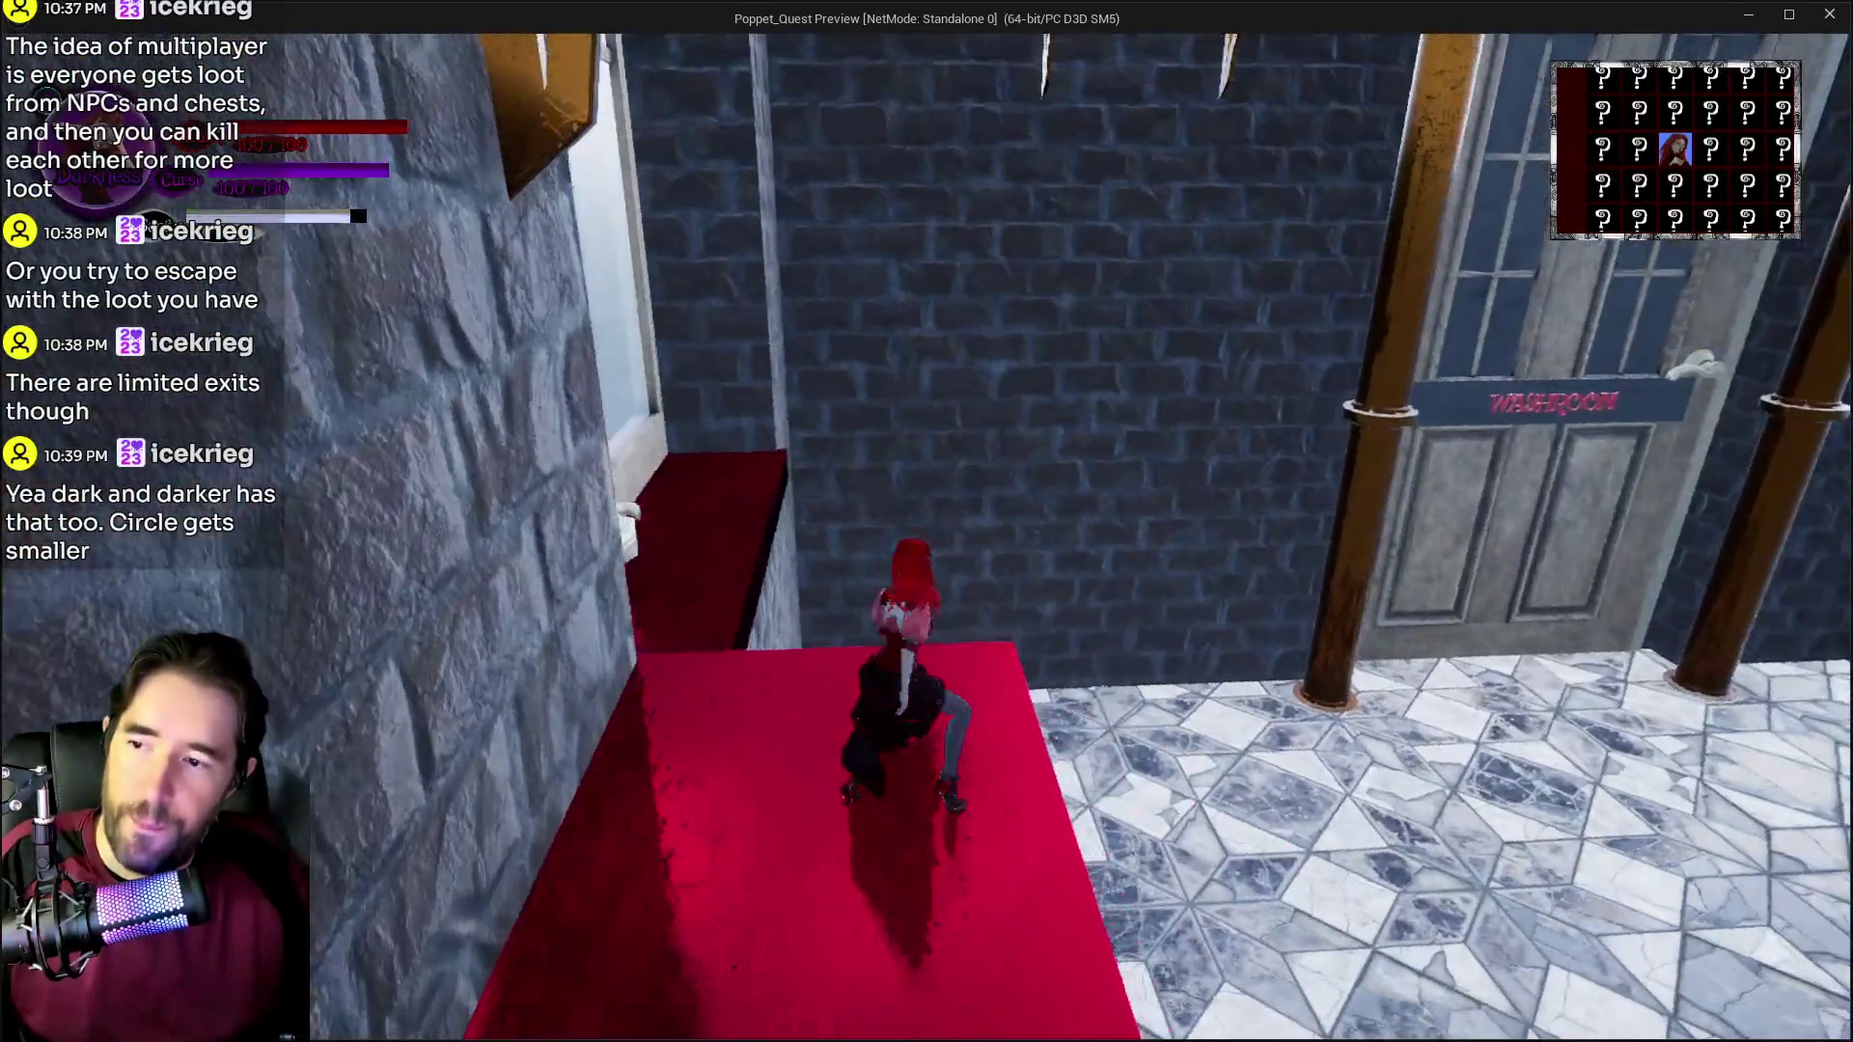
key("w")
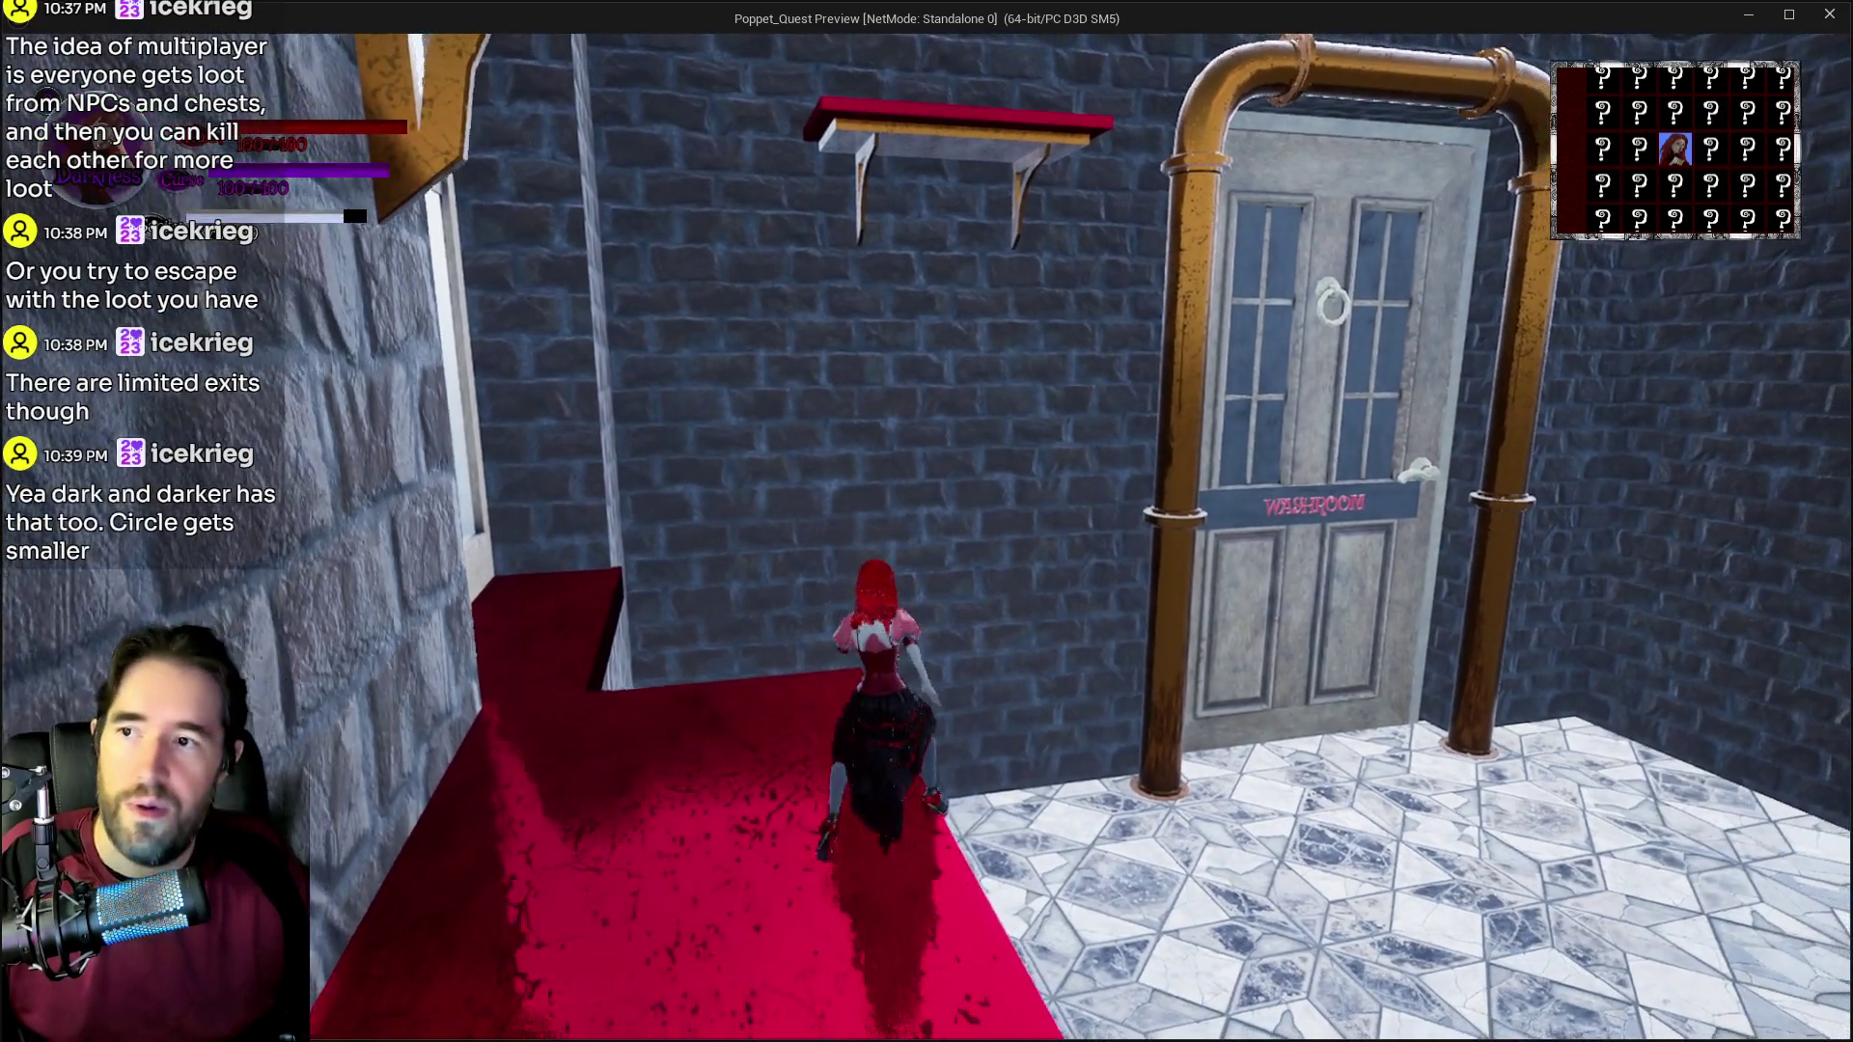
key("w")
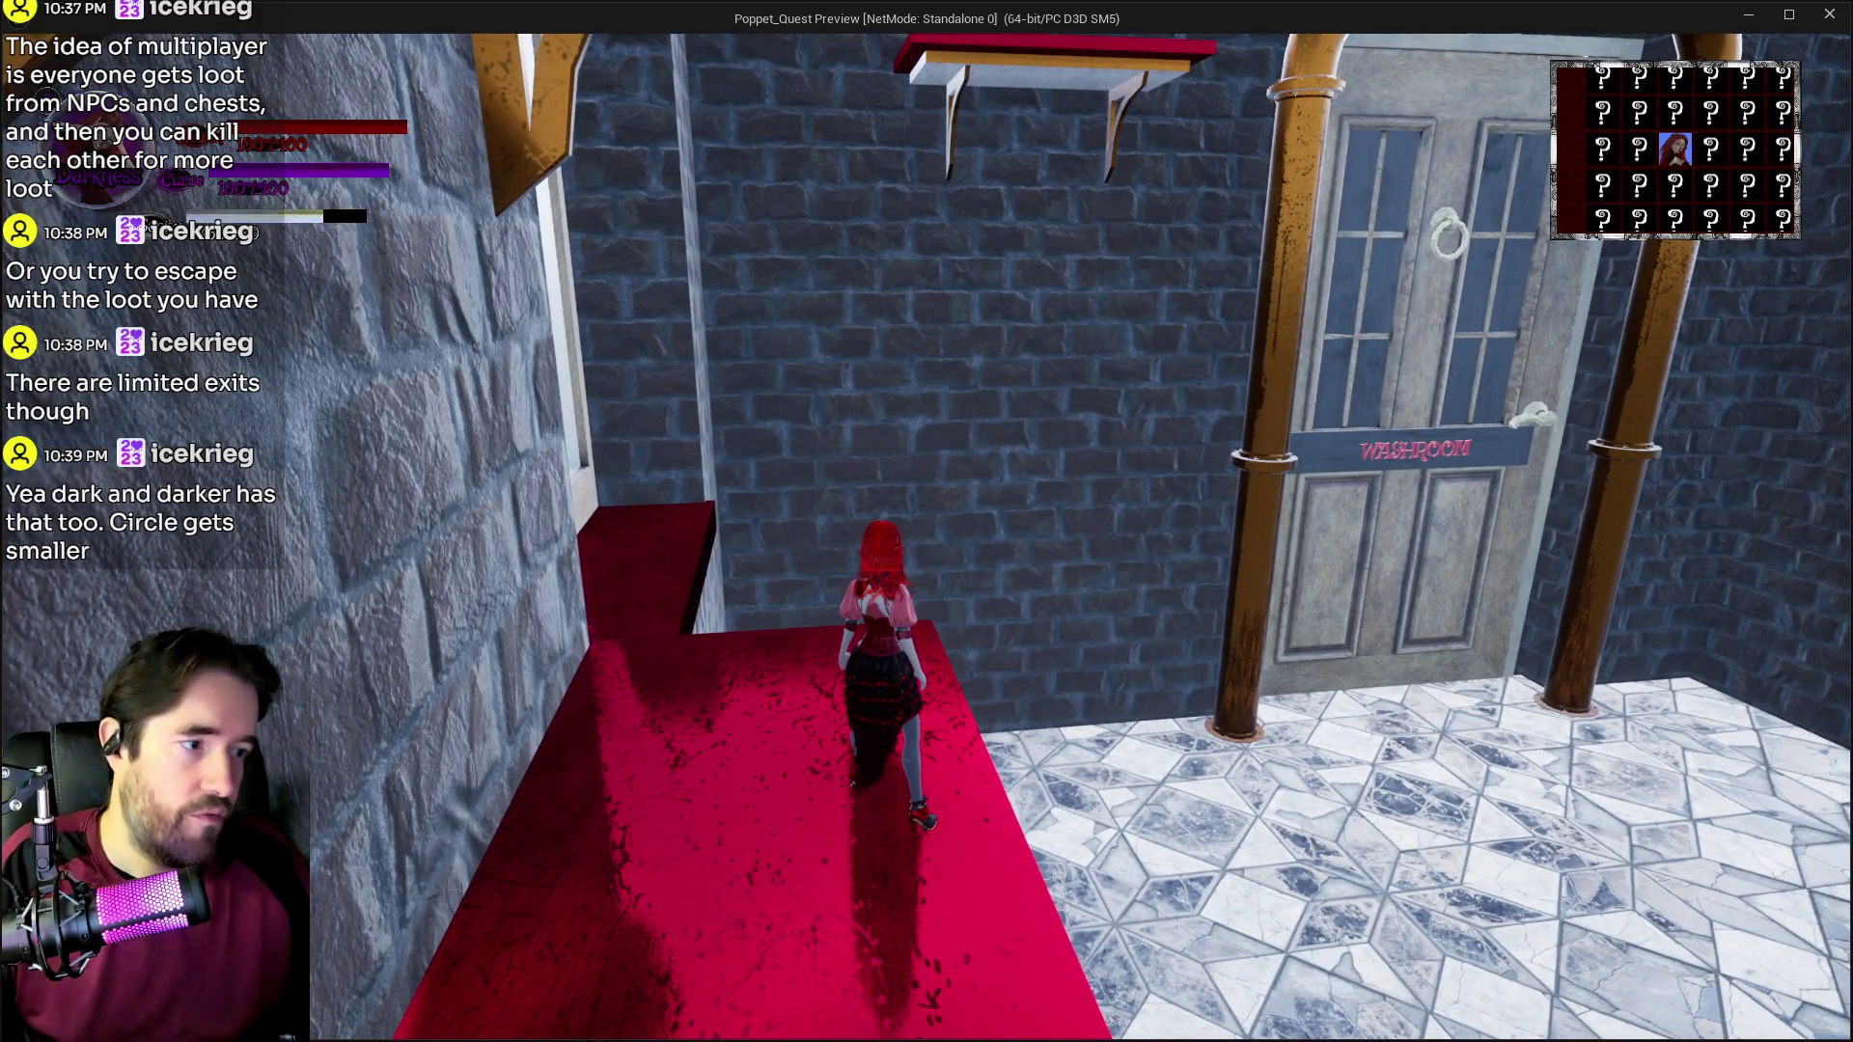
key("s")
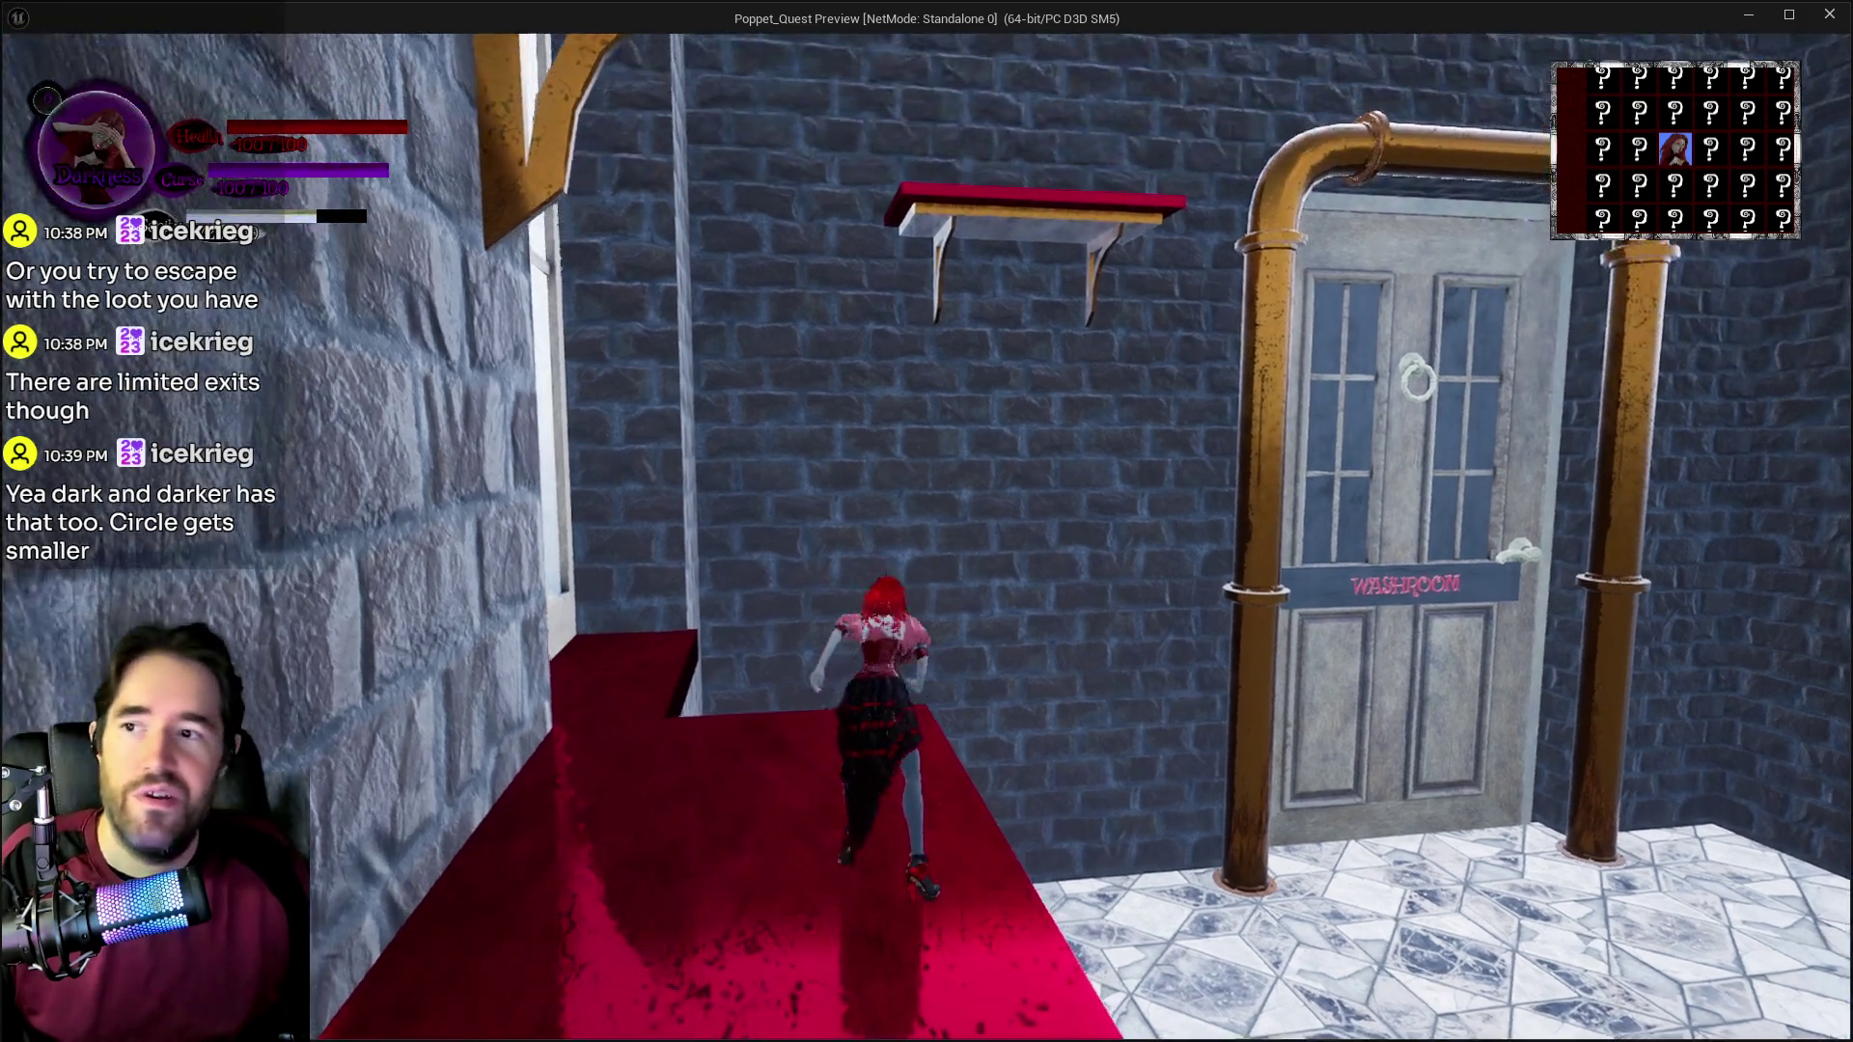
key("w")
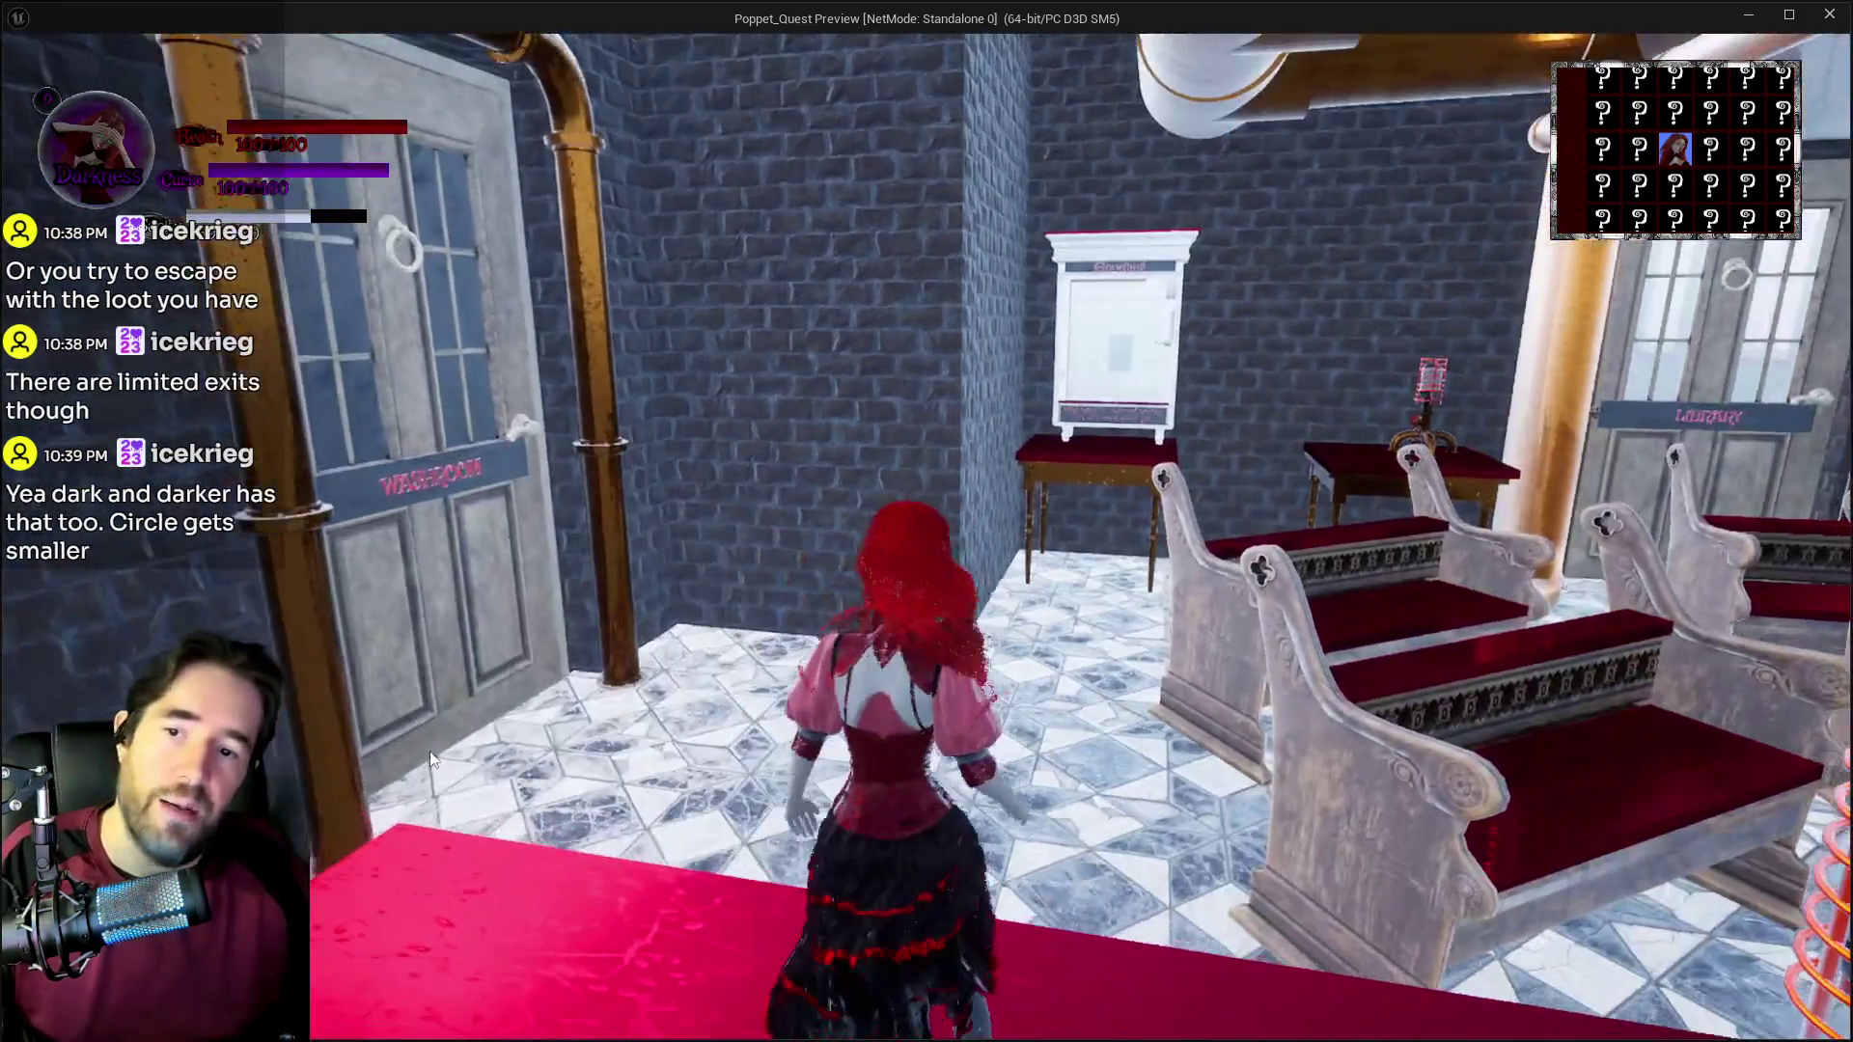
key("alt+Tab")
key("Escape")
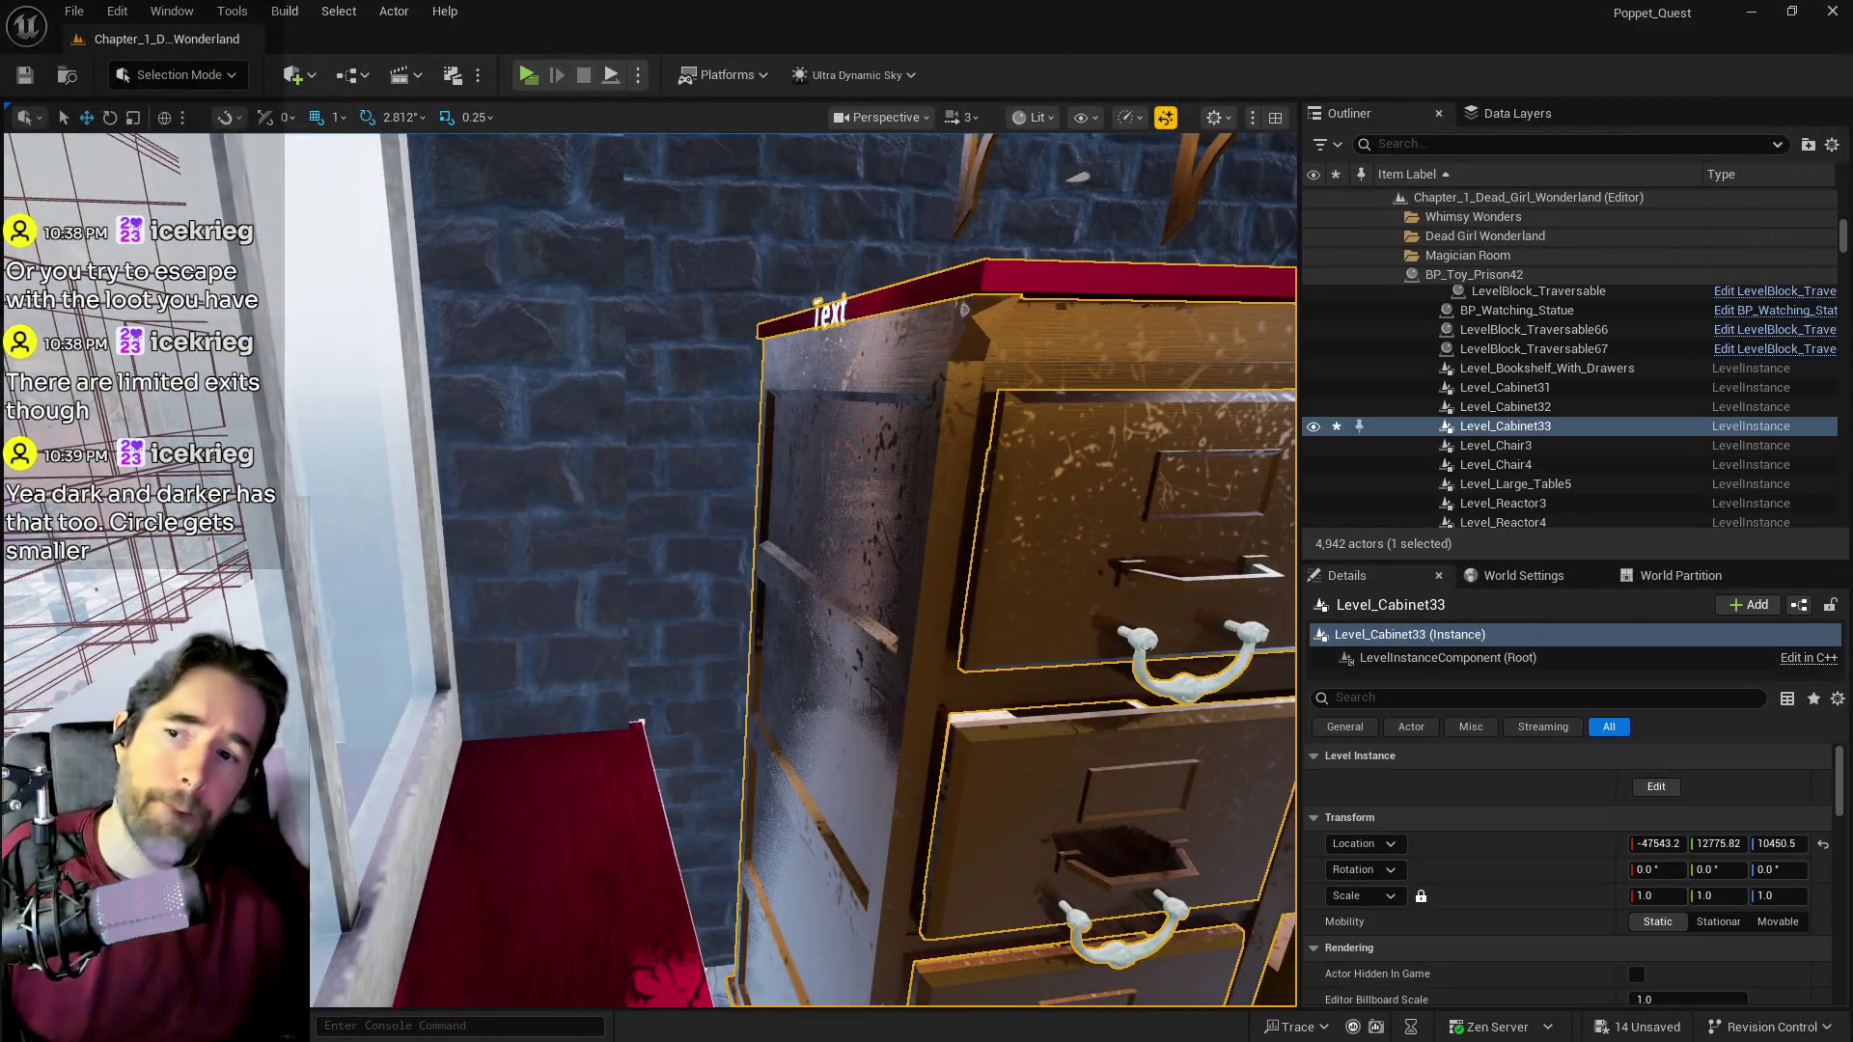
Step: Remove the two selected cabinets from DL_Magician_Room and add them to DL_Music_Room
key("f")
left_click(938, 614)
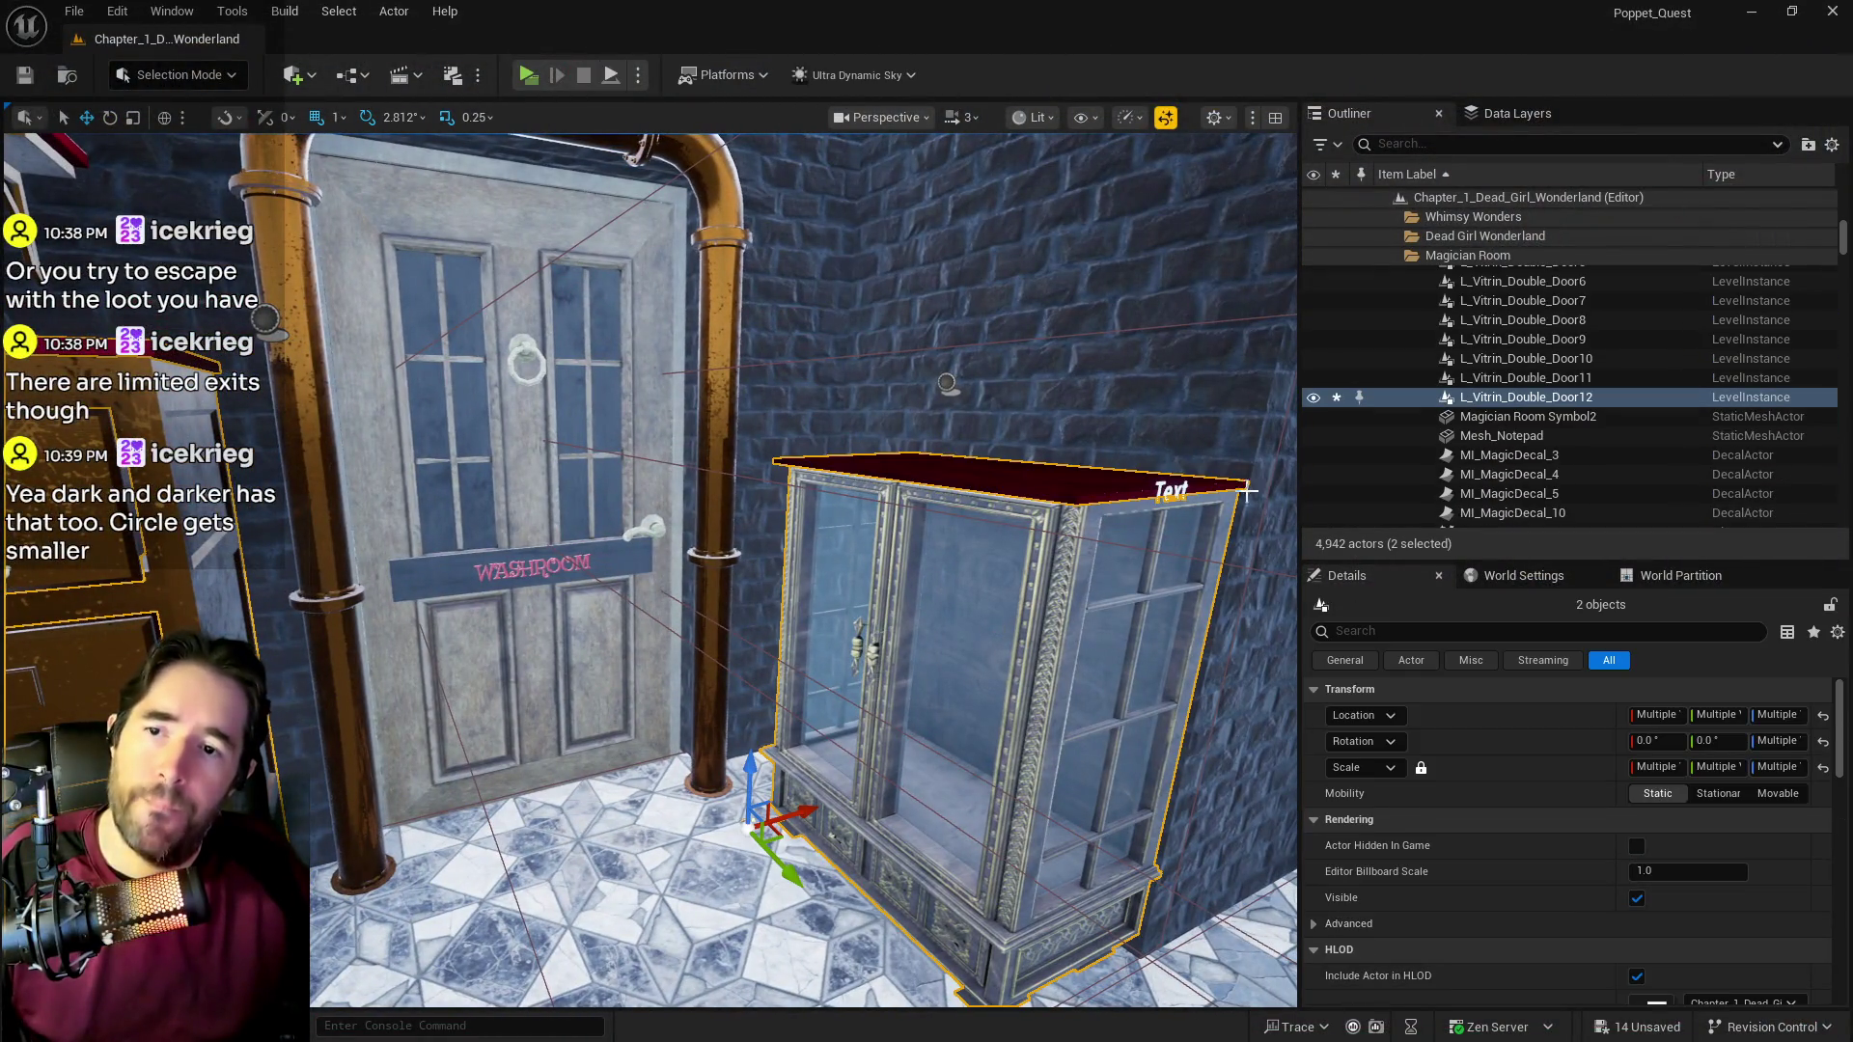
left_click(1491, 113)
left_click(1443, 249)
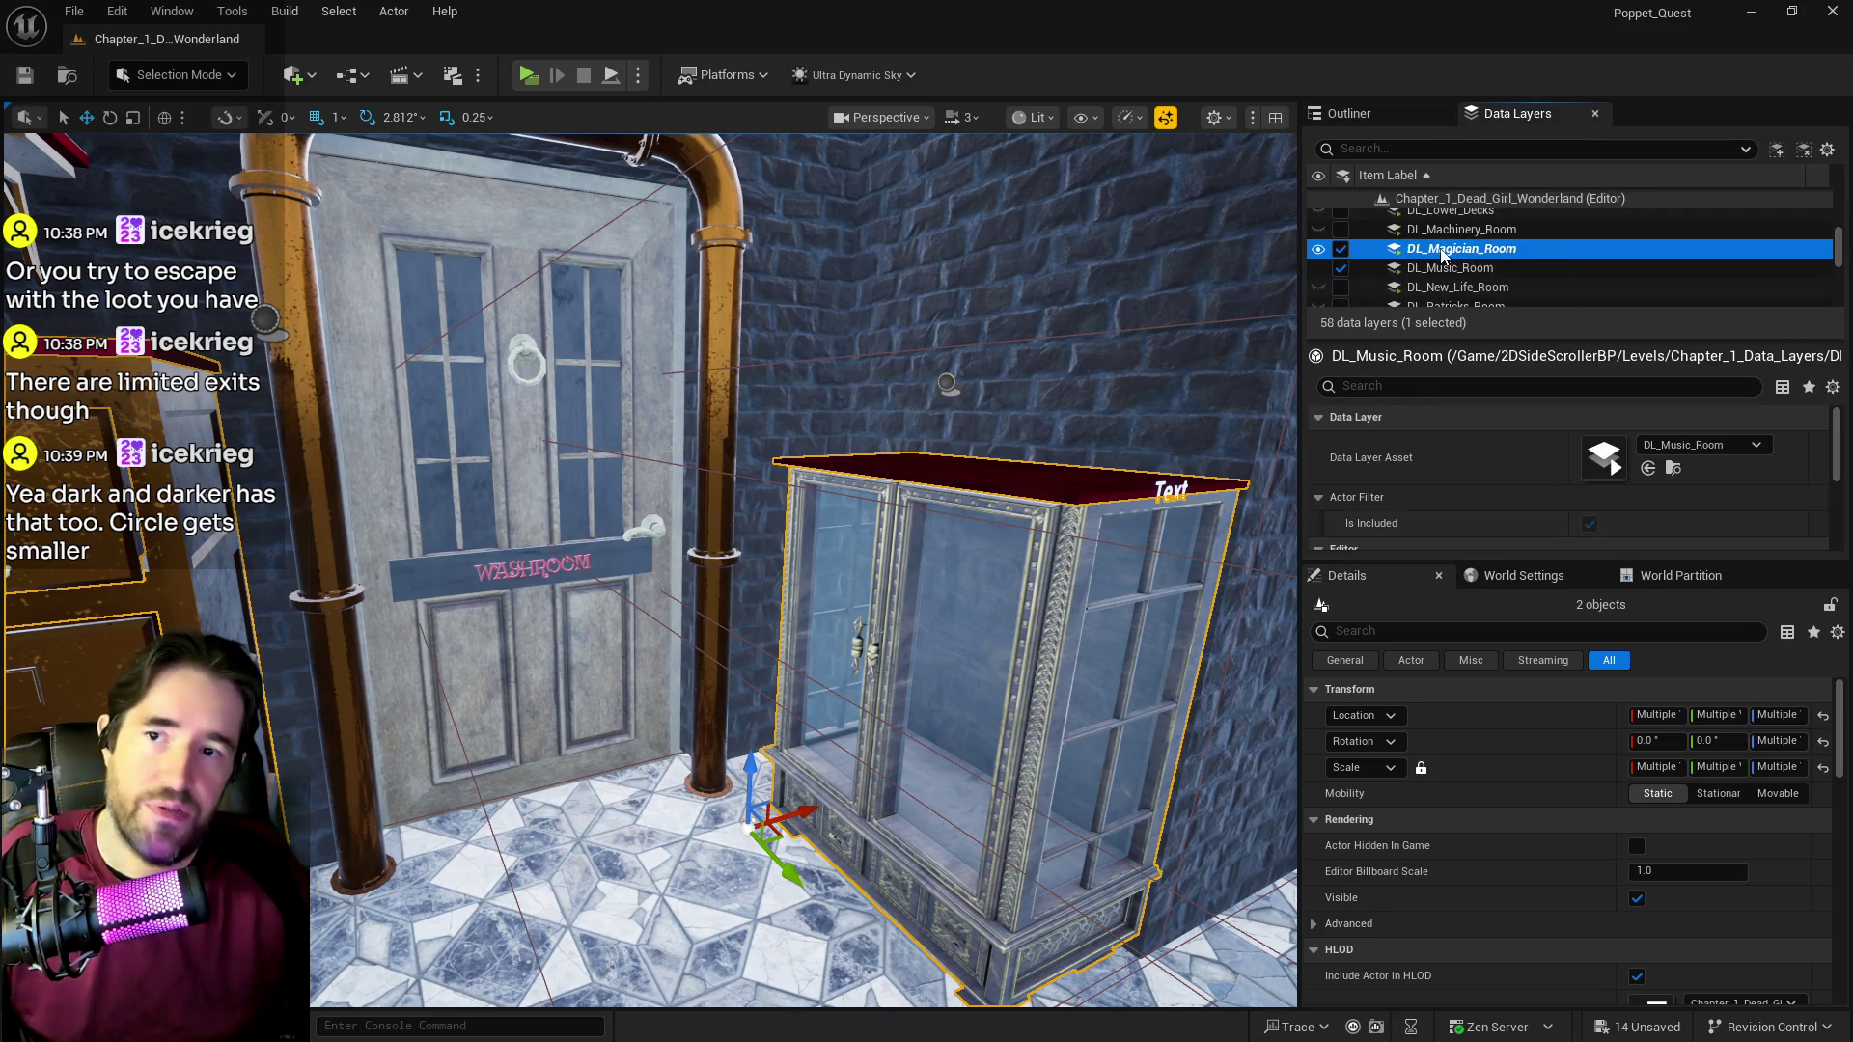
right_click(1444, 251)
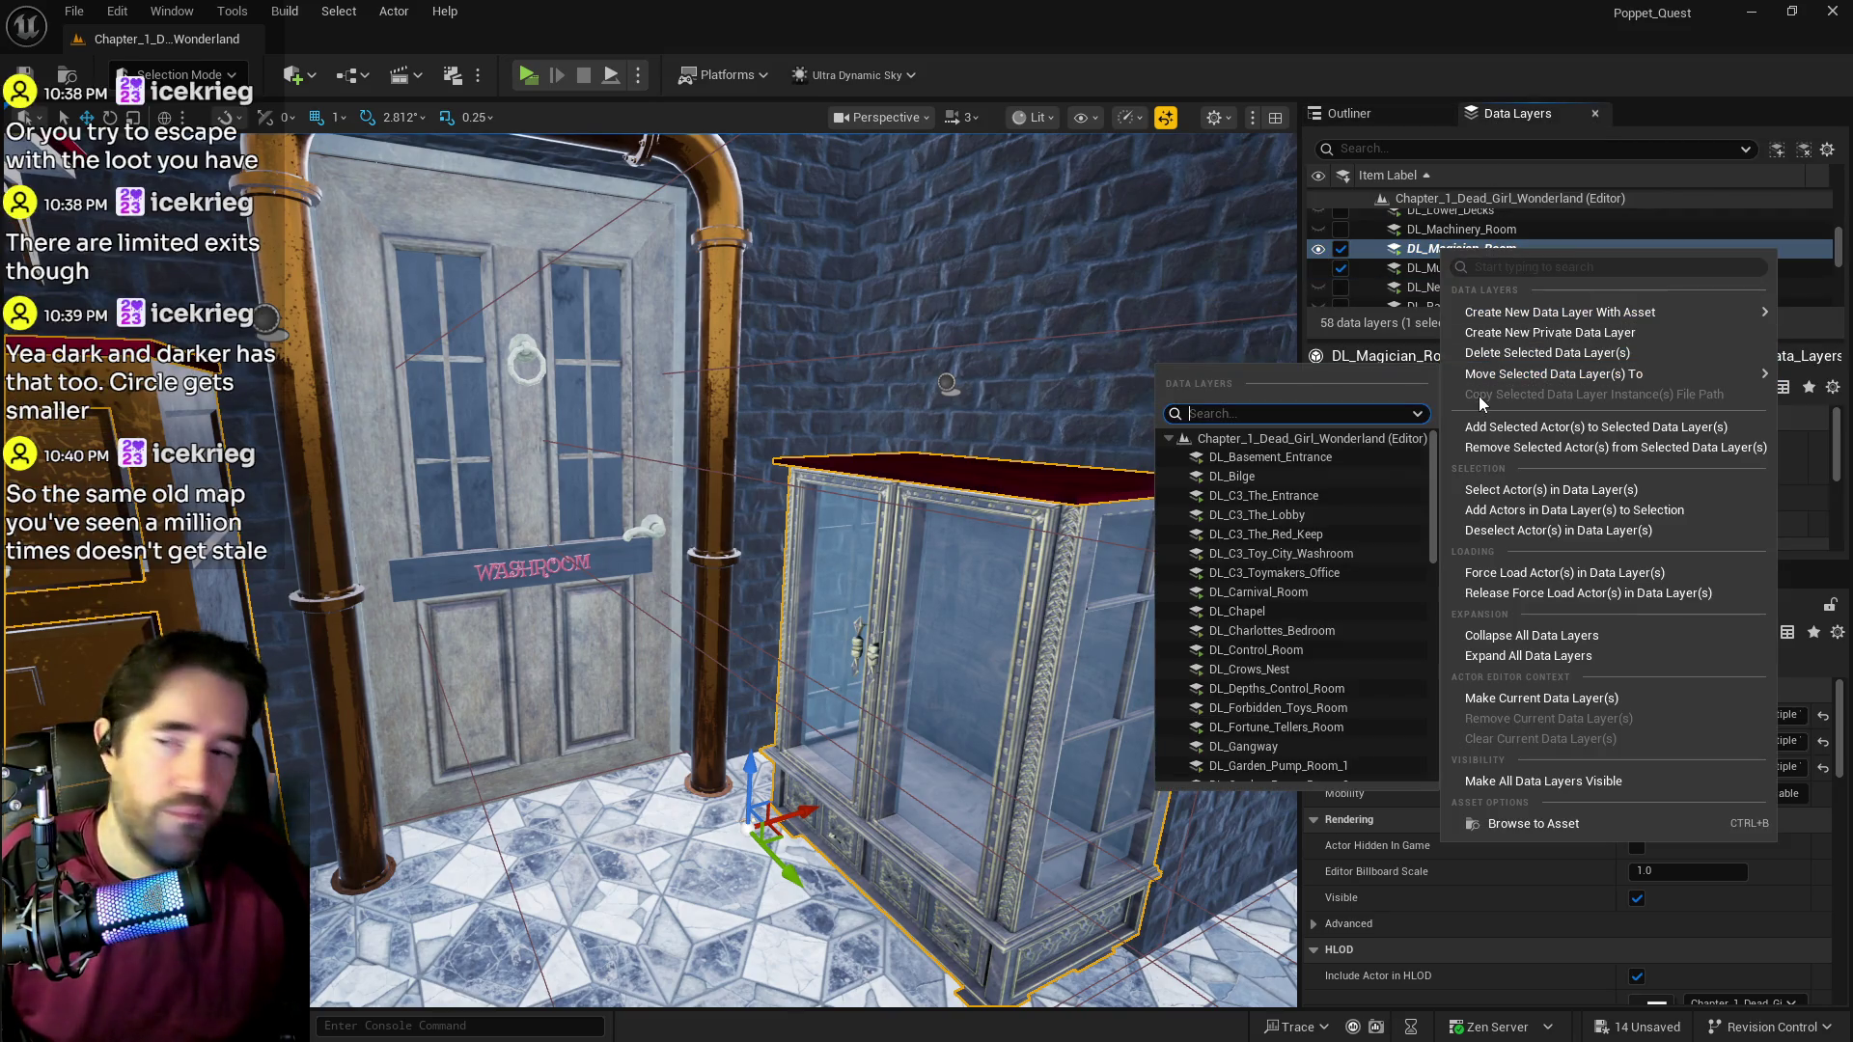
left_click(1500, 449)
left_click(1456, 269)
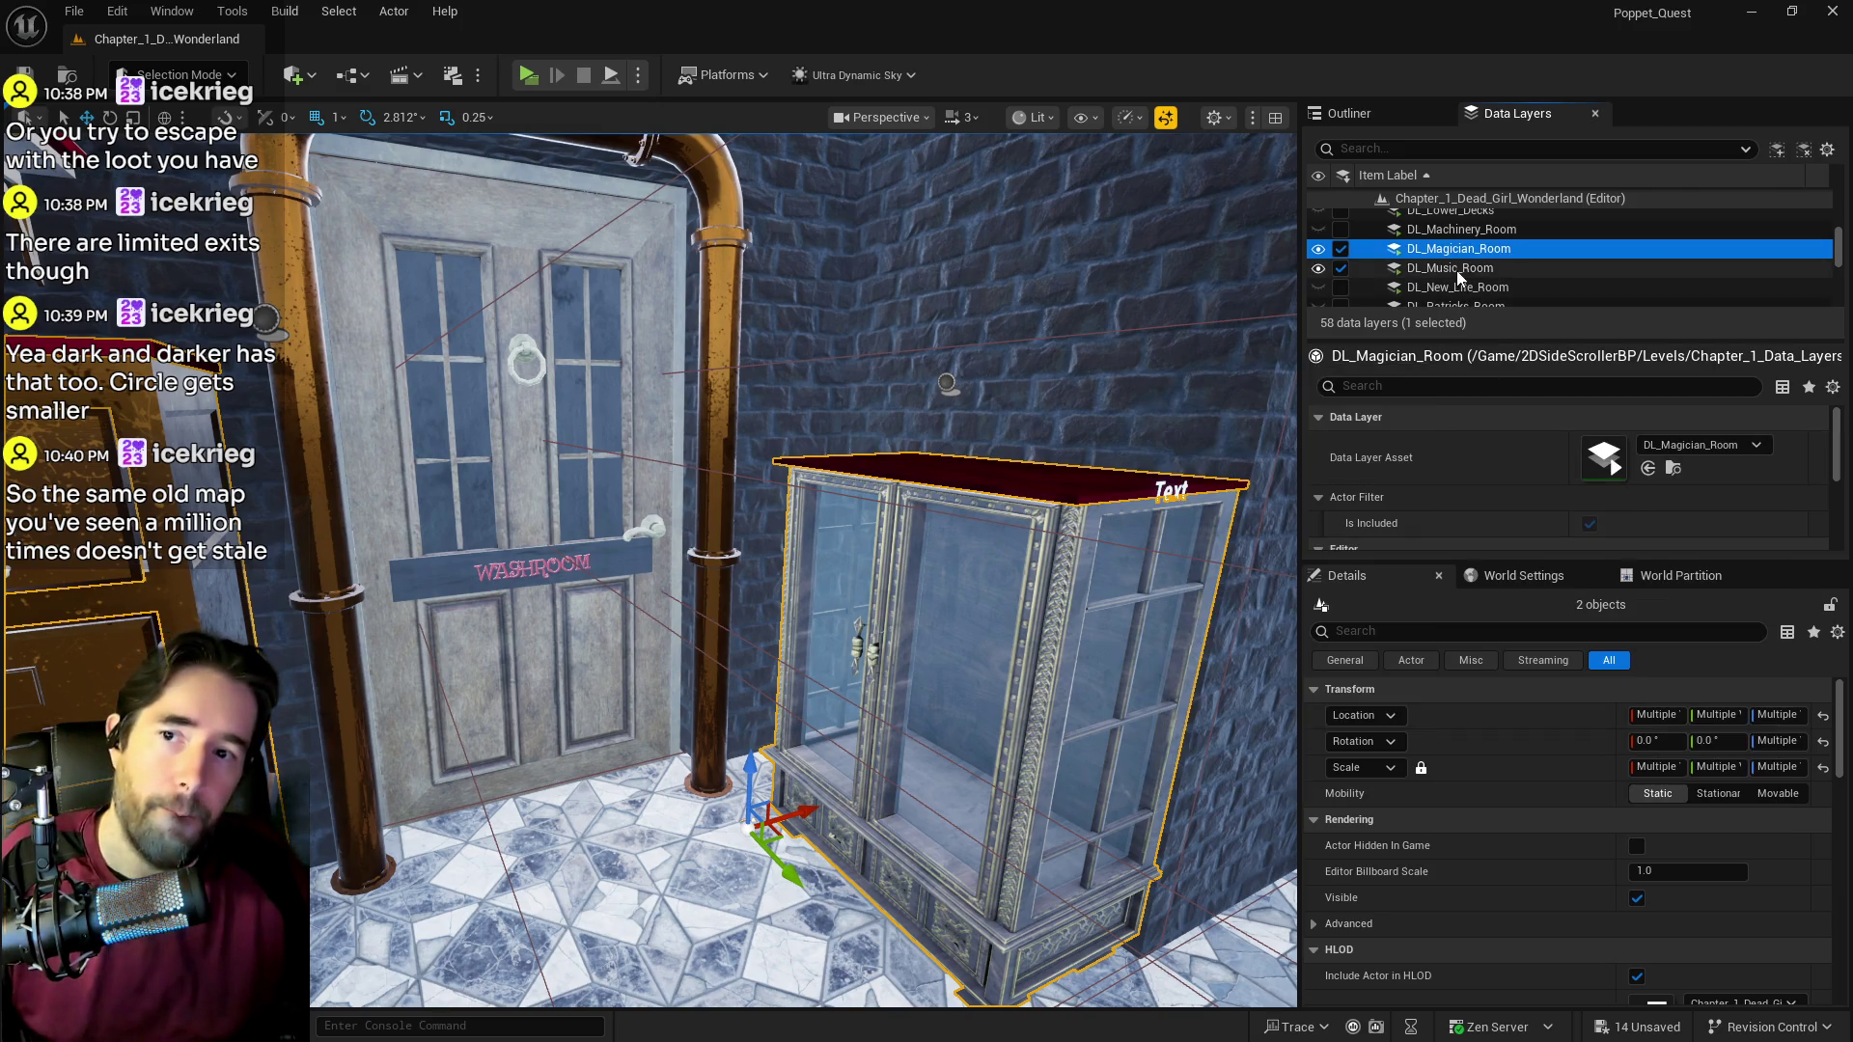
right_click(1459, 271)
left_click(1511, 444)
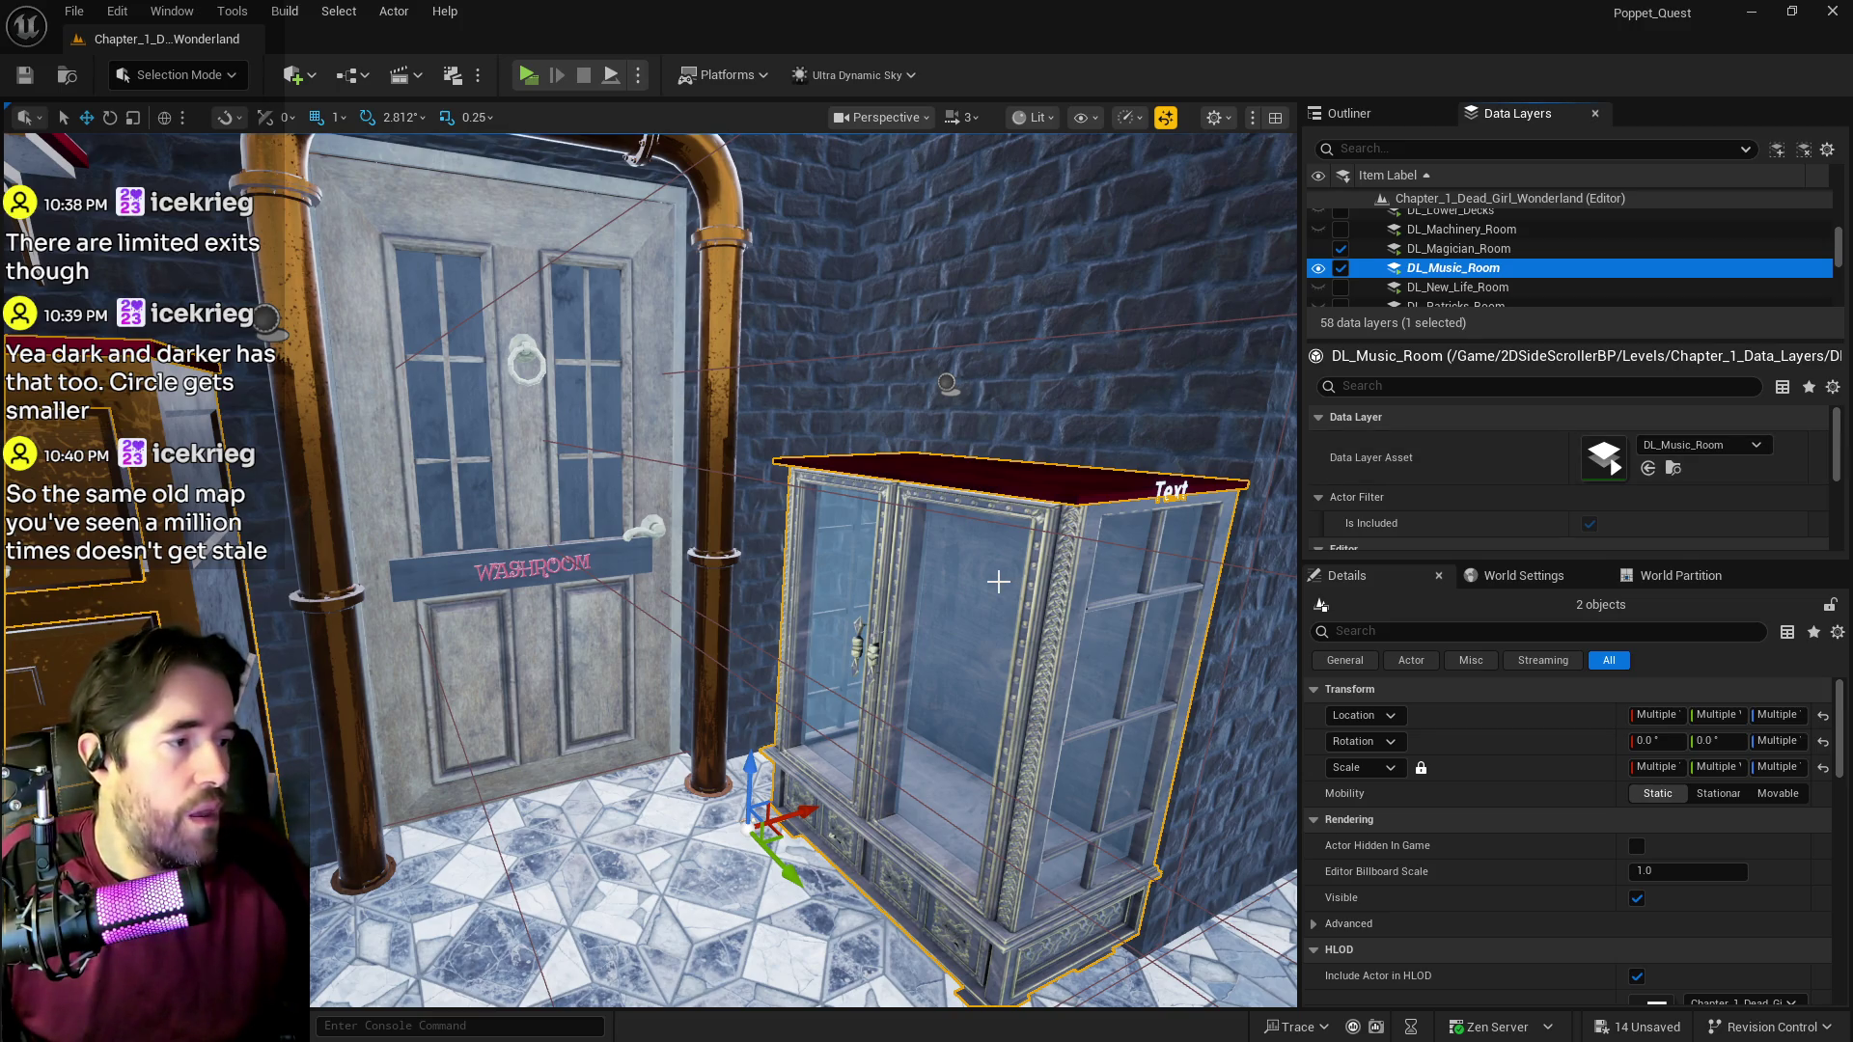
mouse_move(697, 513)
left_mouse_down()
mouse_move(618, 518)
mouse_move(828, 524)
left_mouse_up()
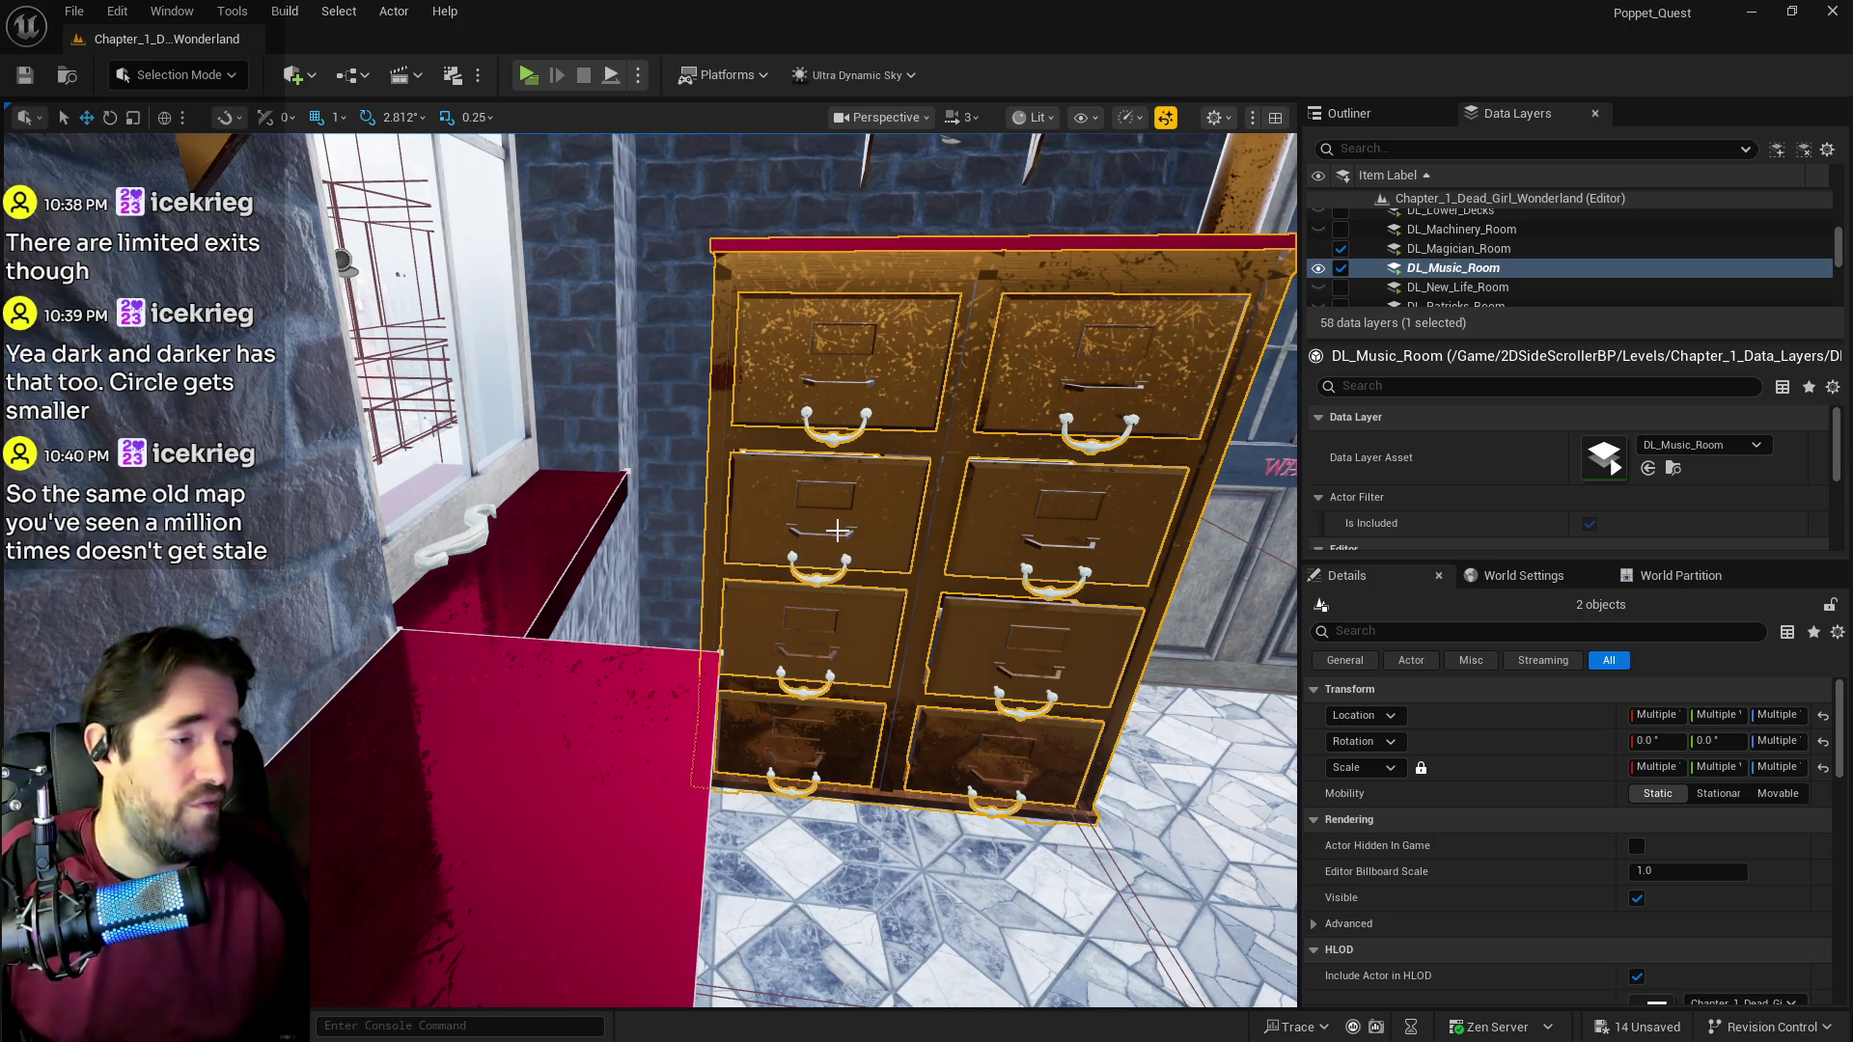
mouse_move(836, 530)
left_mouse_down()
mouse_move(887, 611)
mouse_move(837, 530)
left_mouse_up()
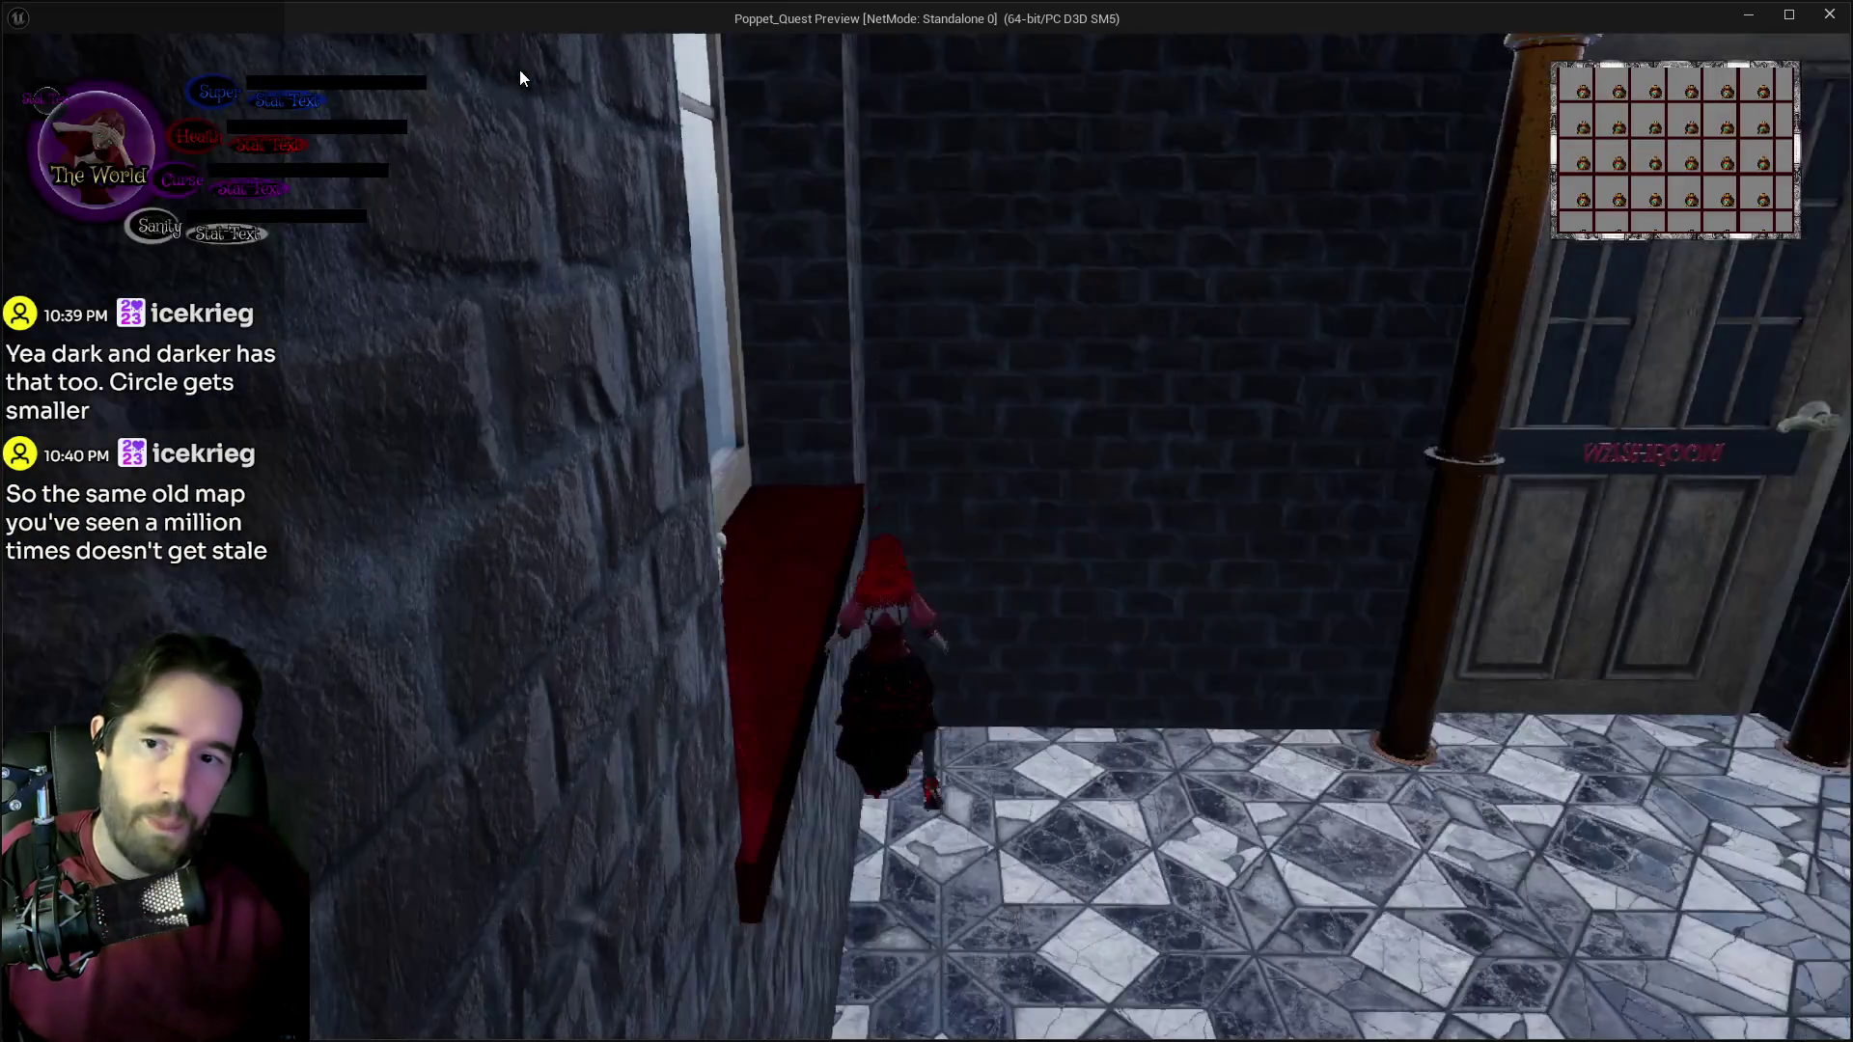
Step: Run the character along the red table past the filing cabinet and check The Magician tarot card
key("w")
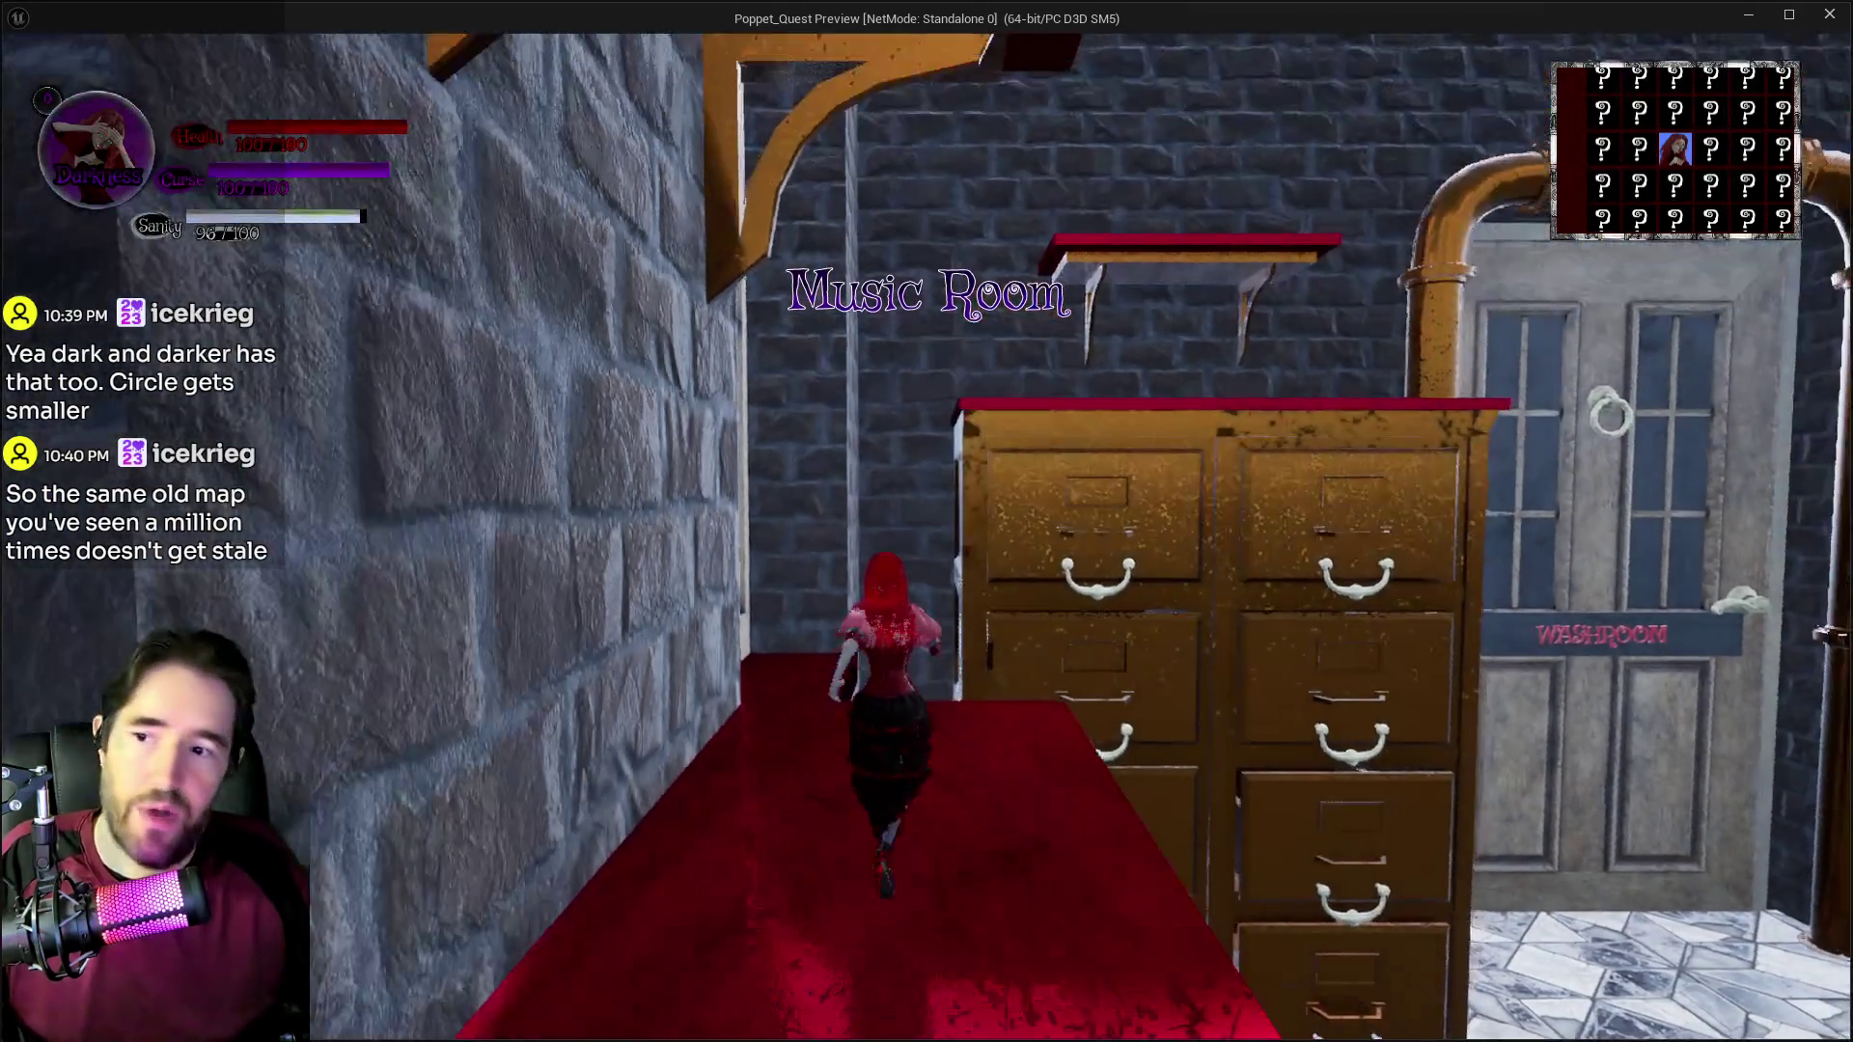
key("w")
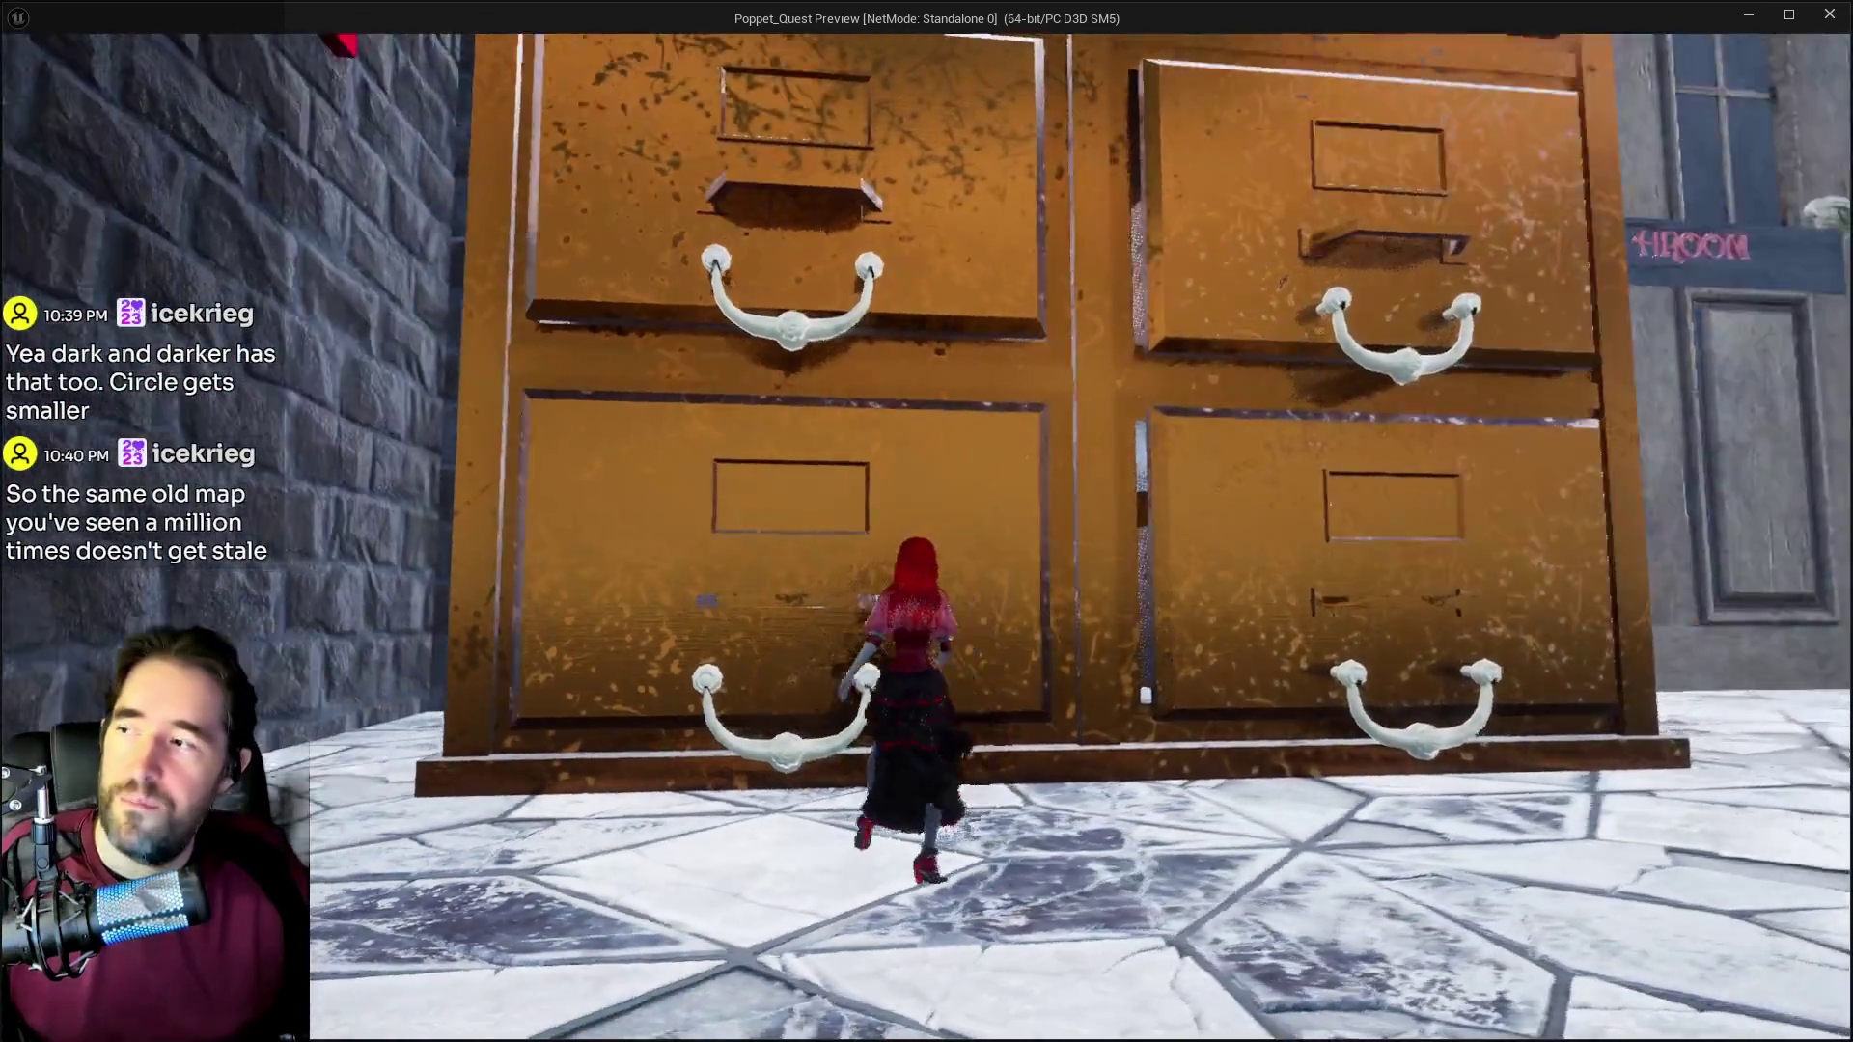
key("Escape")
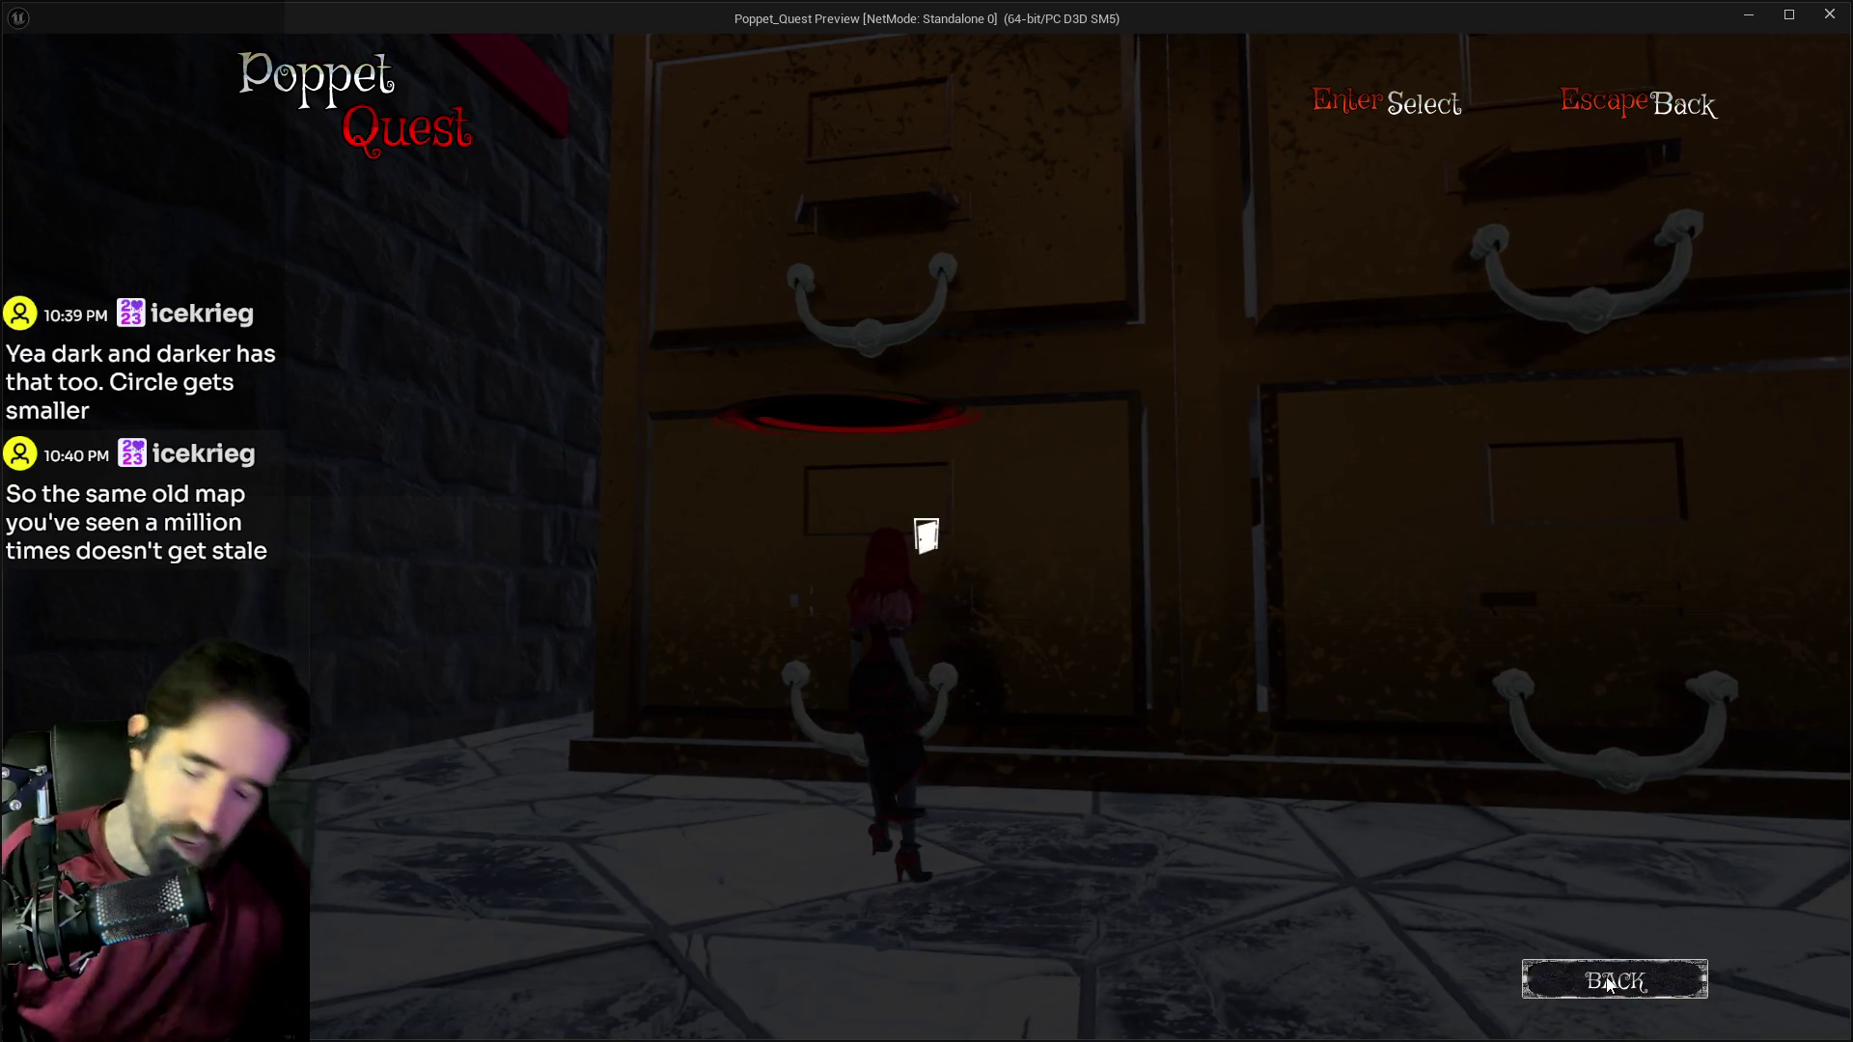
left_click(1608, 982)
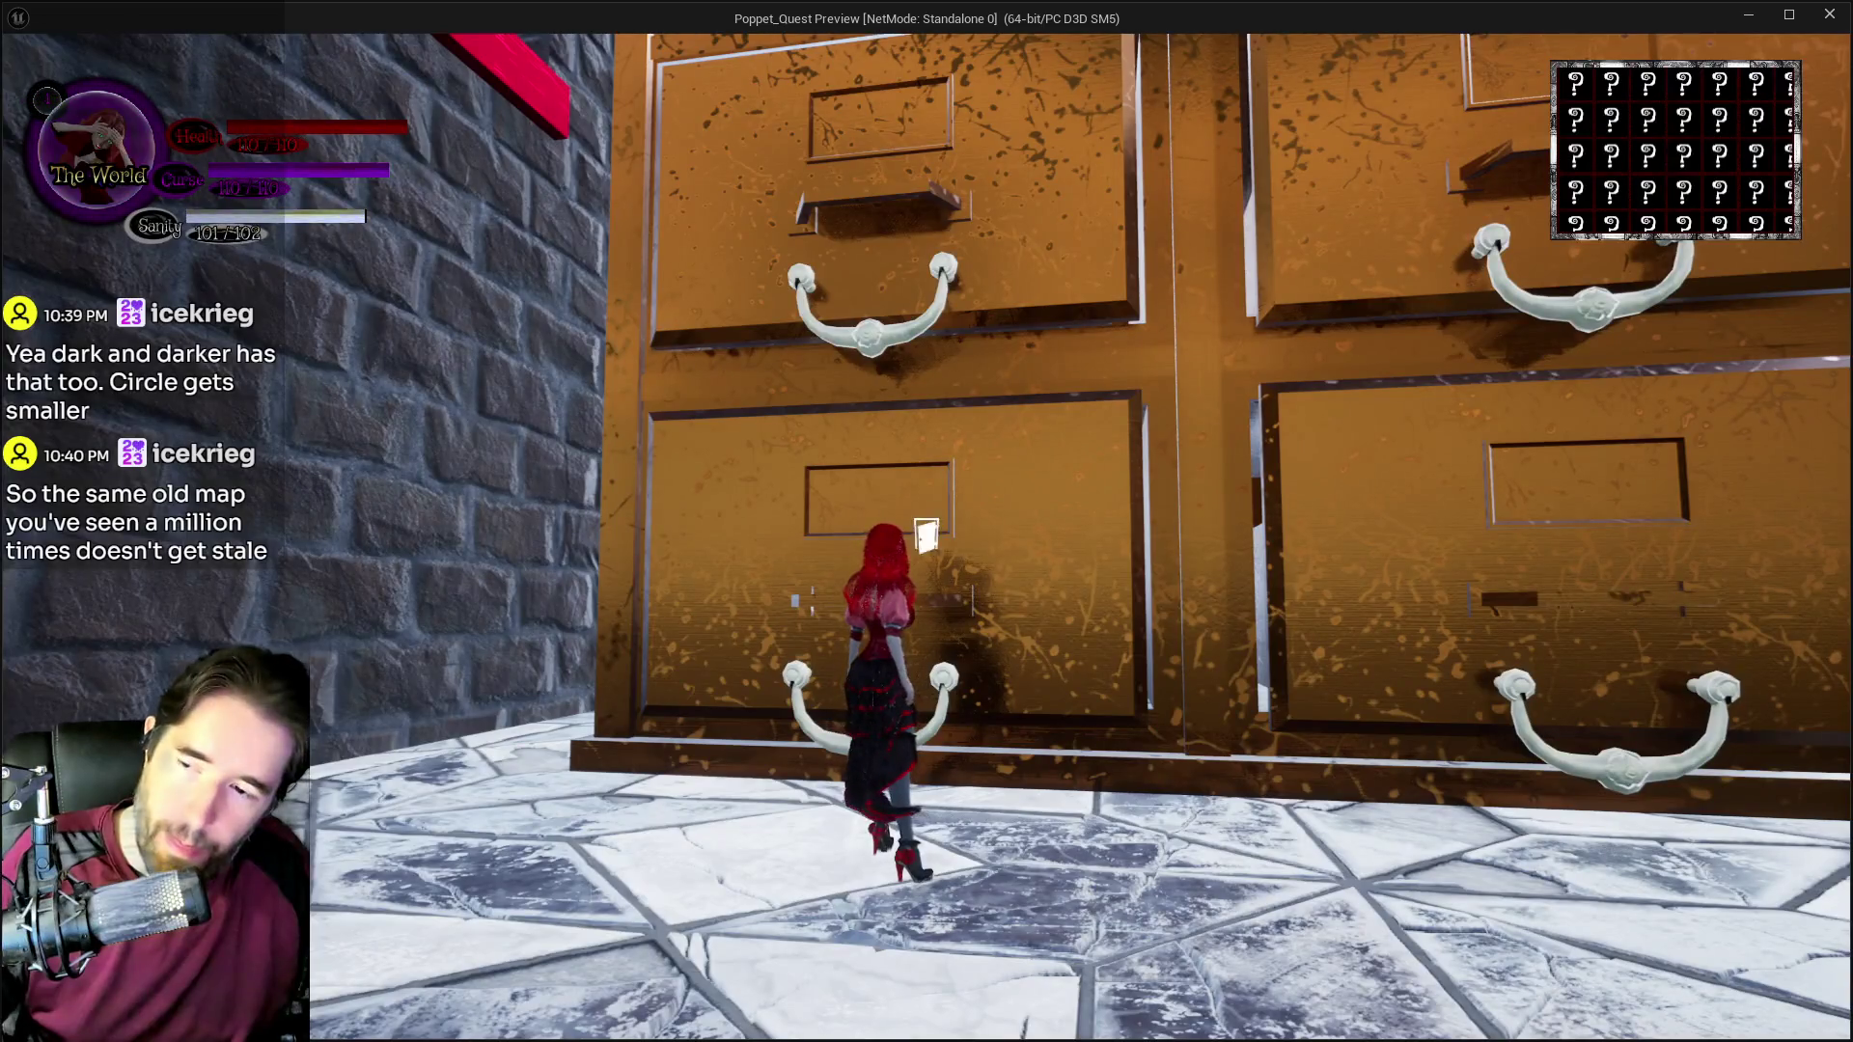
key("Escape")
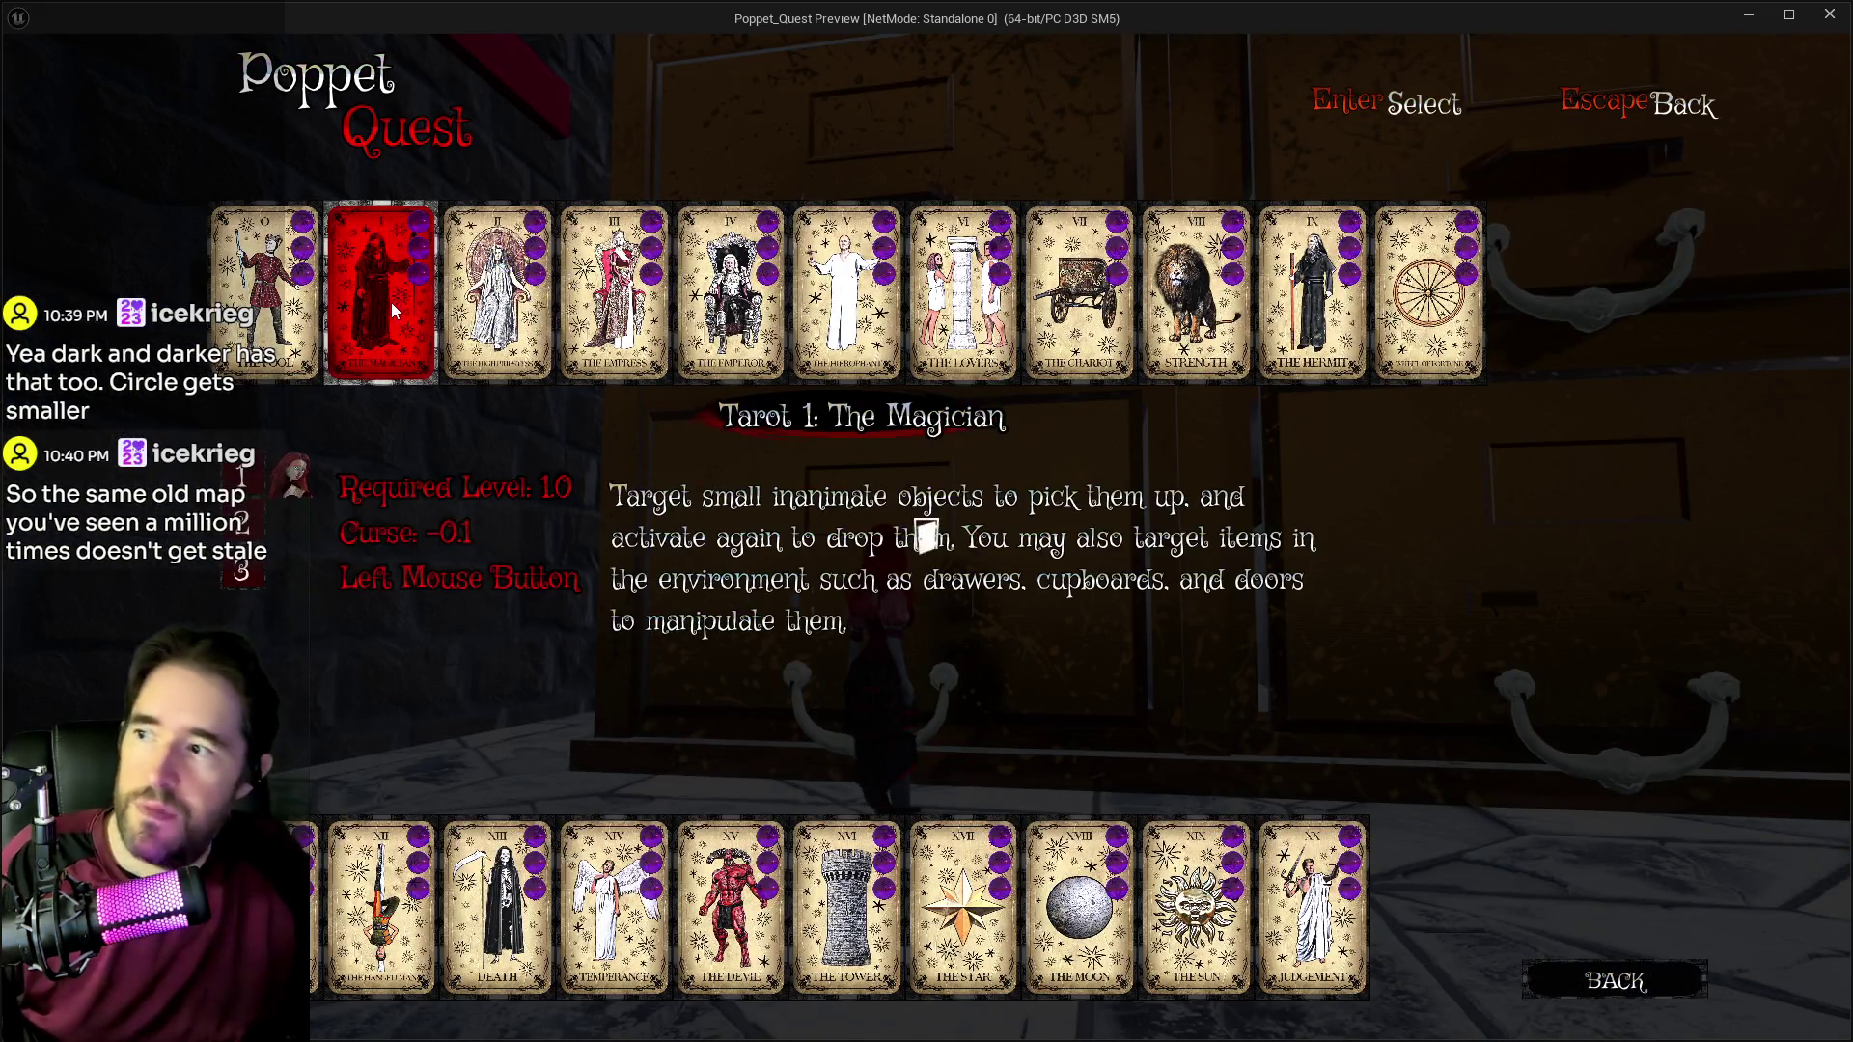
key("Escape")
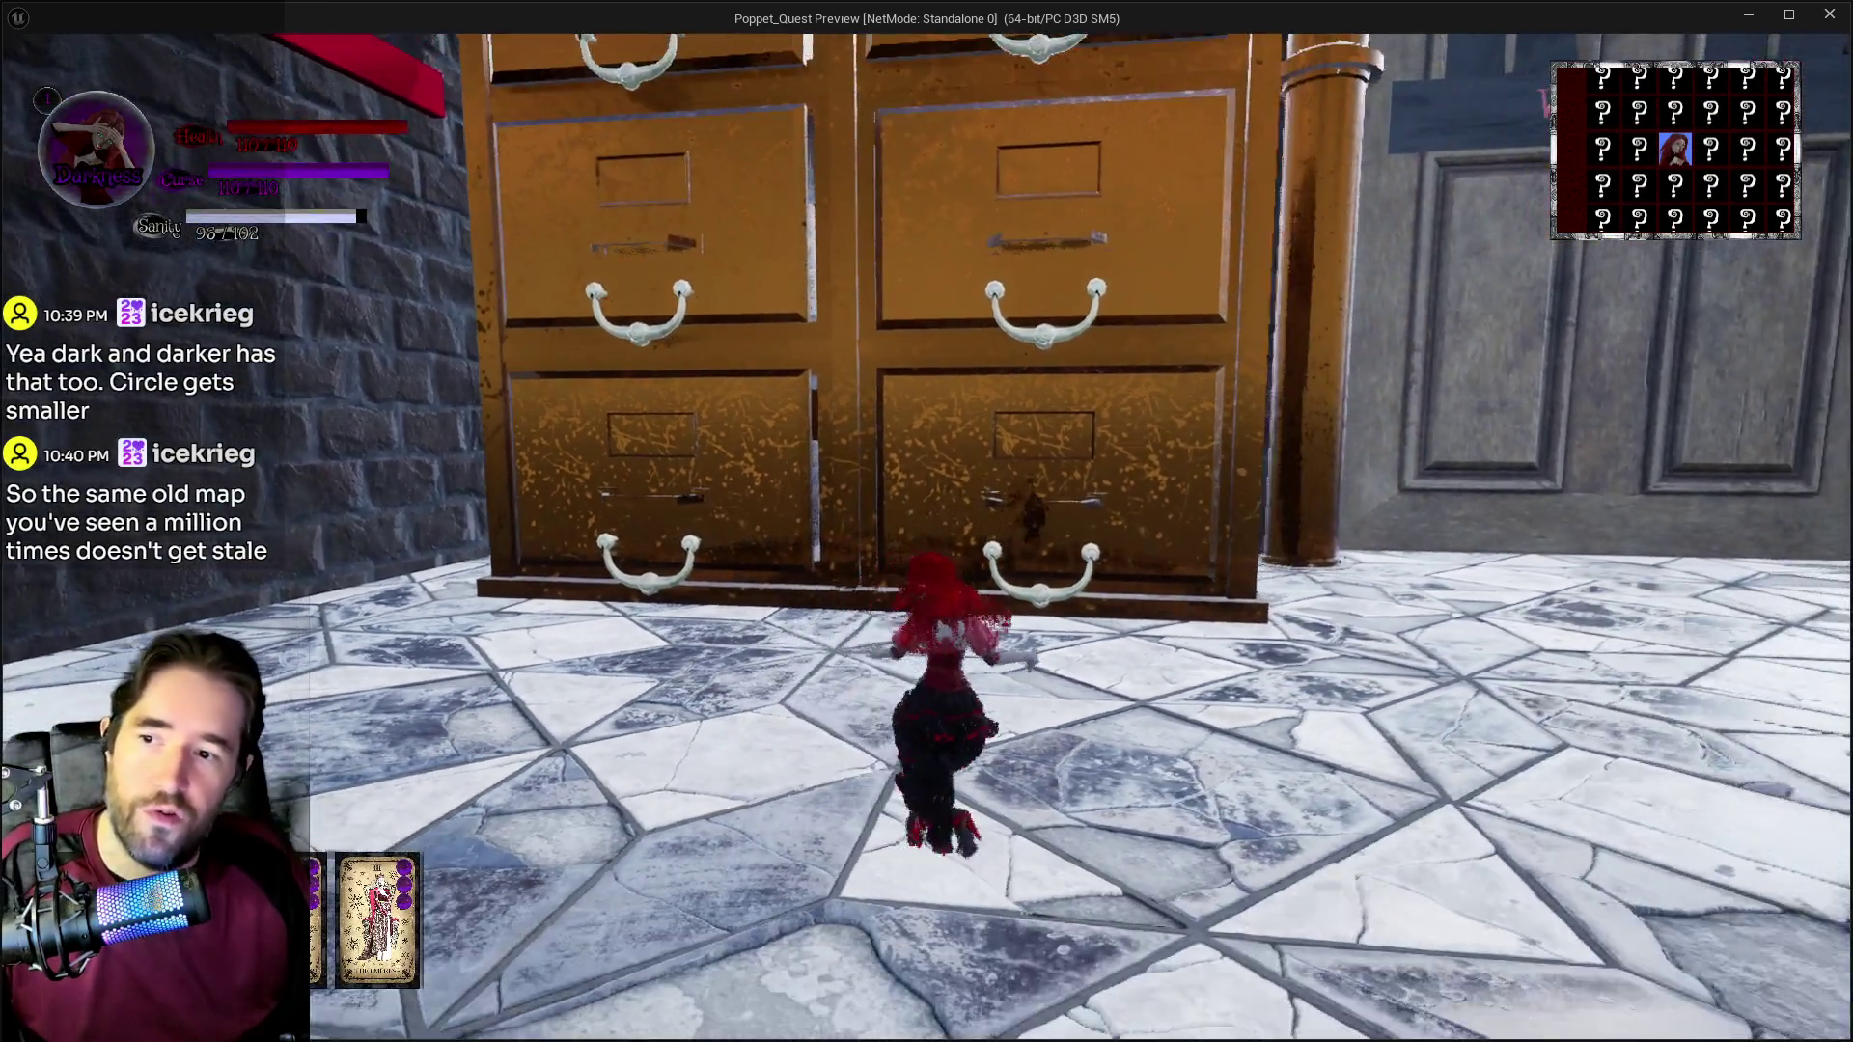
key("a")
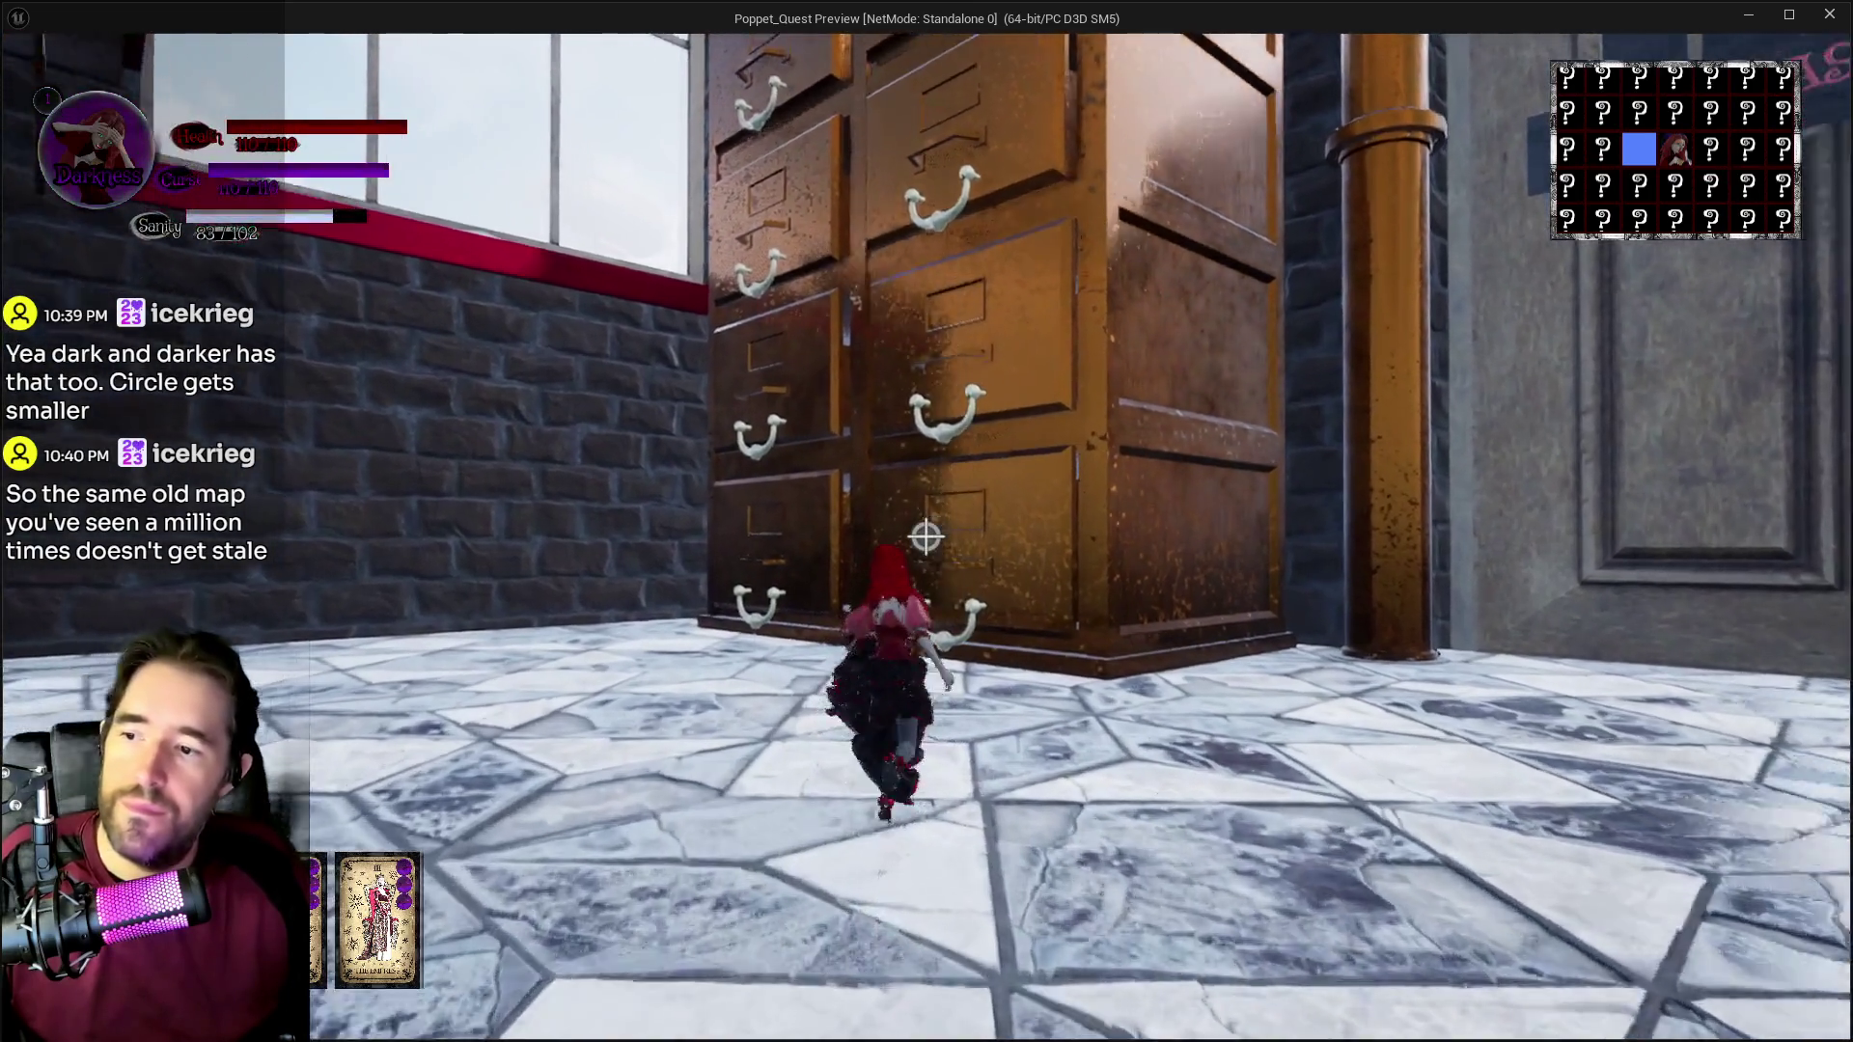
Step: Run past the green plush to the washroom door, attack, and escape the pink dolls toward the boiler
key("a")
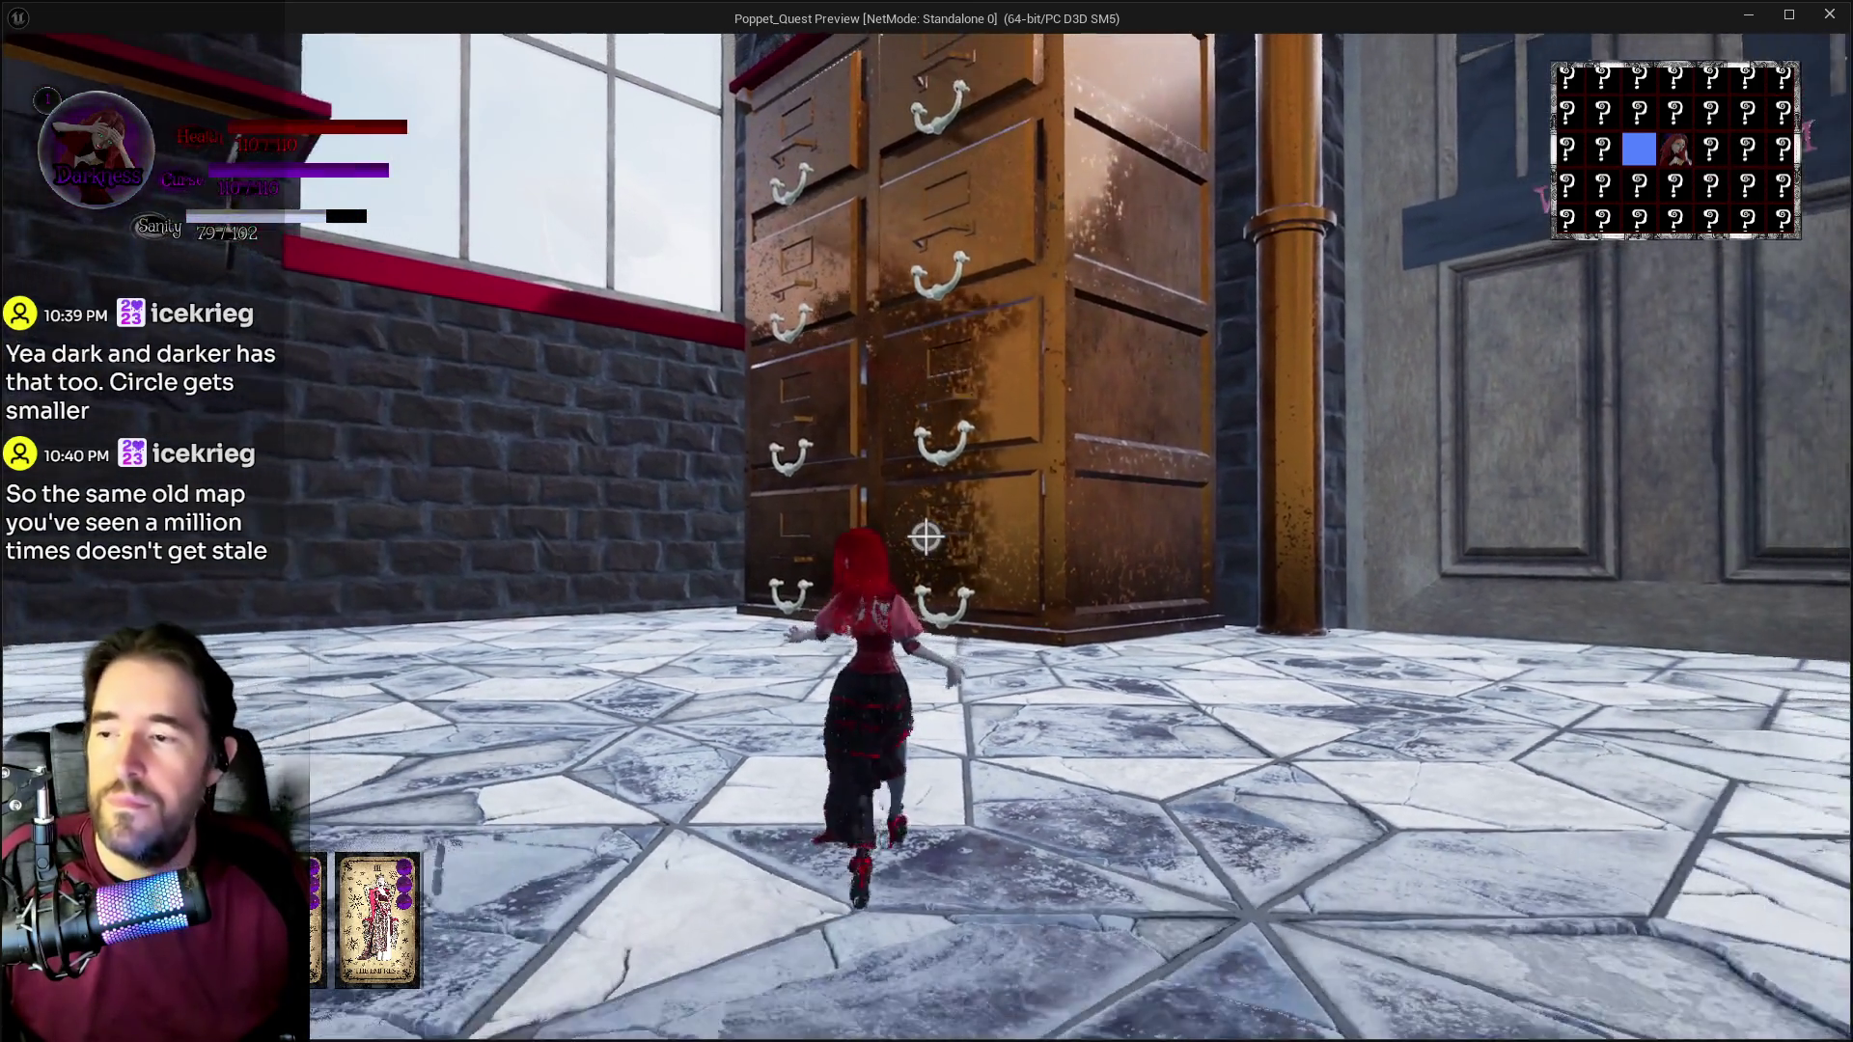
key("w")
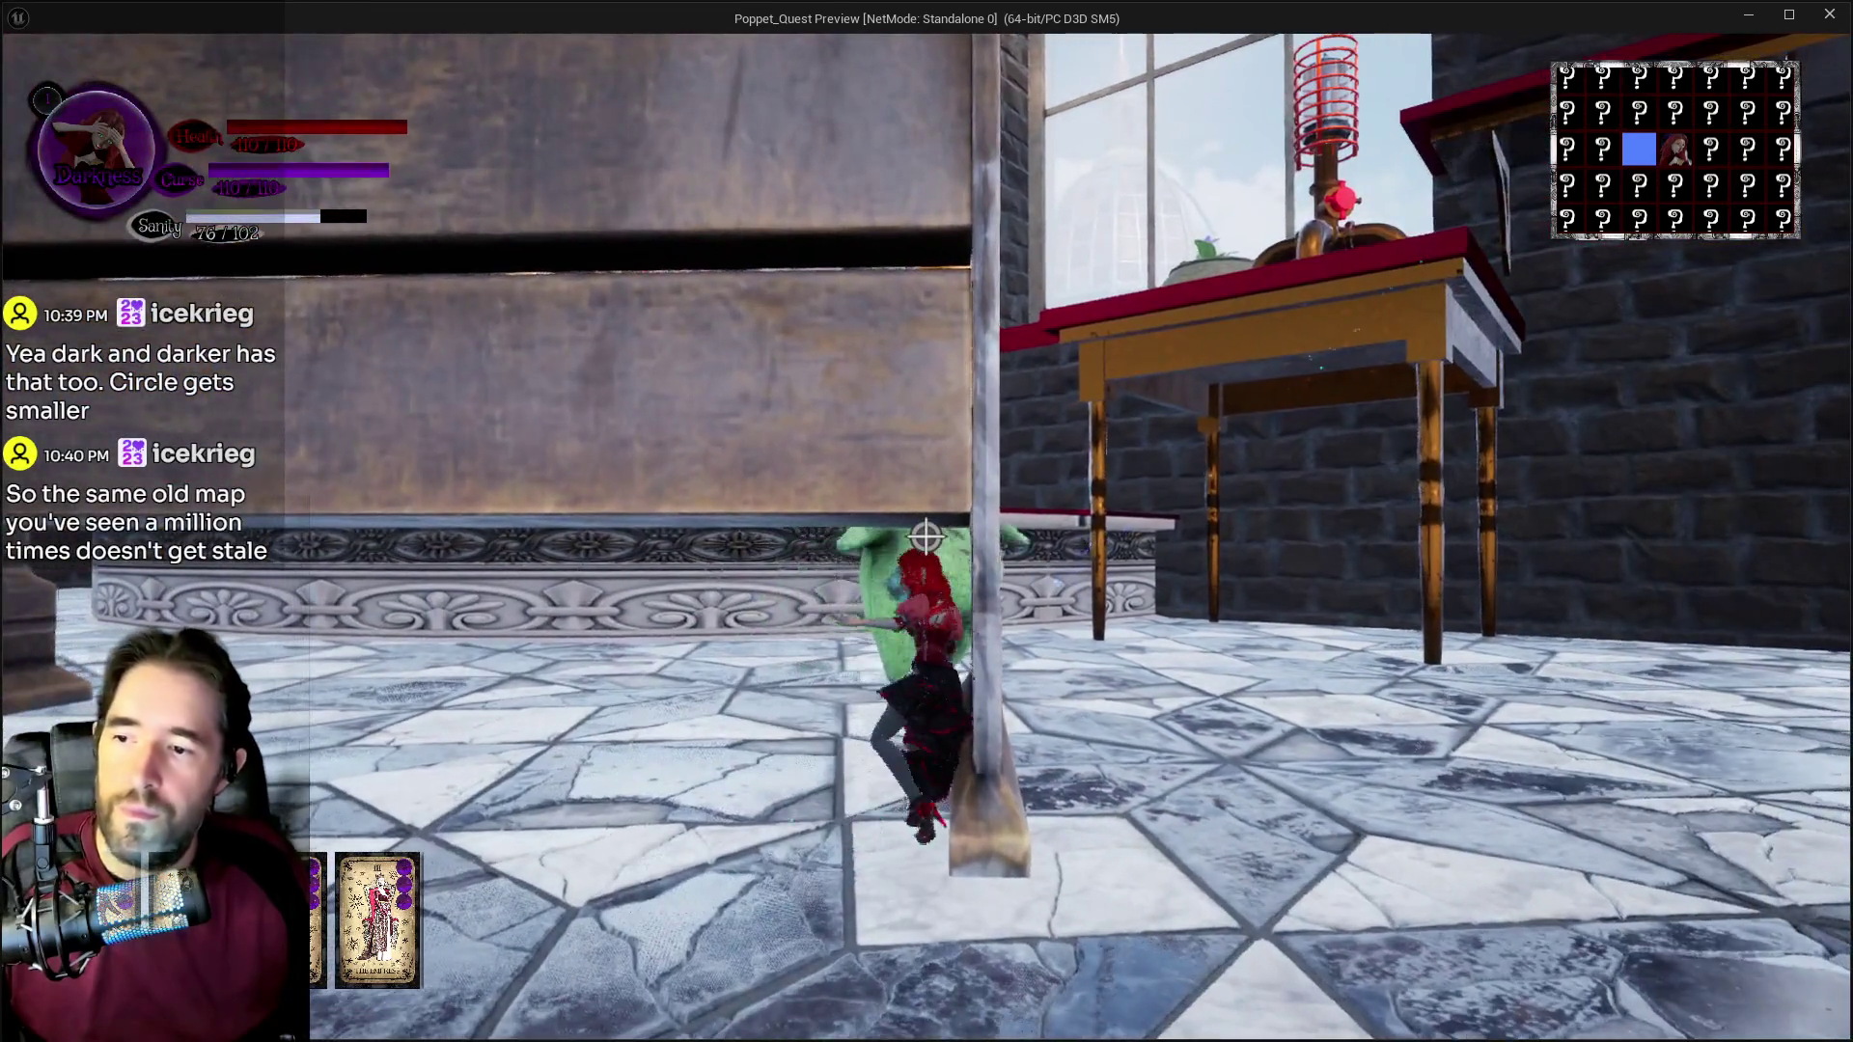
key("w")
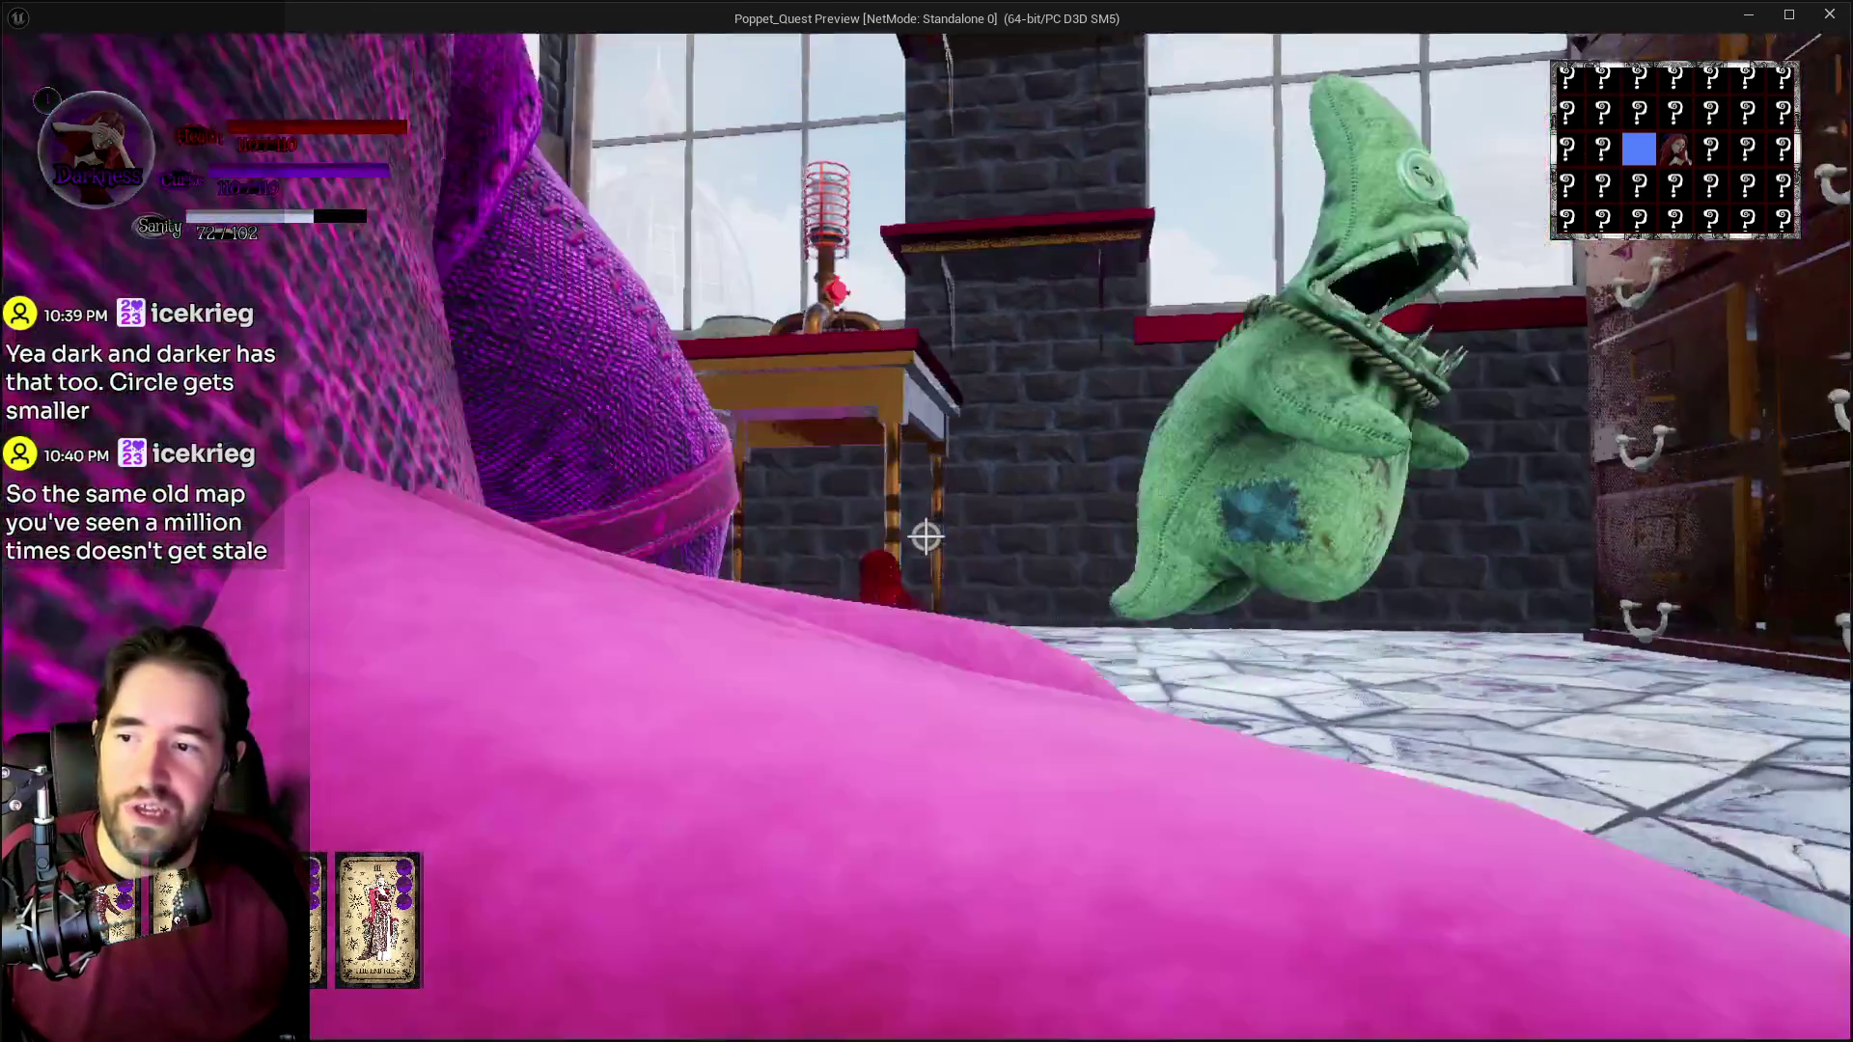
key("w")
left_click(926, 538)
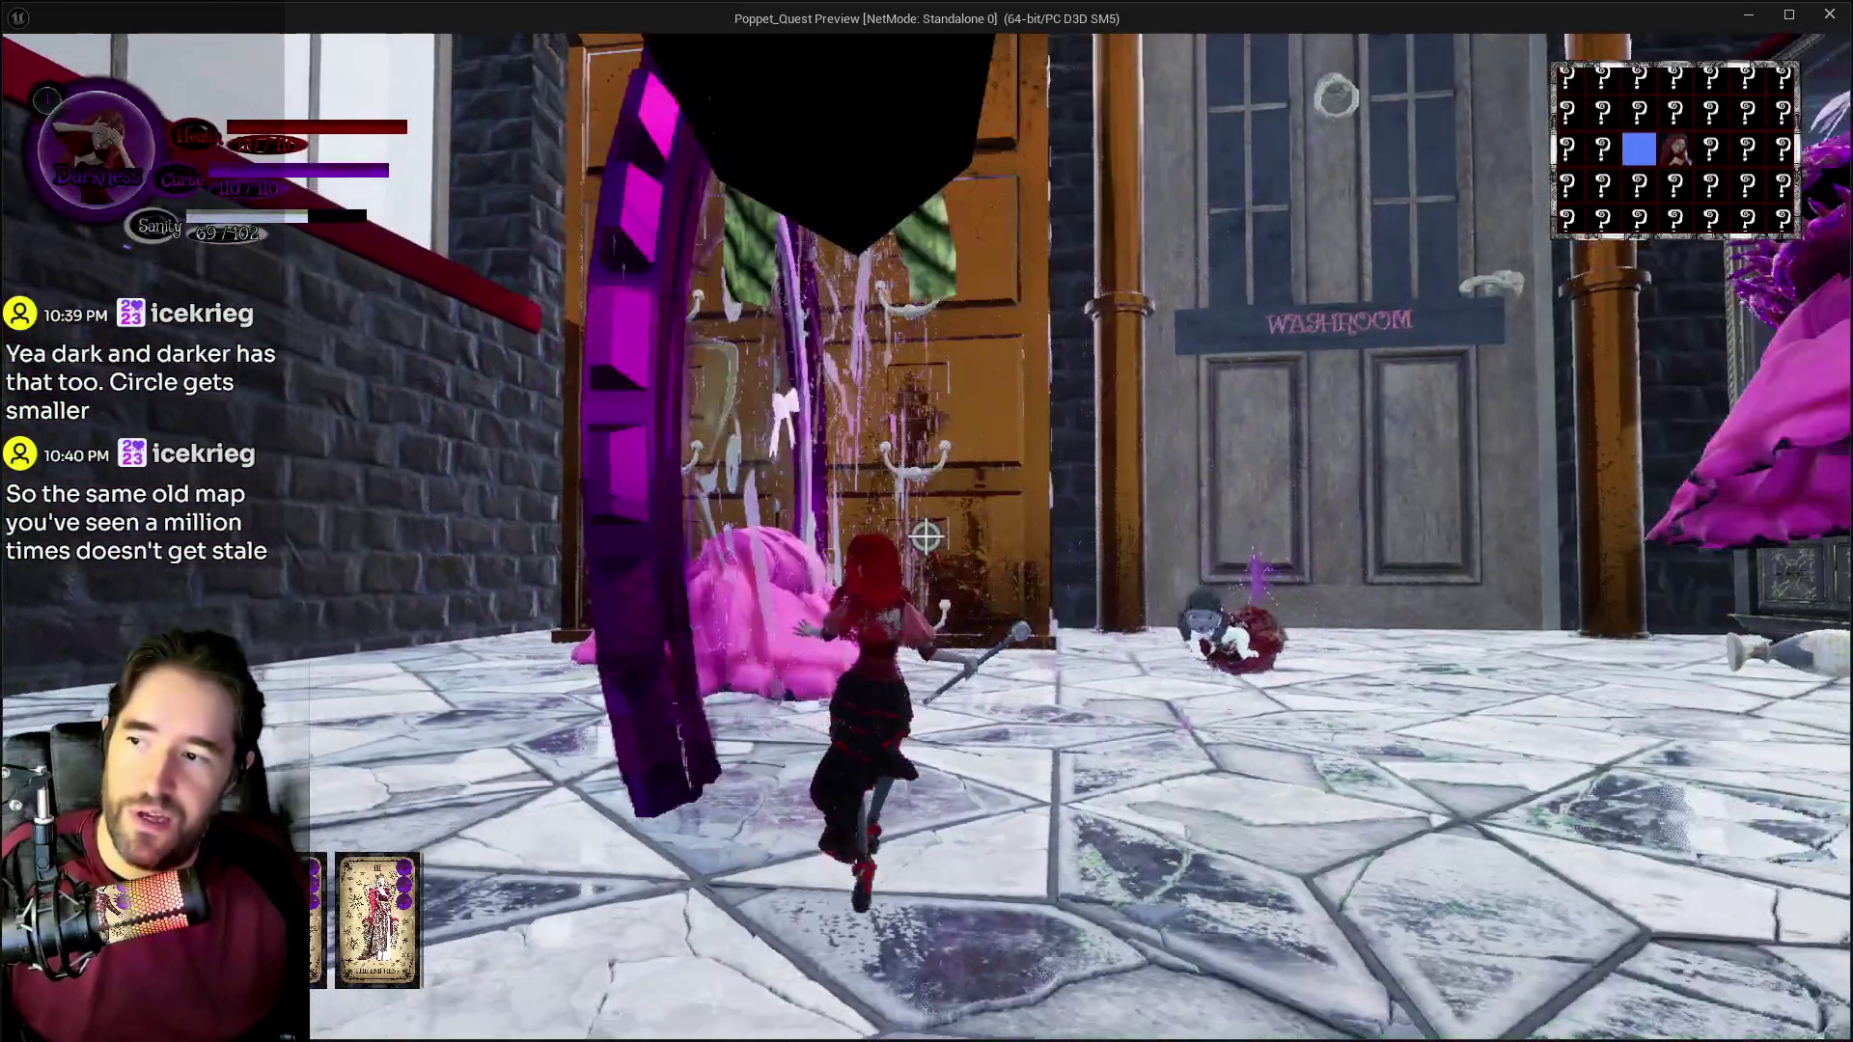
key("w")
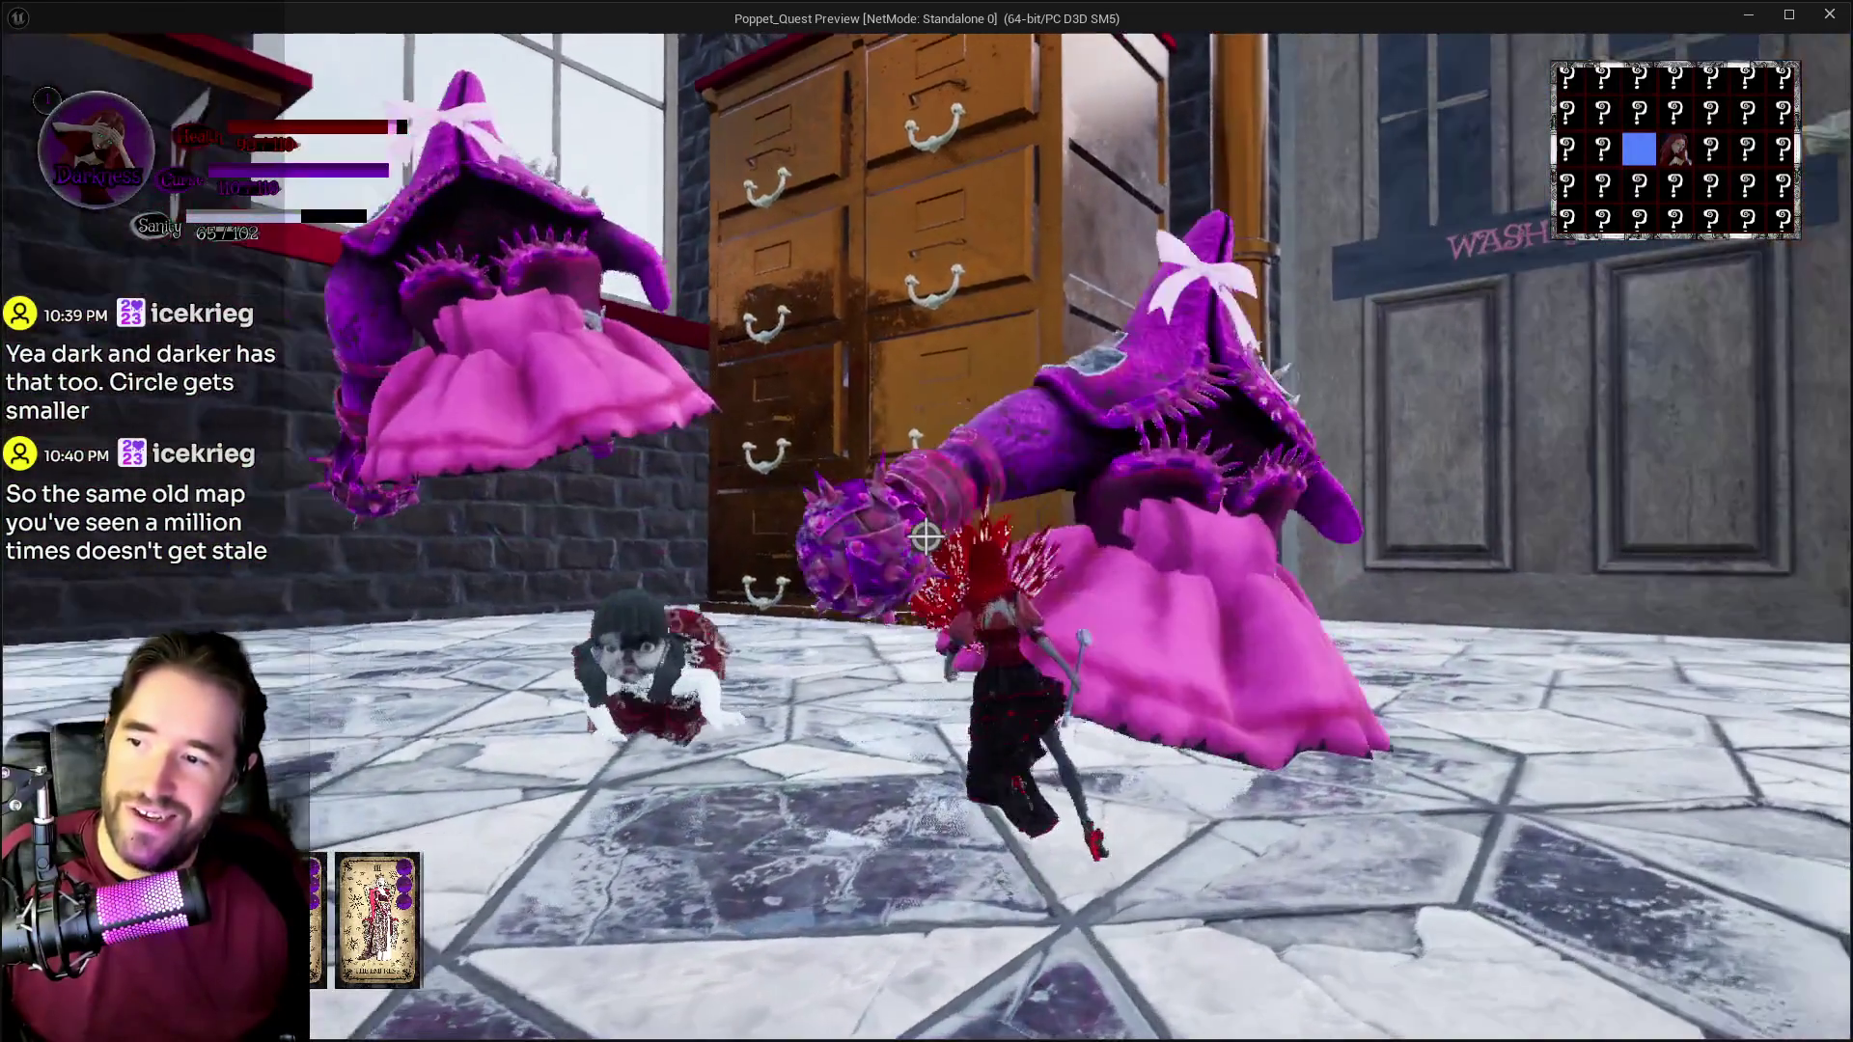
key("w")
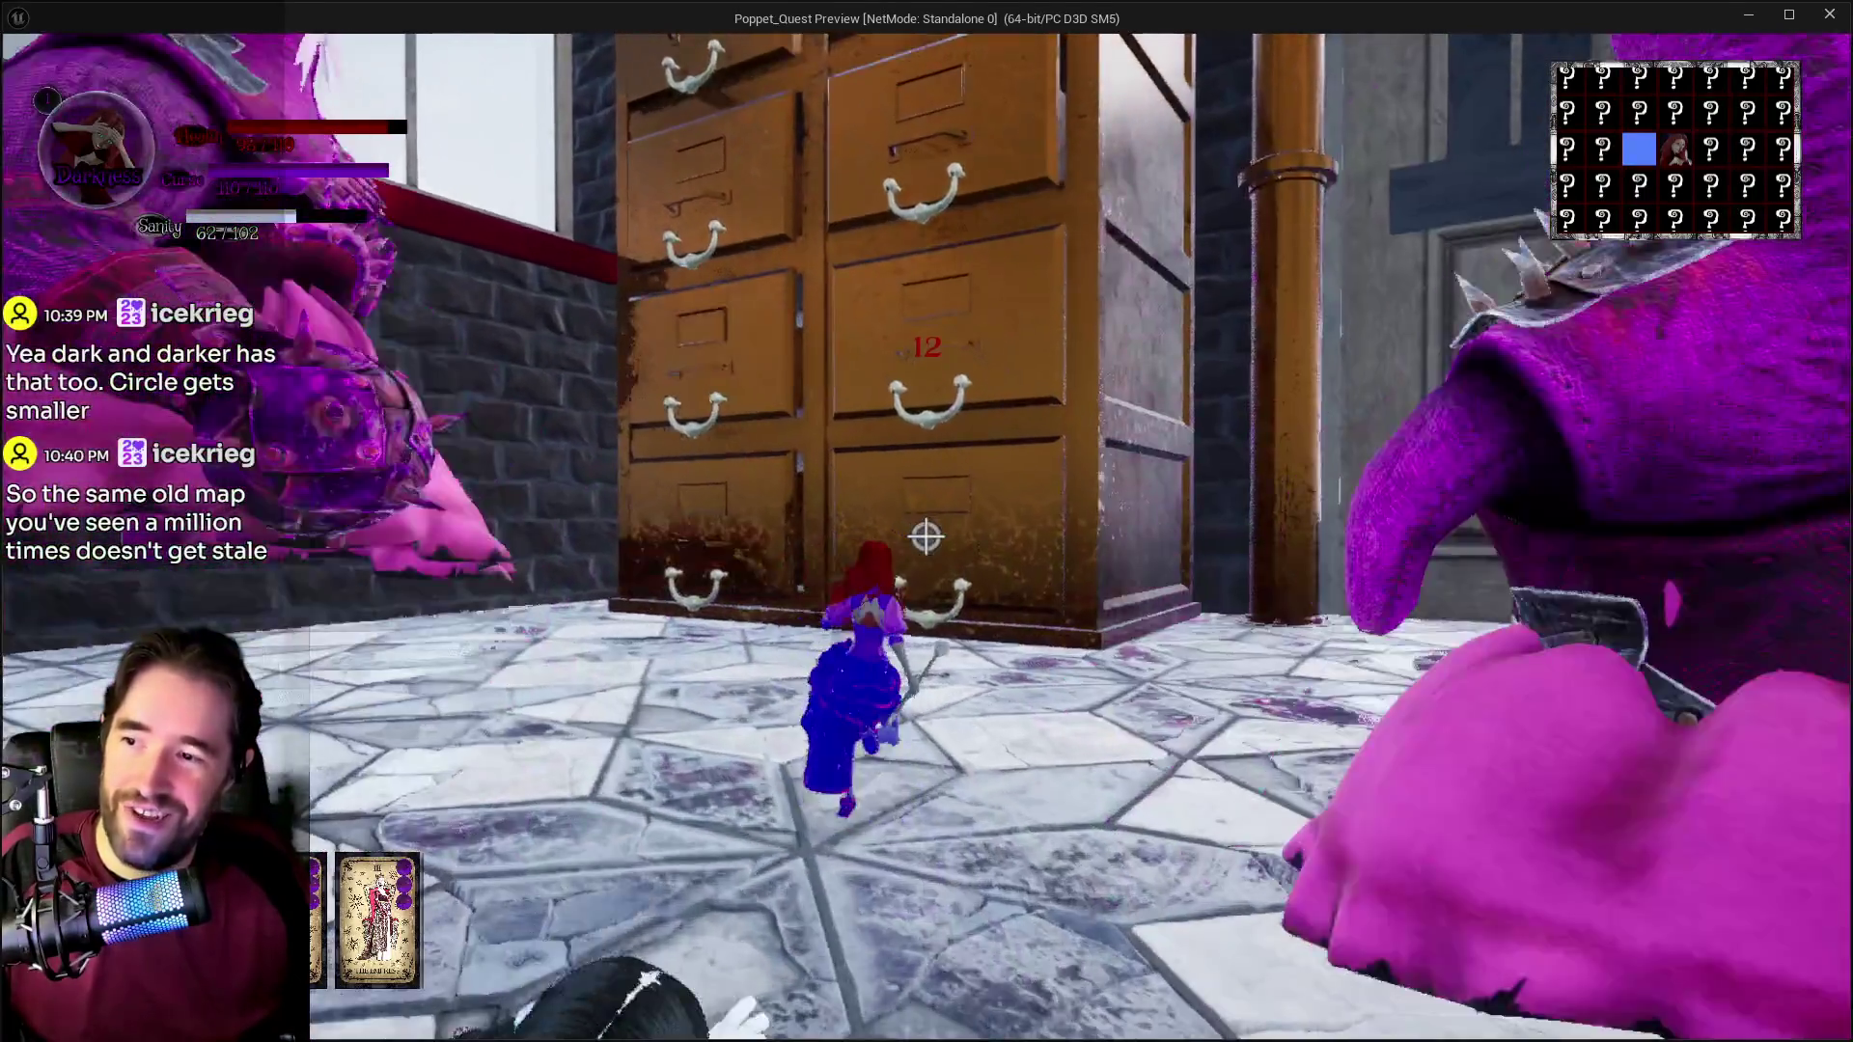
key("w")
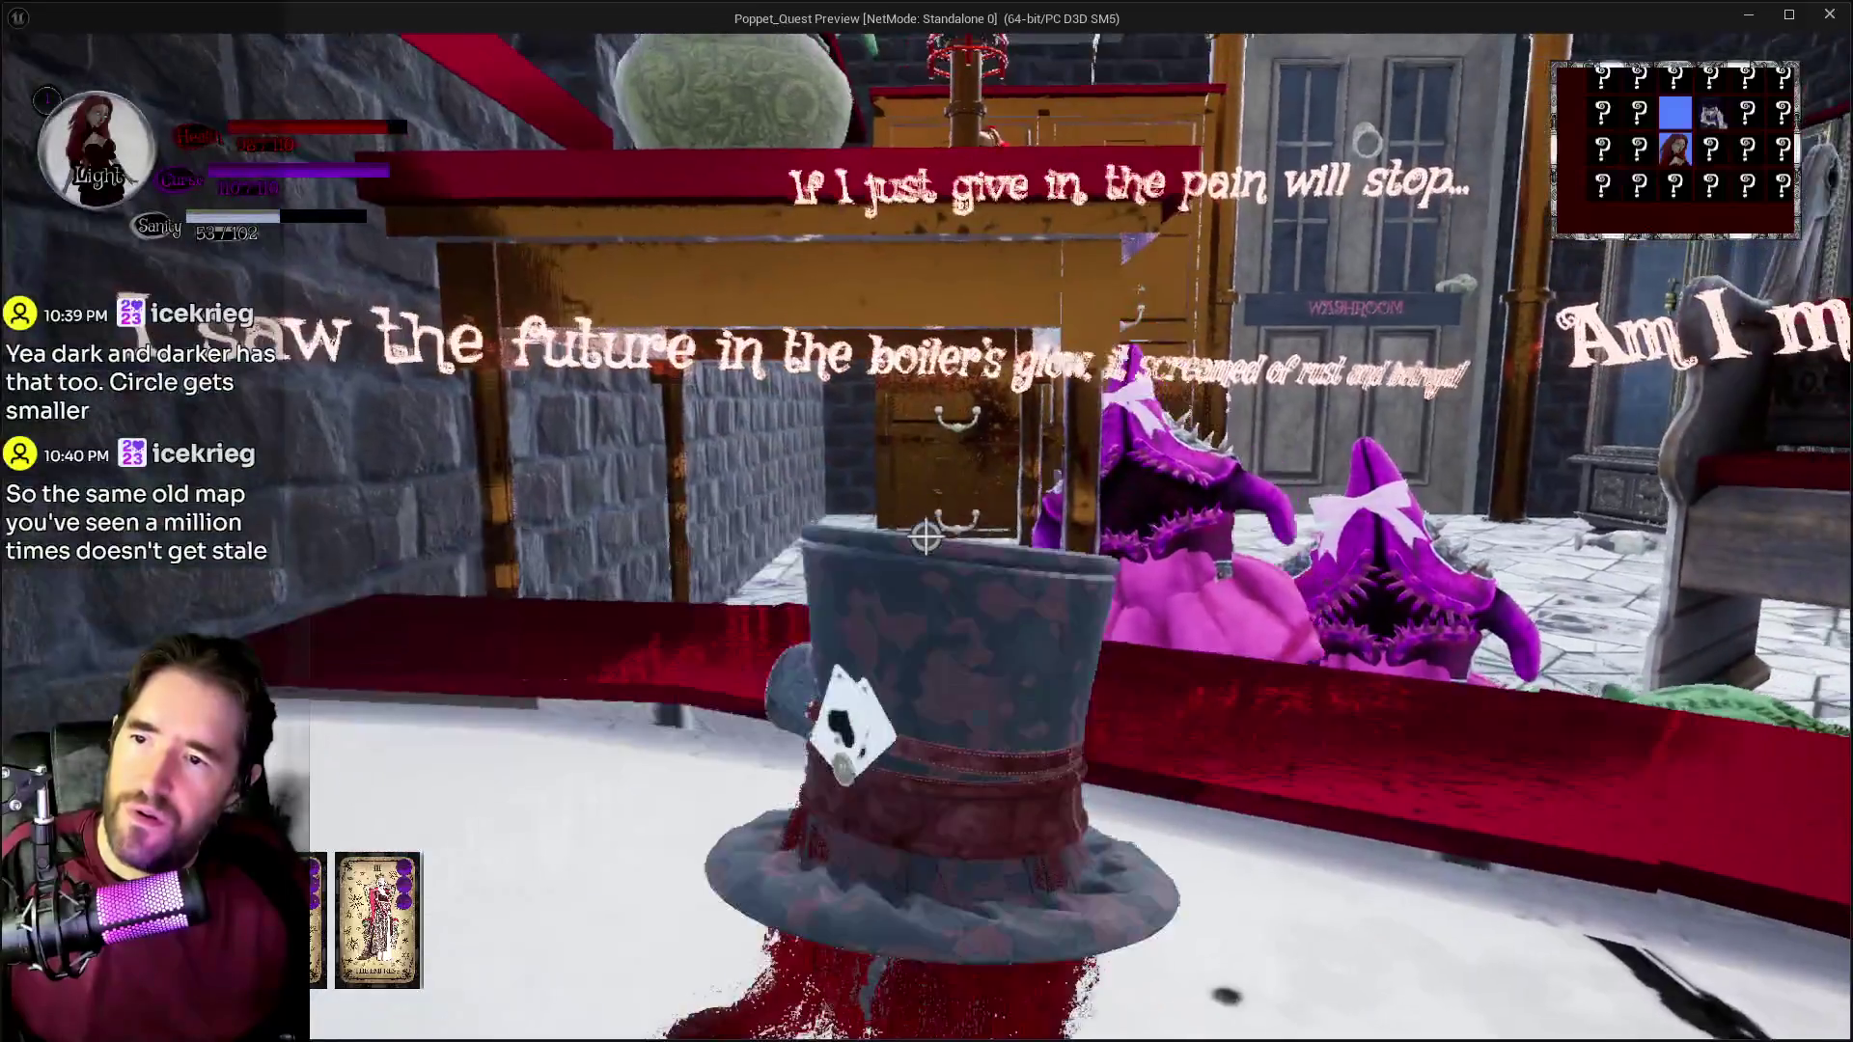
key("w")
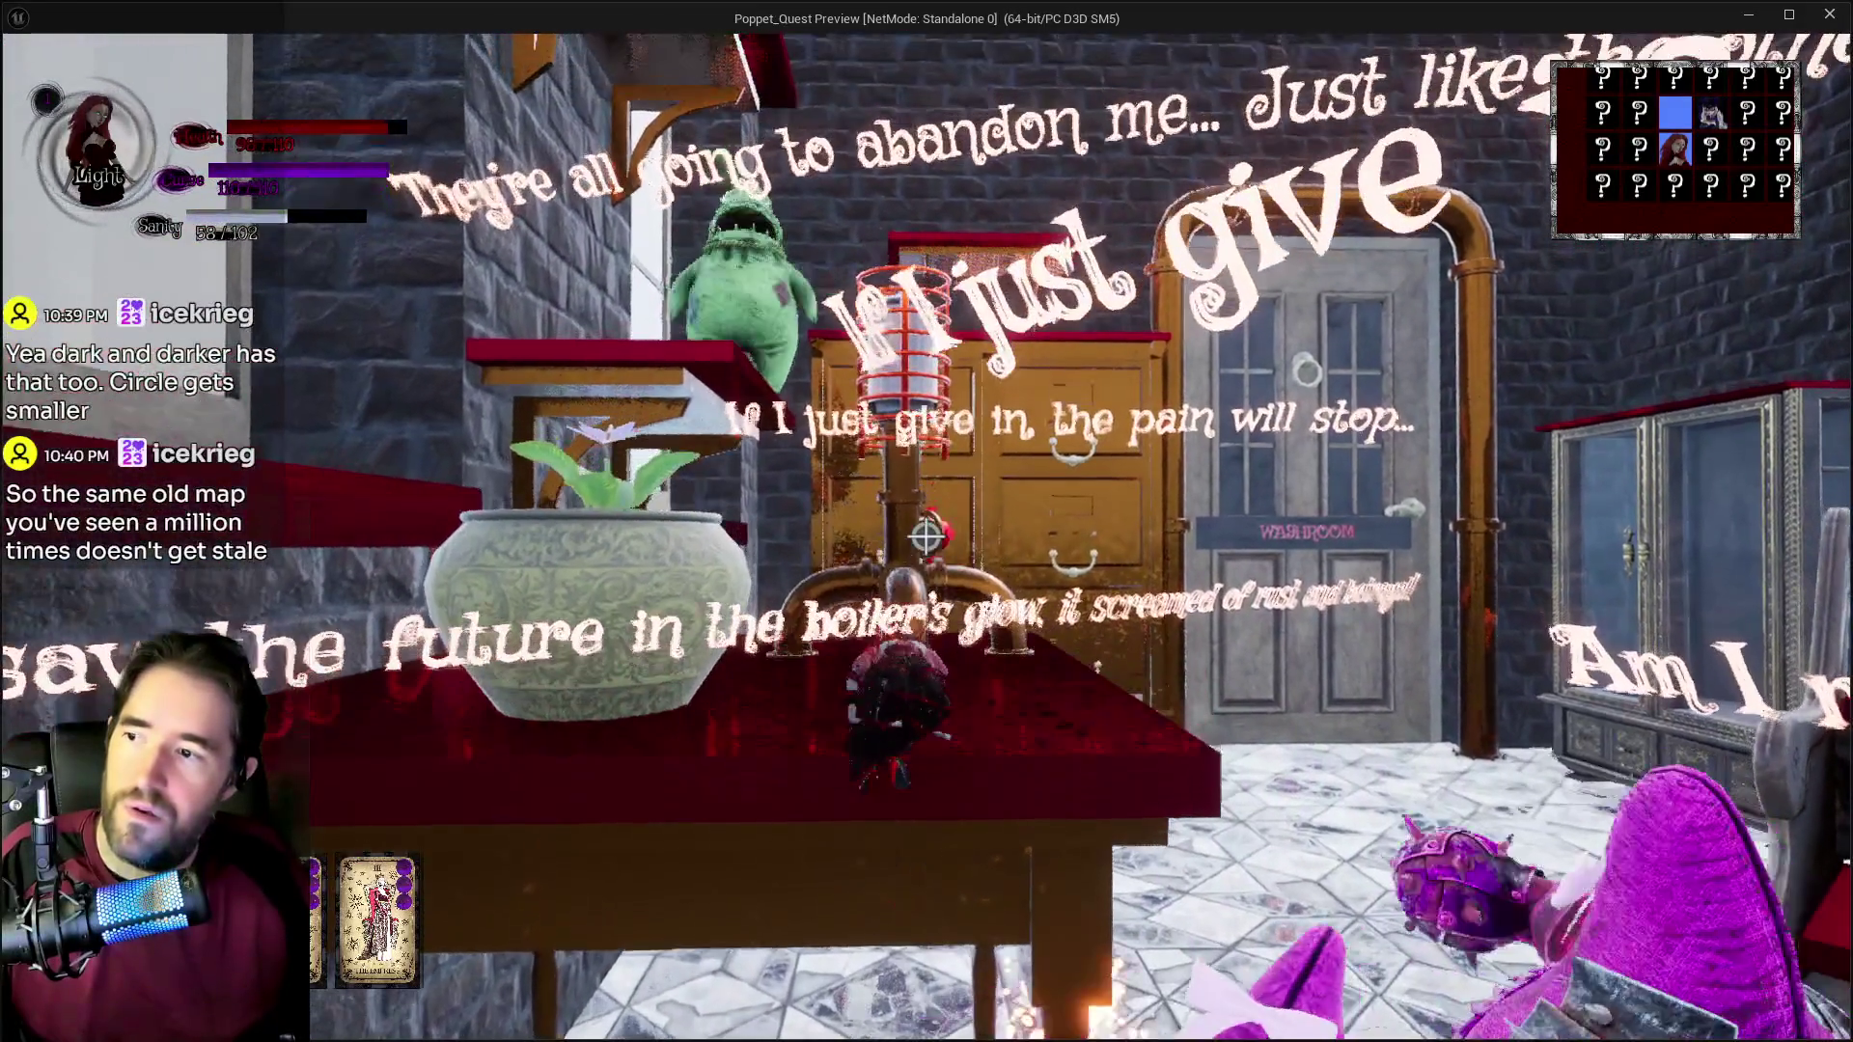
key("w")
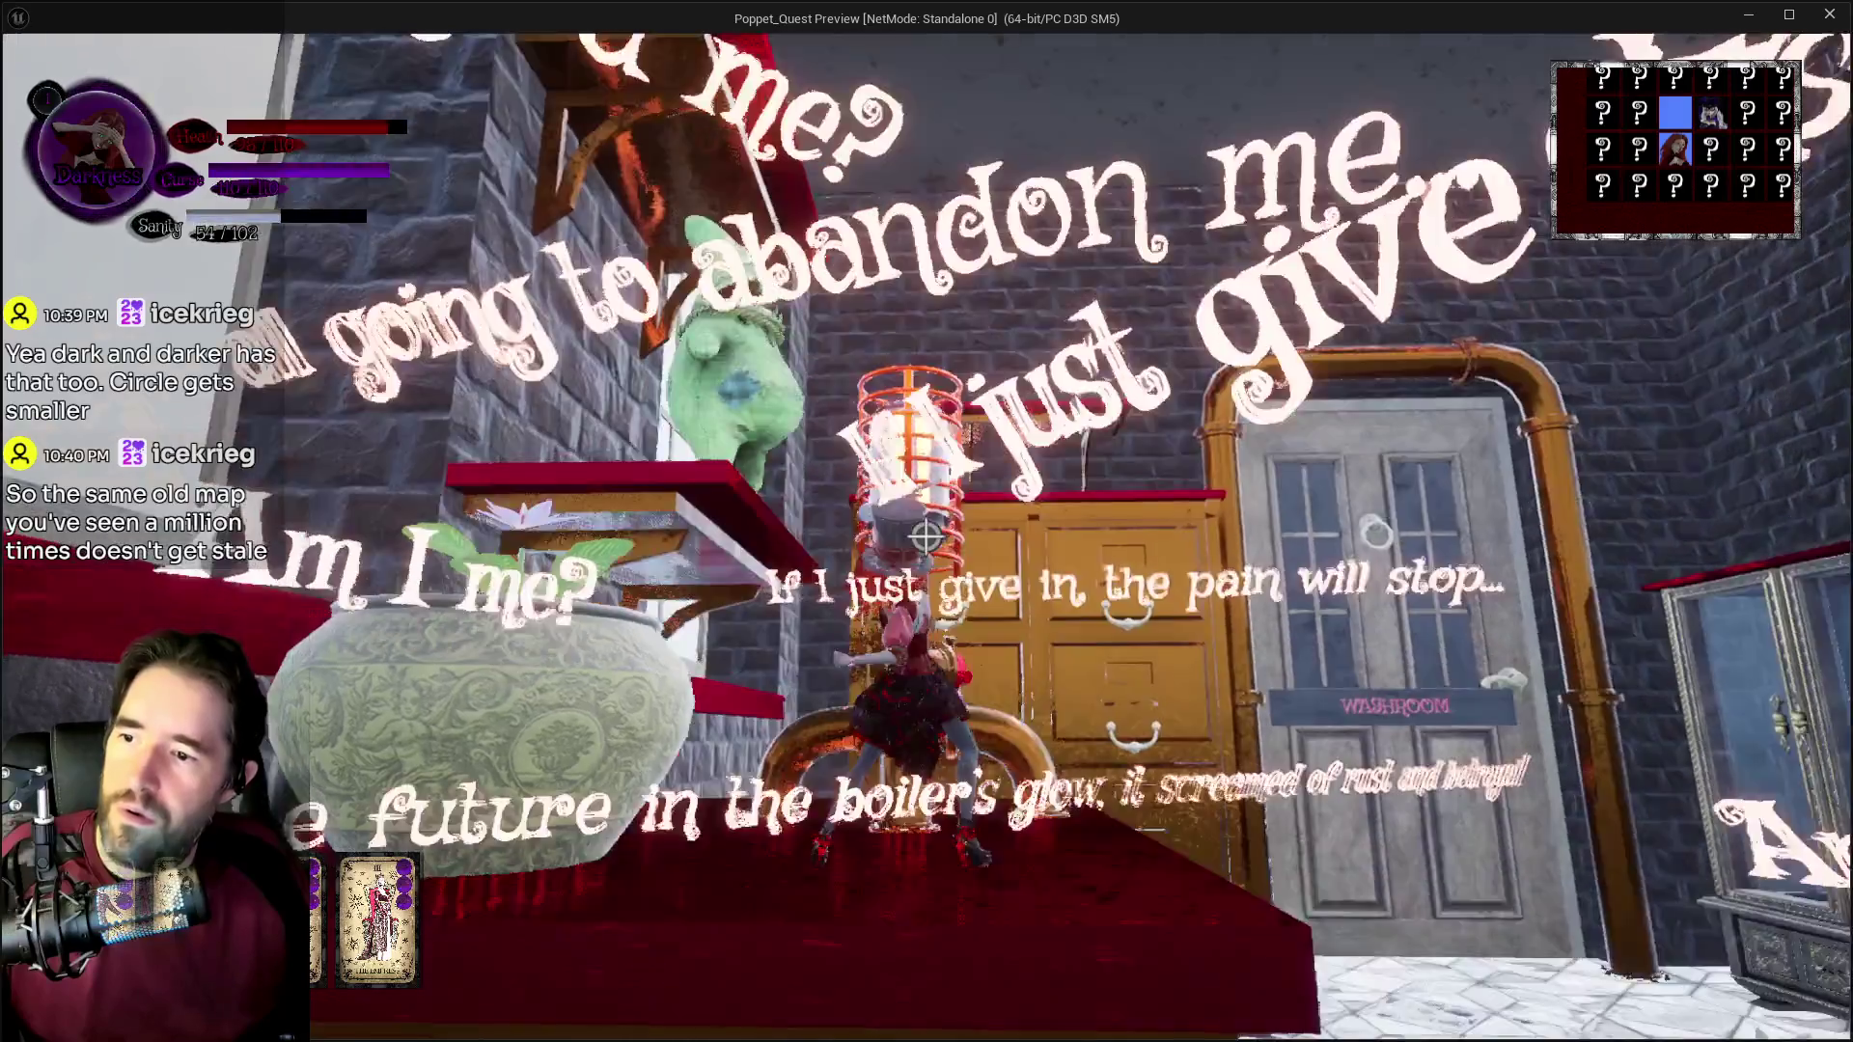
key("w")
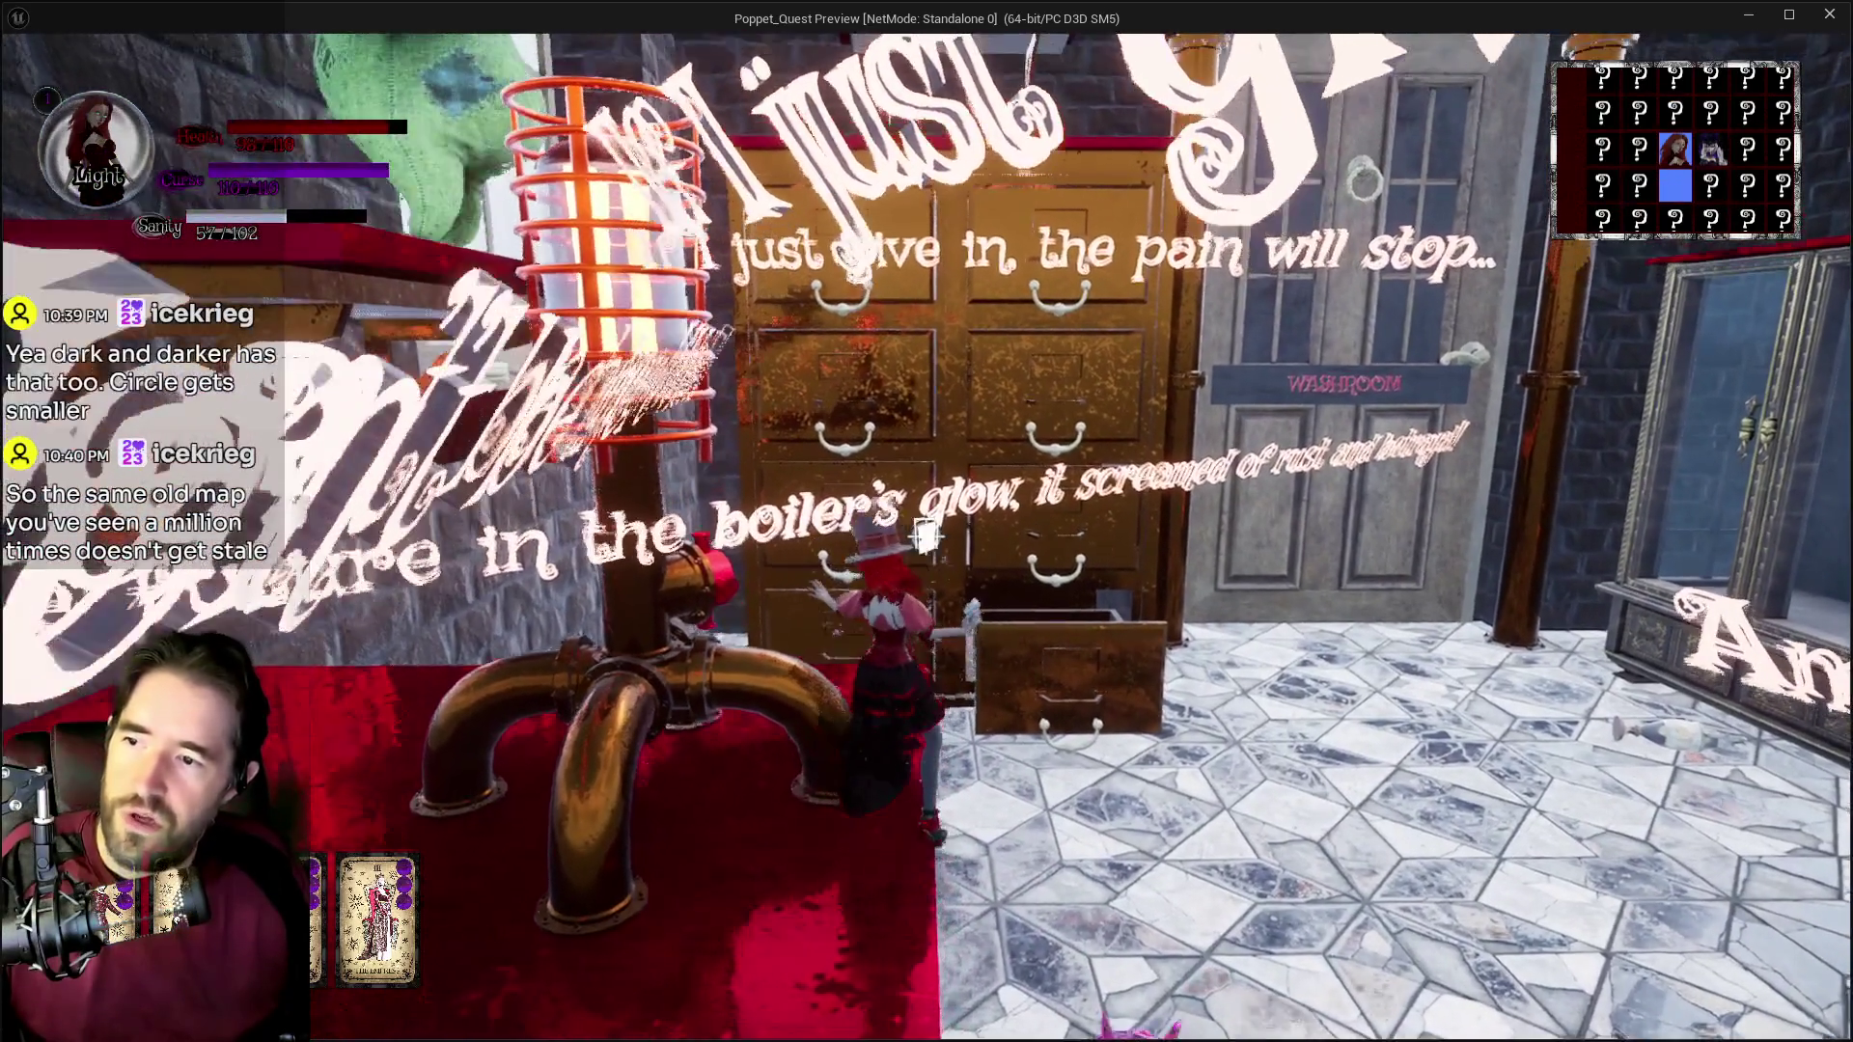
Step: Jump onto the window ledge, glide beneath the pipe, attack the green monster, and climb the pipe
key("s")
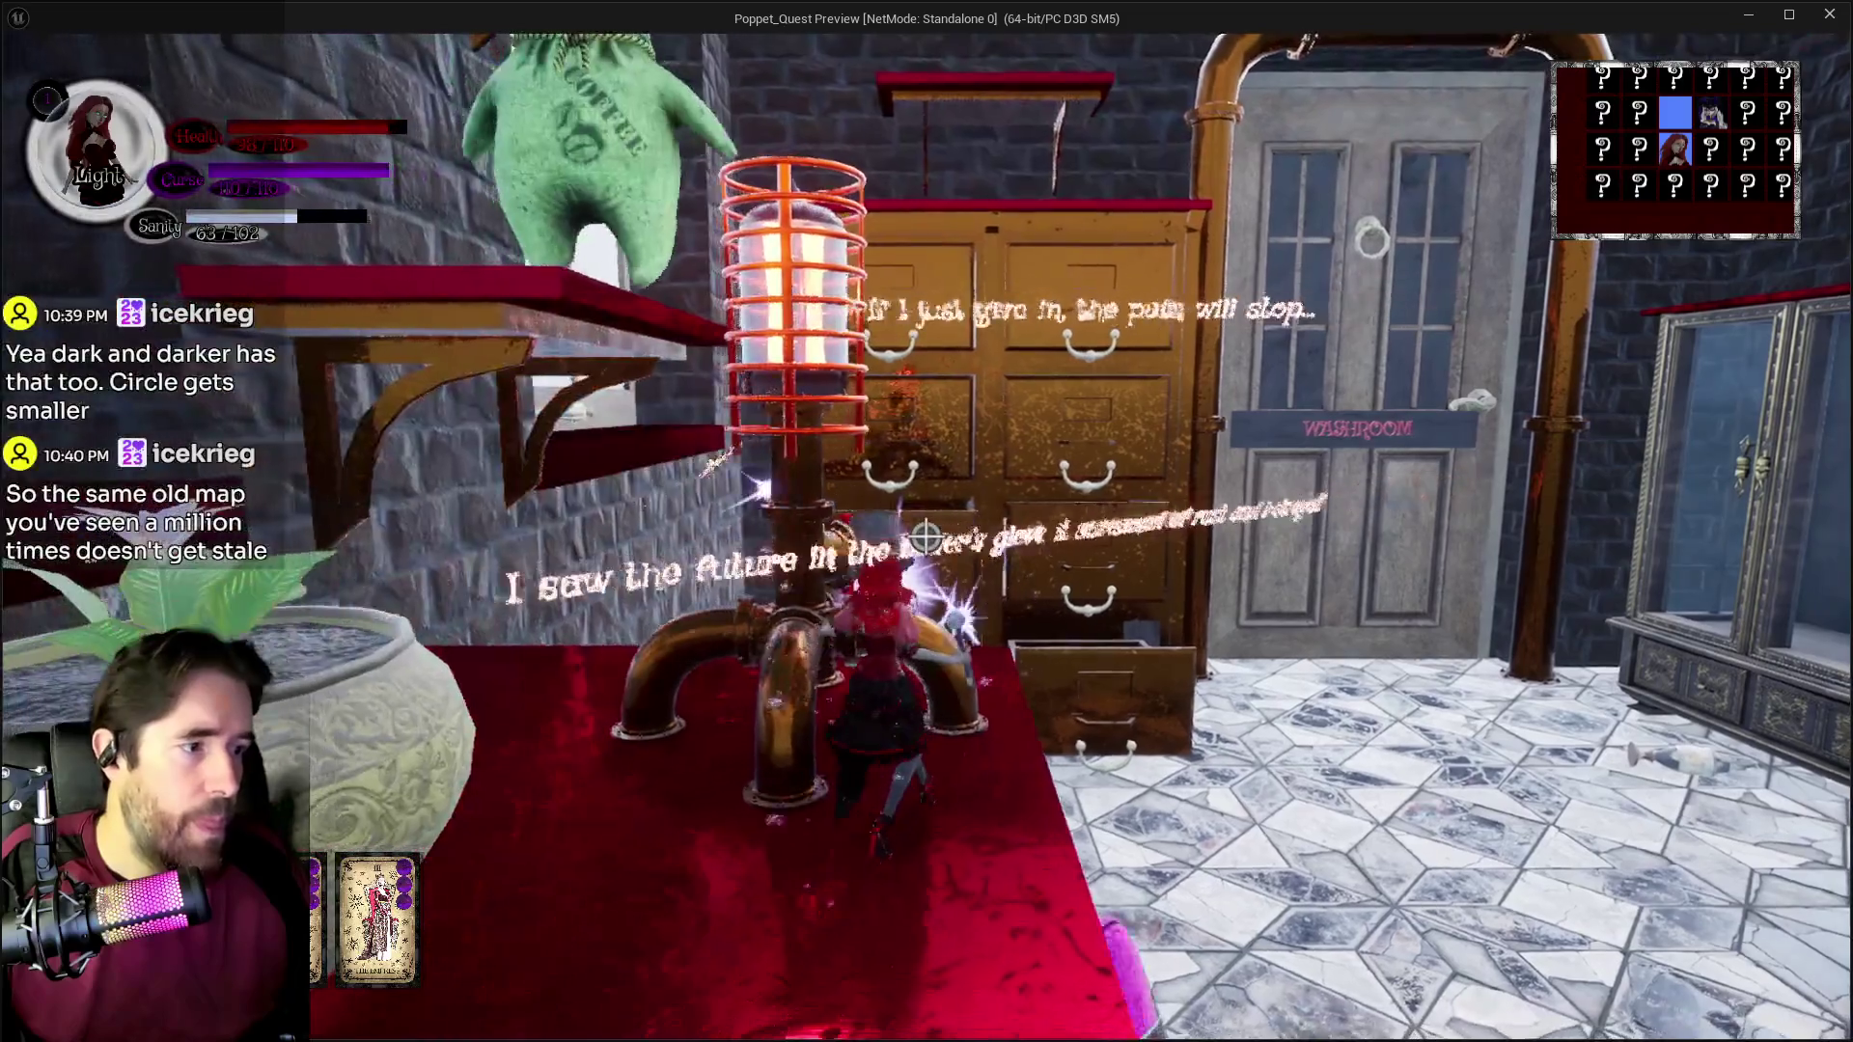
key("a")
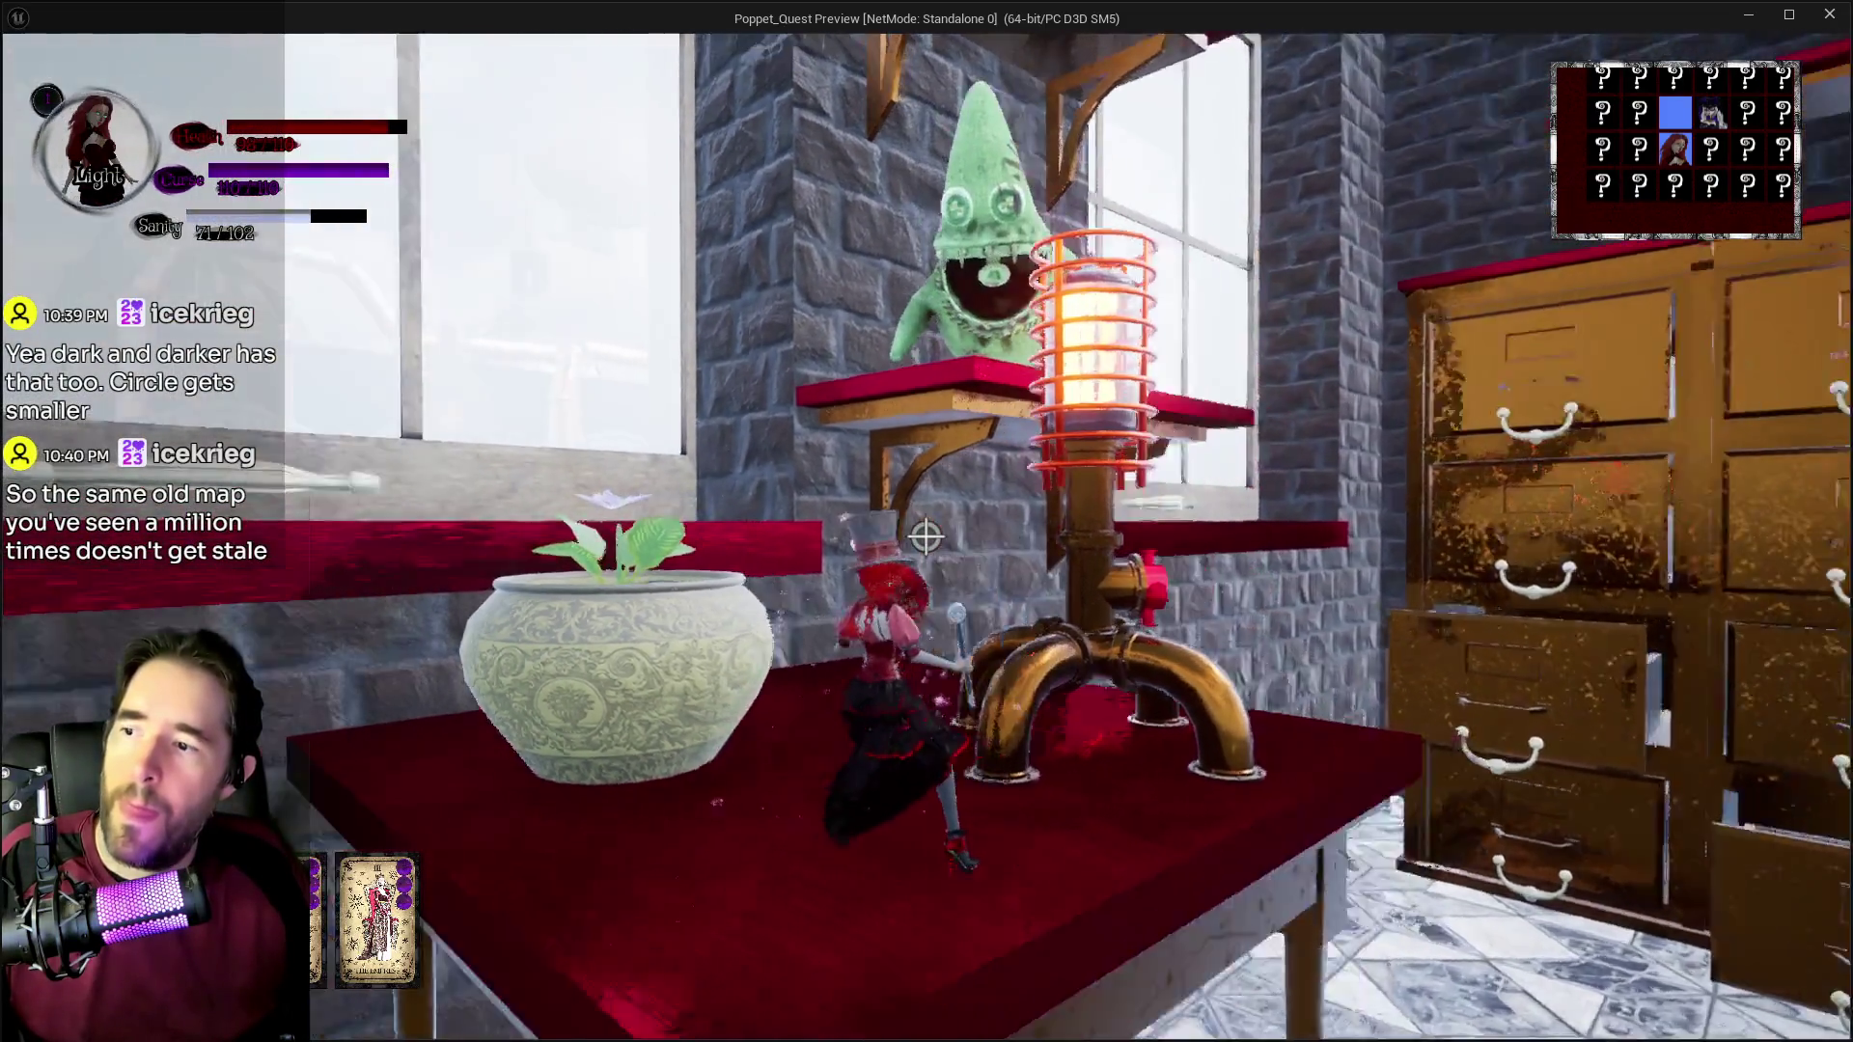
key("space")
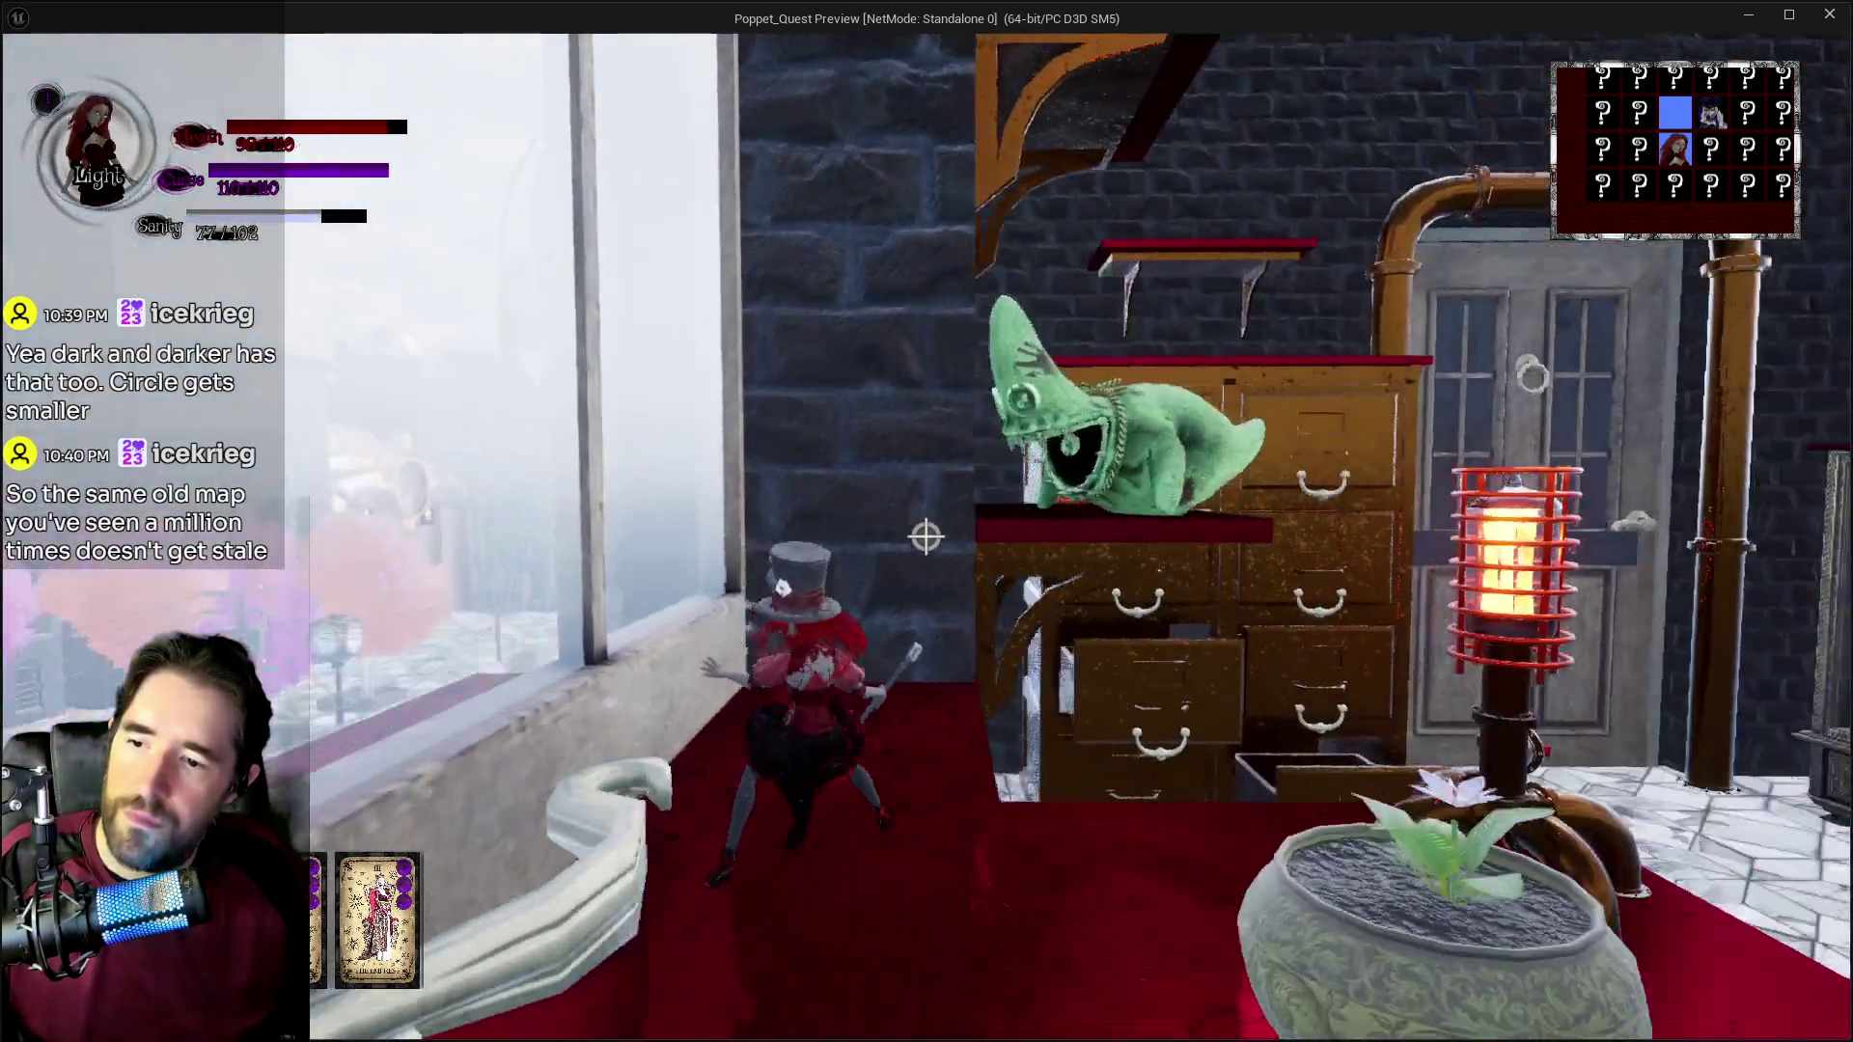
key("w")
key("space")
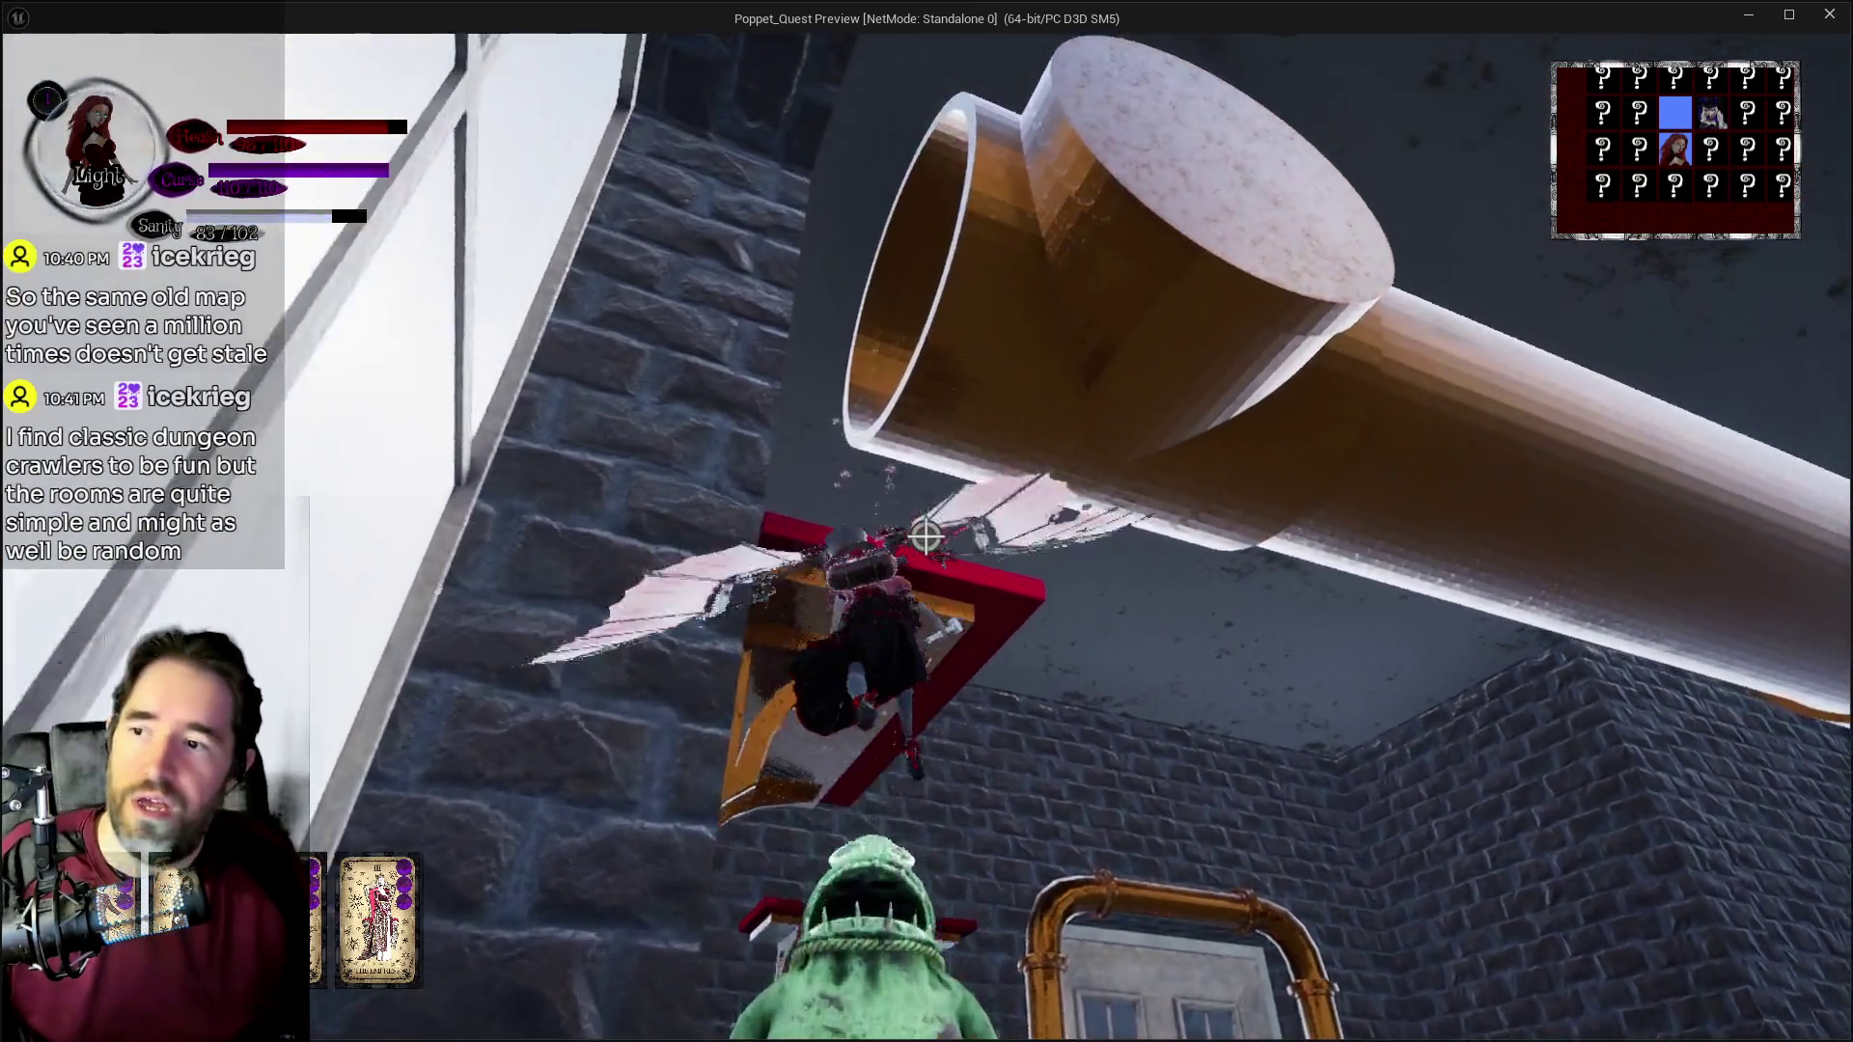
left_click(926, 537)
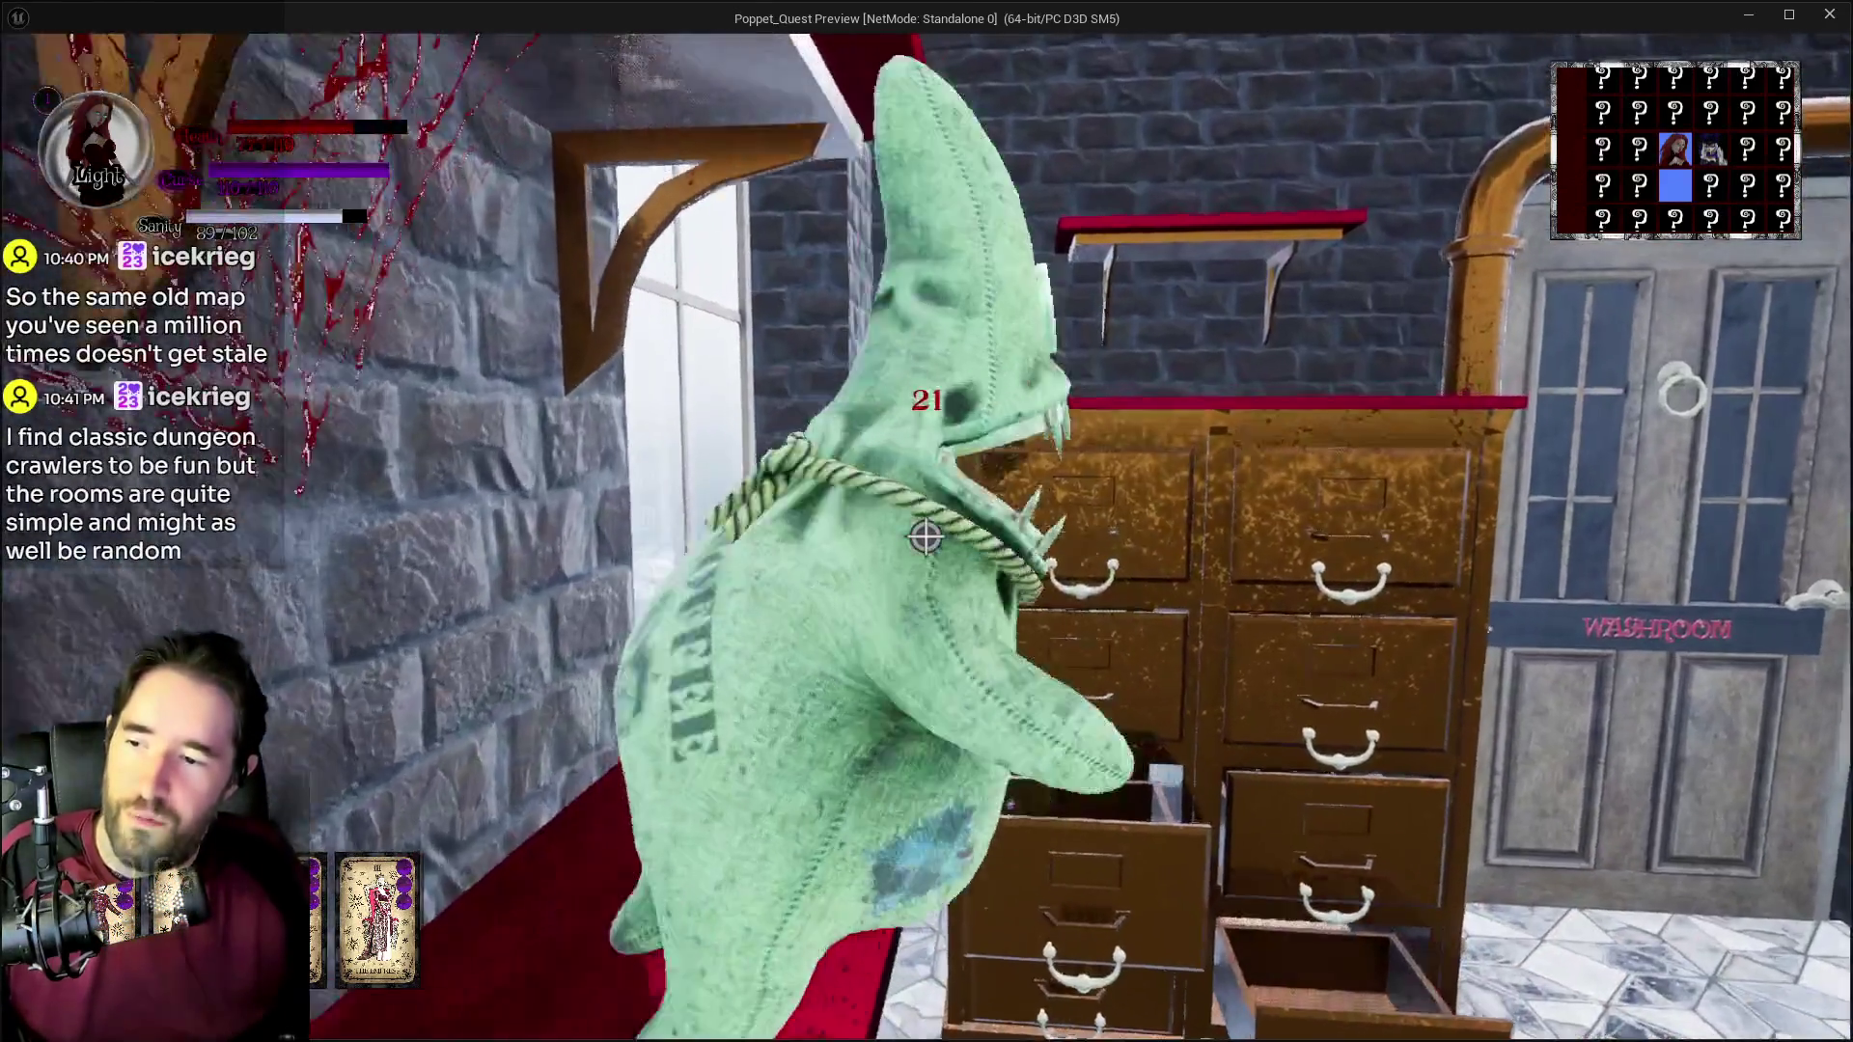
key("w")
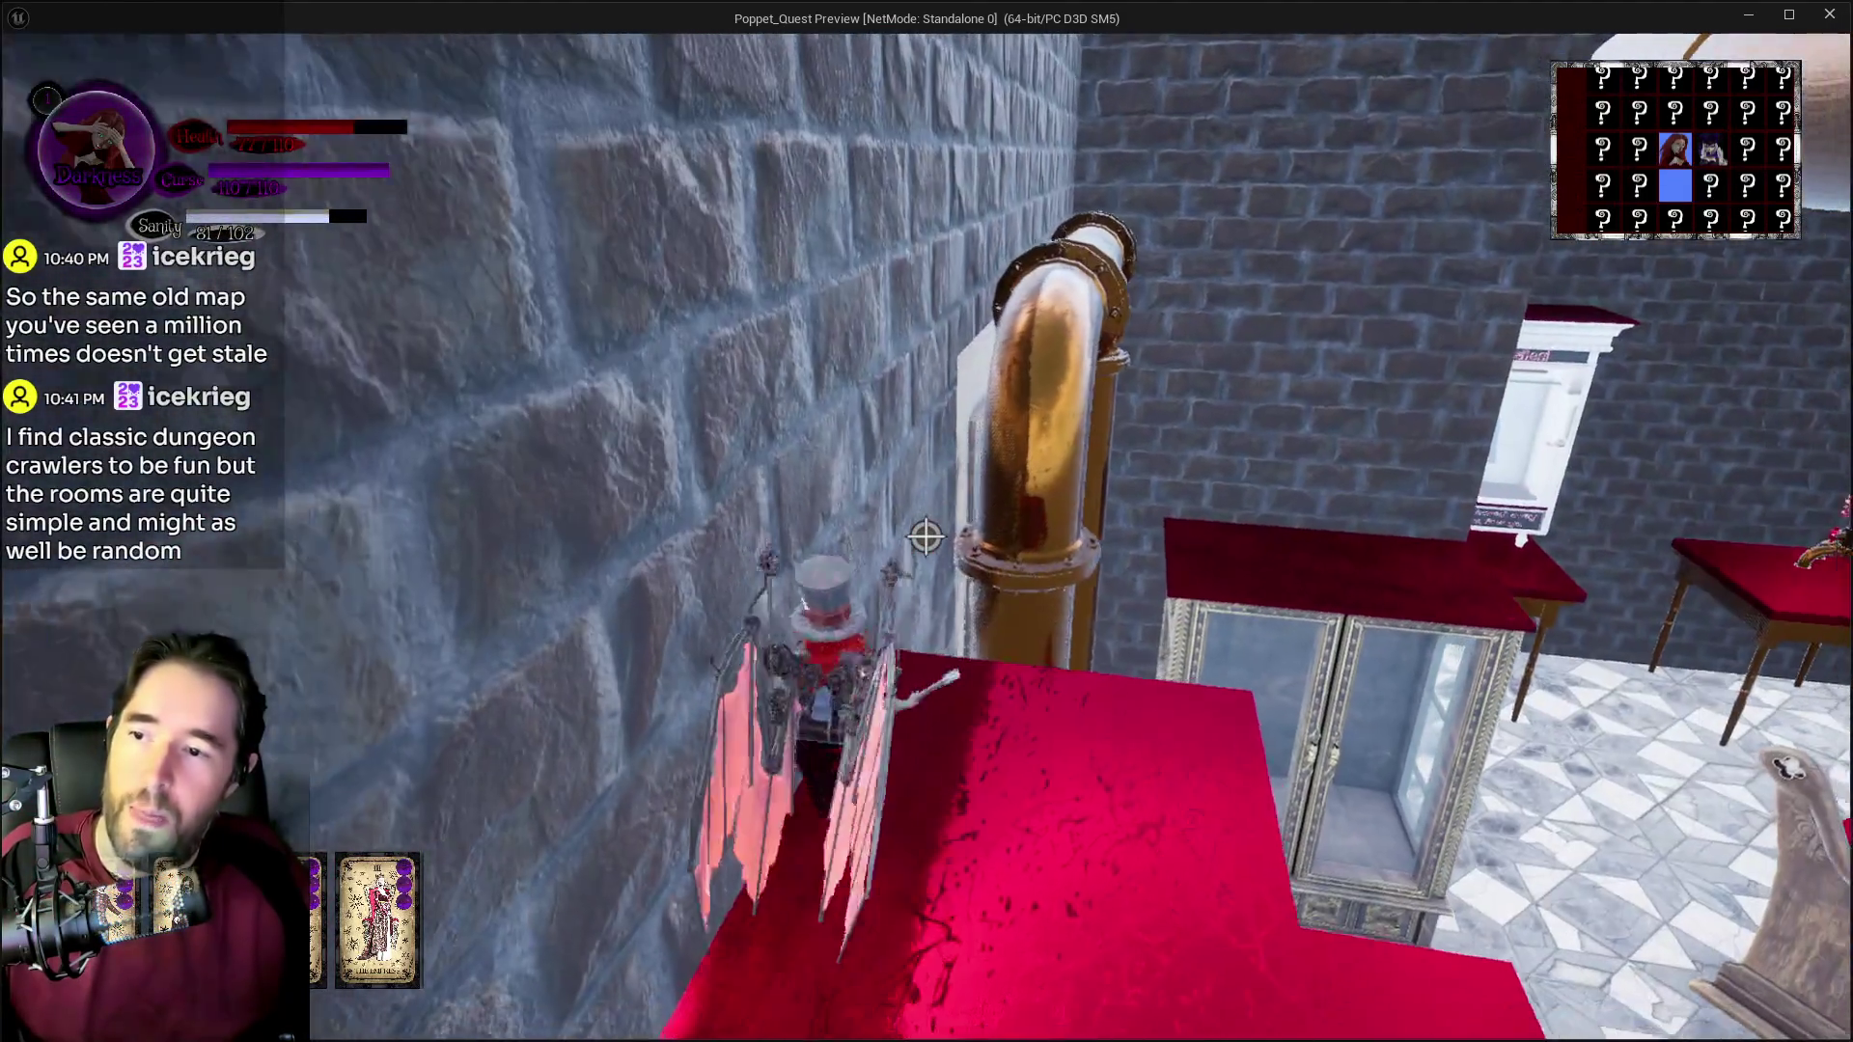
key("w")
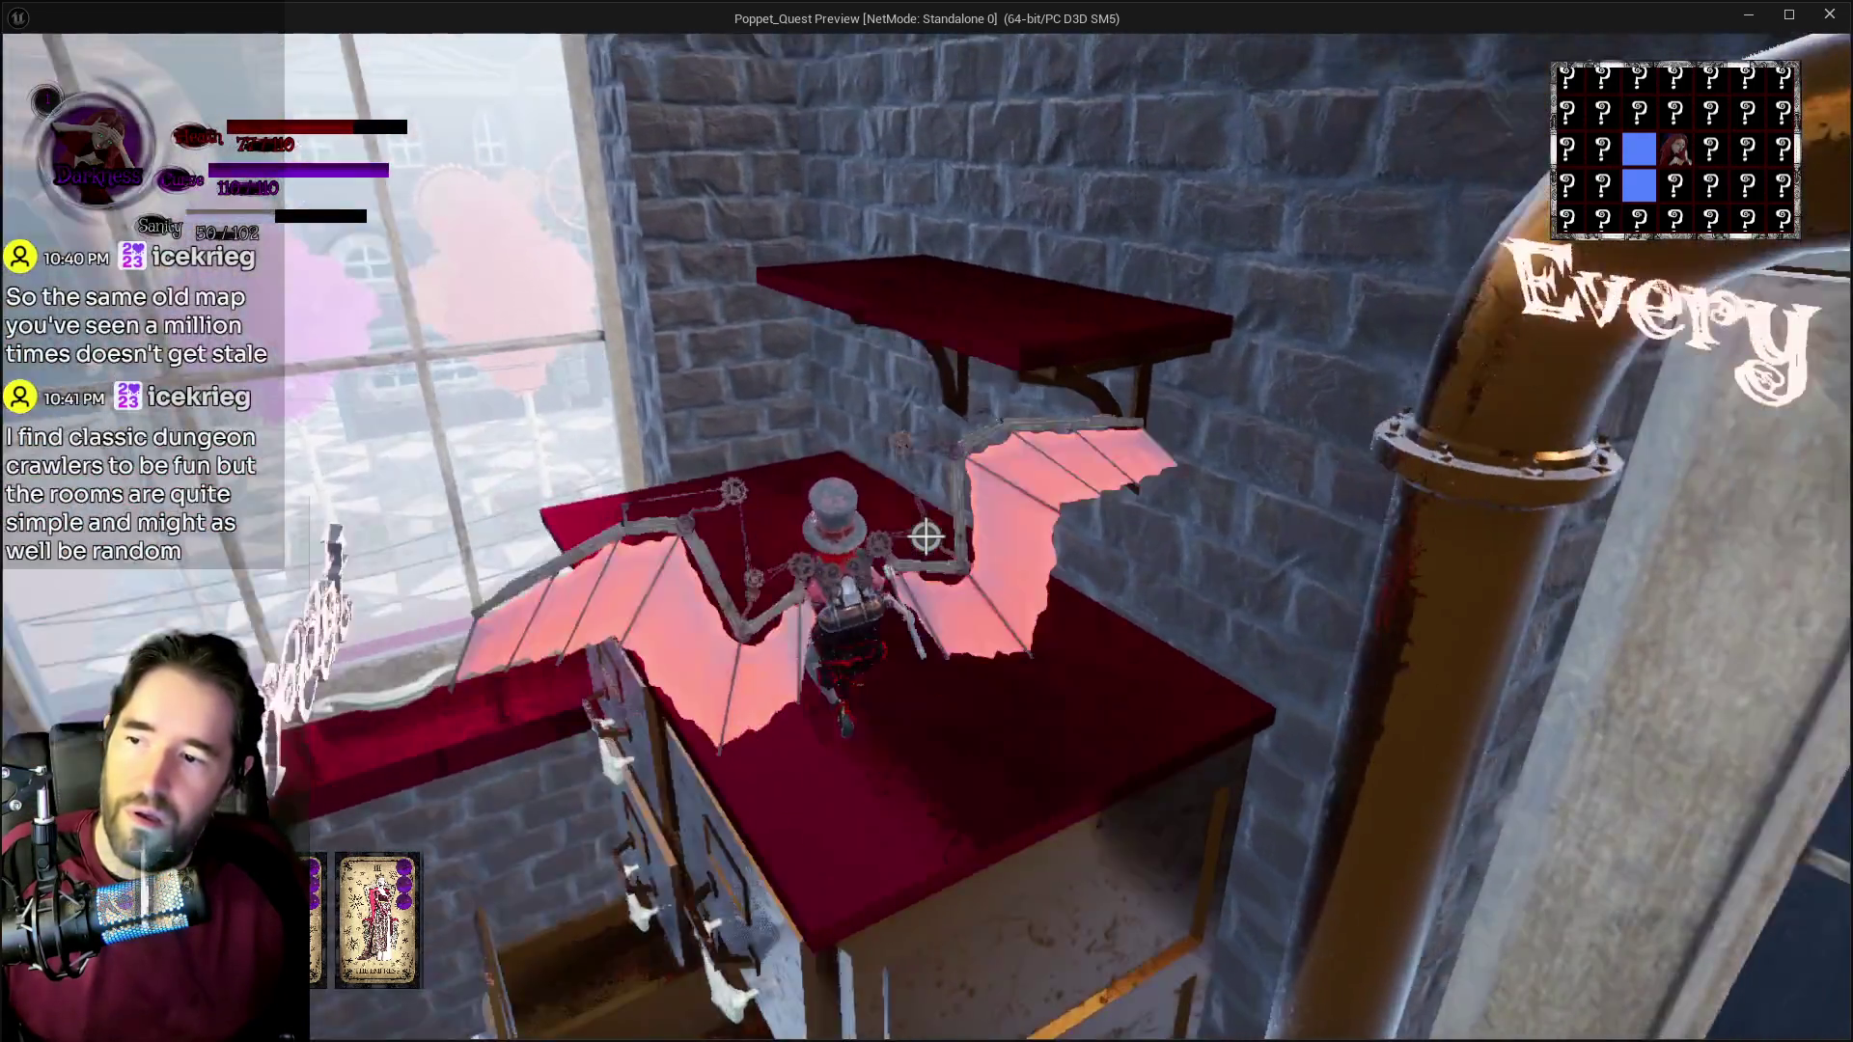
Step: Glide into the adjacent room with pews, then end the play-test
key("w")
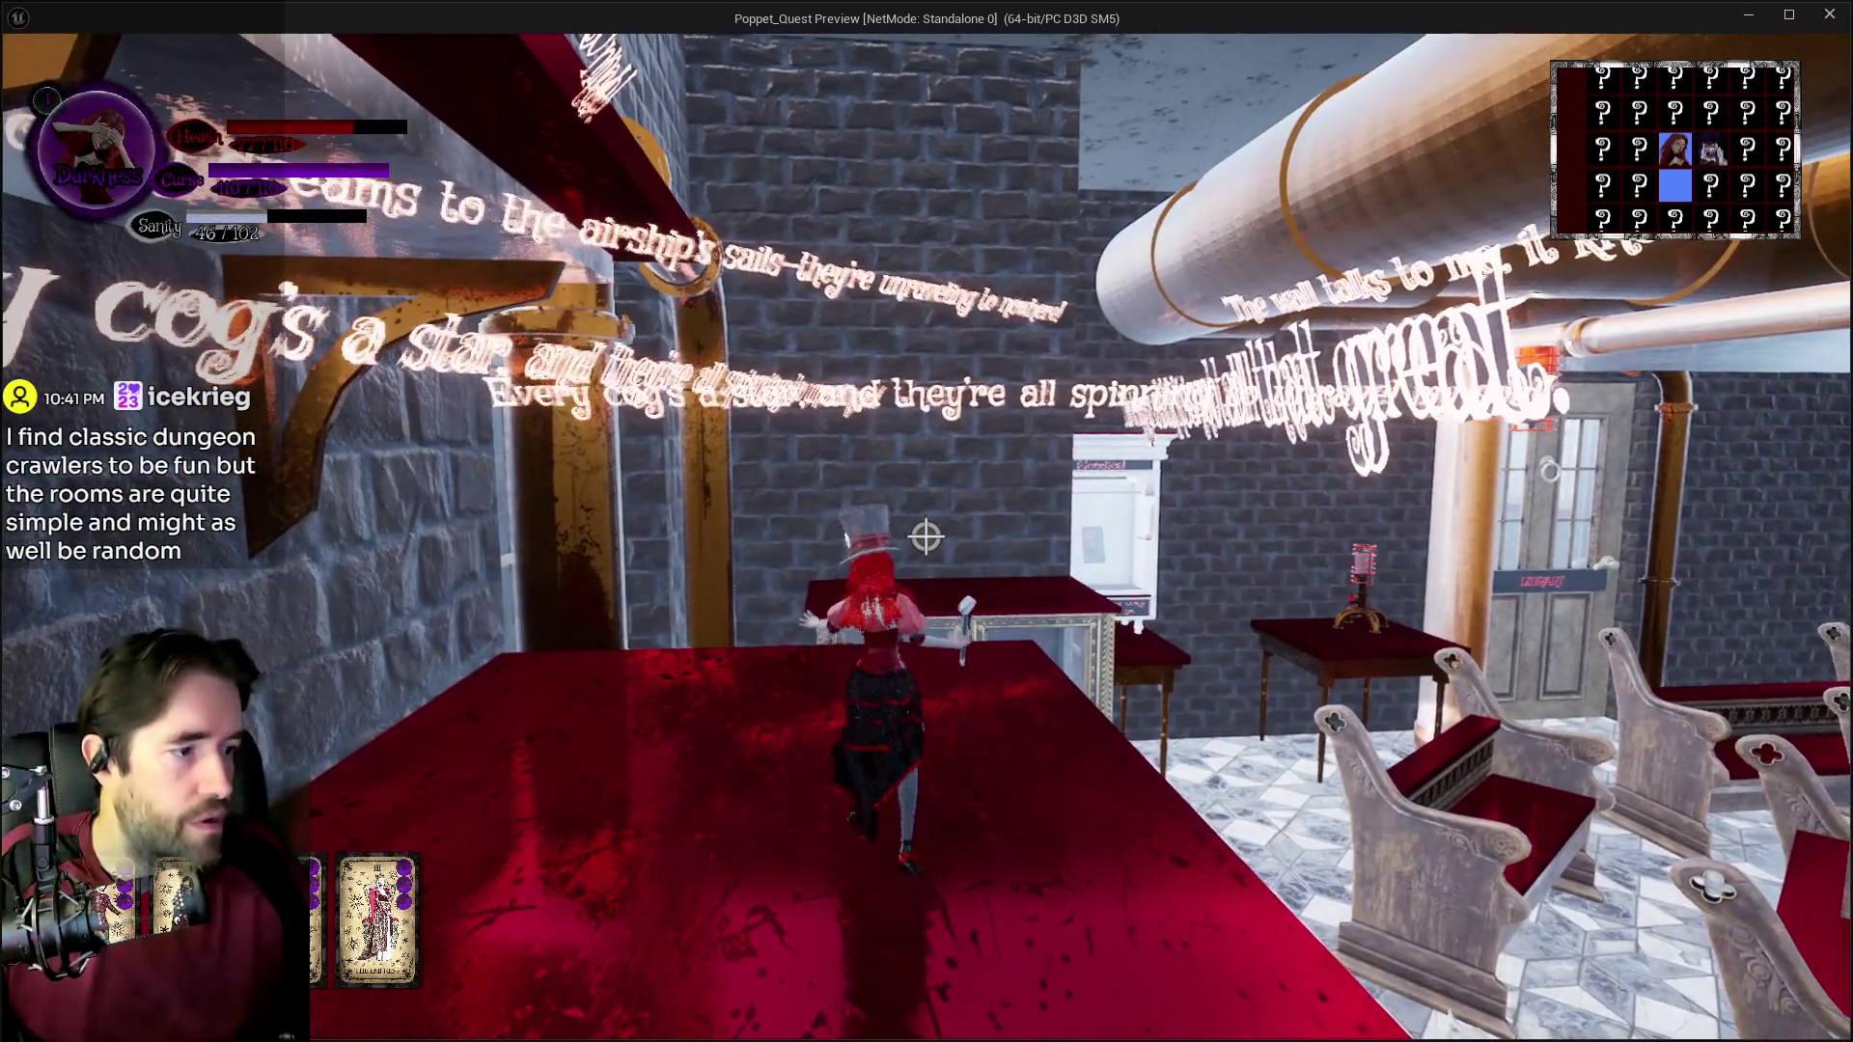
key("w")
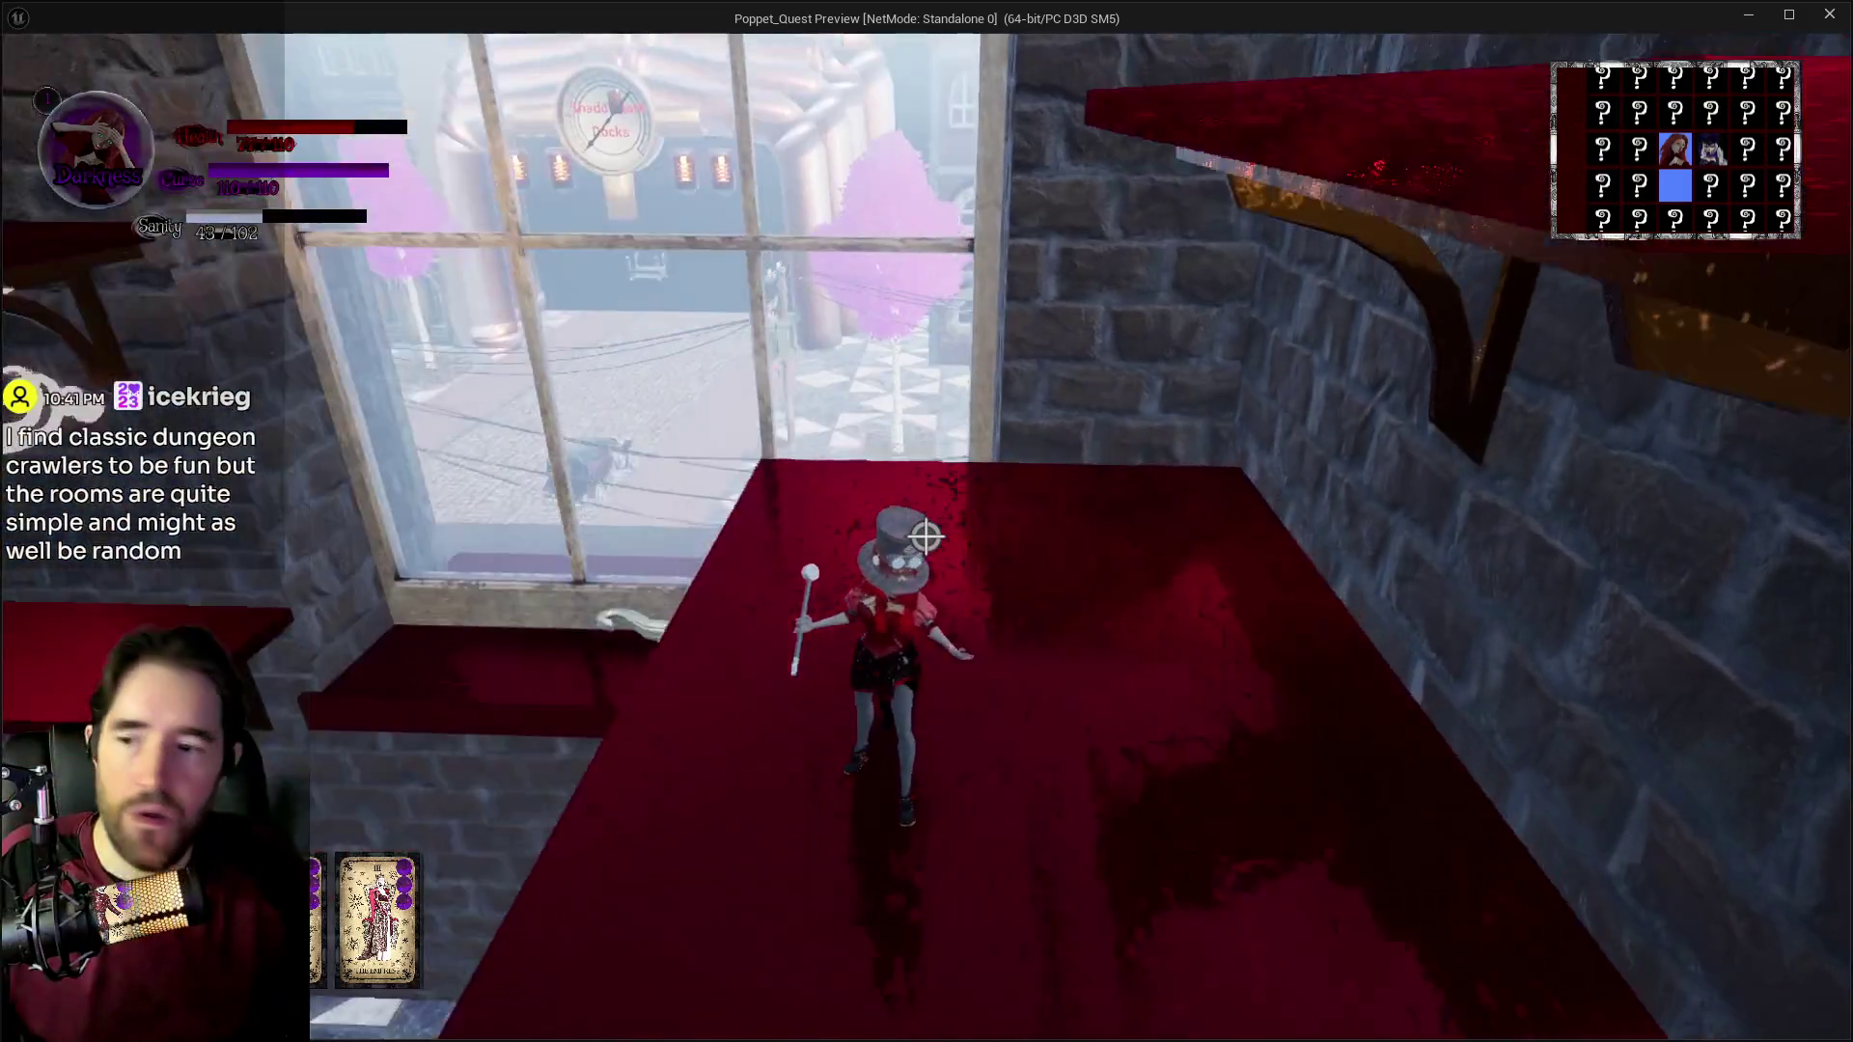
key("space")
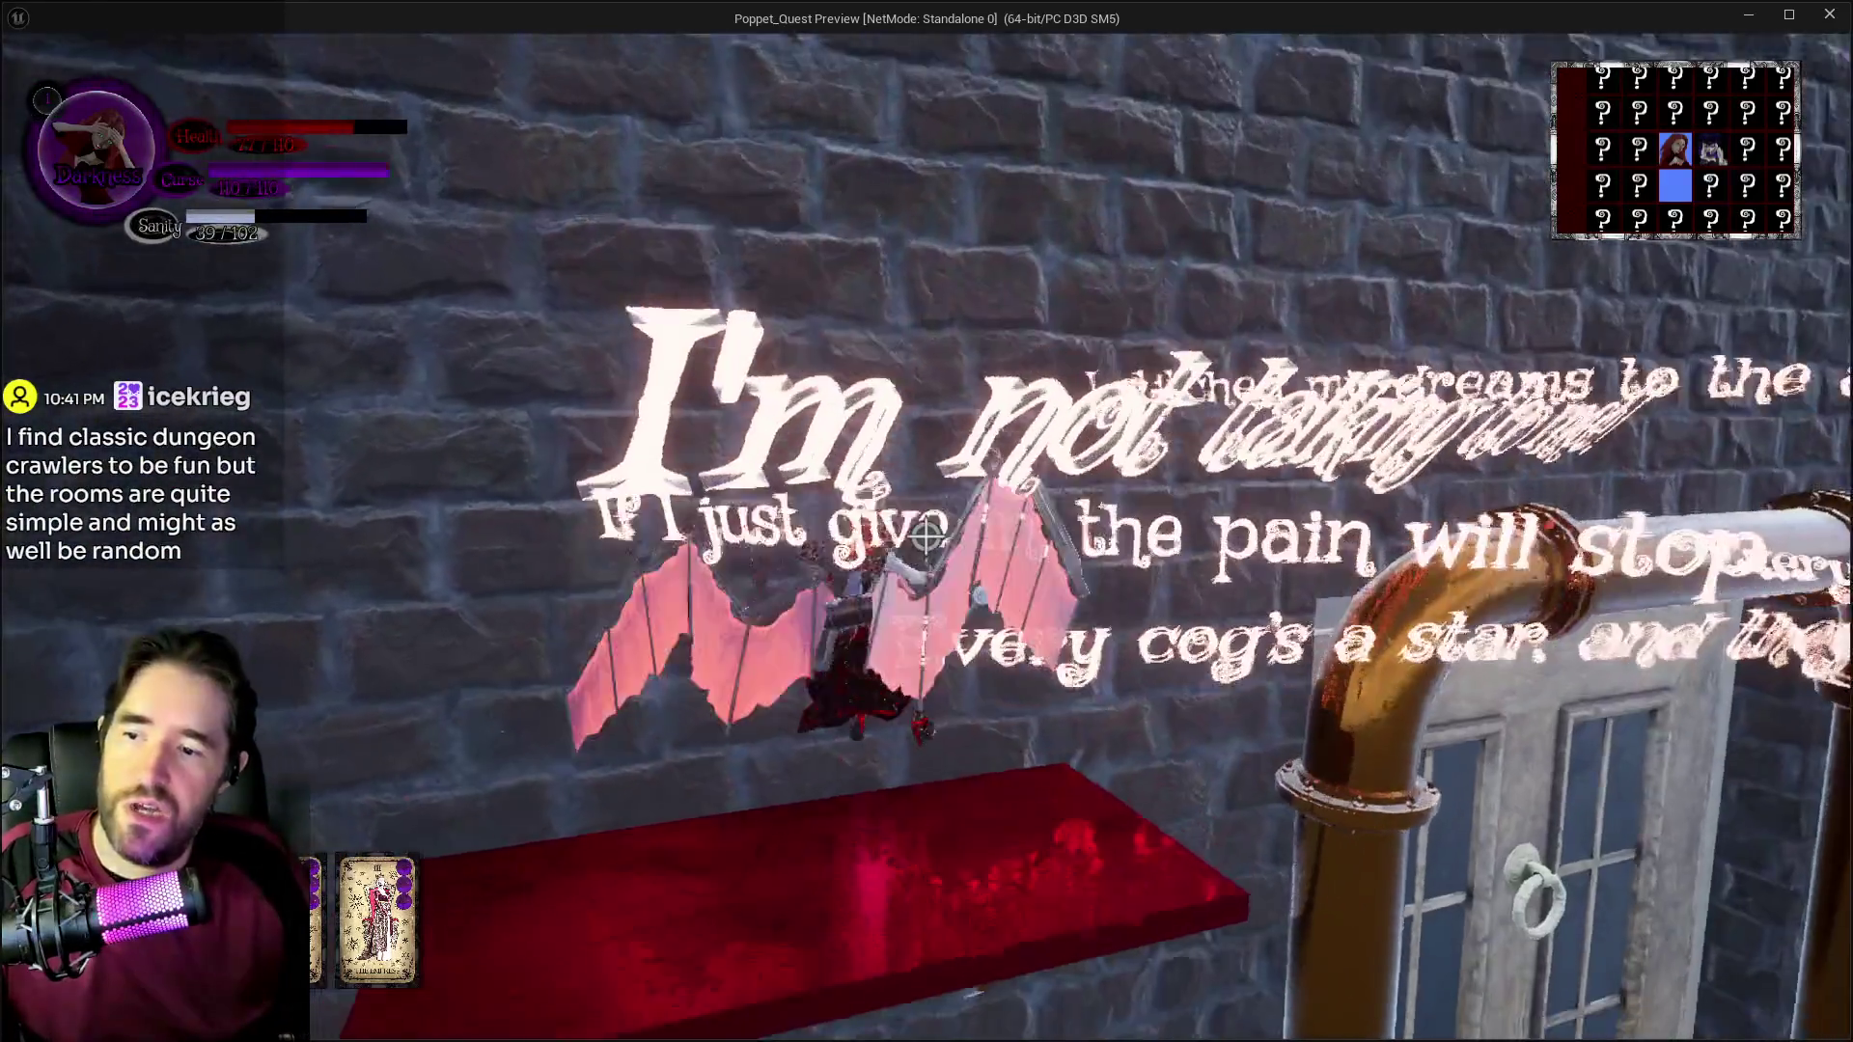
key("w")
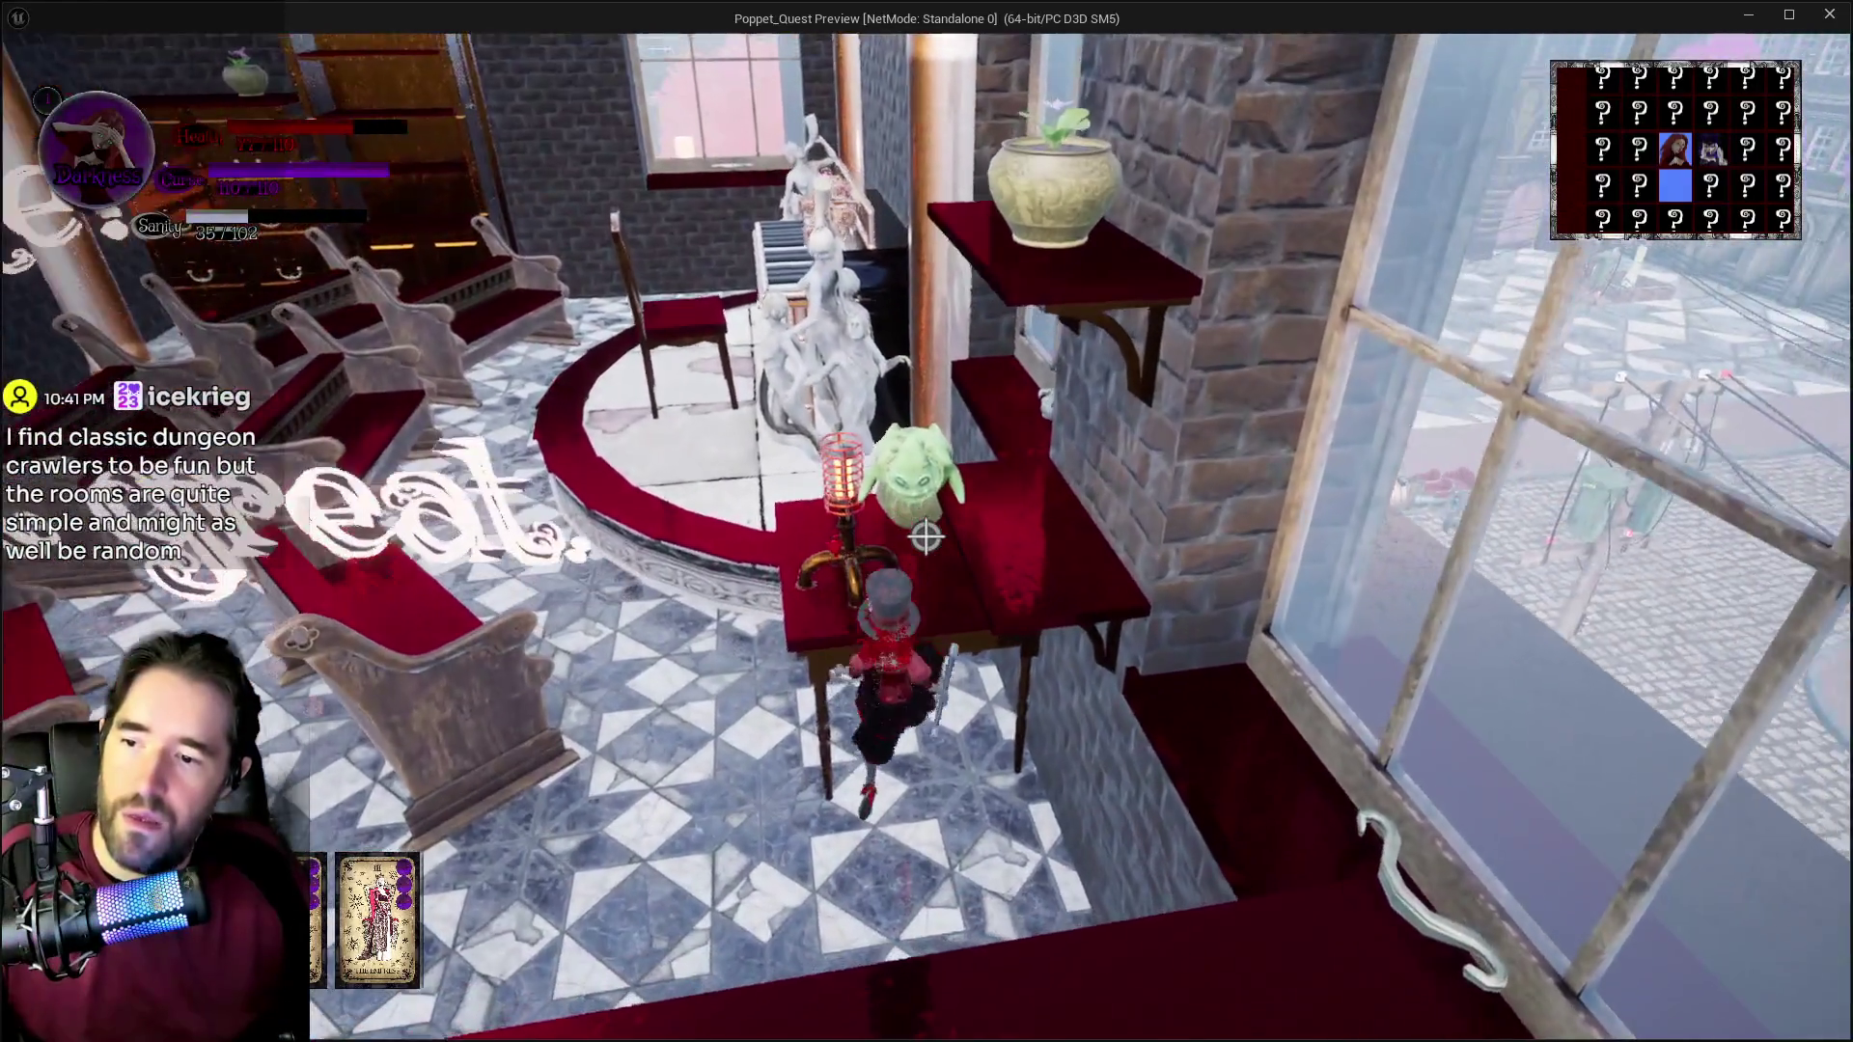
key("Escape")
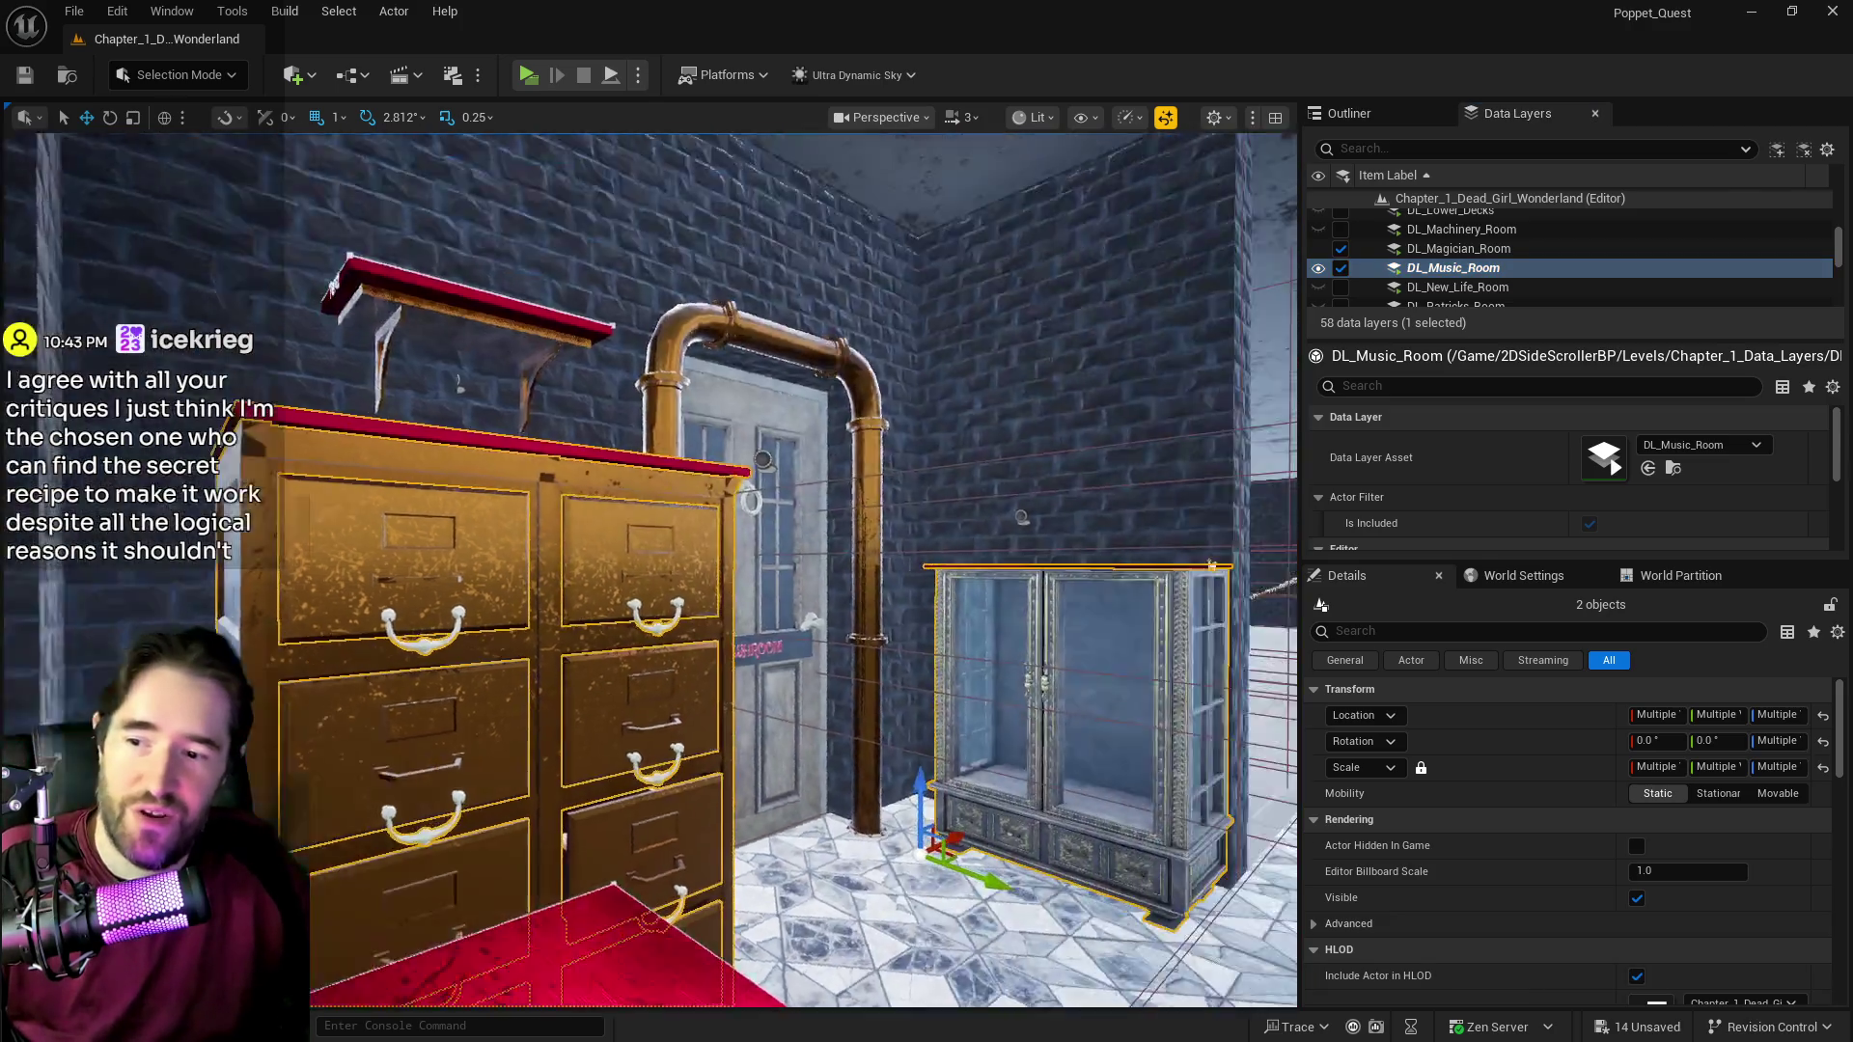
Step: Fly the camera to the Washroom door beside the filing cabinet and select BP_Door_51
mouse_move(730, 855)
left_mouse_down()
mouse_move(731, 811)
mouse_move(730, 858)
mouse_move(820, 859)
mouse_move(830, 830)
mouse_move(791, 839)
mouse_move(734, 820)
mouse_move(772, 801)
mouse_move(733, 810)
mouse_move(772, 801)
mouse_move(801, 752)
mouse_move(898, 403)
mouse_move(820, 463)
left_mouse_up()
left_click(728, 517)
mouse_move(727, 517)
left_mouse_down()
mouse_move(880, 186)
mouse_move(849, 289)
mouse_move(840, 270)
mouse_move(830, 290)
mouse_move(711, 769)
mouse_move(733, 560)
mouse_move(771, 627)
left_mouse_up()
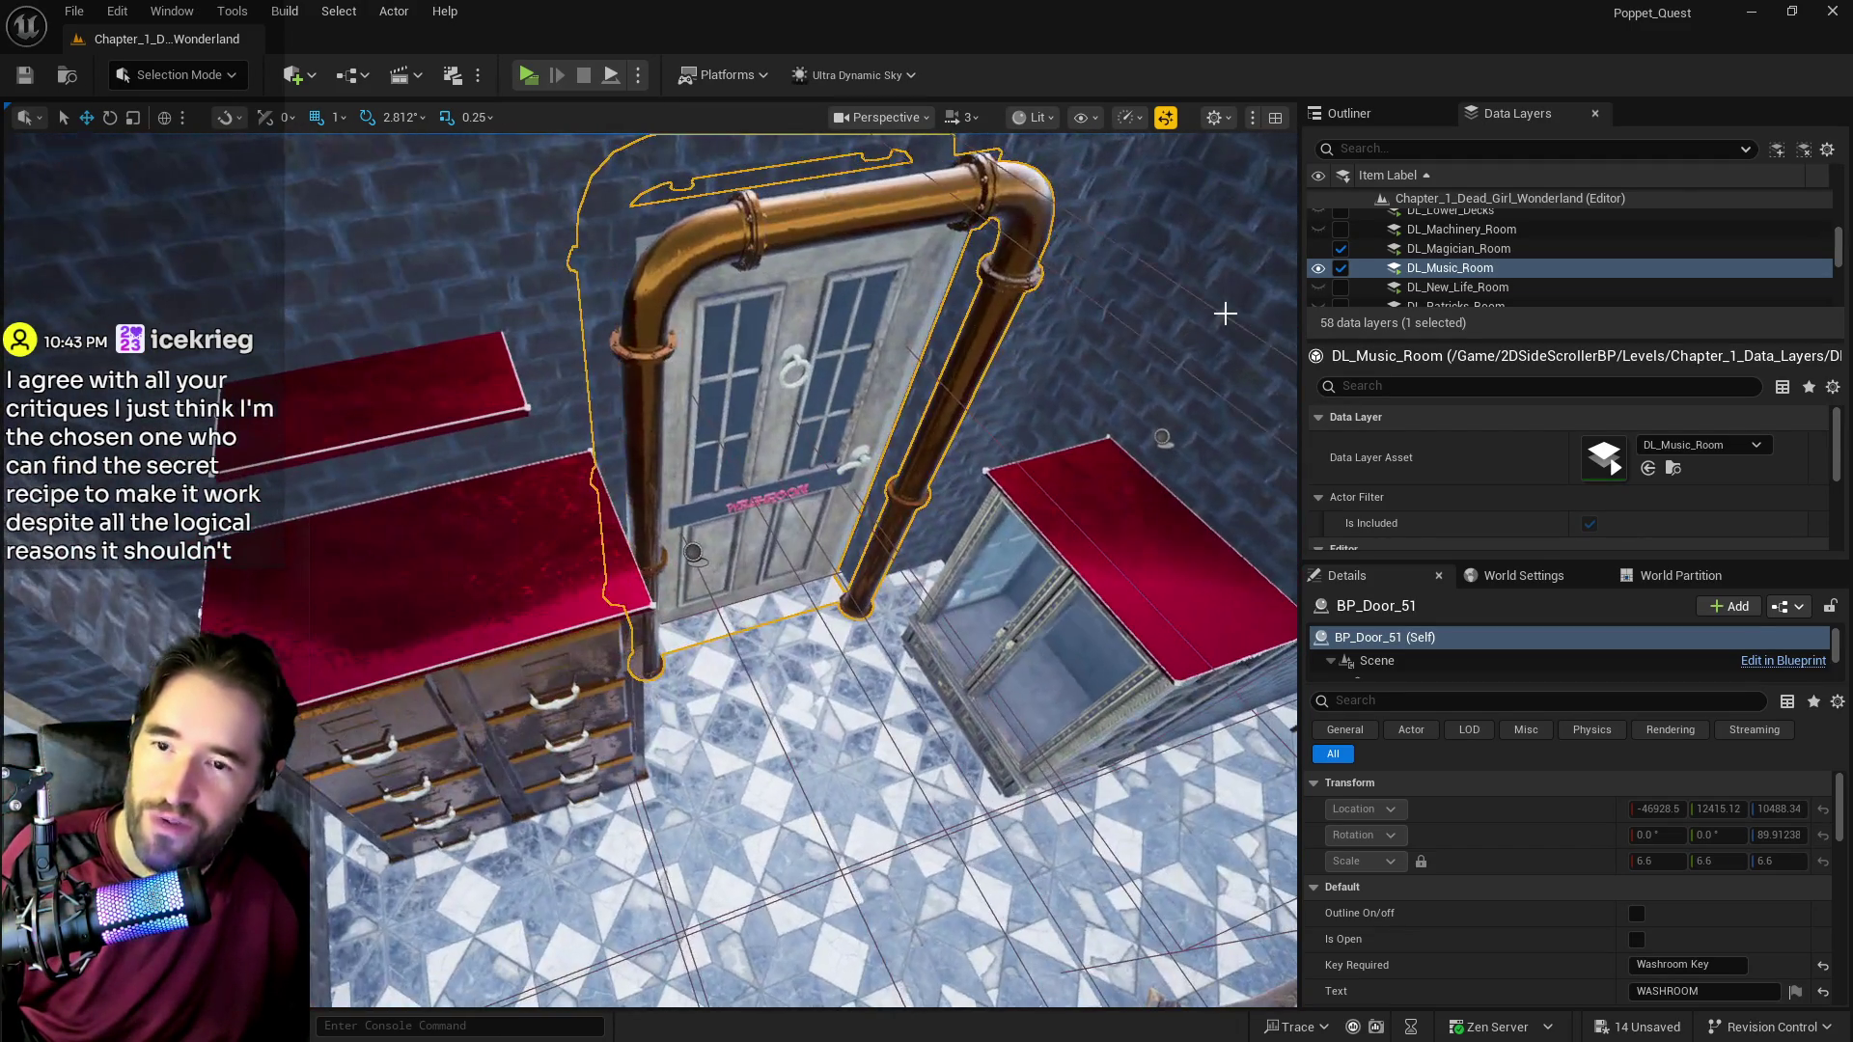
Step: Unlock BP_Door_51's movement through its Outliner Transform menu
left_click(1408, 112)
right_click(1459, 367)
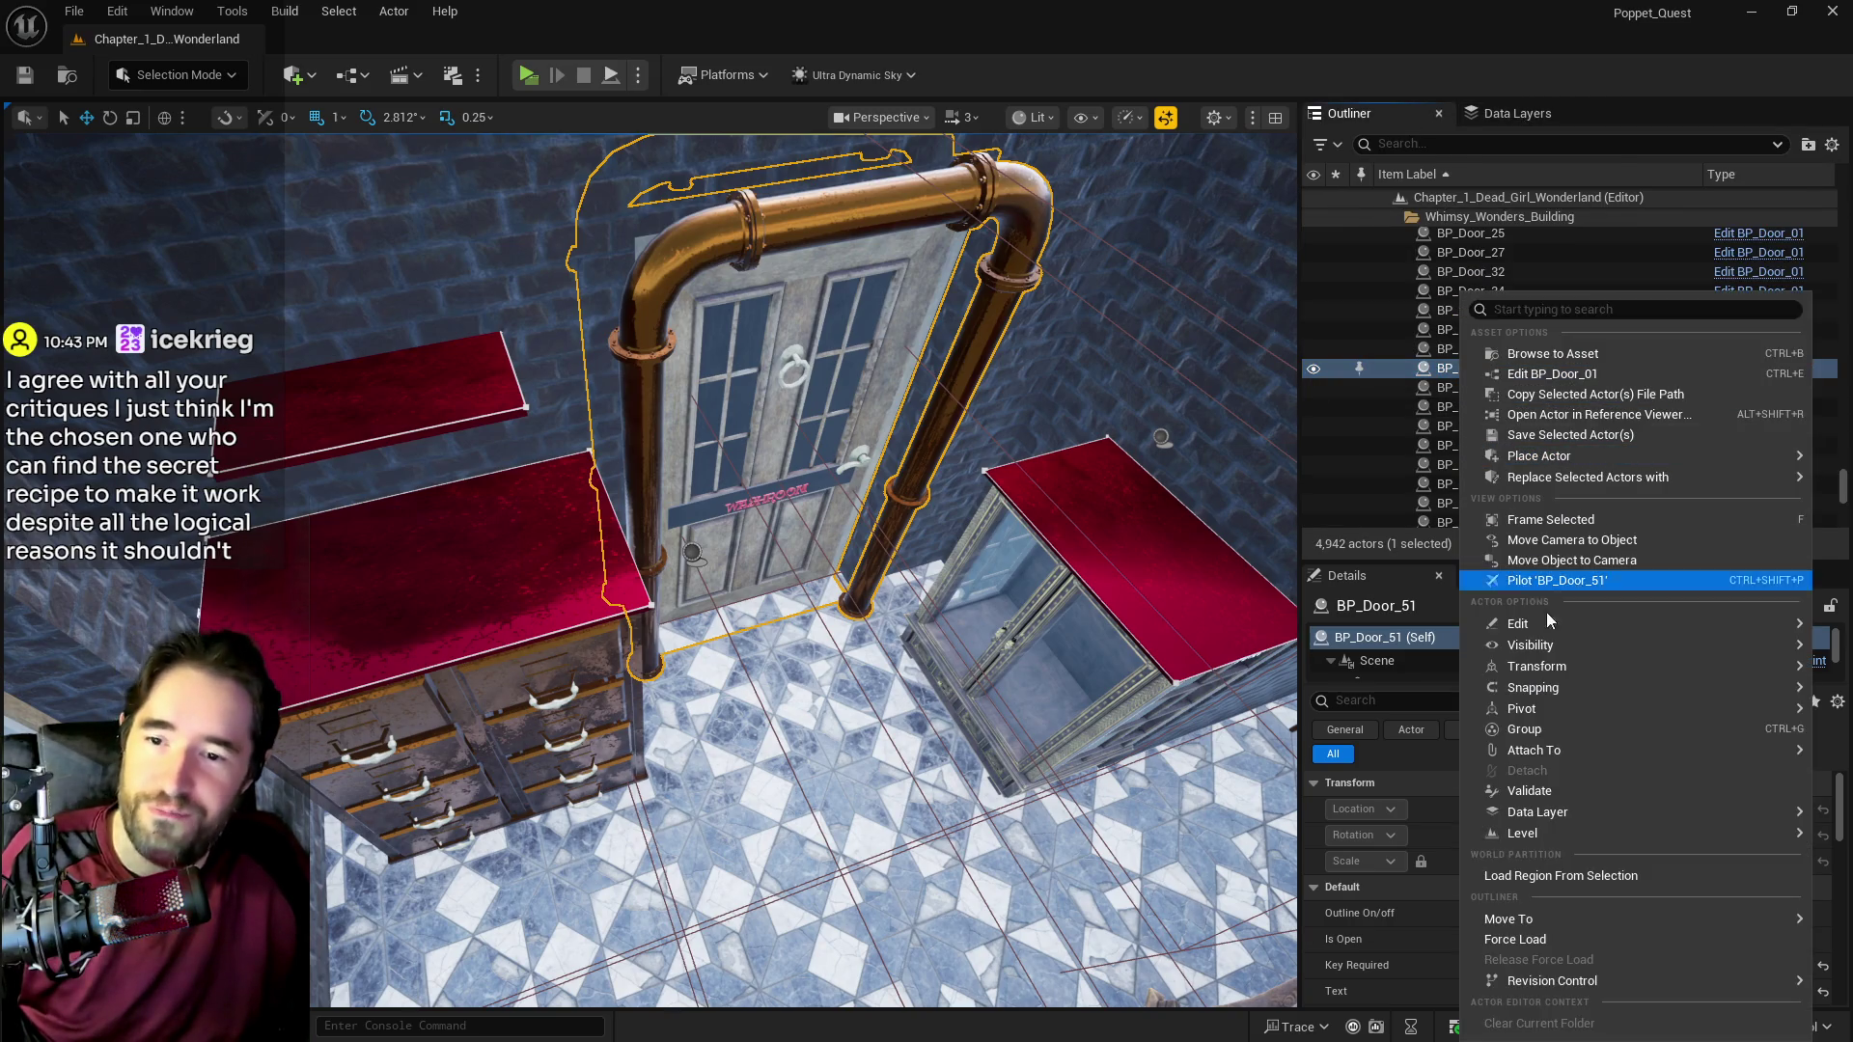
mouse_move(1498, 668)
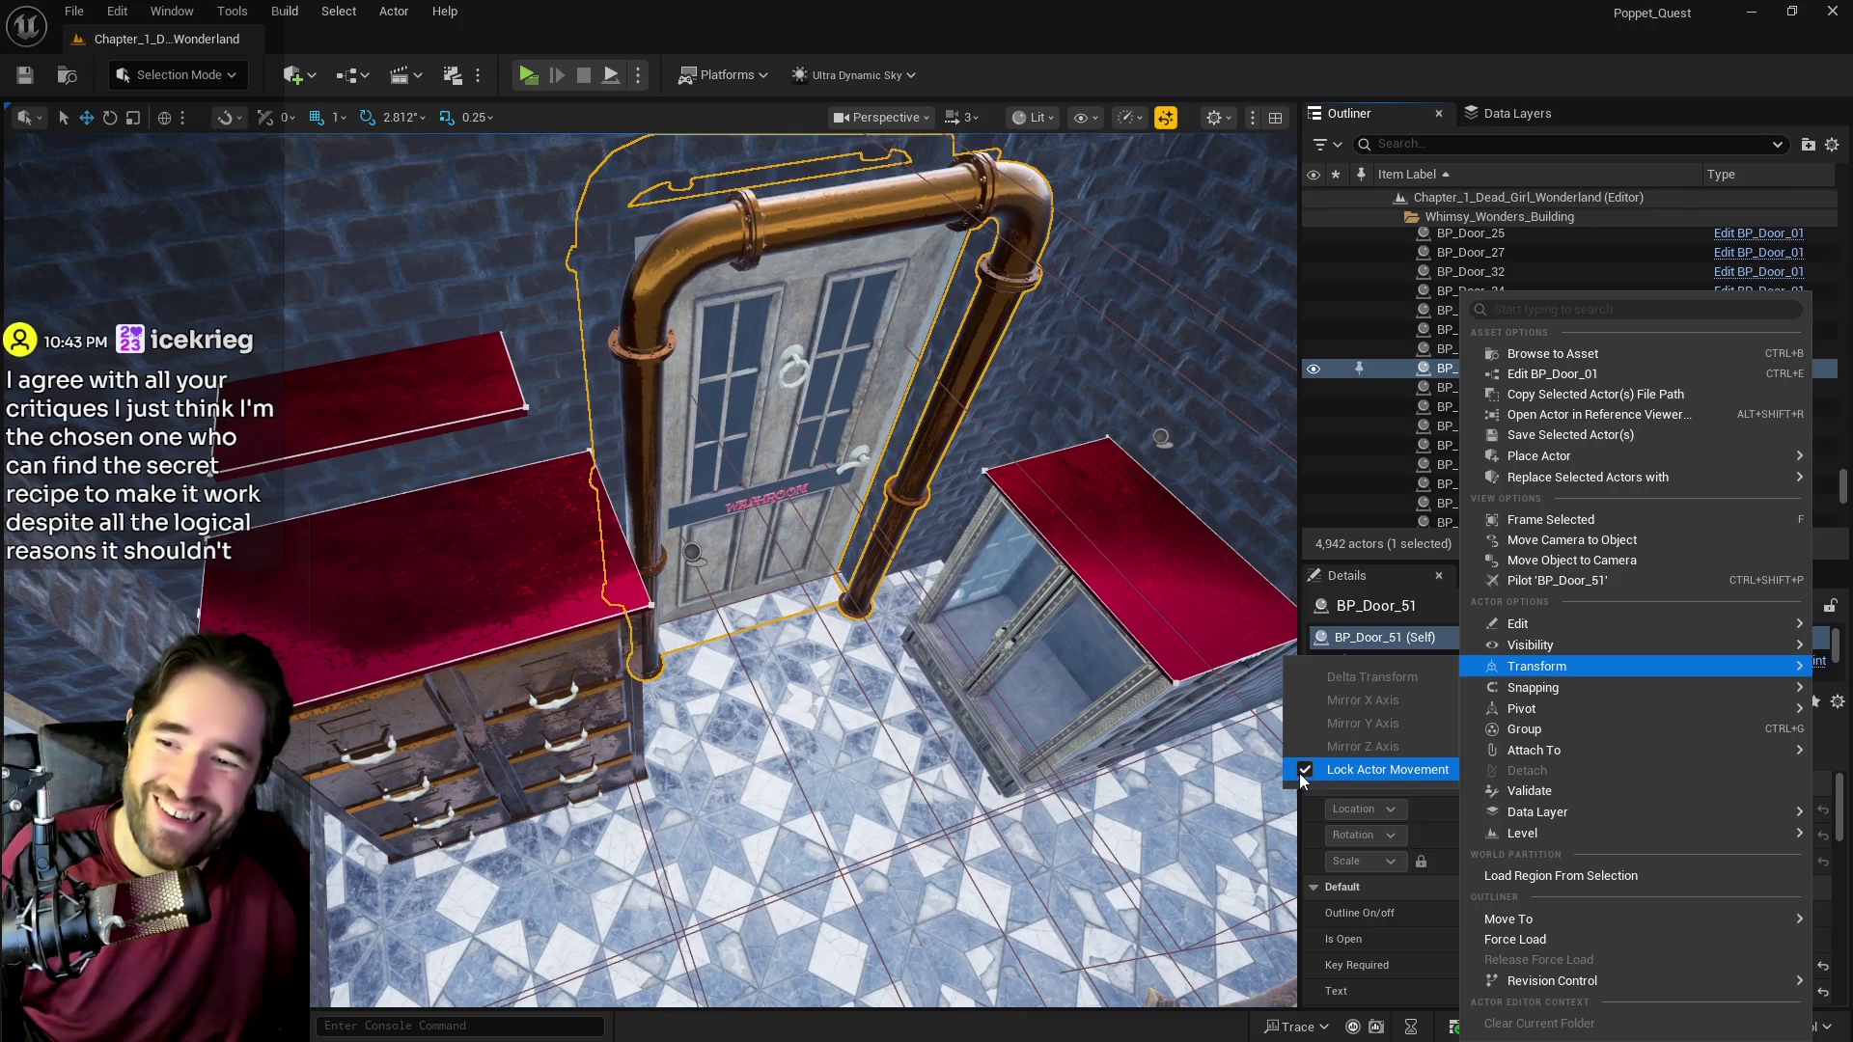
left_click(1312, 769)
Step: Shift the washroom door slightly along Y and open BP_Door_01 for editing
mouse_move(526, 902)
left_mouse_down()
mouse_move(756, 877)
mouse_move(805, 911)
mouse_move(791, 907)
left_mouse_up()
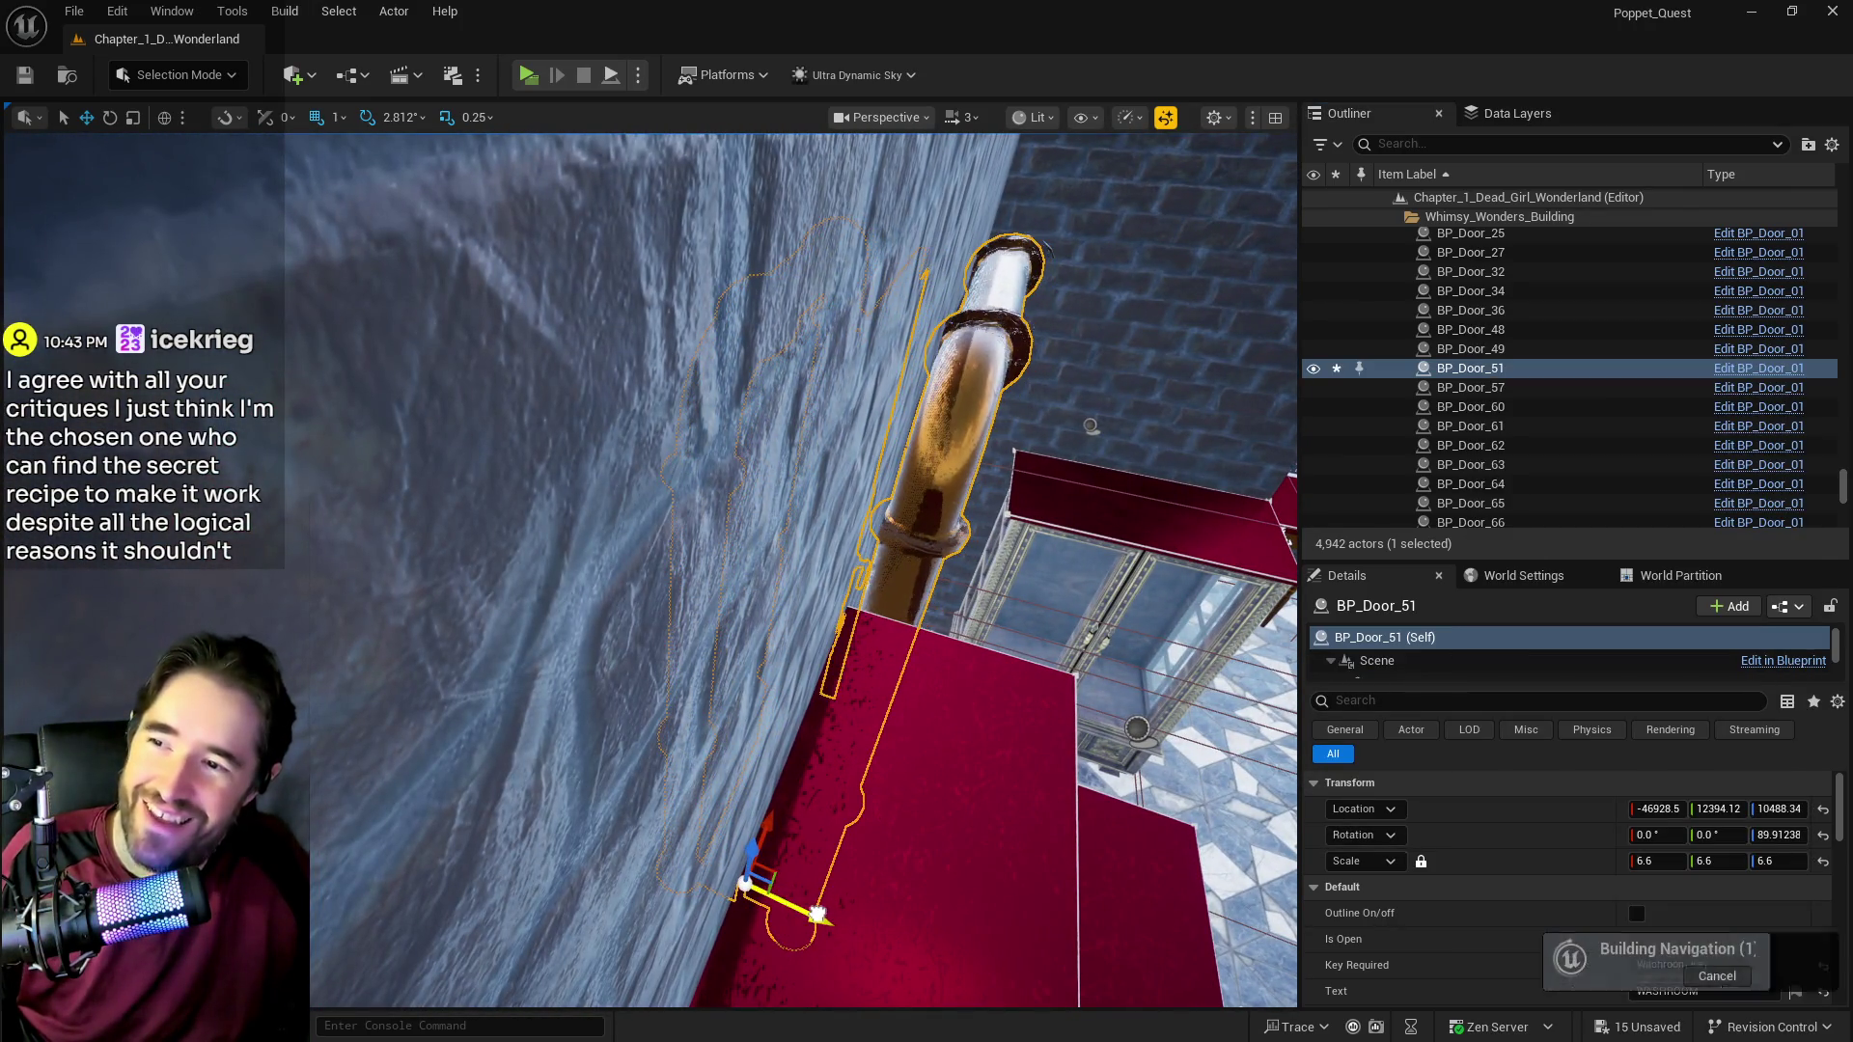
left_click_drag(927, 704, 975, 704)
left_click_drag(693, 702, 711, 705)
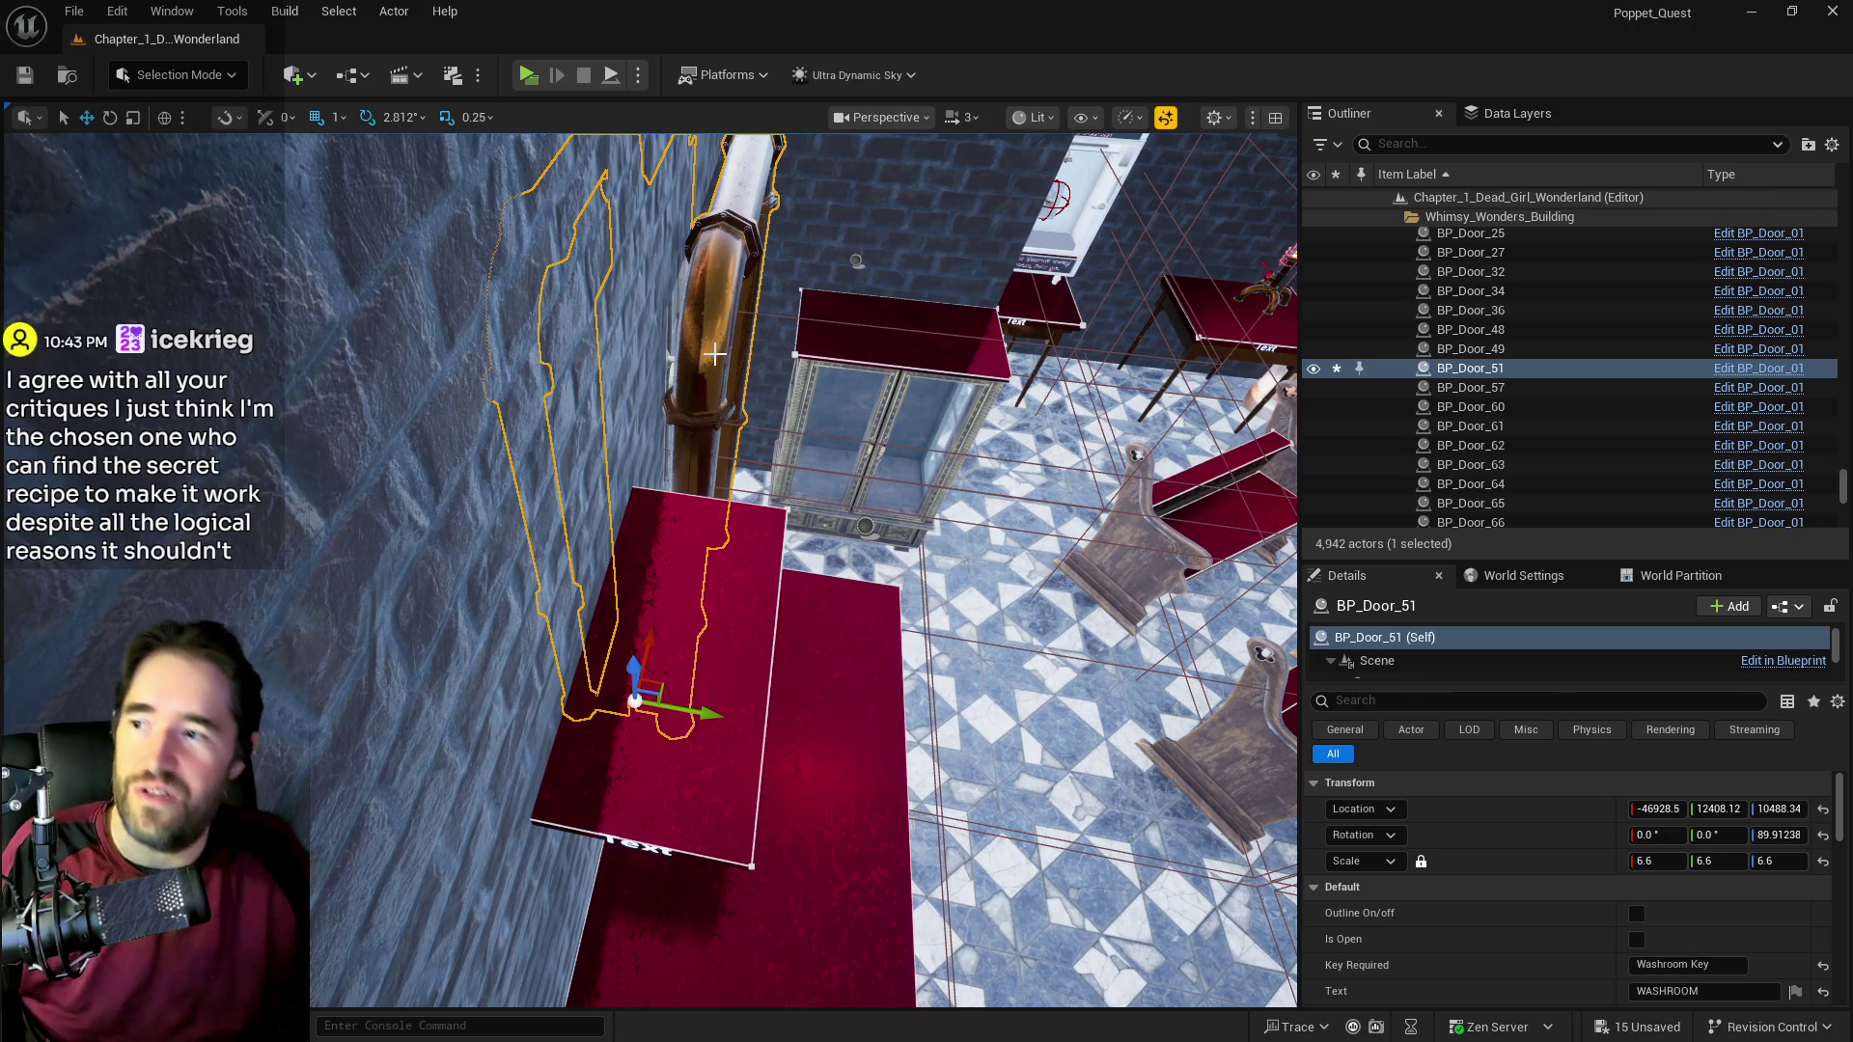
left_click(1722, 370)
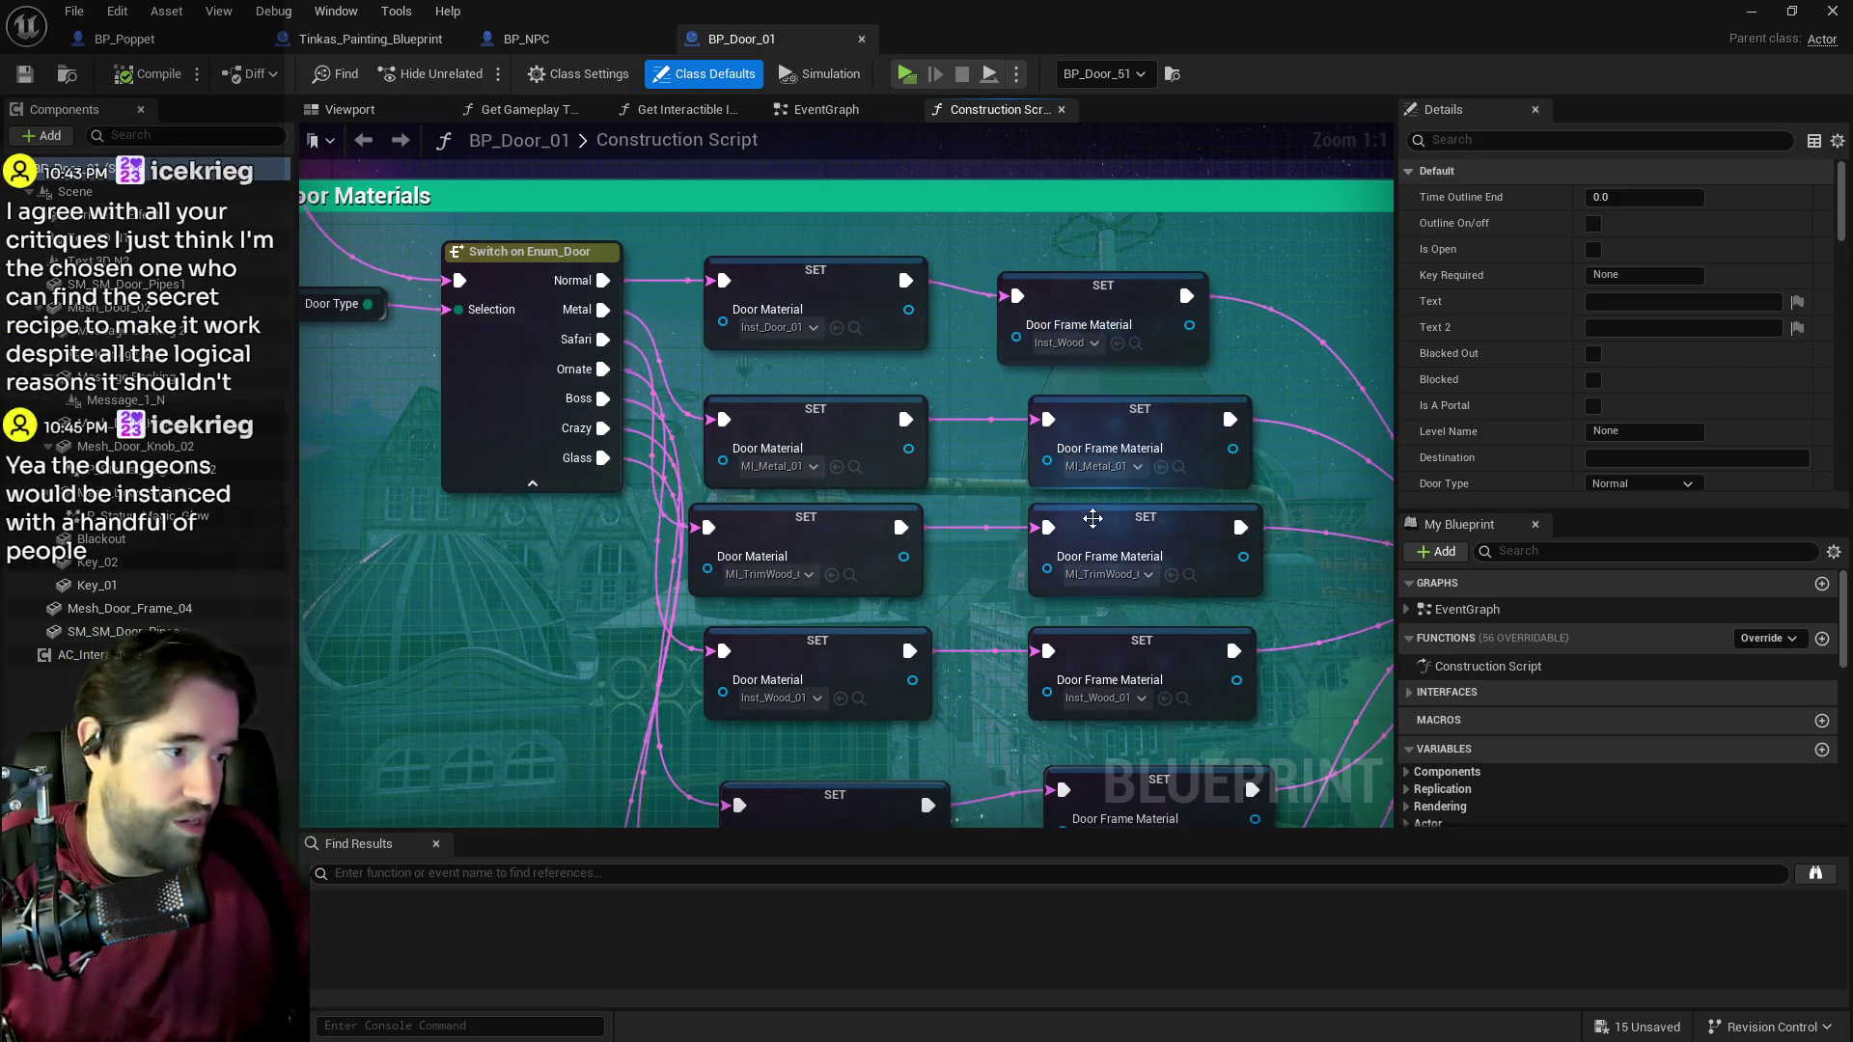
Step: Nudge the top Door Frame Material SET node and shift the group of four into line
left_click(1135, 284)
left_click_drag(1133, 276, 1142, 275)
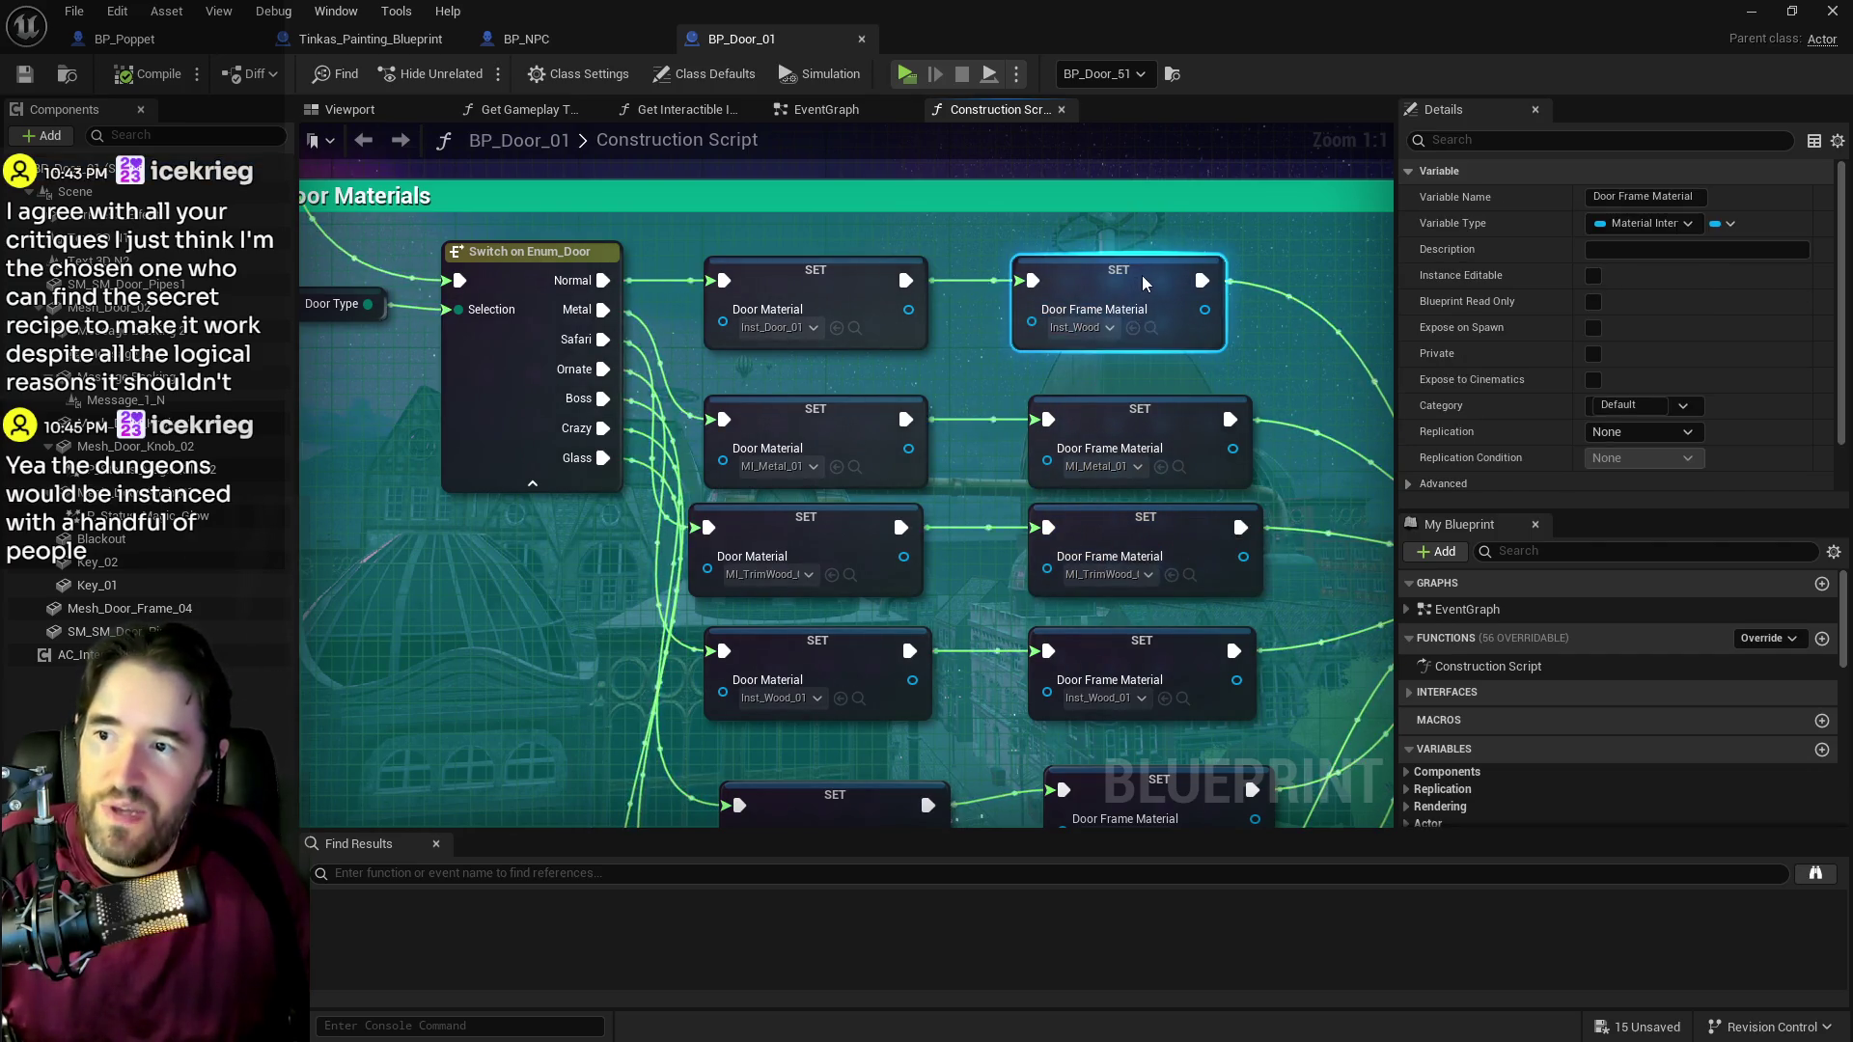
scroll(1142, 275, "down", 1)
mouse_move(1031, 404)
left_mouse_down()
mouse_move(1110, 502)
mouse_move(1158, 762)
left_mouse_up()
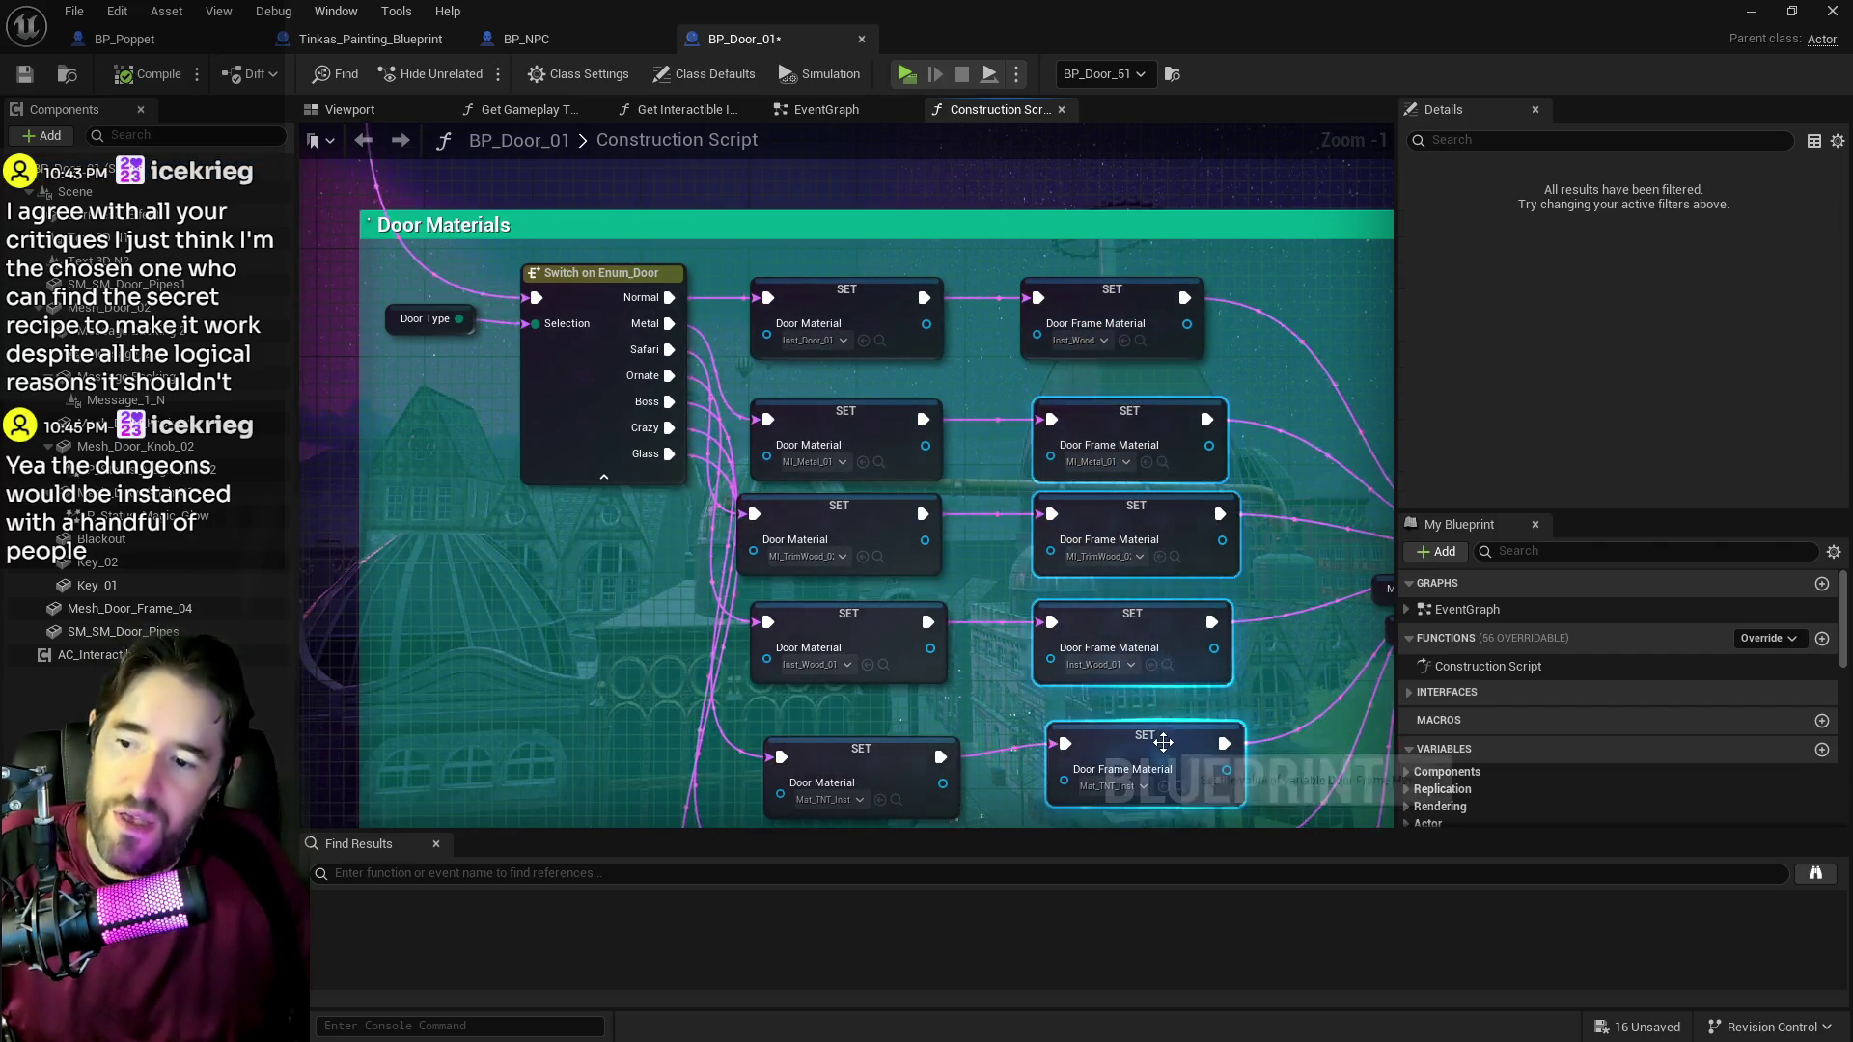
scroll(1155, 753, "down", 3)
left_click_drag(1251, 707, 1238, 524)
mouse_move(1129, 502)
left_mouse_down()
mouse_move(1113, 502)
mouse_move(1215, 734)
mouse_move(1154, 687)
left_mouse_up()
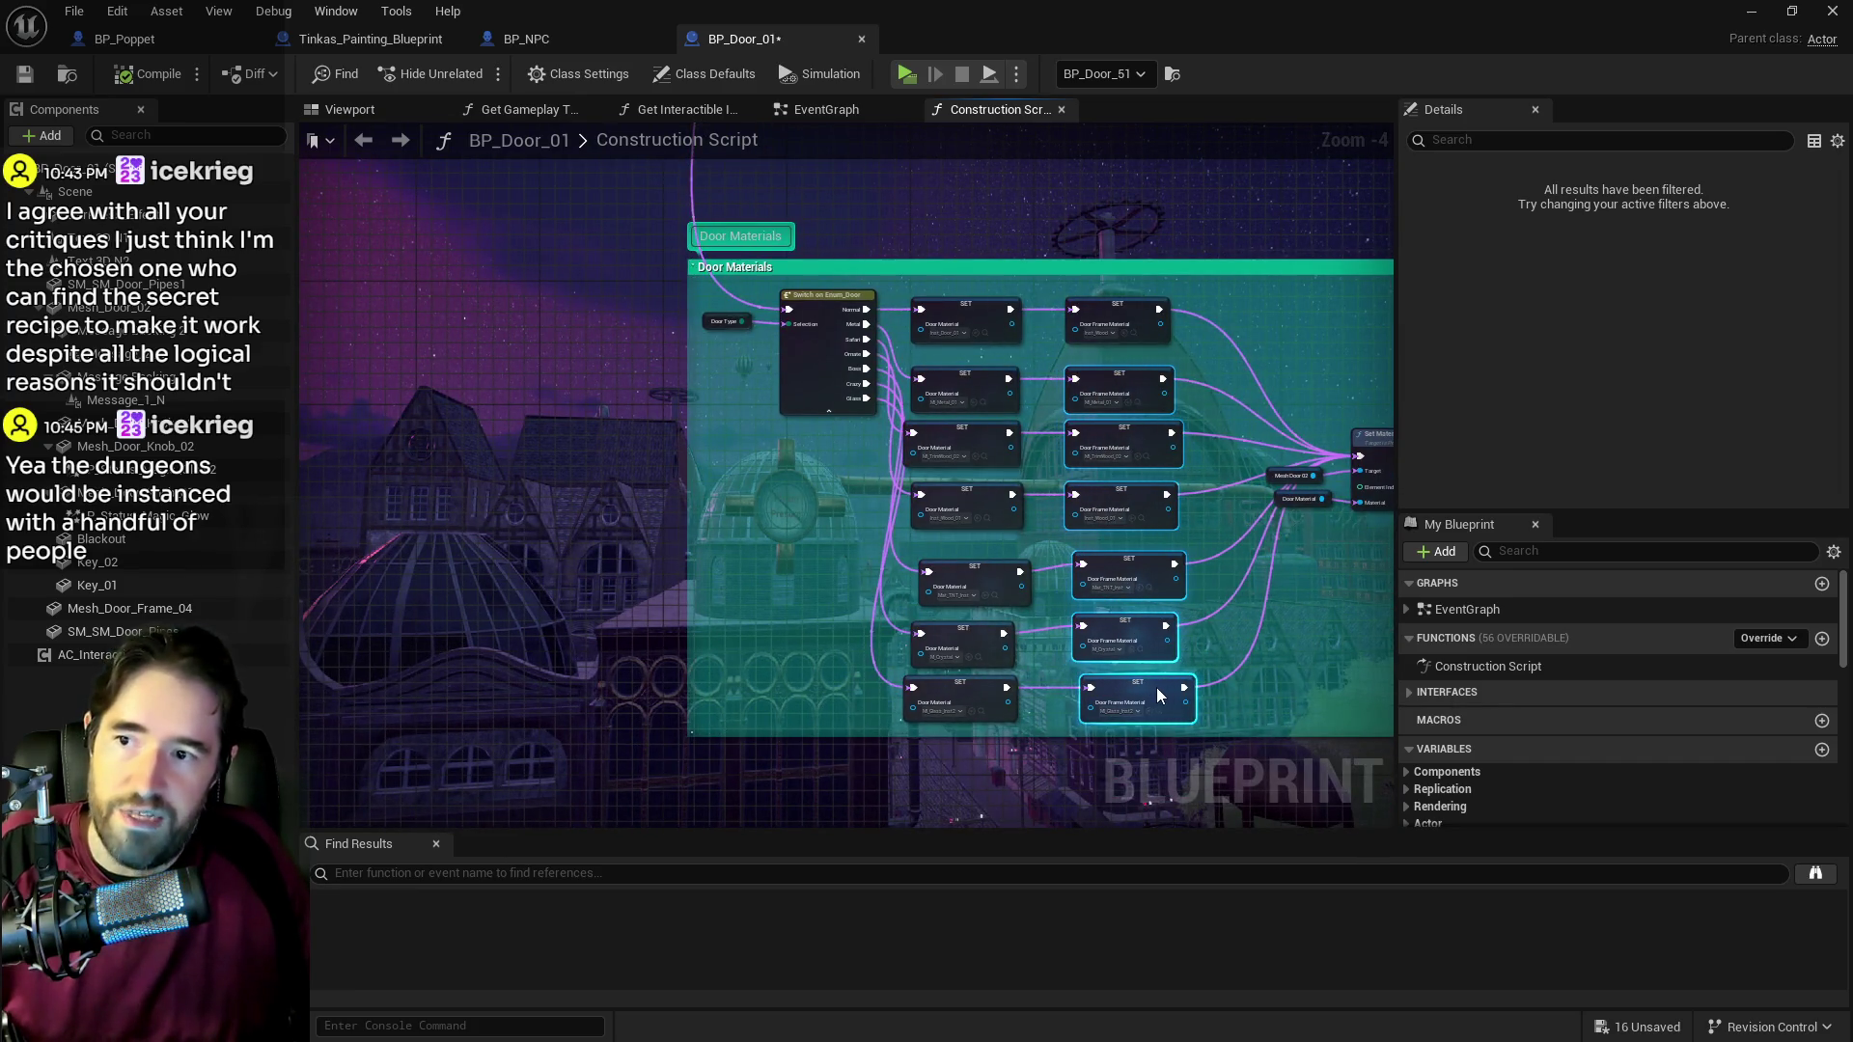
Step: Align the bottom Door Frame Material SET node and select the three lower ones
scroll(1221, 643, "up", 3)
left_click_drag(1216, 654, 1224, 564)
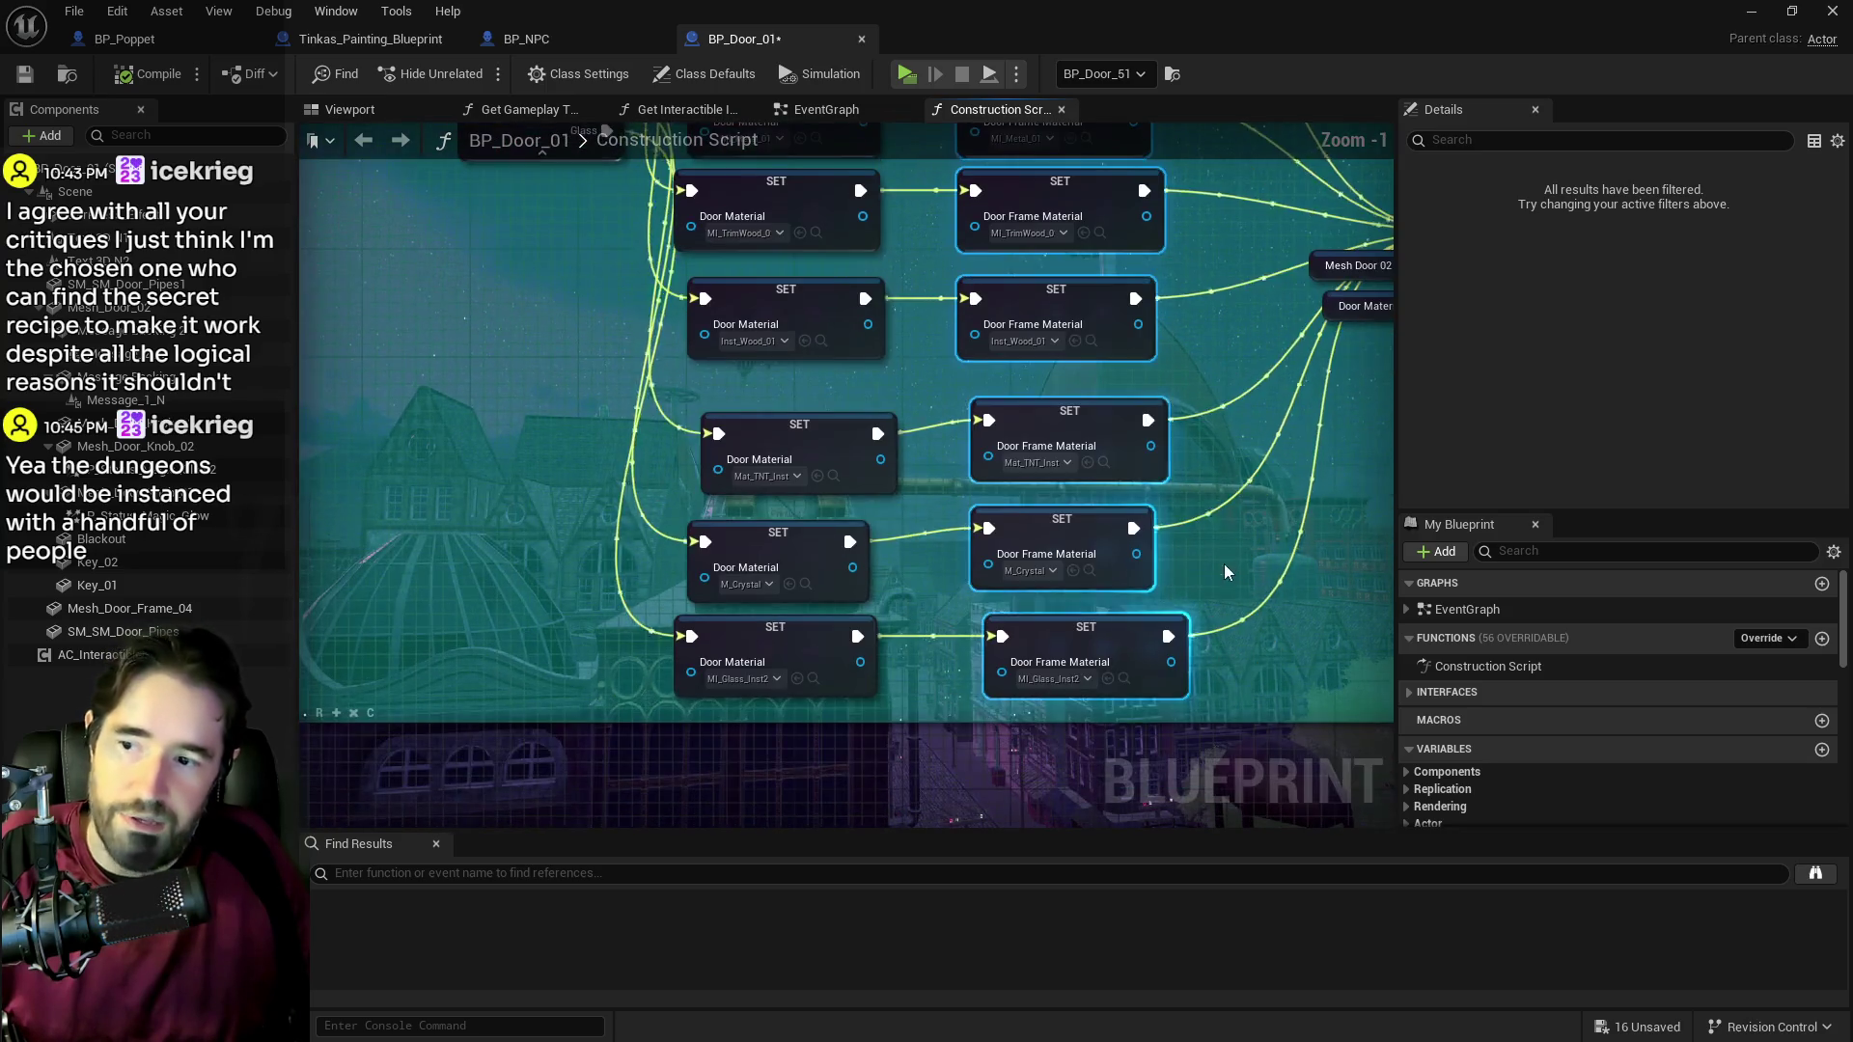
left_click_drag(1120, 639, 1107, 639)
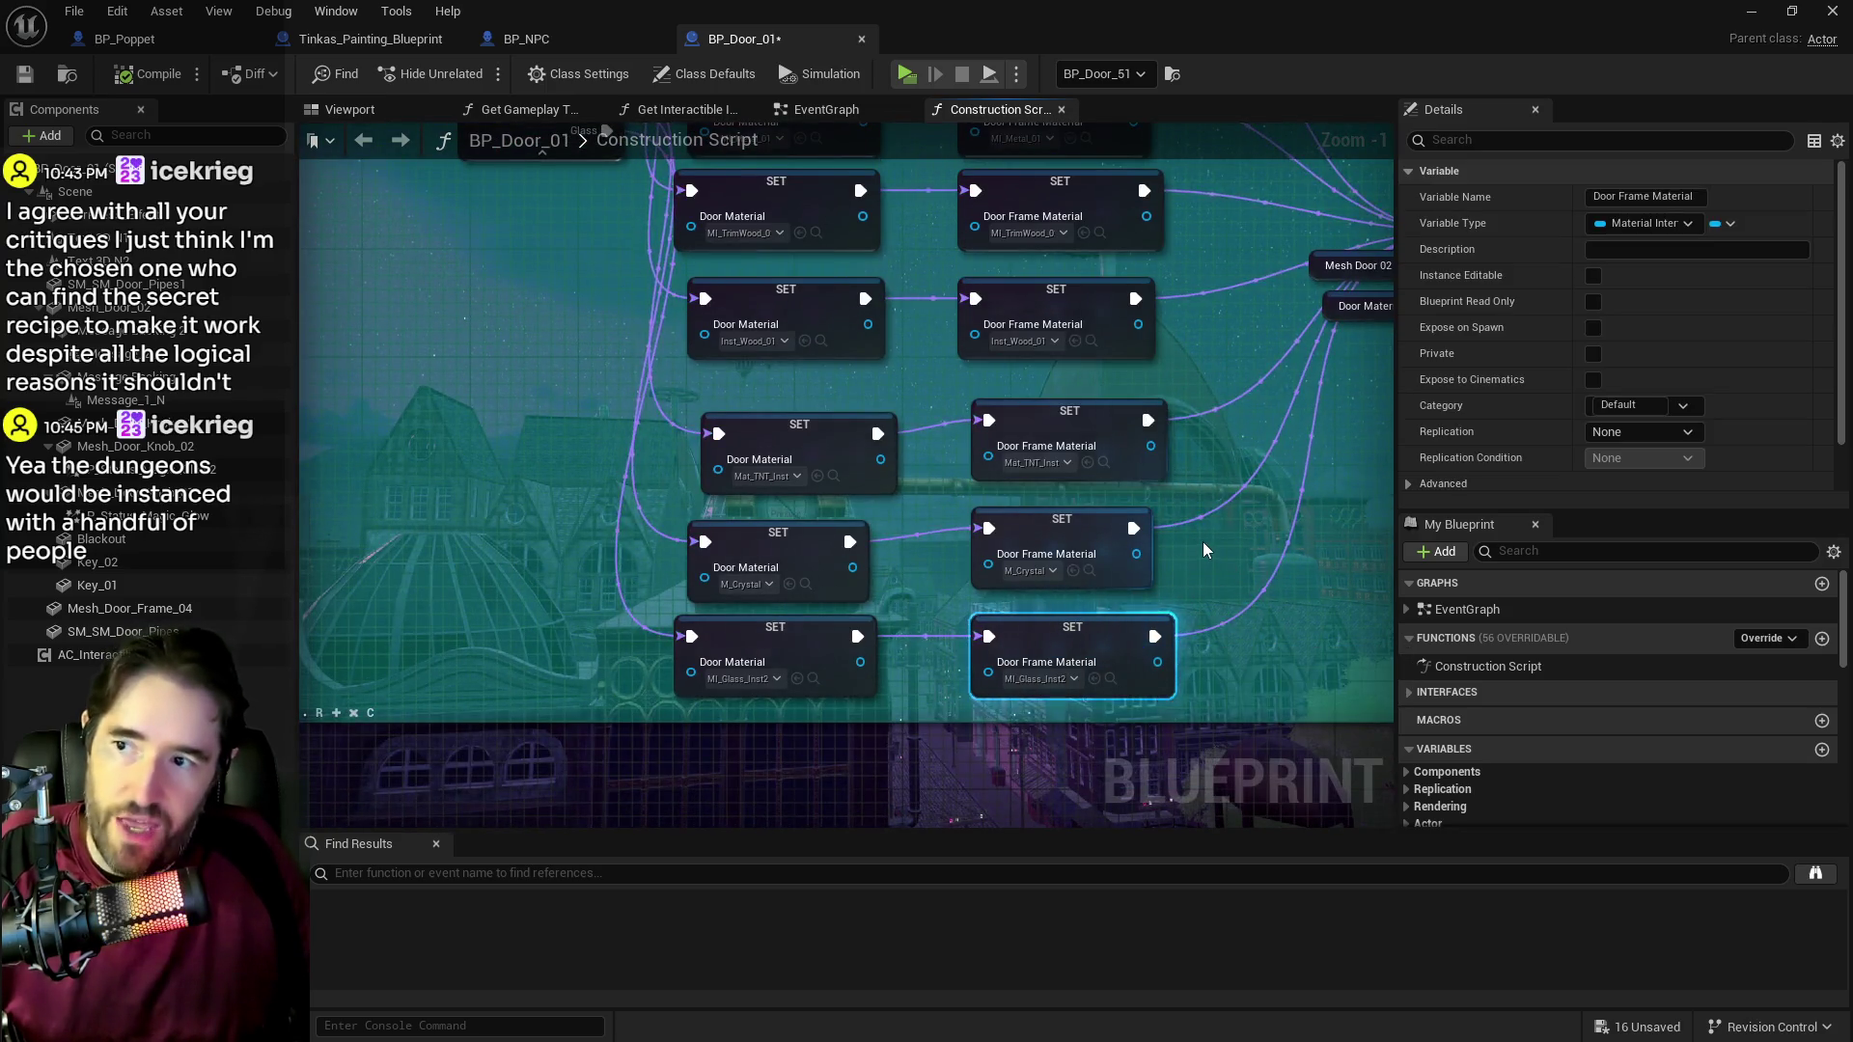
scroll(1202, 542, "down", 2)
mouse_move(1061, 428)
left_mouse_down()
mouse_move(1129, 629)
mouse_move(1114, 637)
left_mouse_up()
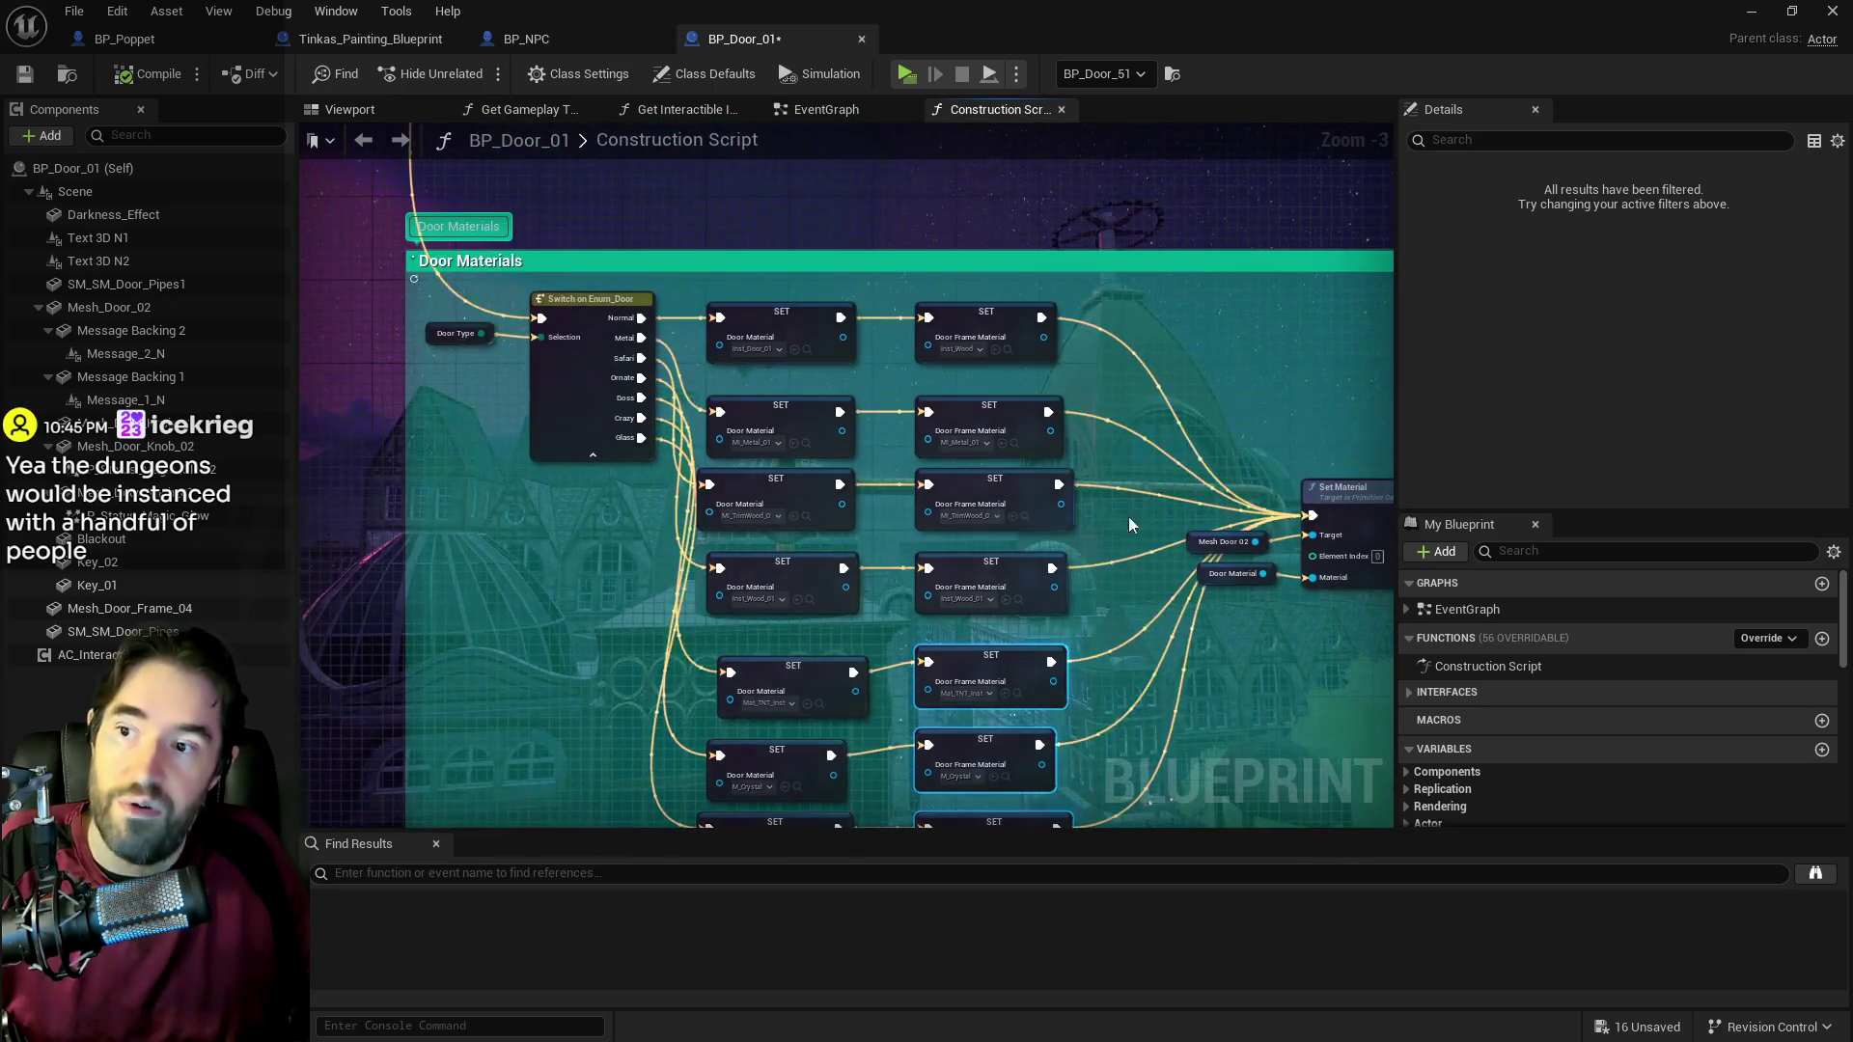
Step: Save BP_Door_01 and pan to the lower SET nodes and the second Set Material
left_click(31, 78)
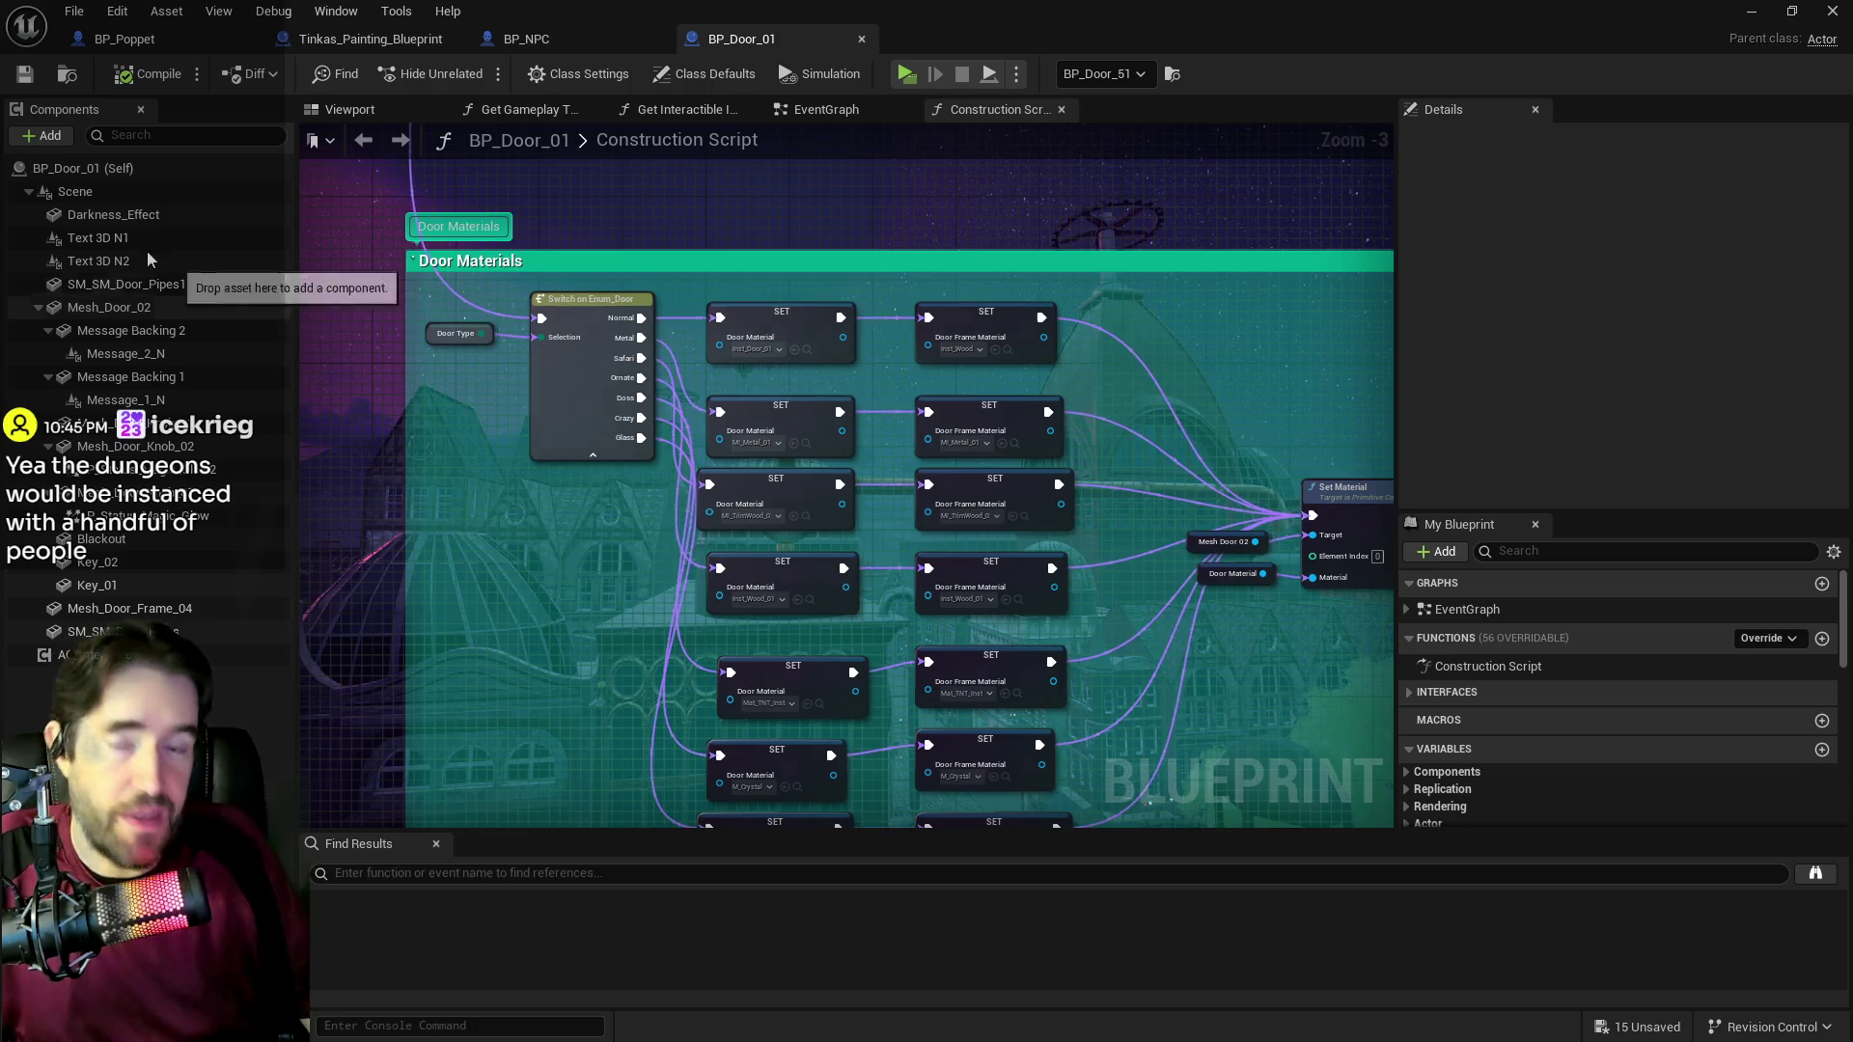
left_click_drag(637, 529, 505, 386)
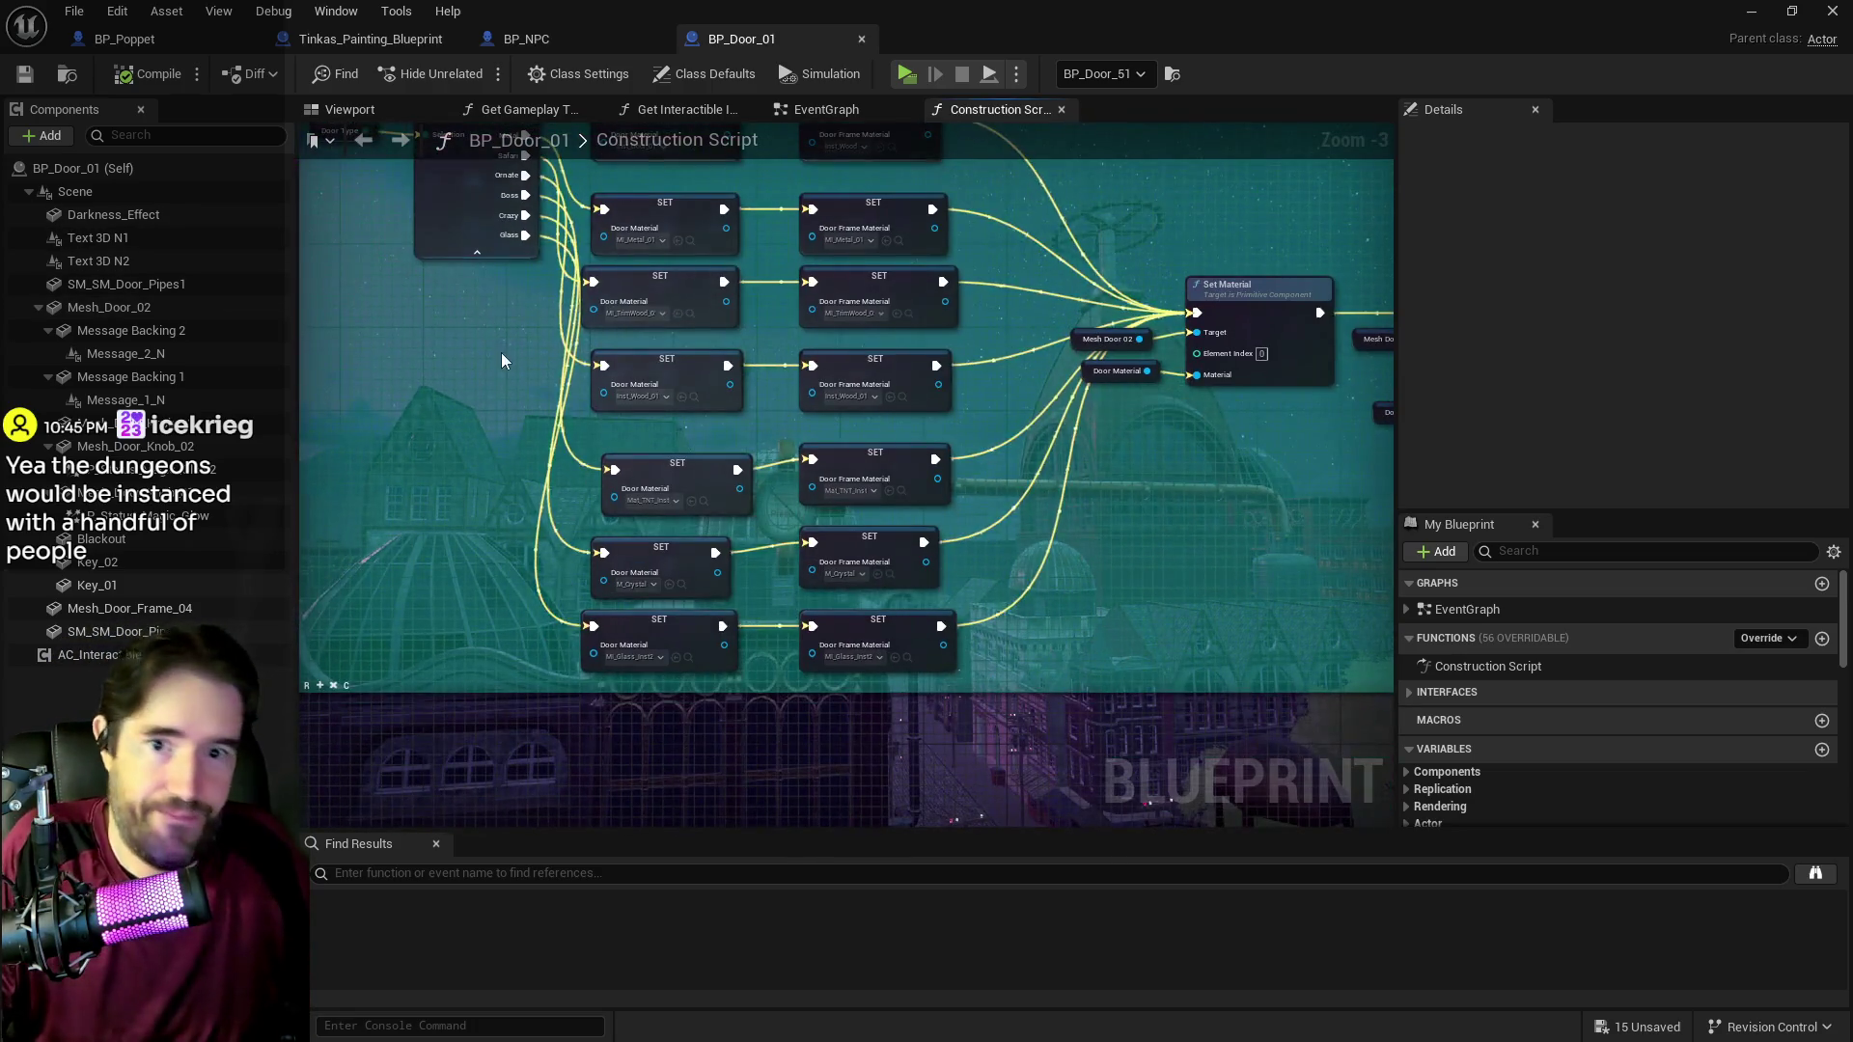
scroll(507, 391, "down", 1)
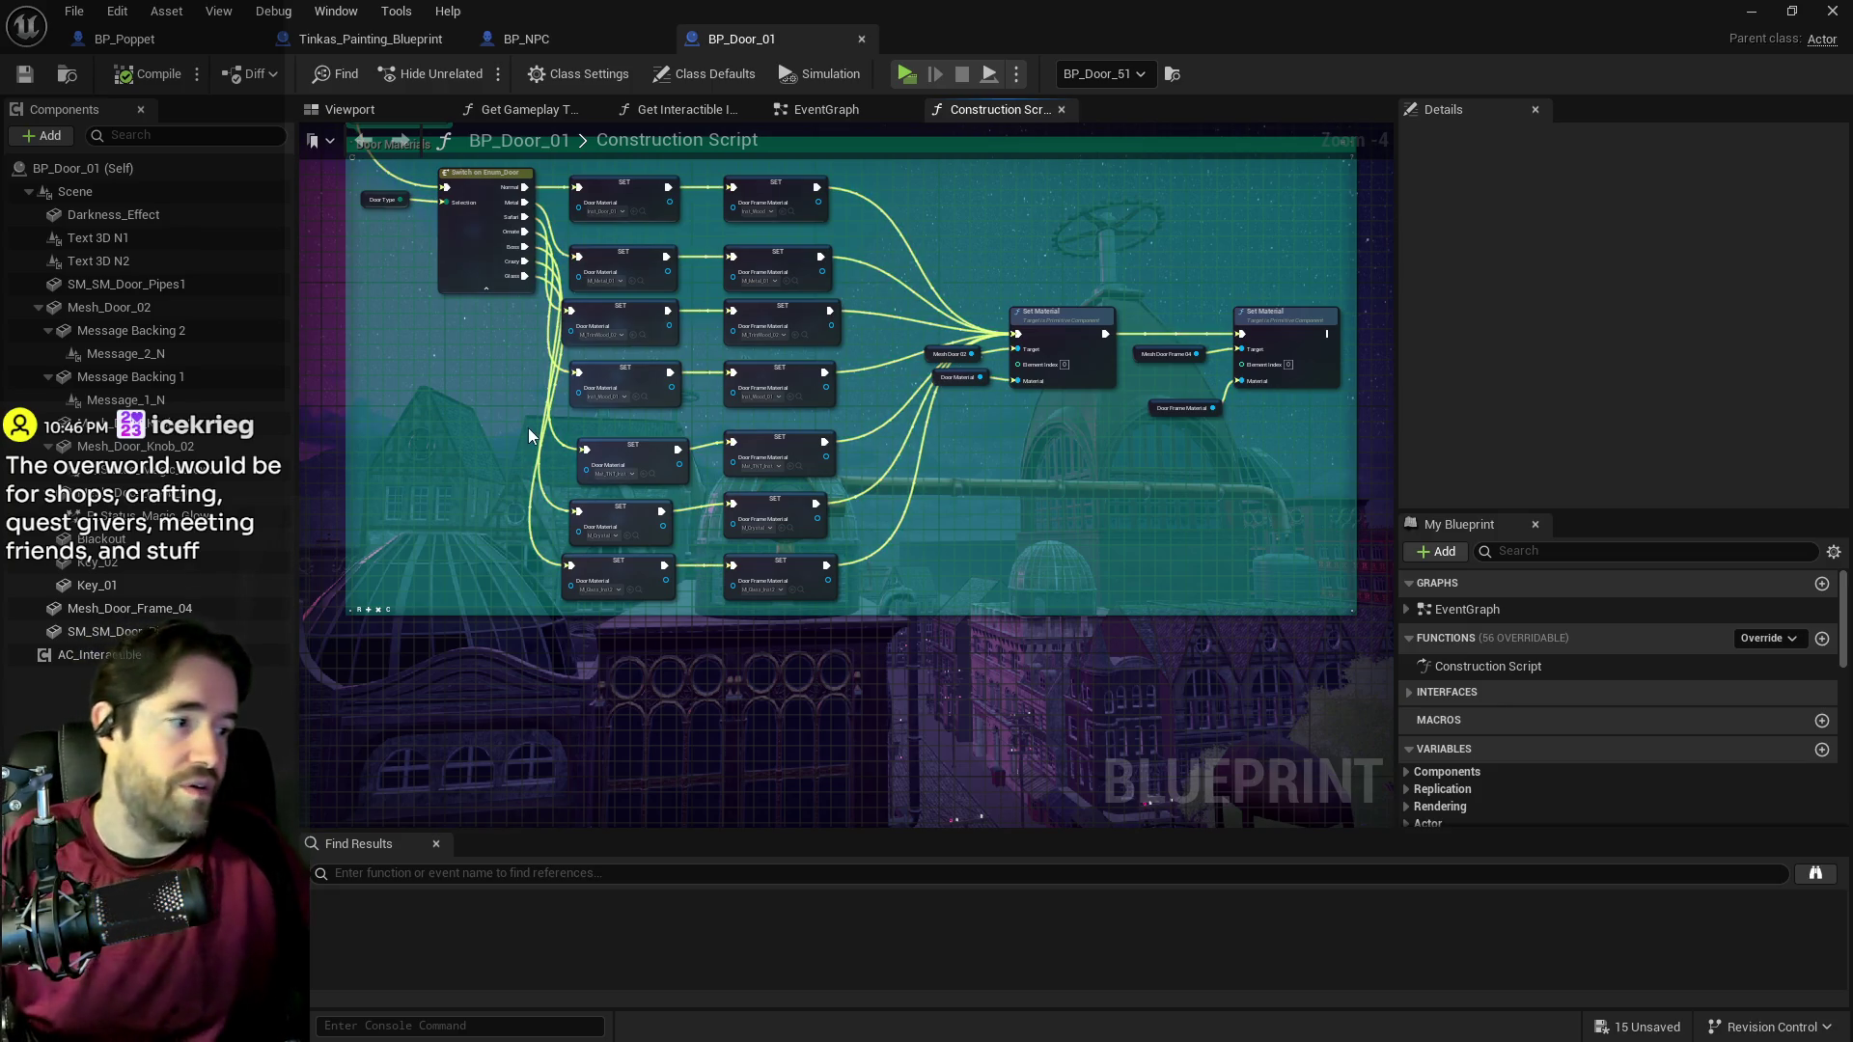
Step: Wire Door Frame Material into the second Set Material's Material input and save with Ctrl+S
left_click_drag(1024, 449, 1009, 520)
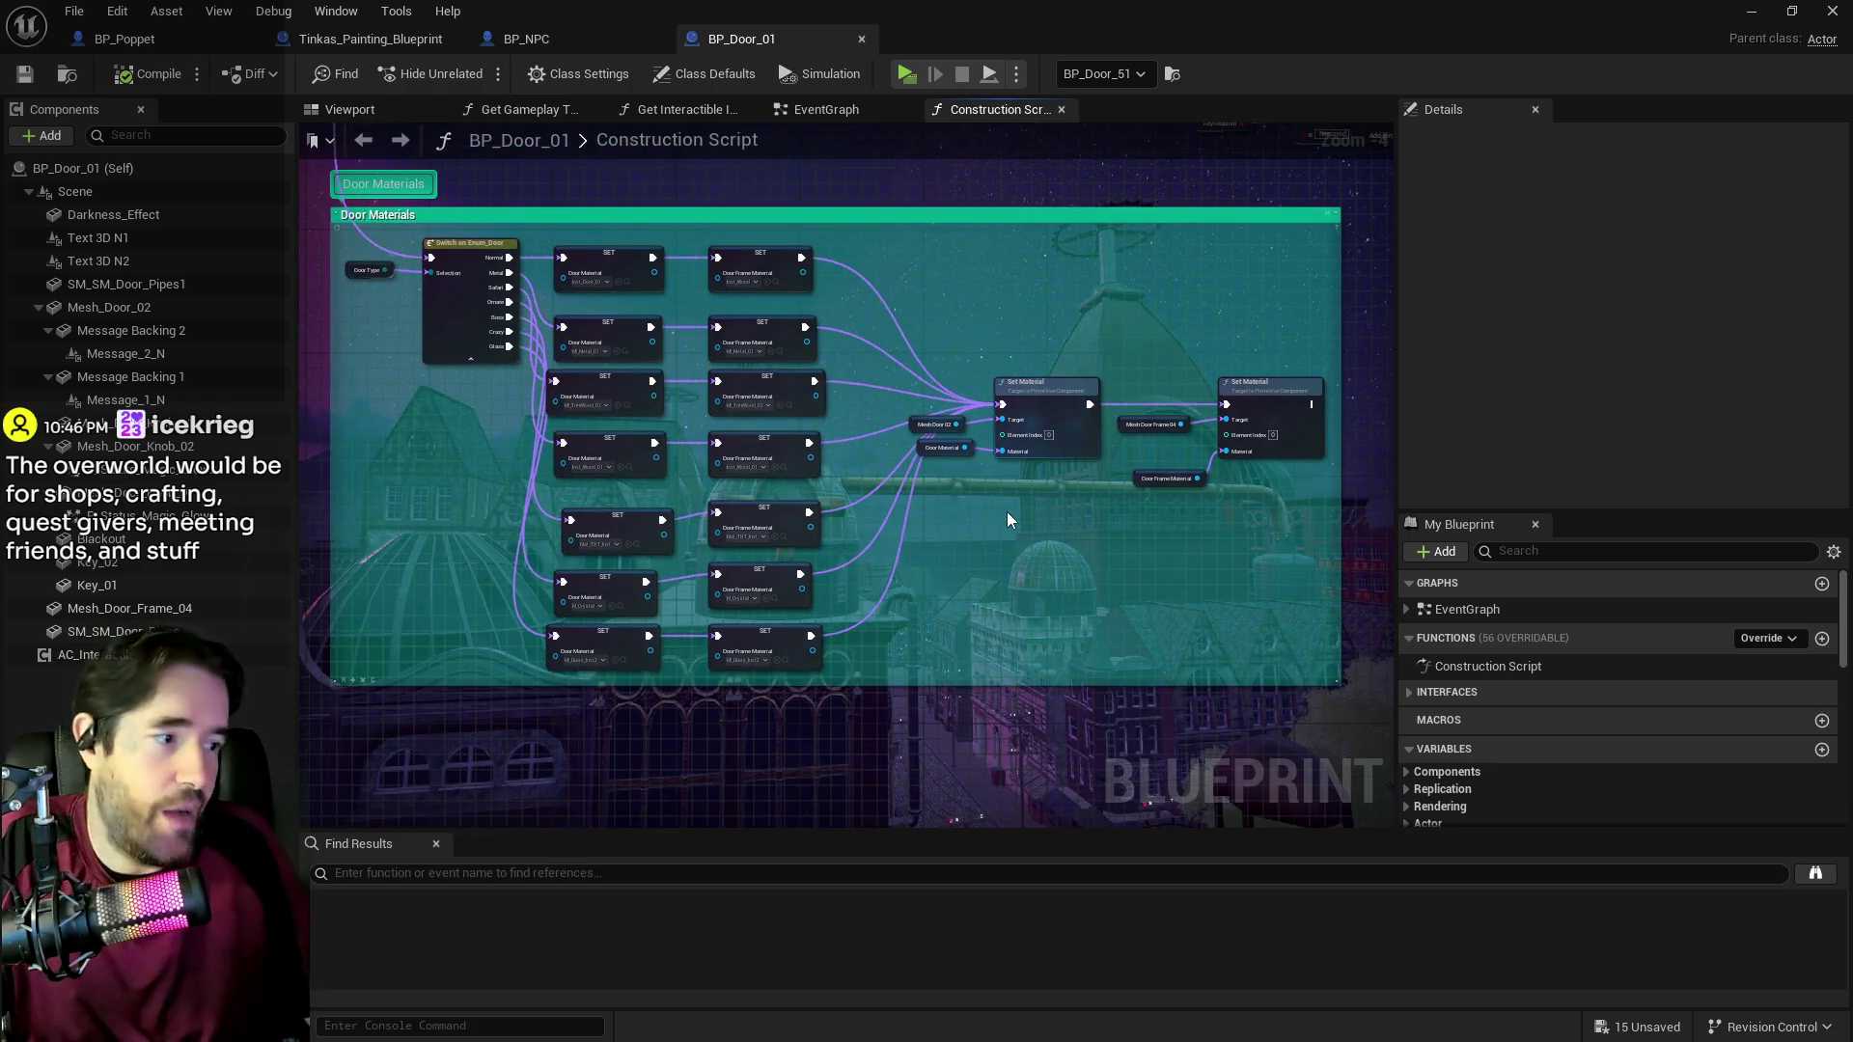
mouse_move(1223, 451)
left_mouse_down()
mouse_move(1195, 479)
mouse_move(1139, 485)
mouse_move(1131, 464)
left_mouse_up()
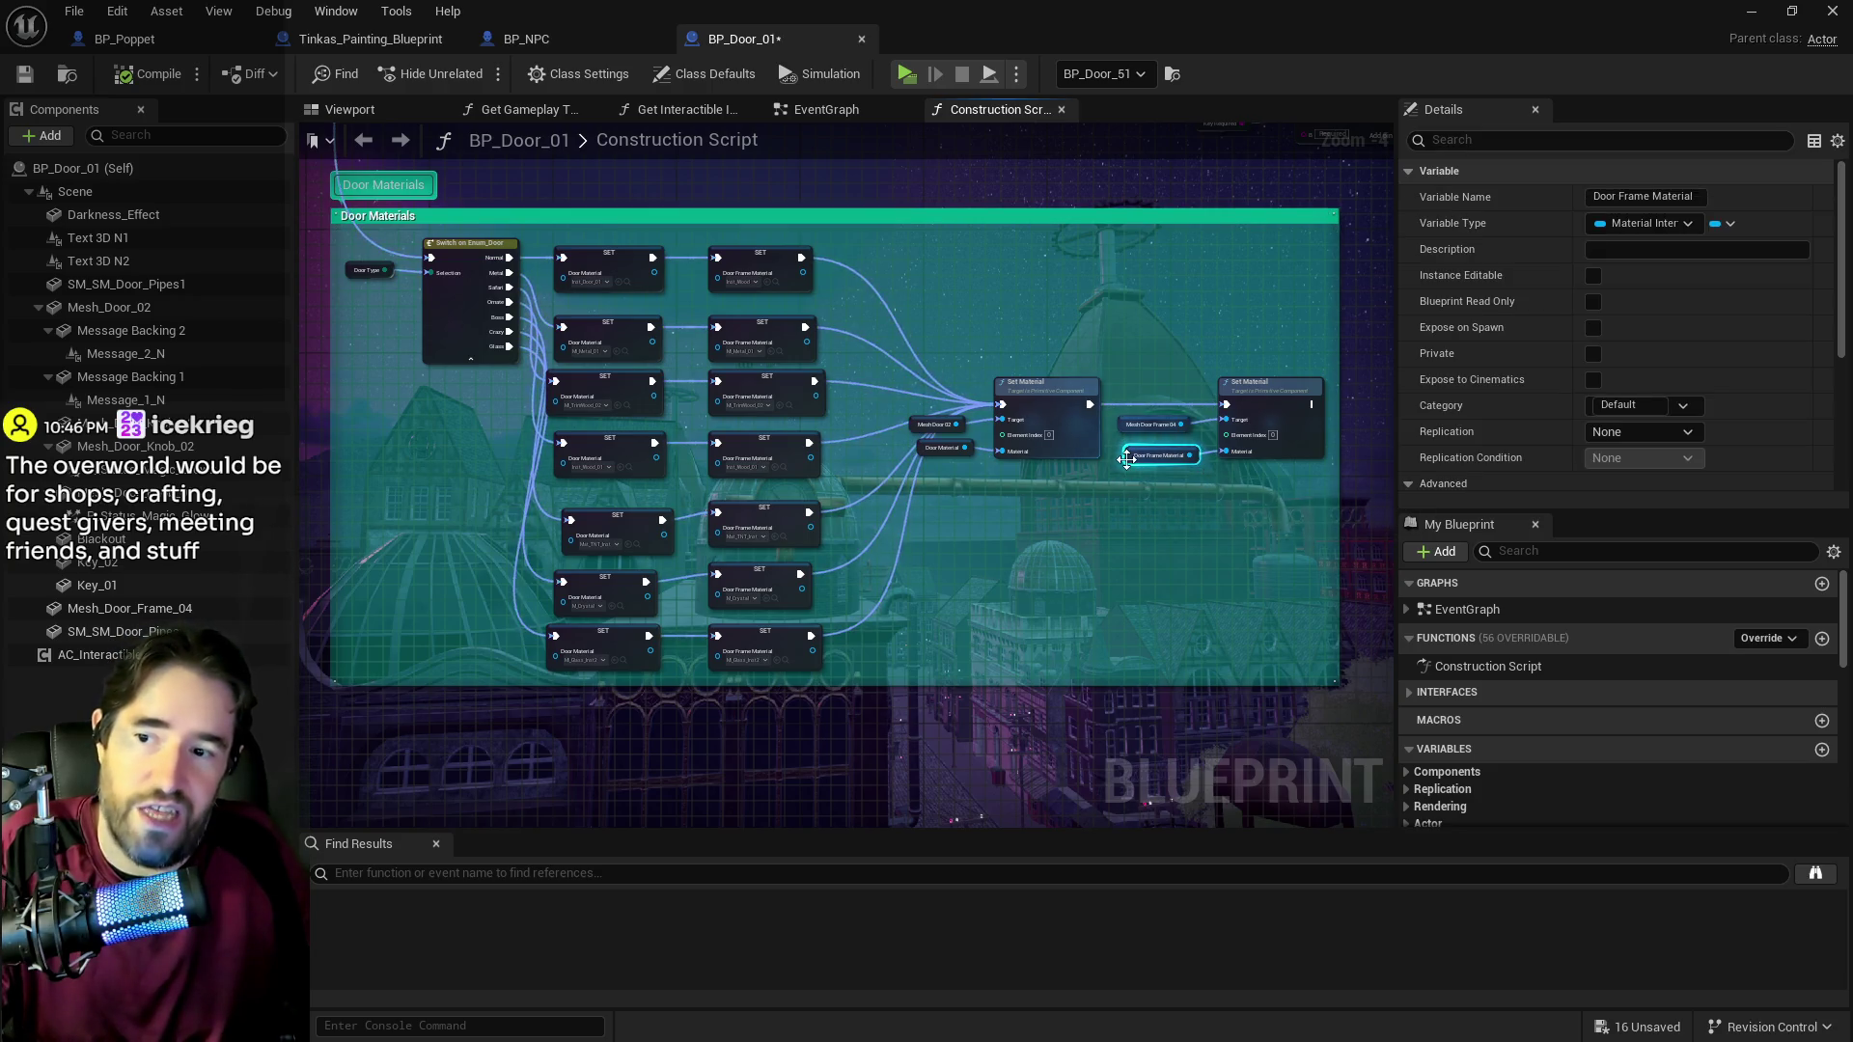
key("ctrl+s")
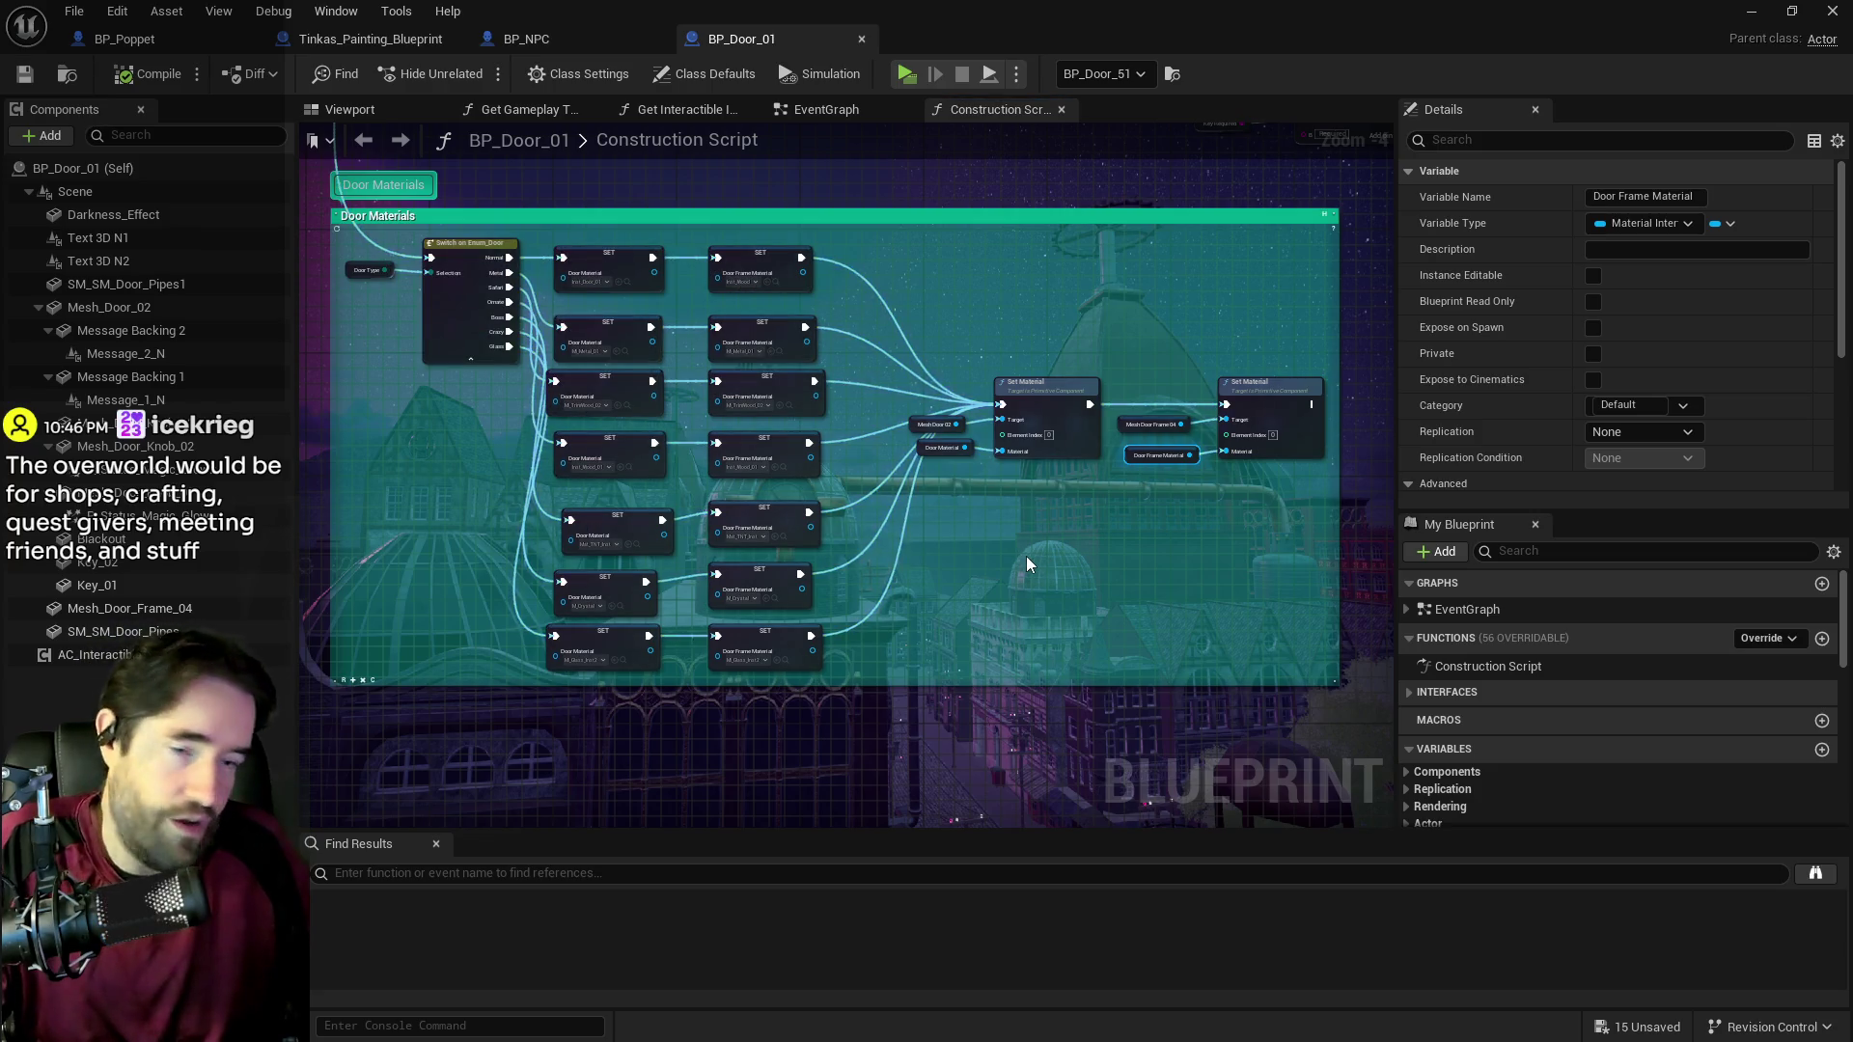
scroll(1027, 556, "down", 2)
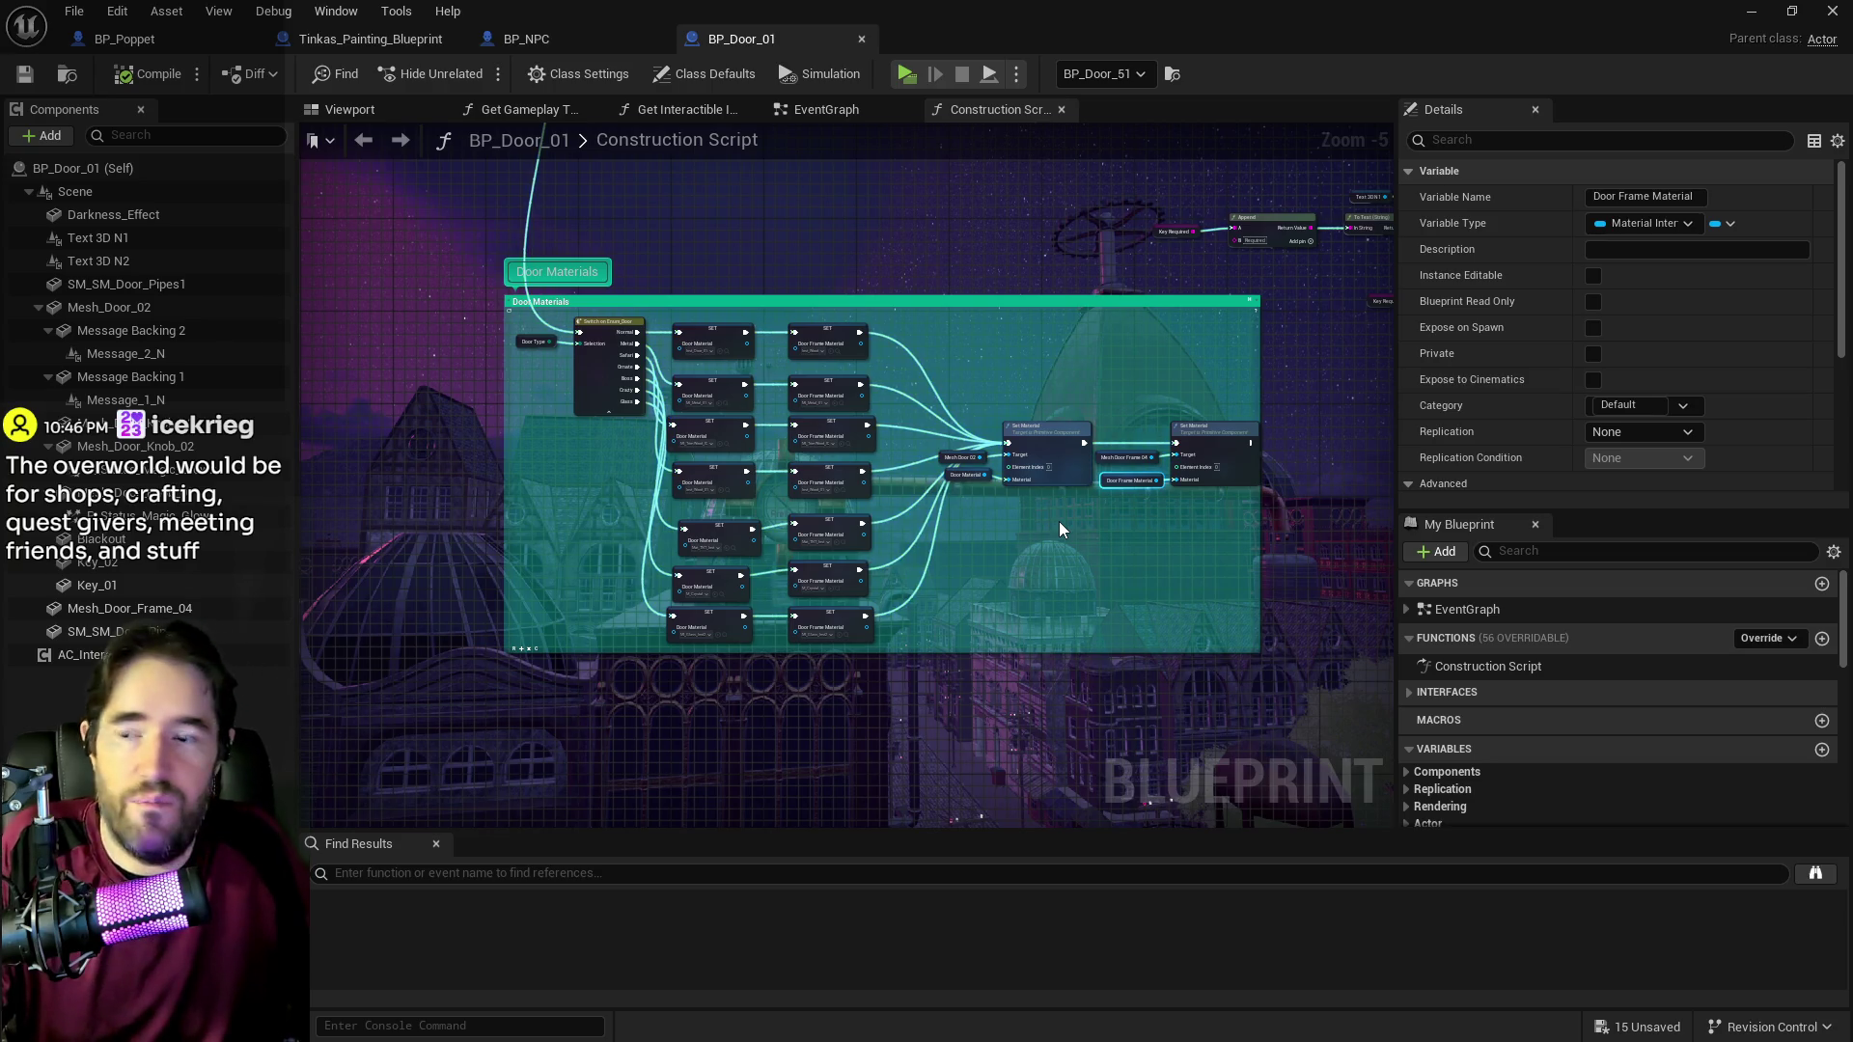
scroll(1059, 529, "up", 1)
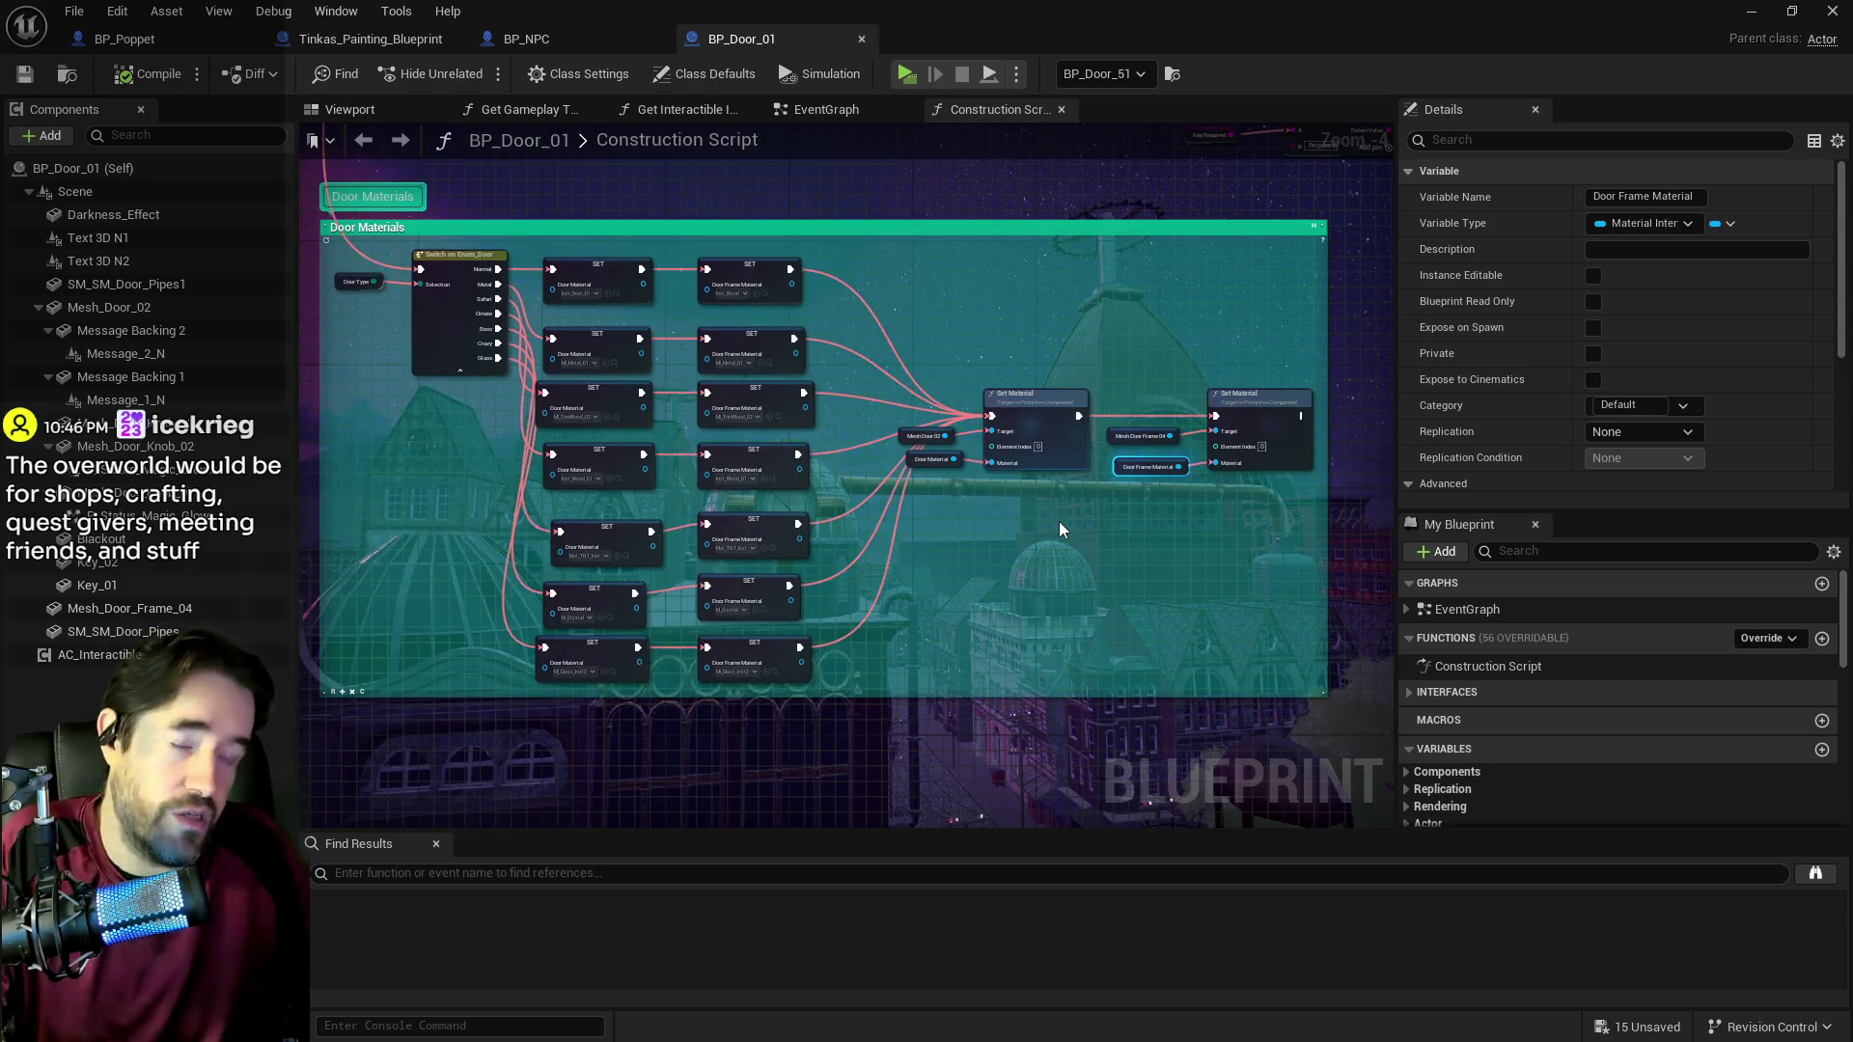
scroll(1025, 536, "down", 1)
scroll(1023, 530, "down", 1)
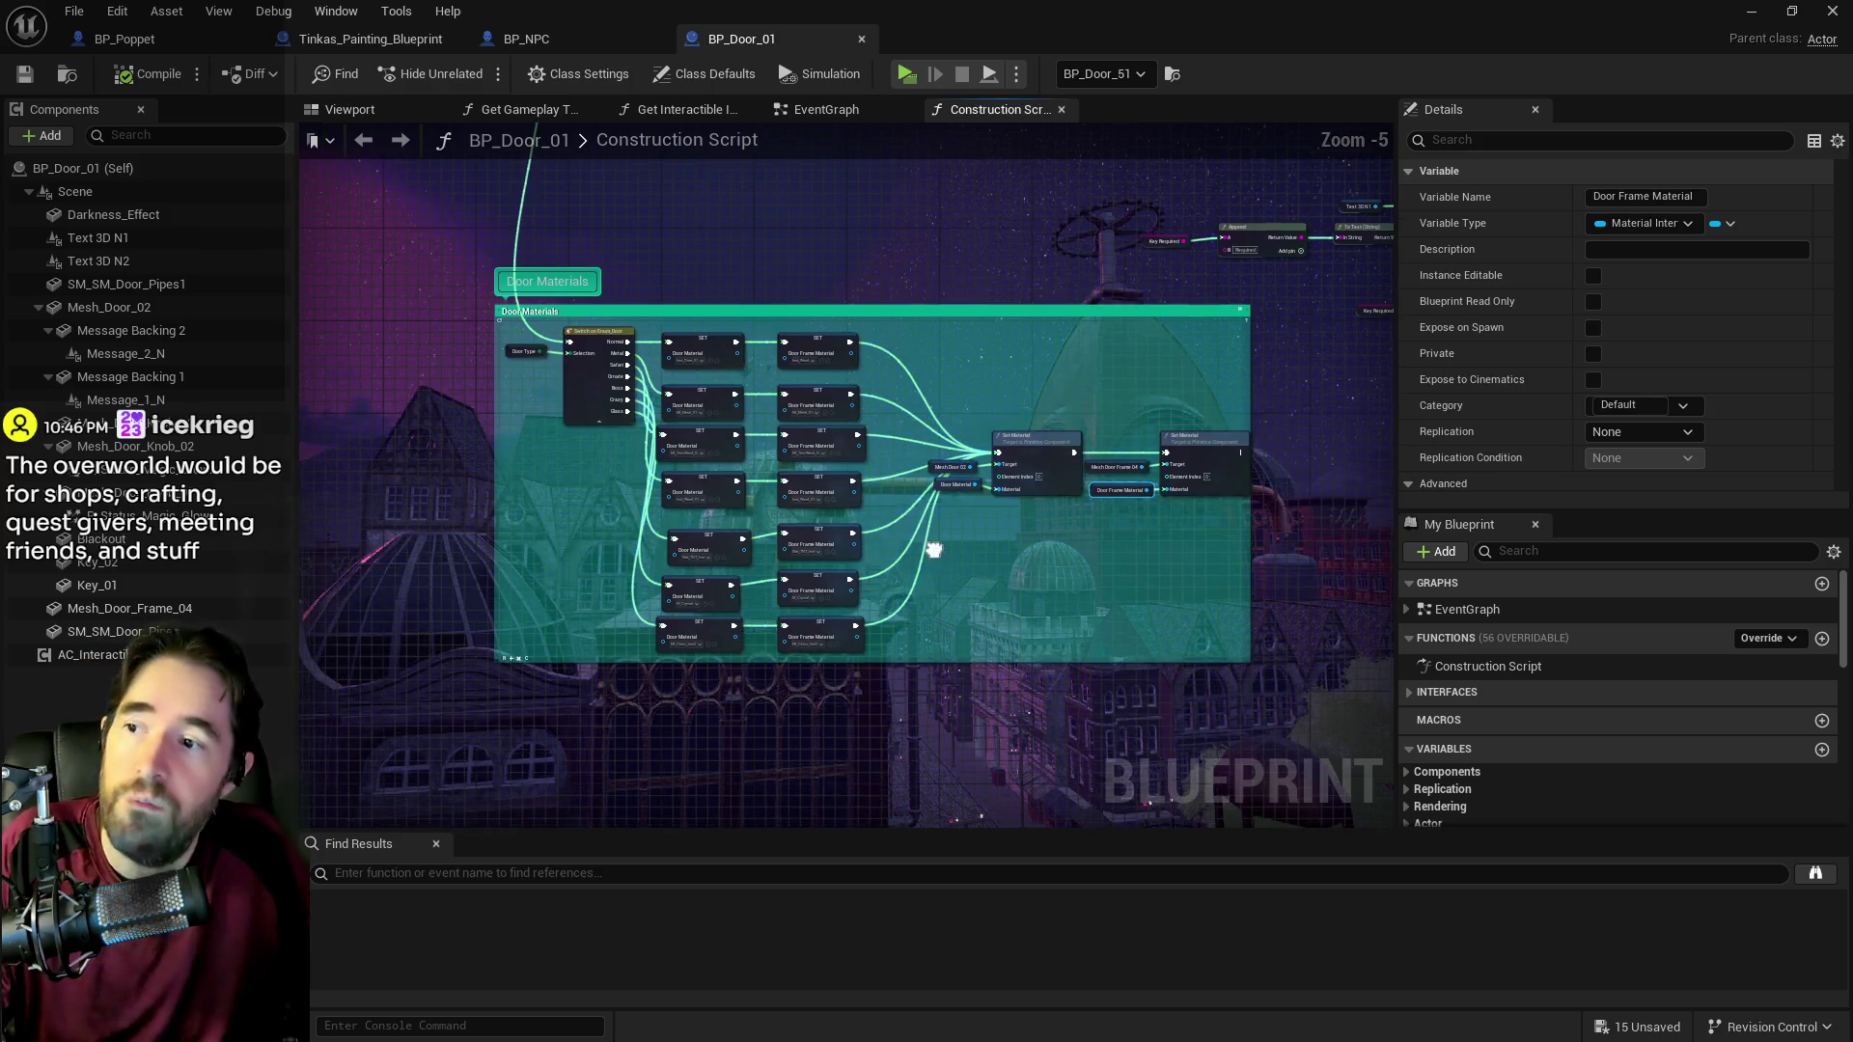
scroll(920, 496, "up", 1)
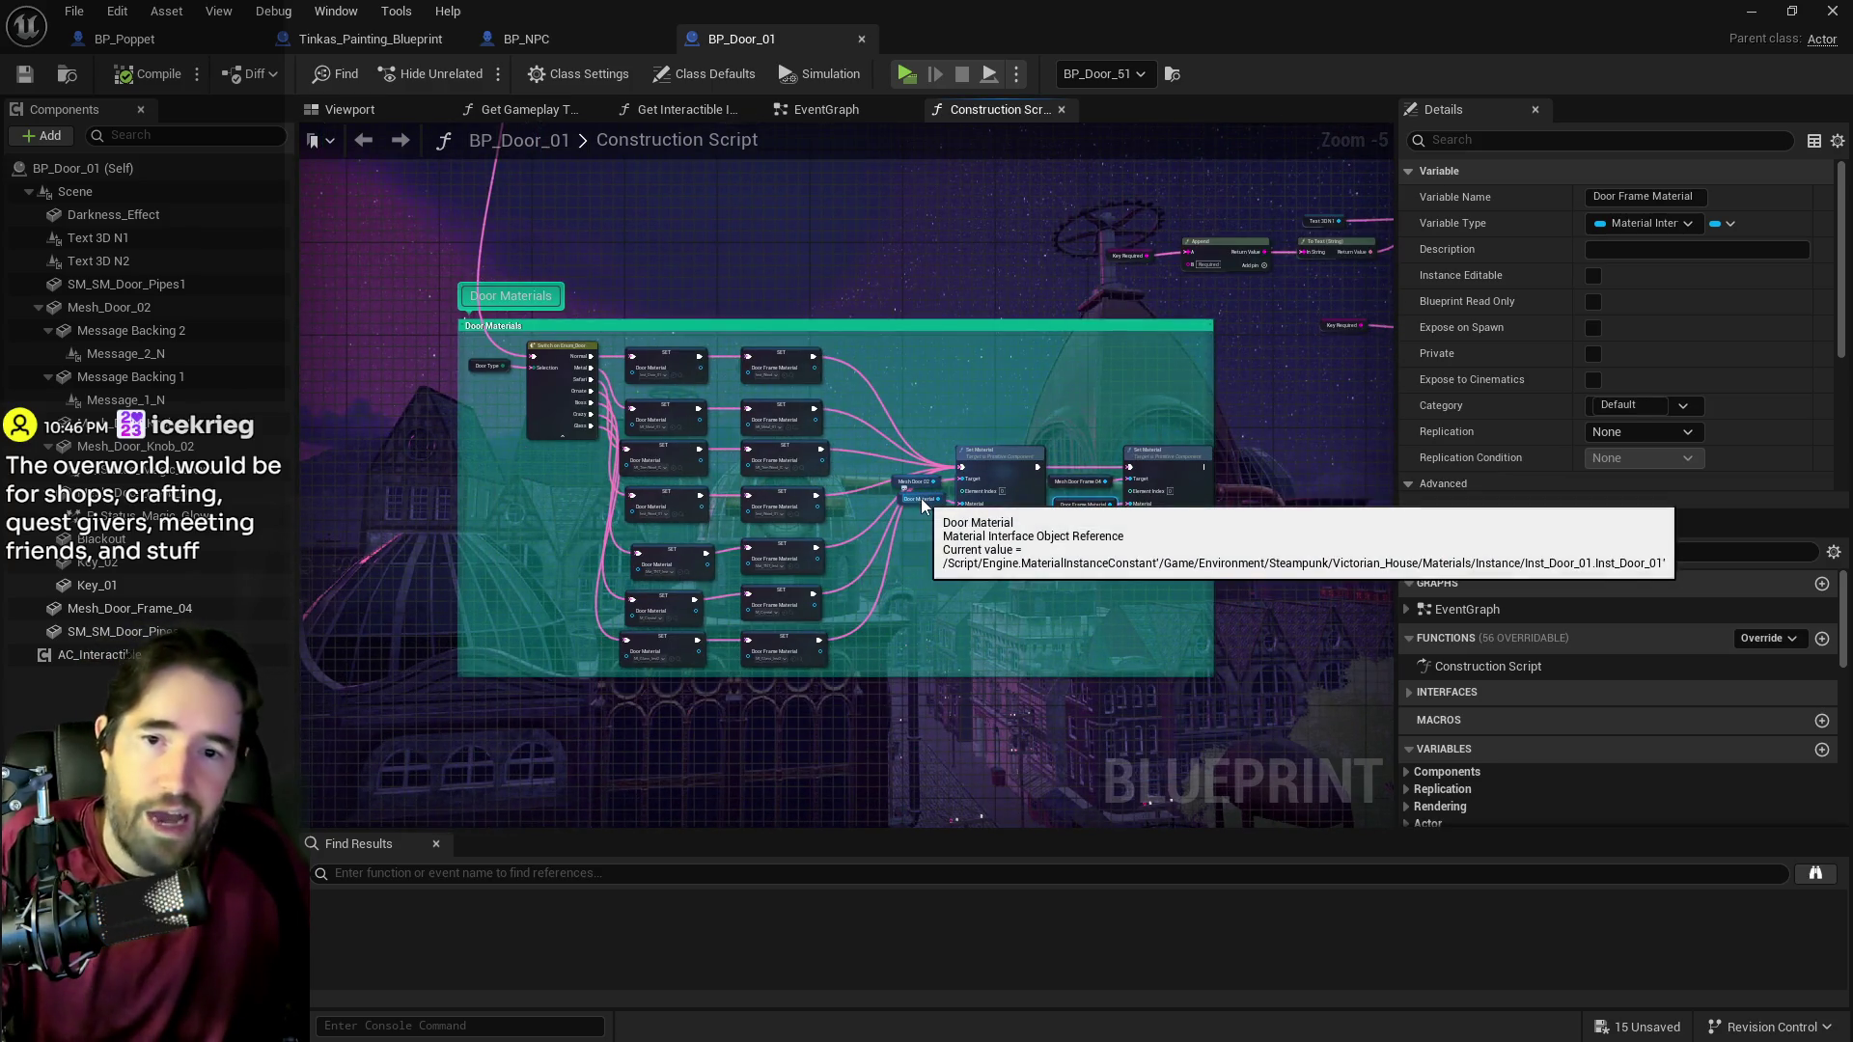
scroll(921, 498, "down", 1)
left_click_drag(927, 516, 860, 581)
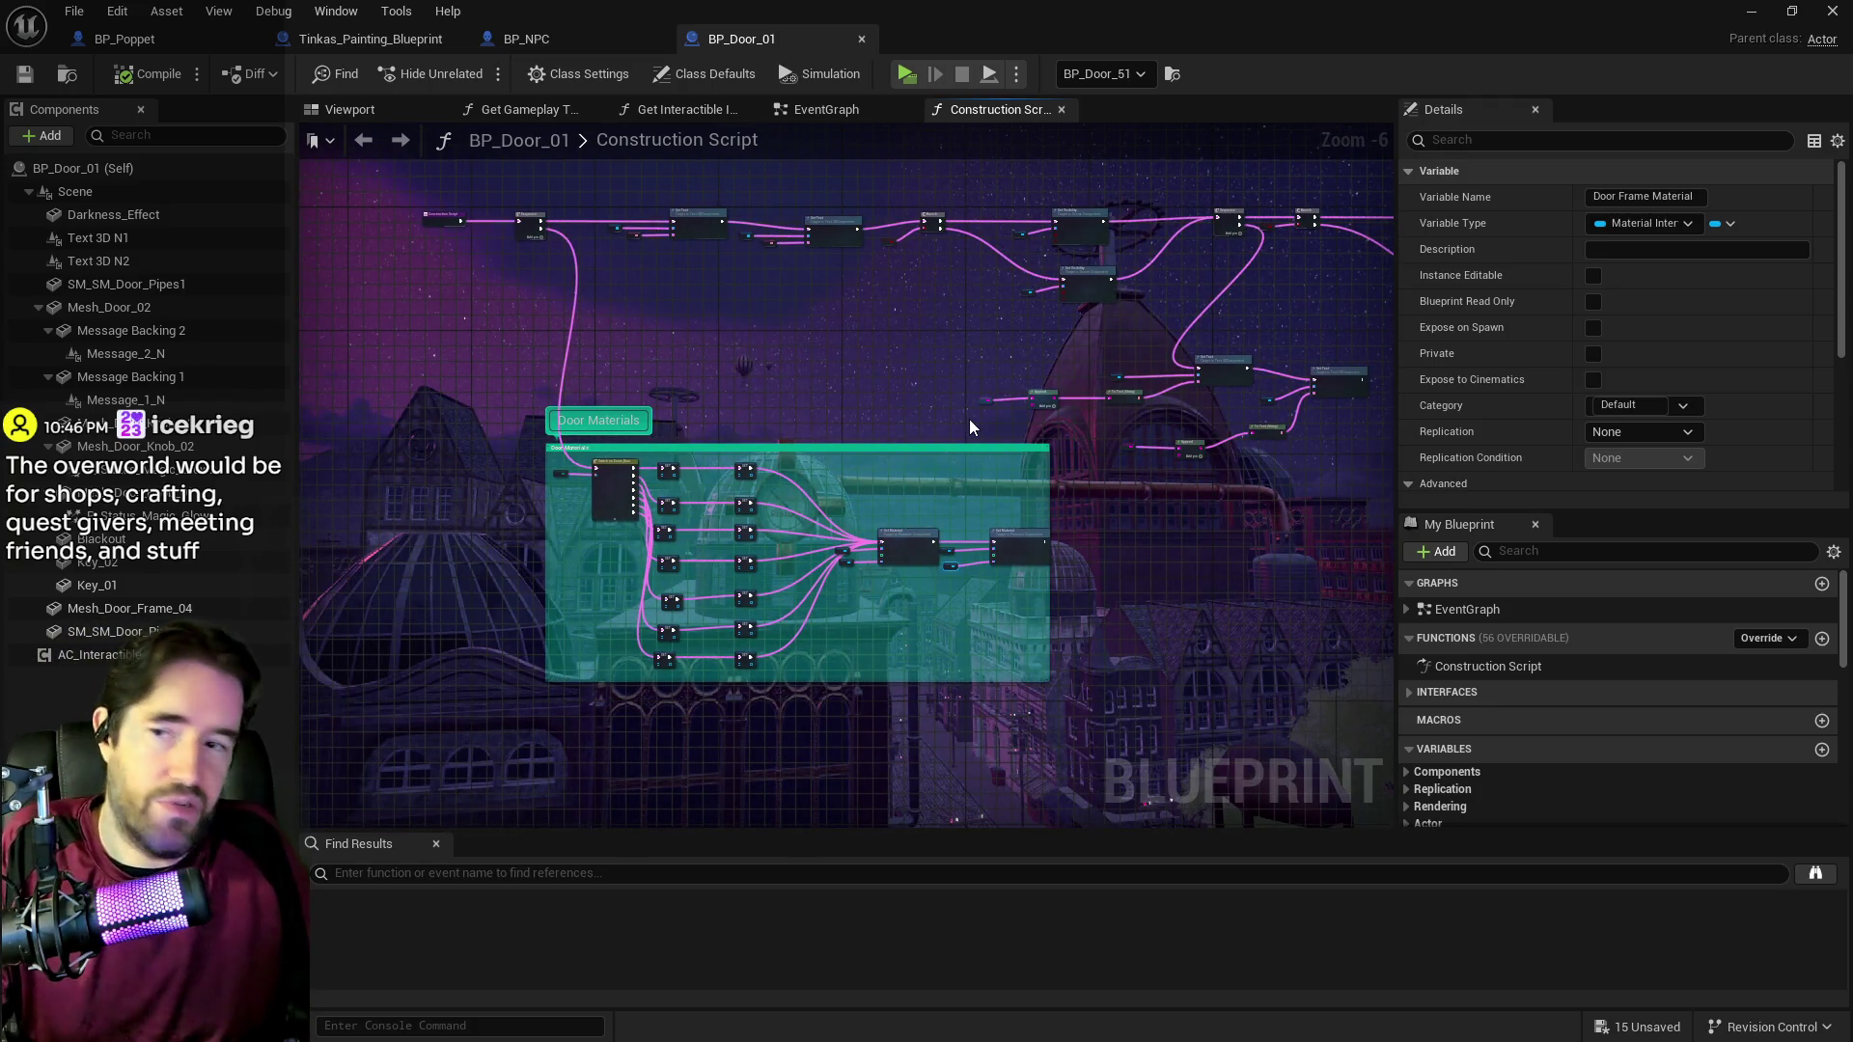
Step: Arrange the second Set Text node, Text 3D N2 and To Text (String) side by side
scroll(969, 419, "up", 7)
left_click_drag(1042, 364, 1209, 317)
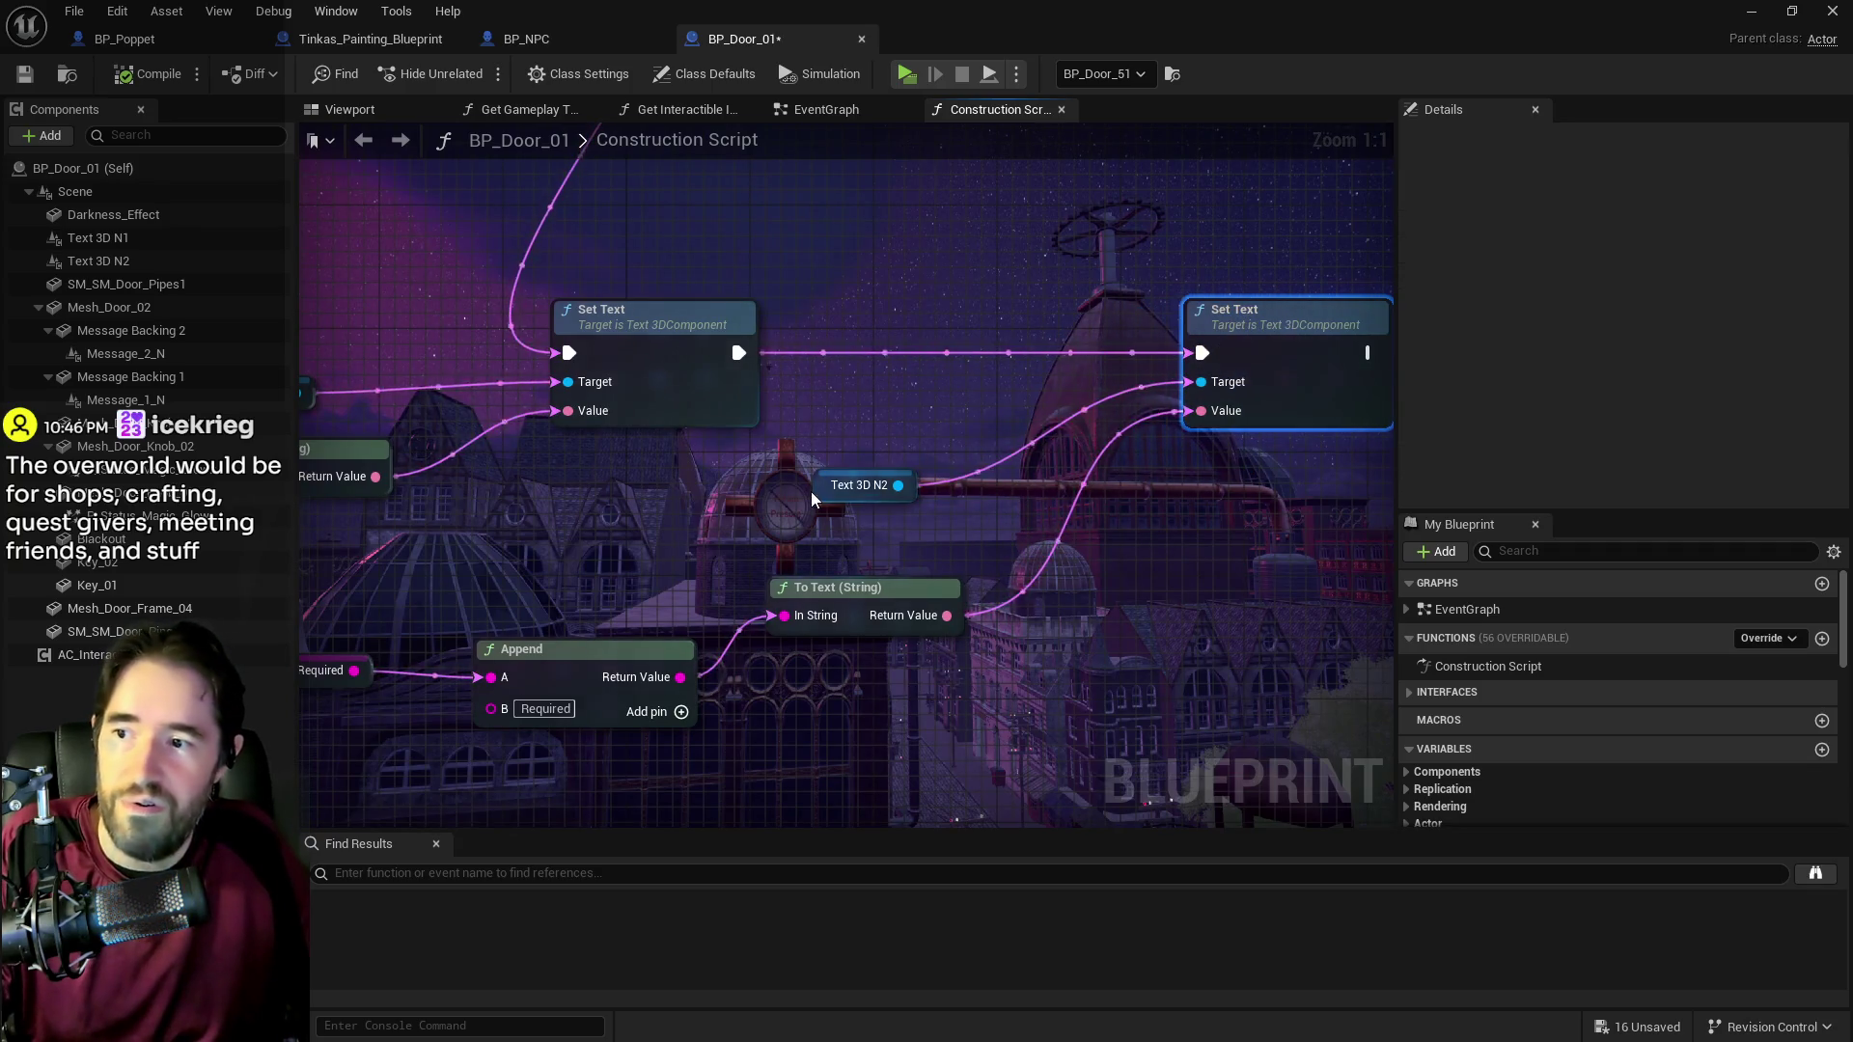
left_click_drag(834, 493, 1067, 380)
mouse_move(866, 608)
left_mouse_down()
mouse_move(930, 525)
mouse_move(1098, 453)
left_mouse_up()
Step: Move the Key Required and Append nodes up beside To Text
left_click_drag(1013, 743, 541, 617)
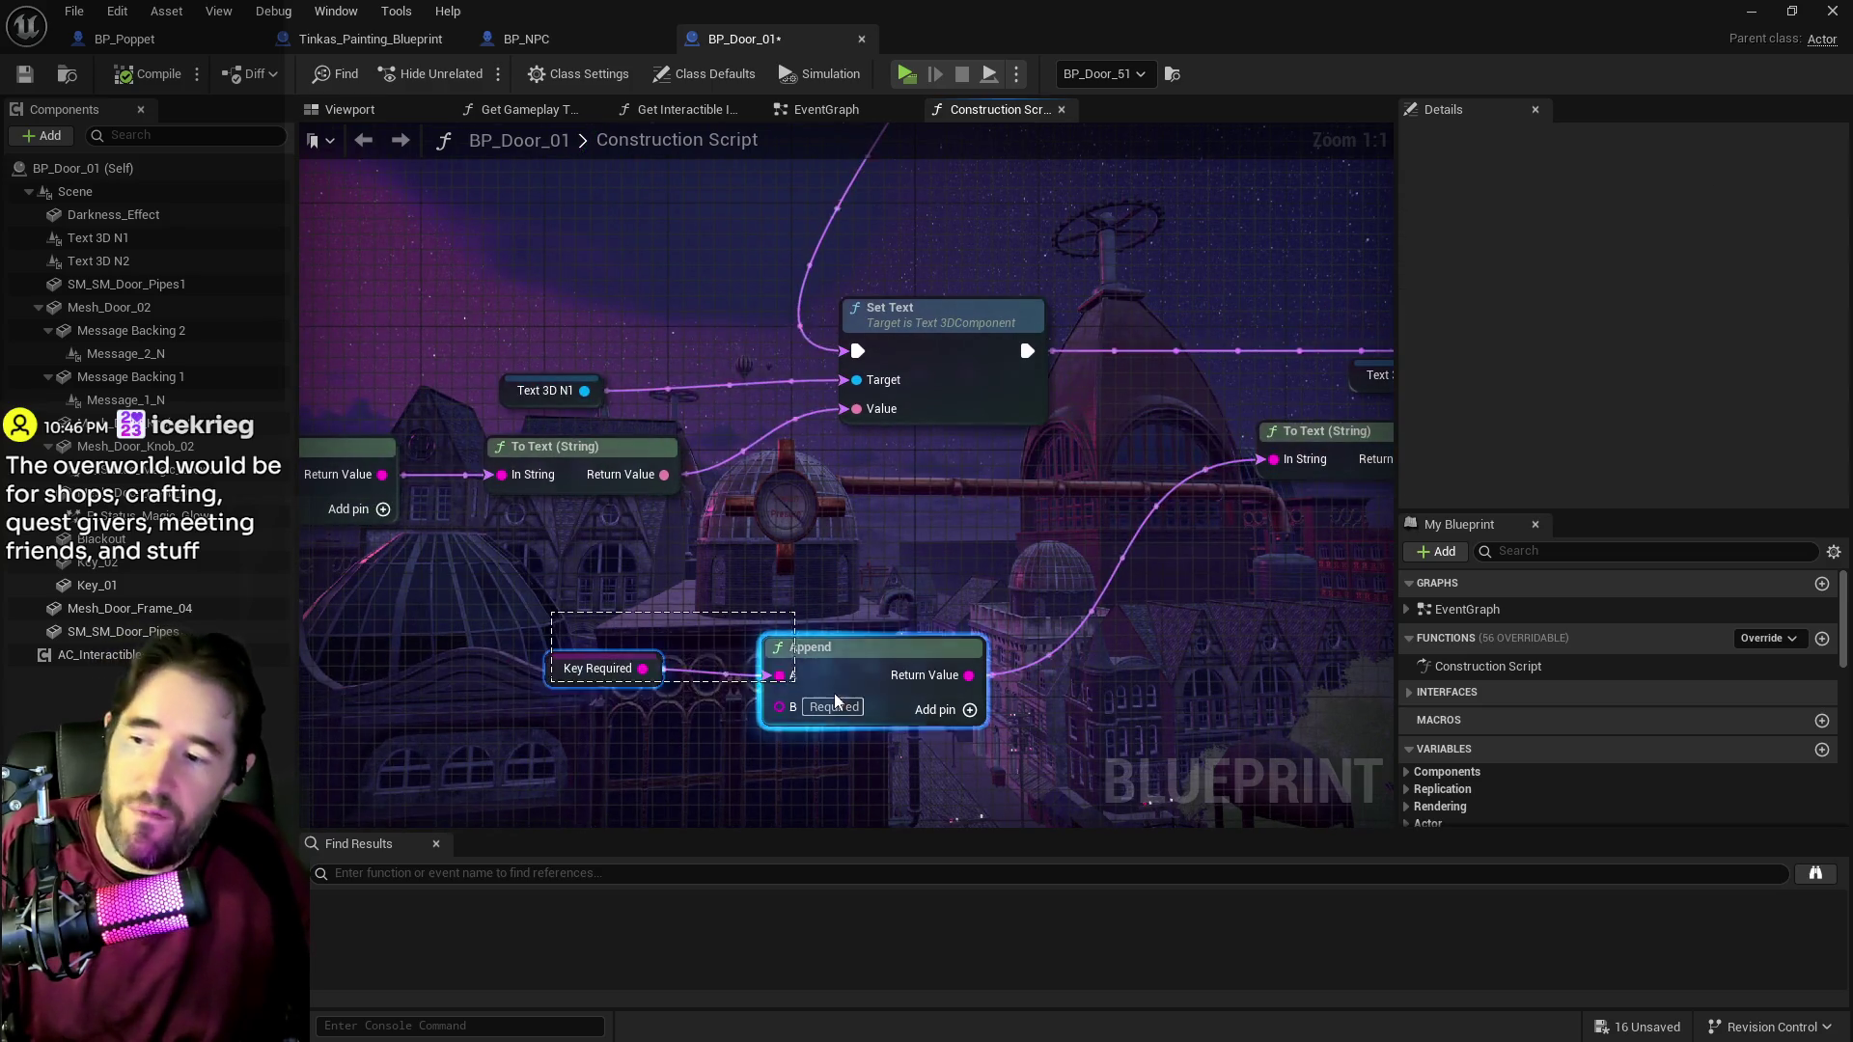
left_click_drag(869, 666, 934, 621)
left_click_drag(997, 565, 1115, 475)
scroll(682, 414, "down", 3)
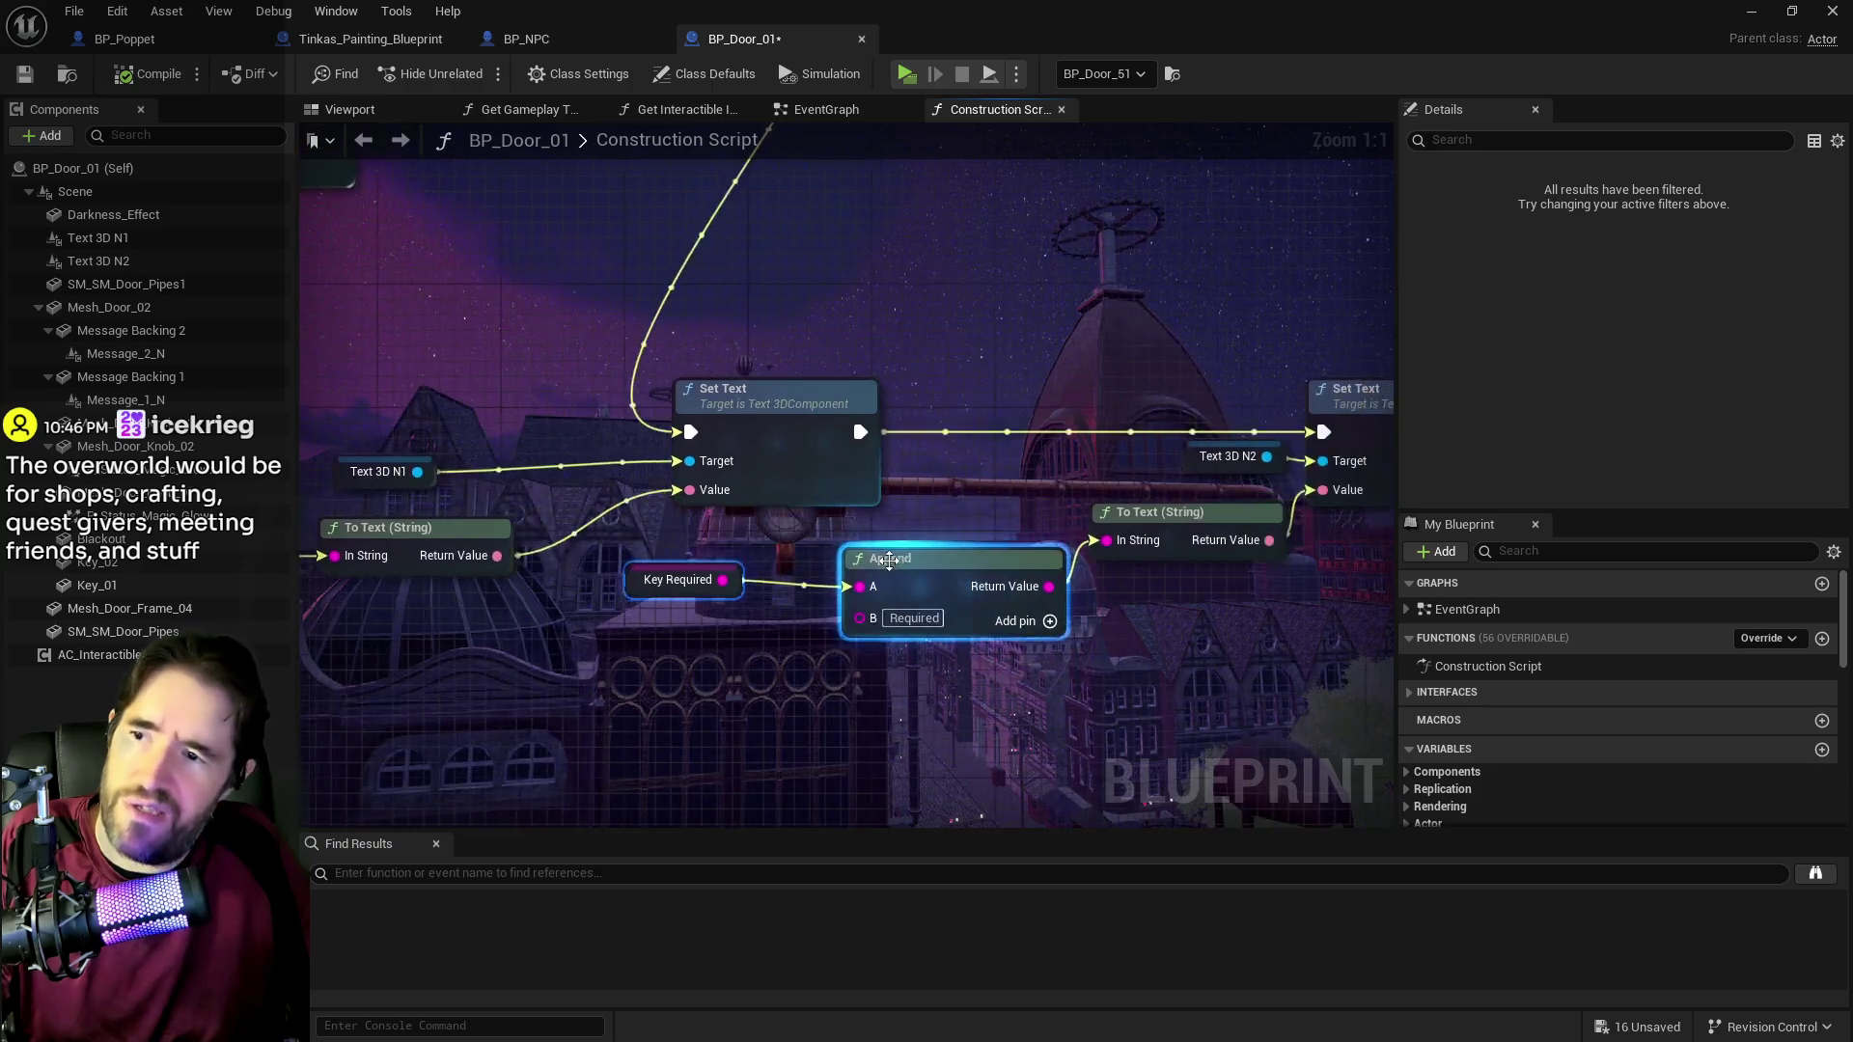
scroll(698, 657, "down", 2)
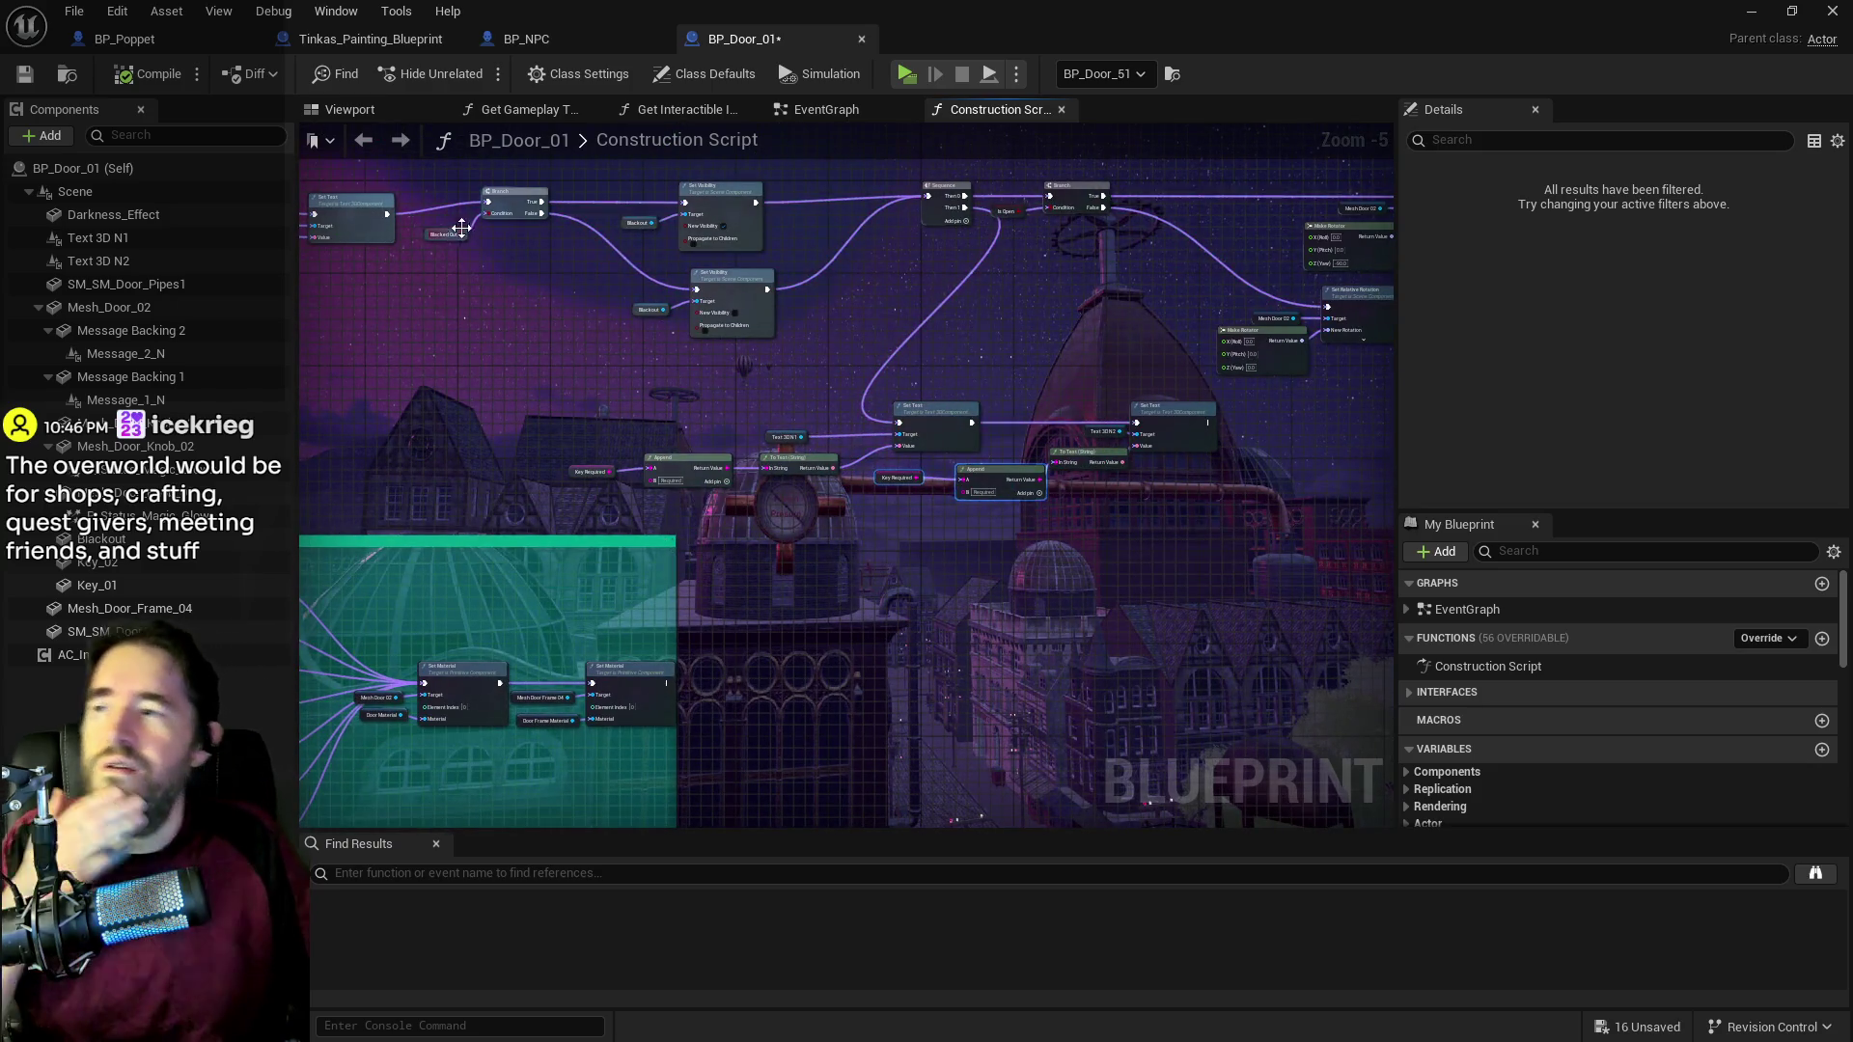
Step: In the Blueprint viewport, lower the right pipe SM_SM_Door_Pipes to Z -3.3
left_click(347, 109)
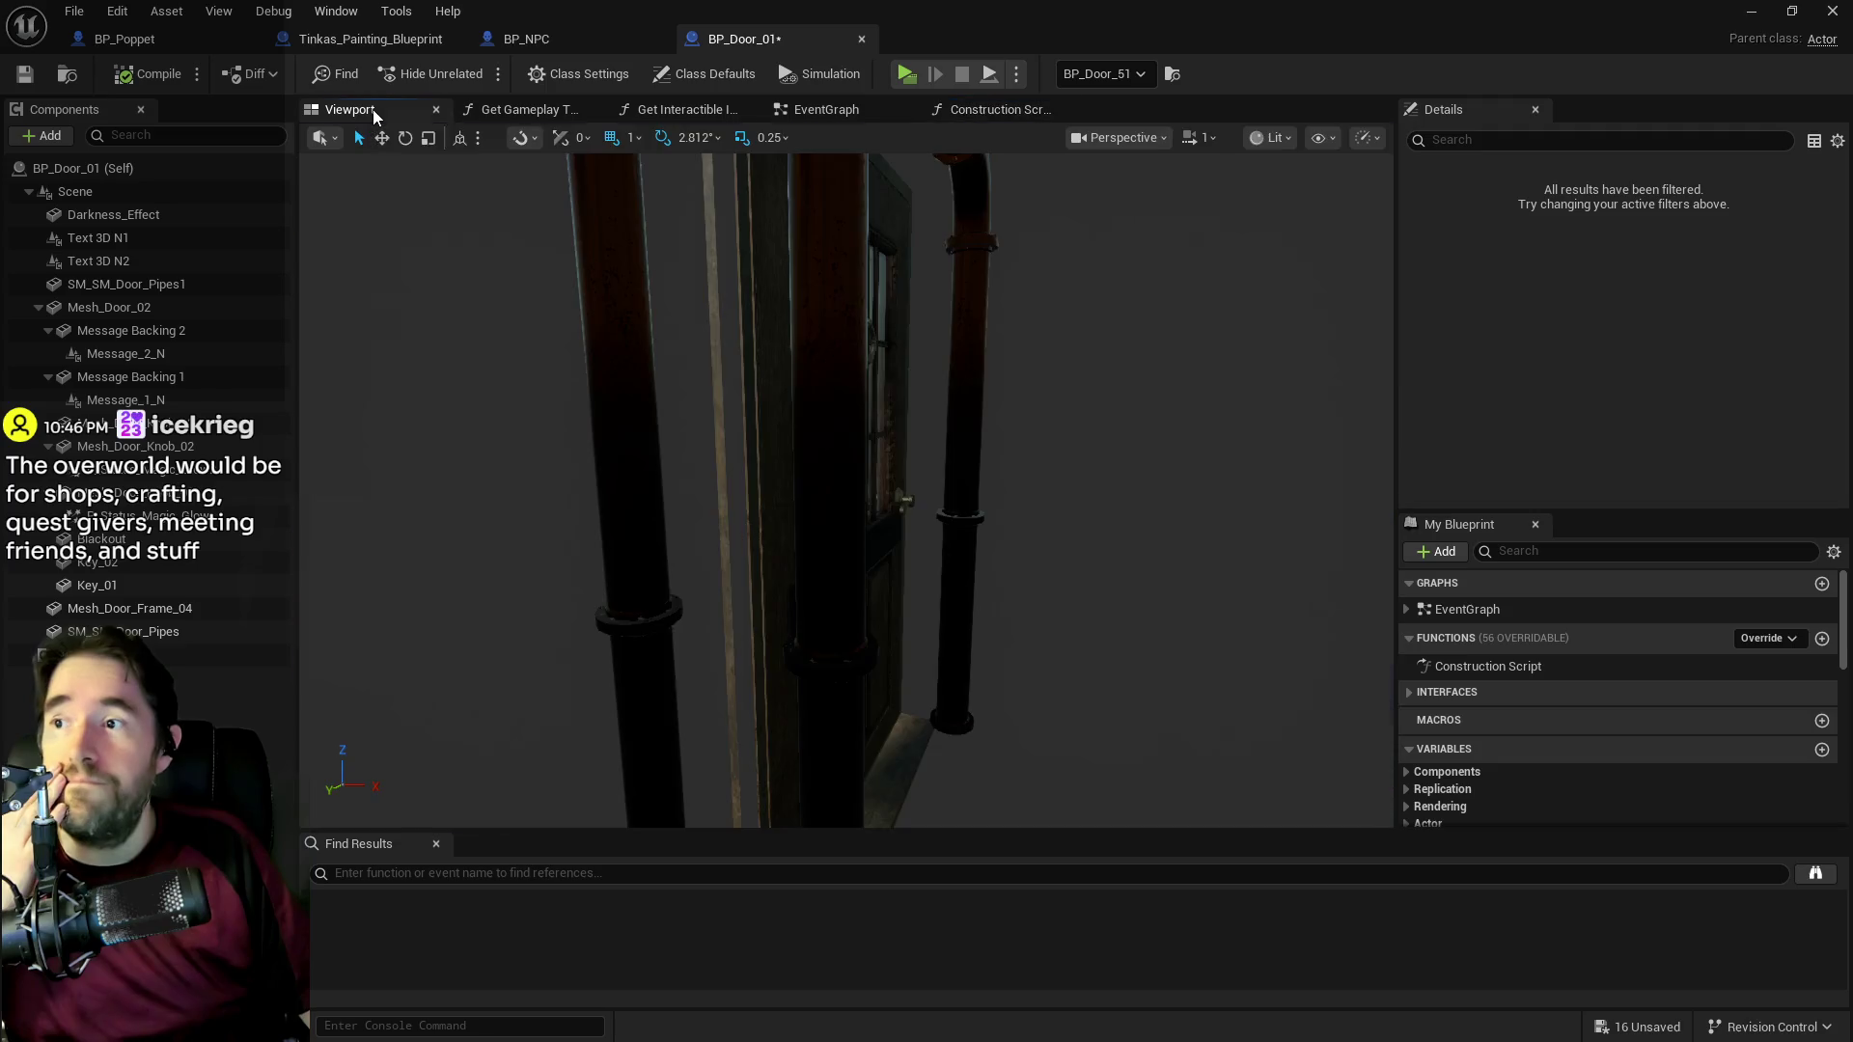
left_click(957, 424)
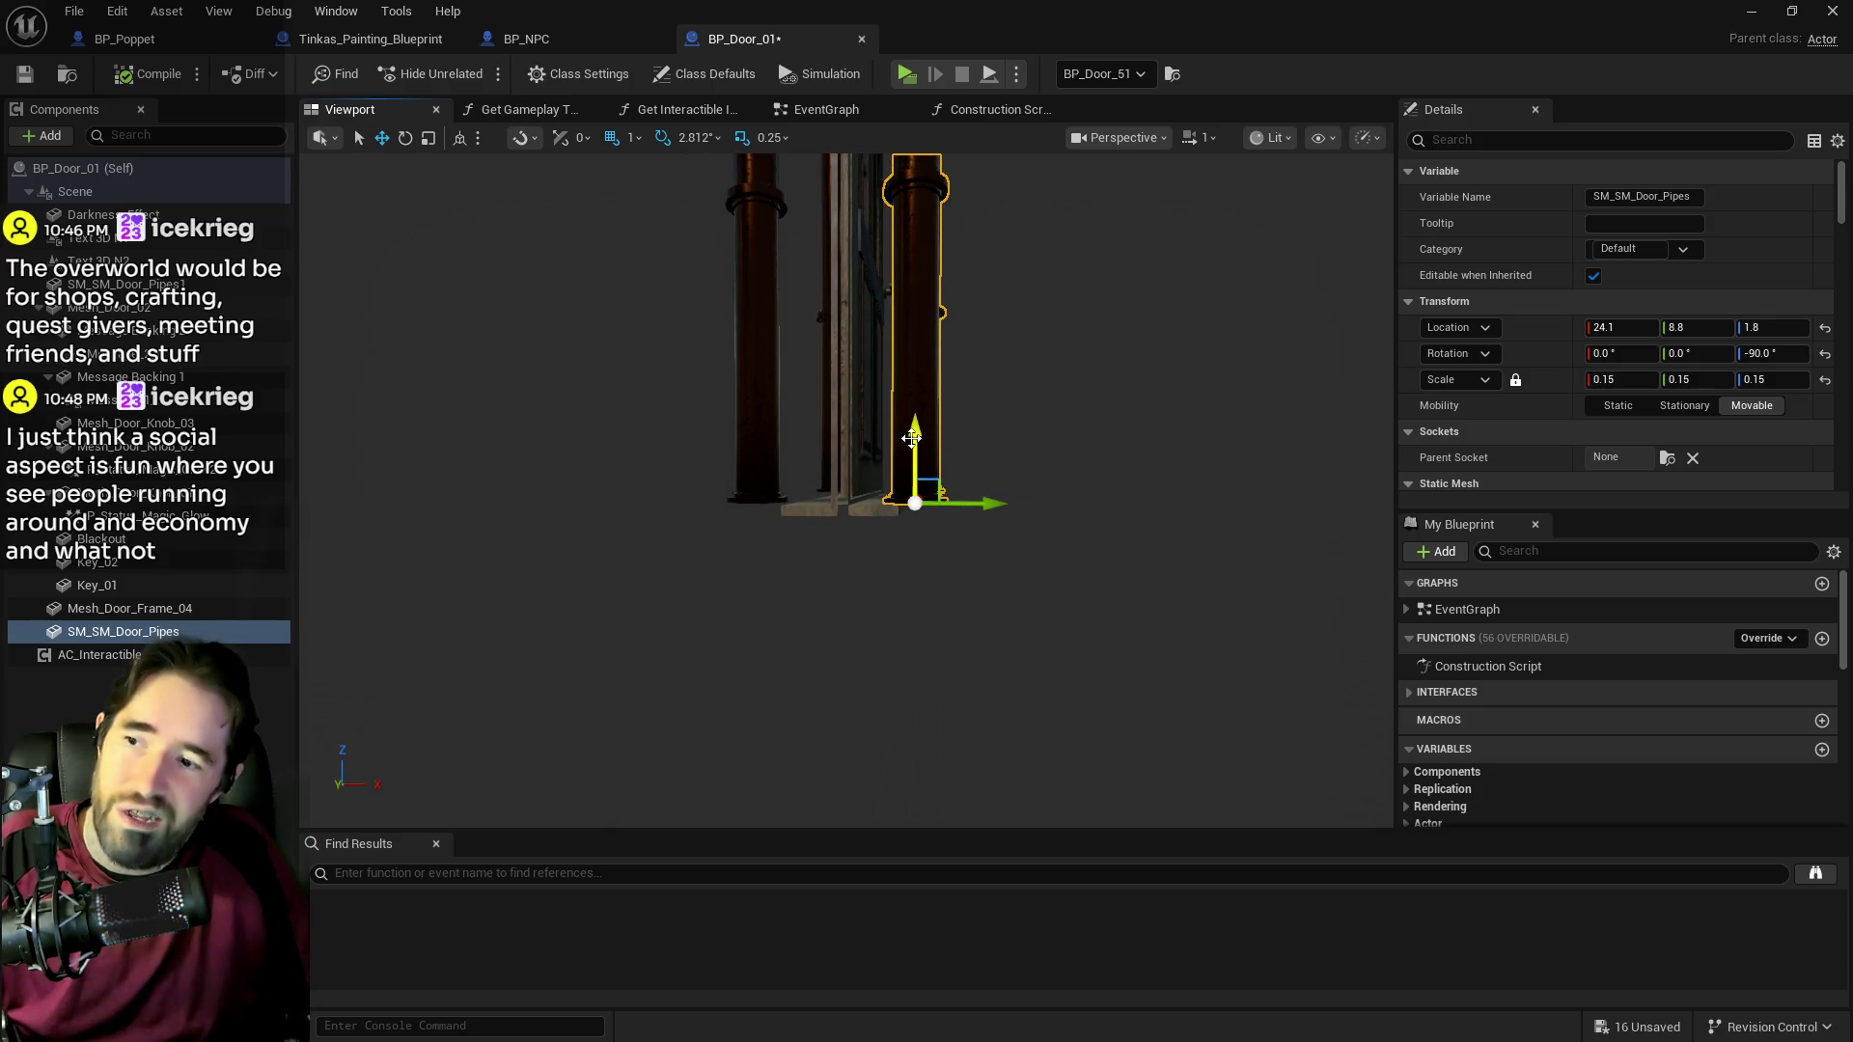
left_click_drag(911, 437, 923, 453)
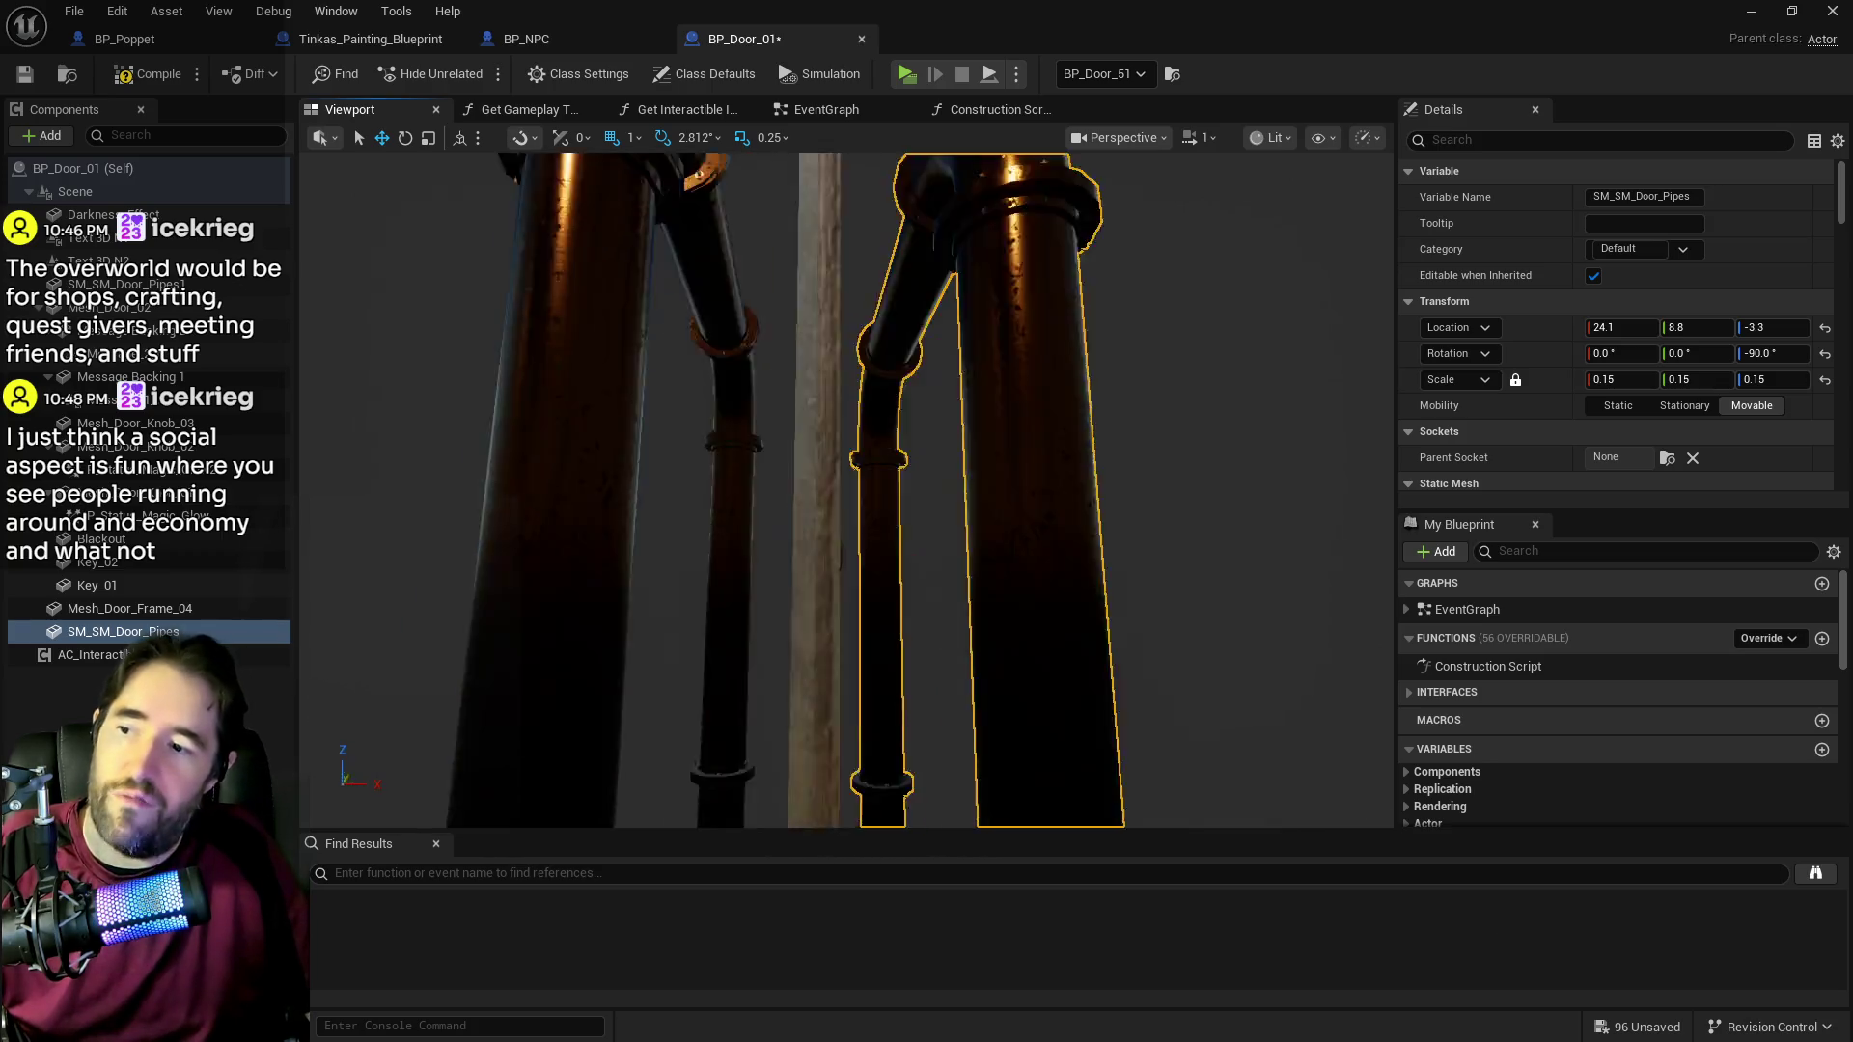
Step: Set SM_SM_Door_Pipes' Z scale to 0.152 in the Details panel
key("r")
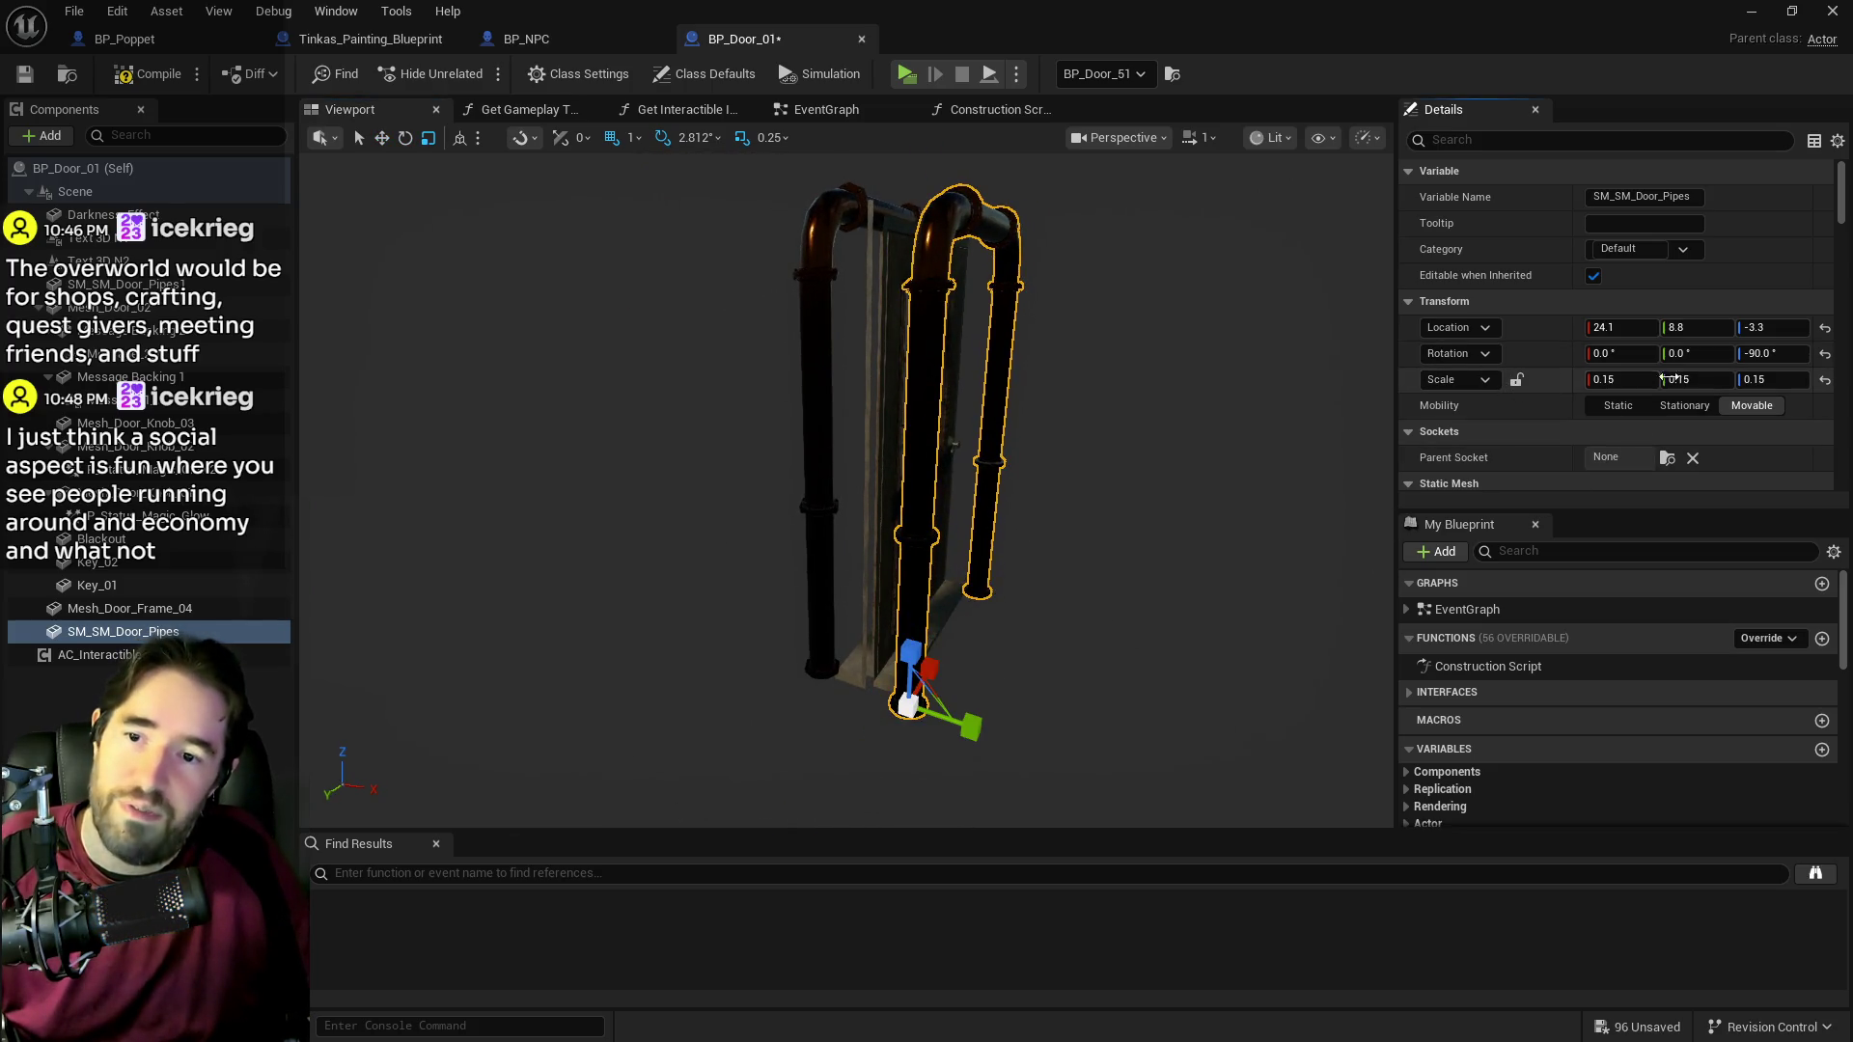
left_click(1756, 380)
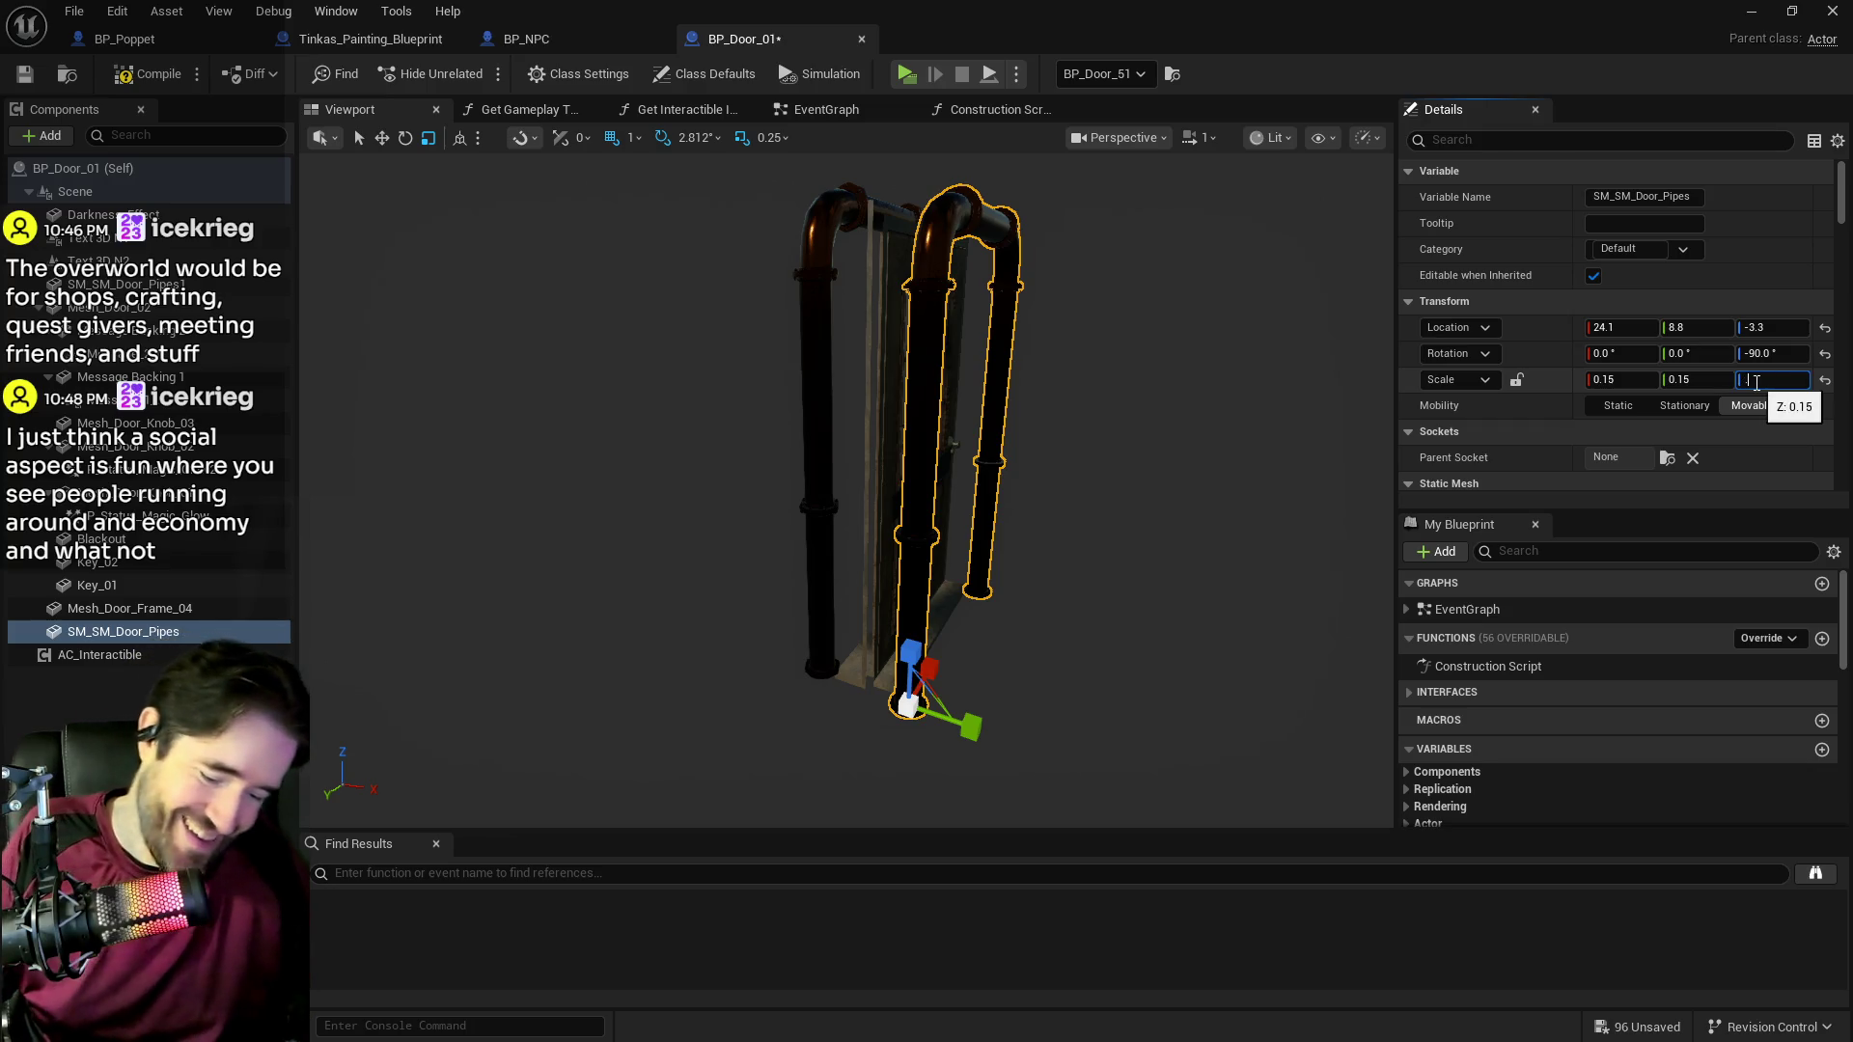
type(".16")
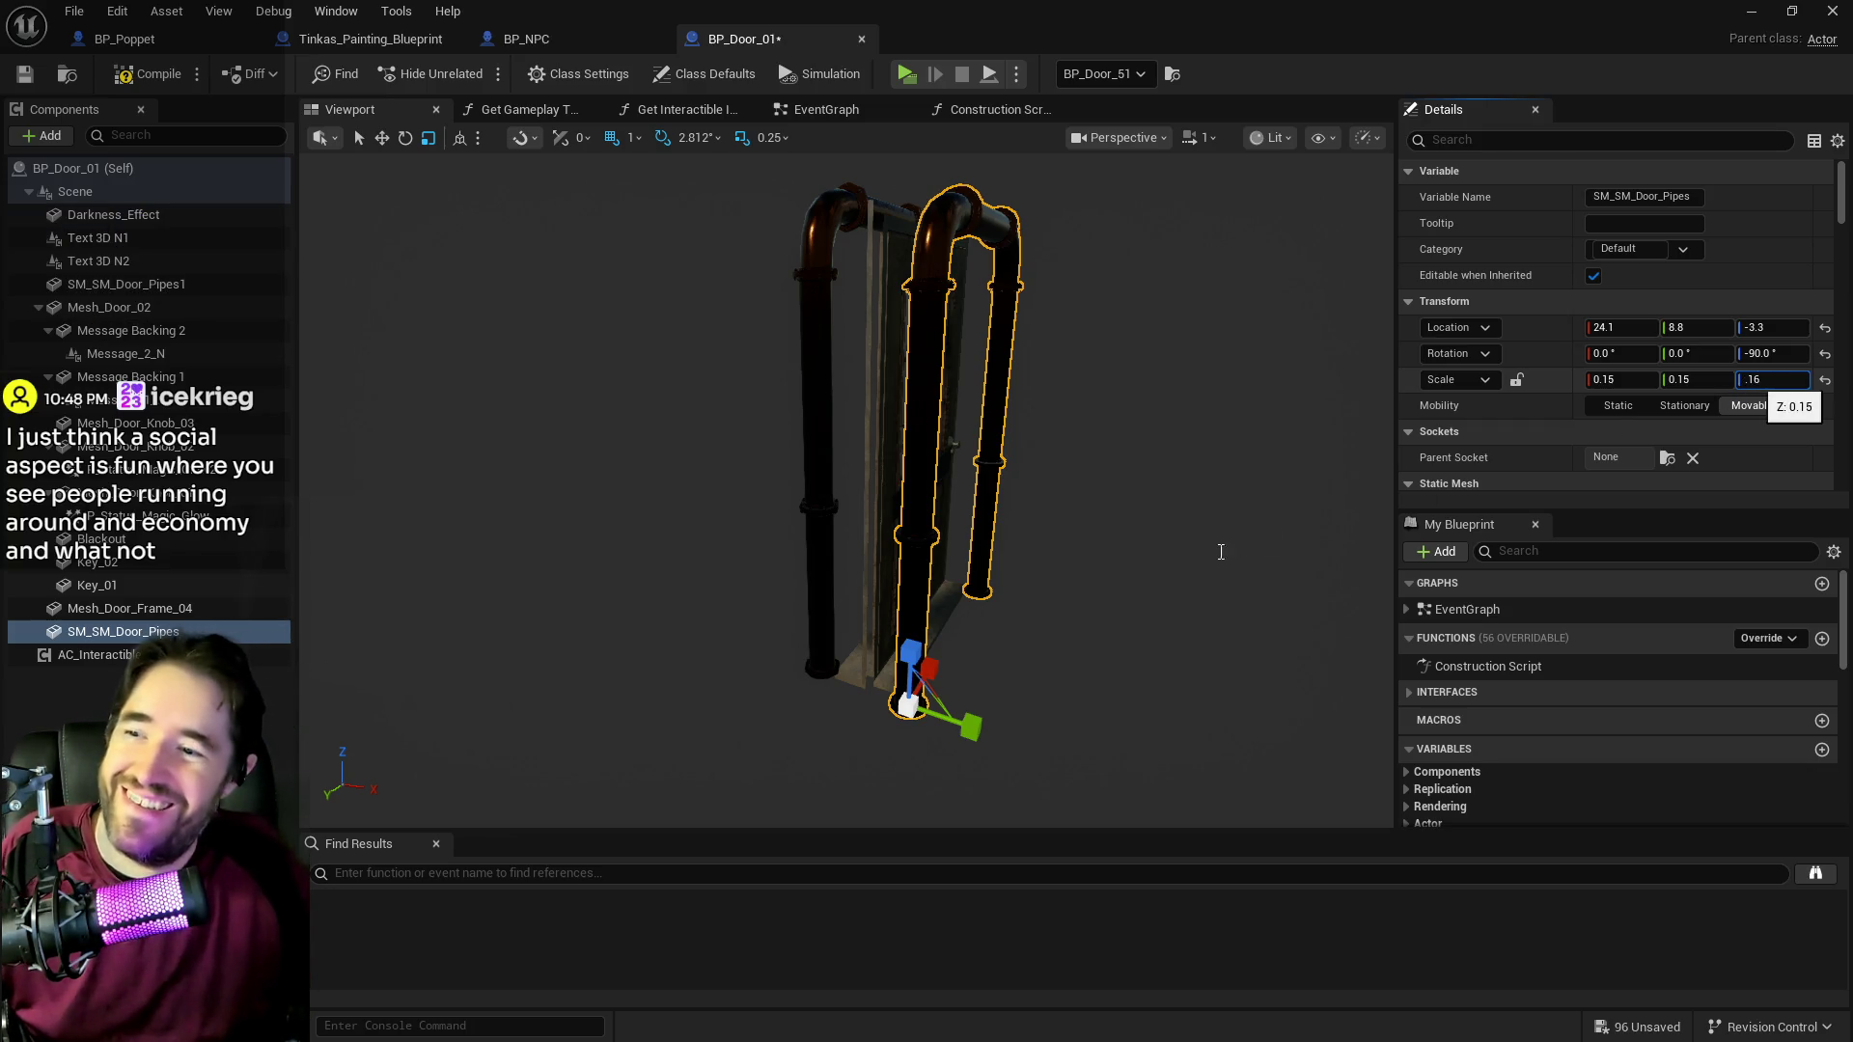
key("Return")
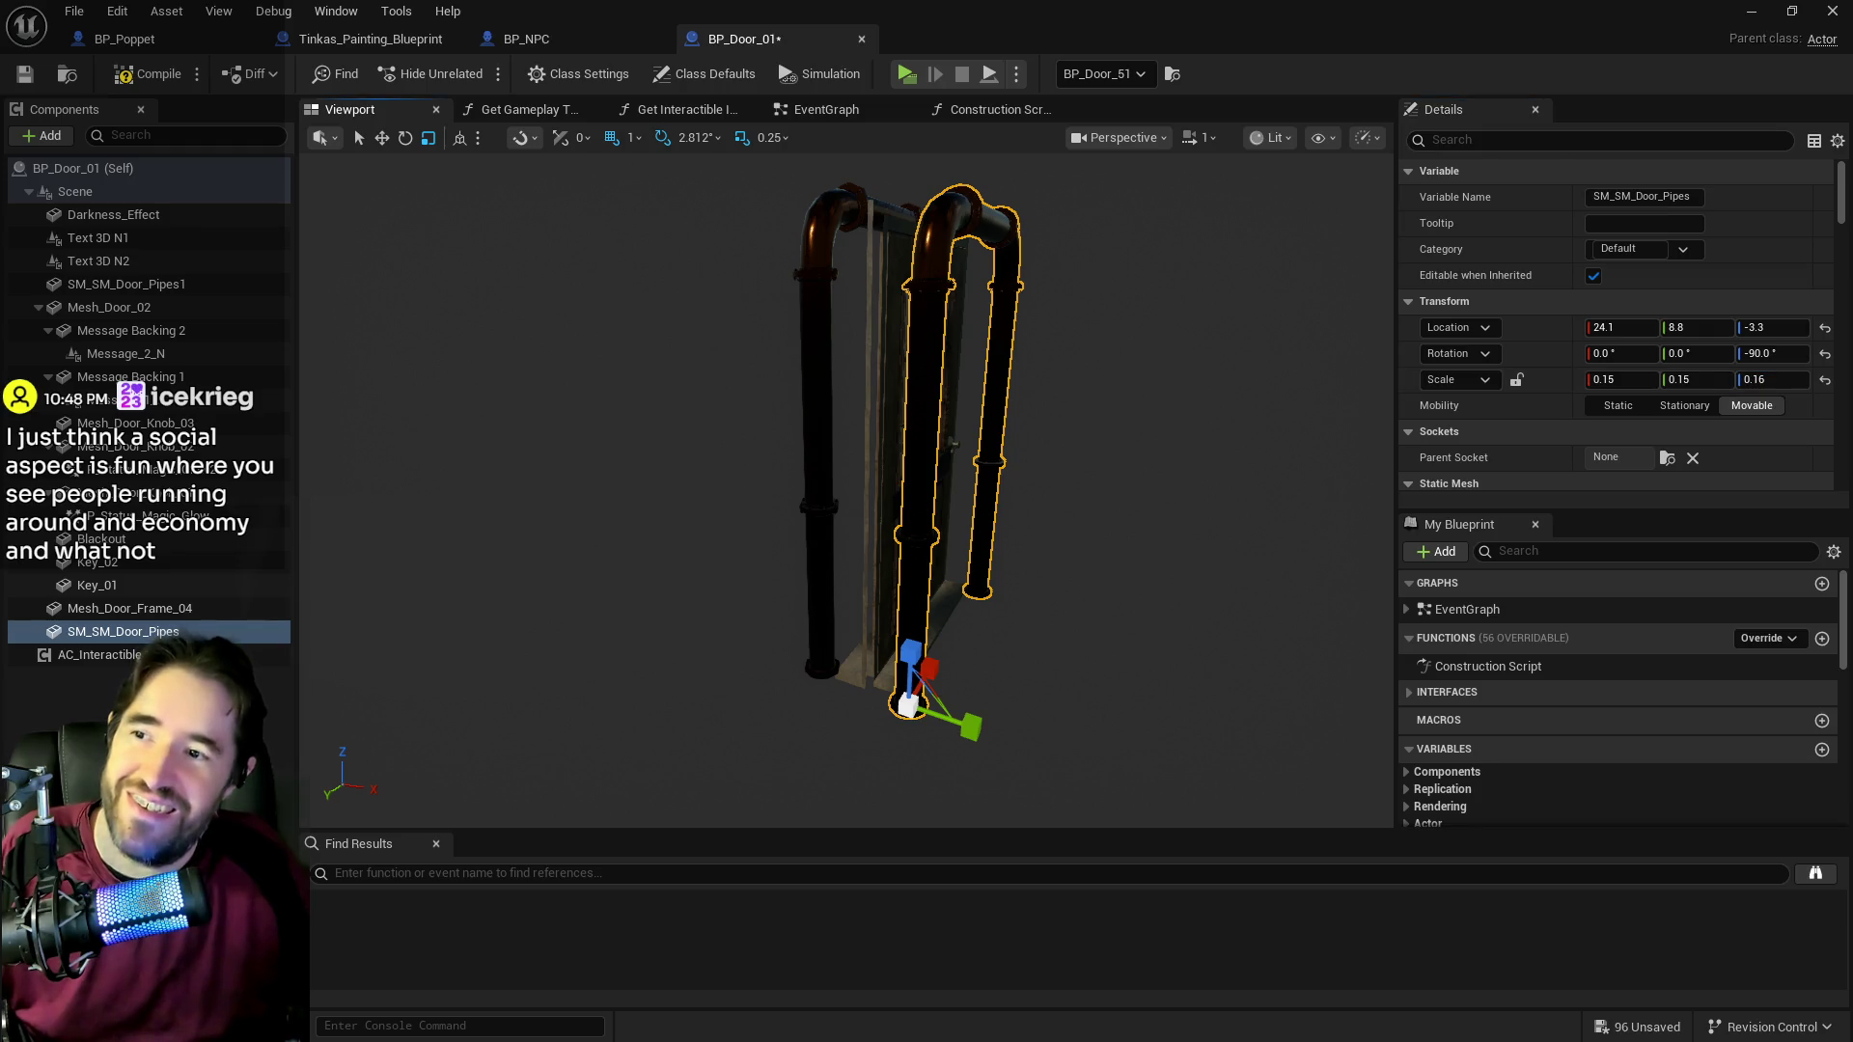
scroll(1042, 483, "up", 3)
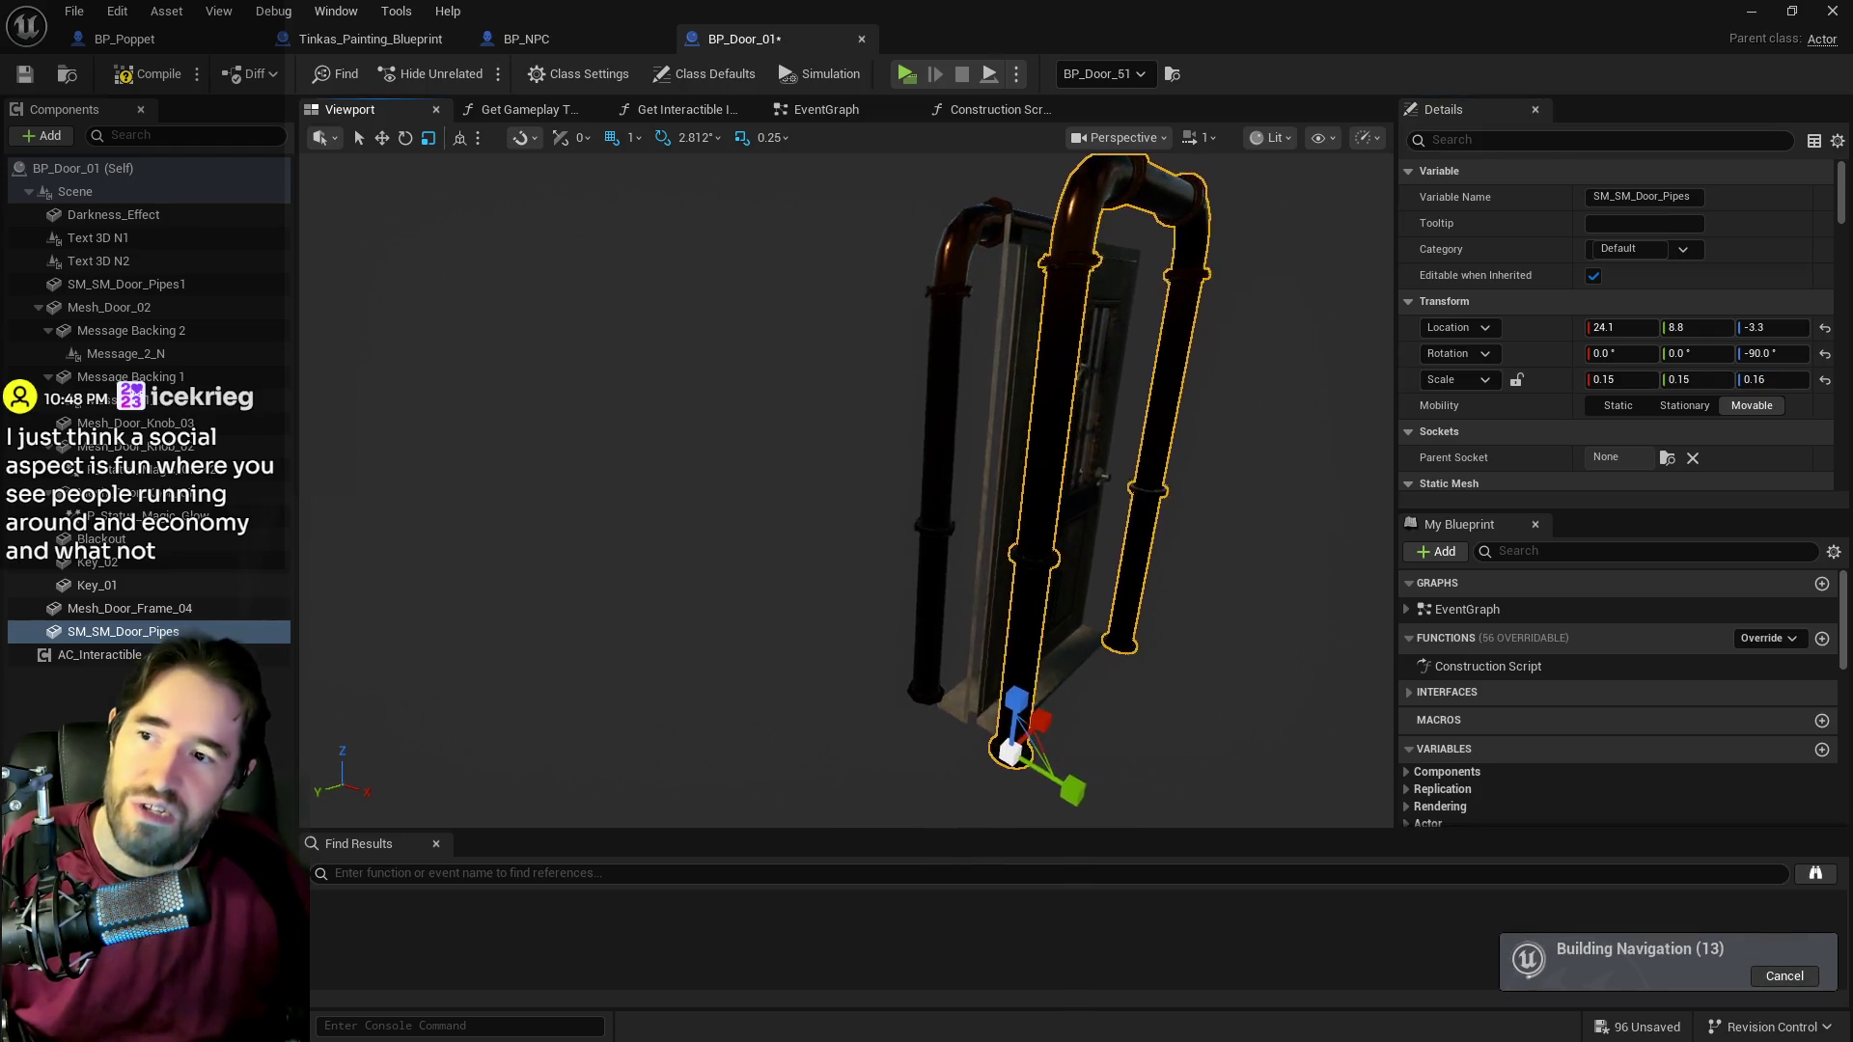
left_click_drag(1062, 482, 888, 482)
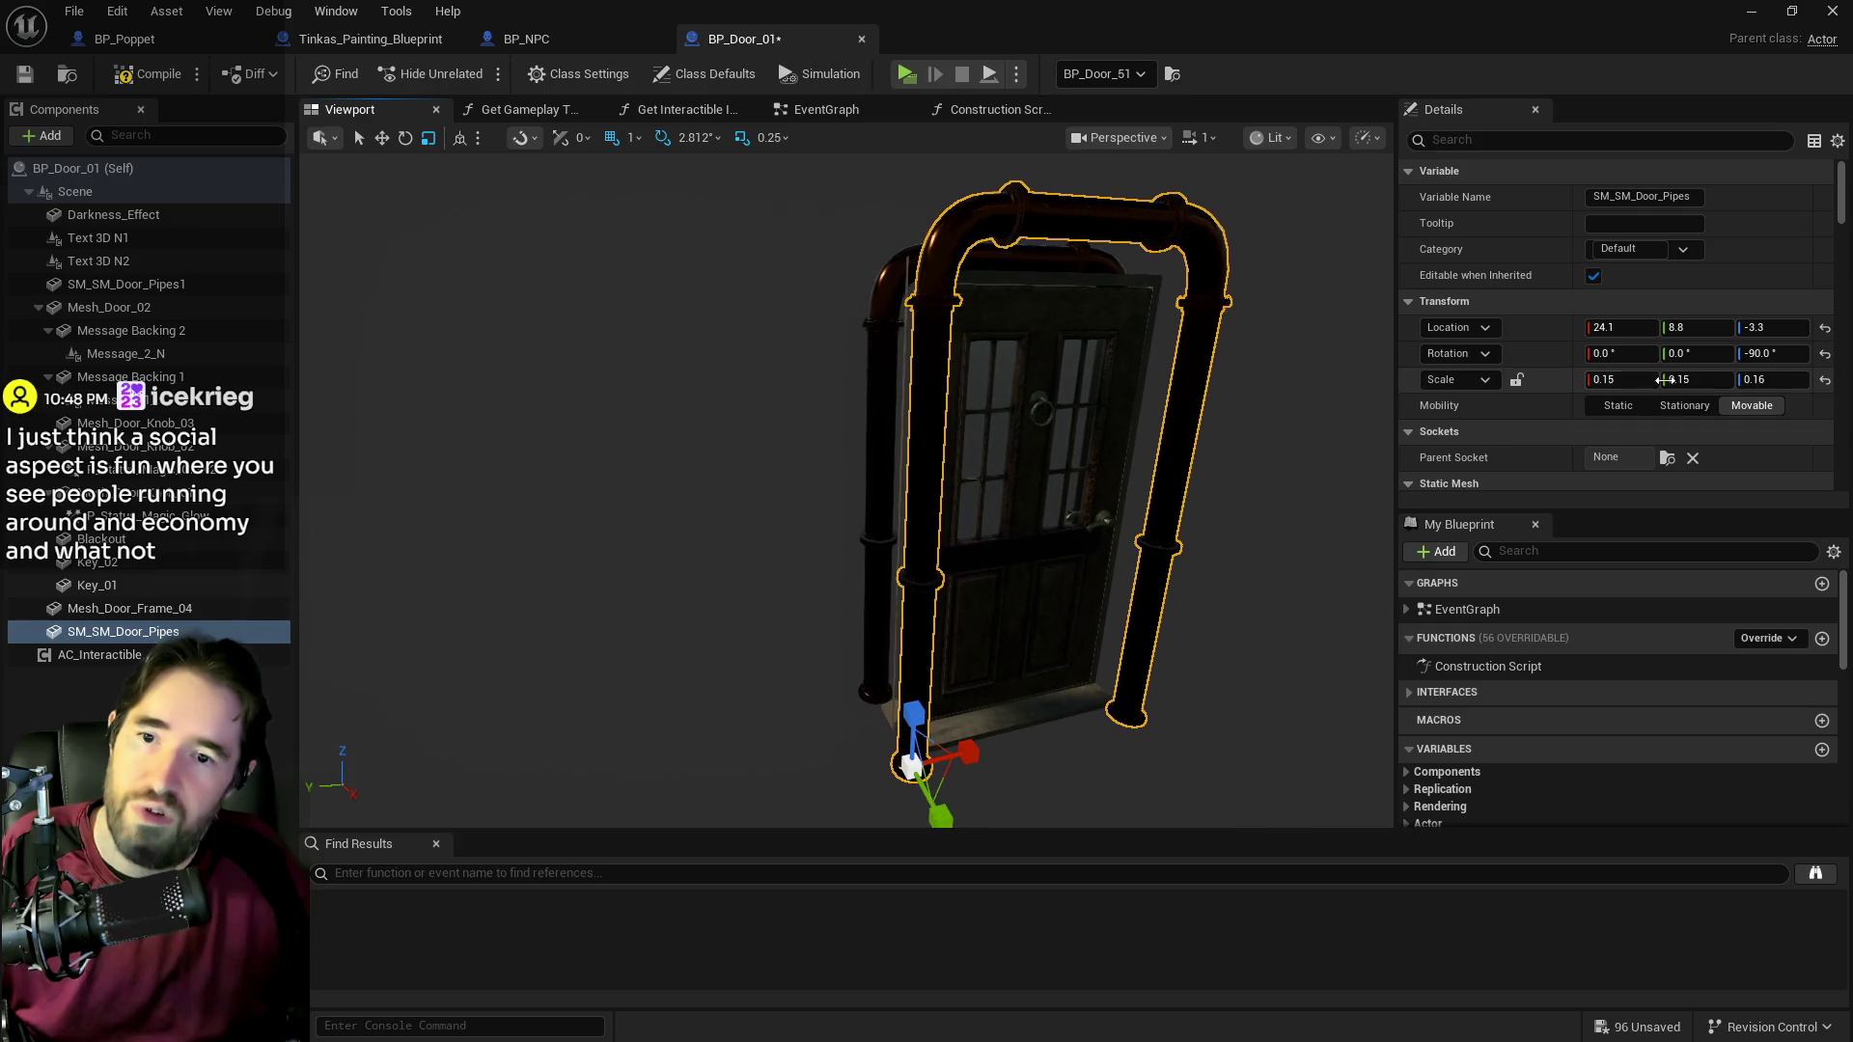
left_click(1783, 382)
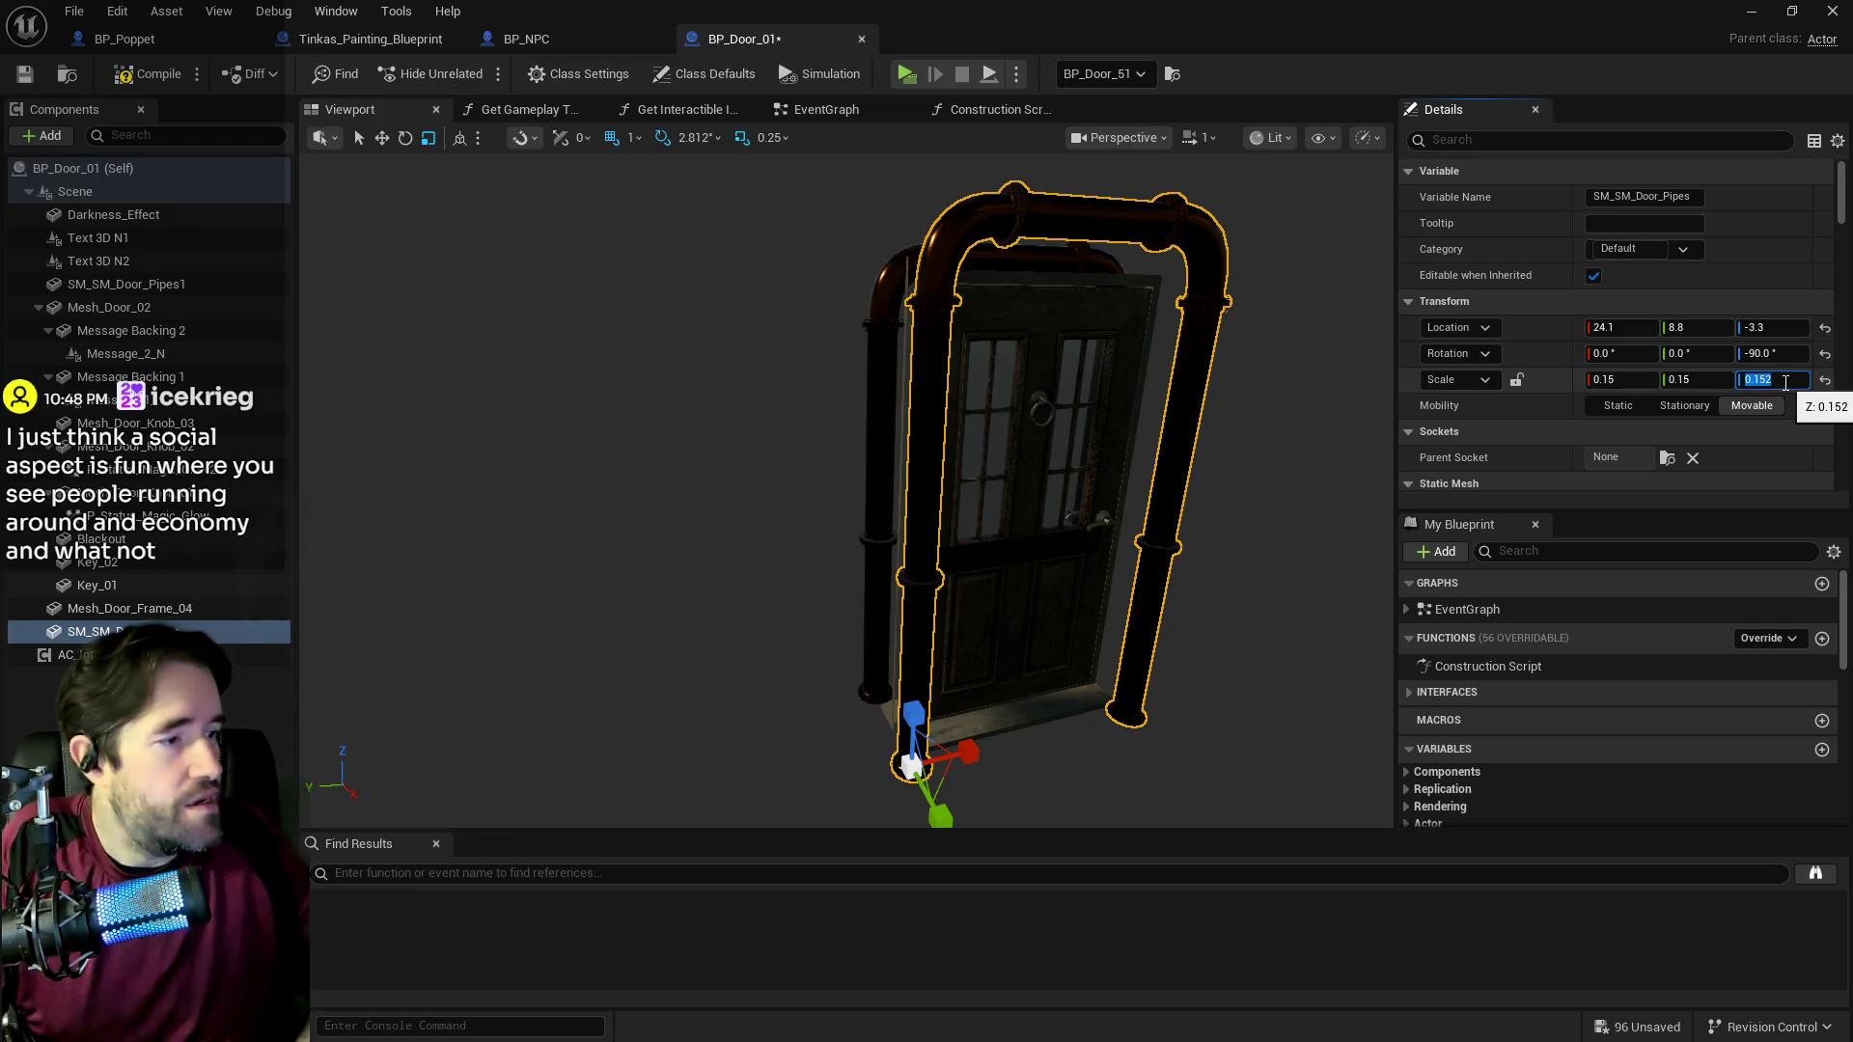
key("Return")
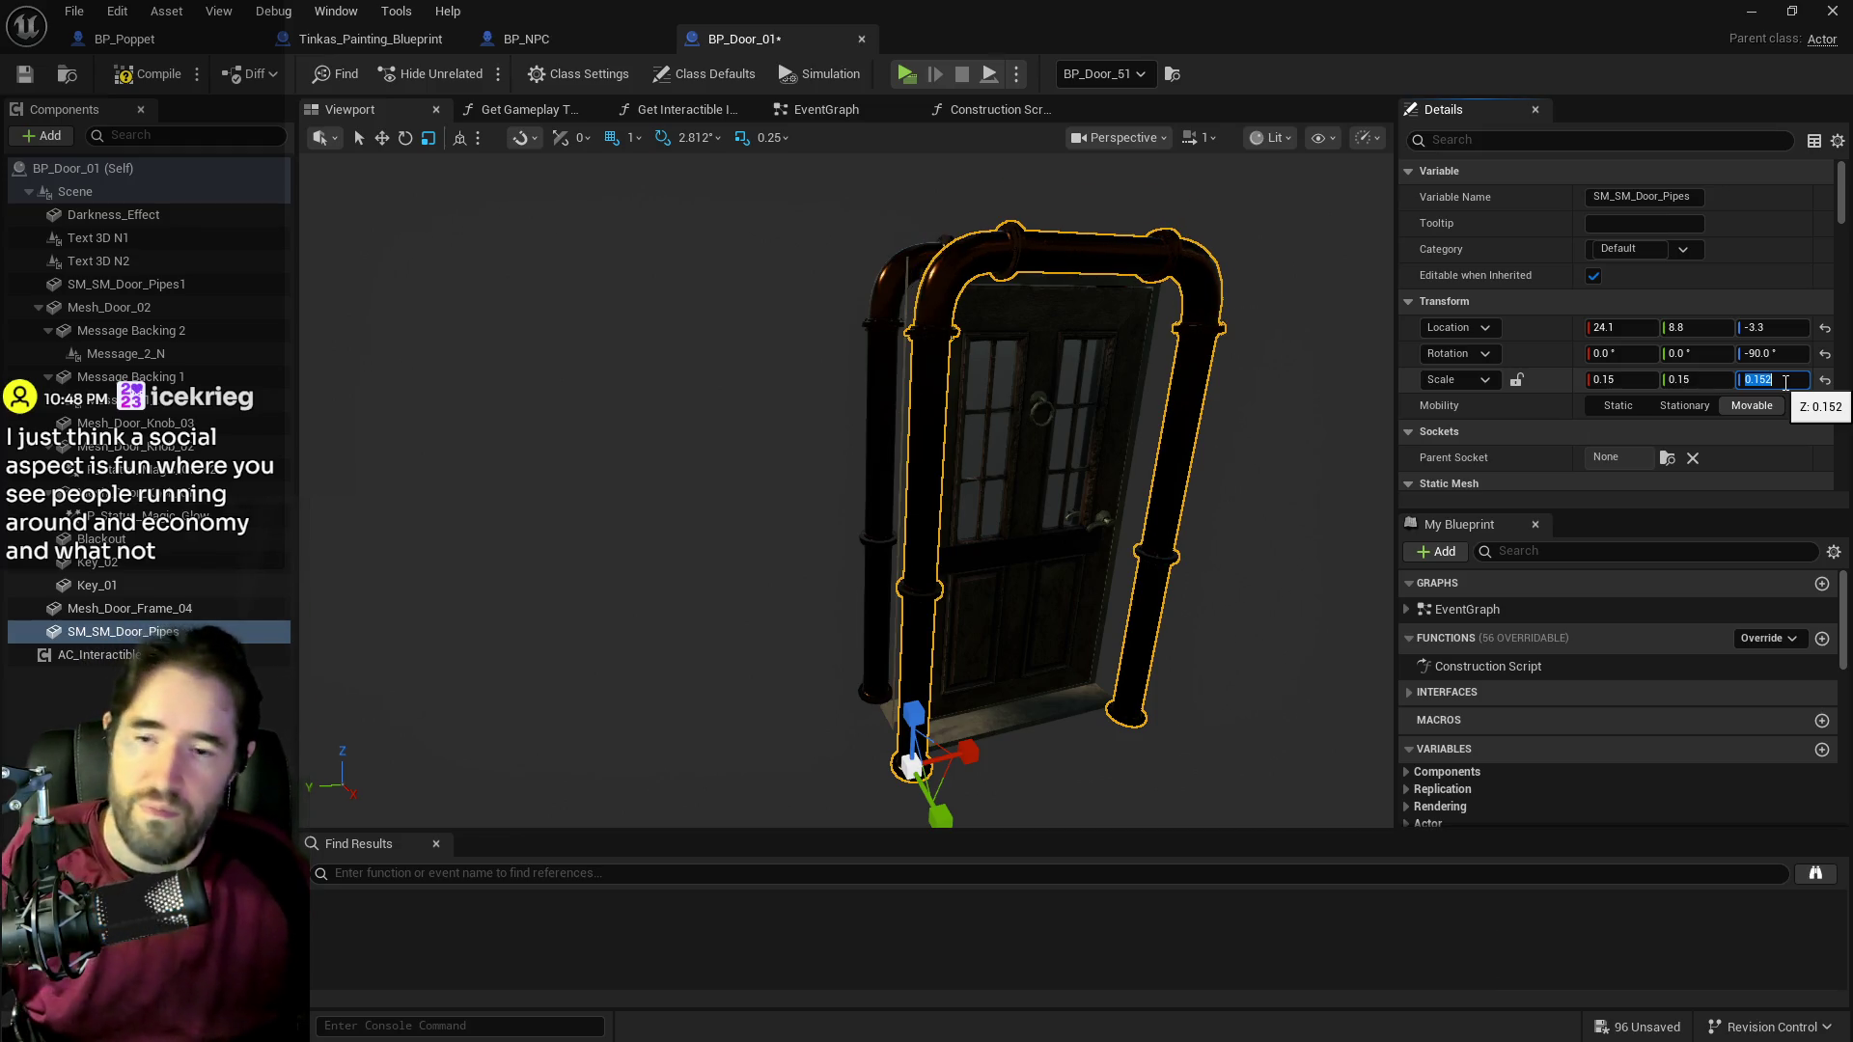
mouse_move(1050, 602)
left_mouse_down()
mouse_move(1110, 602)
mouse_move(926, 602)
mouse_move(927, 550)
mouse_move(1023, 610)
mouse_move(1071, 610)
mouse_move(998, 610)
left_mouse_up()
Step: Give the left pipe SM_SM_Door_Pipes1 a Z scale of 0.152
left_click(777, 555)
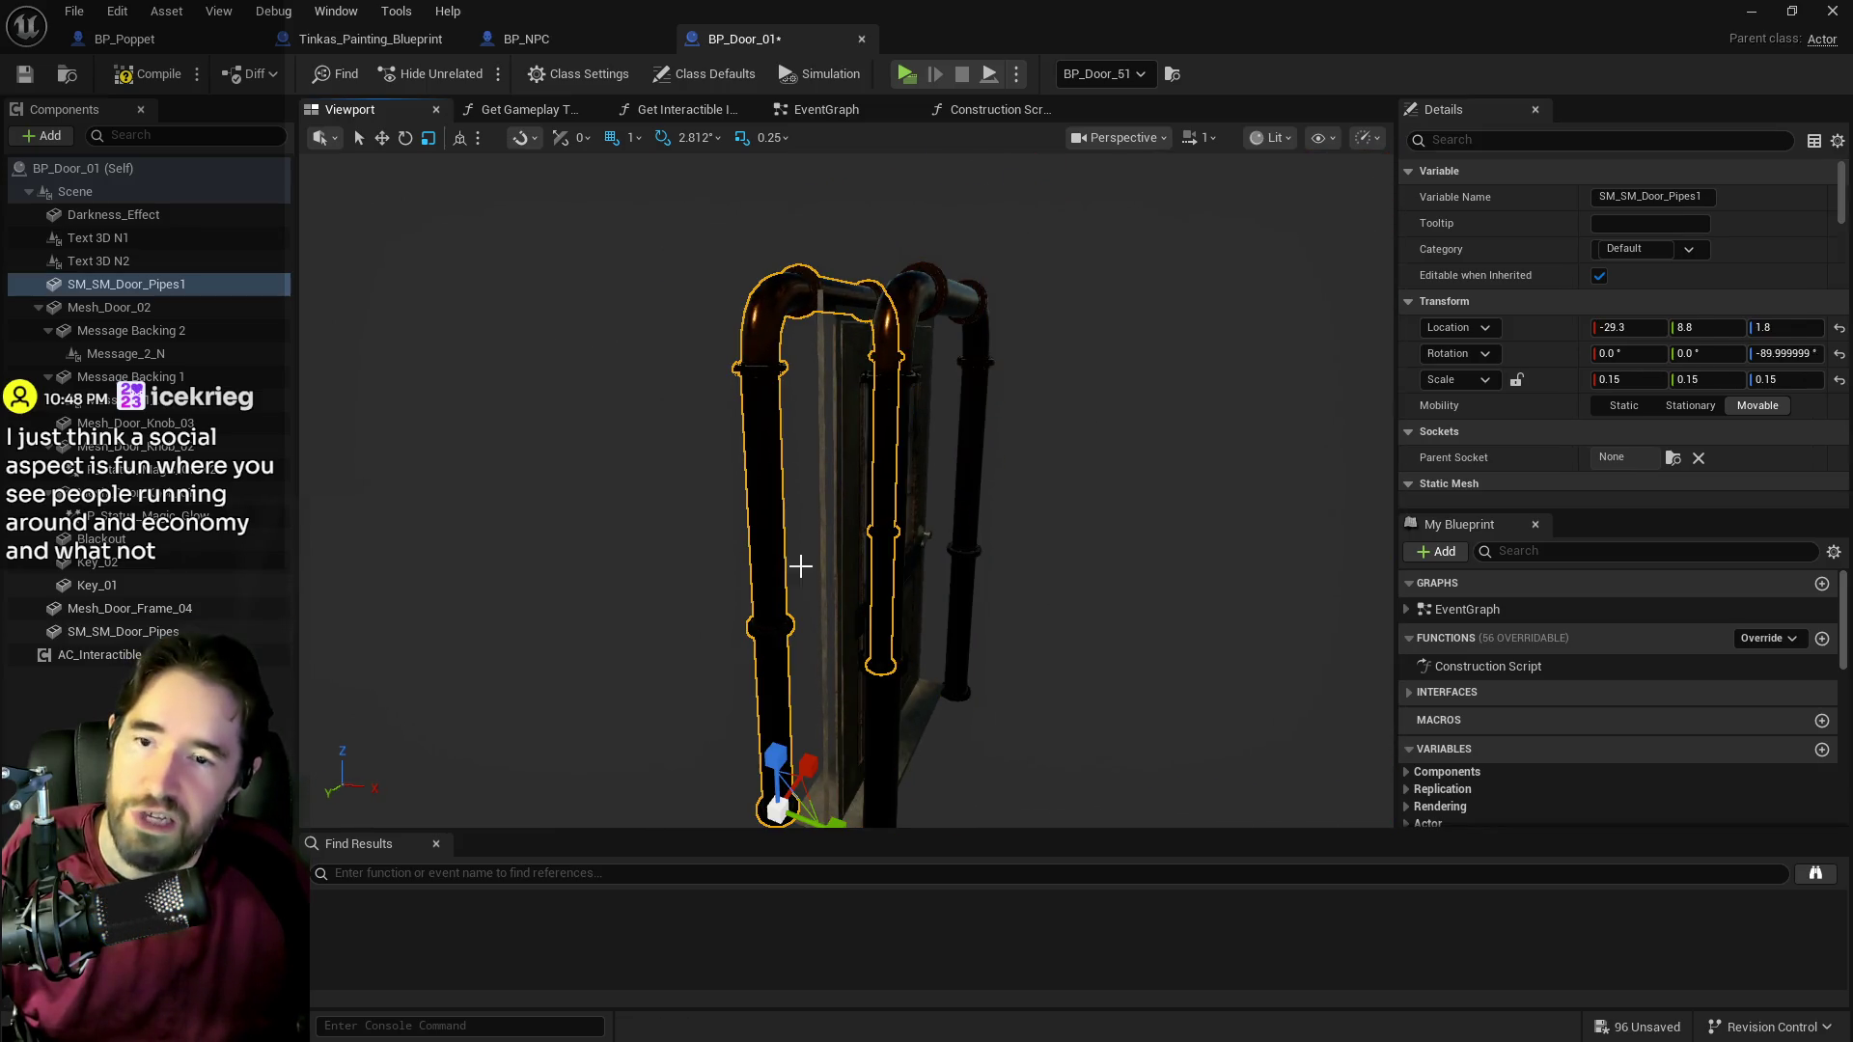
left_click(1761, 379)
type(".152")
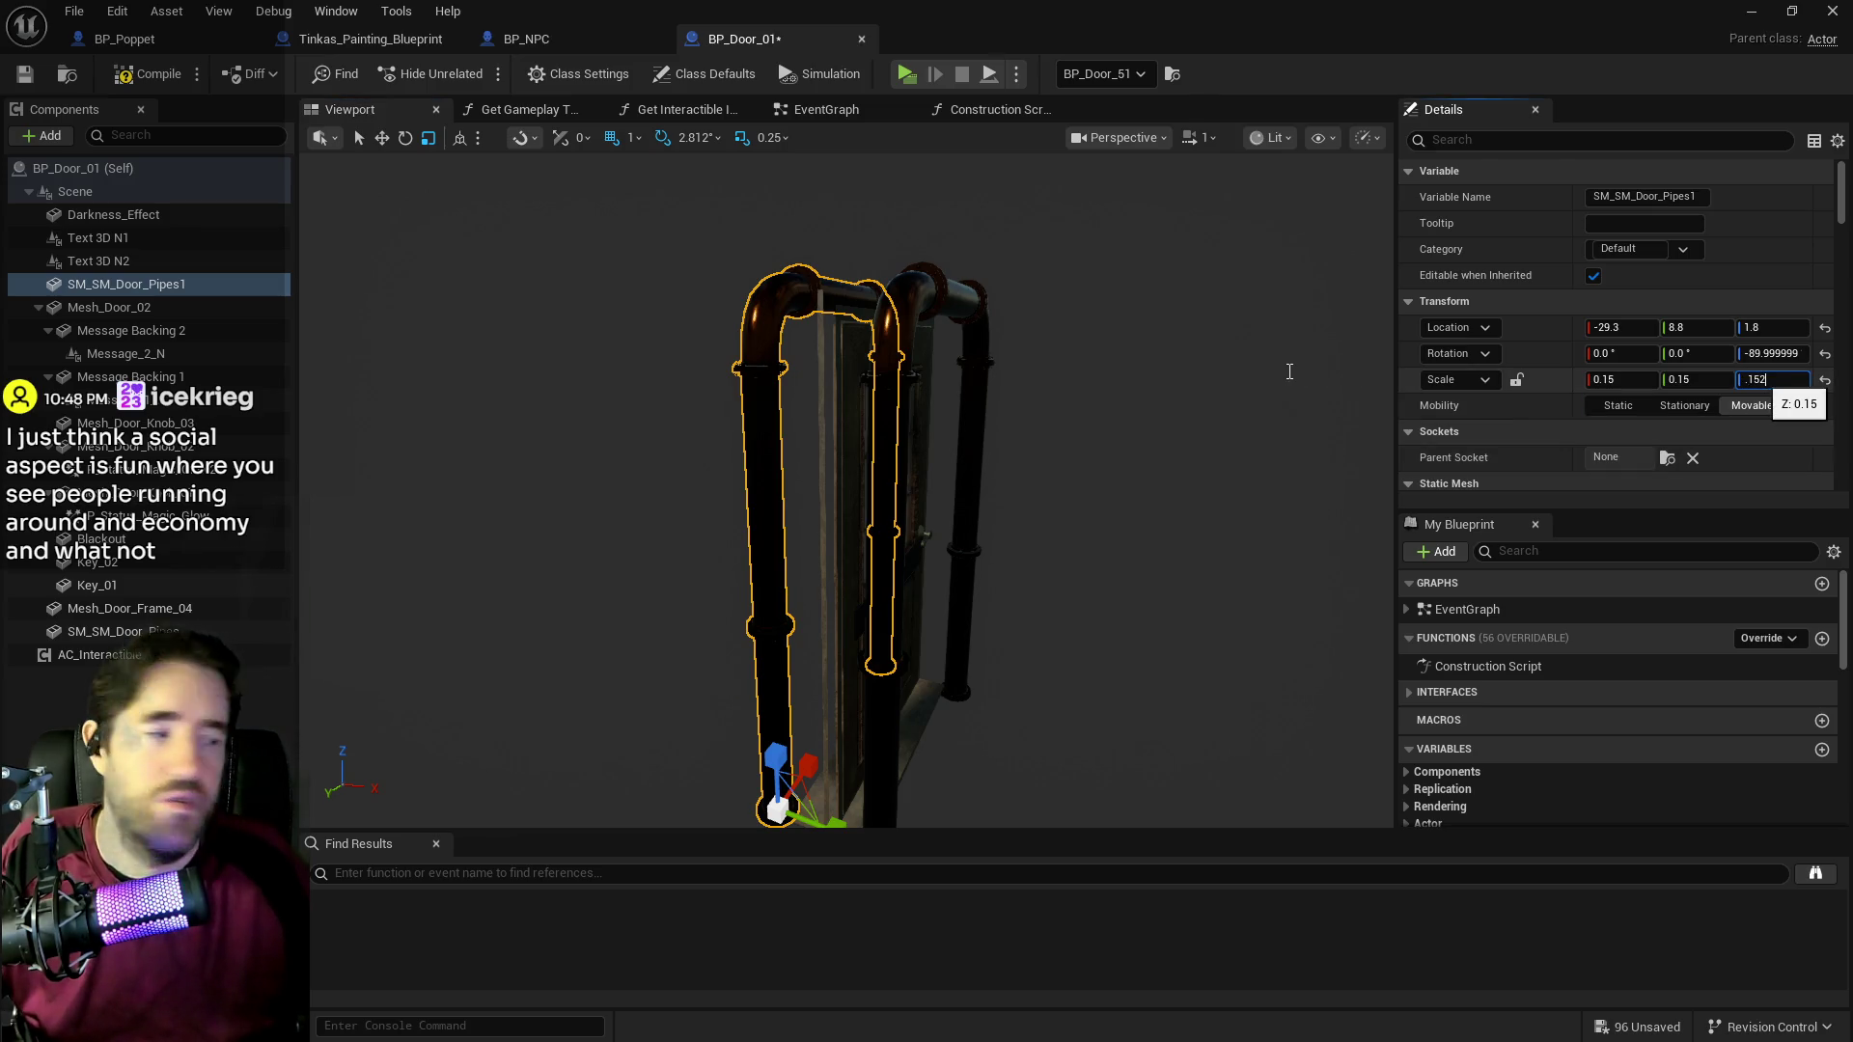
key("Return")
Step: Move SM_SM_Door_Pipes1 inward toward the door to location -22.2, 8.8, -3.2
mouse_move(1040, 428)
left_mouse_down()
mouse_move(1039, 541)
mouse_move(1031, 222)
left_mouse_up()
left_click_drag(849, 404, 826, 402)
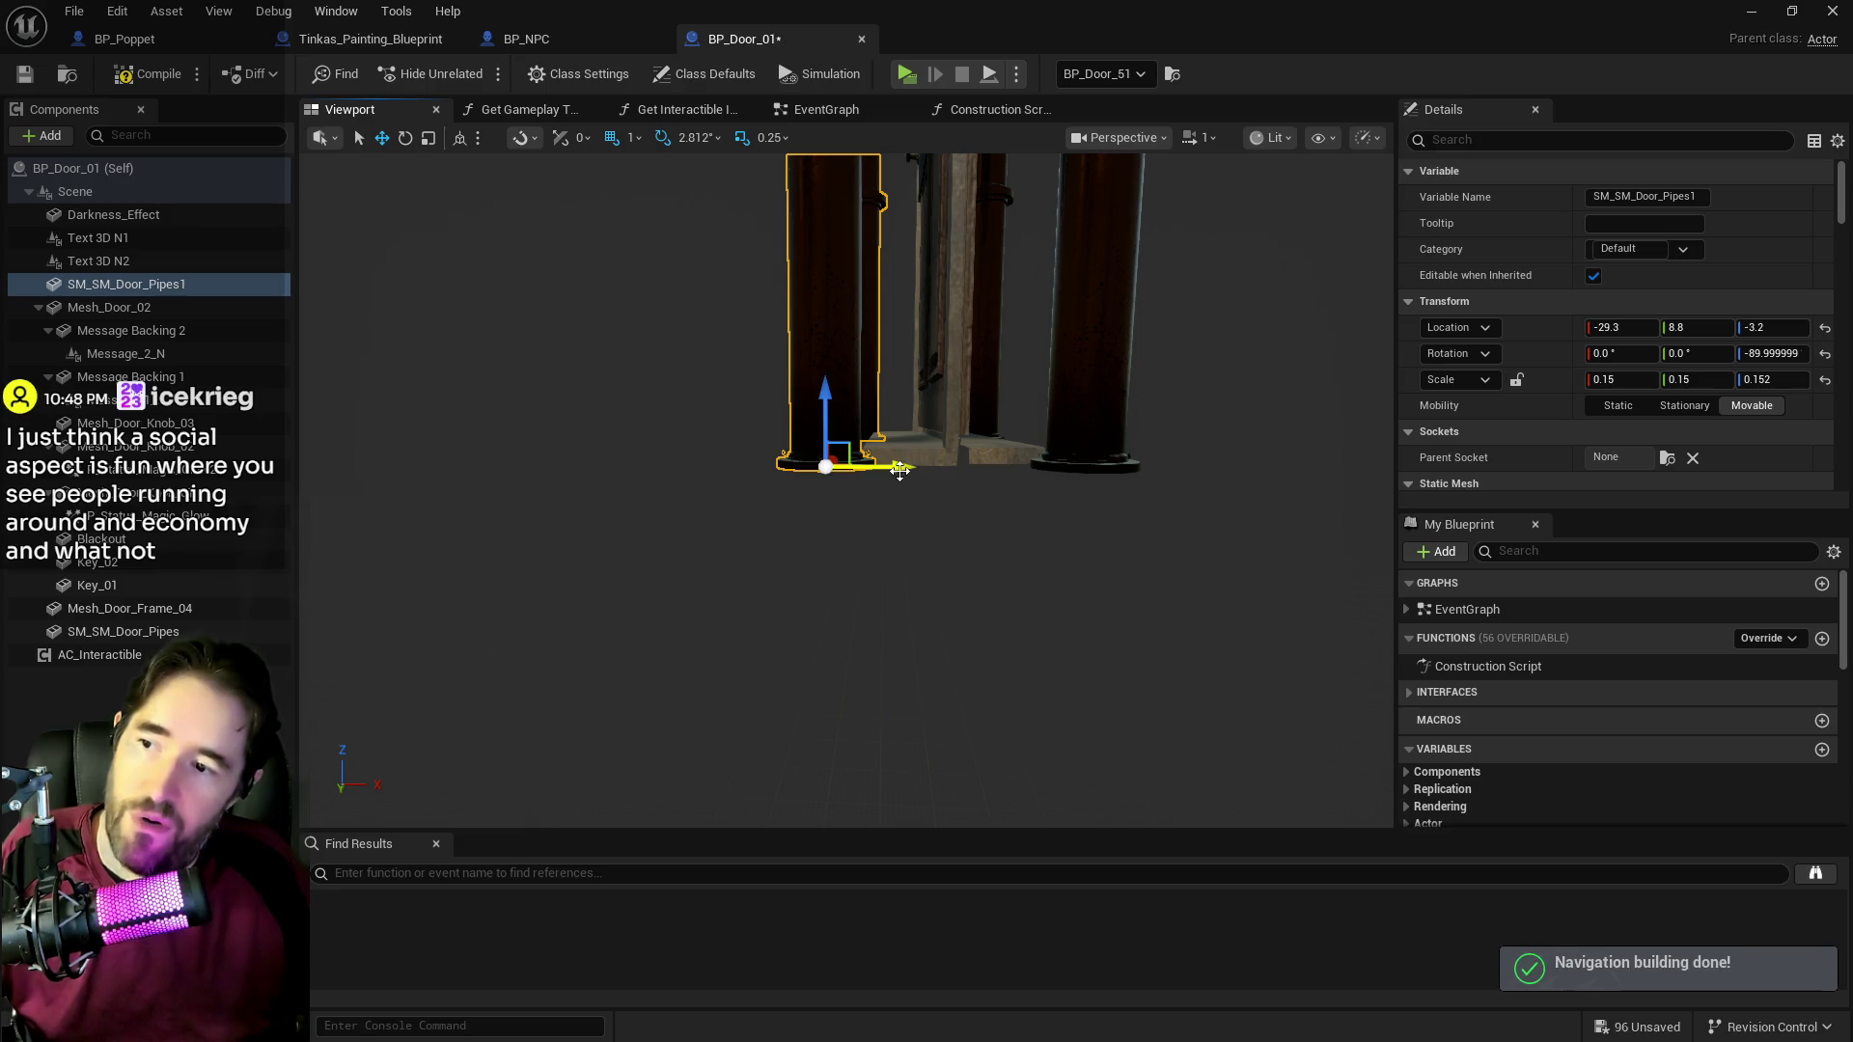
left_click_drag(905, 469, 934, 470)
Step: Slide SM_SM_Door_Pipes in to X 19.6 and raise it to Z -3.1
left_click(1093, 447)
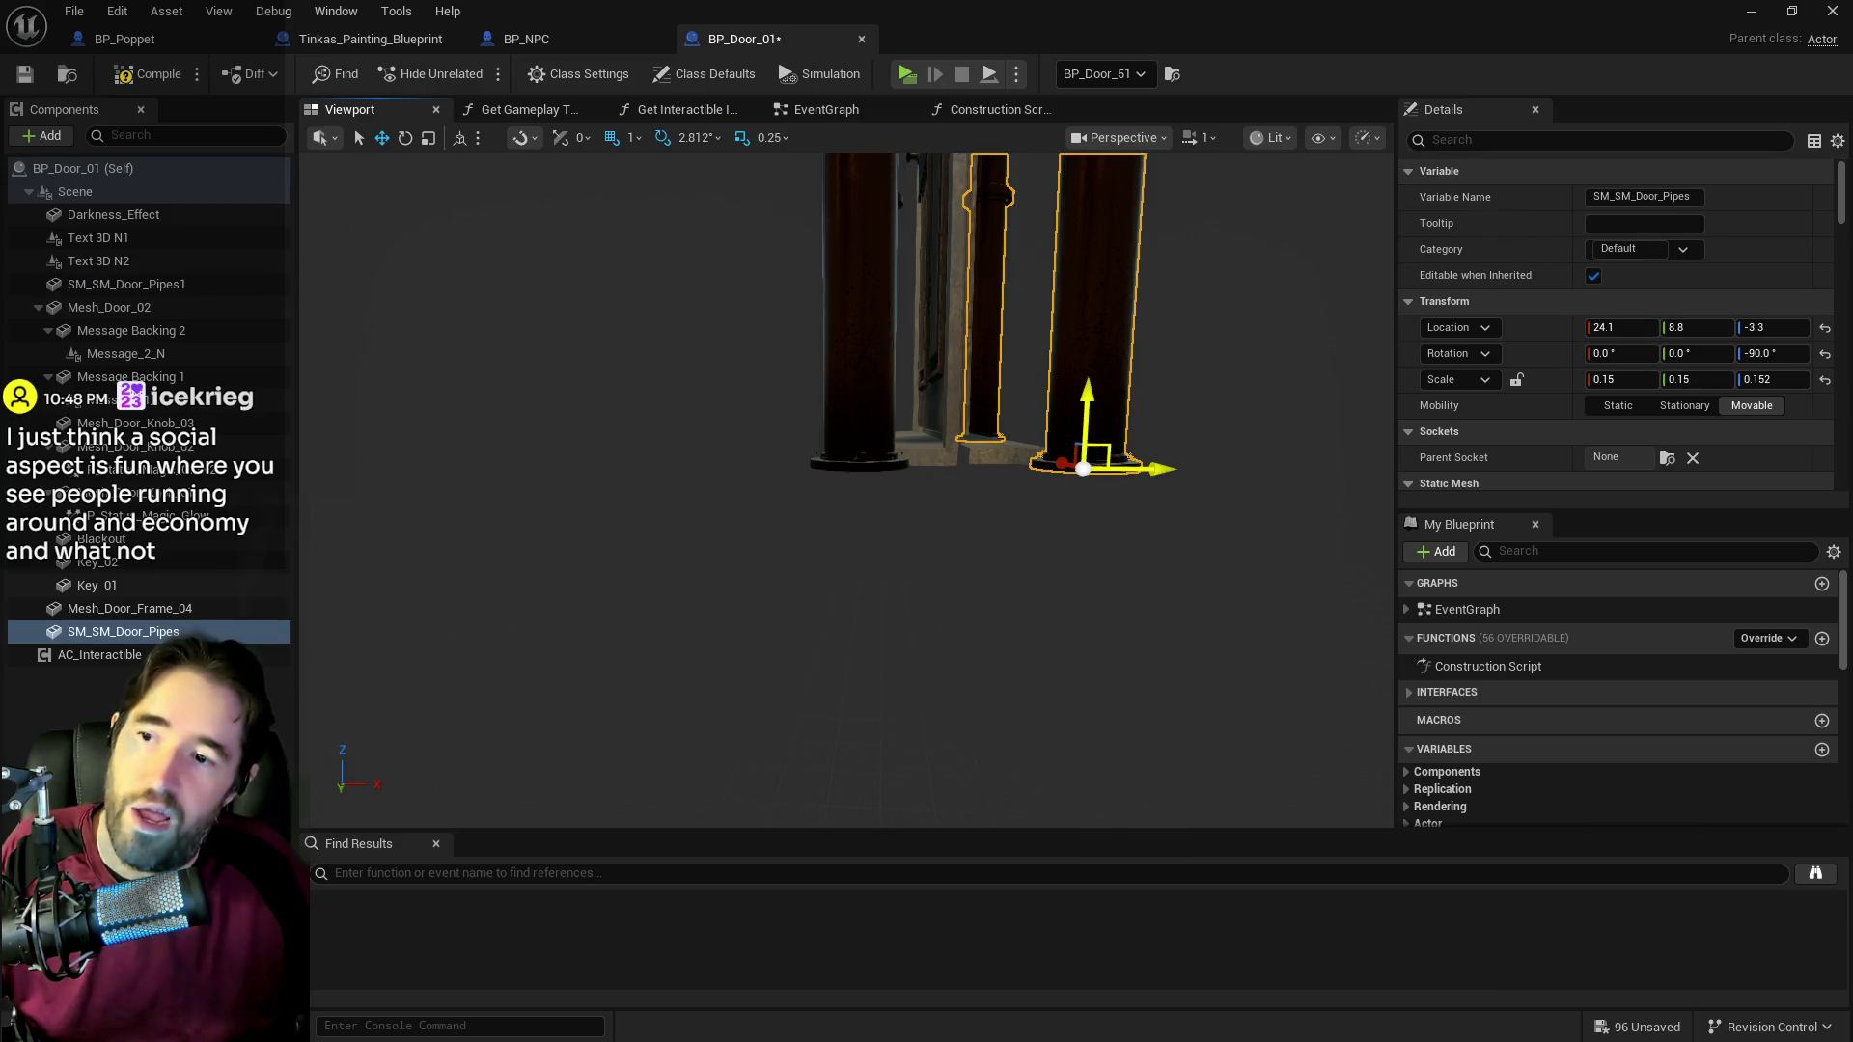
left_click_drag(1121, 508, 1096, 503)
left_click_drag(1364, 183, 1238, 399)
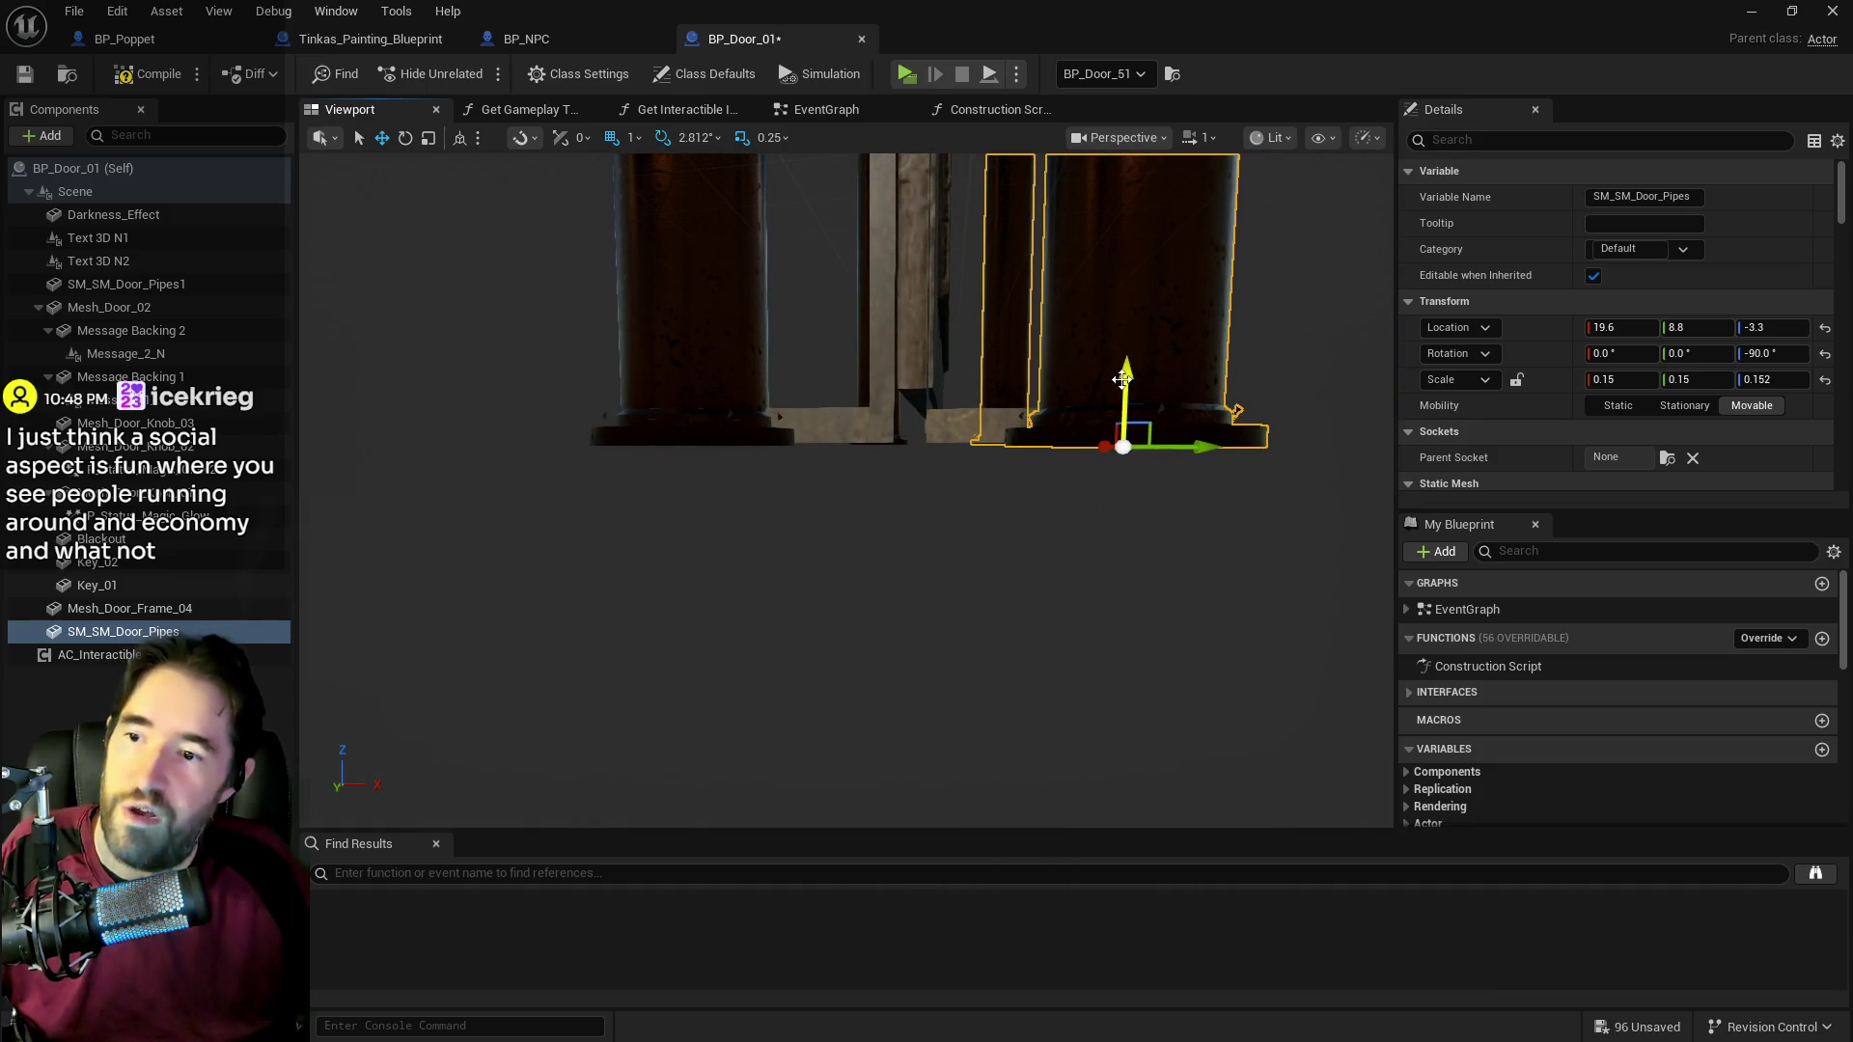
left_click_drag(1124, 378, 1125, 377)
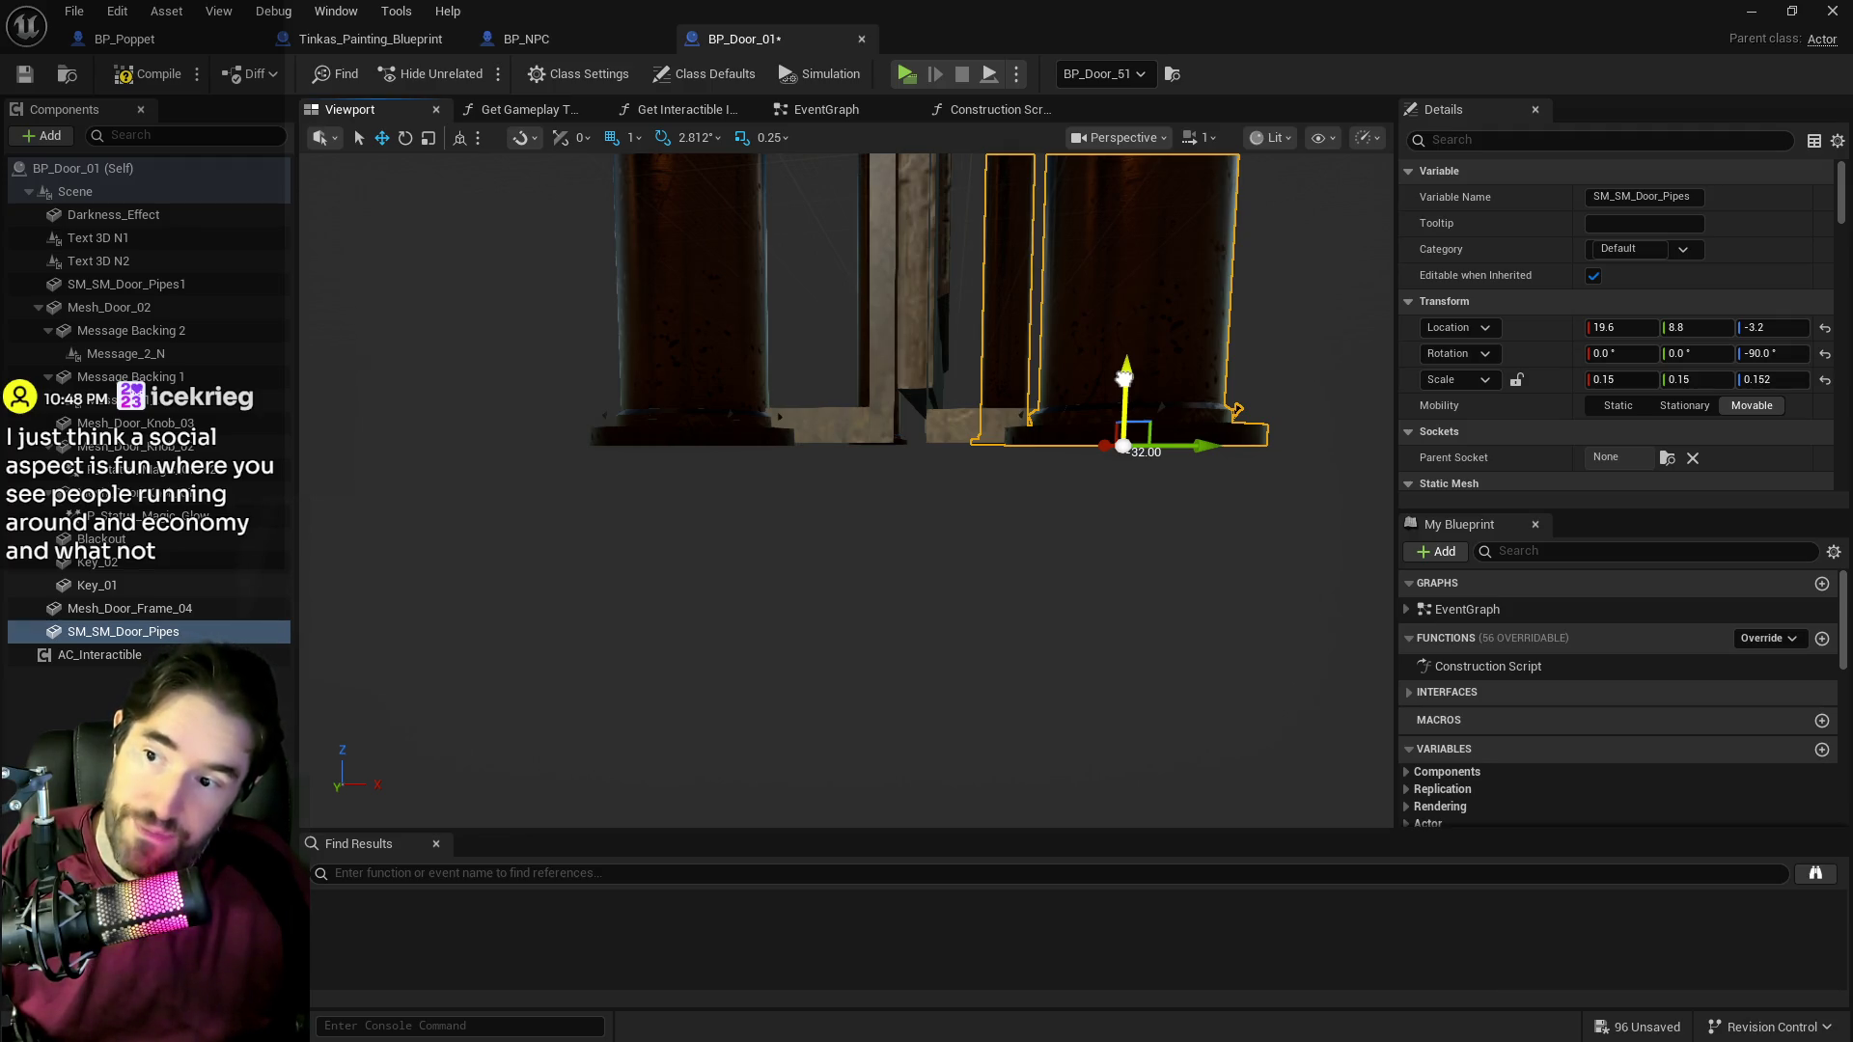
left_click_drag(1124, 377, 1124, 376)
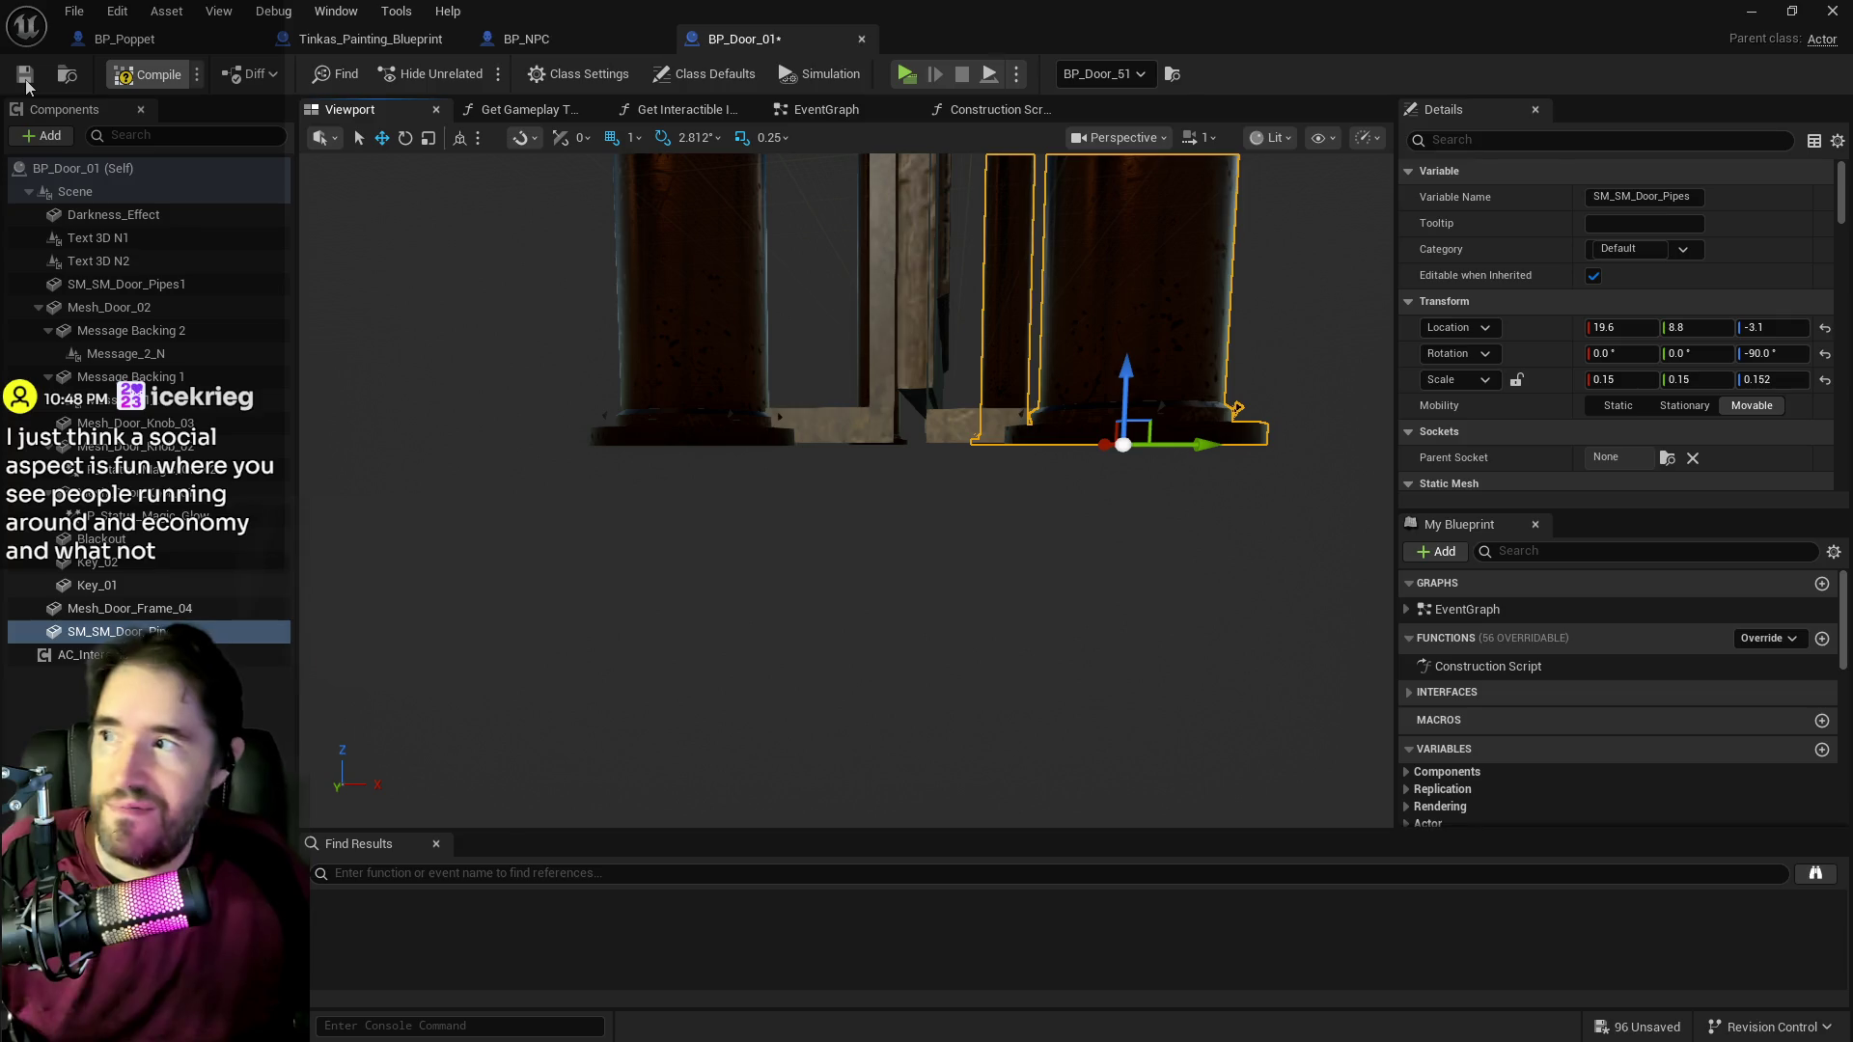
Step: Compile BP_Door_01, move its window aside and return to the level editor
left_click(26, 82)
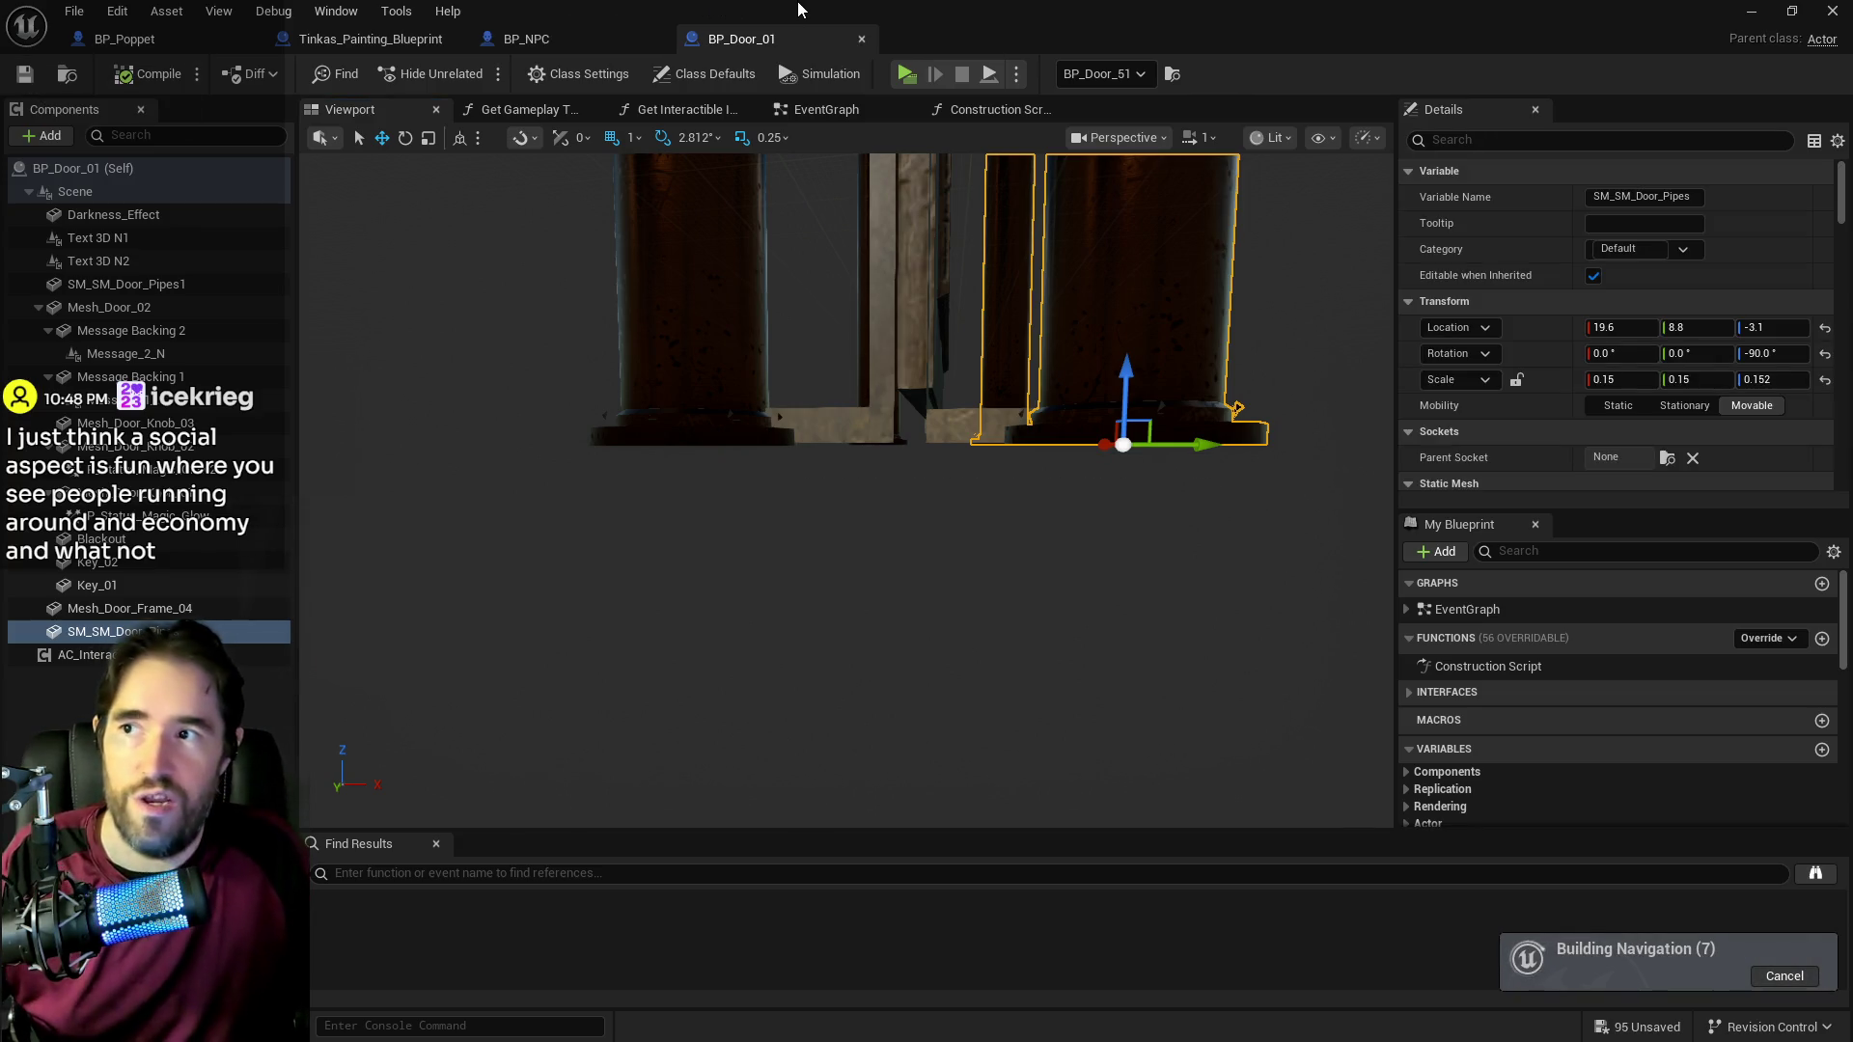
left_click_drag(798, 9, 847, 29)
key("alt+Tab")
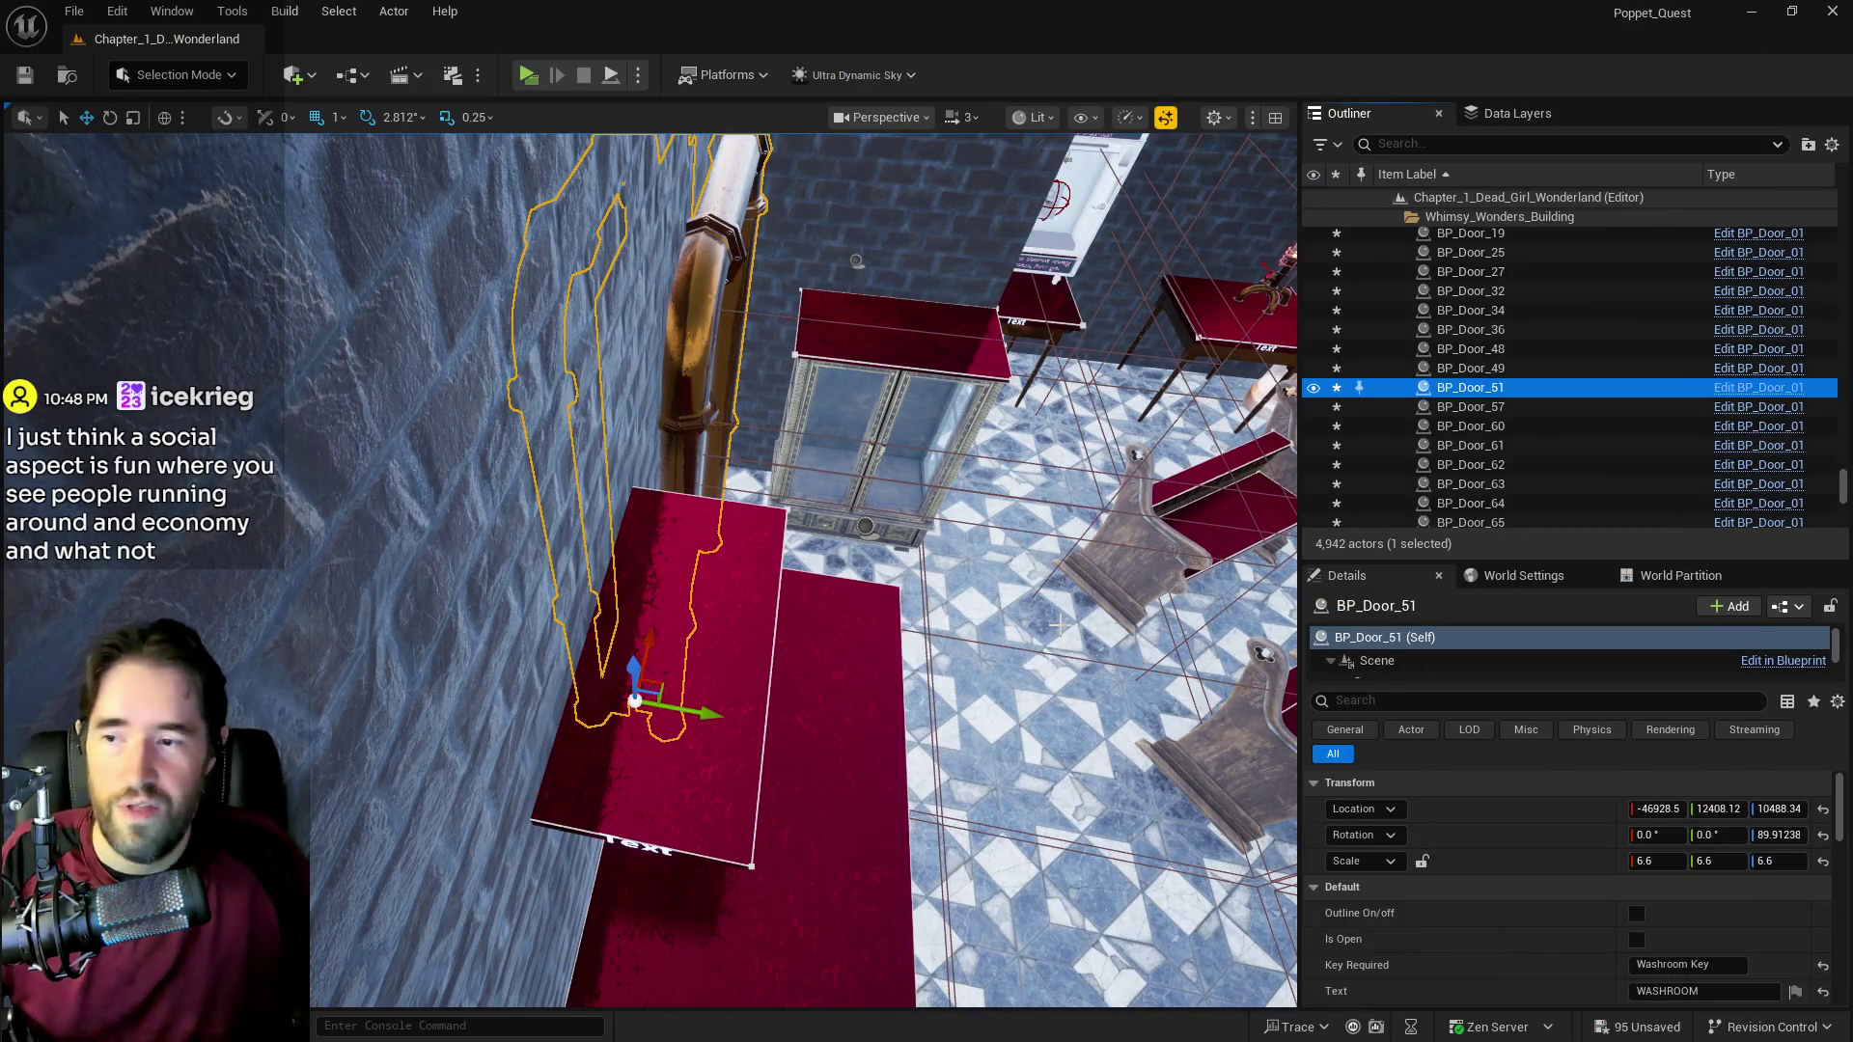
Step: Frame the washroom door BP_Door_51 and raise it slightly along Z
mouse_move(649, 569)
left_mouse_down()
mouse_move(648, 502)
mouse_move(676, 501)
mouse_move(656, 540)
left_mouse_up()
key("f")
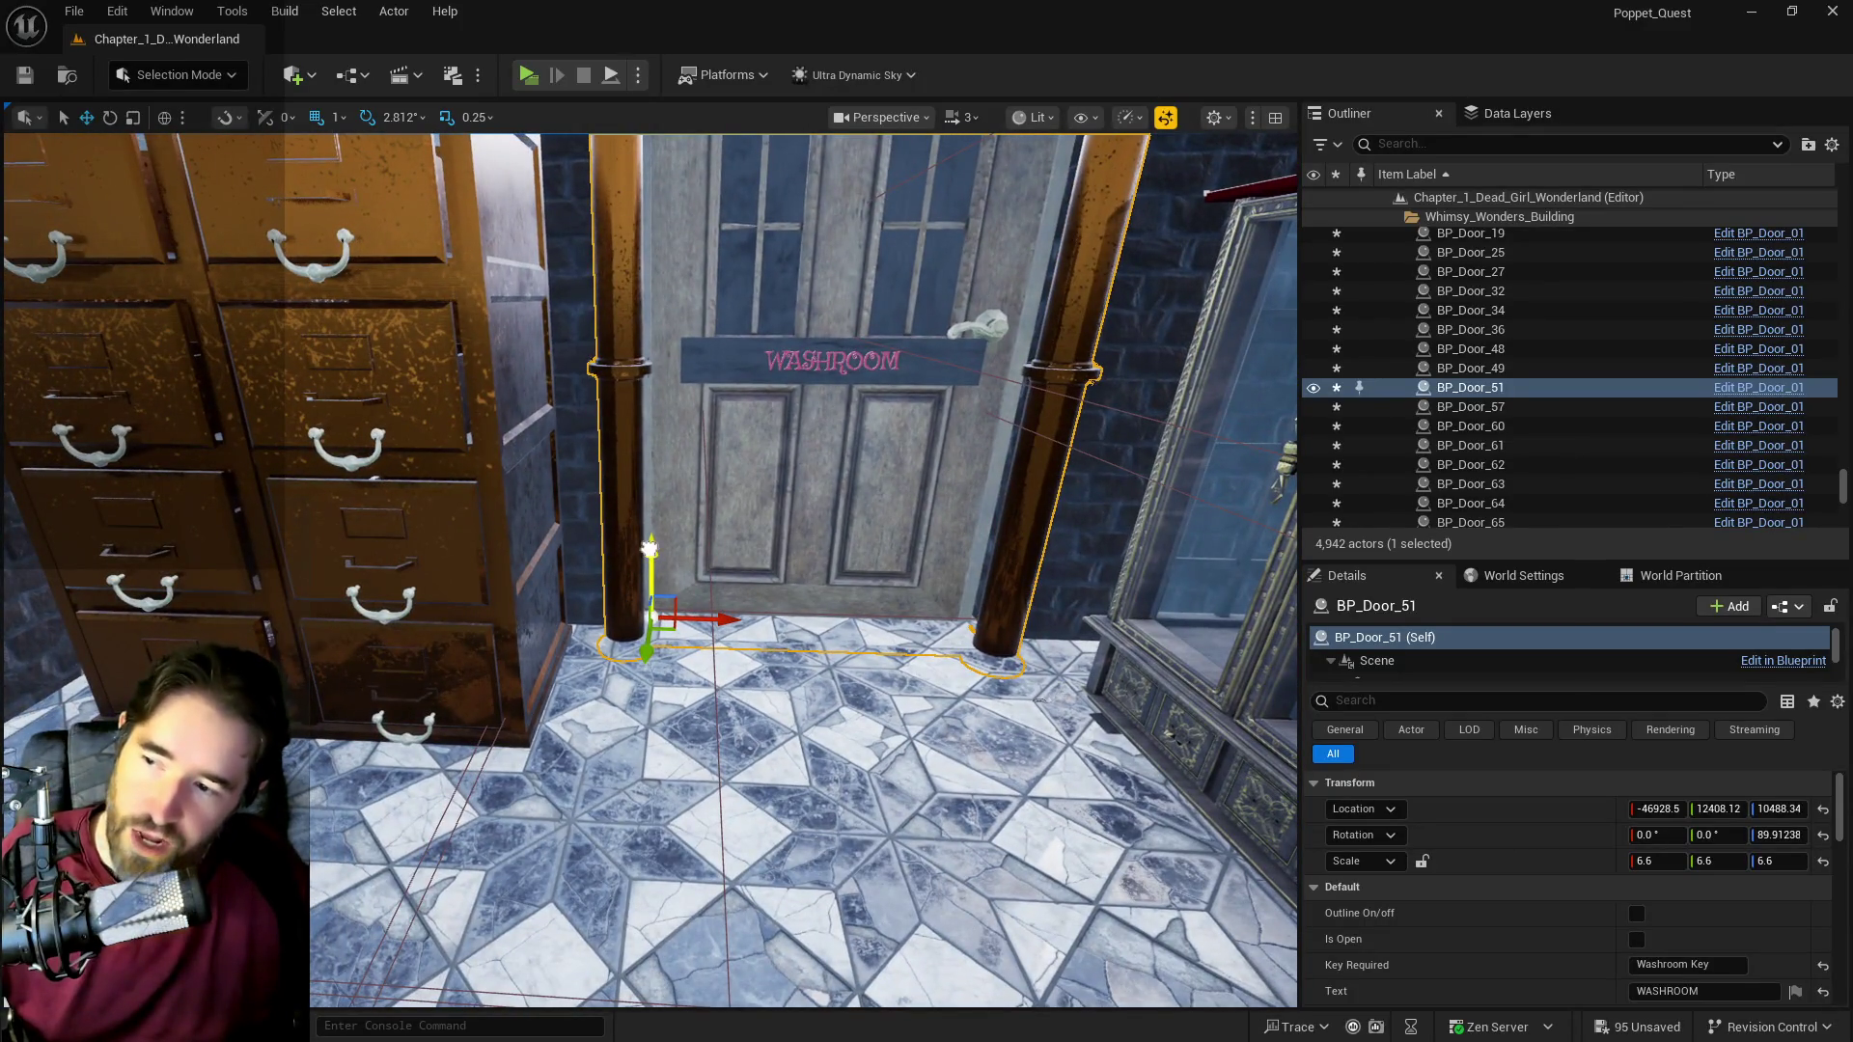
left_click_drag(649, 548, 653, 532)
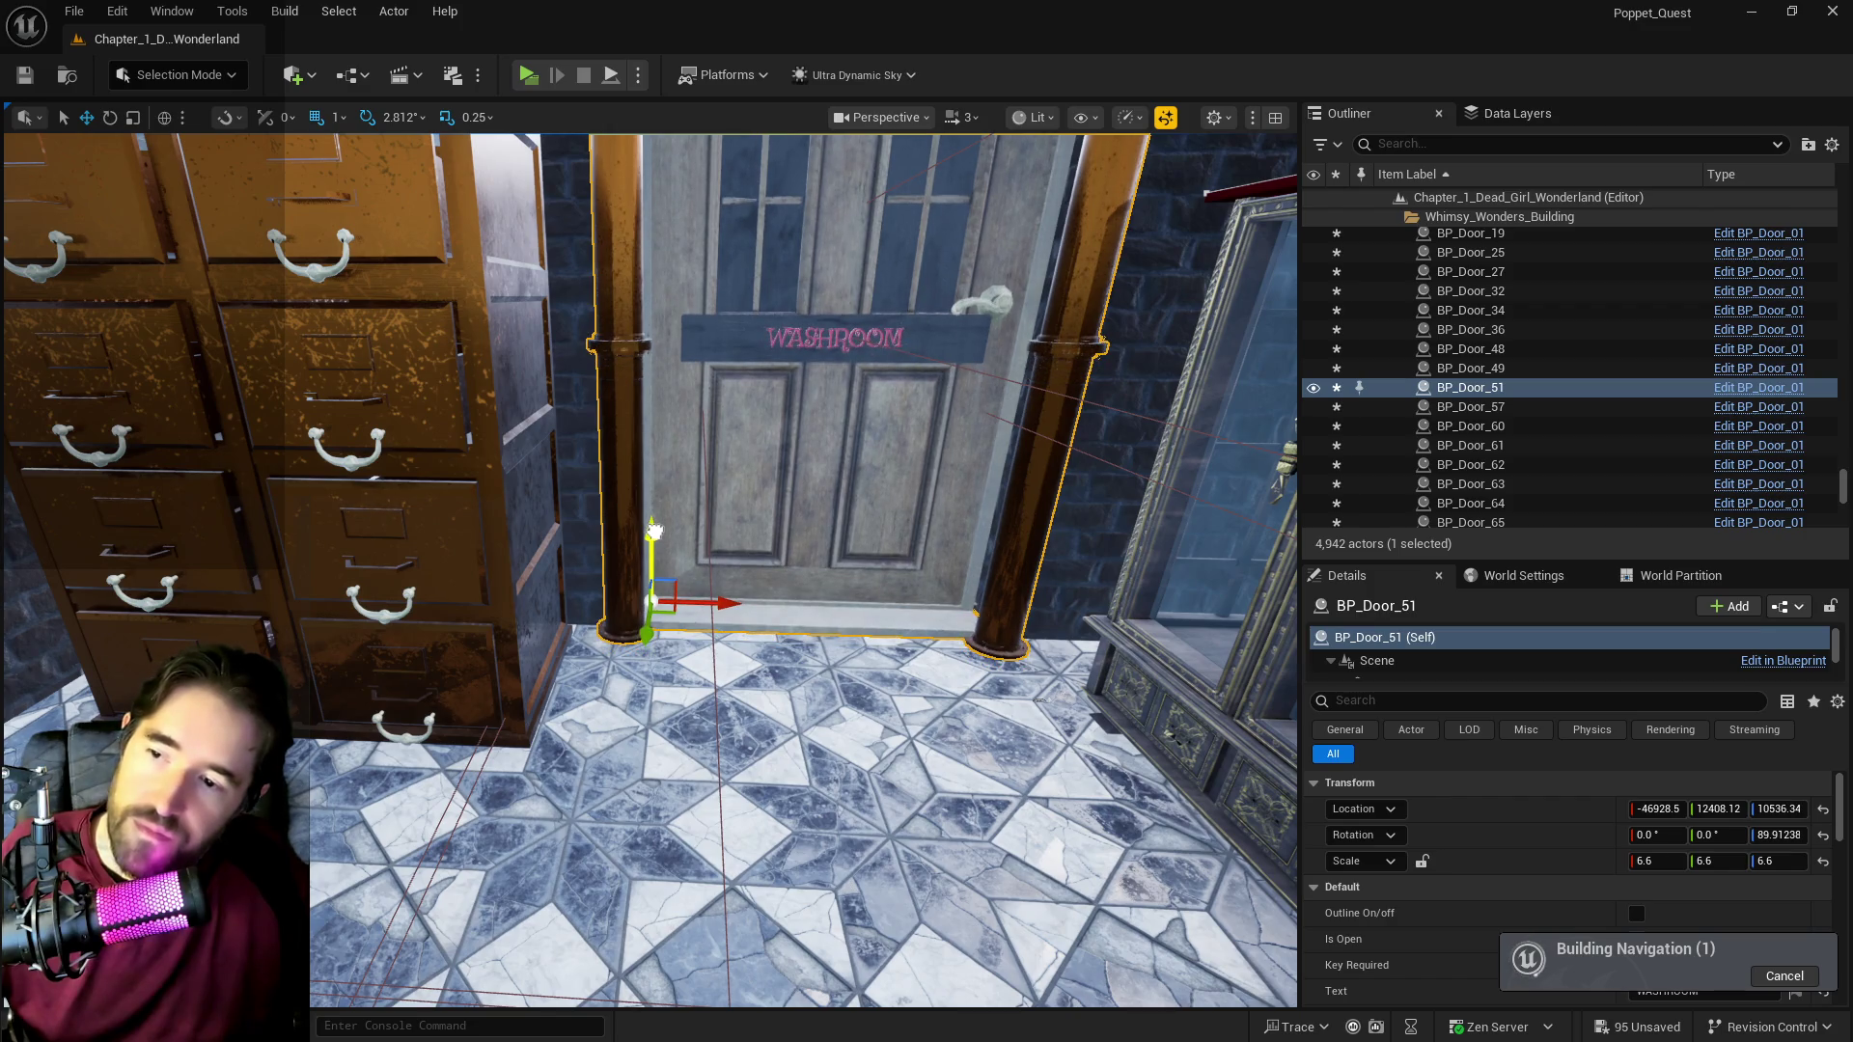
left_click_drag(660, 537, 660, 535)
scroll(660, 536, "down", 5)
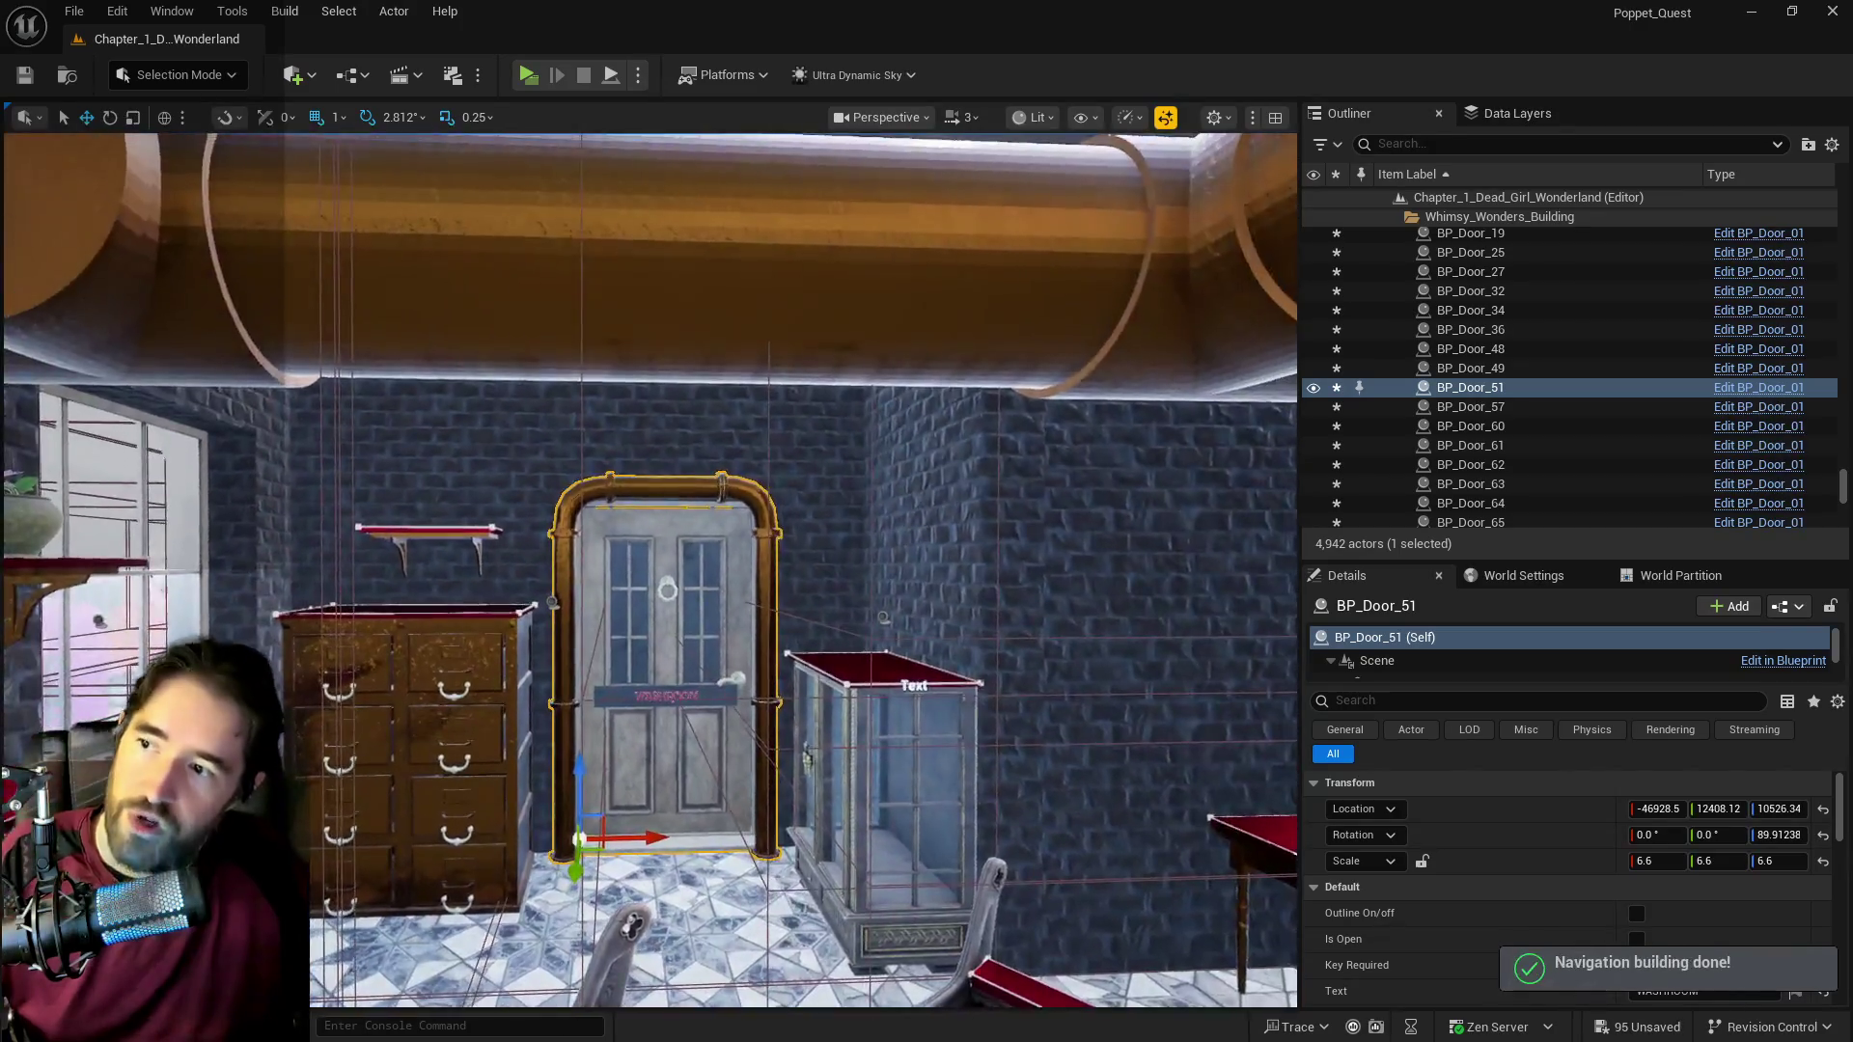
scroll(649, 570, "up", 10)
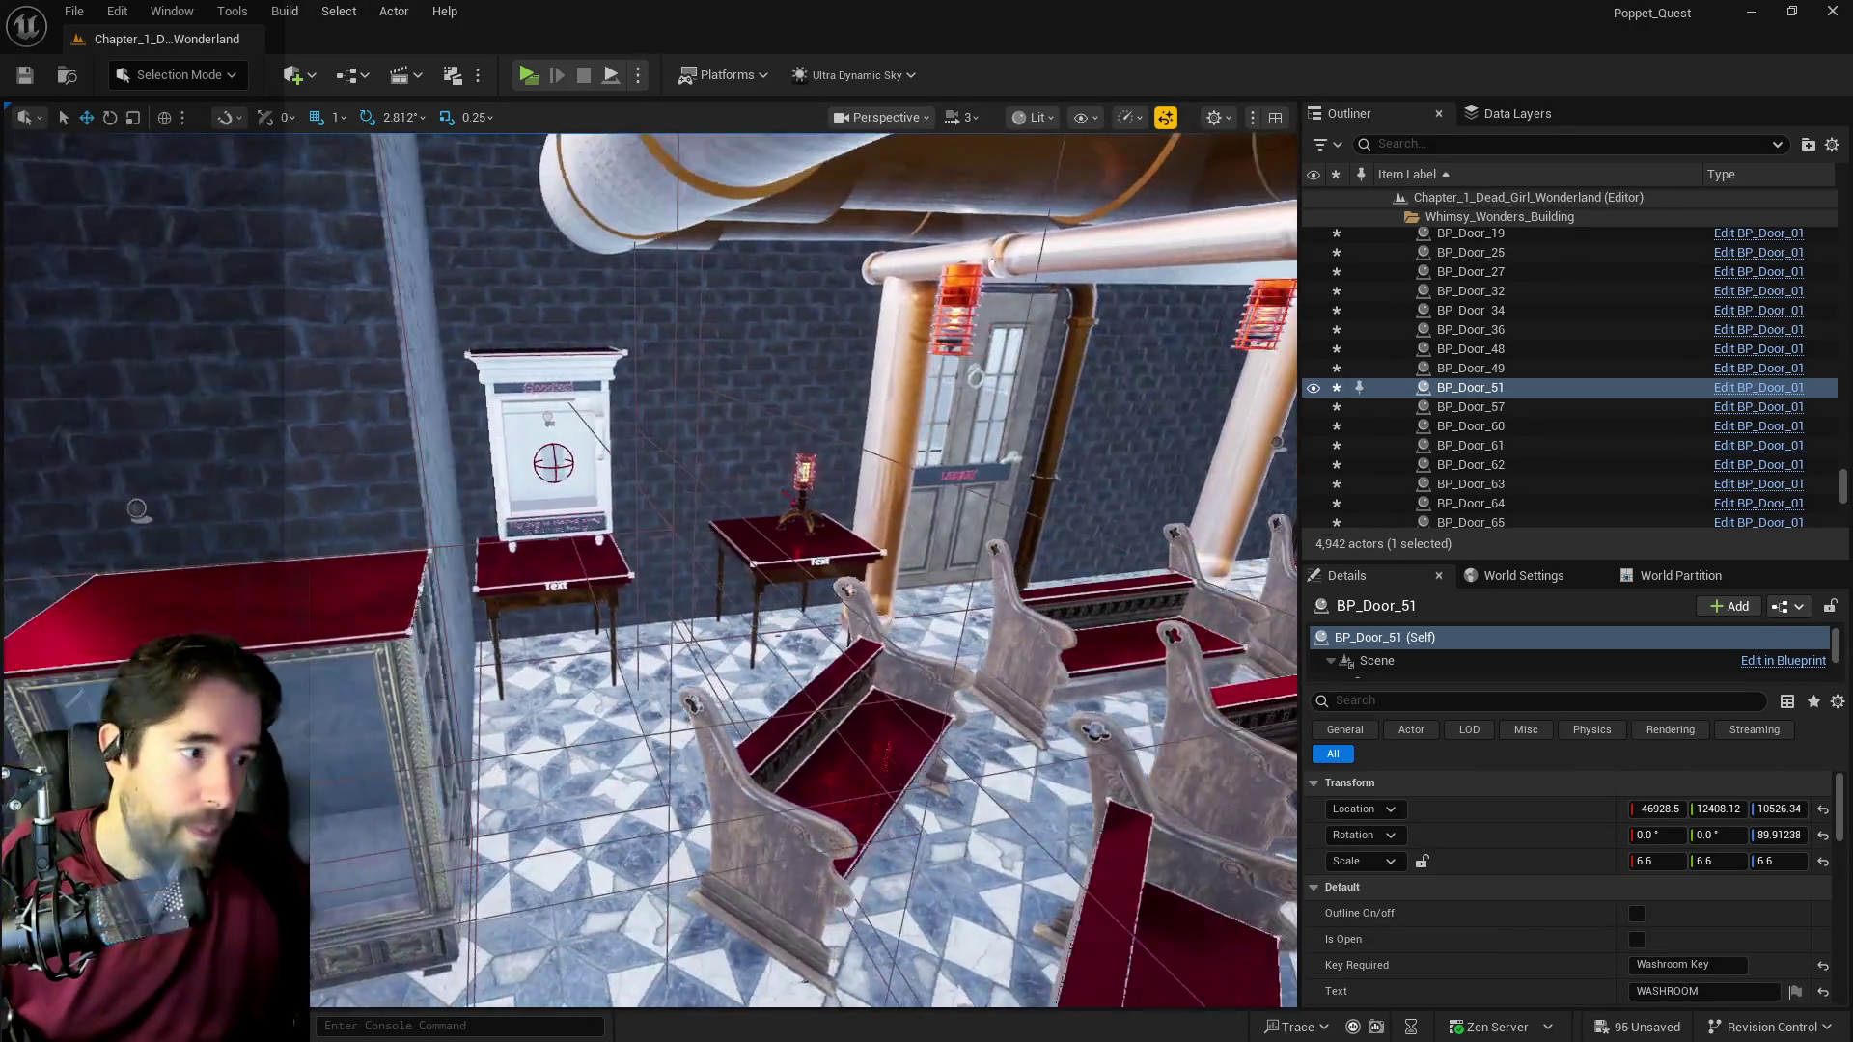
Step: Check where the pipes meet the stone and brick walls, save everything, and return to BP_Door_01
mouse_move(649, 570)
left_mouse_down()
mouse_move(521, 555)
mouse_move(545, 675)
mouse_move(574, 689)
mouse_move(687, 480)
left_mouse_up()
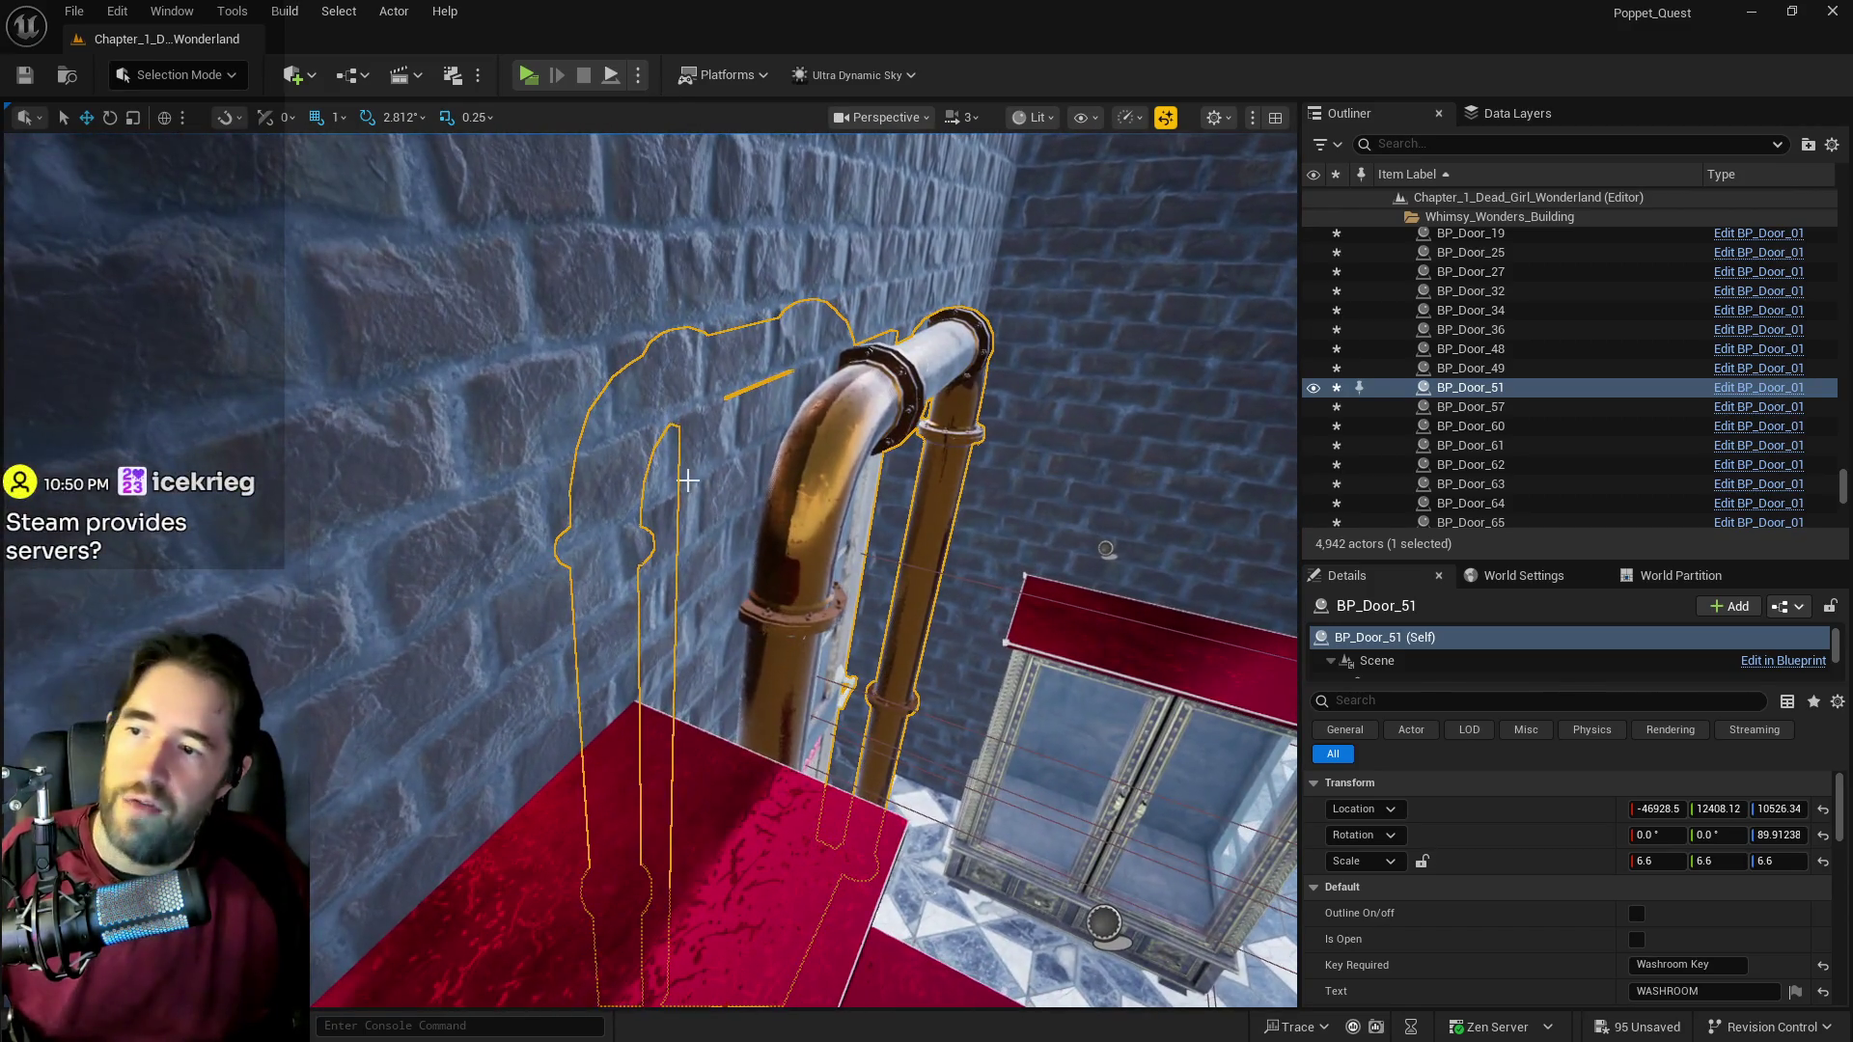
left_click_drag(770, 555, 778, 579)
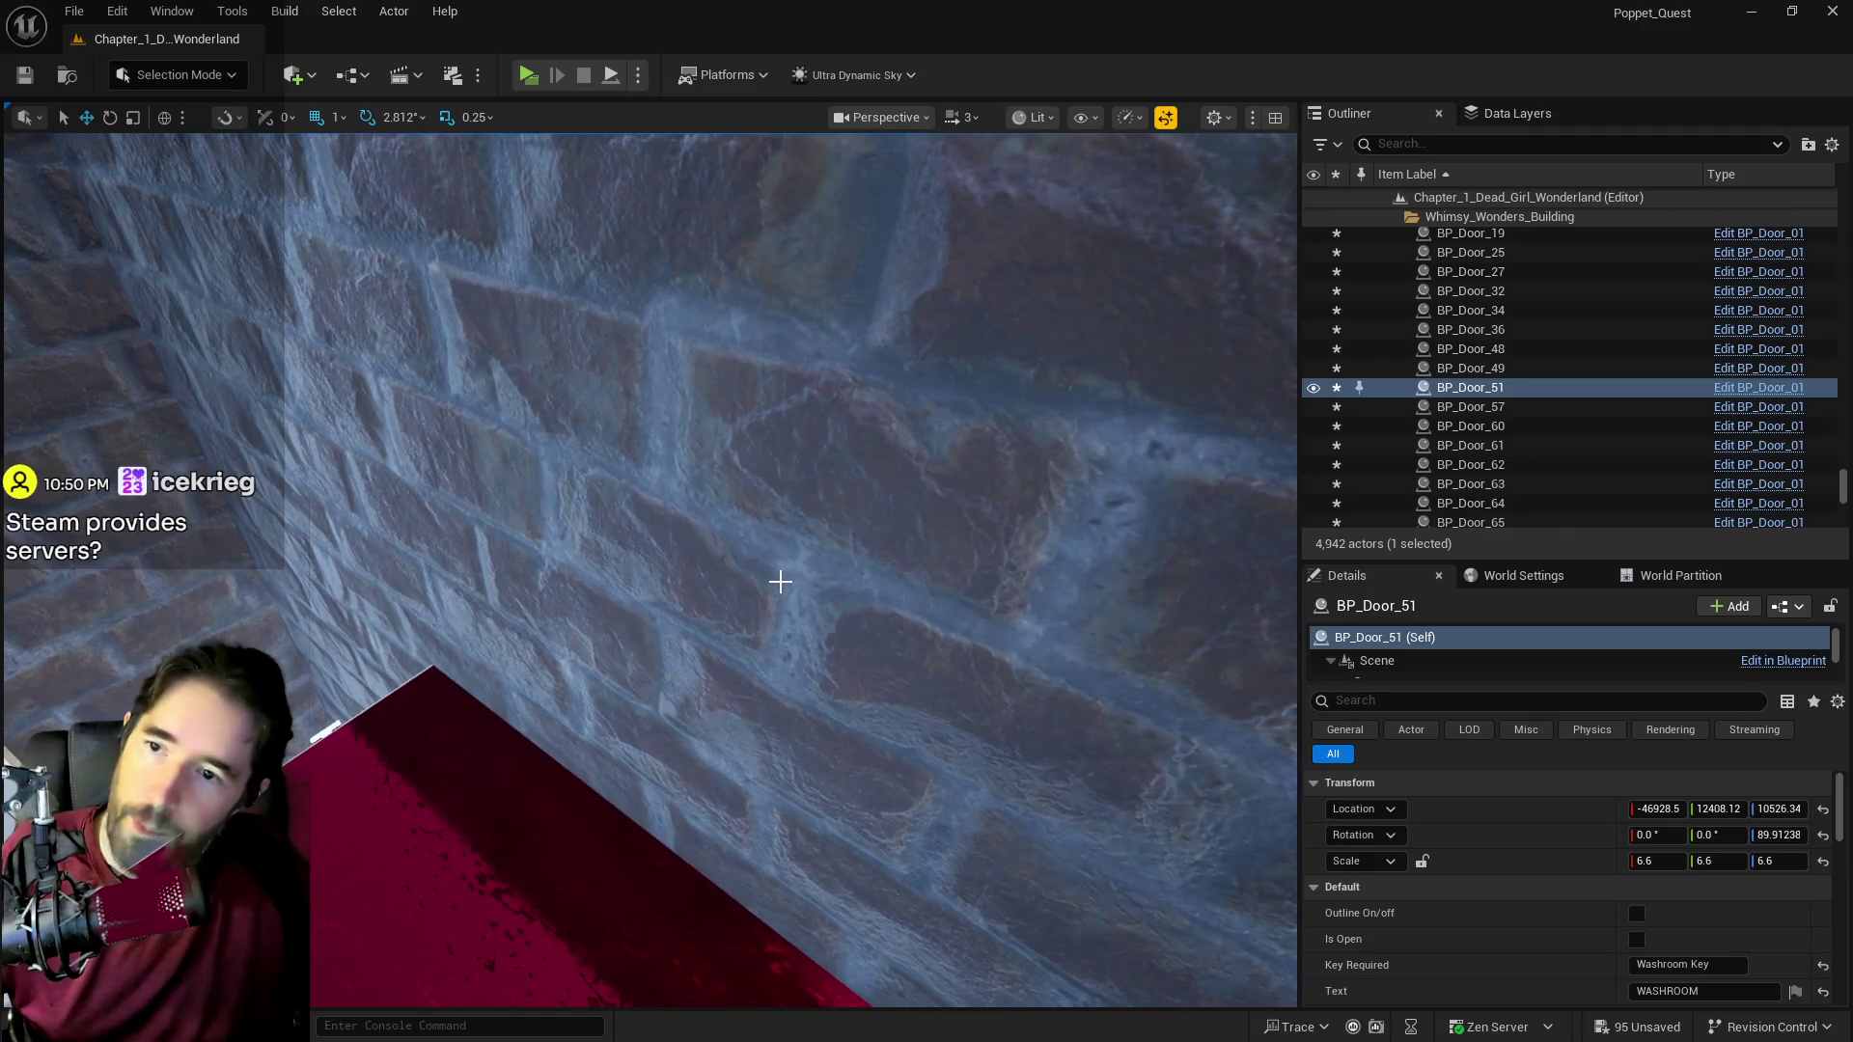
key("ctrl+s")
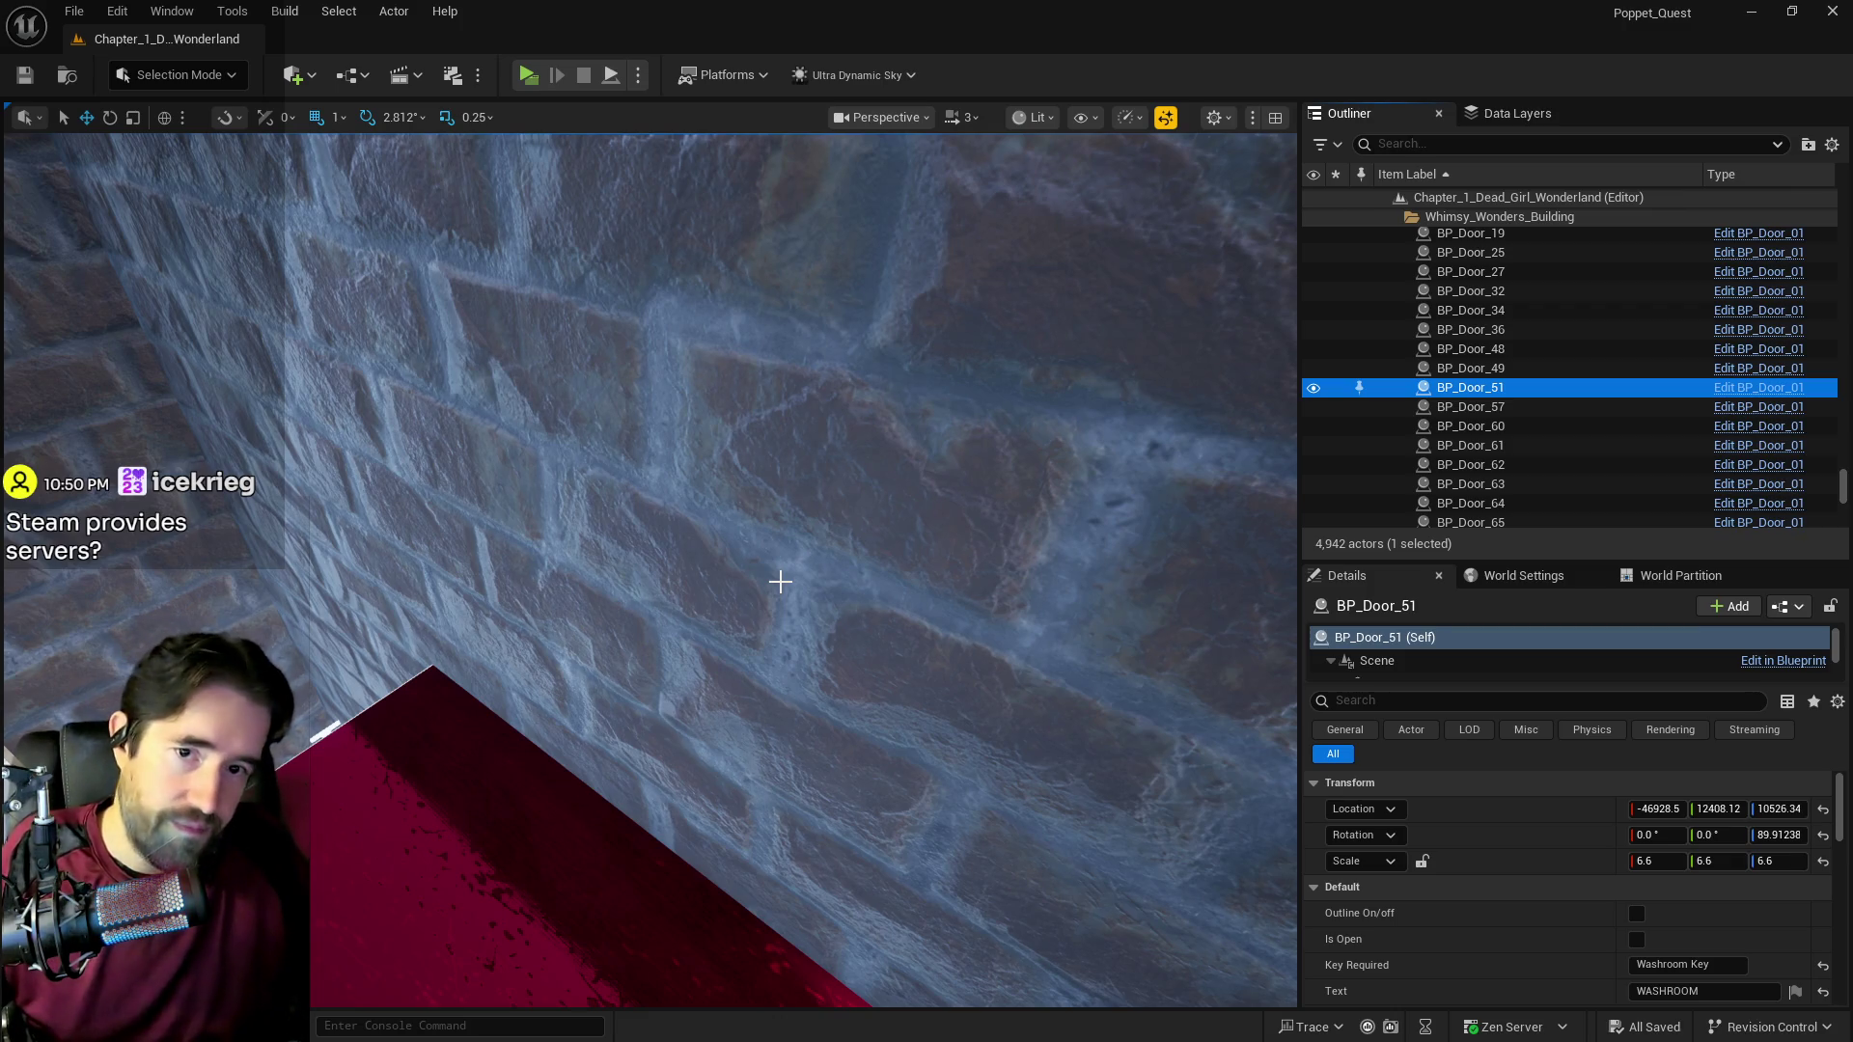
key("alt+Tab")
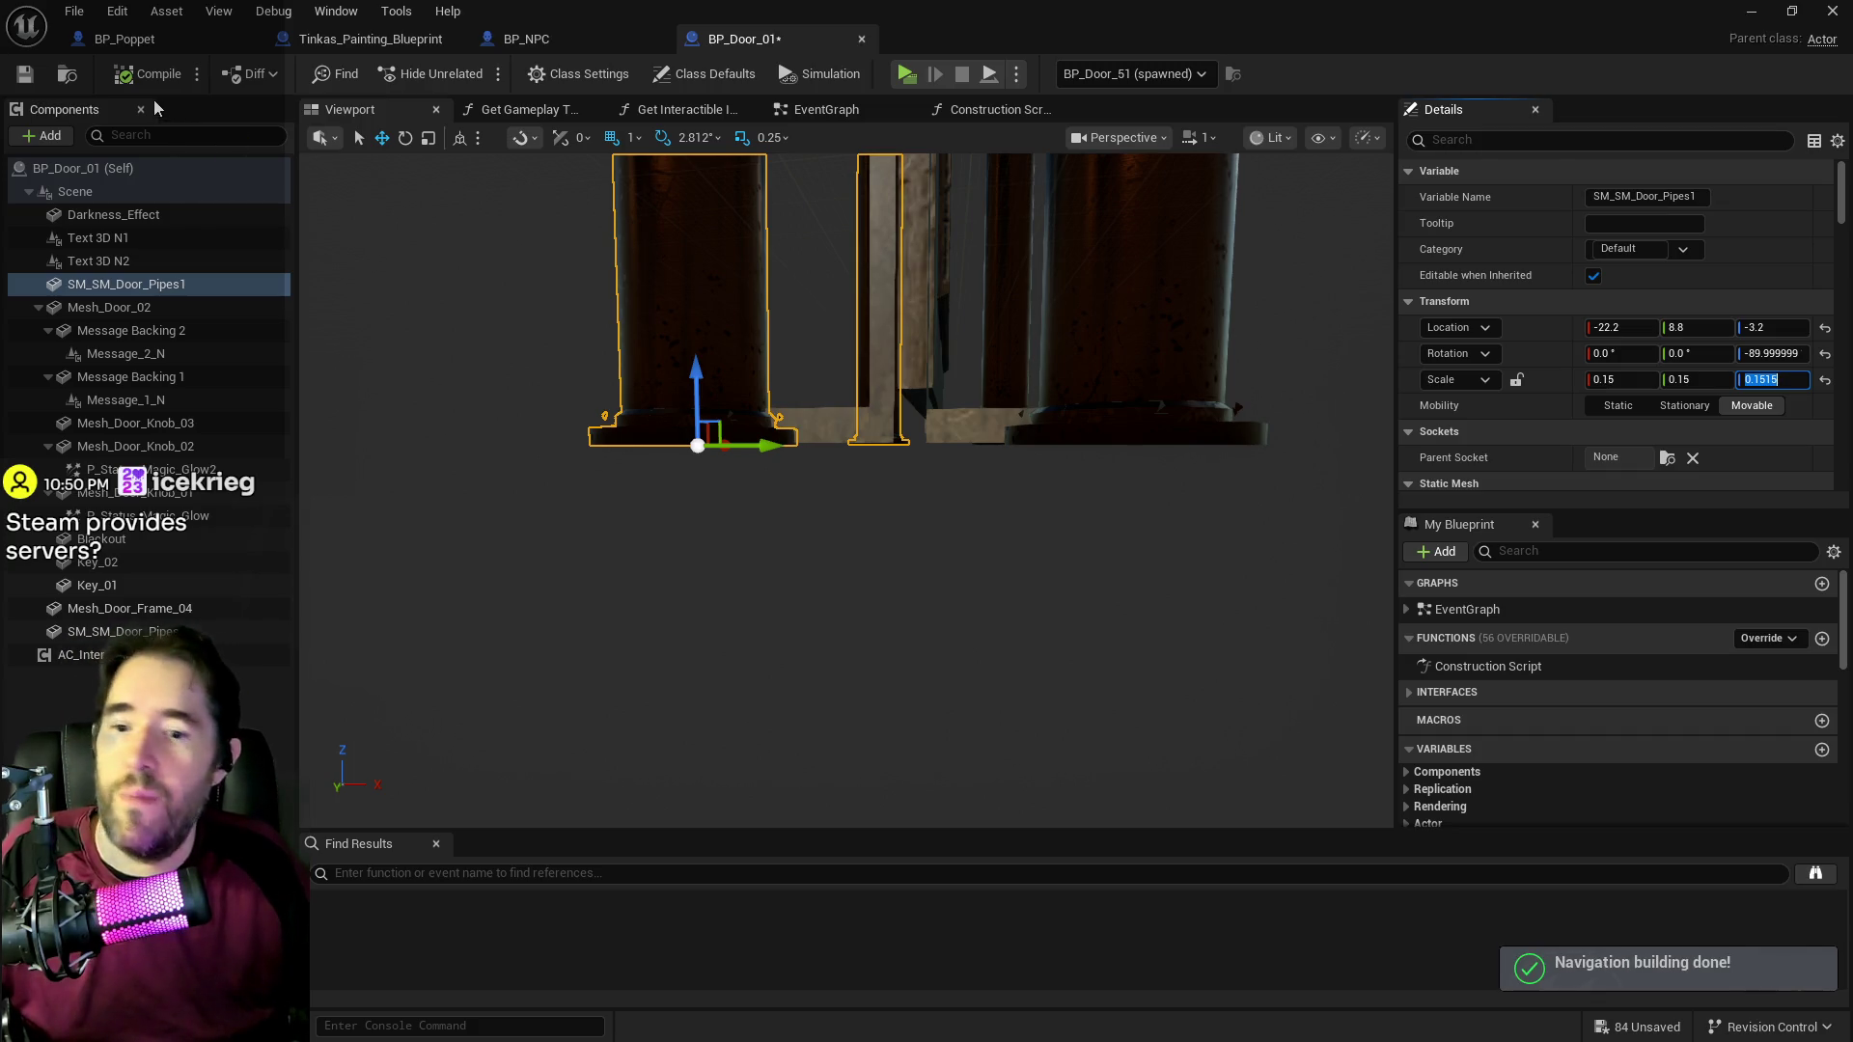
Step: Commit Scale Z 0.1515 on SM_SM_Door_Pipes1, compile BP_Door_01, then minimize its editor
left_click(140, 75)
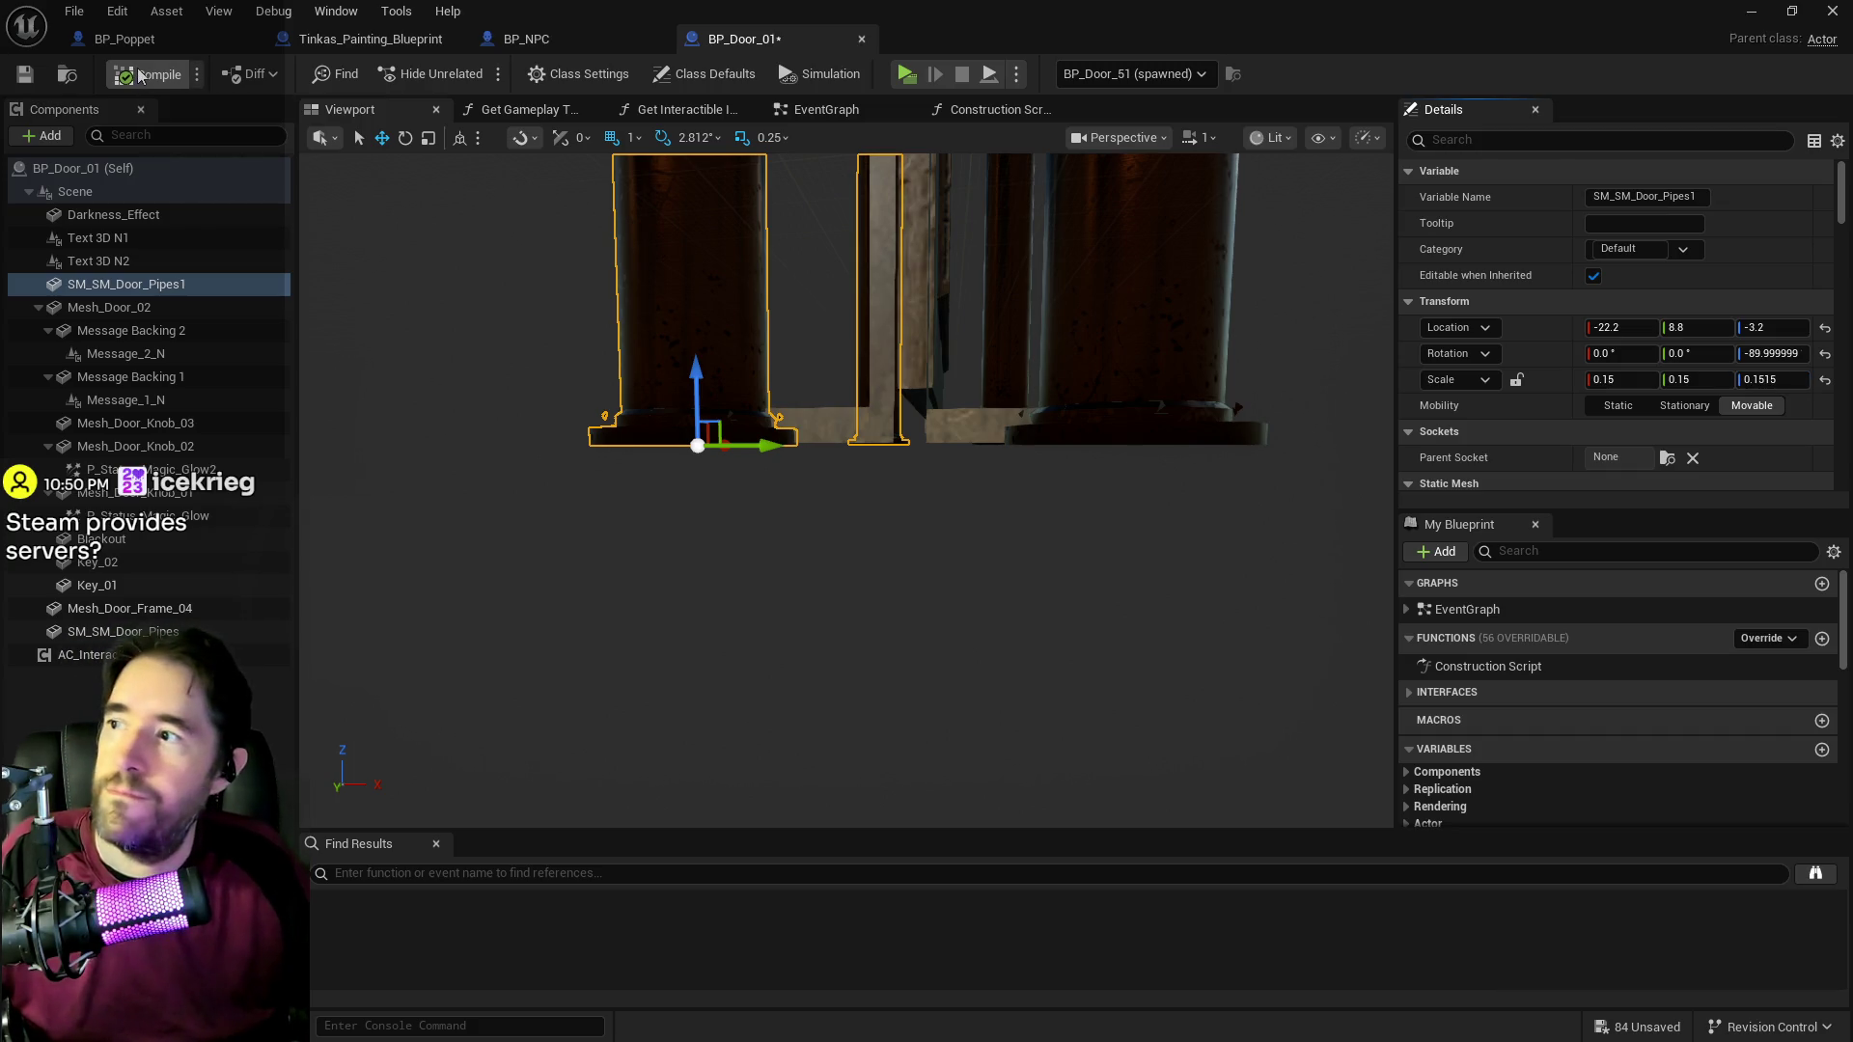
left_click(27, 73)
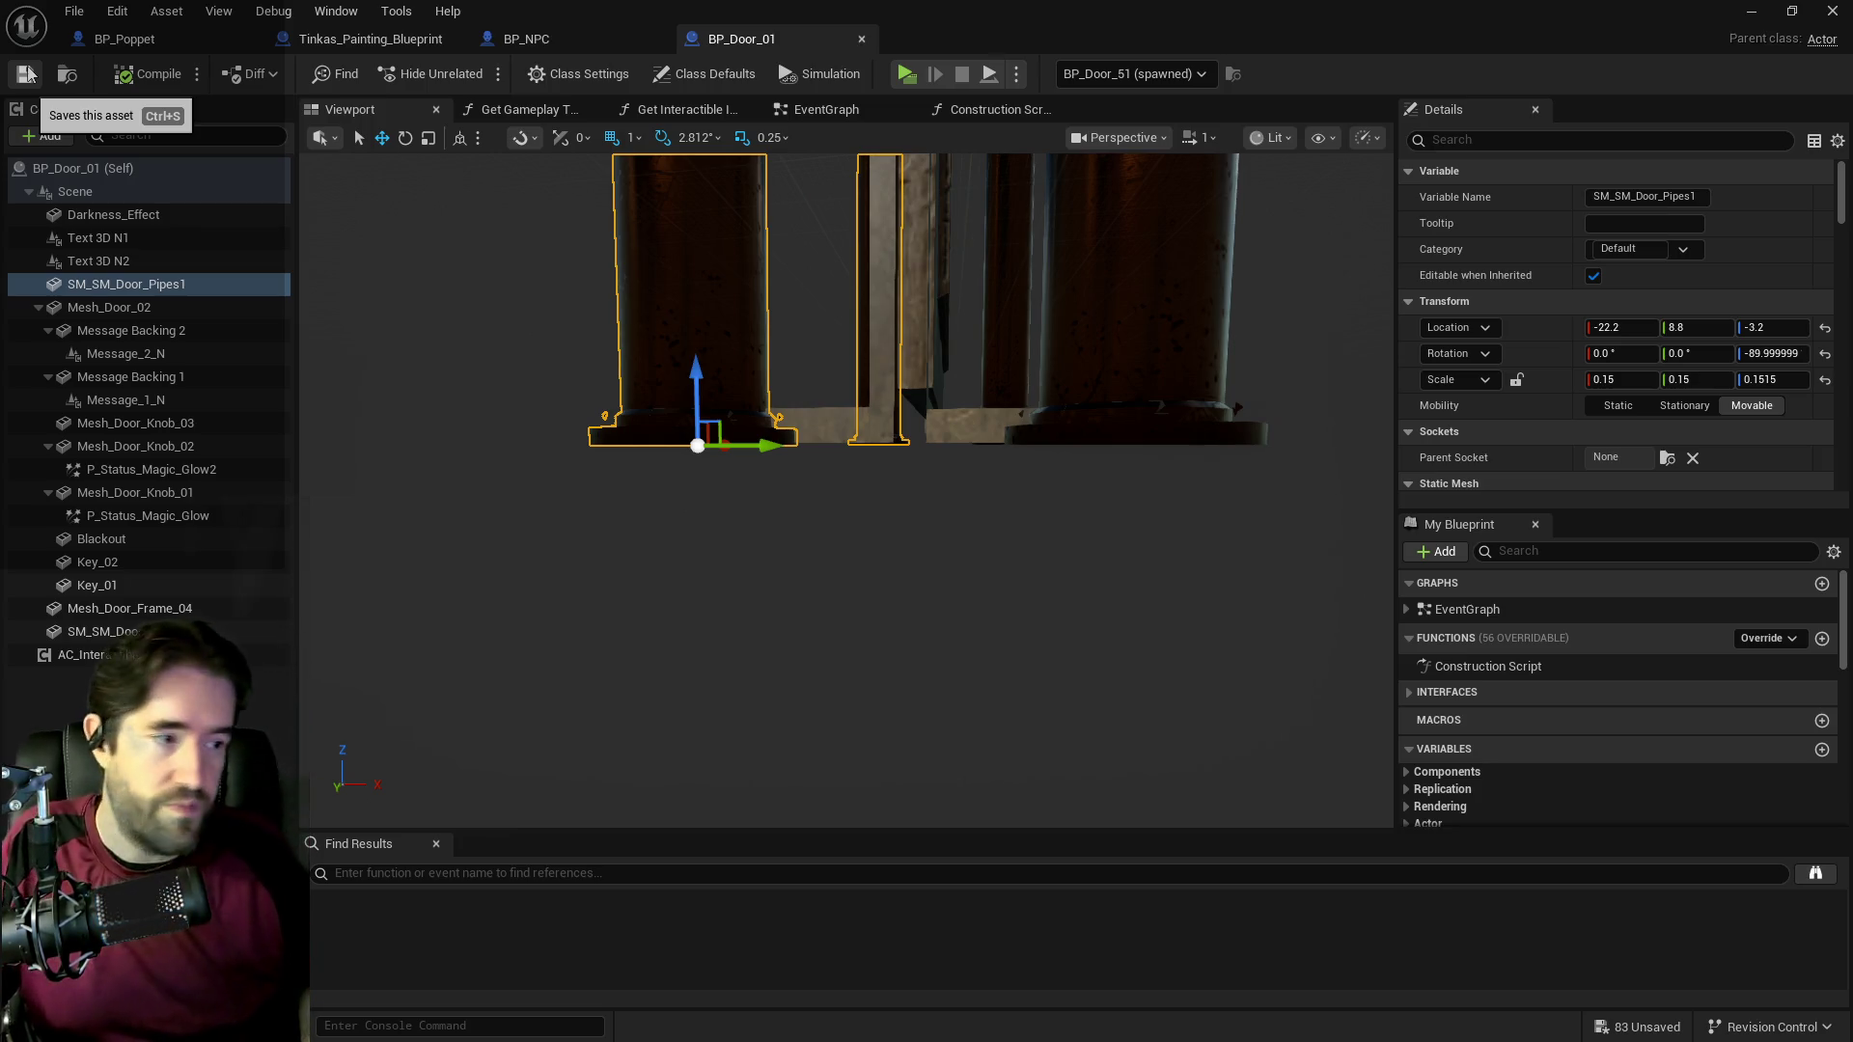
left_click(1752, 10)
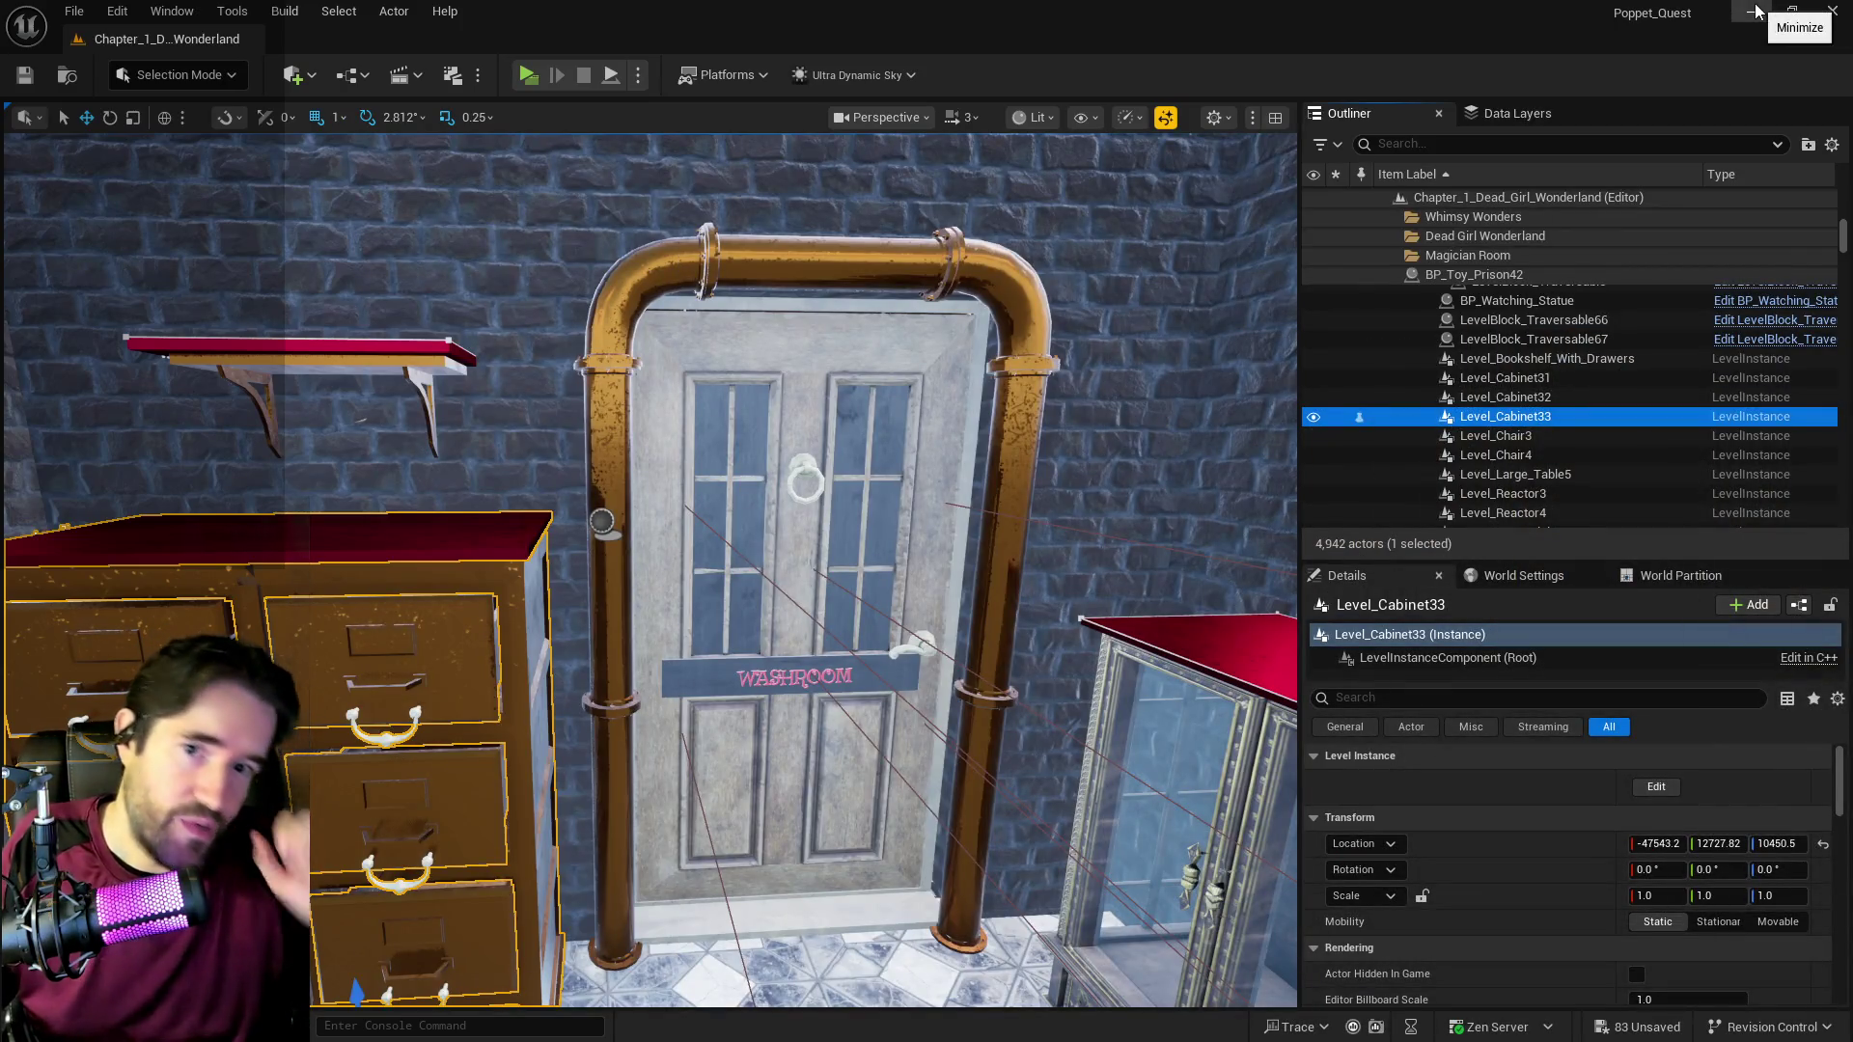
left_click_drag(676, 483, 646, 396)
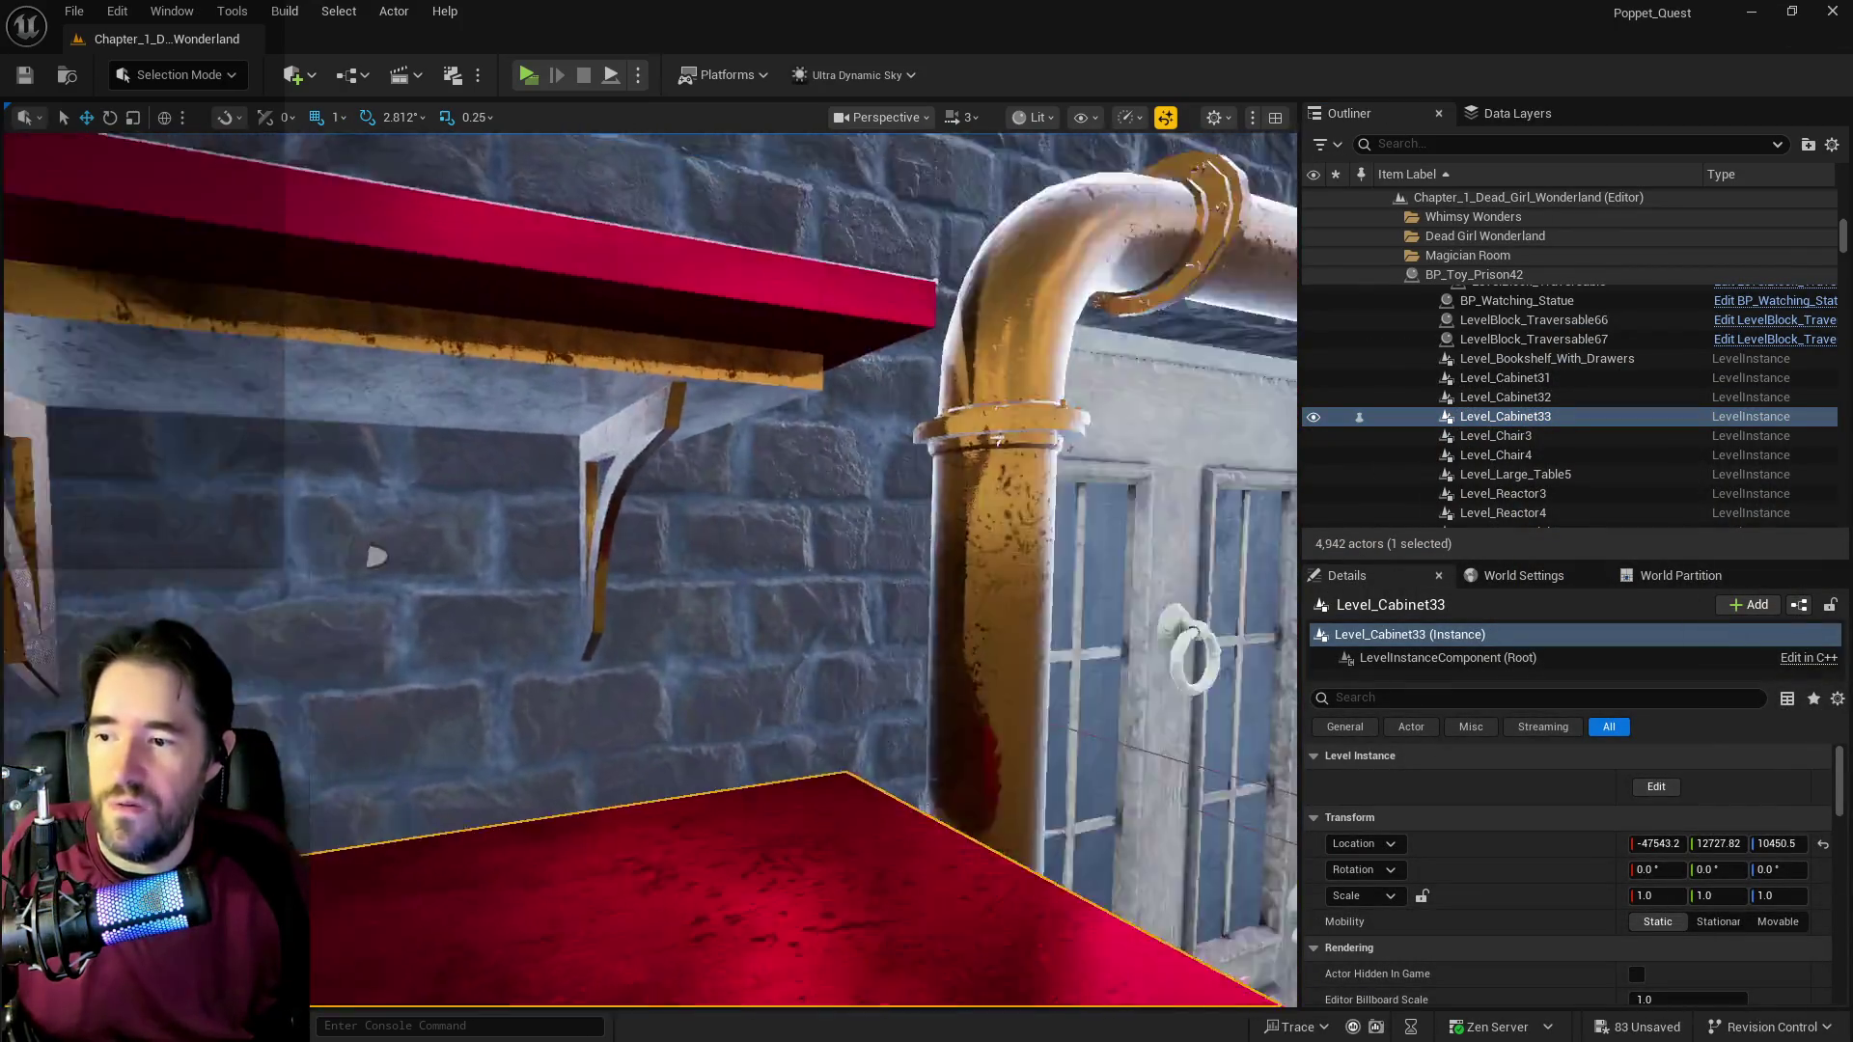
left_click_drag(376, 557, 396, 637)
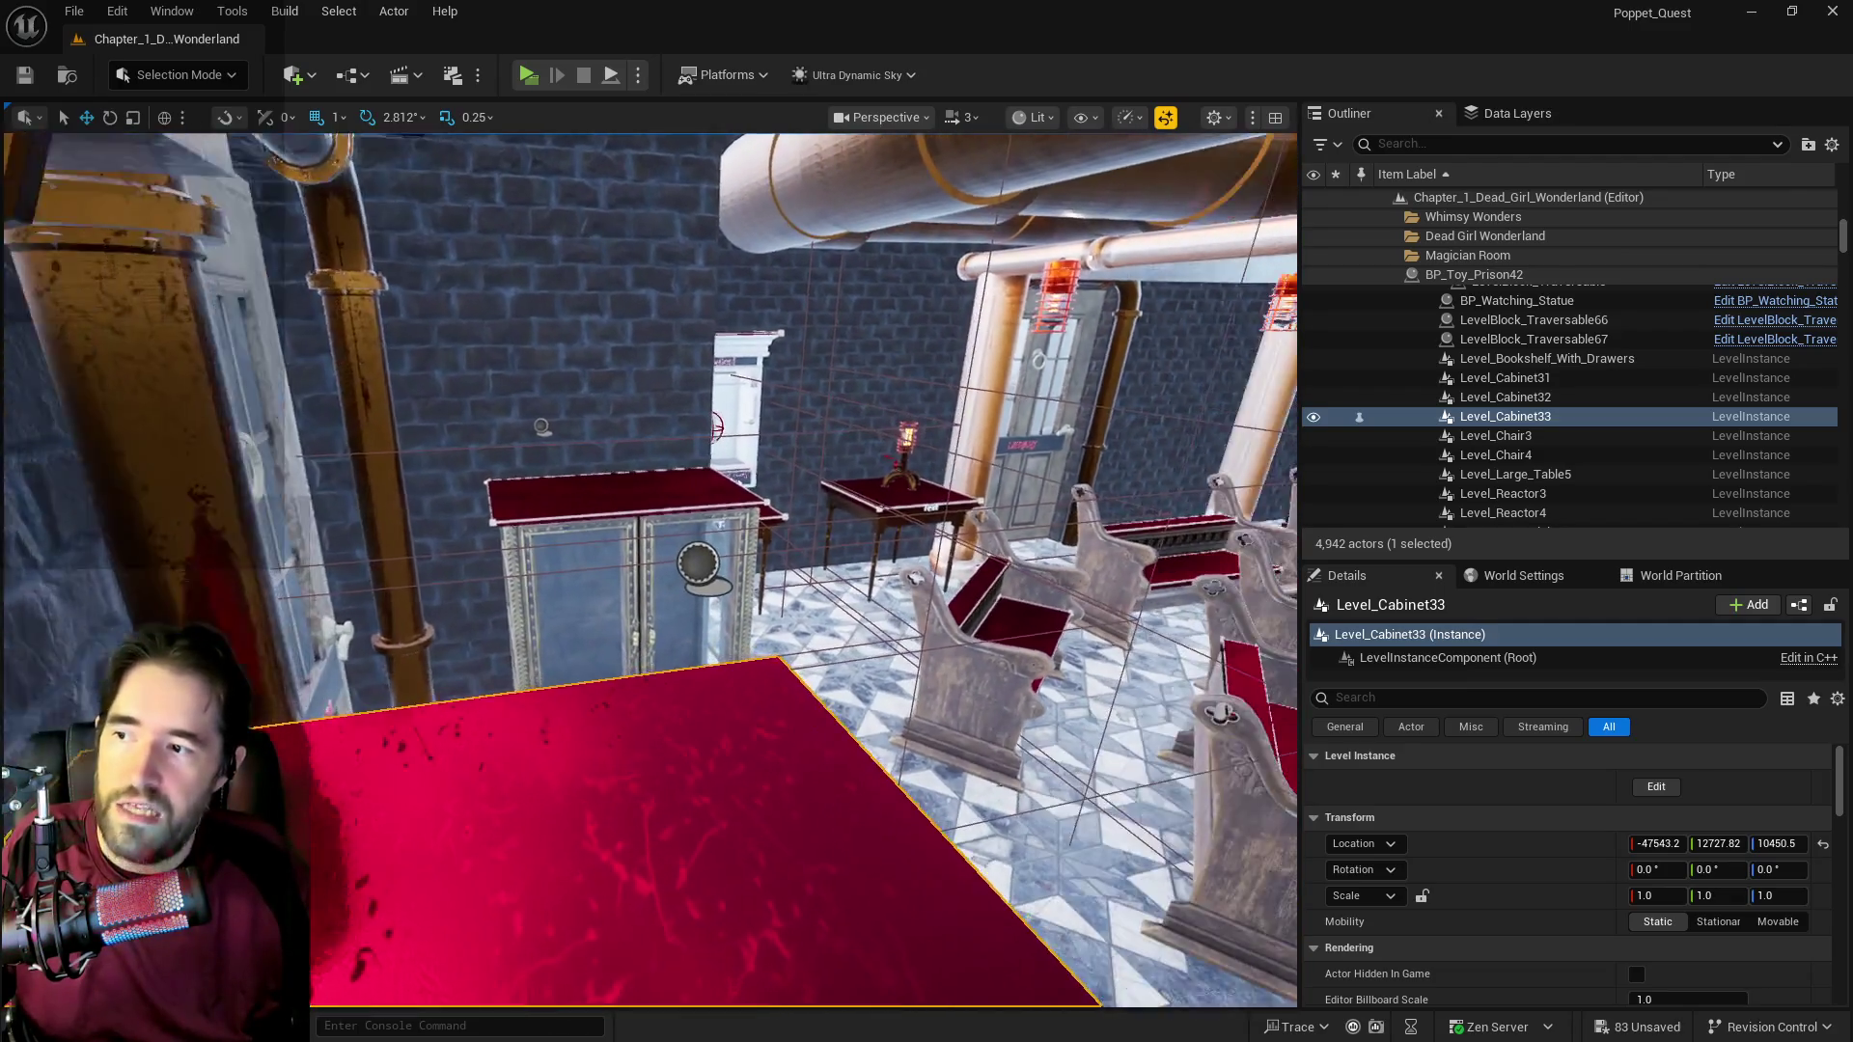
left_click_drag(649, 569, 593, 540)
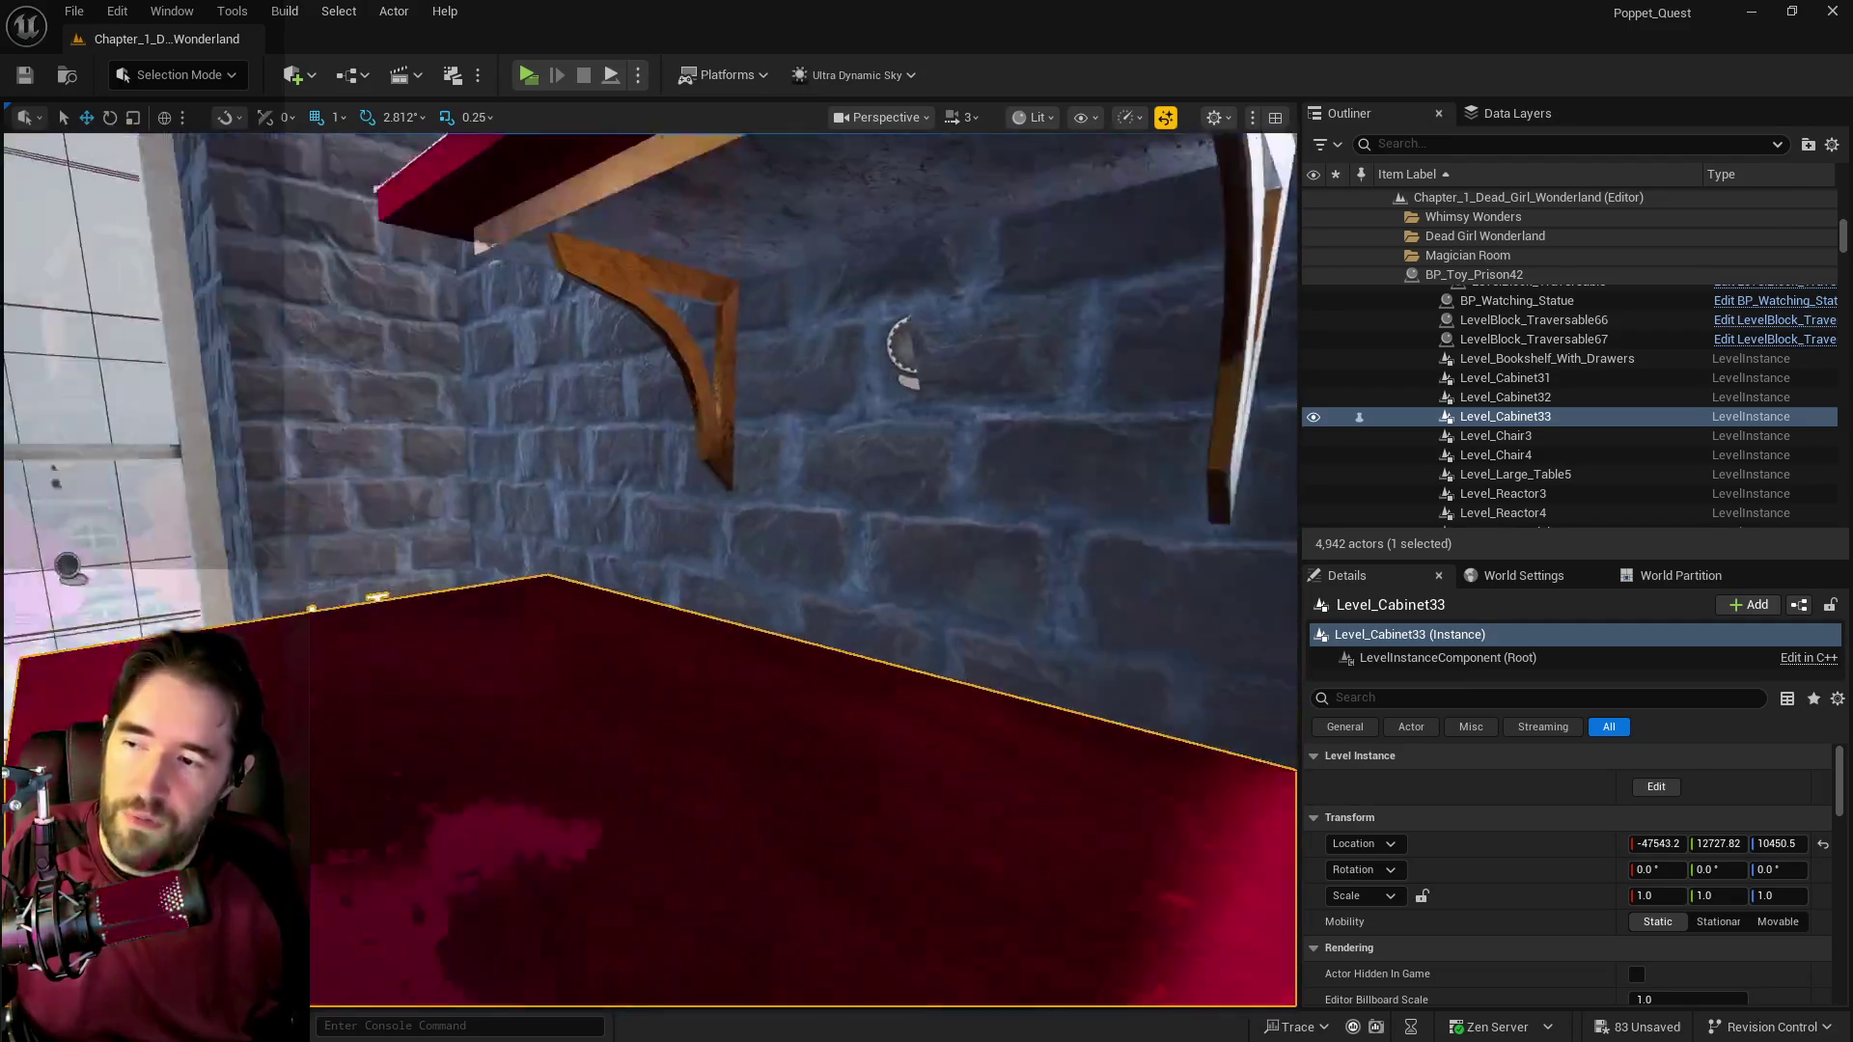
mouse_move(903, 347)
left_mouse_down()
mouse_move(1021, 273)
mouse_move(1042, 286)
mouse_move(971, 280)
left_mouse_up()
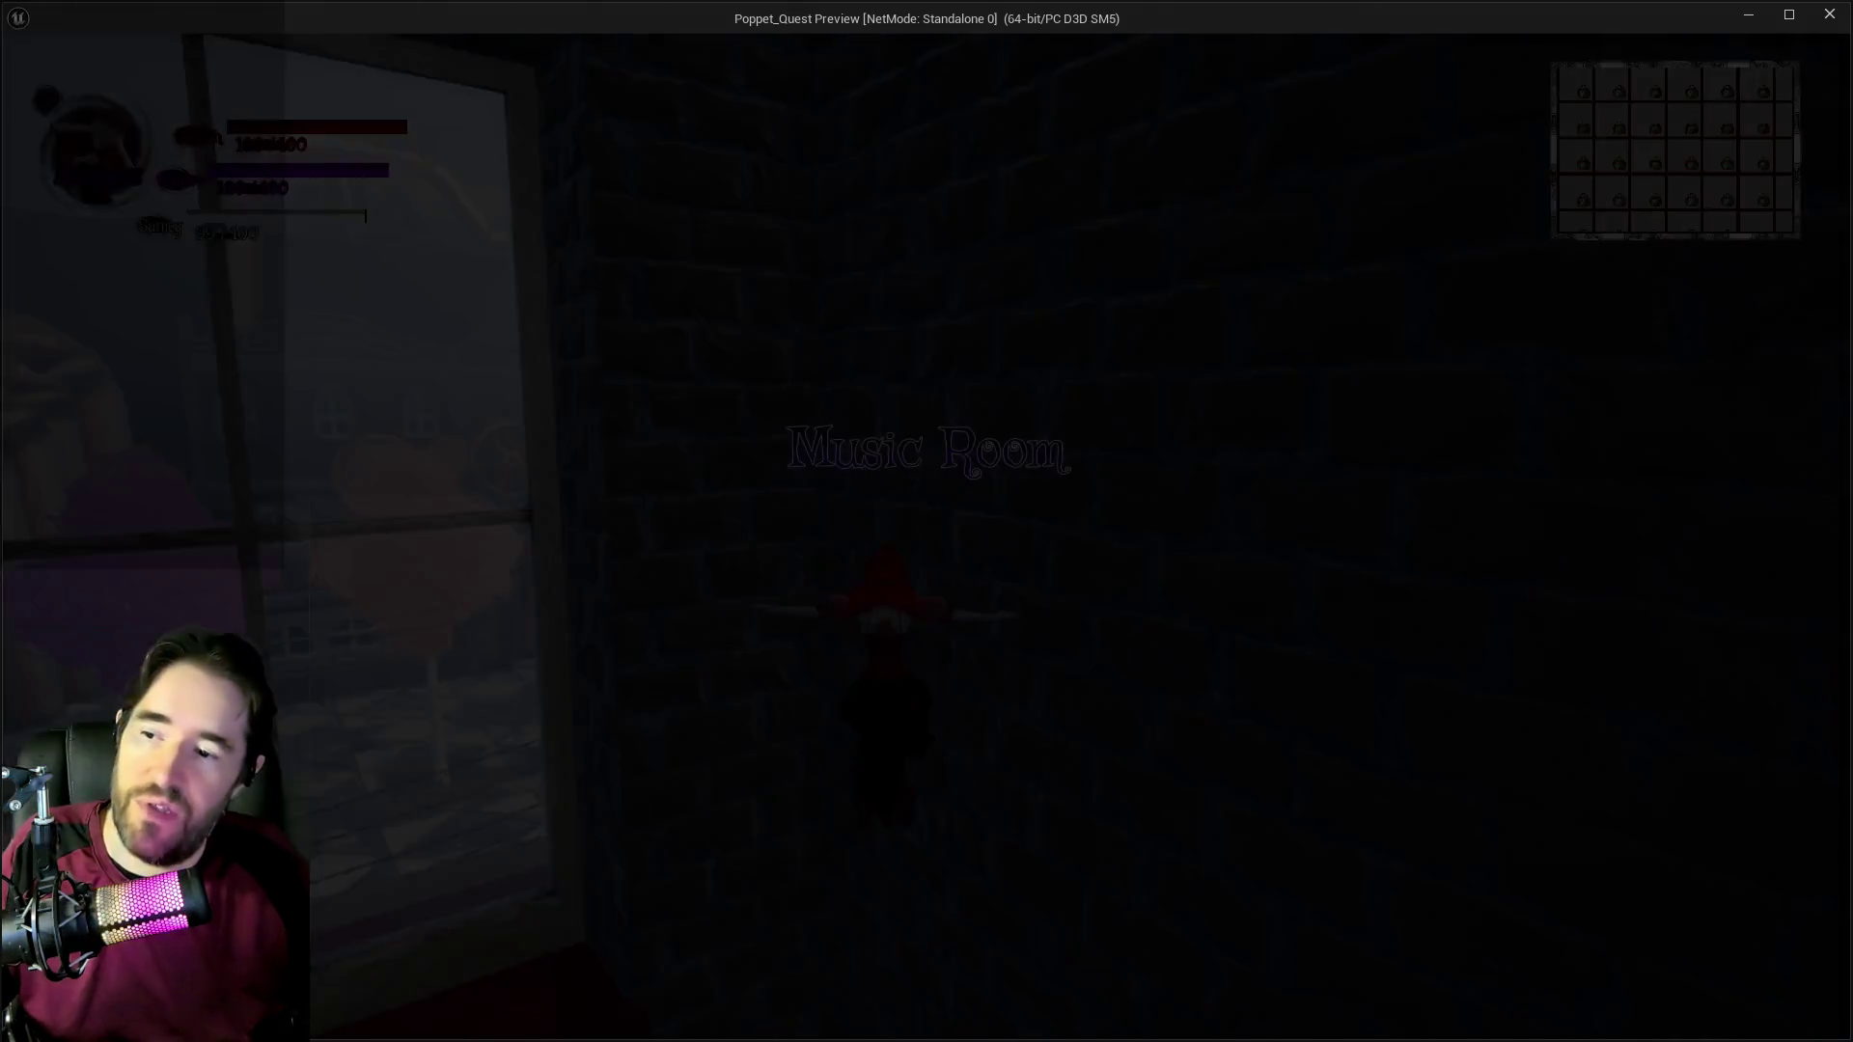
key("space")
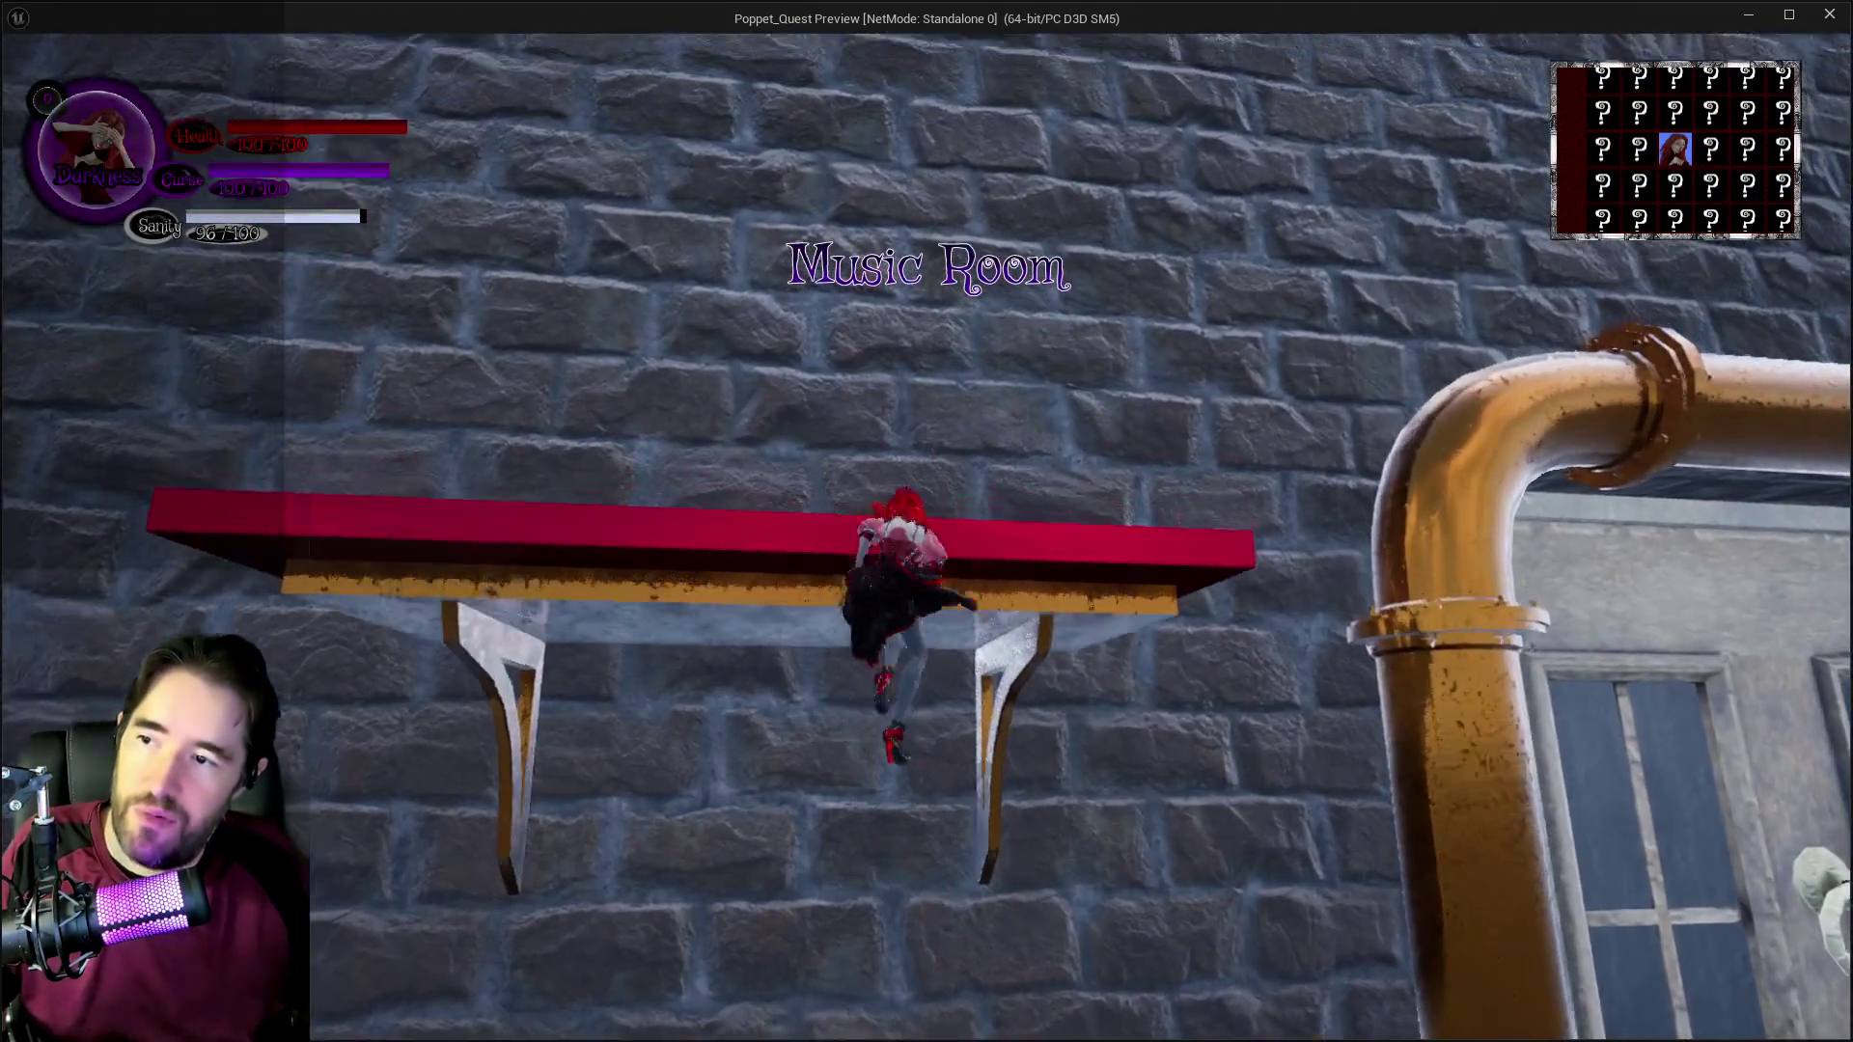
key("w")
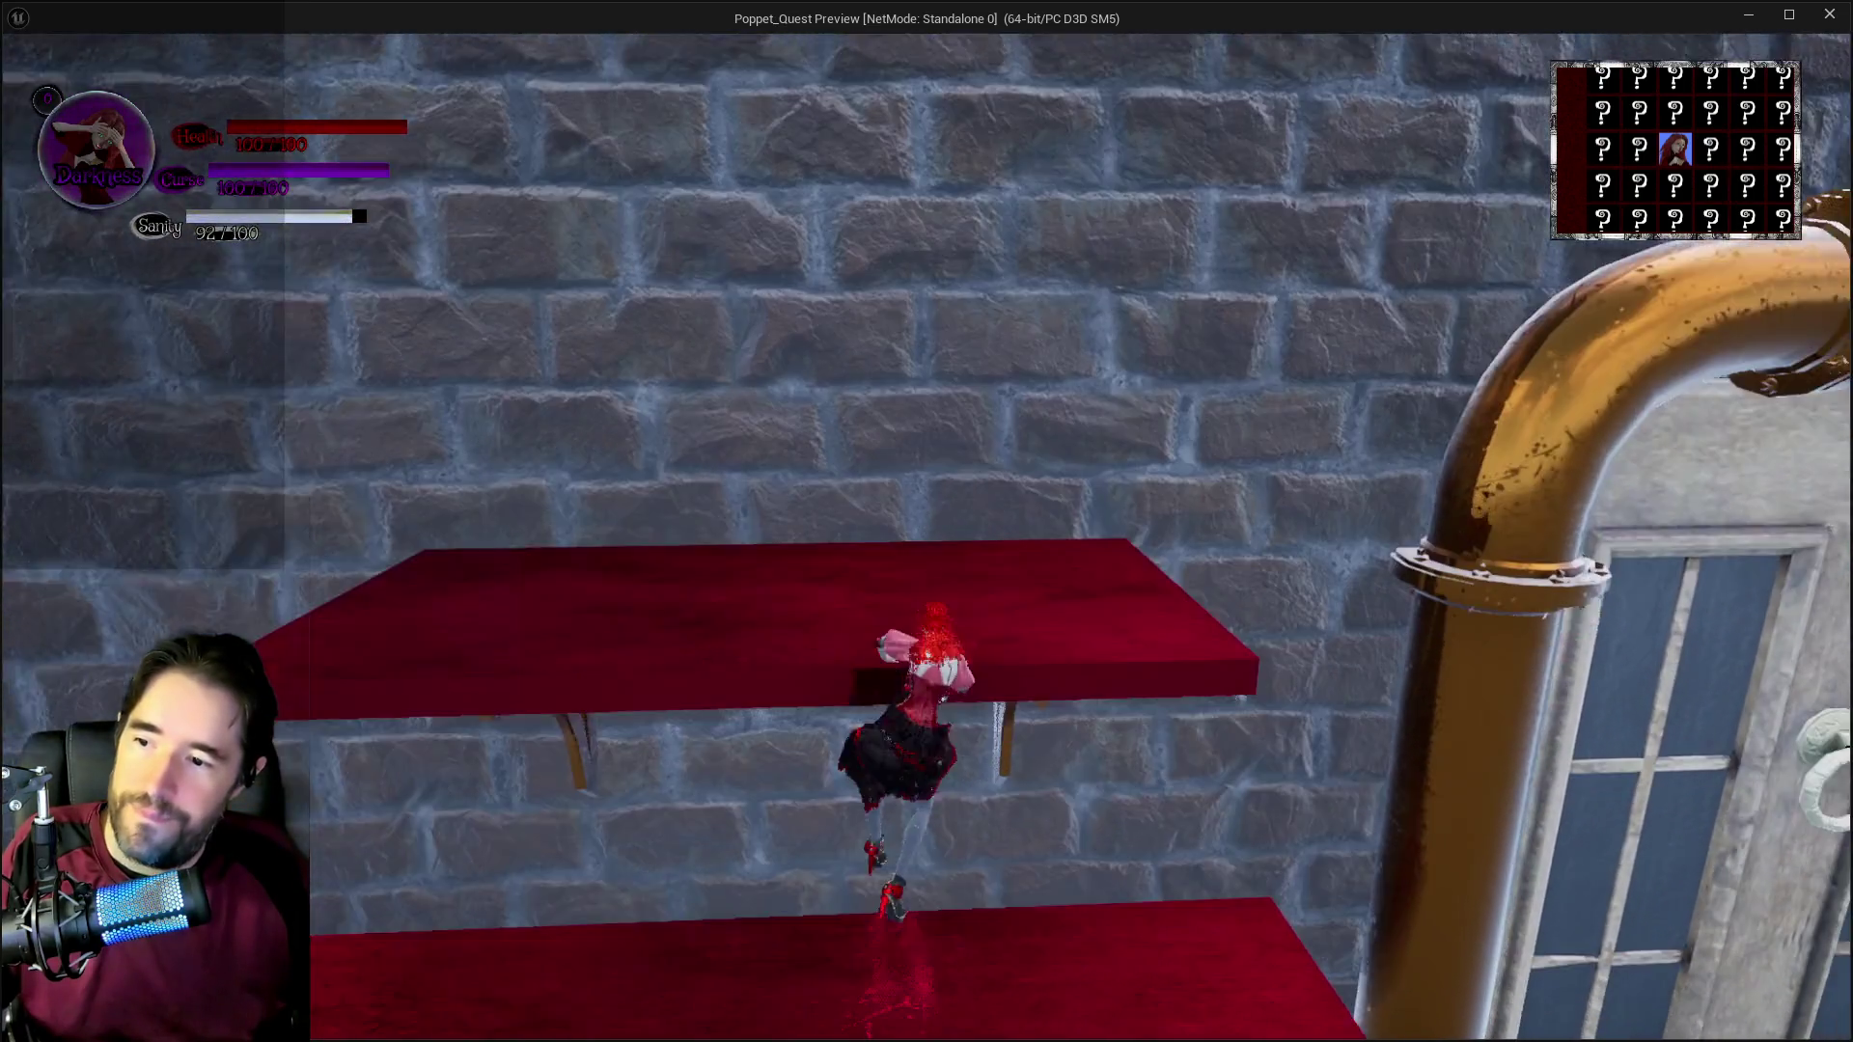
key("w")
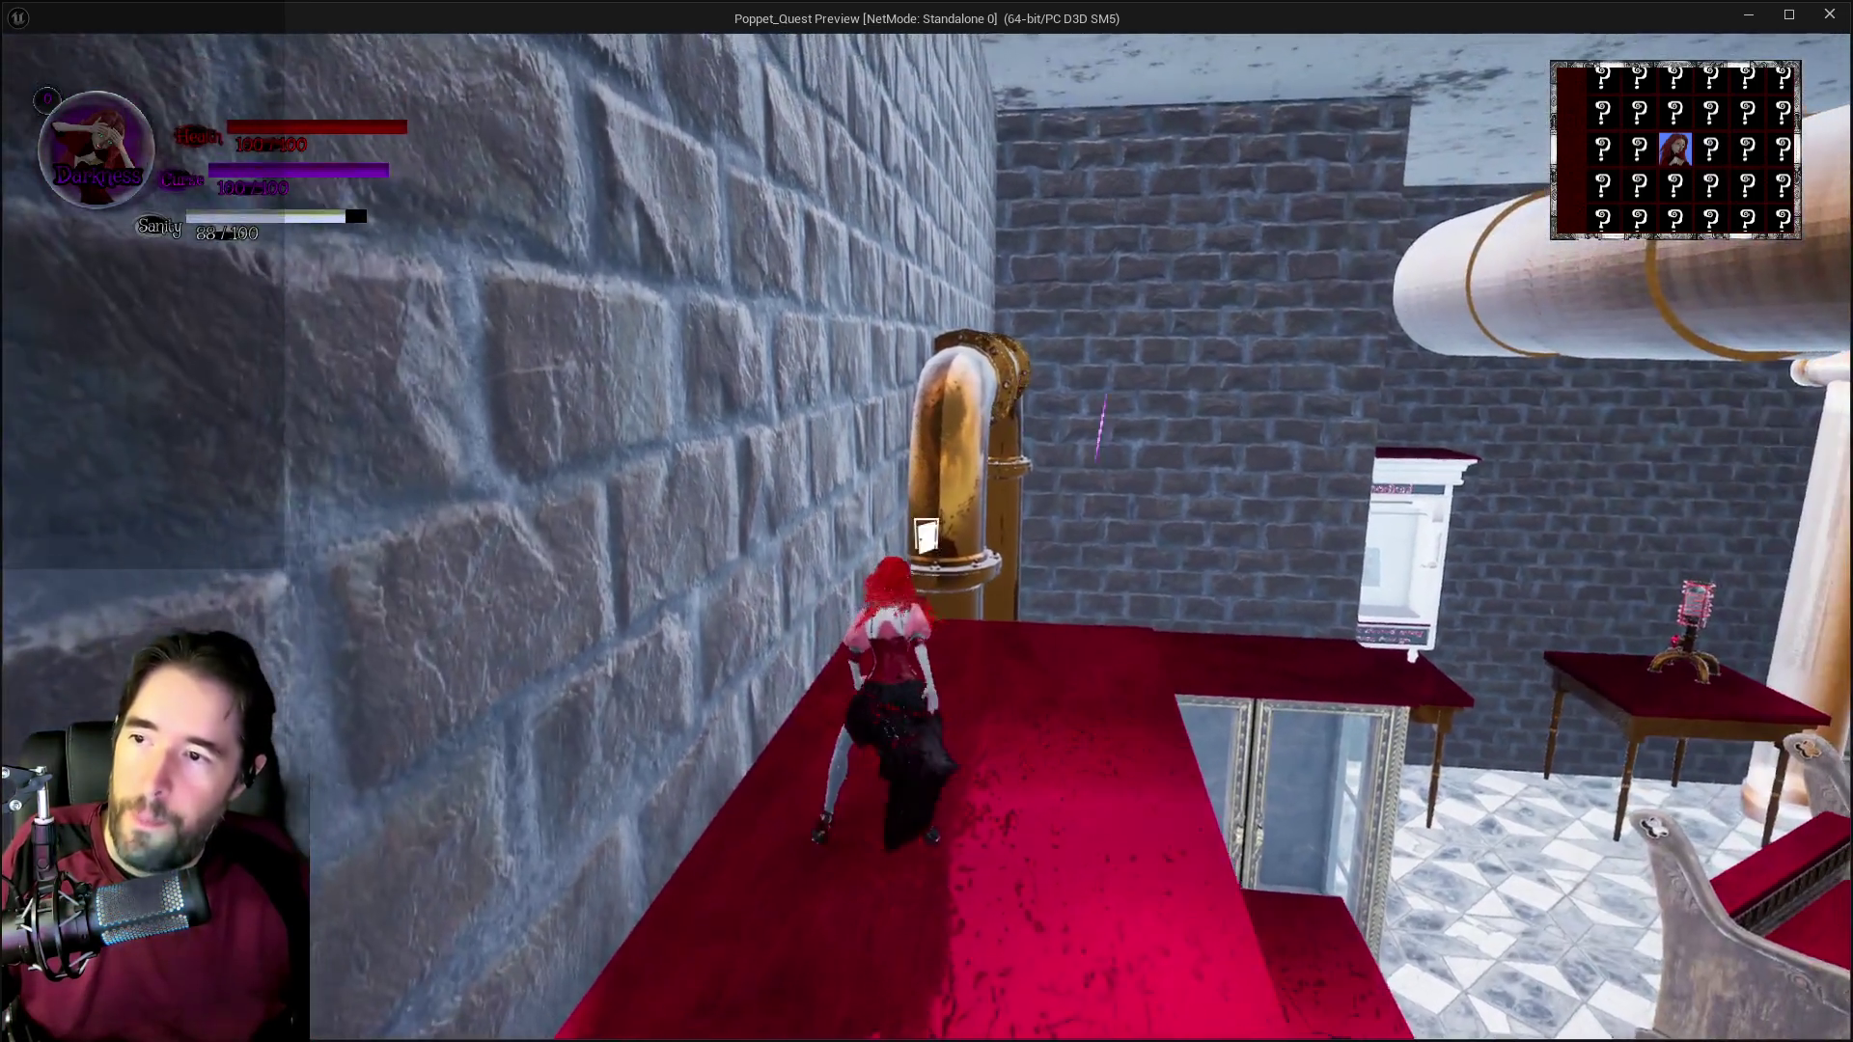
key("space")
key("w")
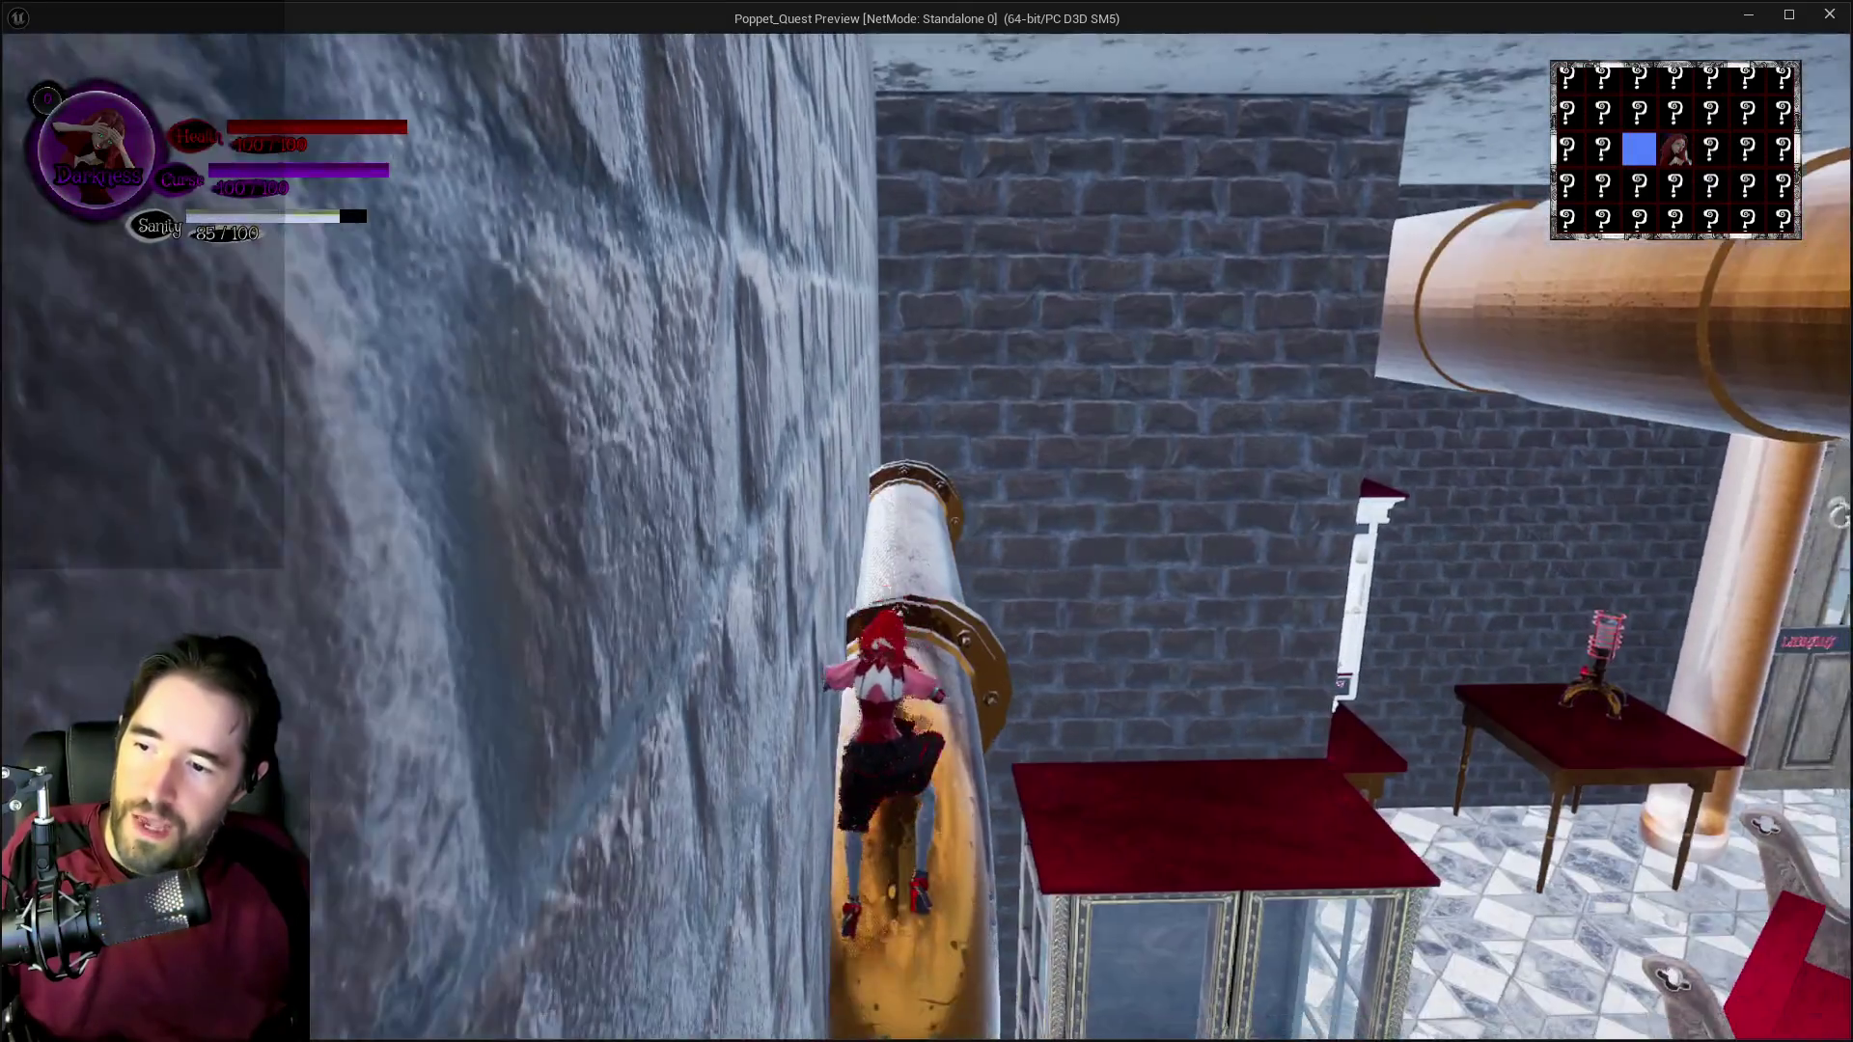
key("w")
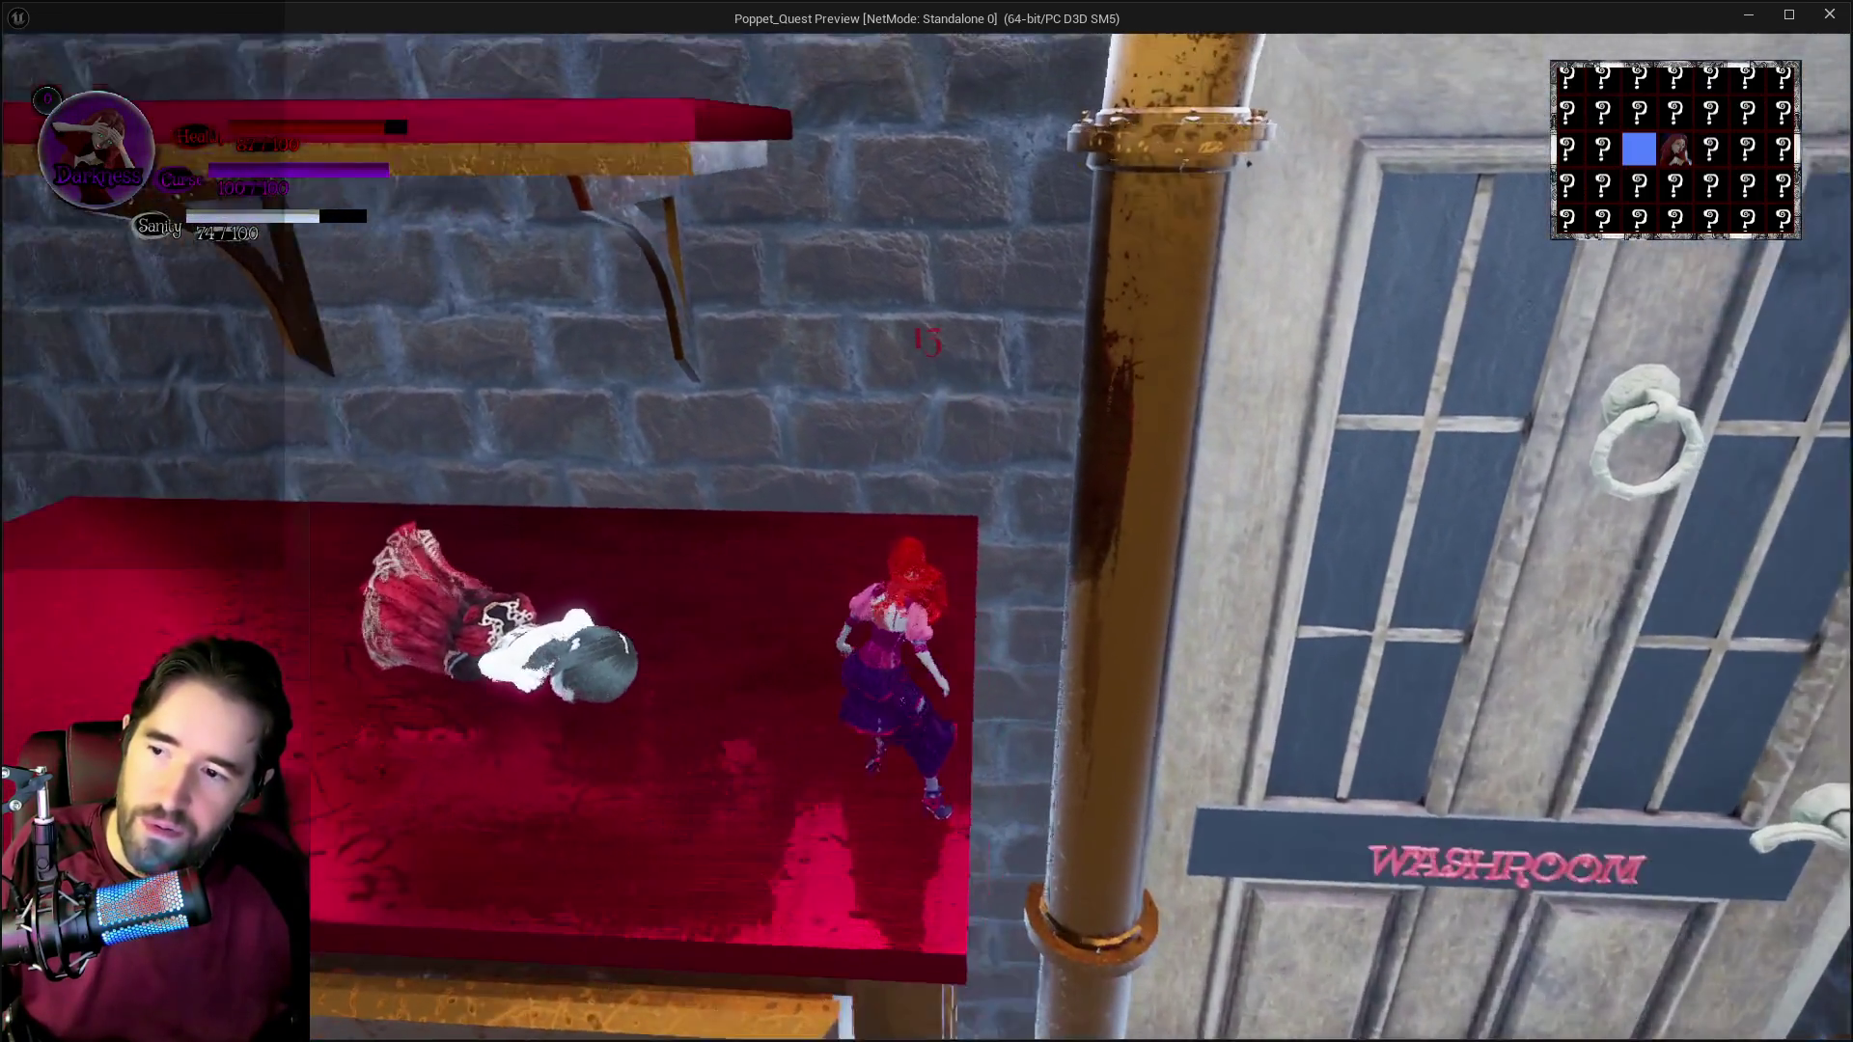
key("Escape")
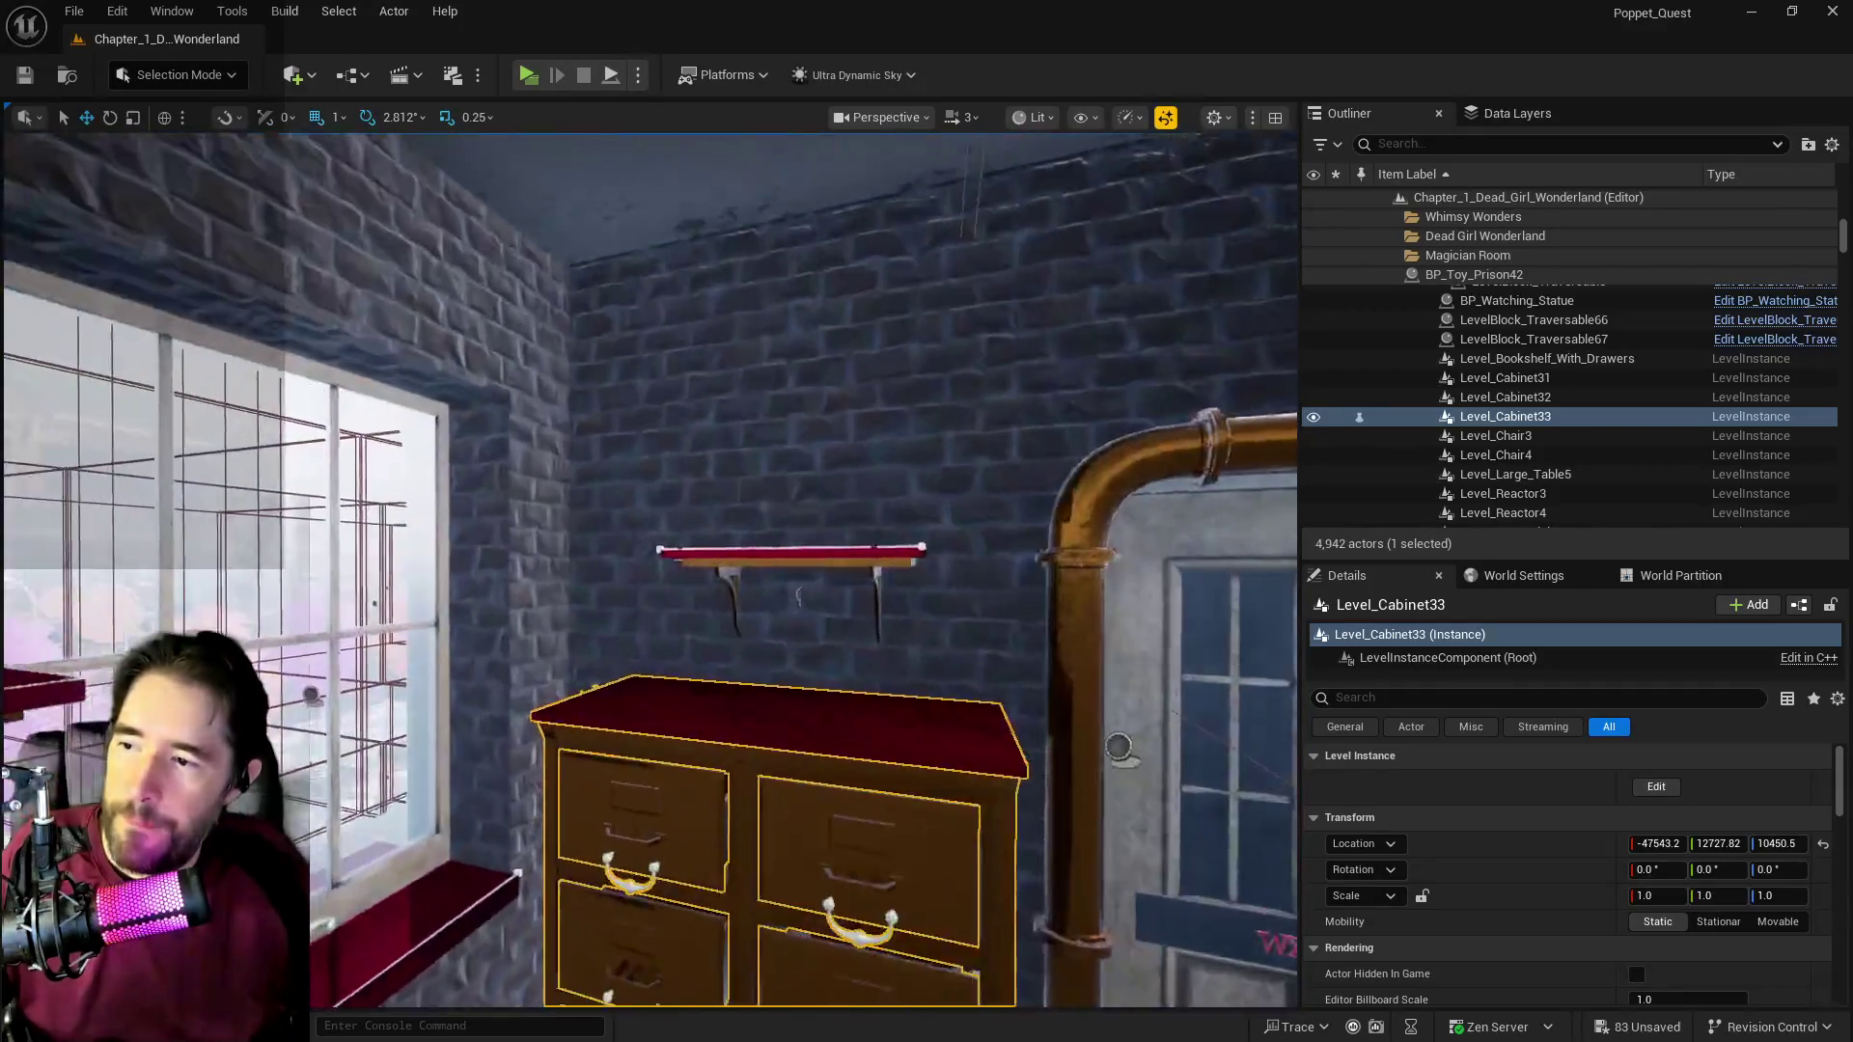
Step: Lift BP_Shelf12 from Z 11831 to 11855 and start a play-test of the level
left_click(847, 551)
left_click_drag(855, 526, 855, 518)
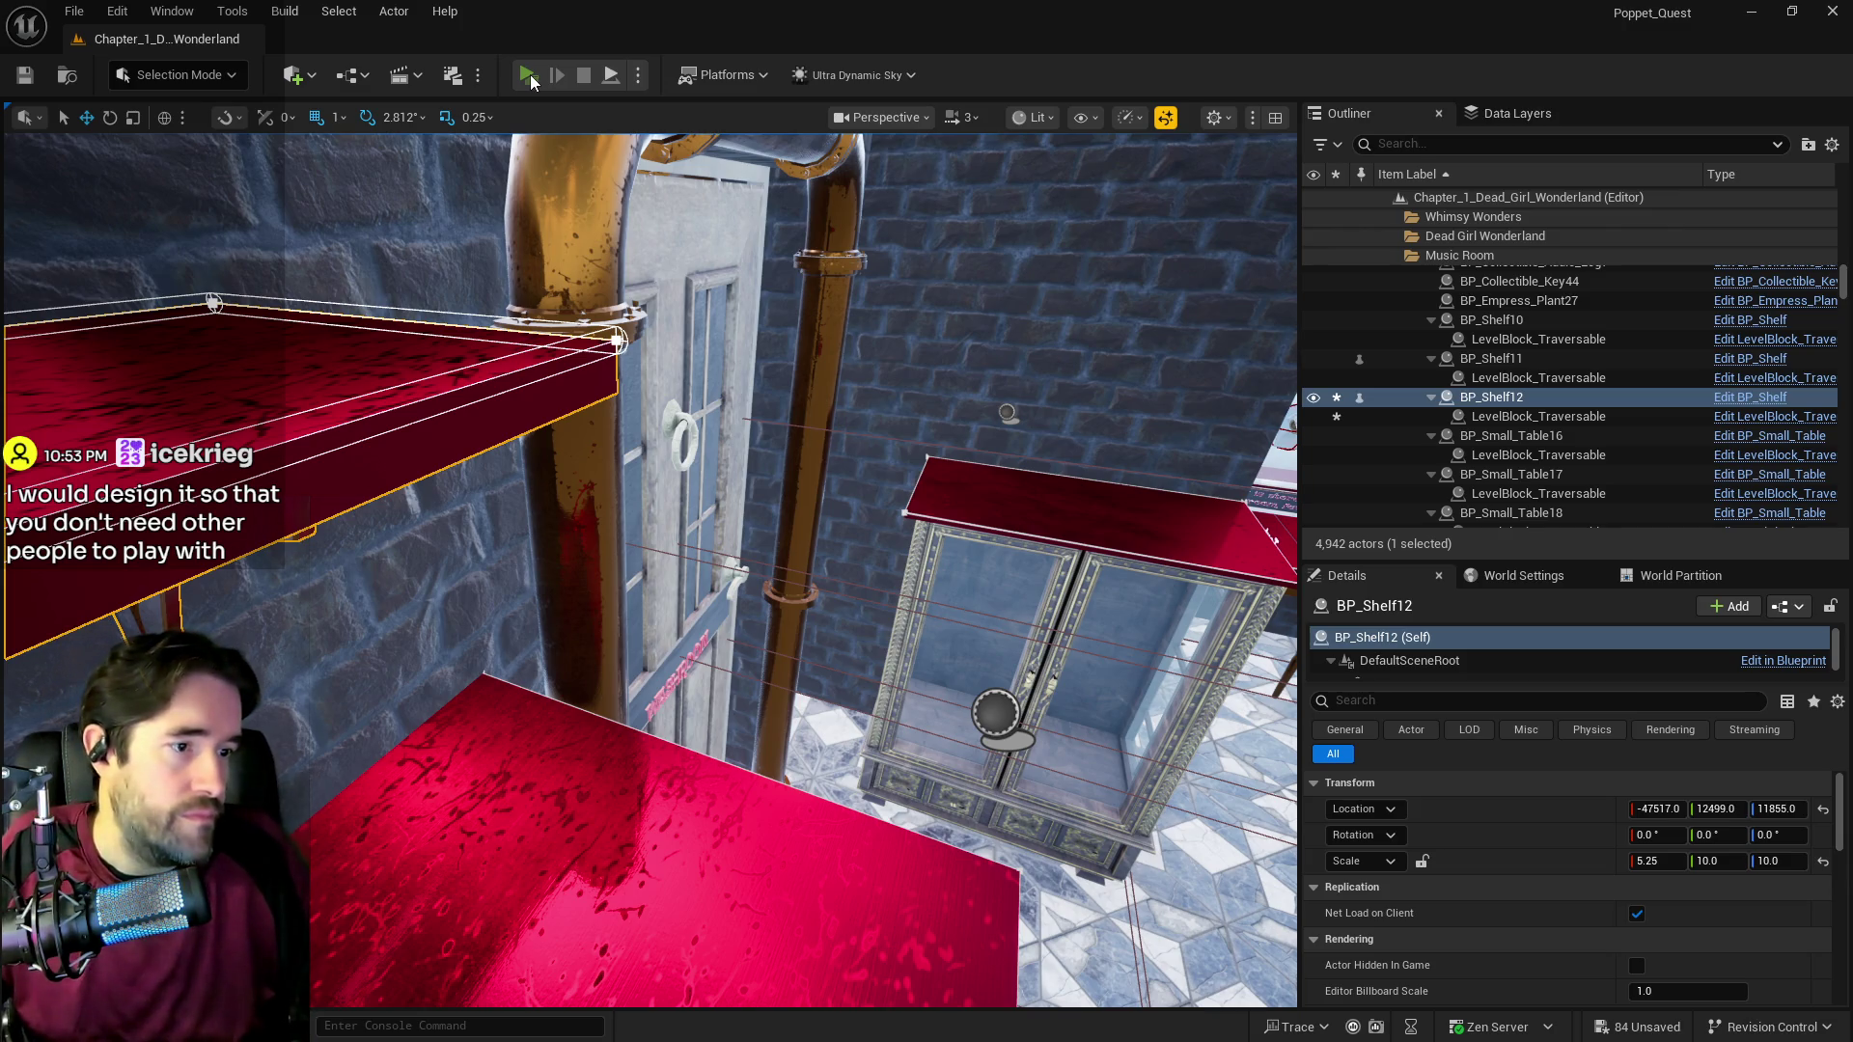
left_click(528, 75)
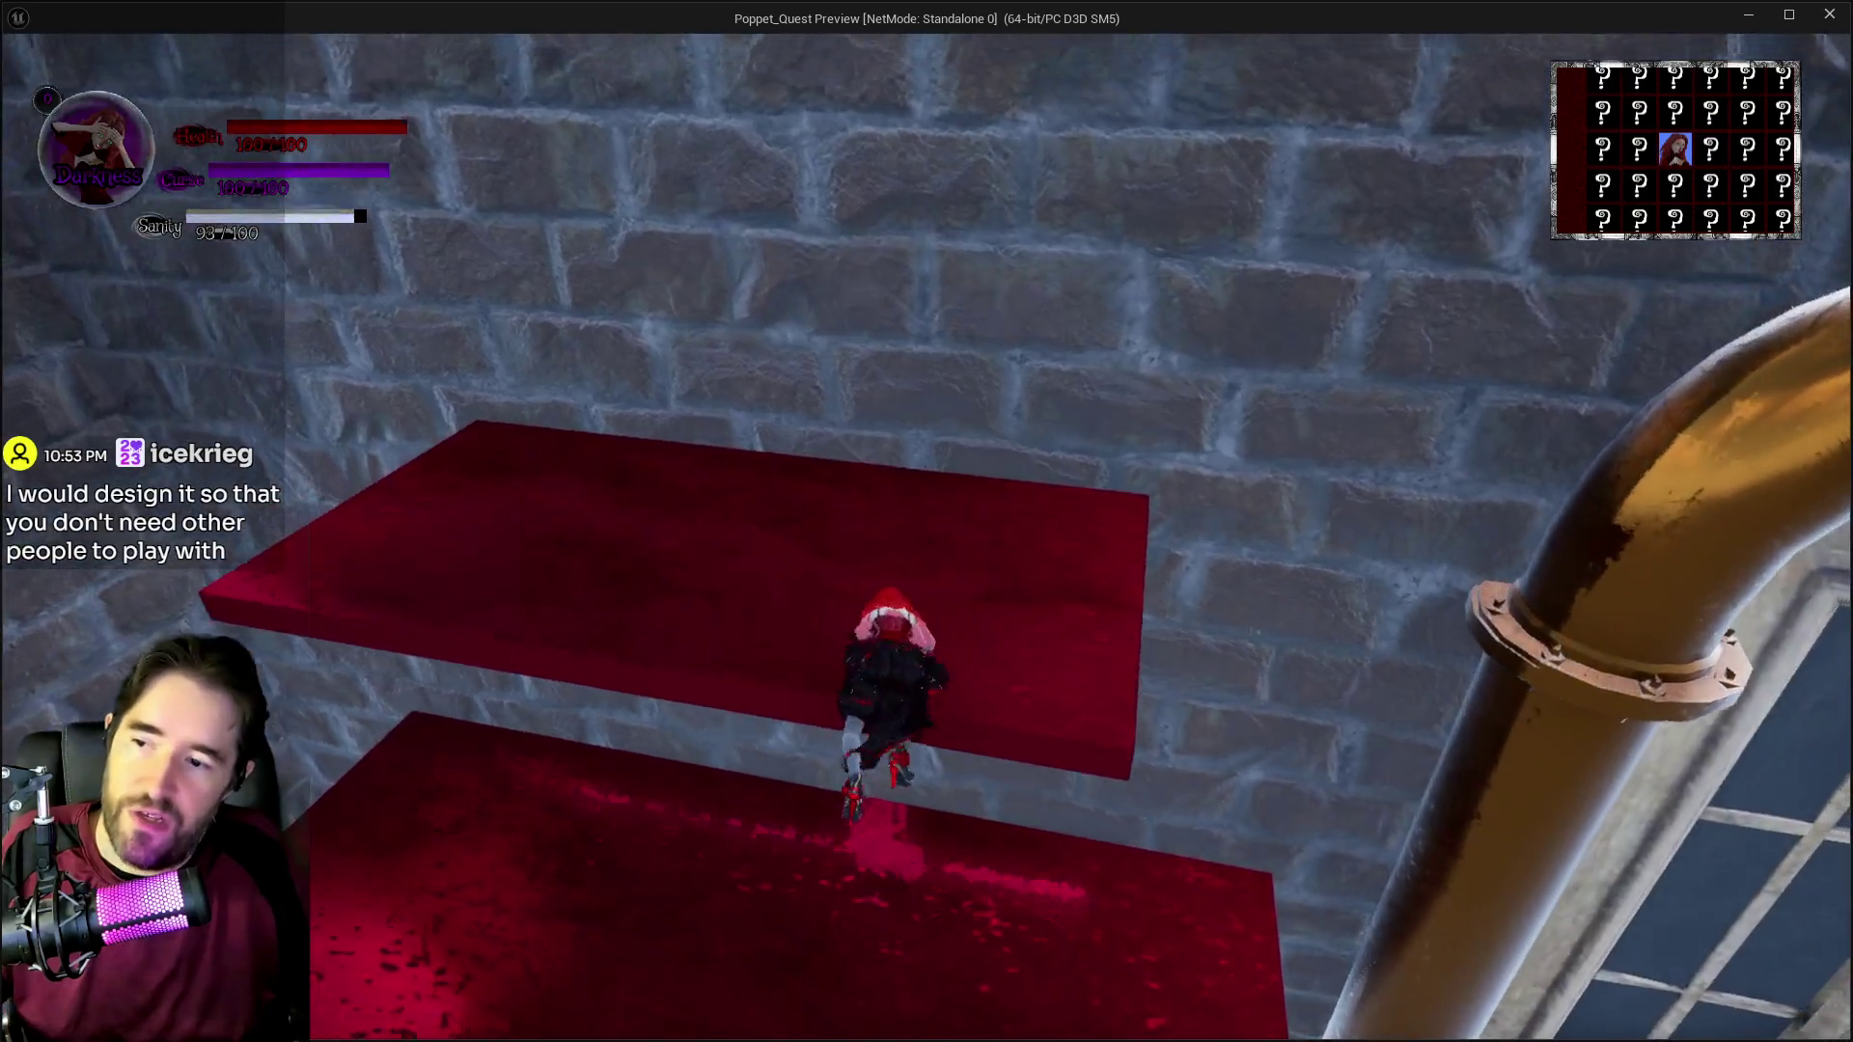
Step: Run the character up the golden pipe, over the red cabinet and drawer chest to the red table
key("w")
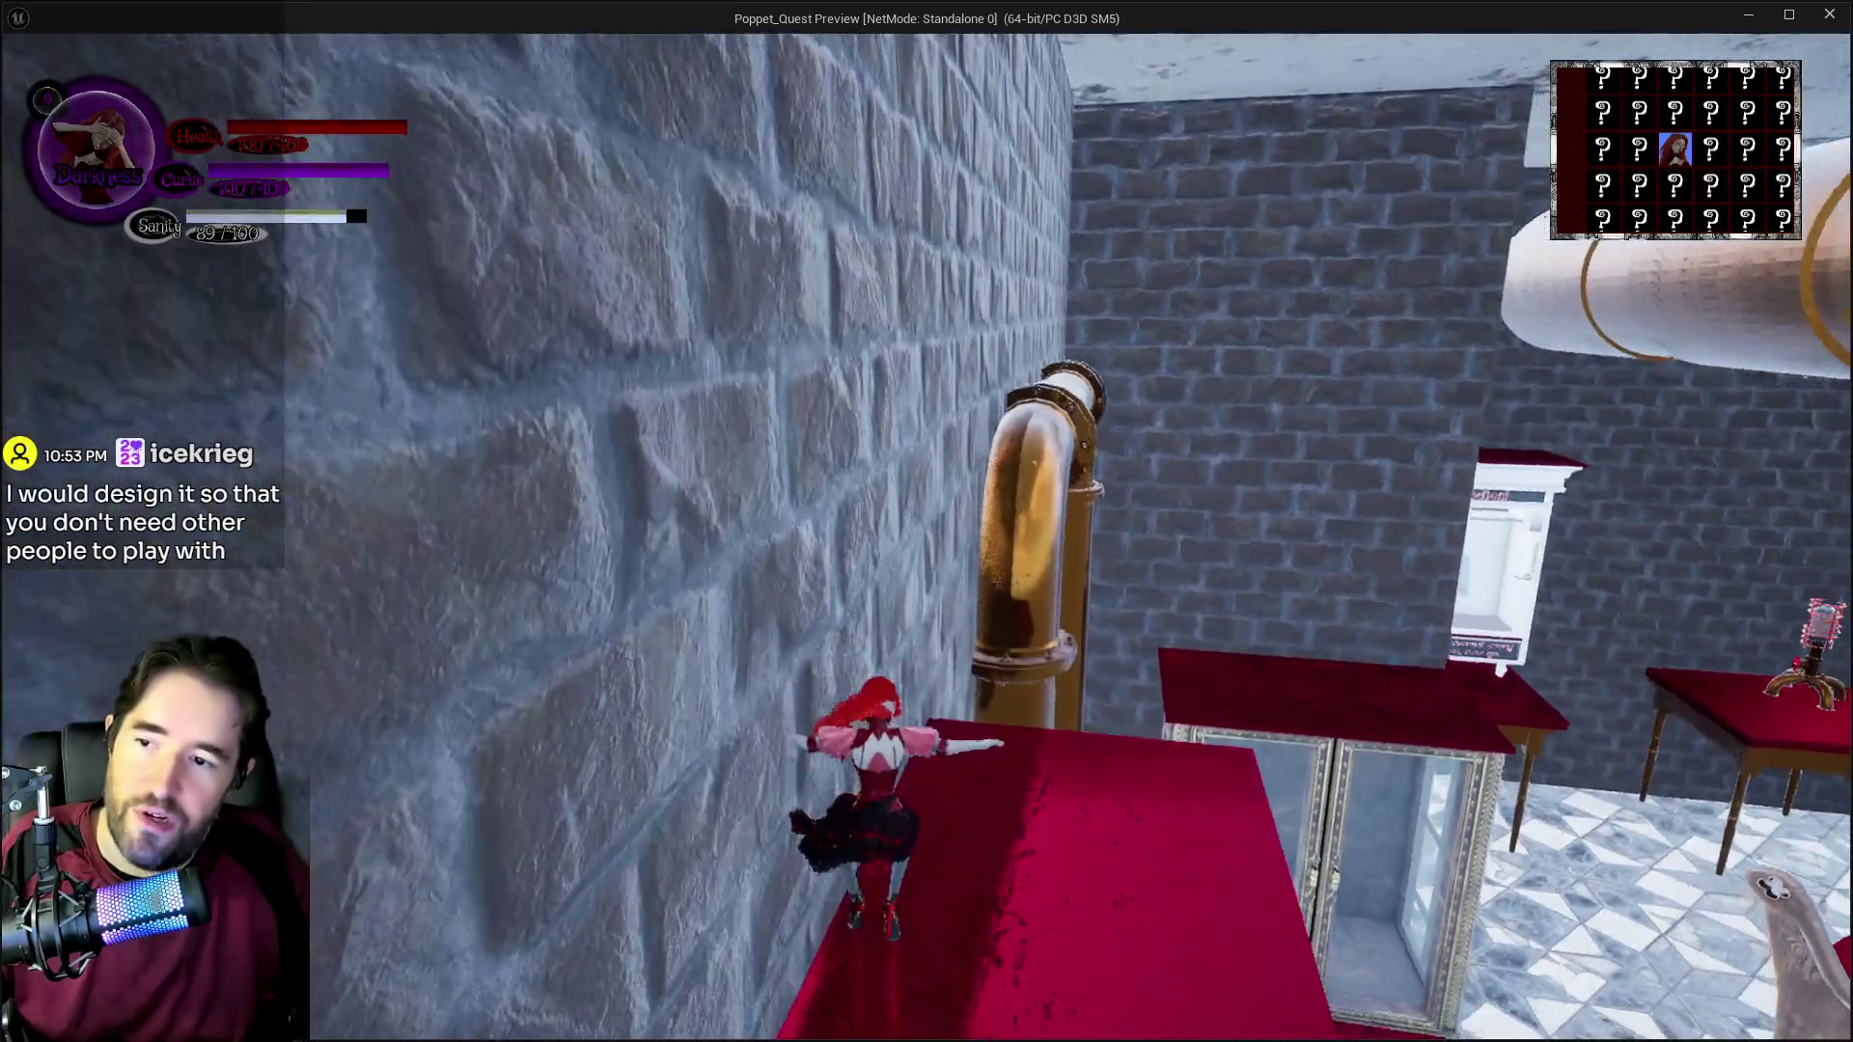
key("w")
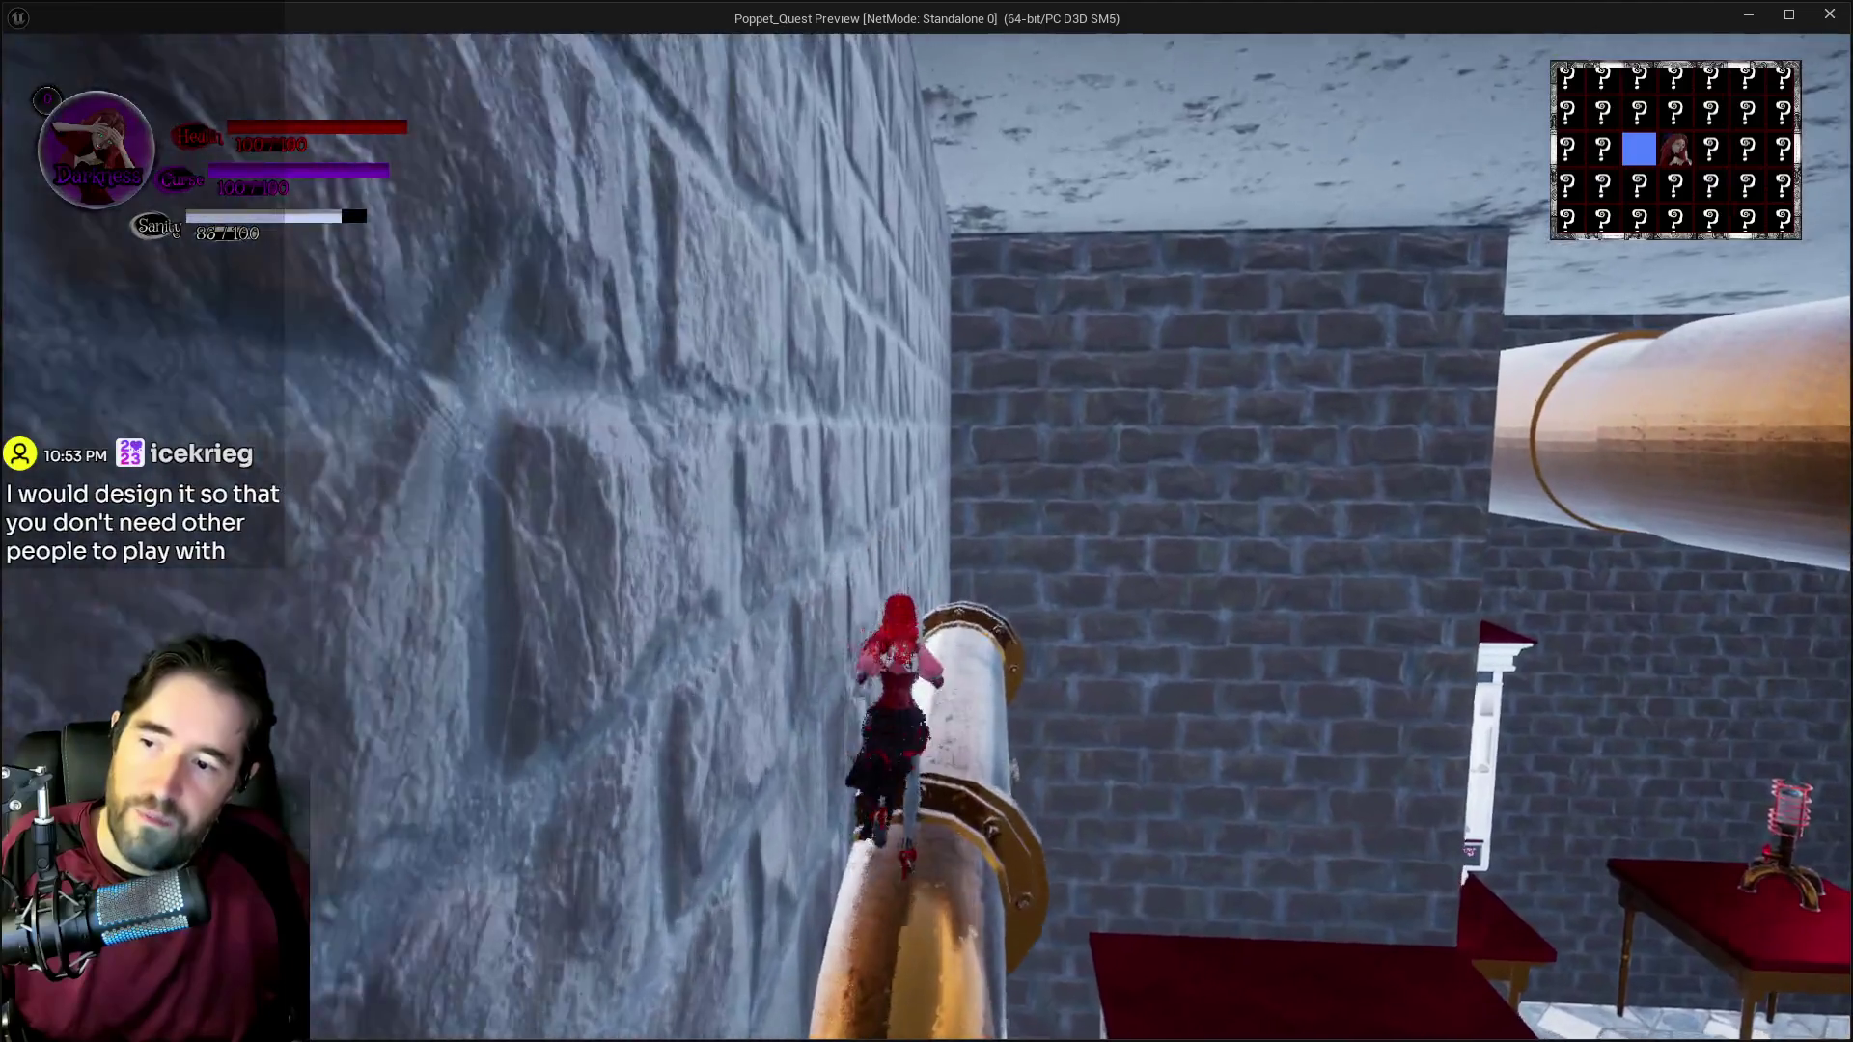
key("w")
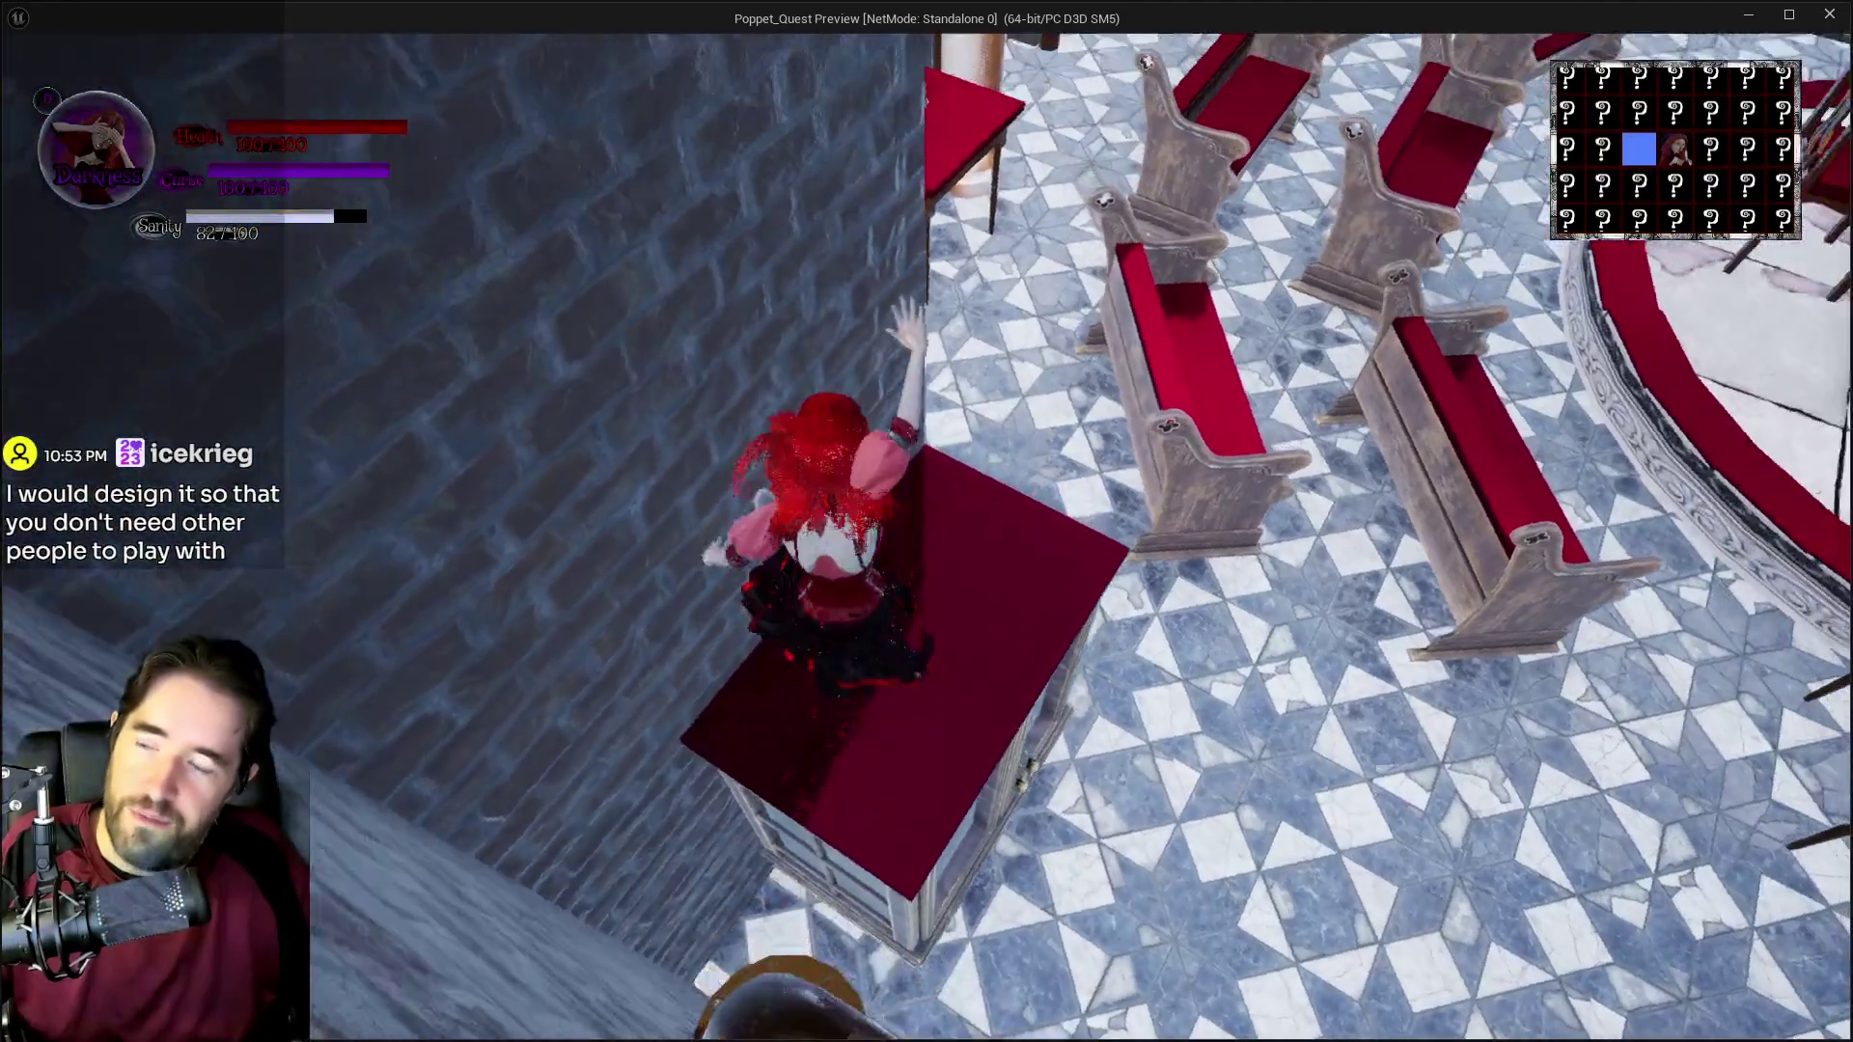
key("w")
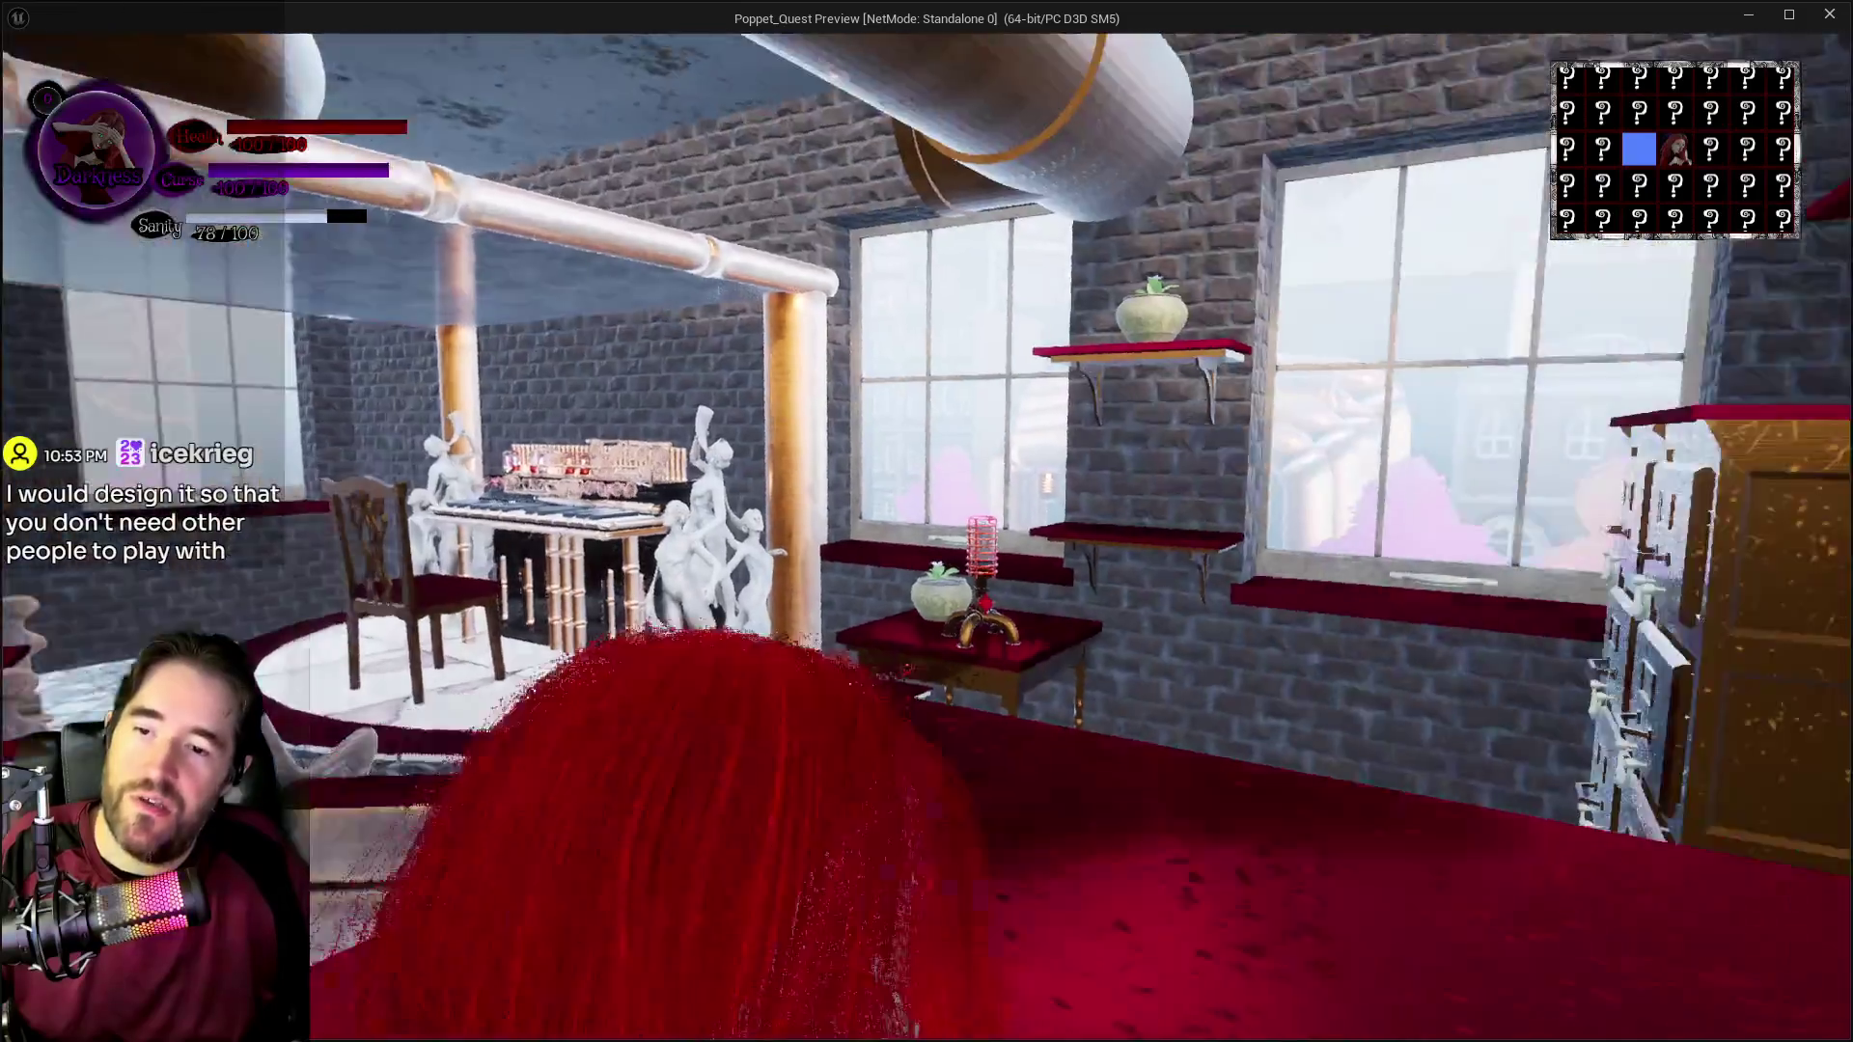
key("w")
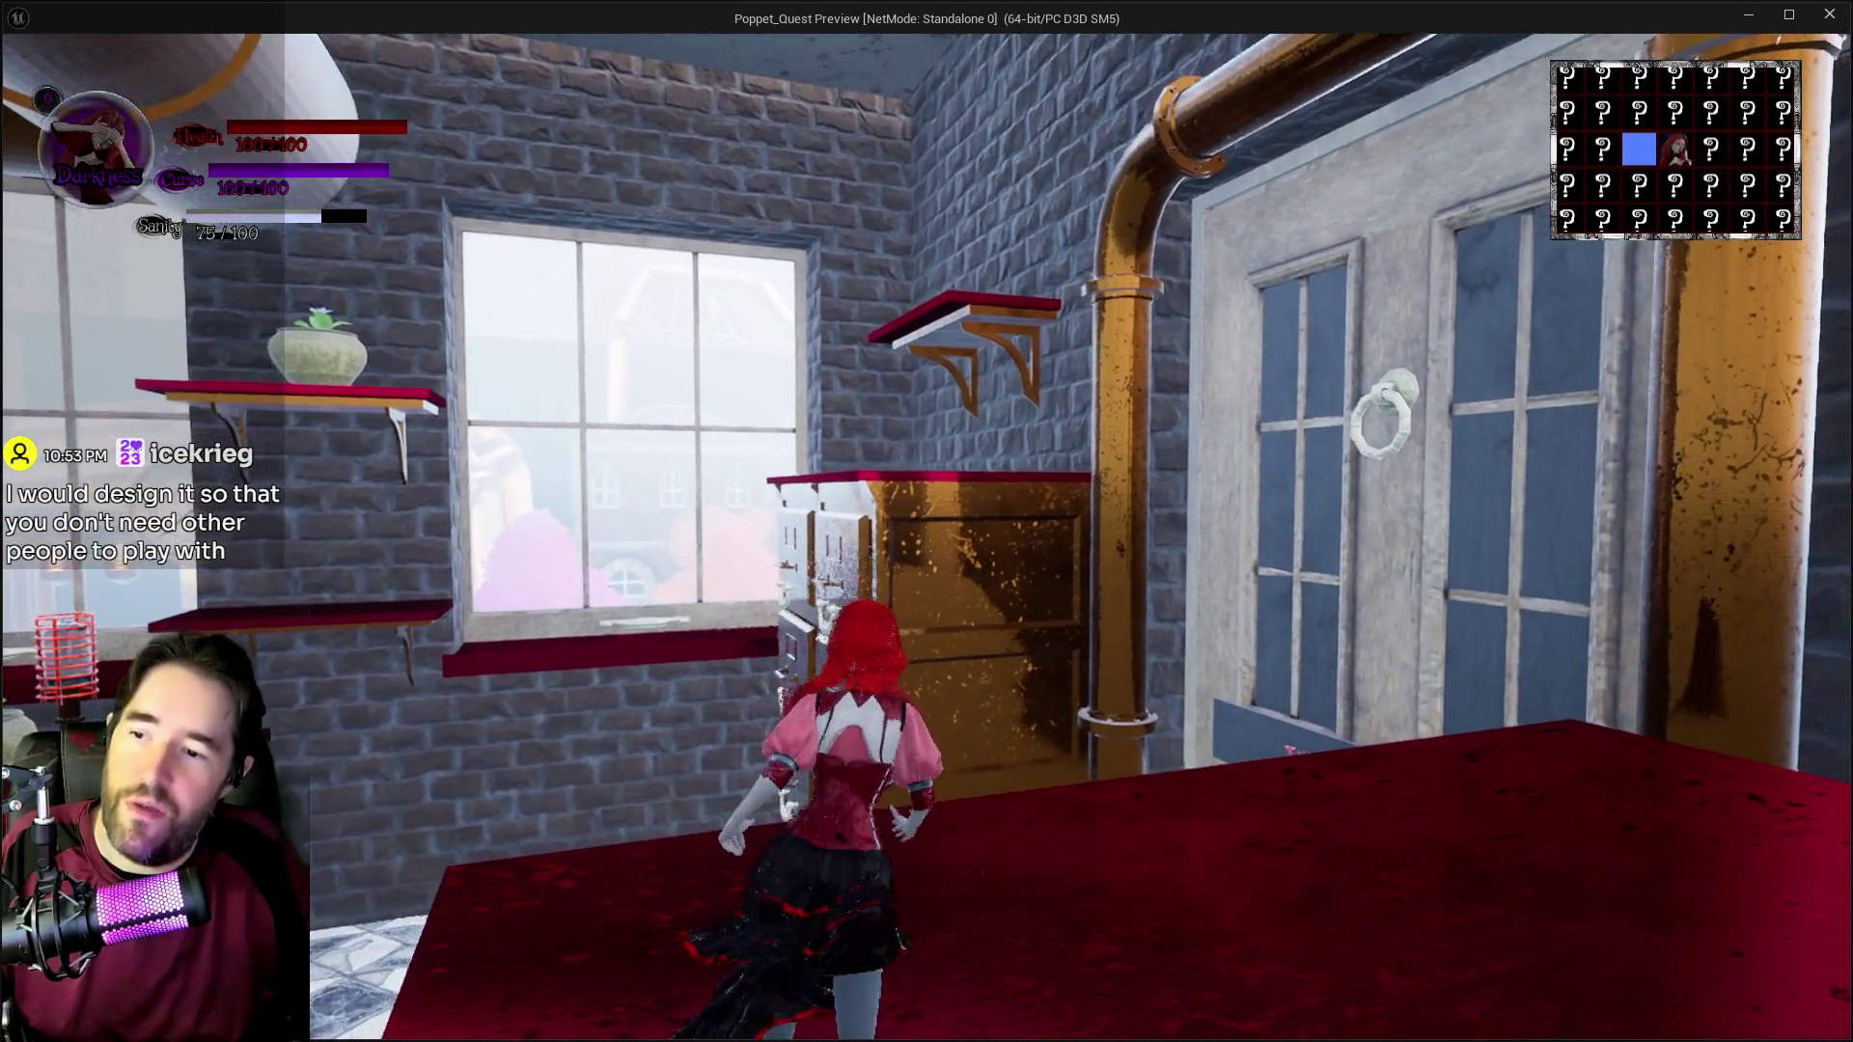
key("w")
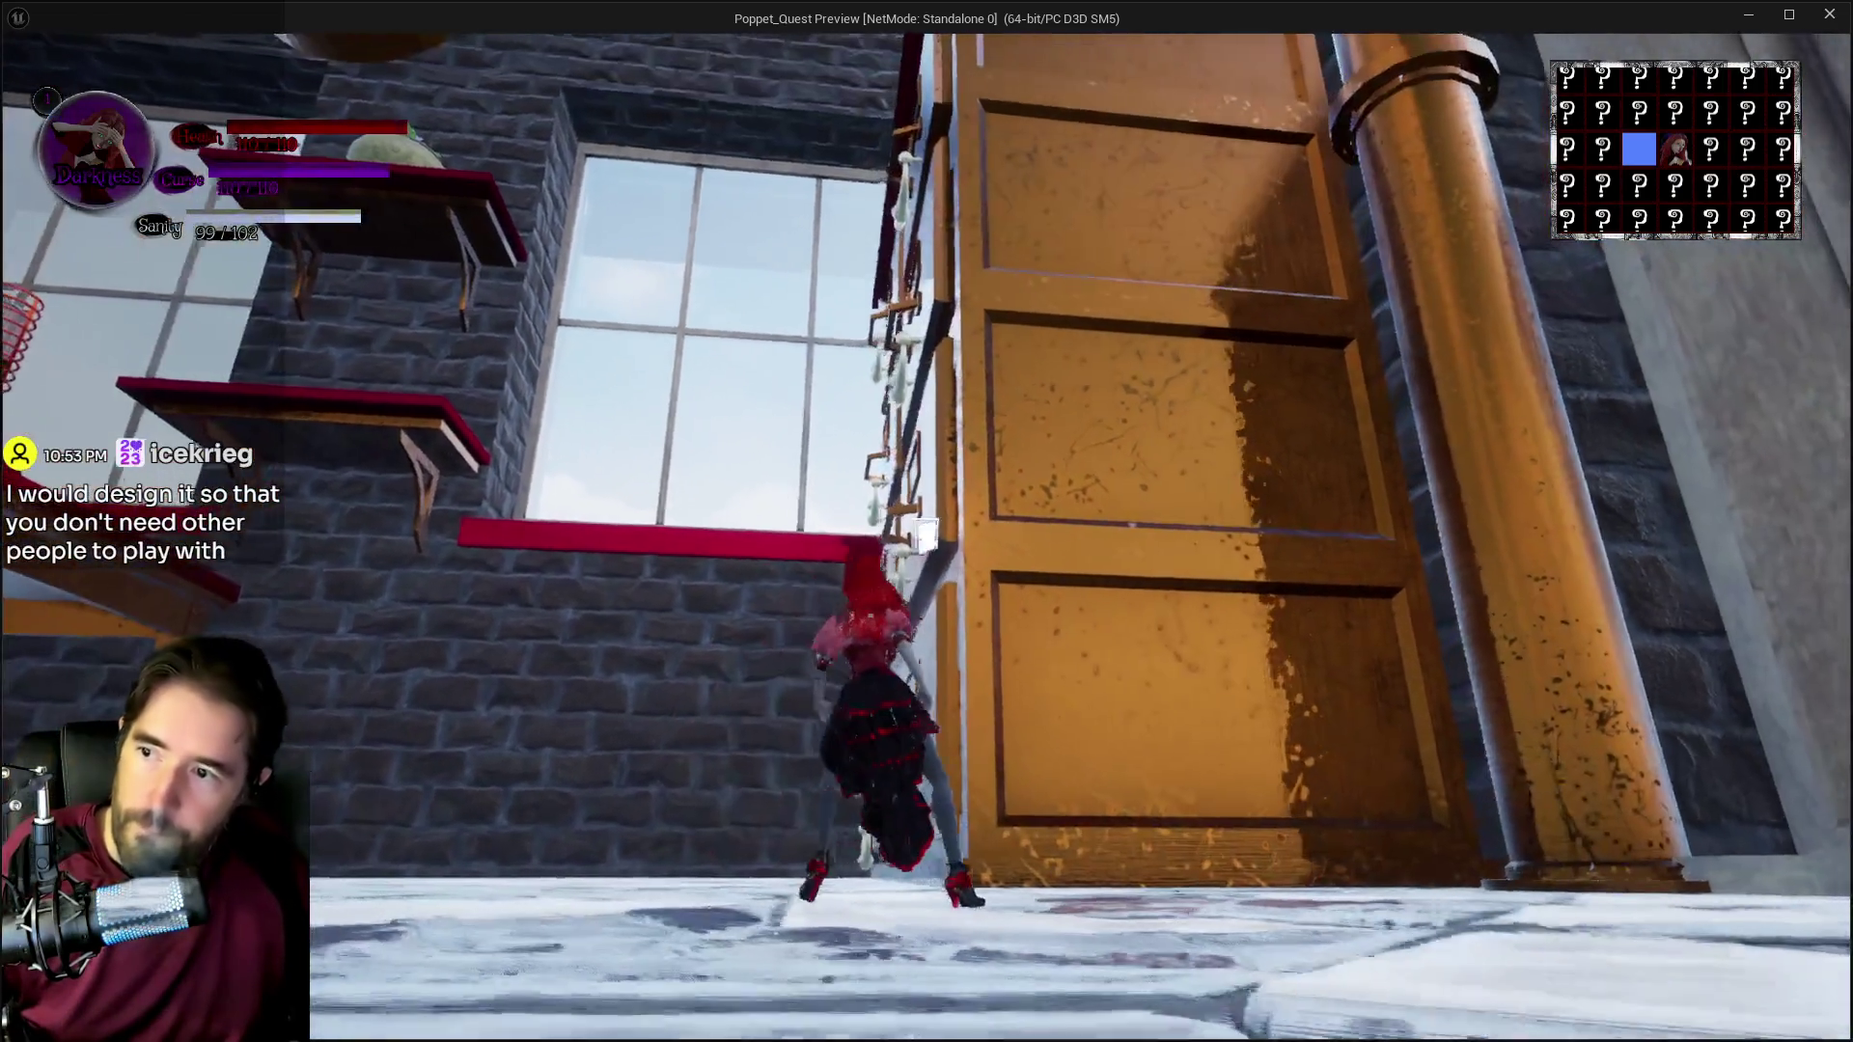
key("w")
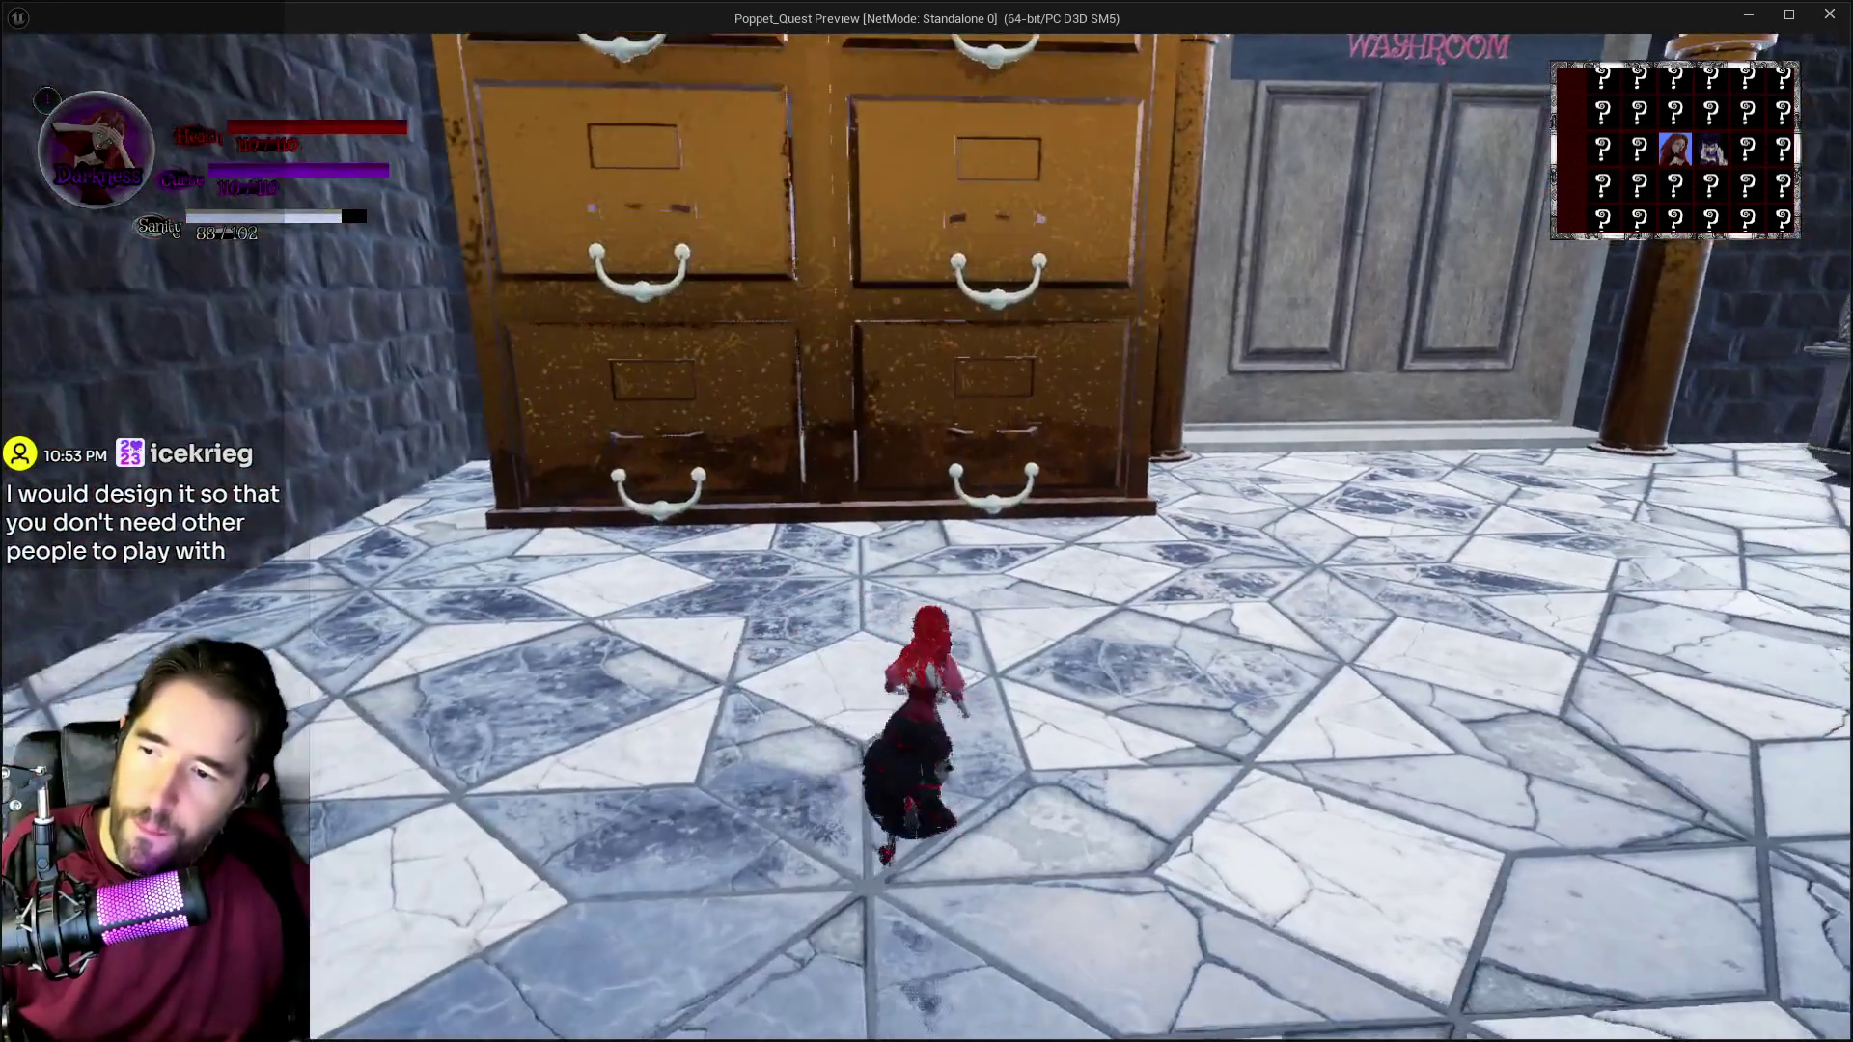
key("w")
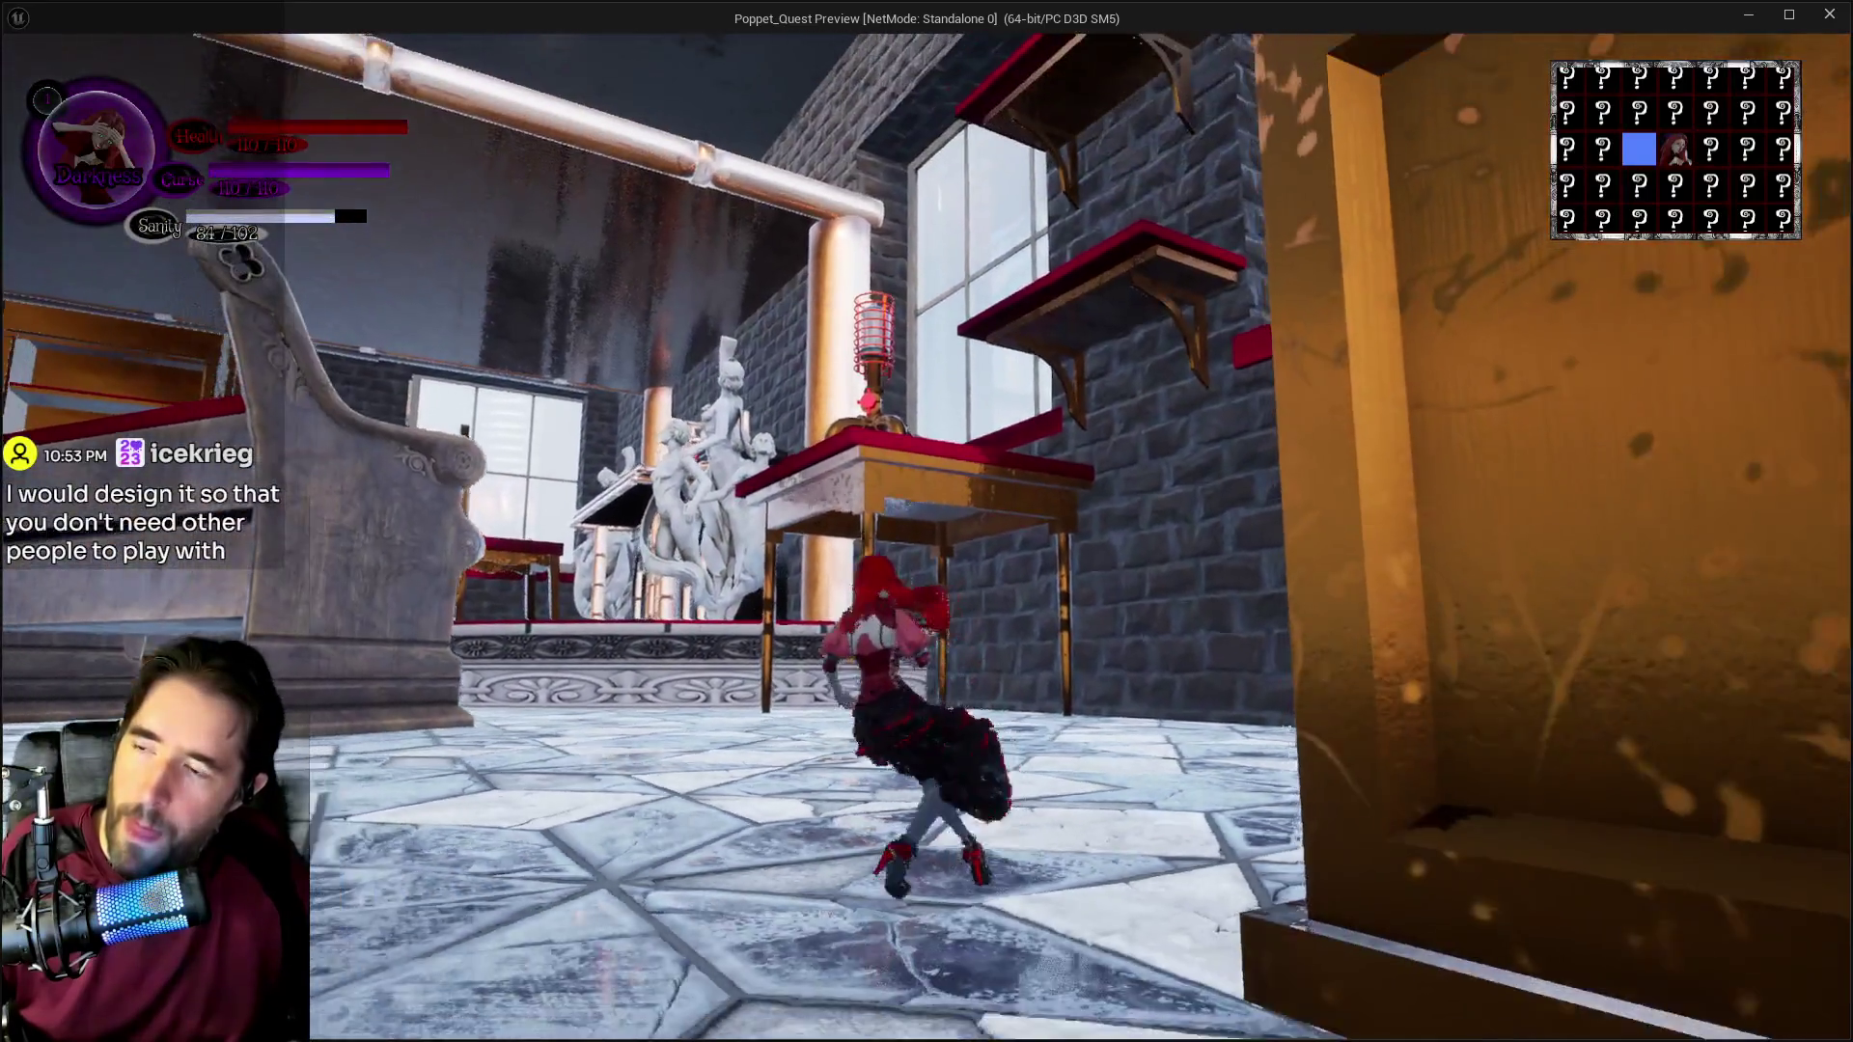
key("w")
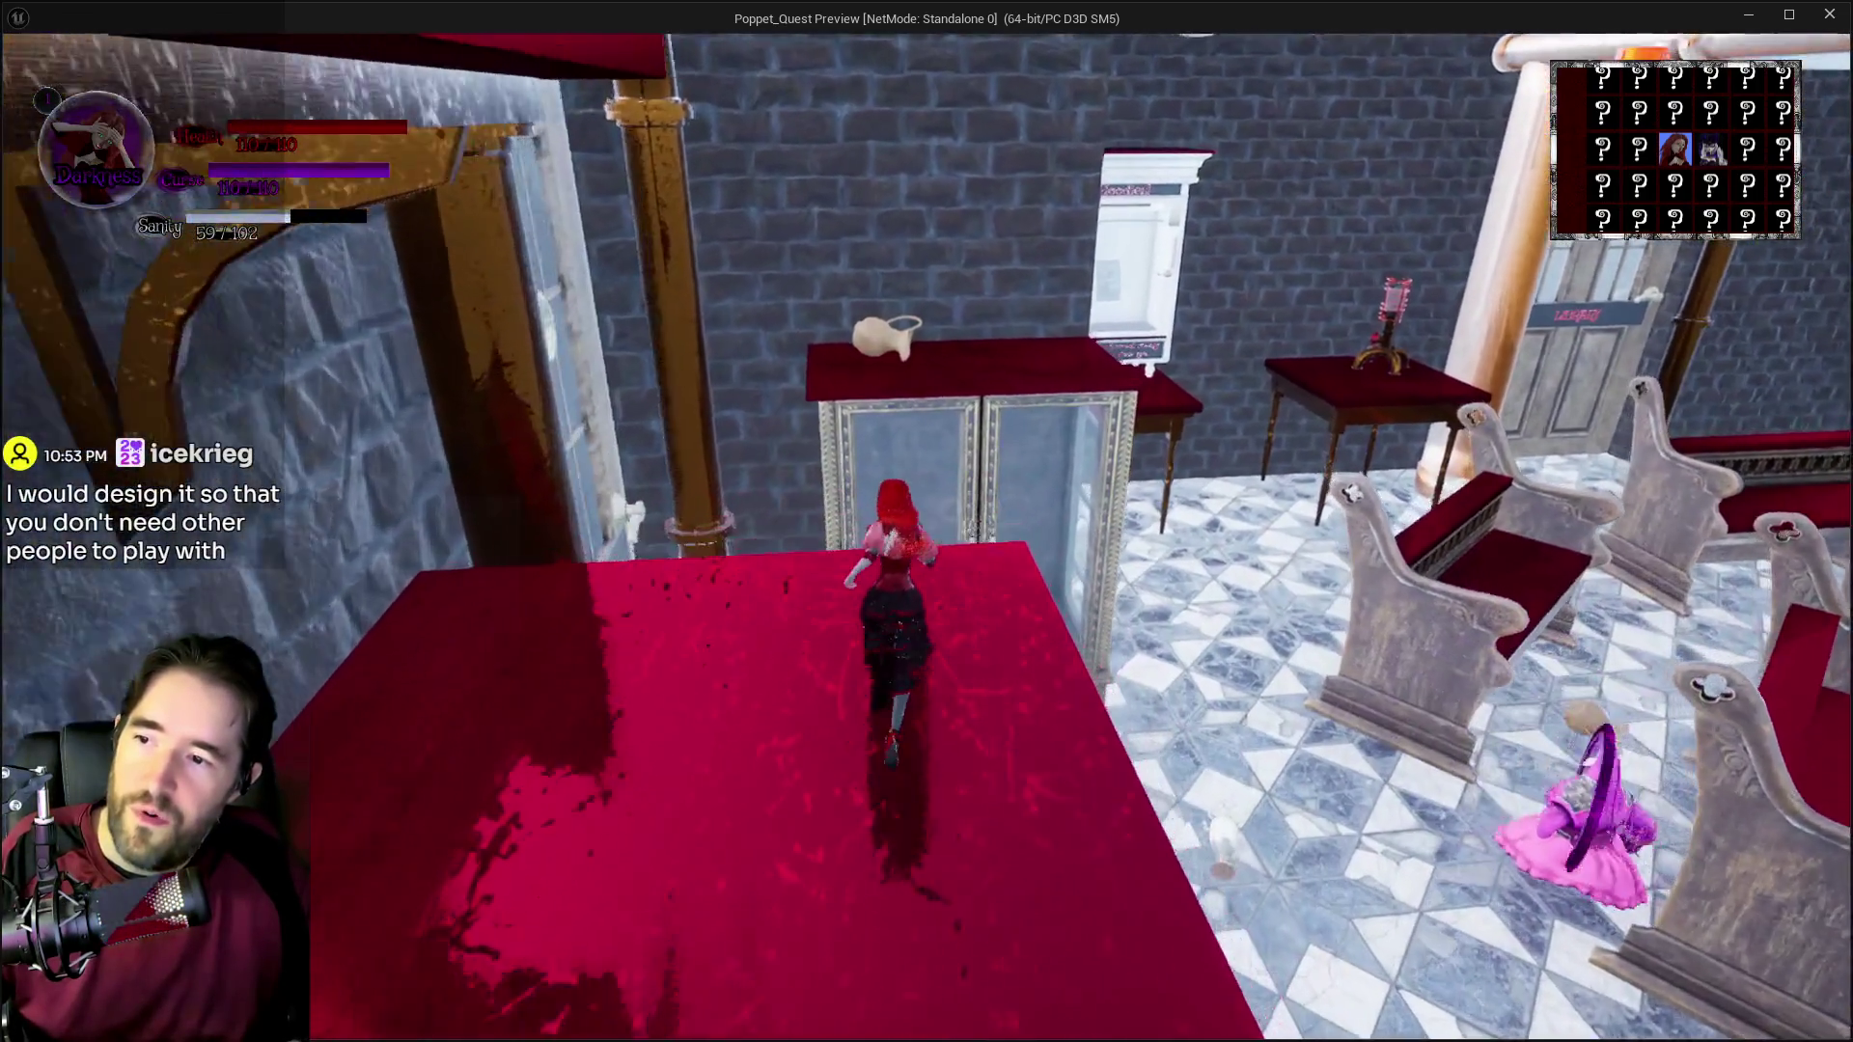
key("w")
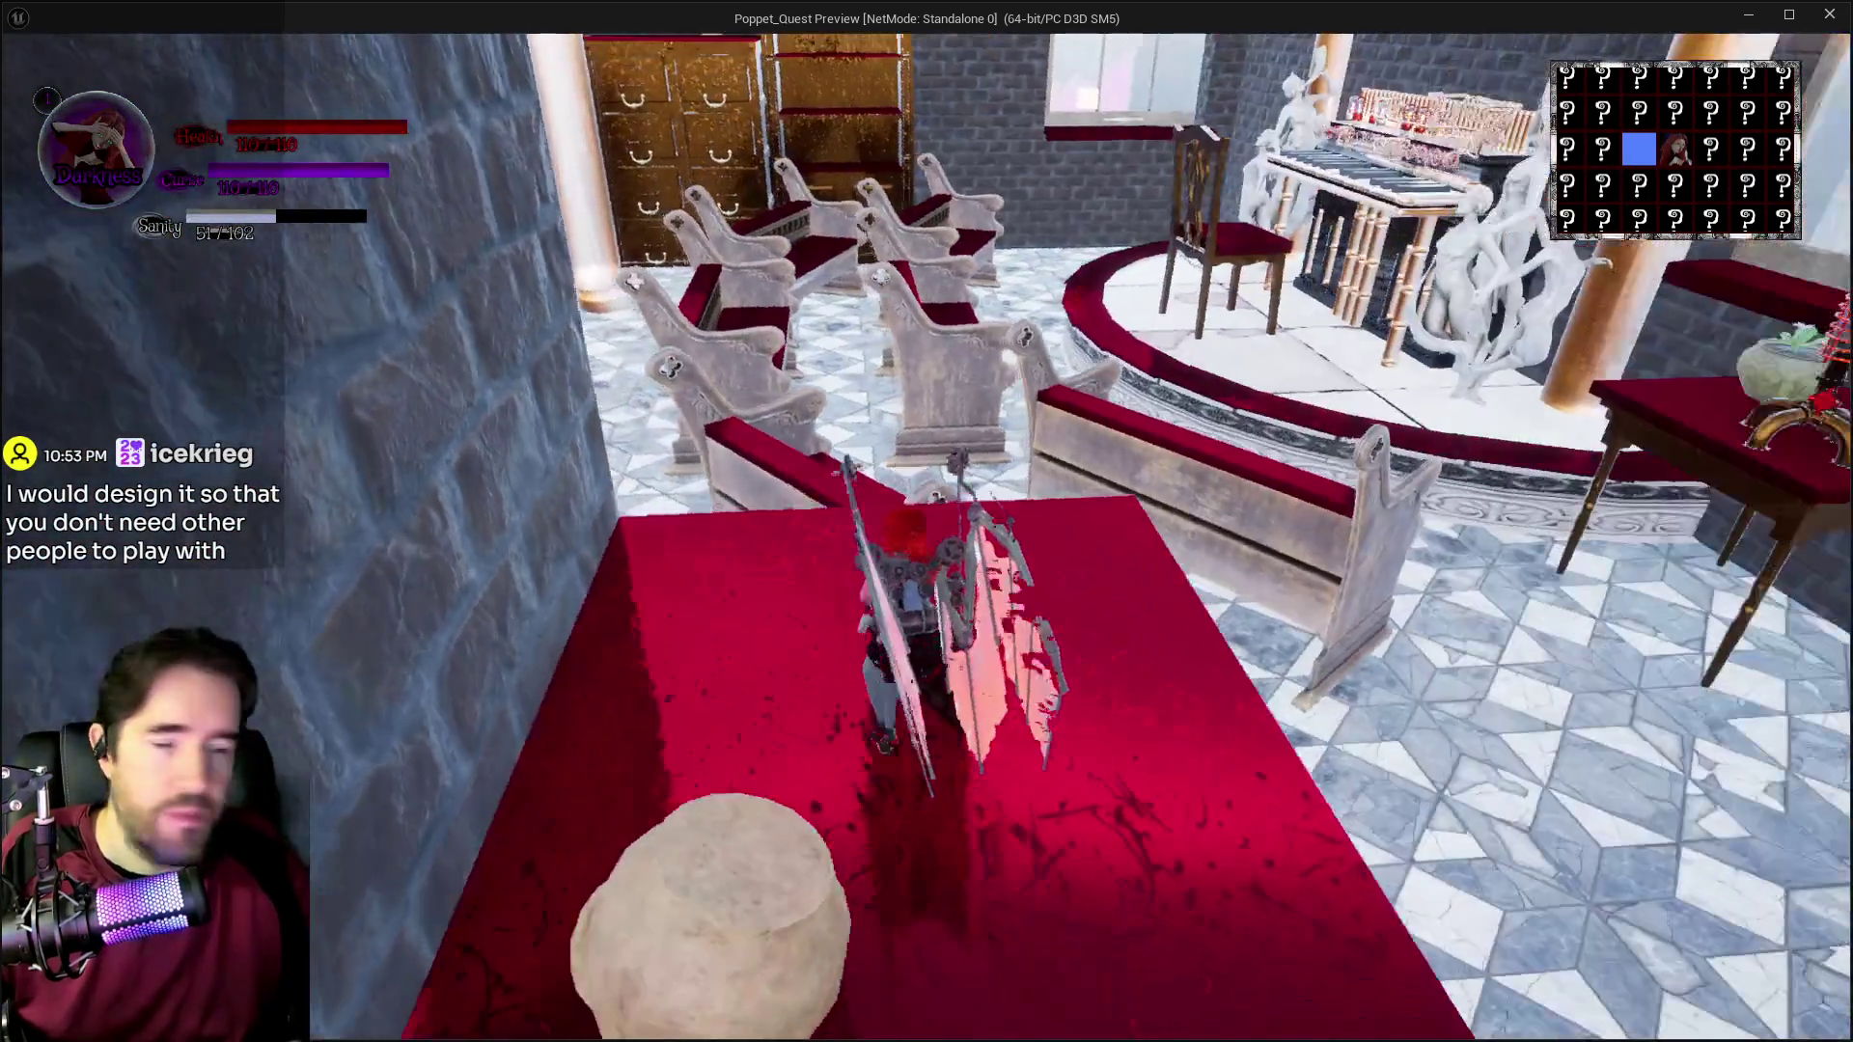
Step: Stop the Play In Editor session and dismiss the errors and warnings notice
key("alt+Tab")
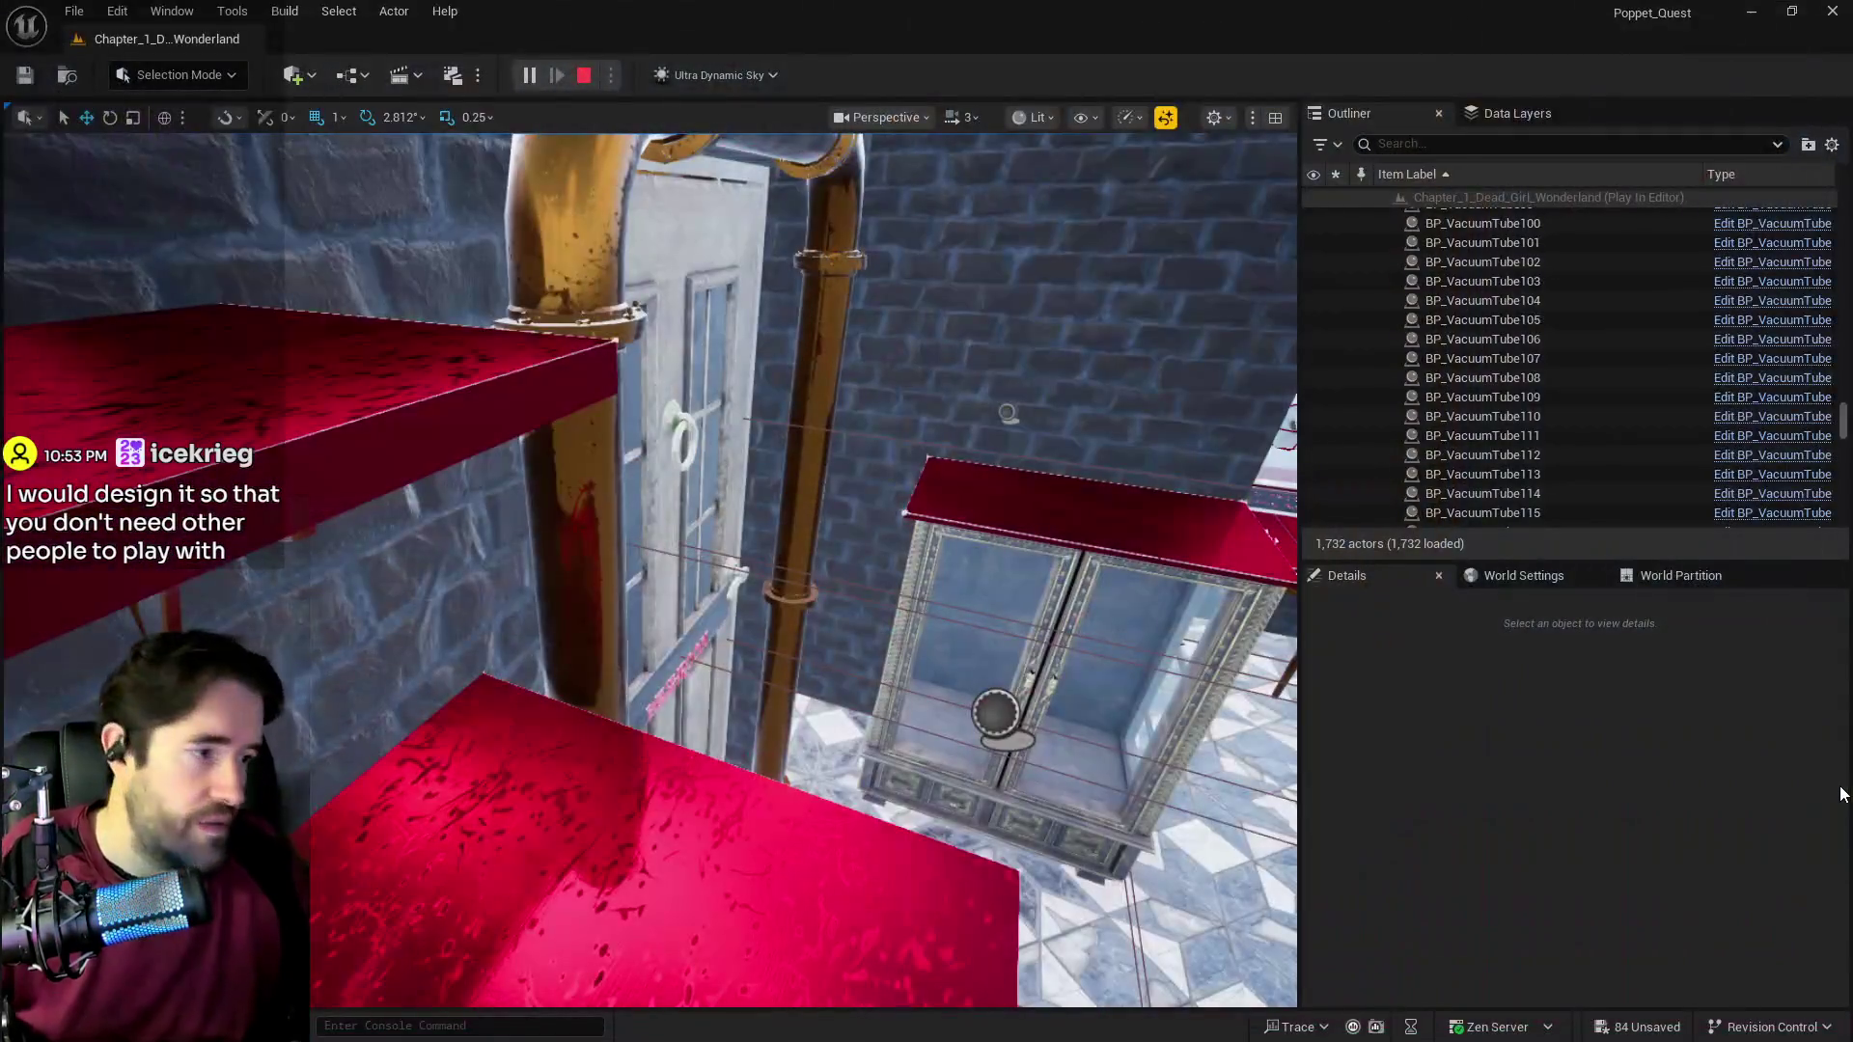
key("Escape")
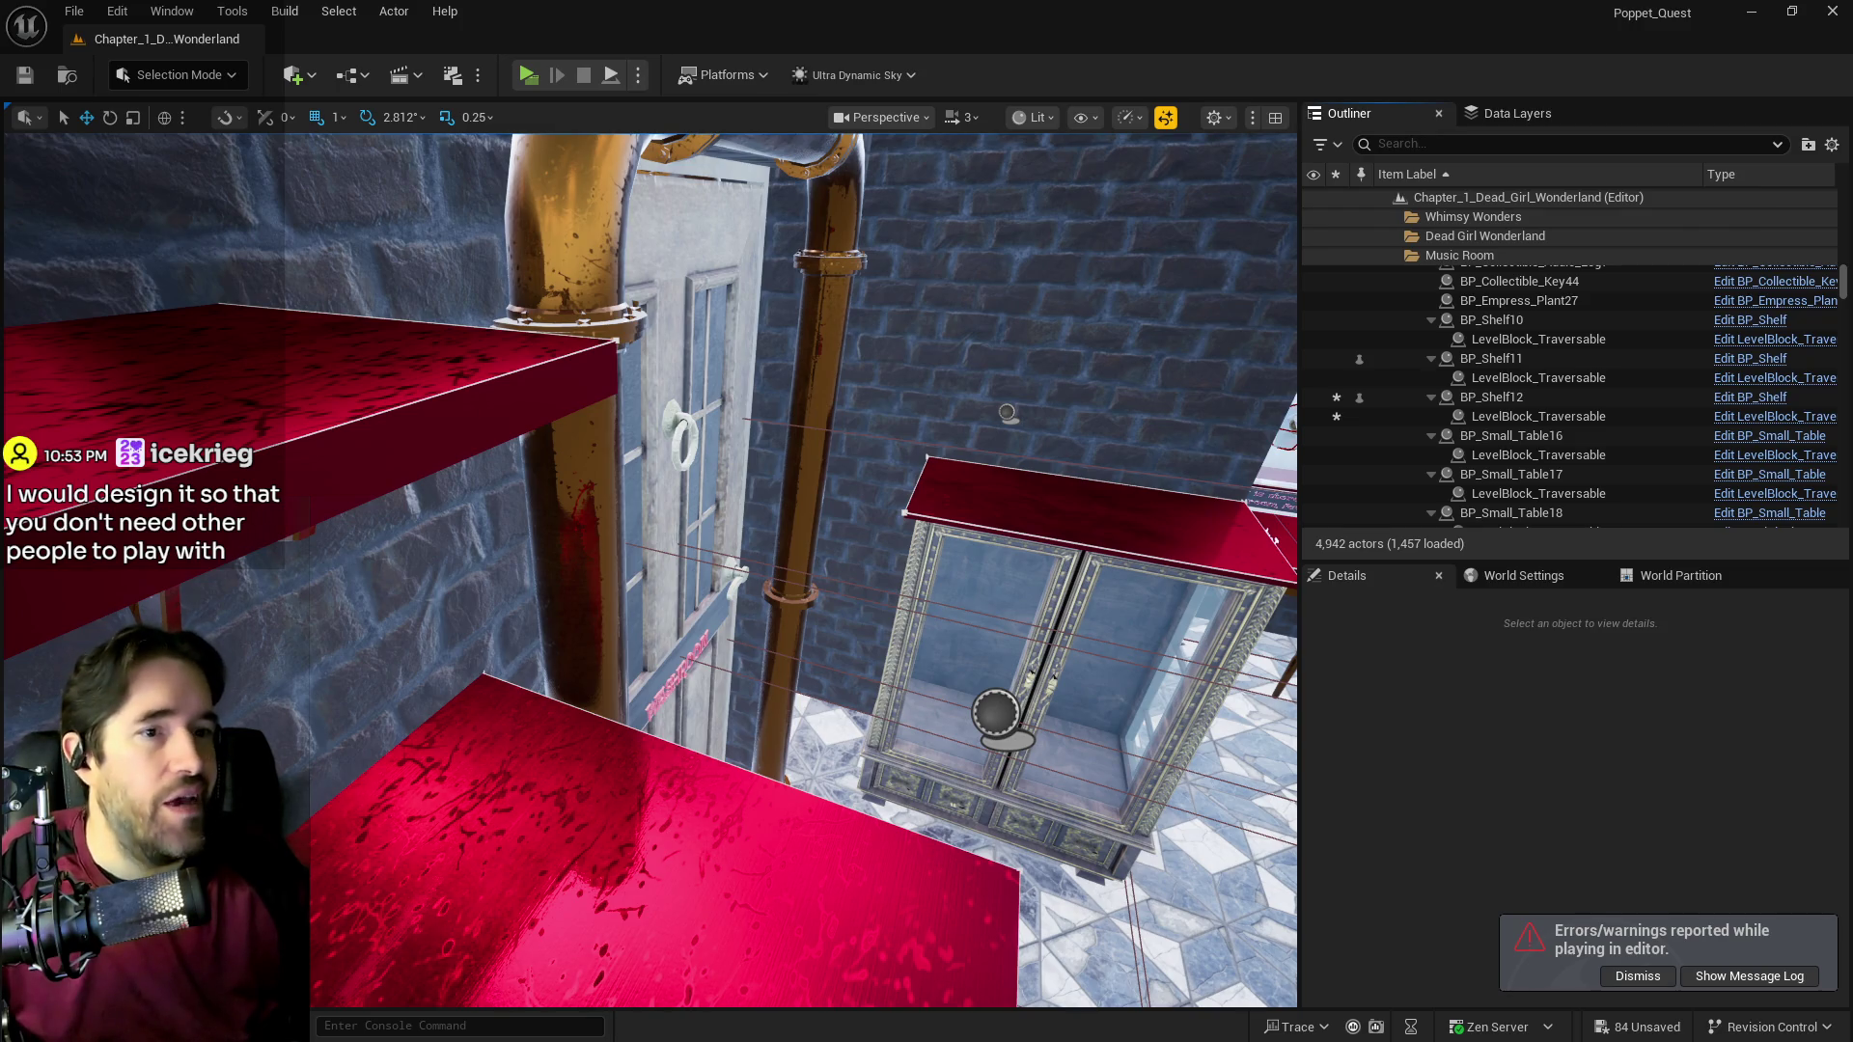
left_click(1633, 976)
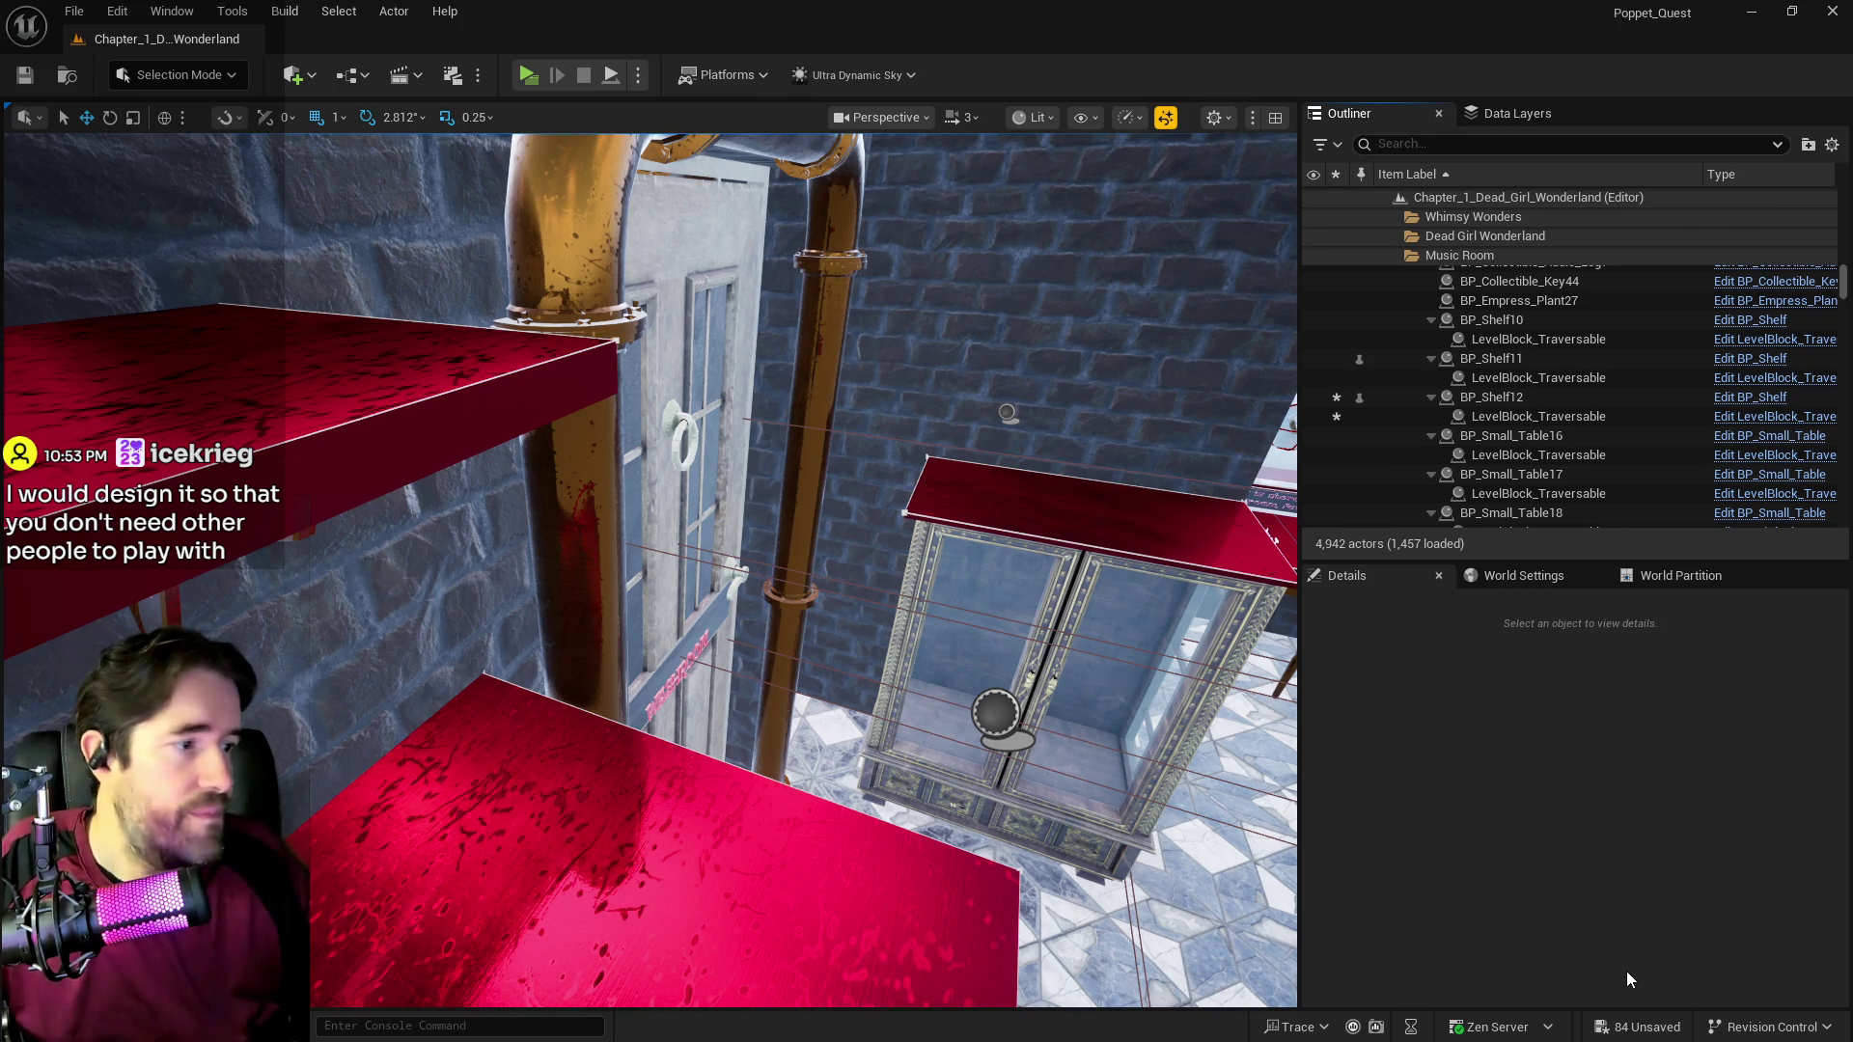
Step: Fly the viewport over the Music Room's door, pews and piano stage
scroll(797, 704, "down", 10)
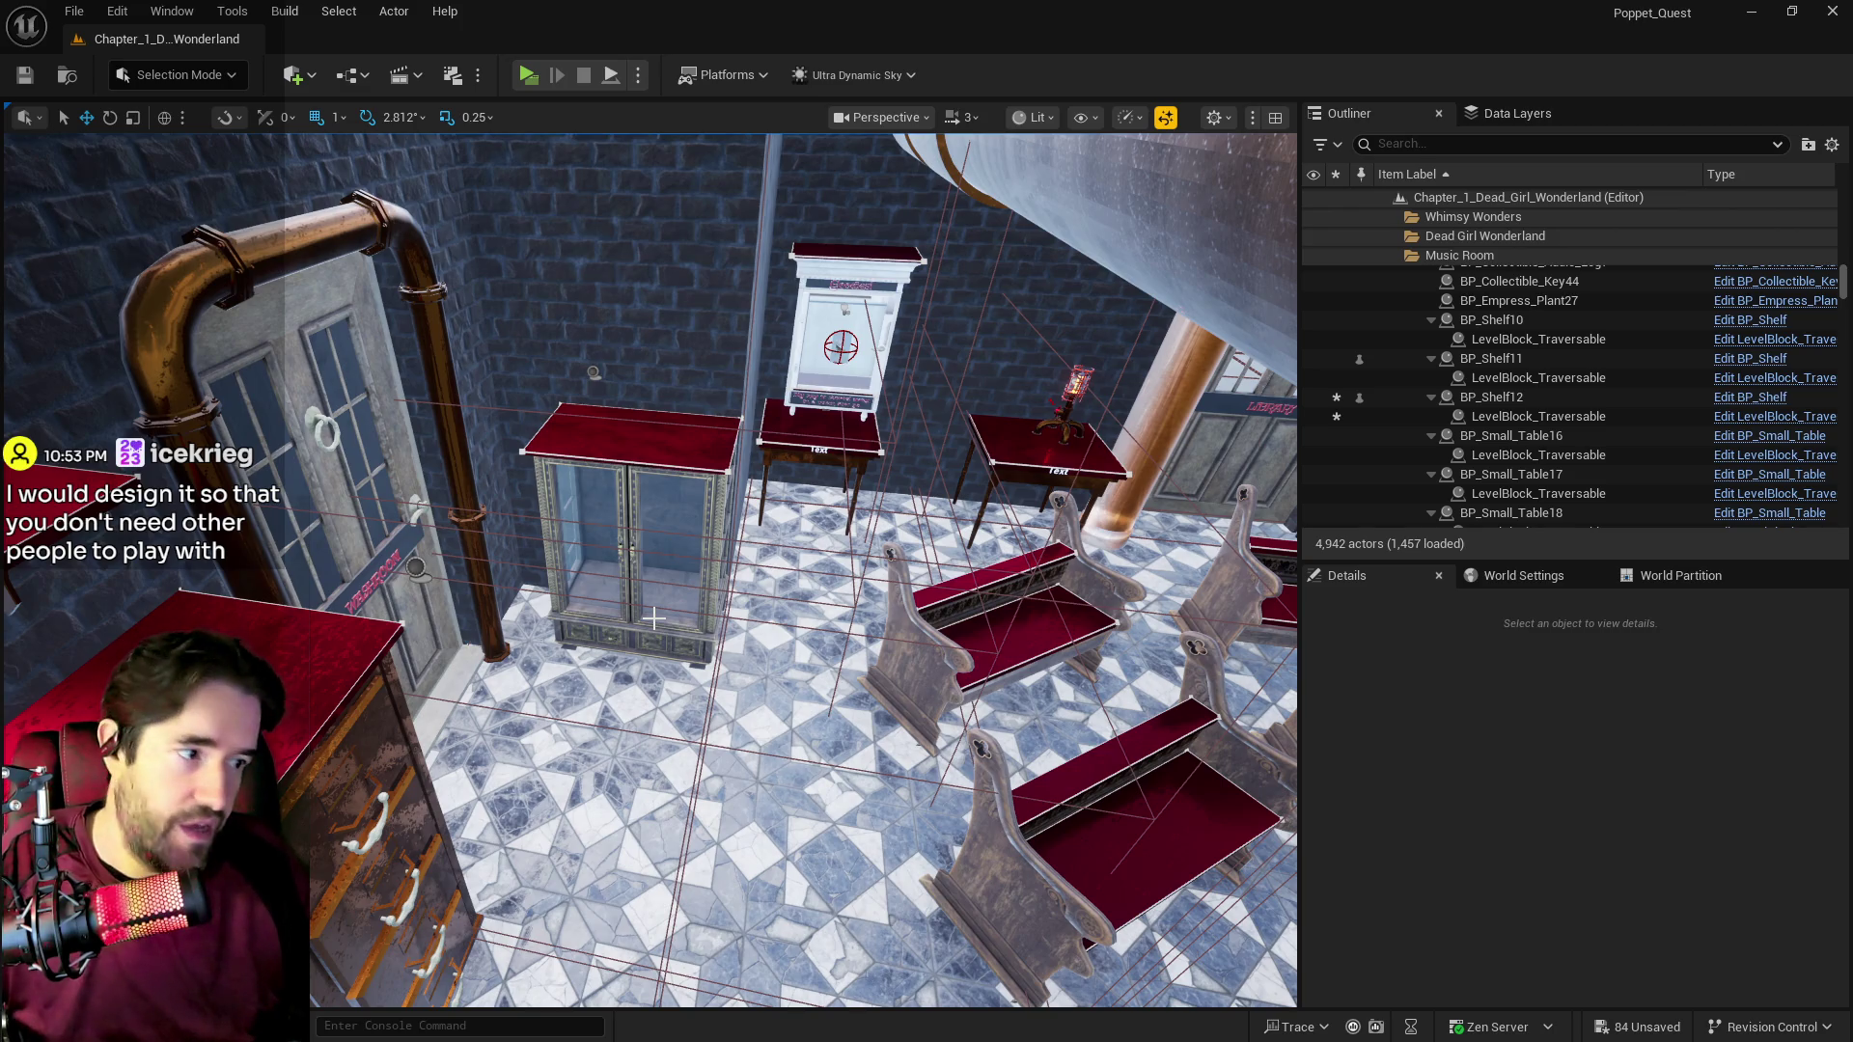
mouse_move(653, 617)
left_mouse_down()
mouse_move(579, 540)
mouse_move(617, 521)
mouse_move(714, 536)
mouse_move(579, 501)
mouse_move(695, 473)
mouse_move(588, 506)
mouse_move(664, 408)
left_mouse_up()
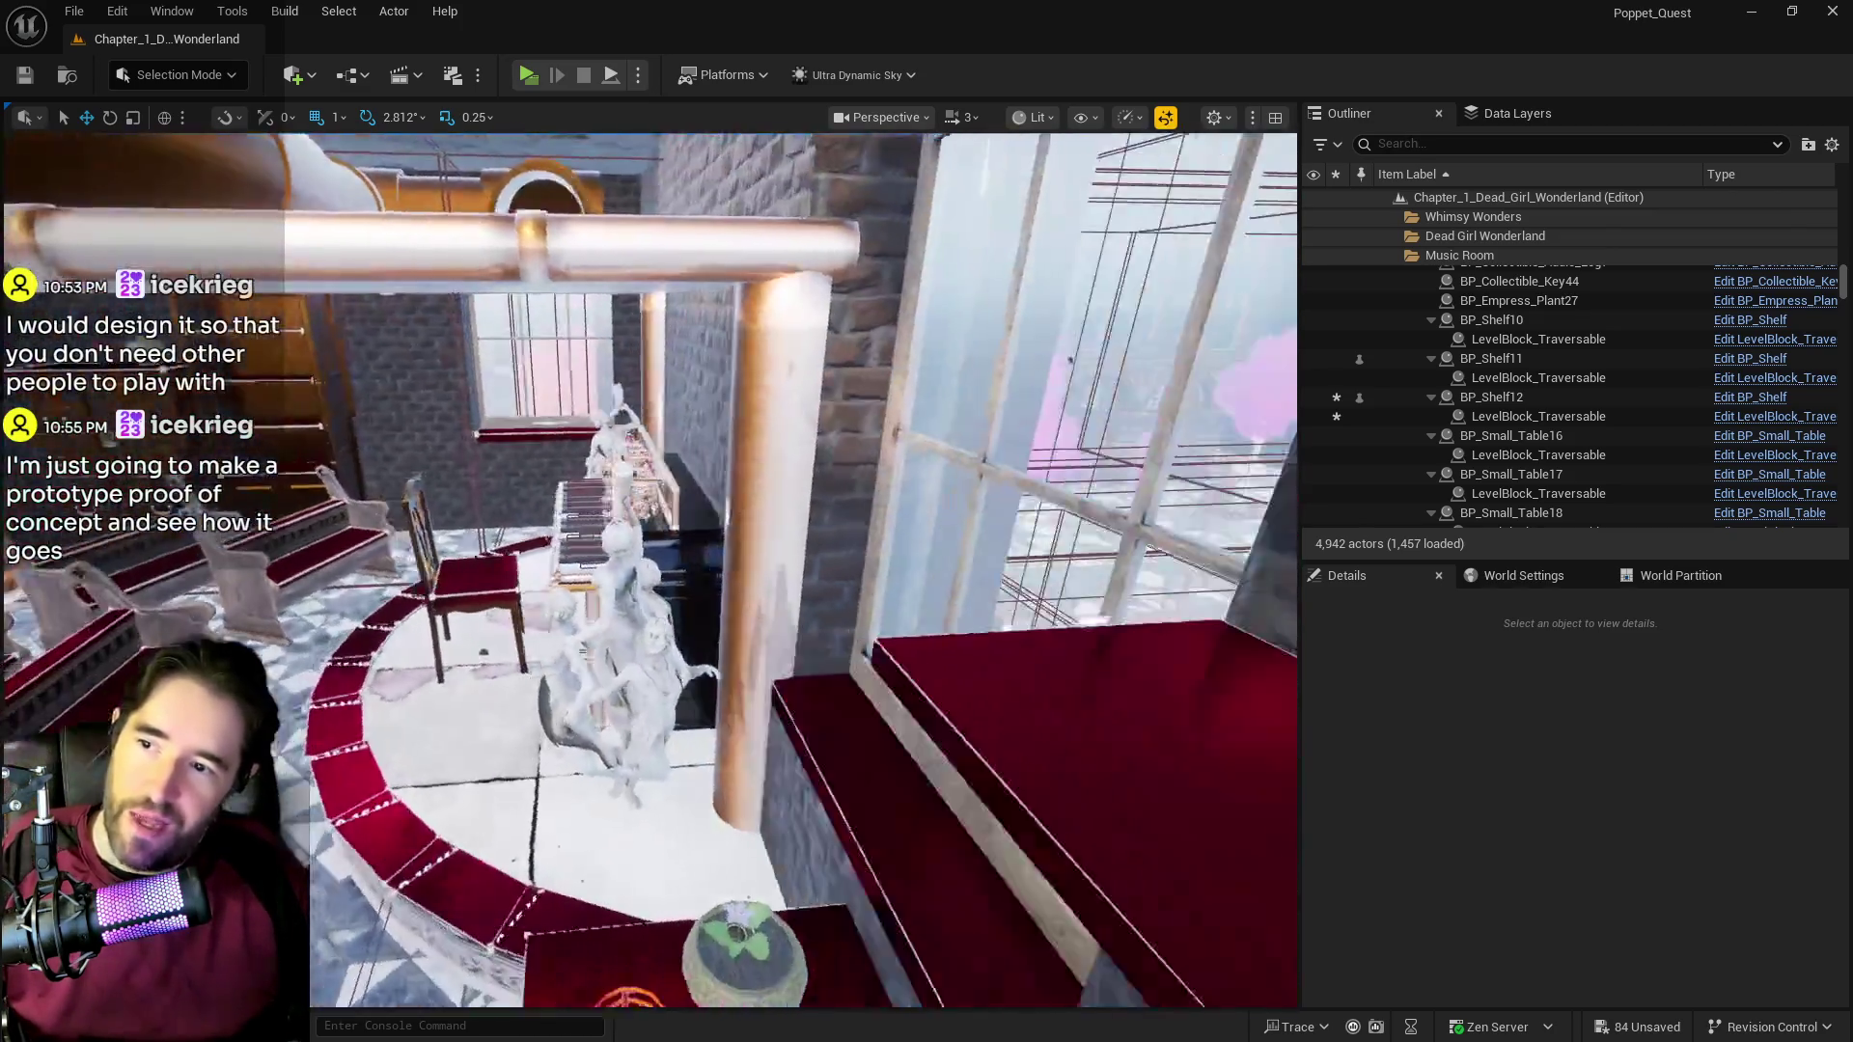
mouse_move(651, 569)
left_mouse_down()
mouse_move(926, 569)
mouse_move(829, 569)
mouse_move(897, 570)
mouse_move(897, 454)
mouse_move(898, 483)
mouse_move(762, 483)
mouse_move(820, 487)
mouse_move(829, 560)
mouse_move(636, 683)
left_mouse_up()
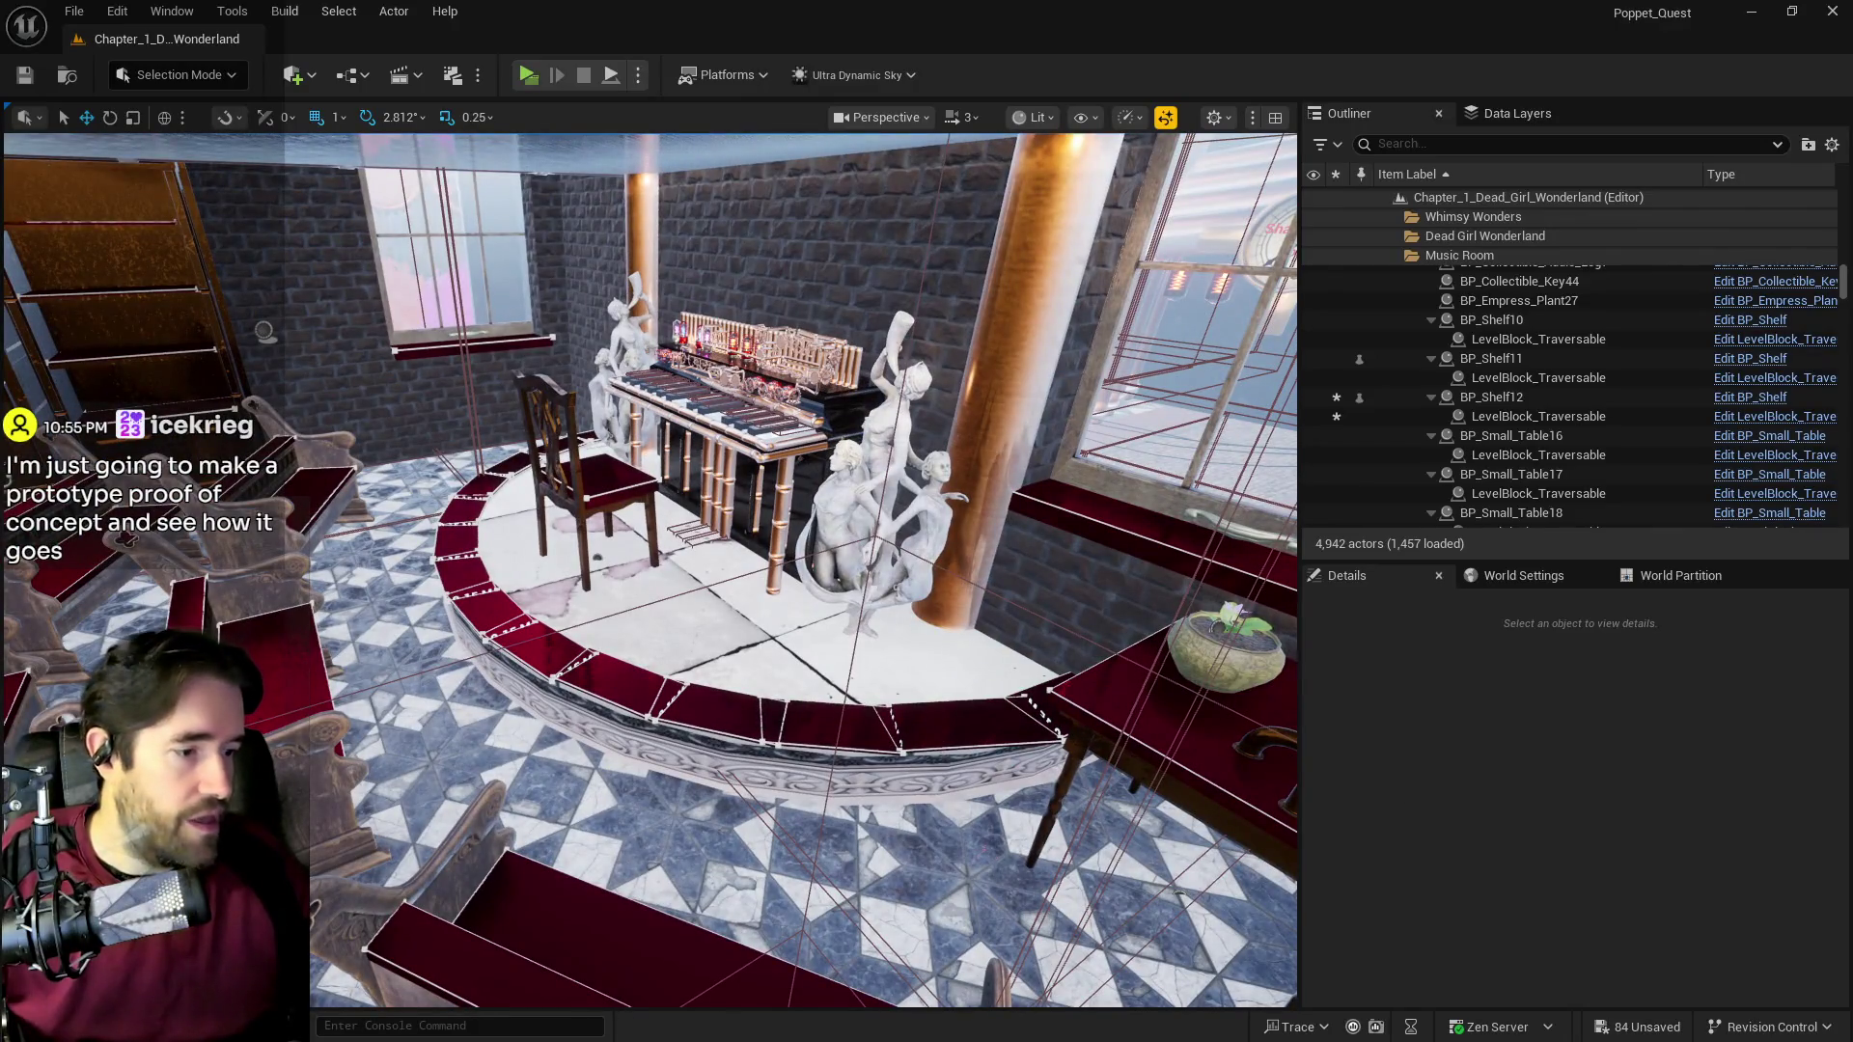
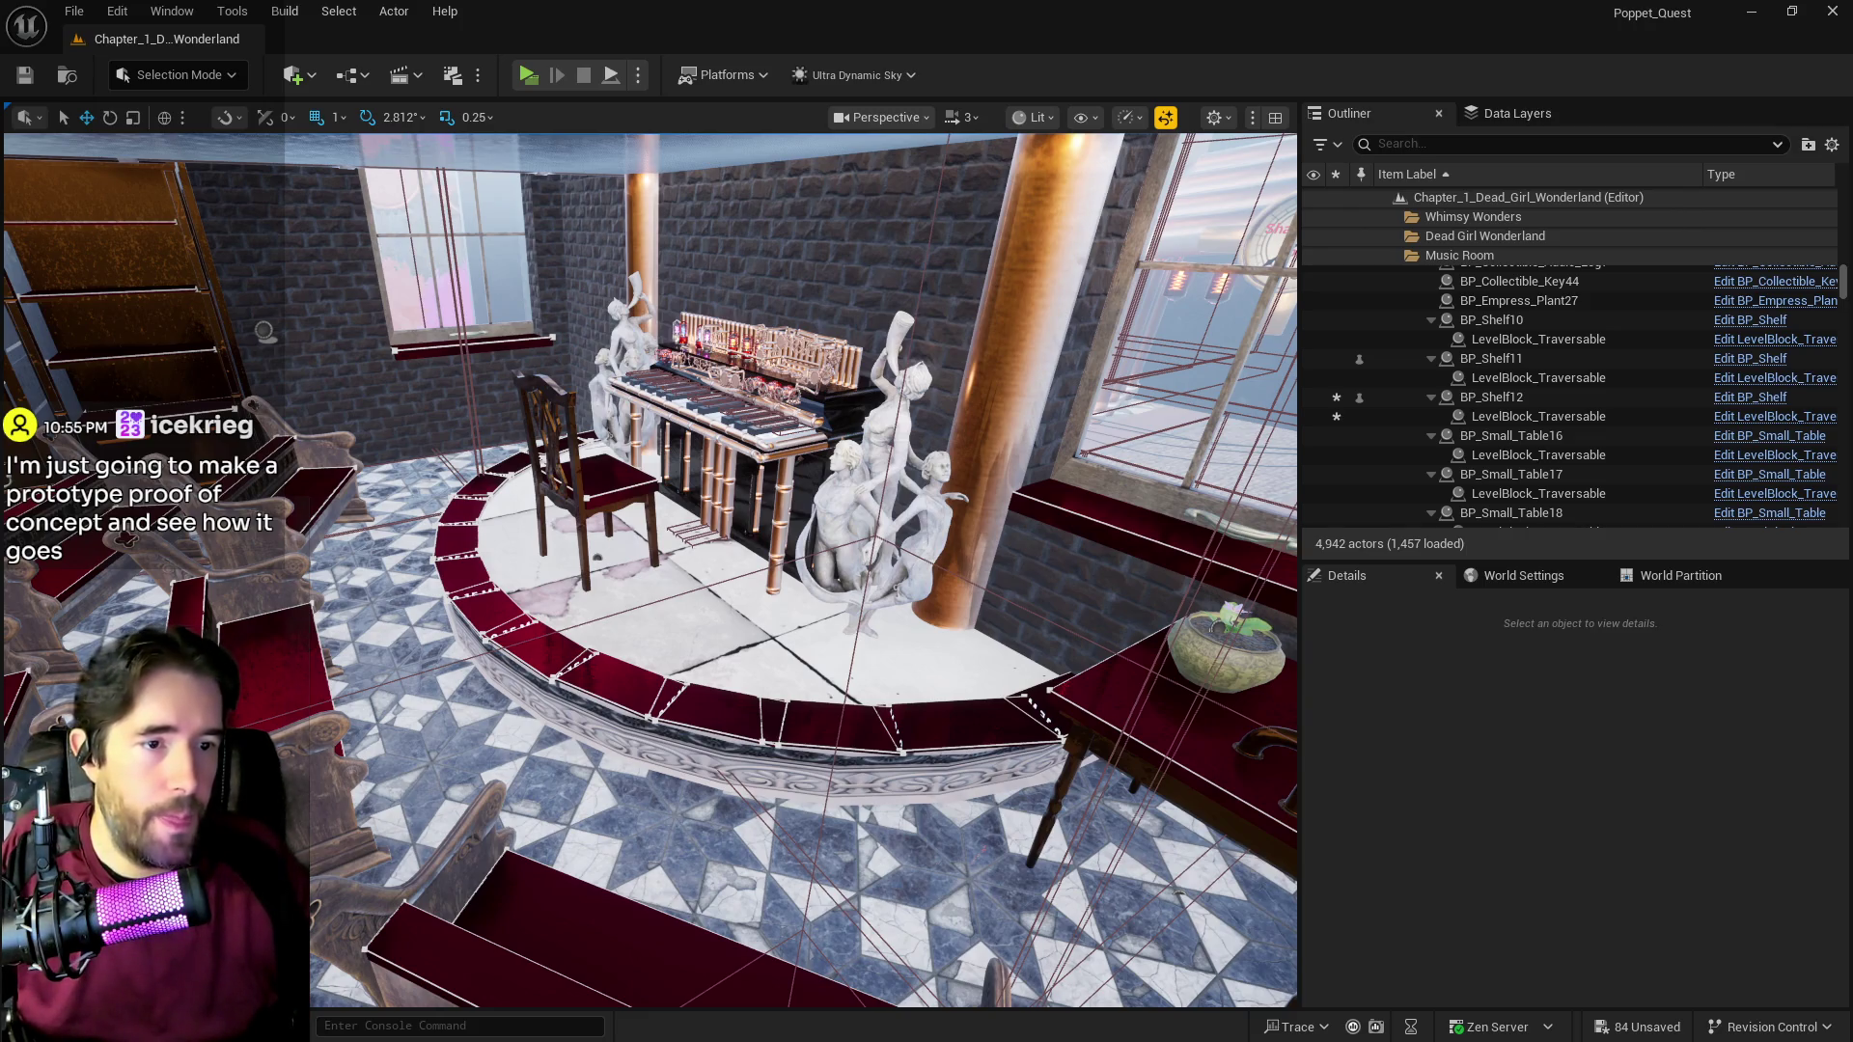
Step: Filter the Fab 'instrament' results to free products only, leaving 115 items
key("alt+Tab")
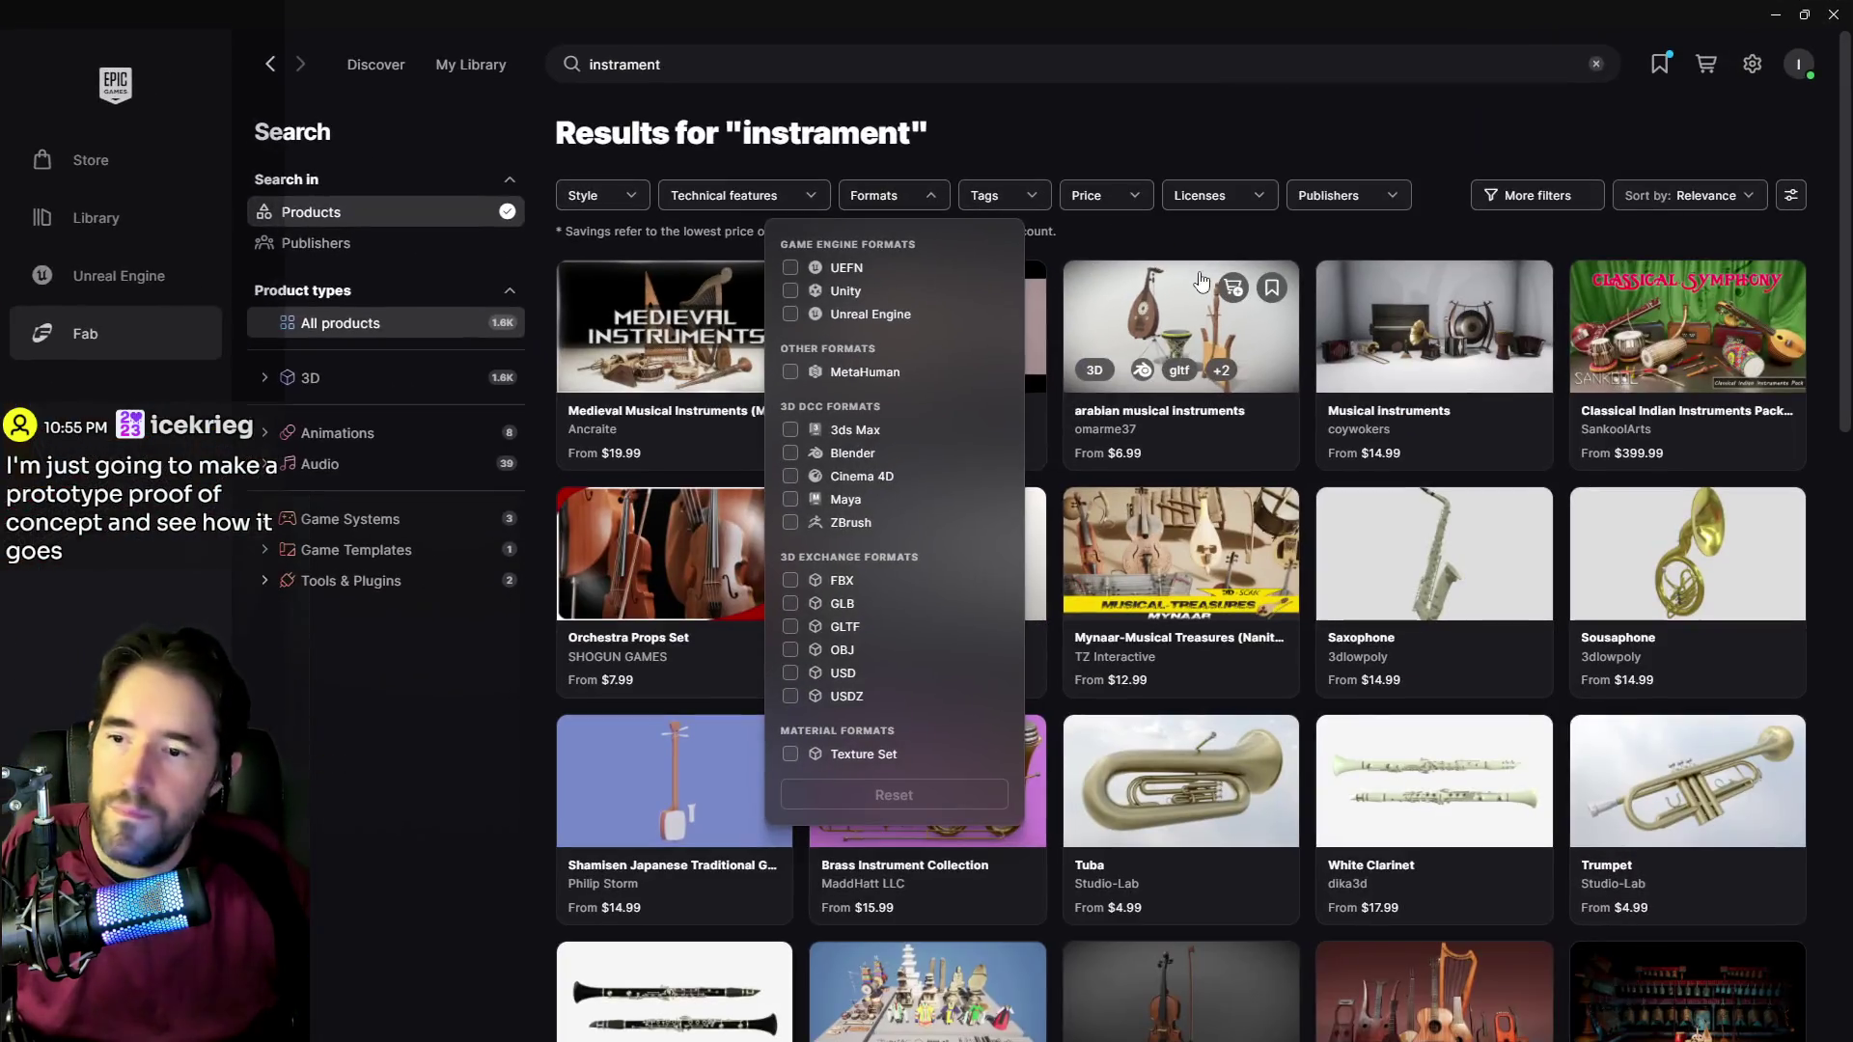
left_click(1238, 212)
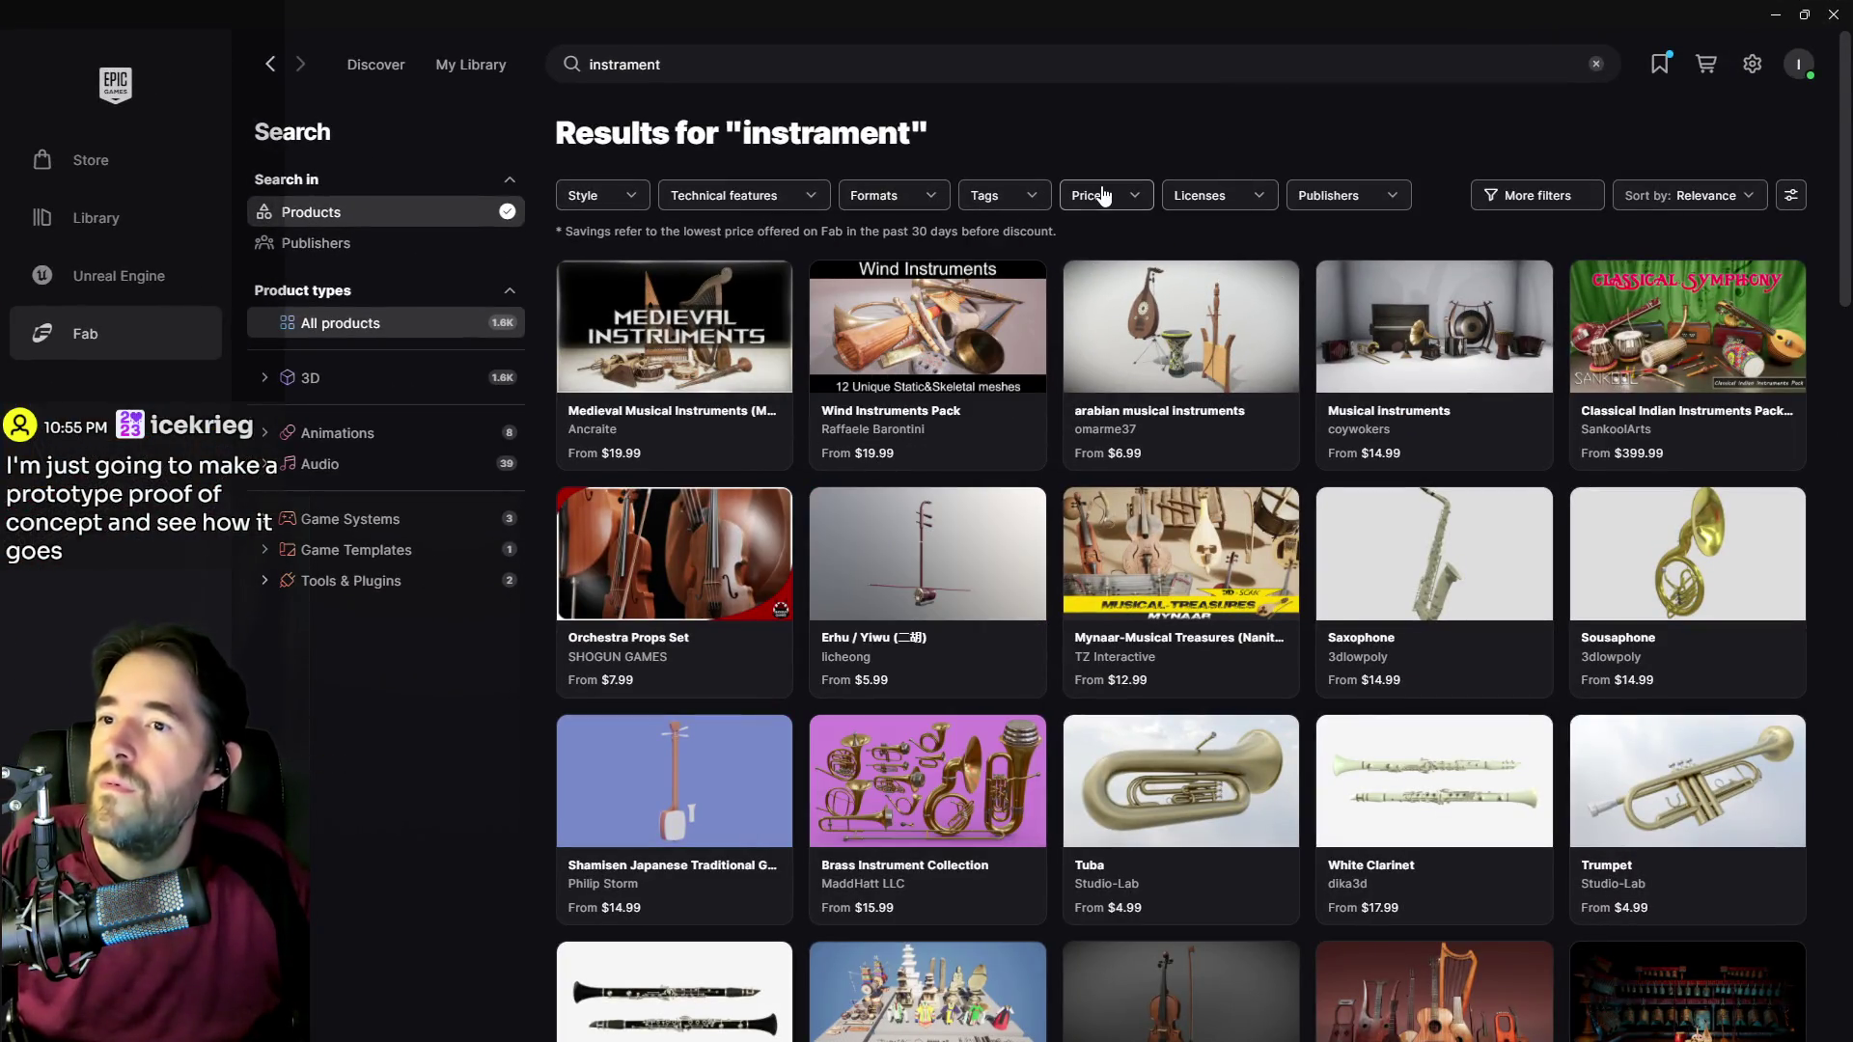
left_click(1102, 193)
left_click(1002, 309)
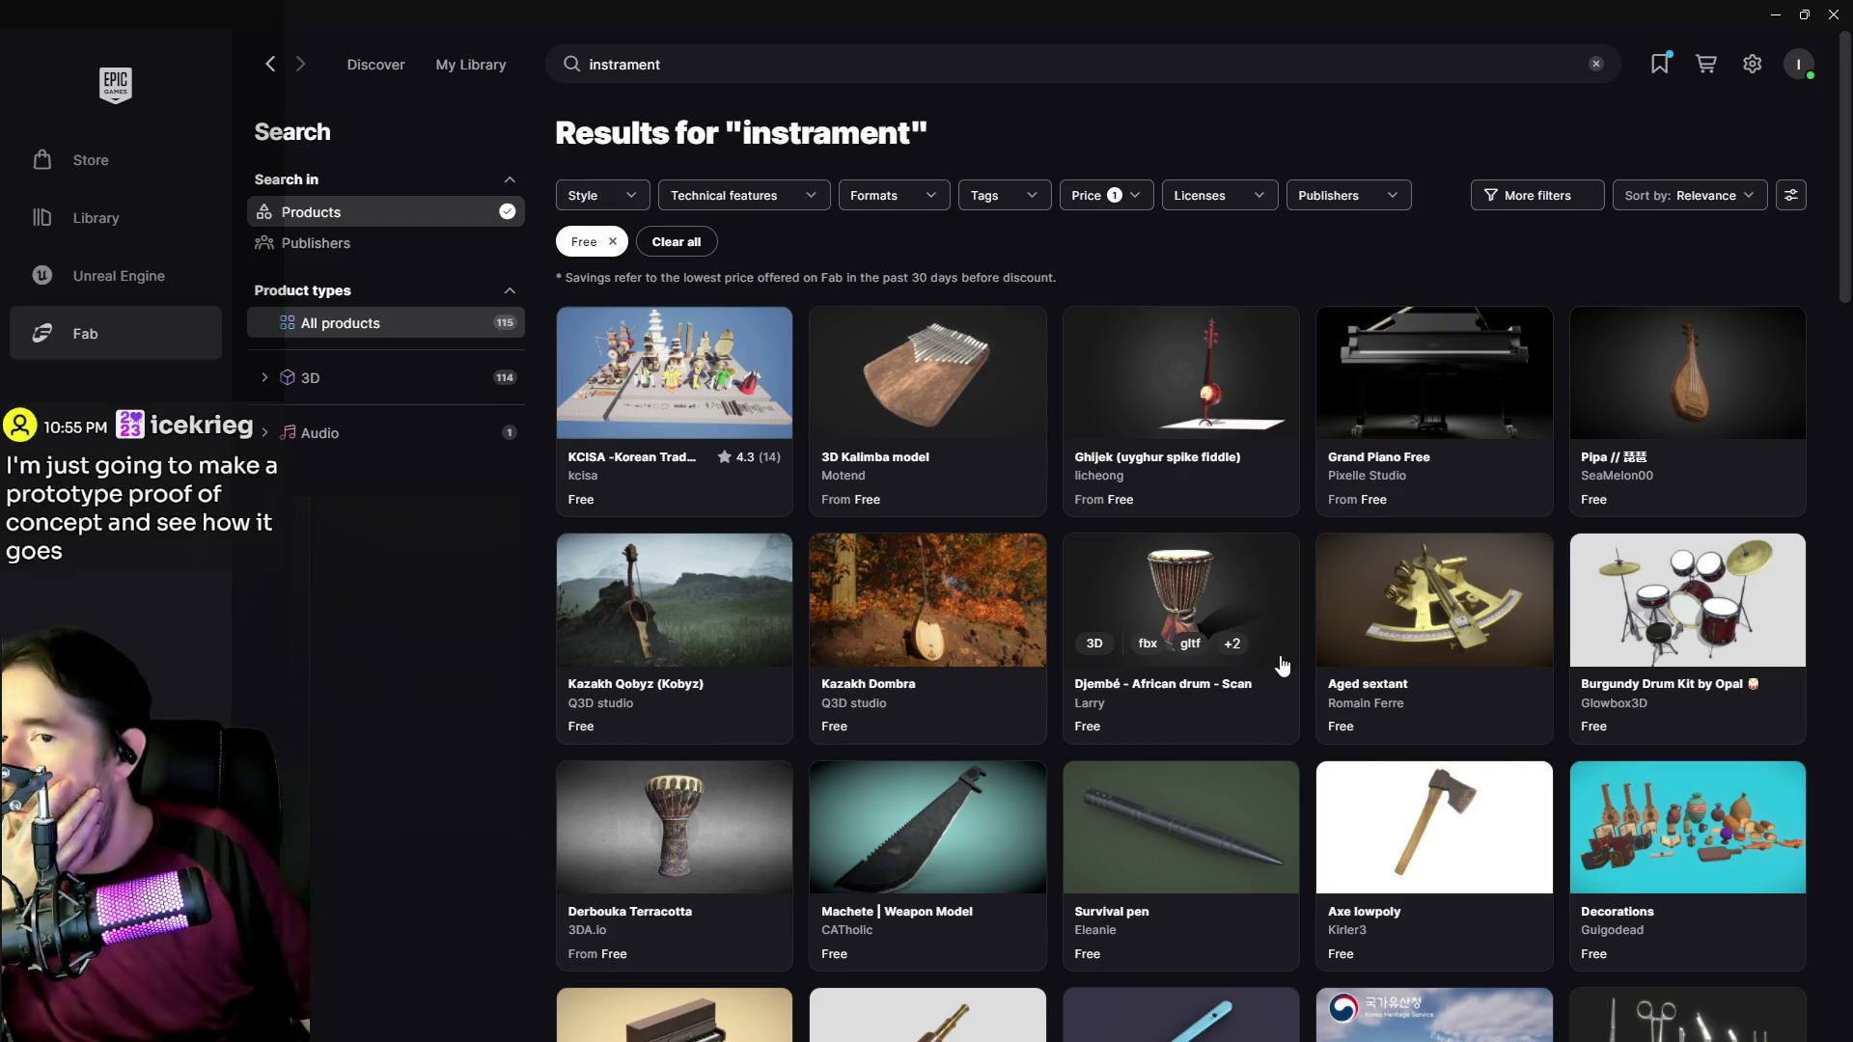
Step: Scroll the free results and preview the Decorations pack details, then close them
scroll(1284, 664, "down", 1)
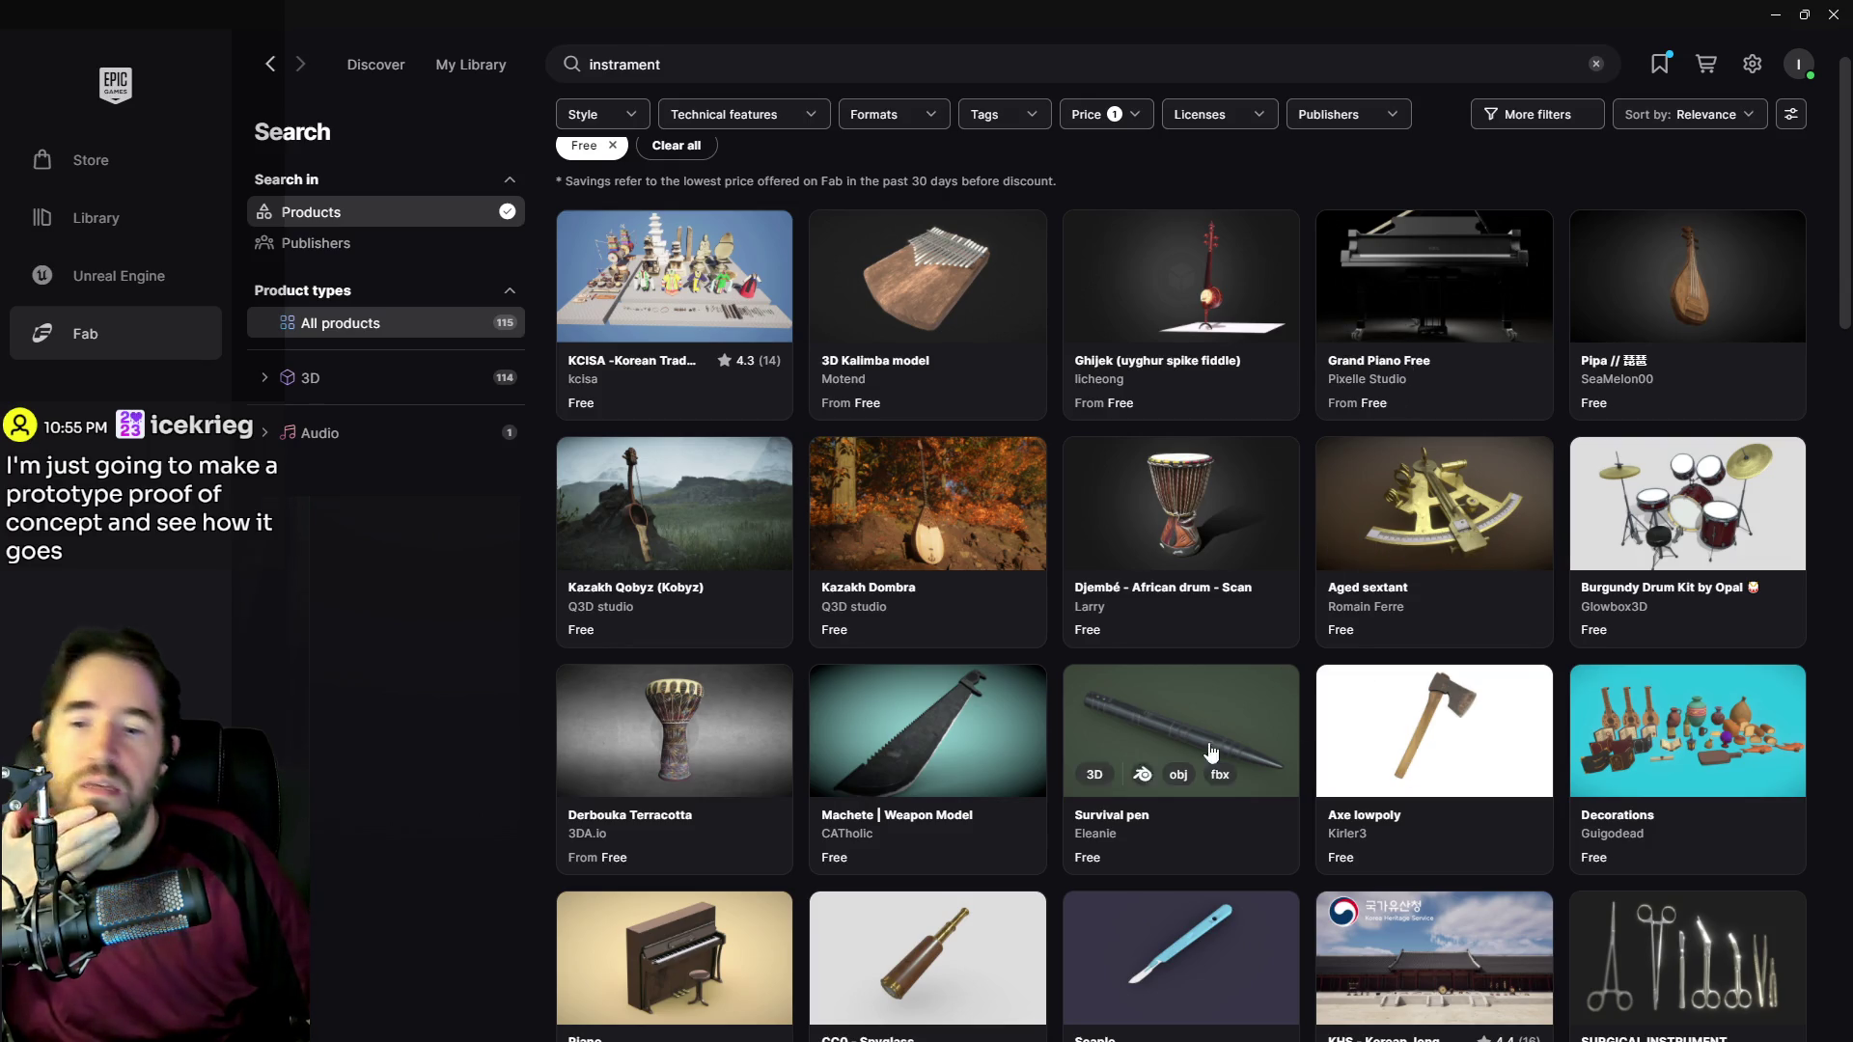
scroll(1065, 729, "down", 1)
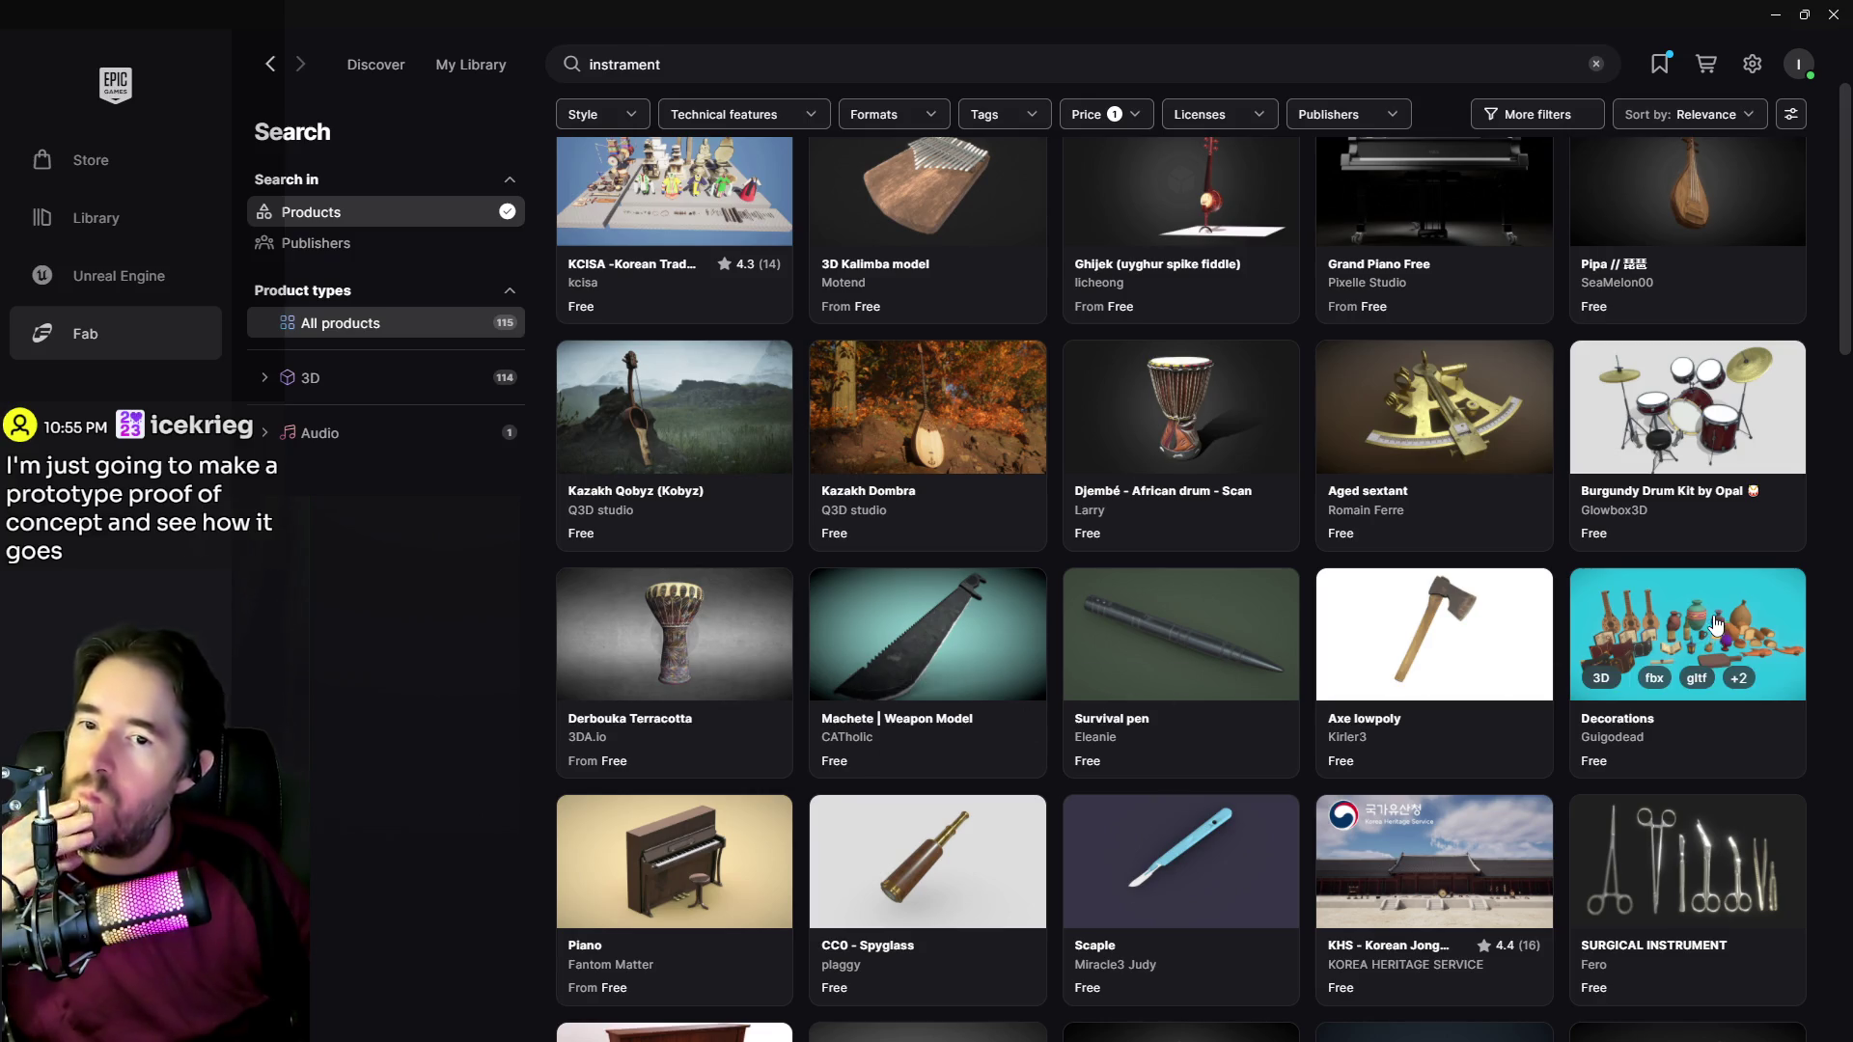
left_click(1710, 625)
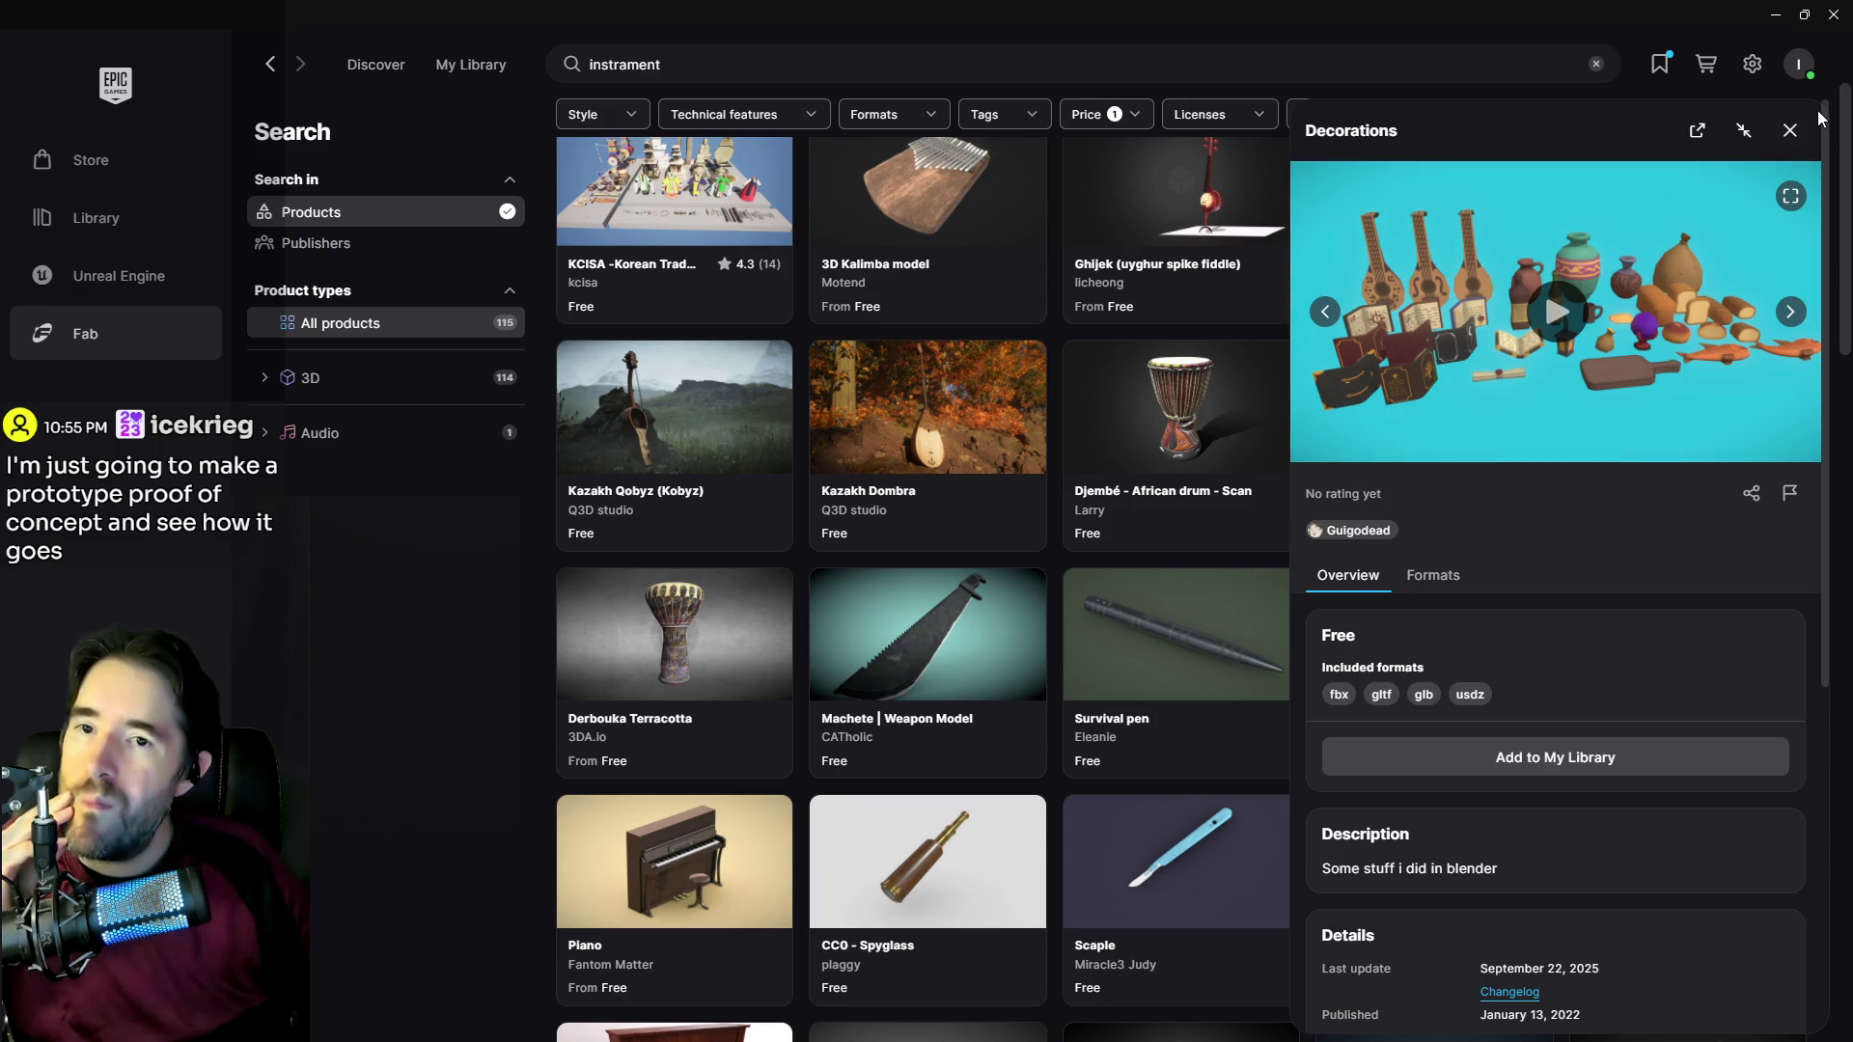
left_click(1790, 131)
Step: Open the free Violin model and review its obj/gltf/glb/usdz formats and CC BY 4.0 license
scroll(1115, 593, "down", 5)
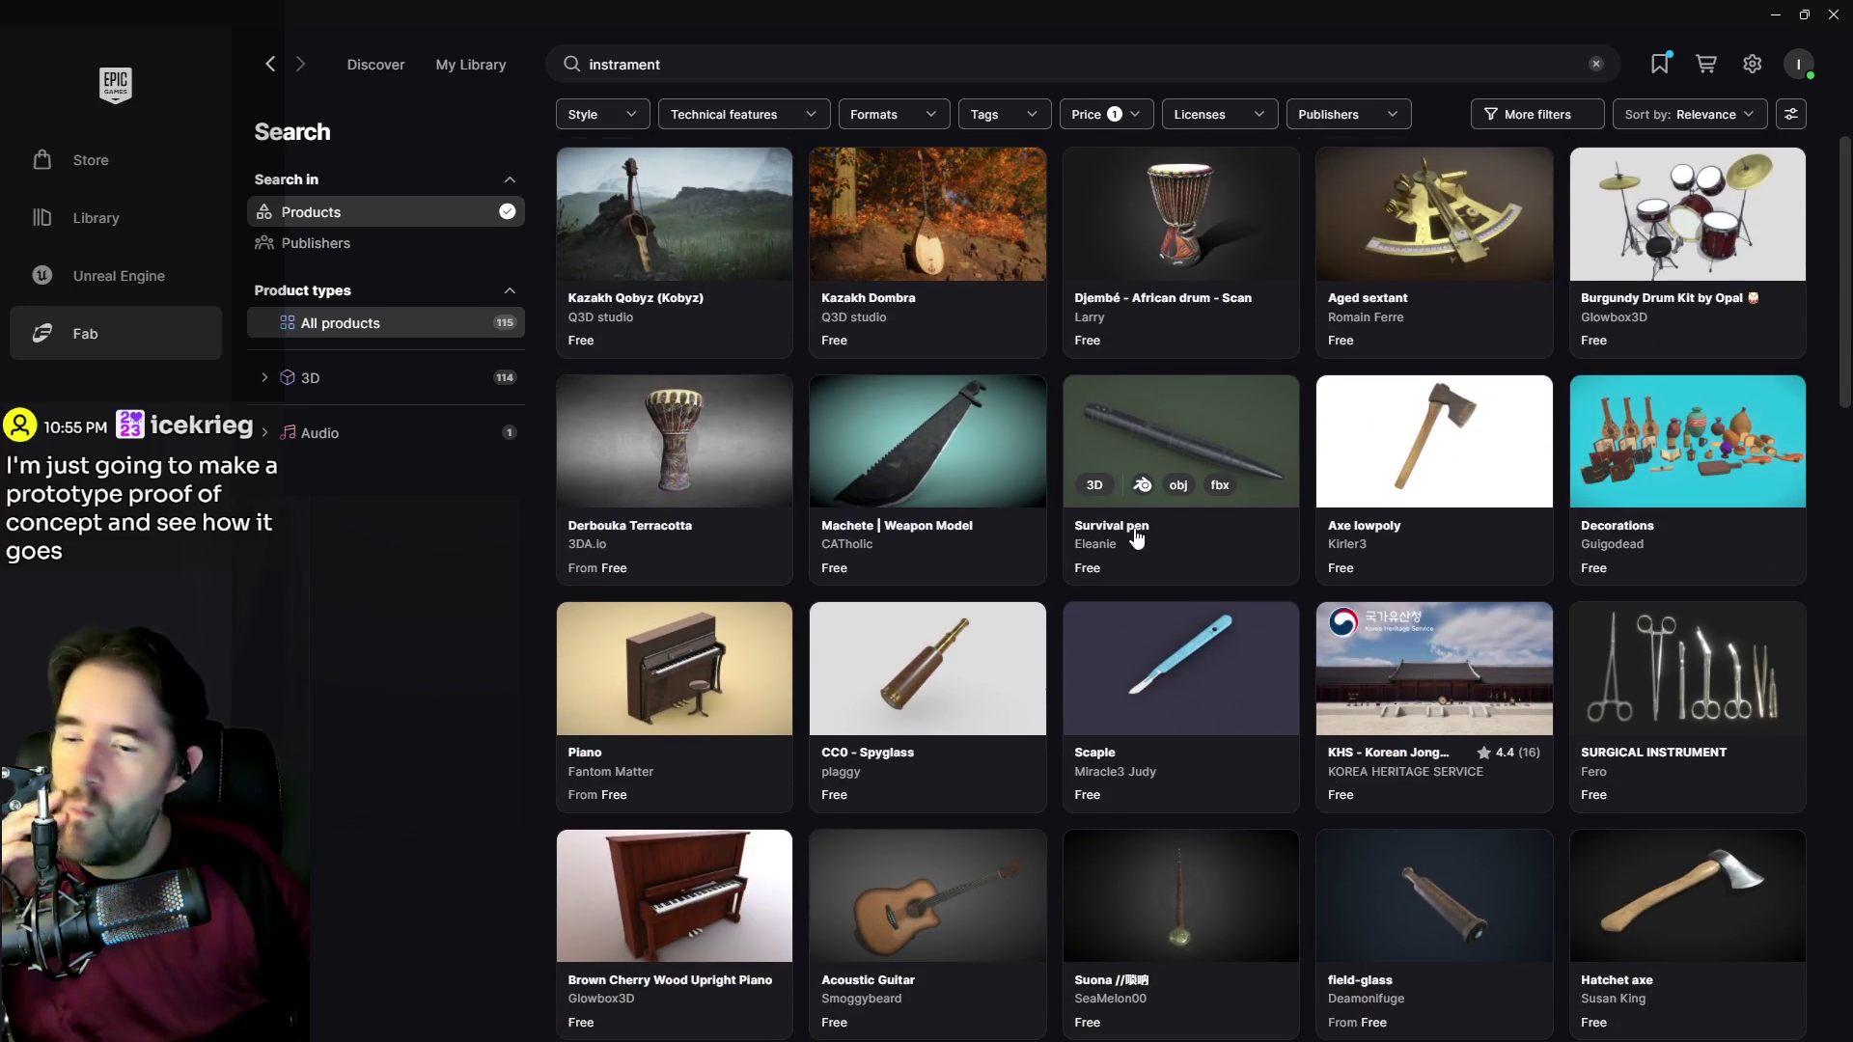
scroll(1116, 592, "down", 2)
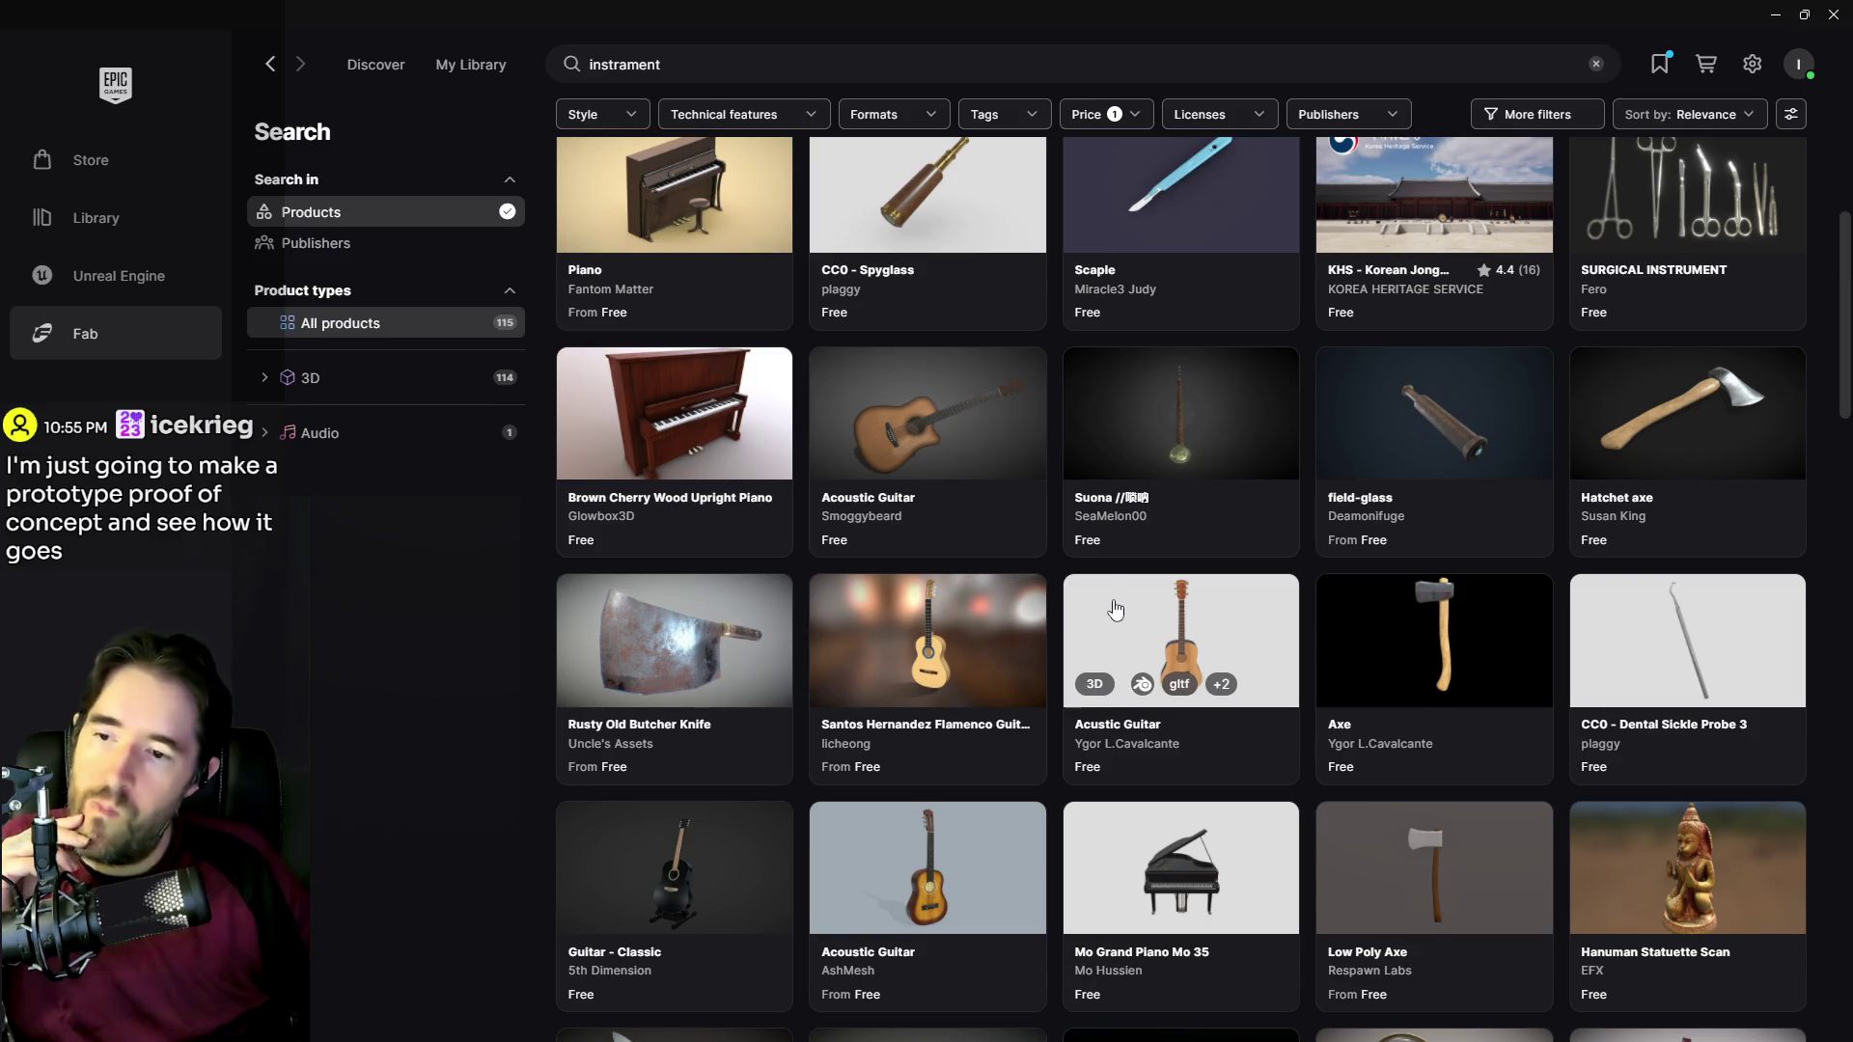
scroll(1116, 598, "down", 2)
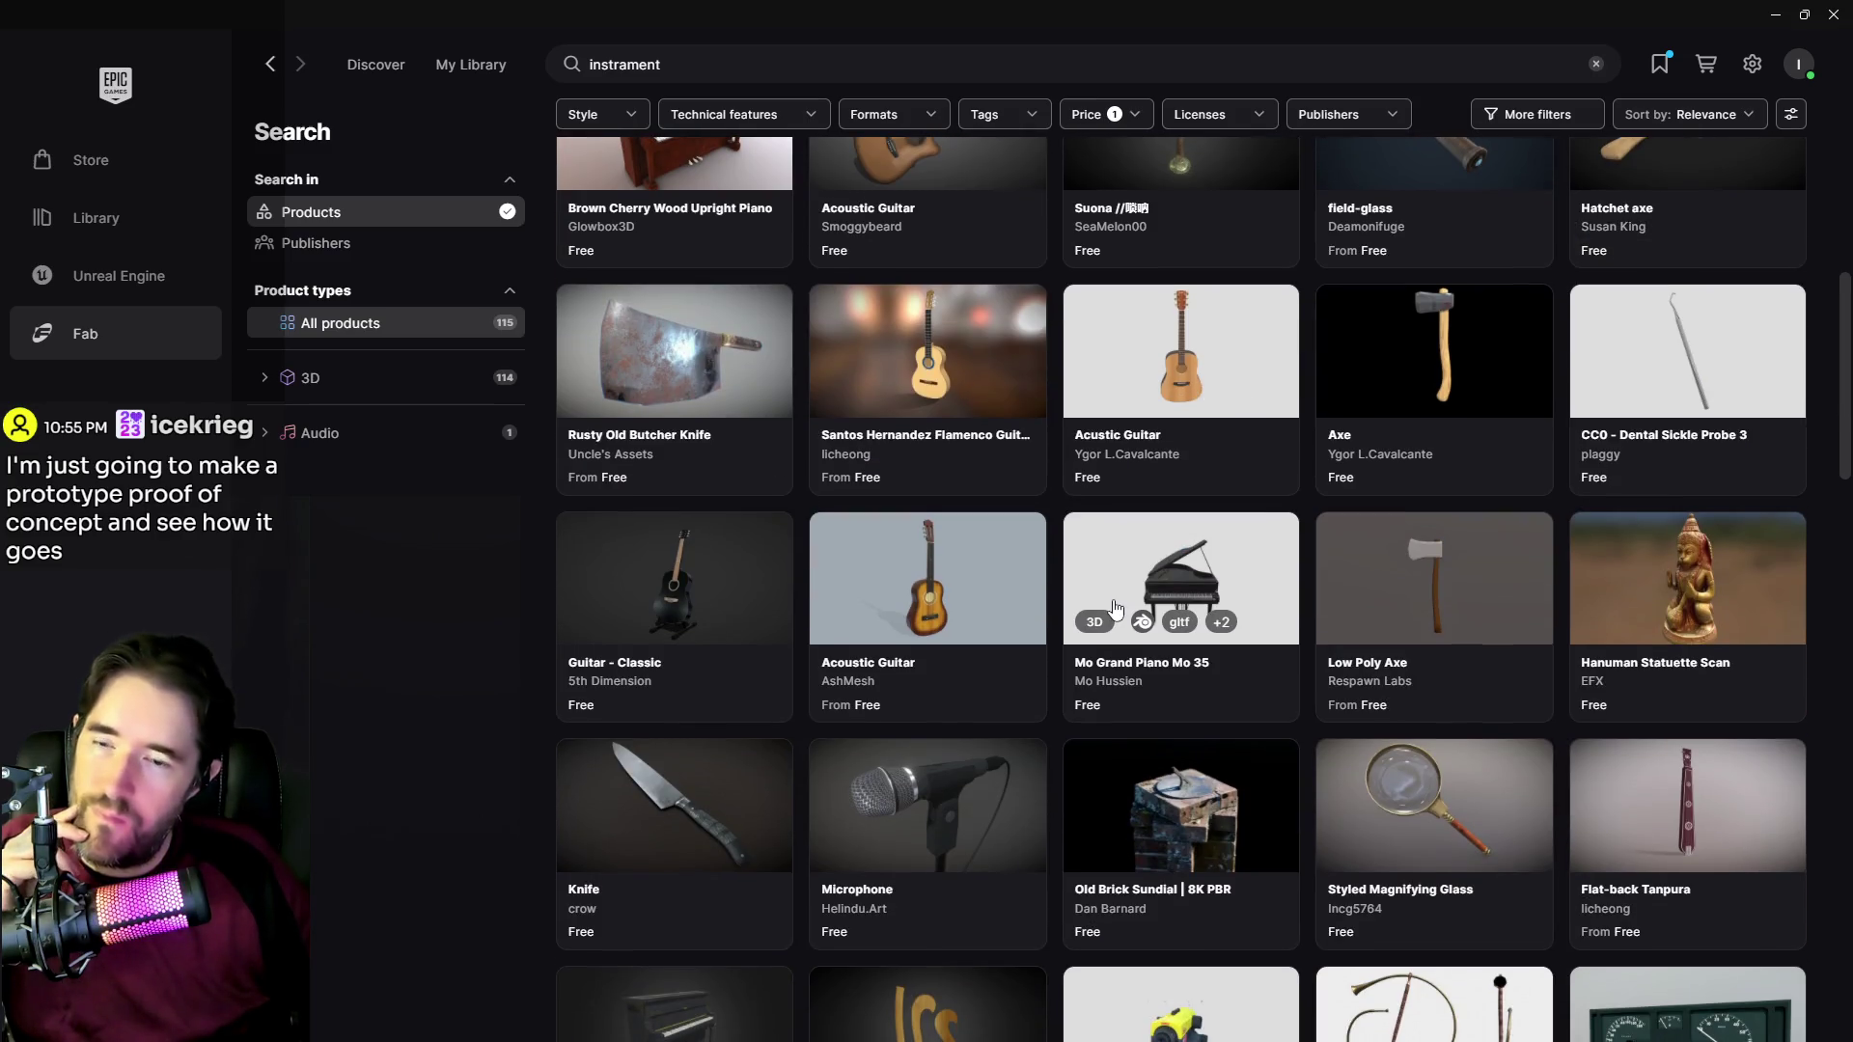
scroll(827, 704, "down", 3)
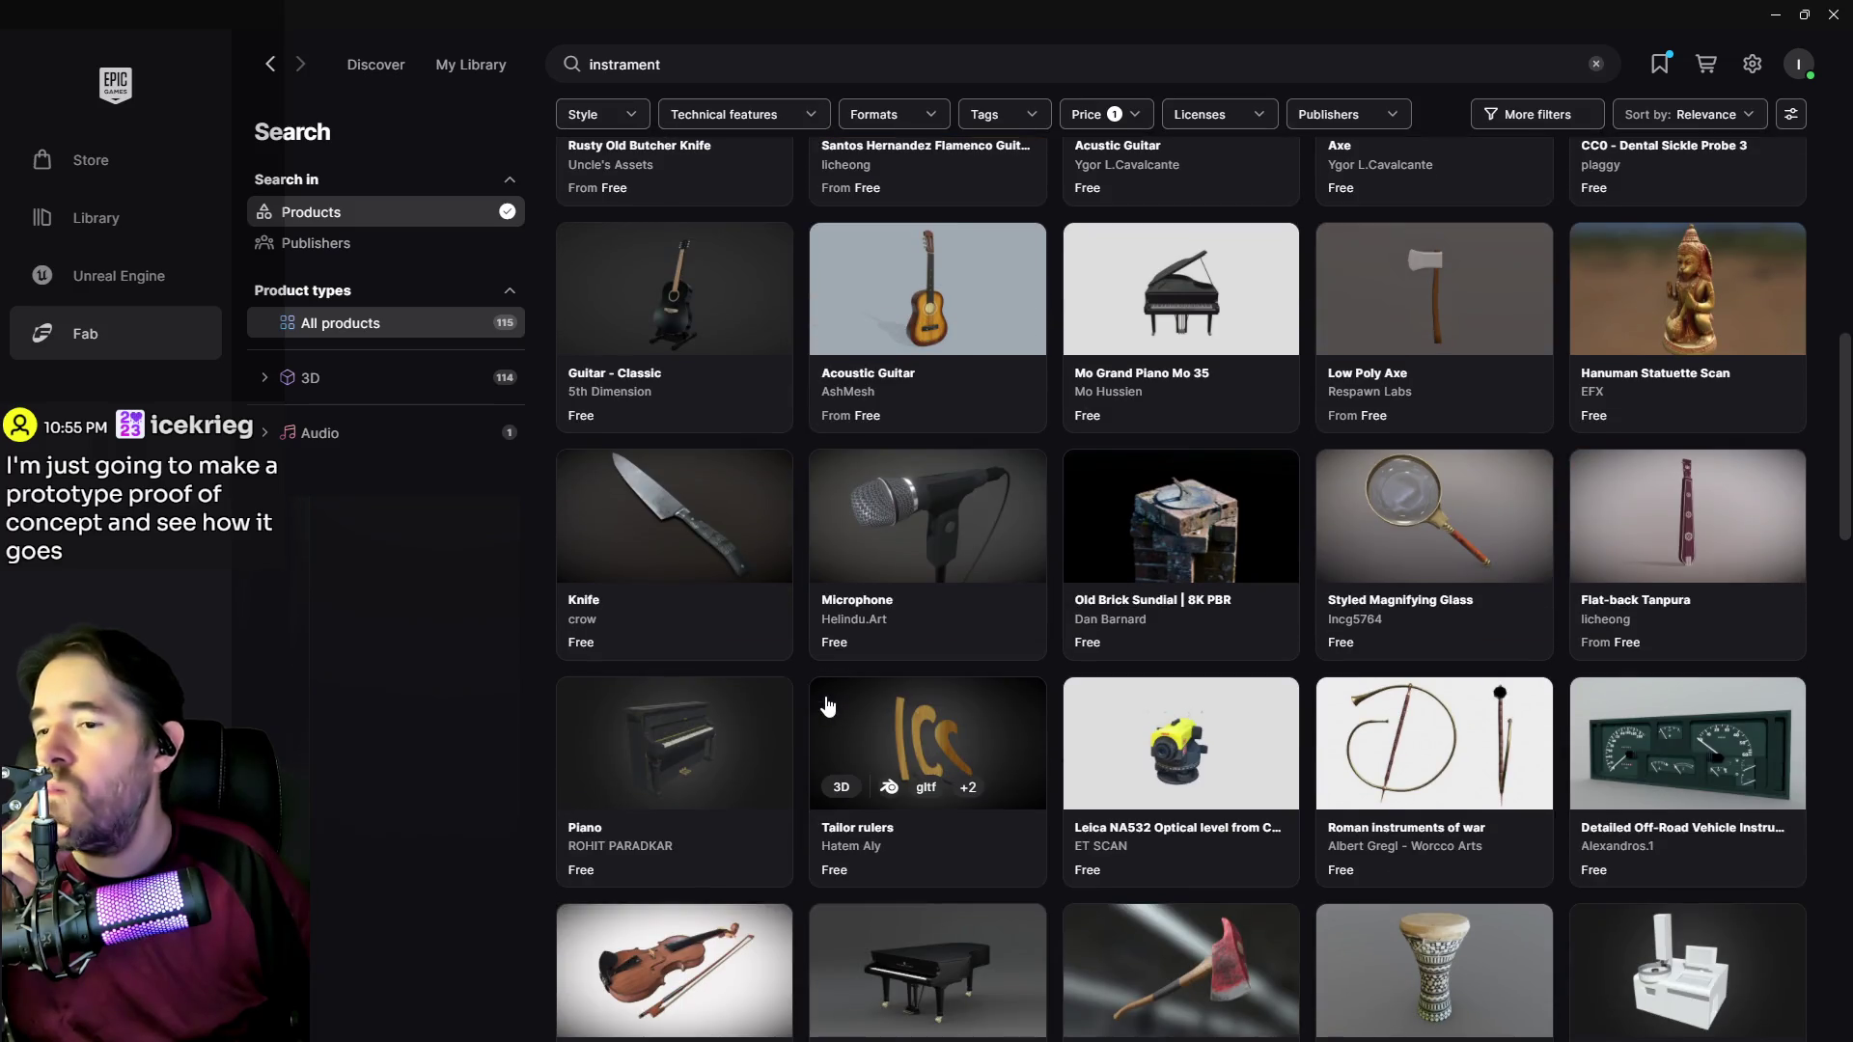
scroll(827, 704, "down", 4)
scroll(827, 704, "down", 3)
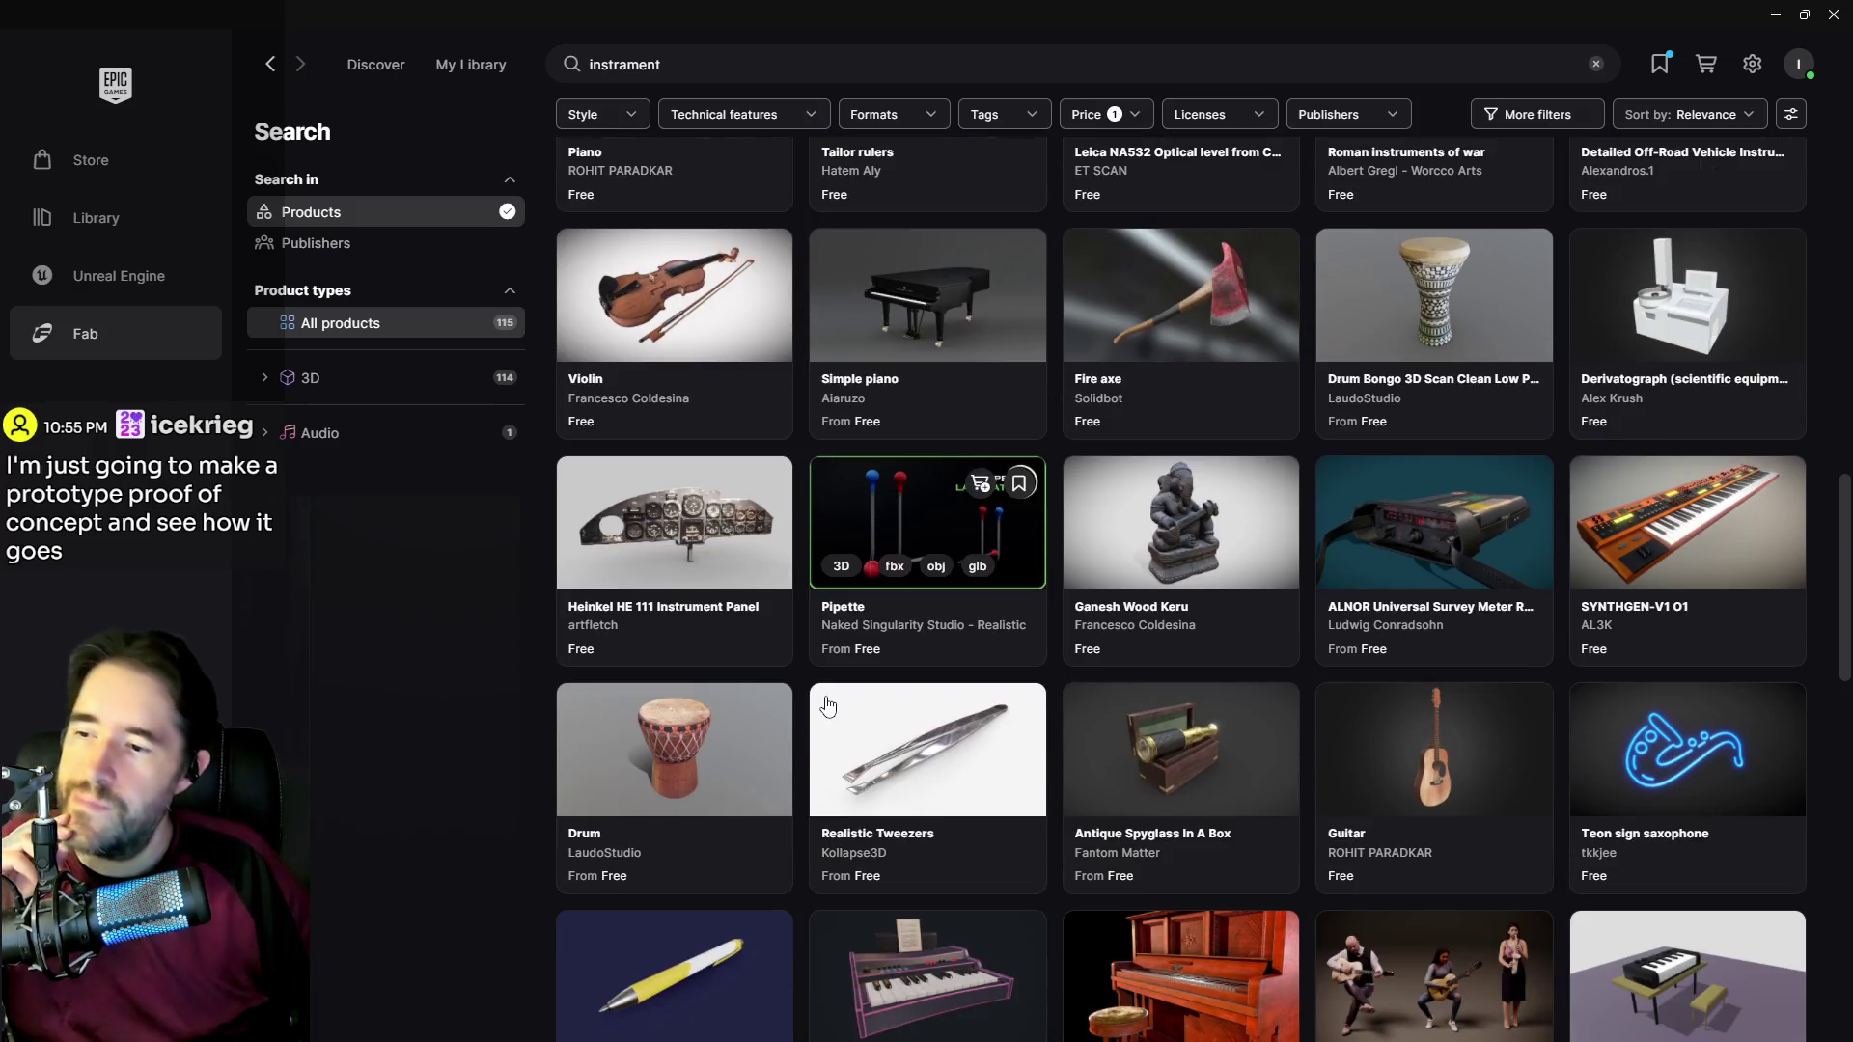
scroll(825, 699, "up", 2)
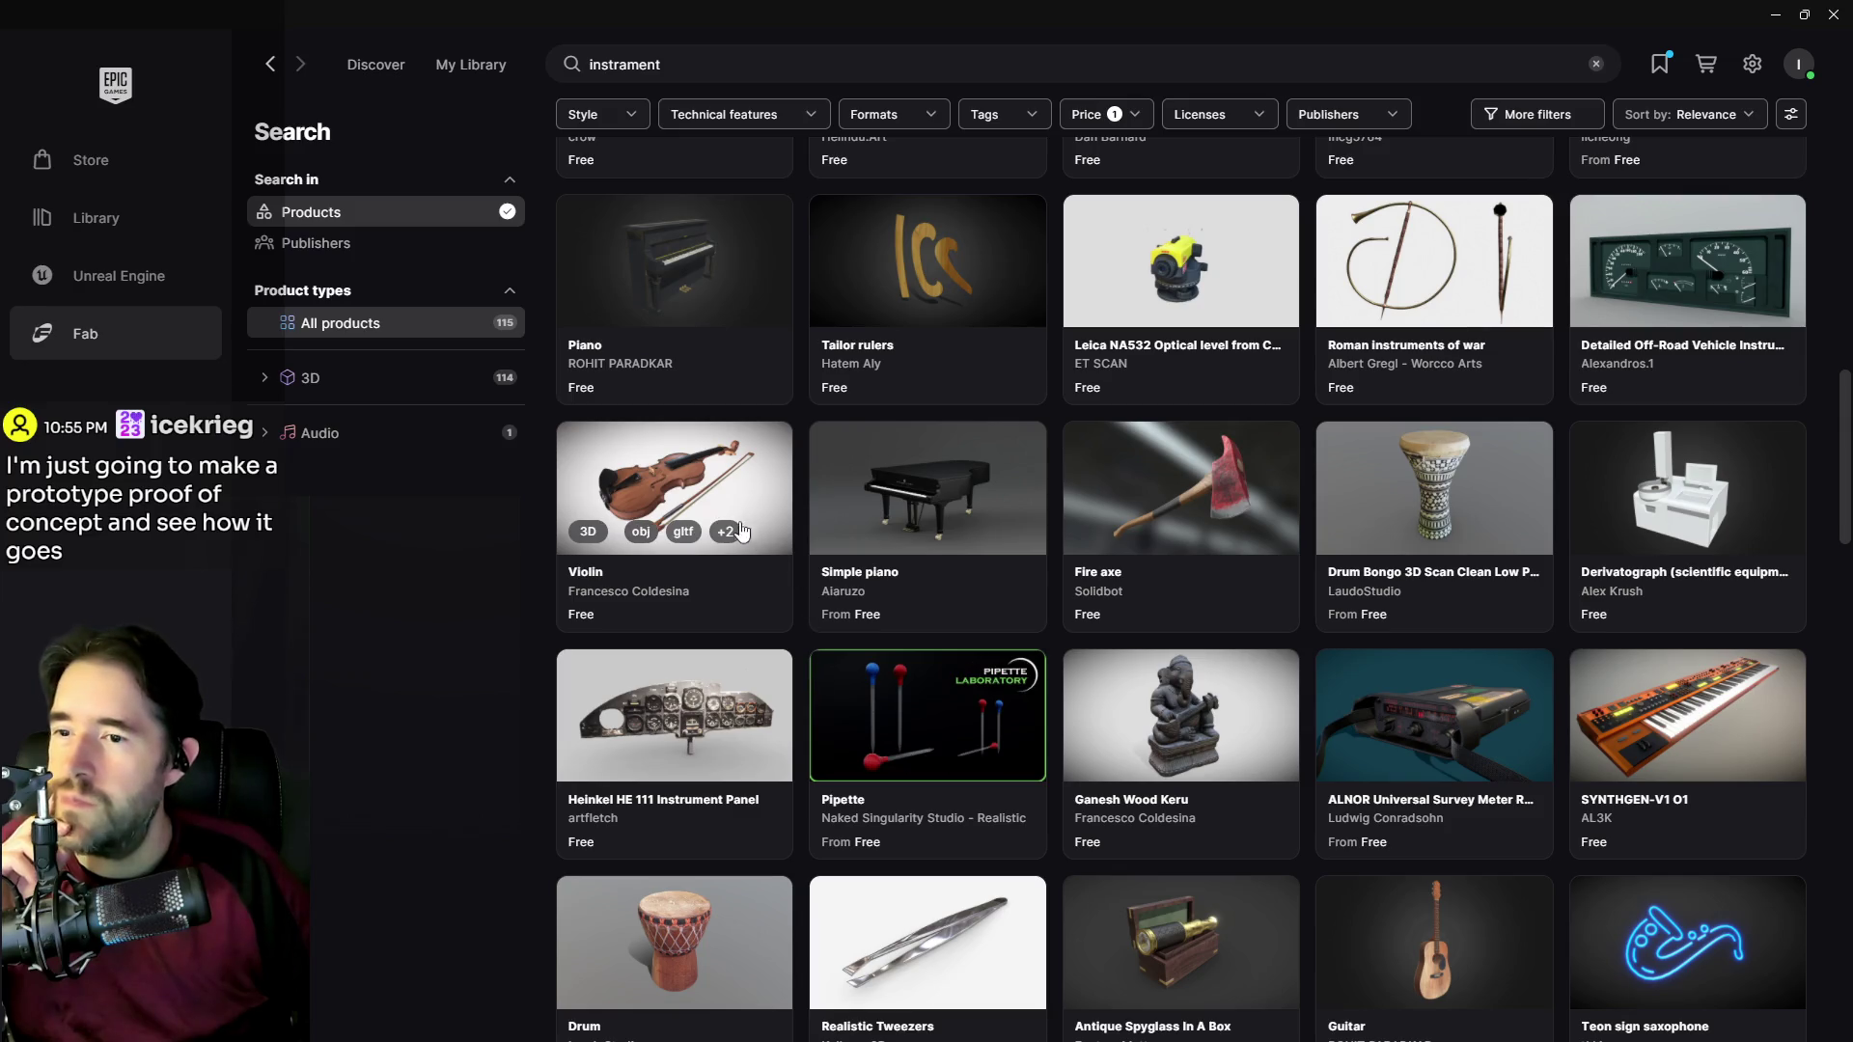
left_click(693, 474)
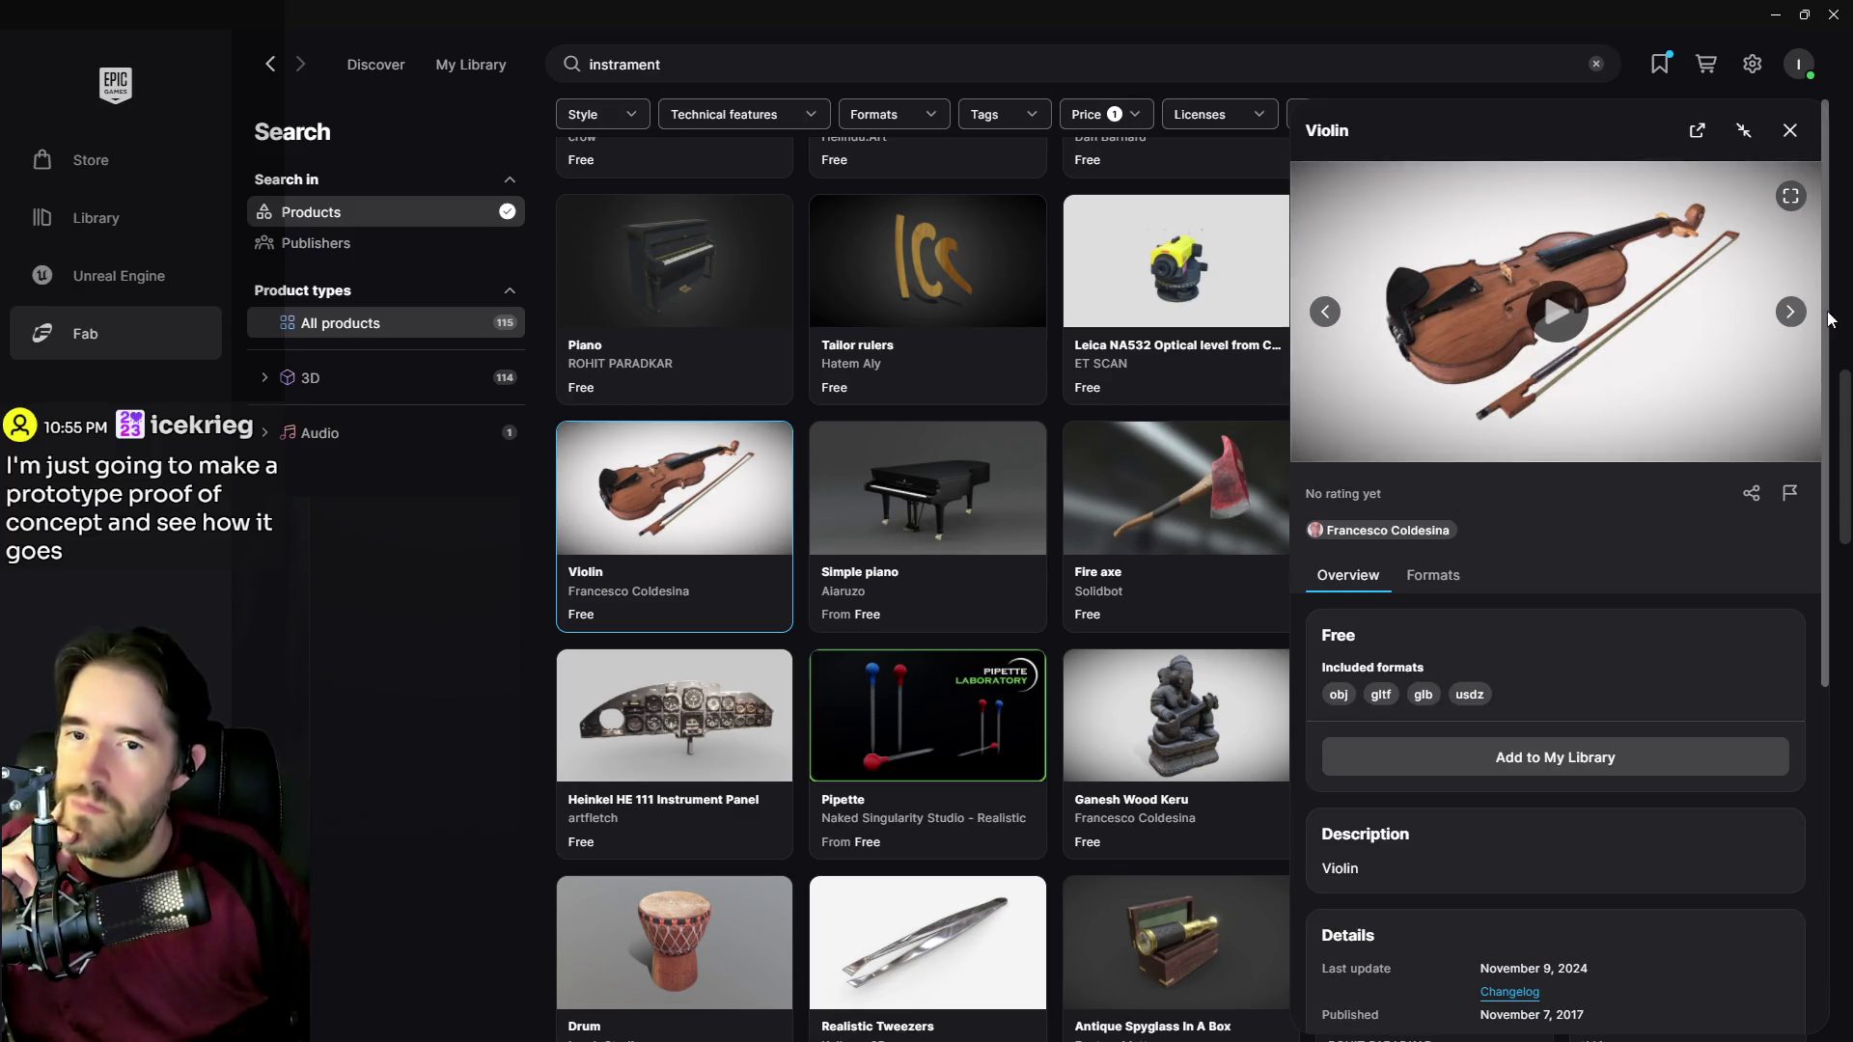
scroll(1605, 740, "down", 3)
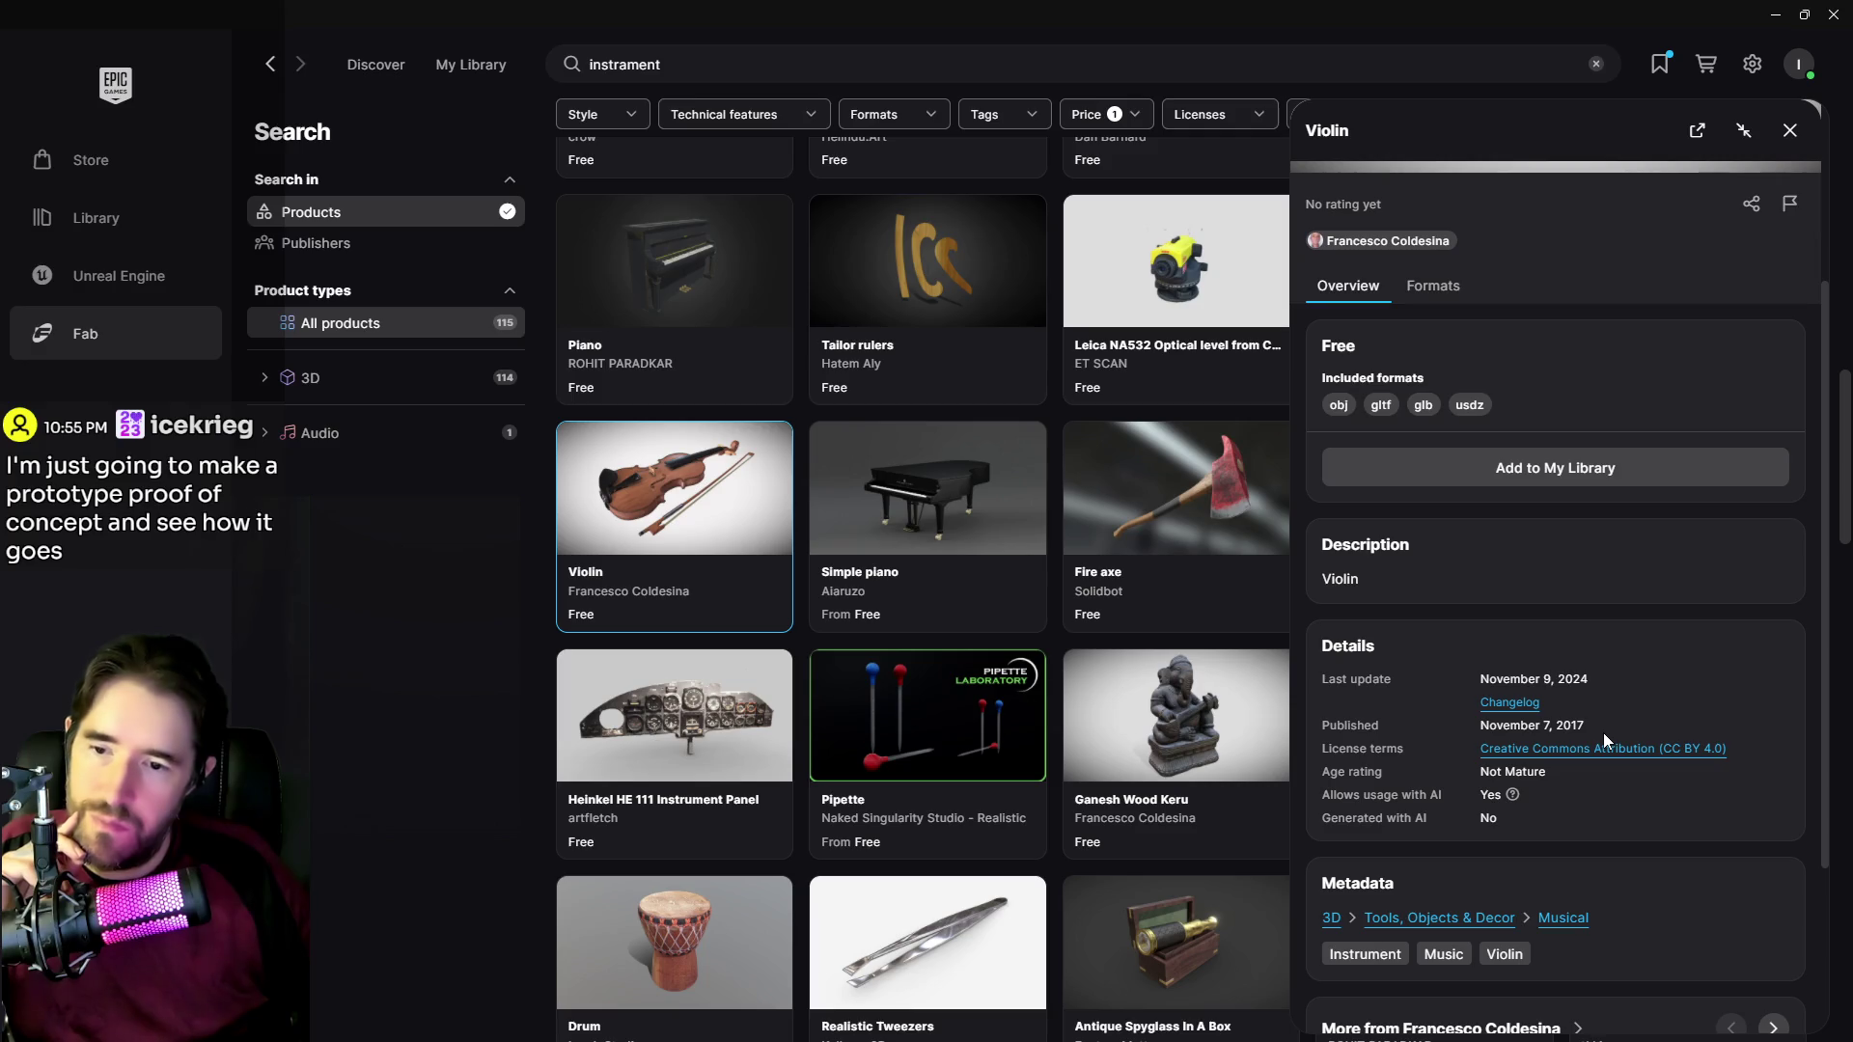
scroll(1588, 769, "down", 3)
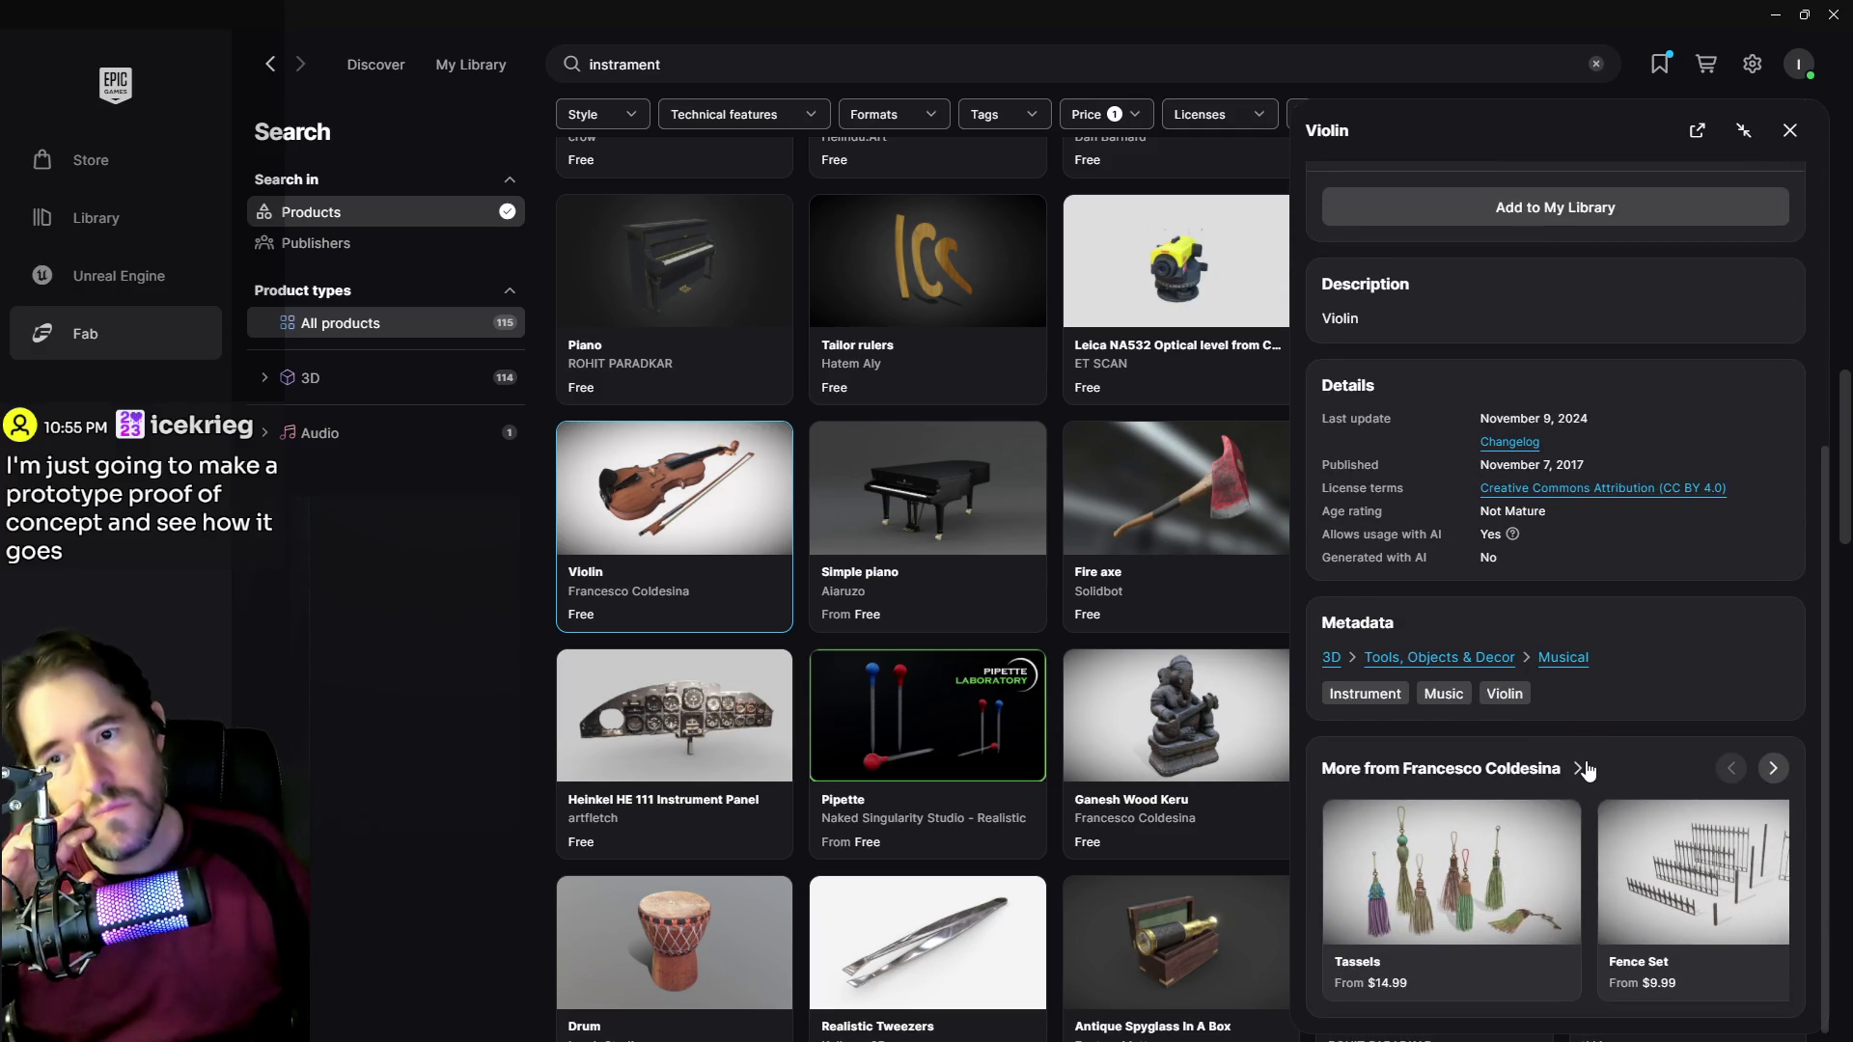
scroll(1588, 769, "up", 6)
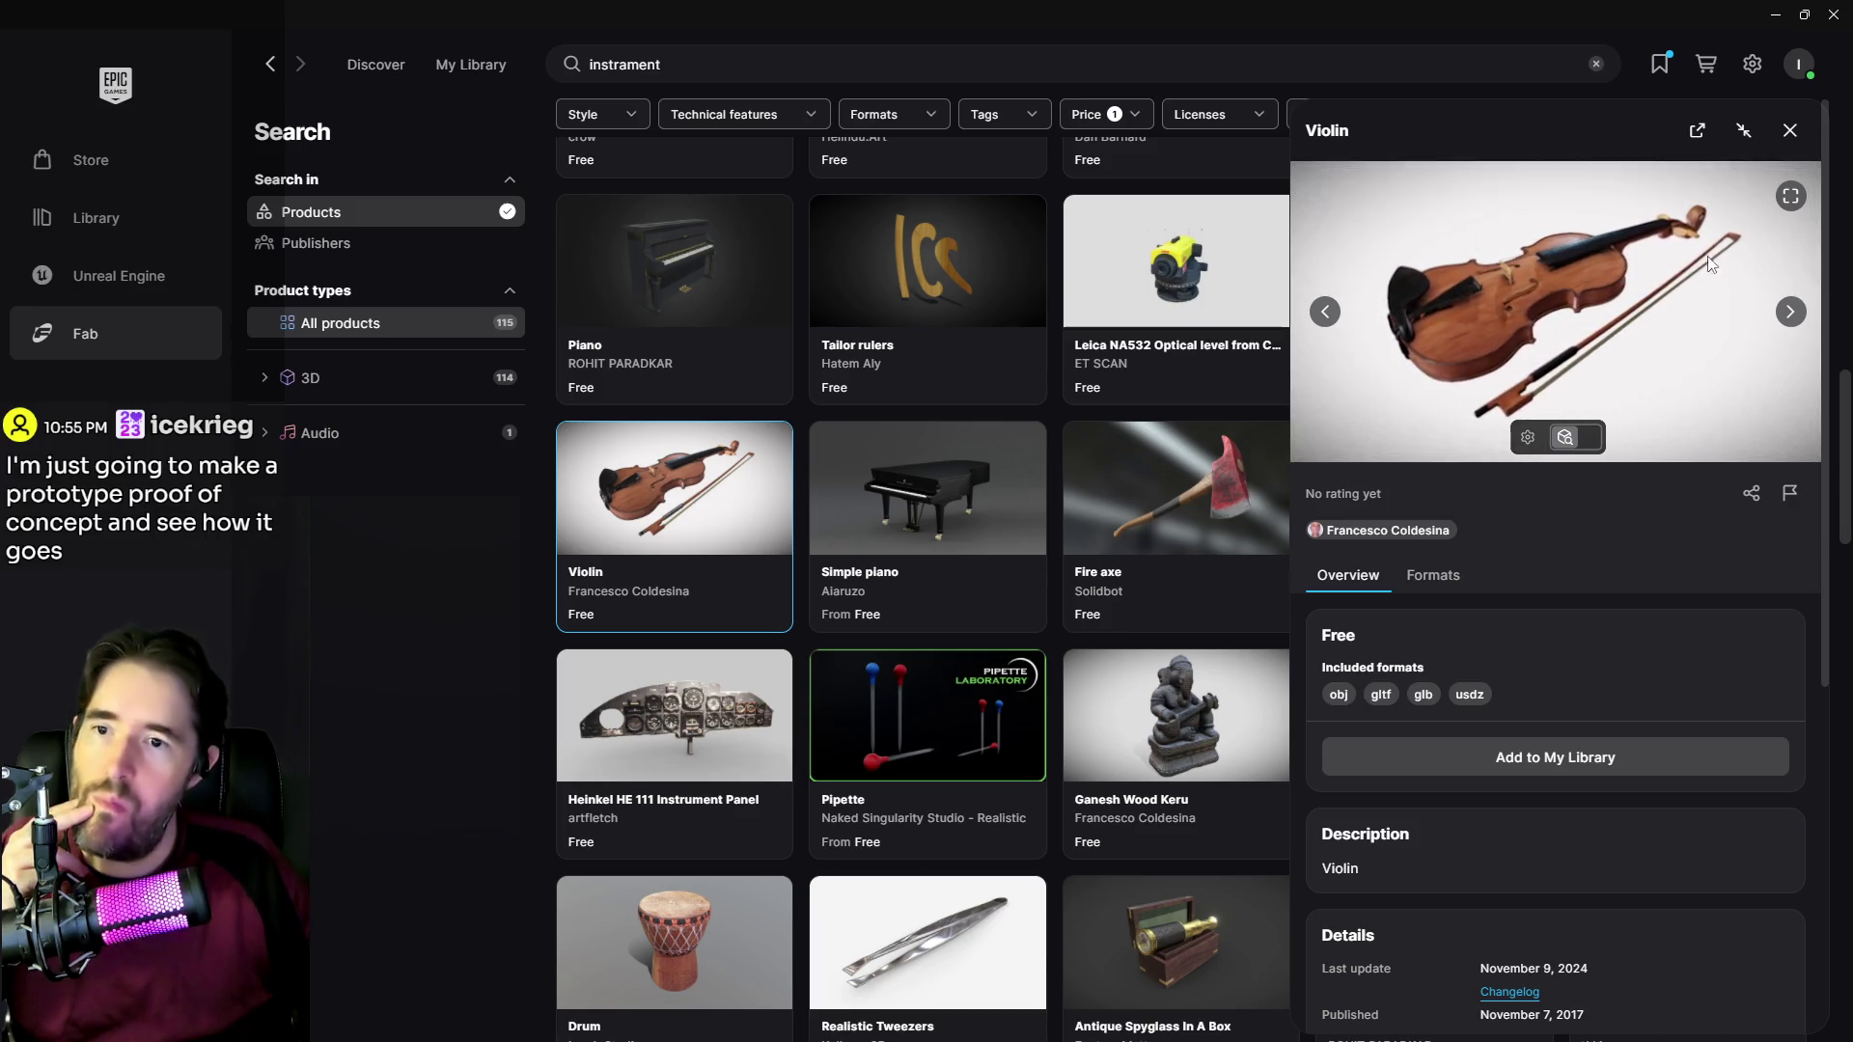
Step: Close the Violin details and scroll through the 115 free instrument results, then back to the top
key("Escape")
scroll(1423, 405, "down", 8)
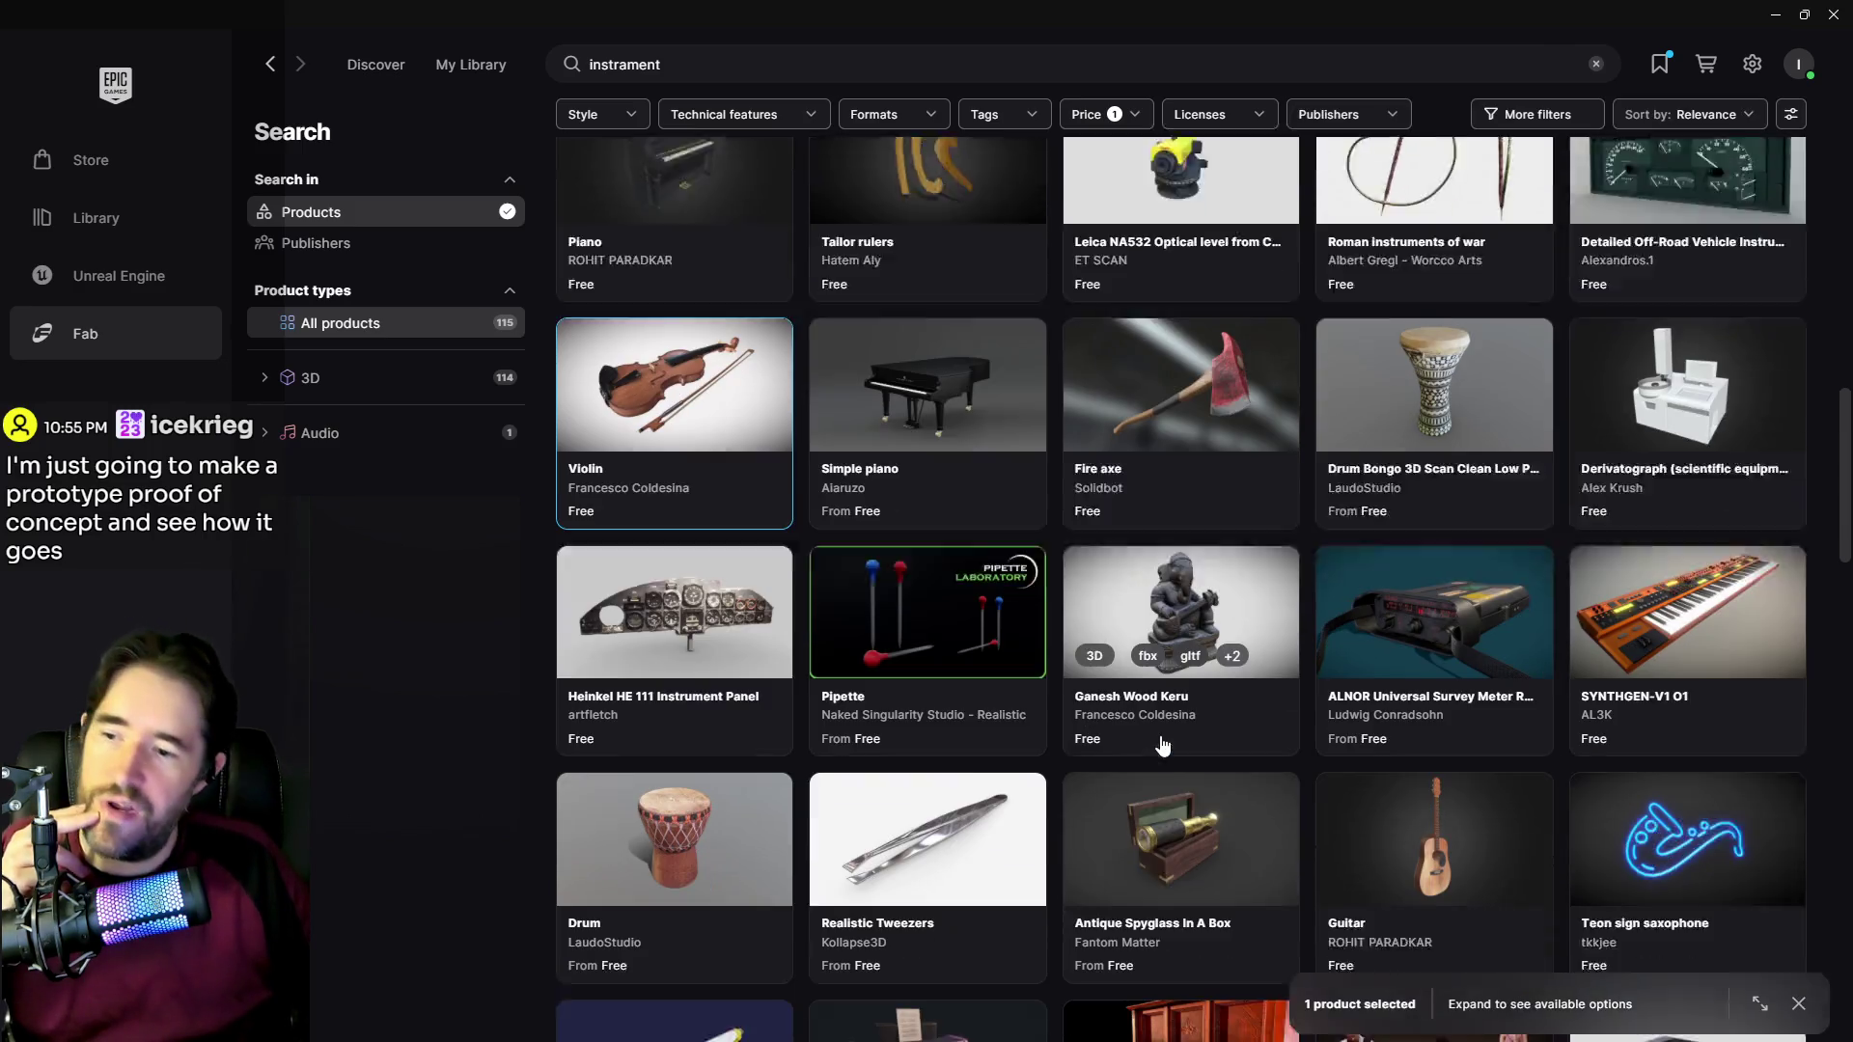
scroll(1156, 757, "down", 8)
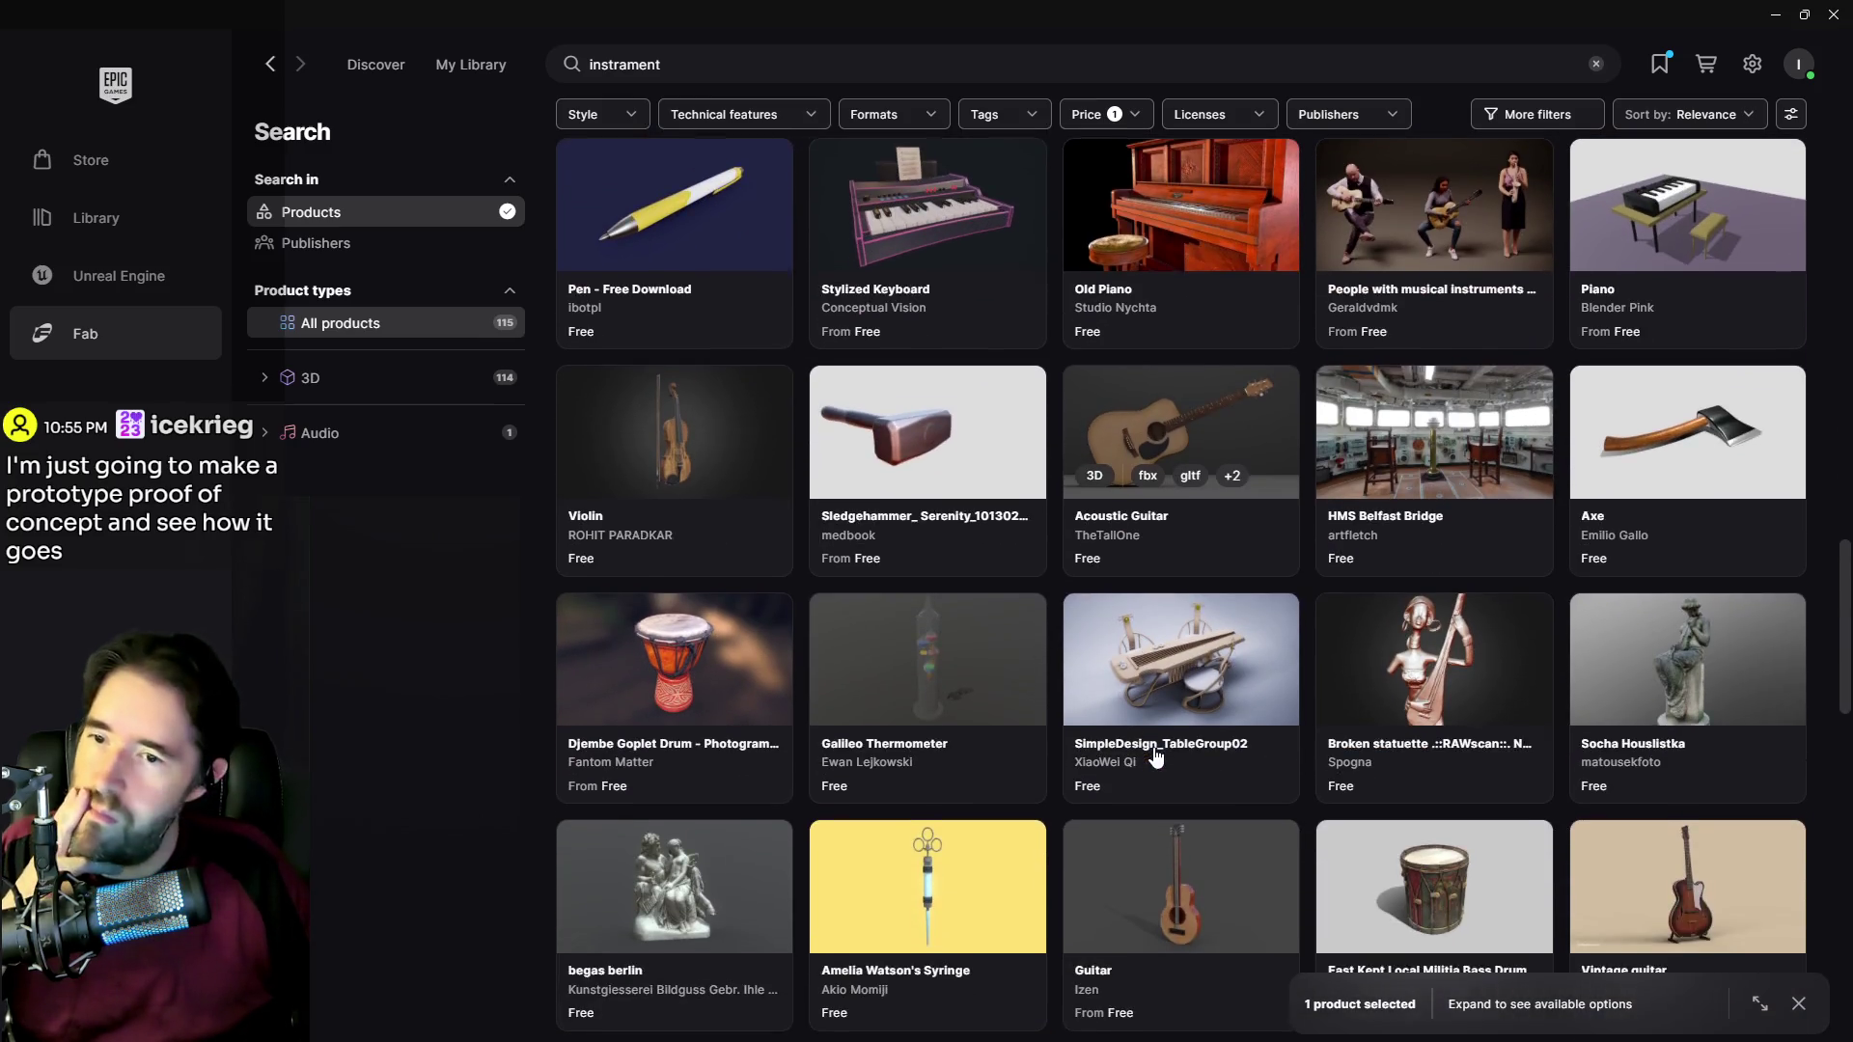
scroll(1156, 756, "down", 2)
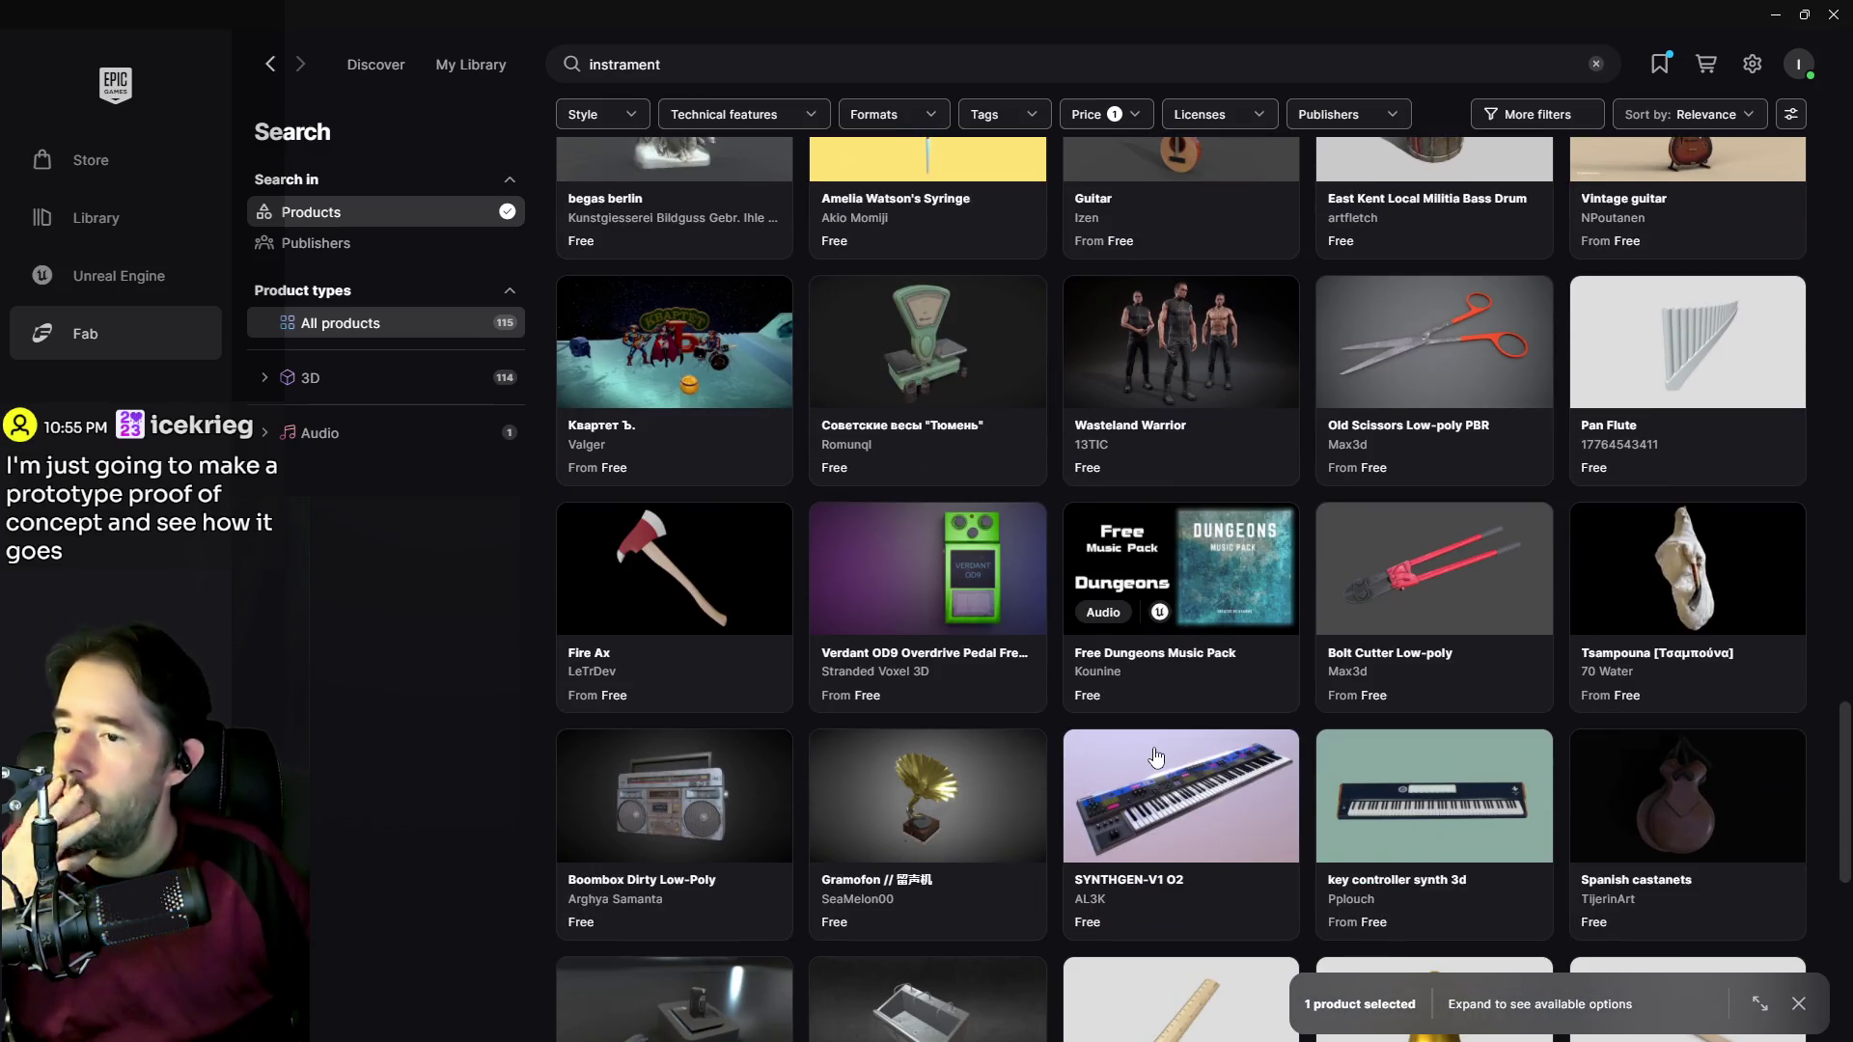
scroll(1156, 755, "down", 3)
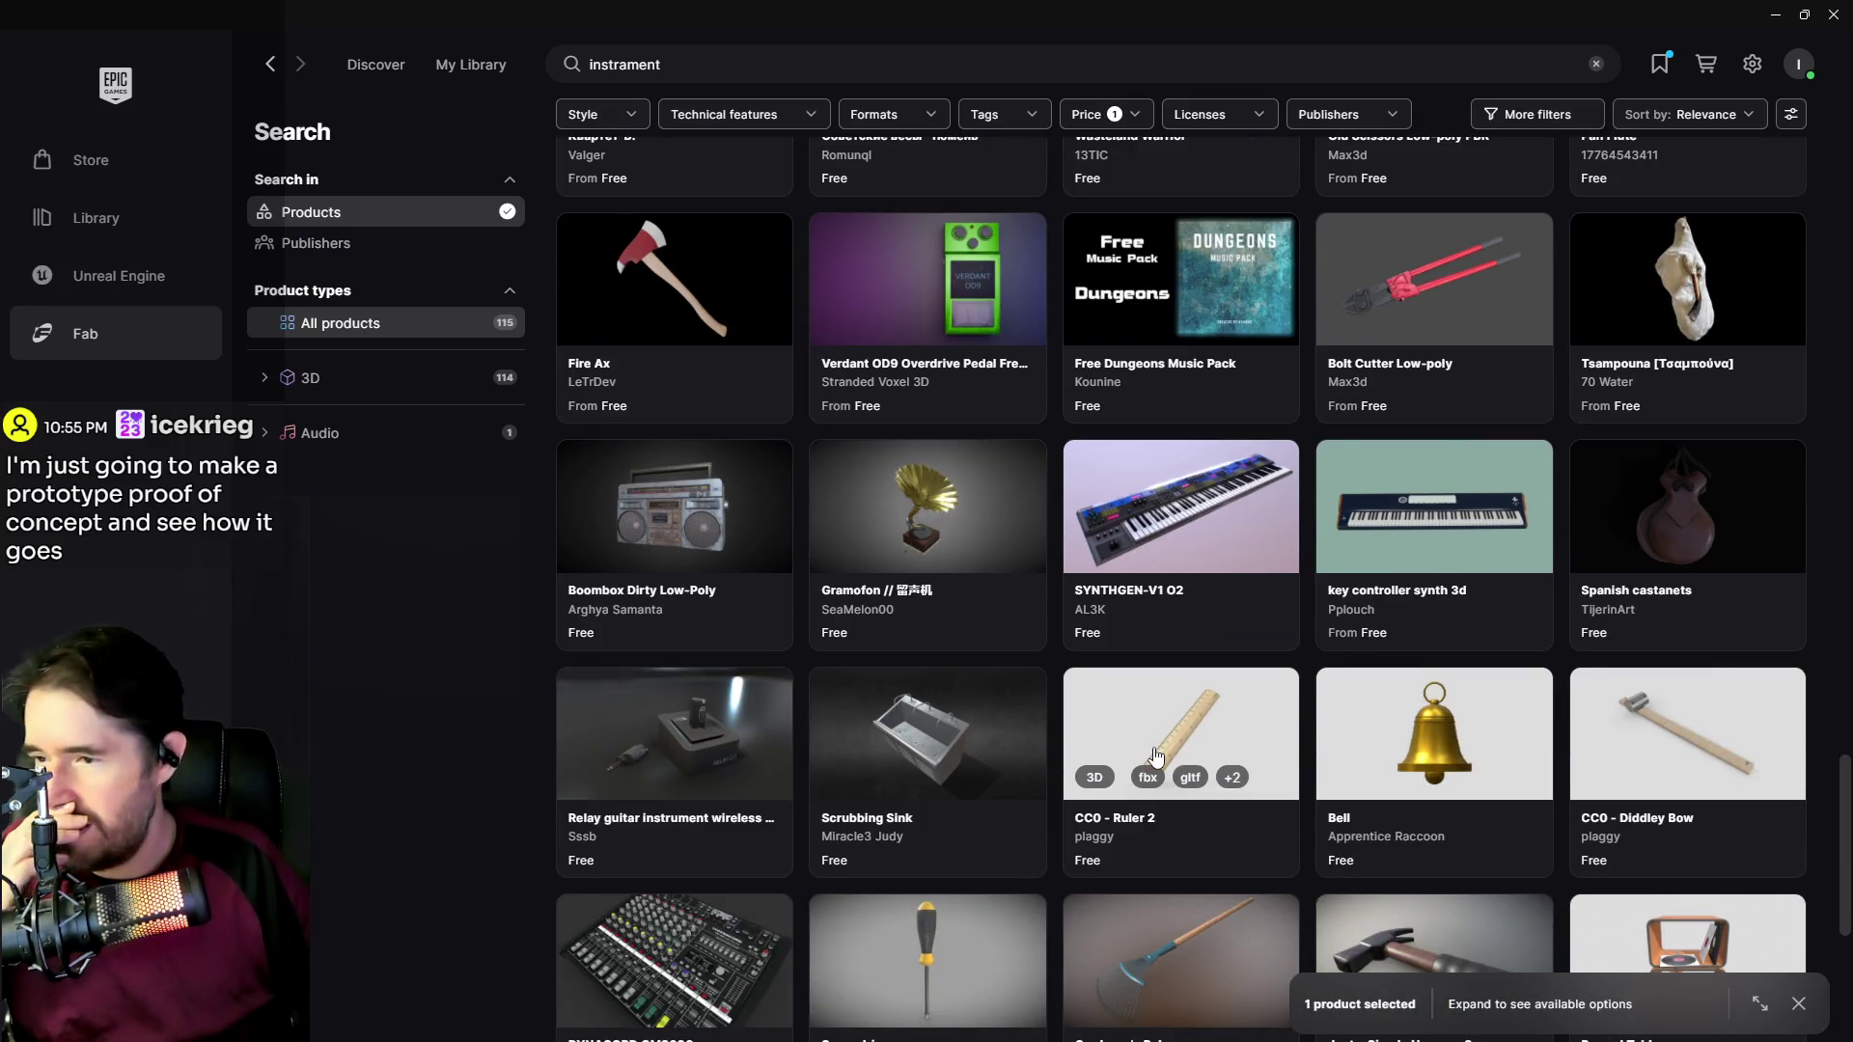
scroll(1156, 755, "down", 3)
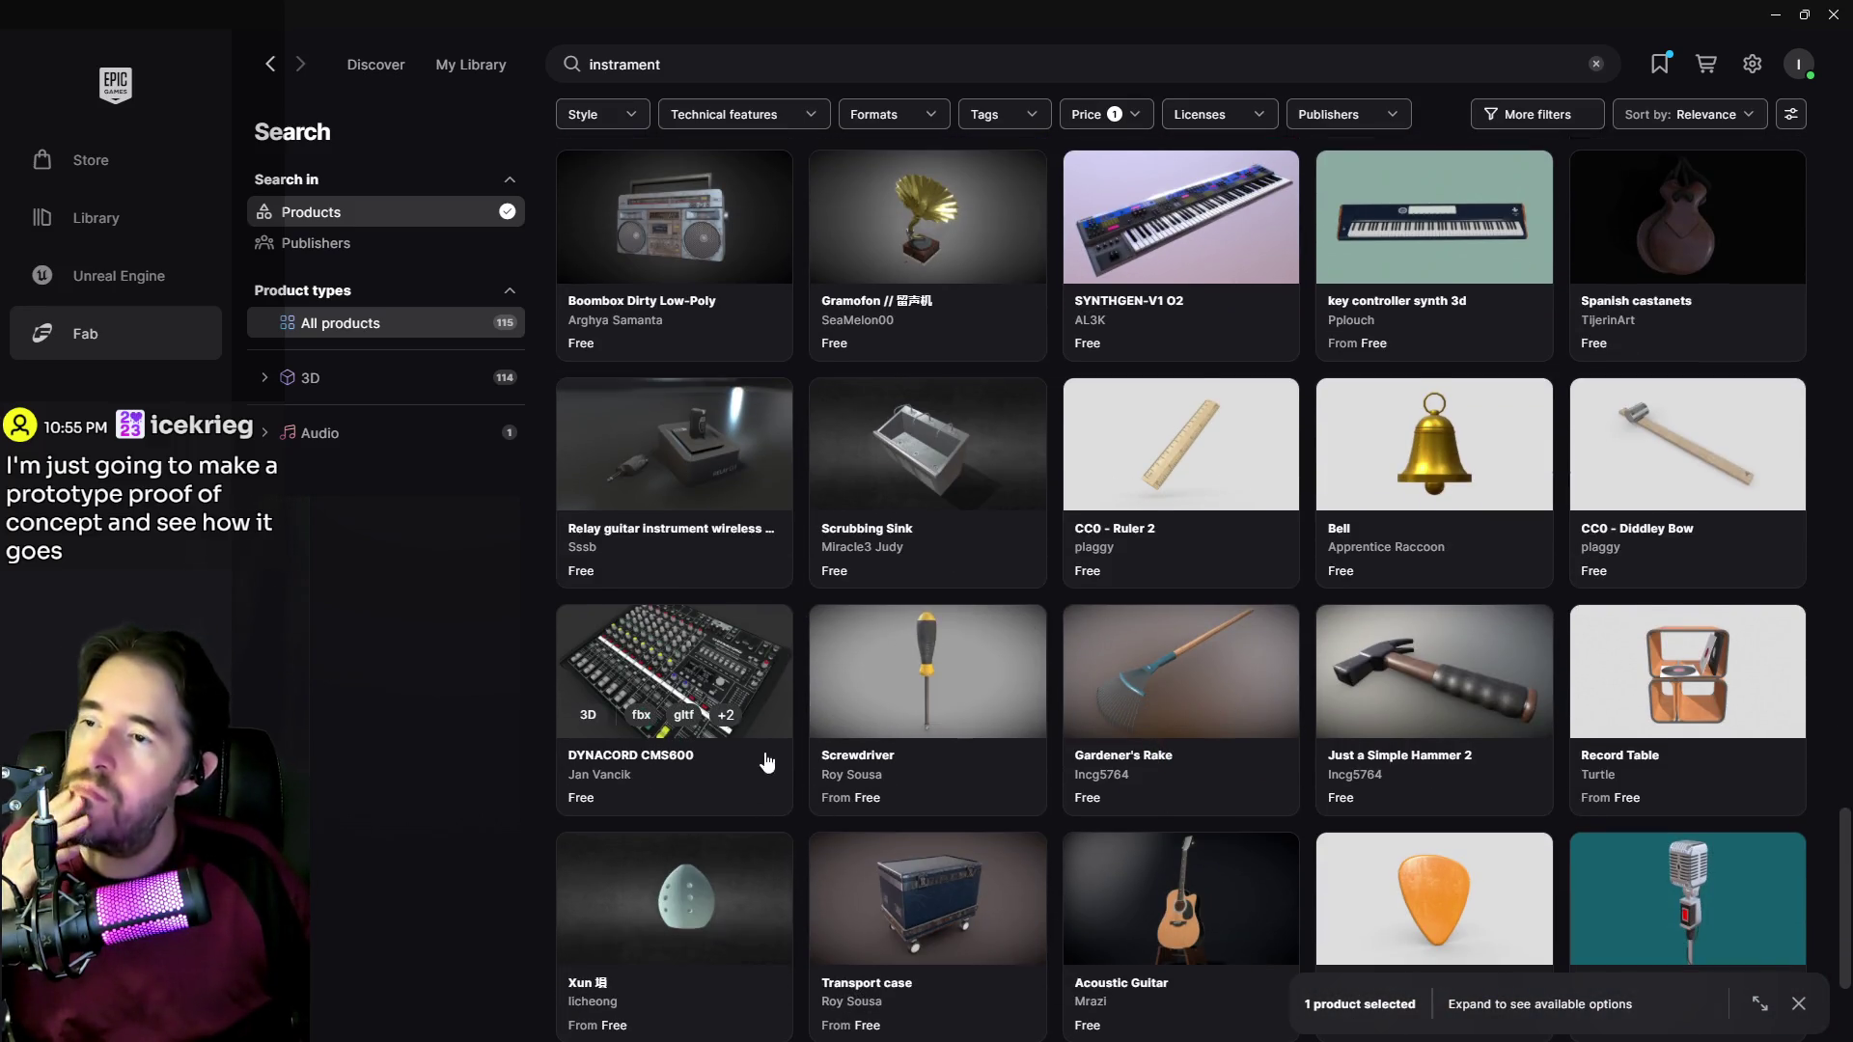
scroll(886, 591, "down", 1)
scroll(886, 591, "down", 1)
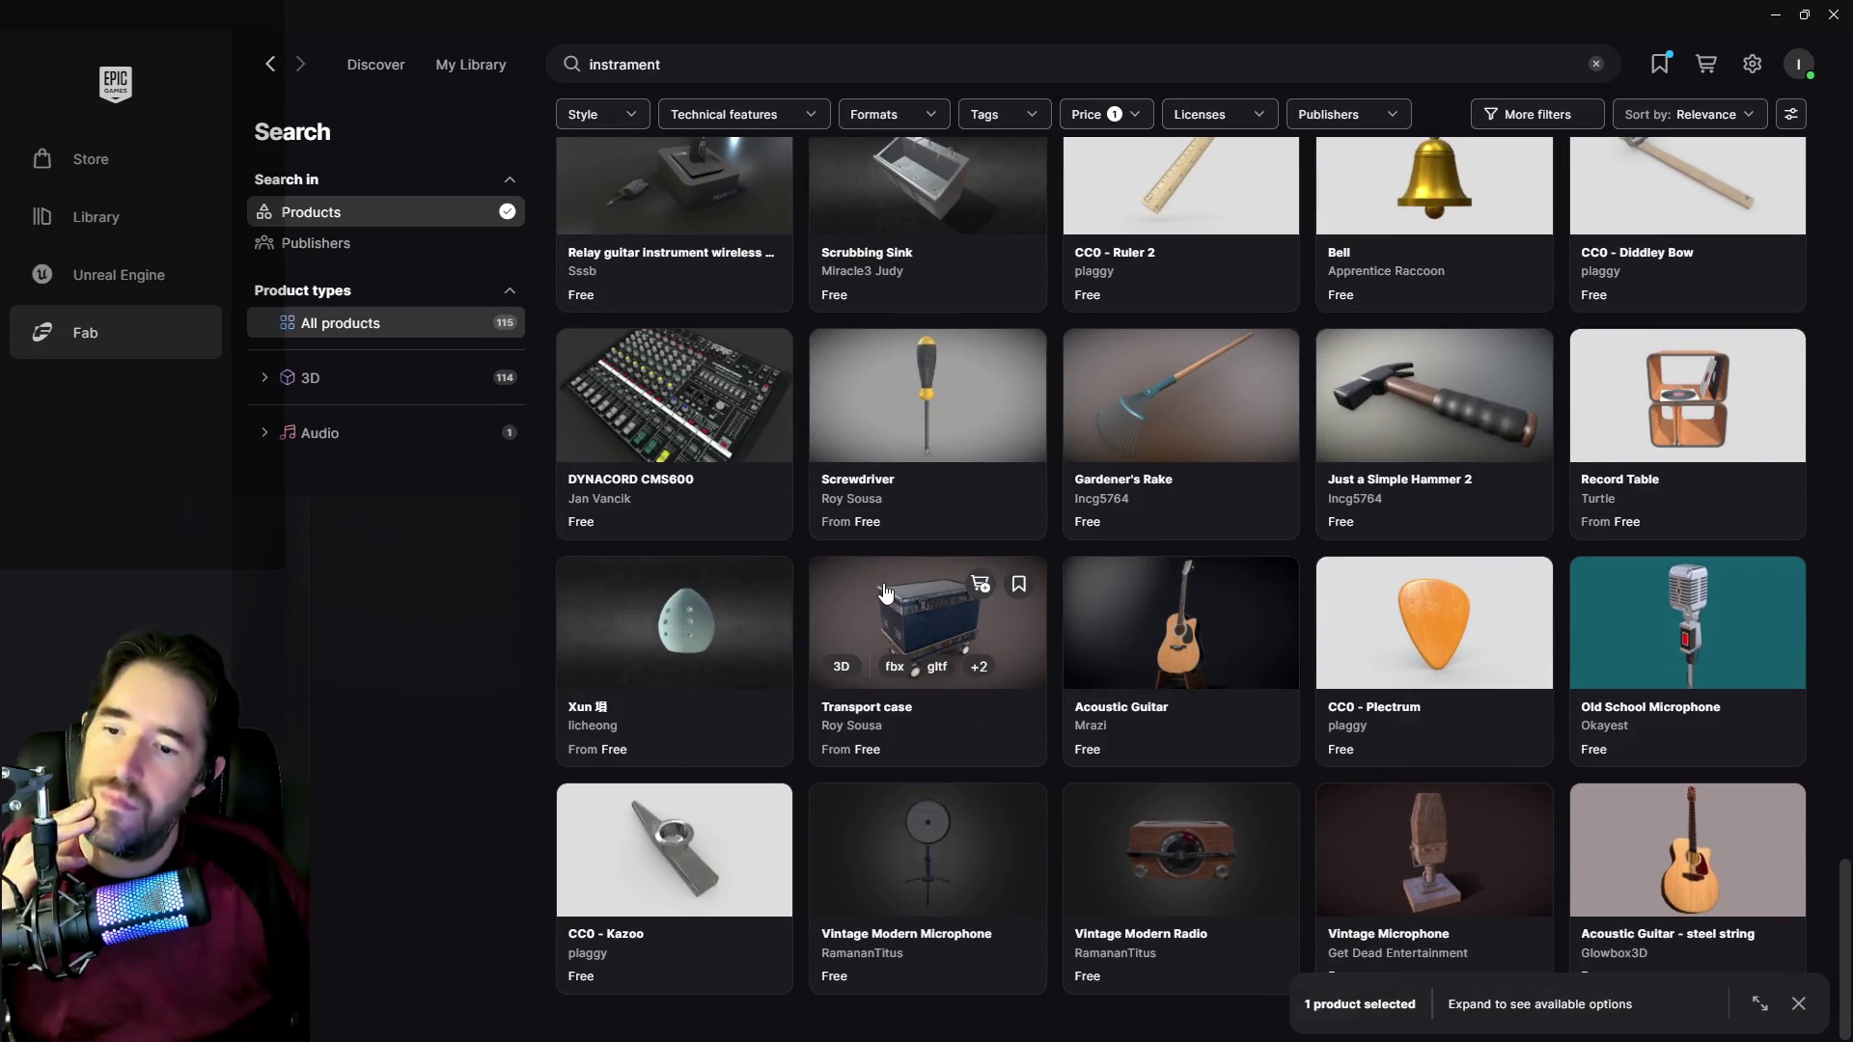
scroll(1006, 833, "up", 14)
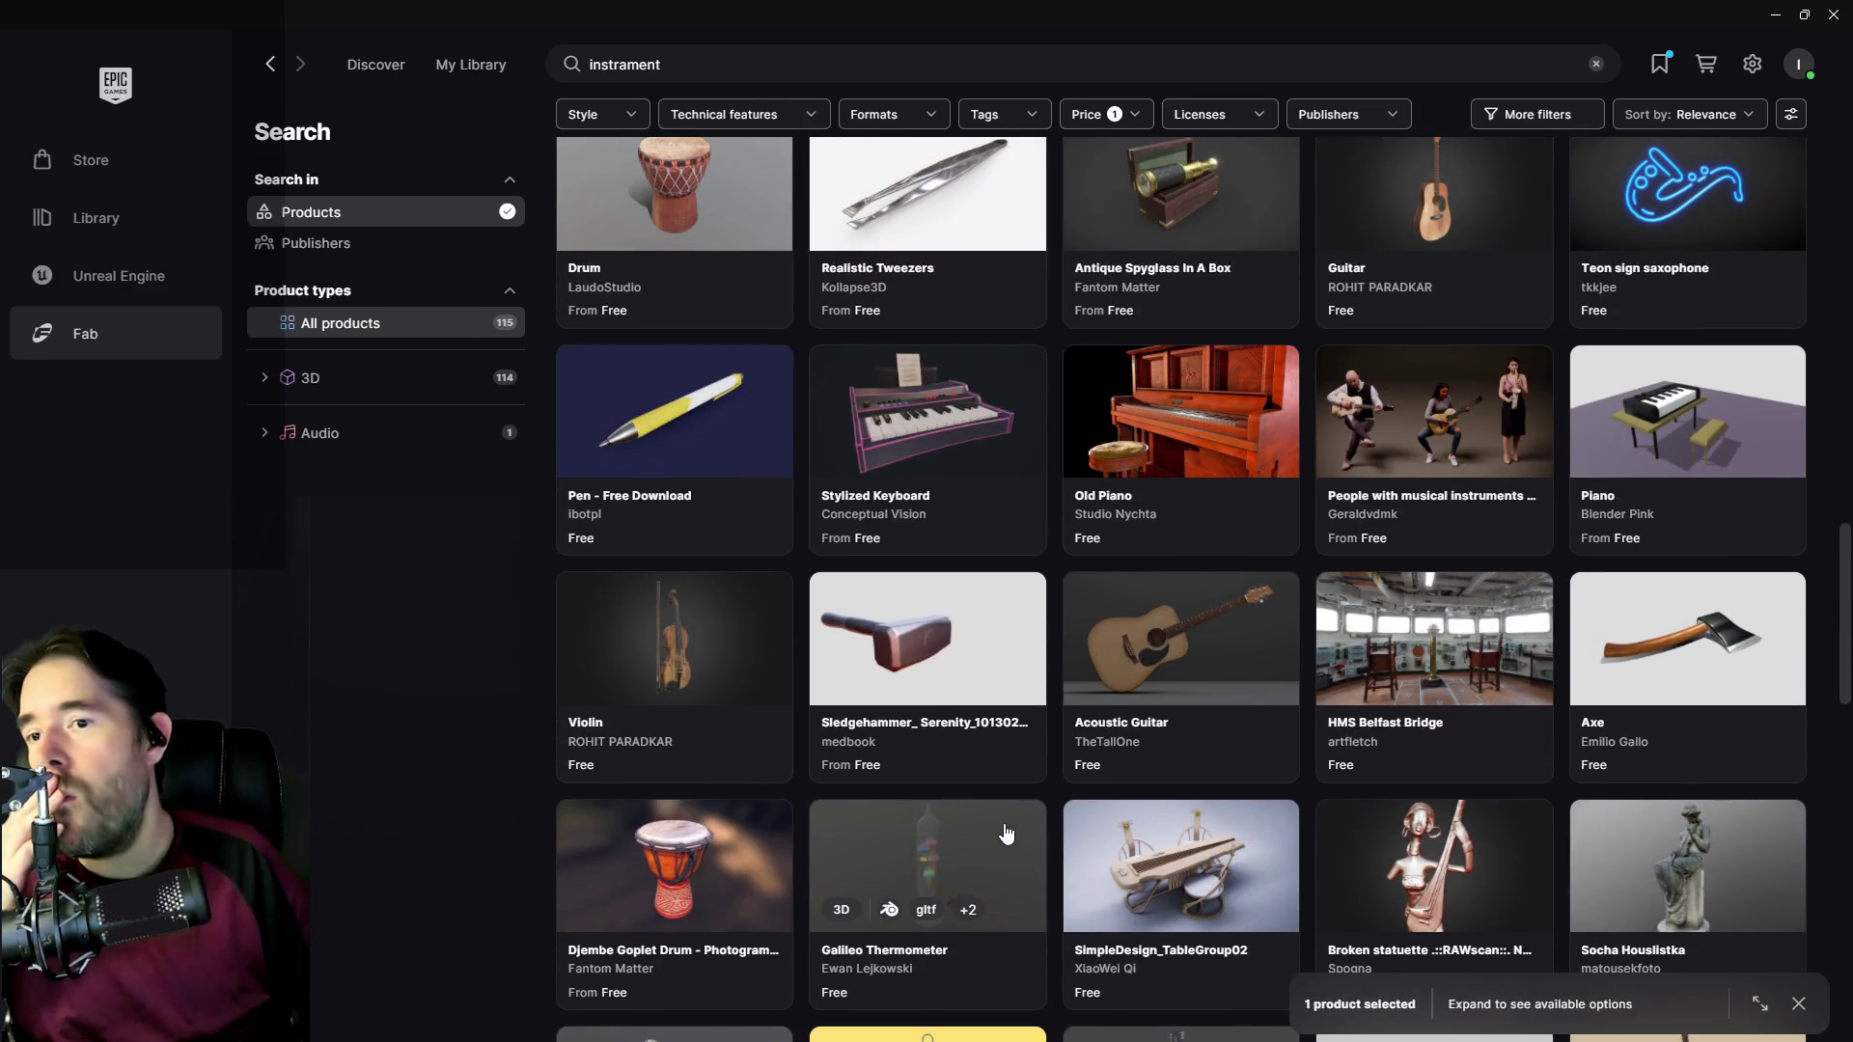
scroll(1007, 833, "up", 10)
scroll(1007, 833, "up", 3)
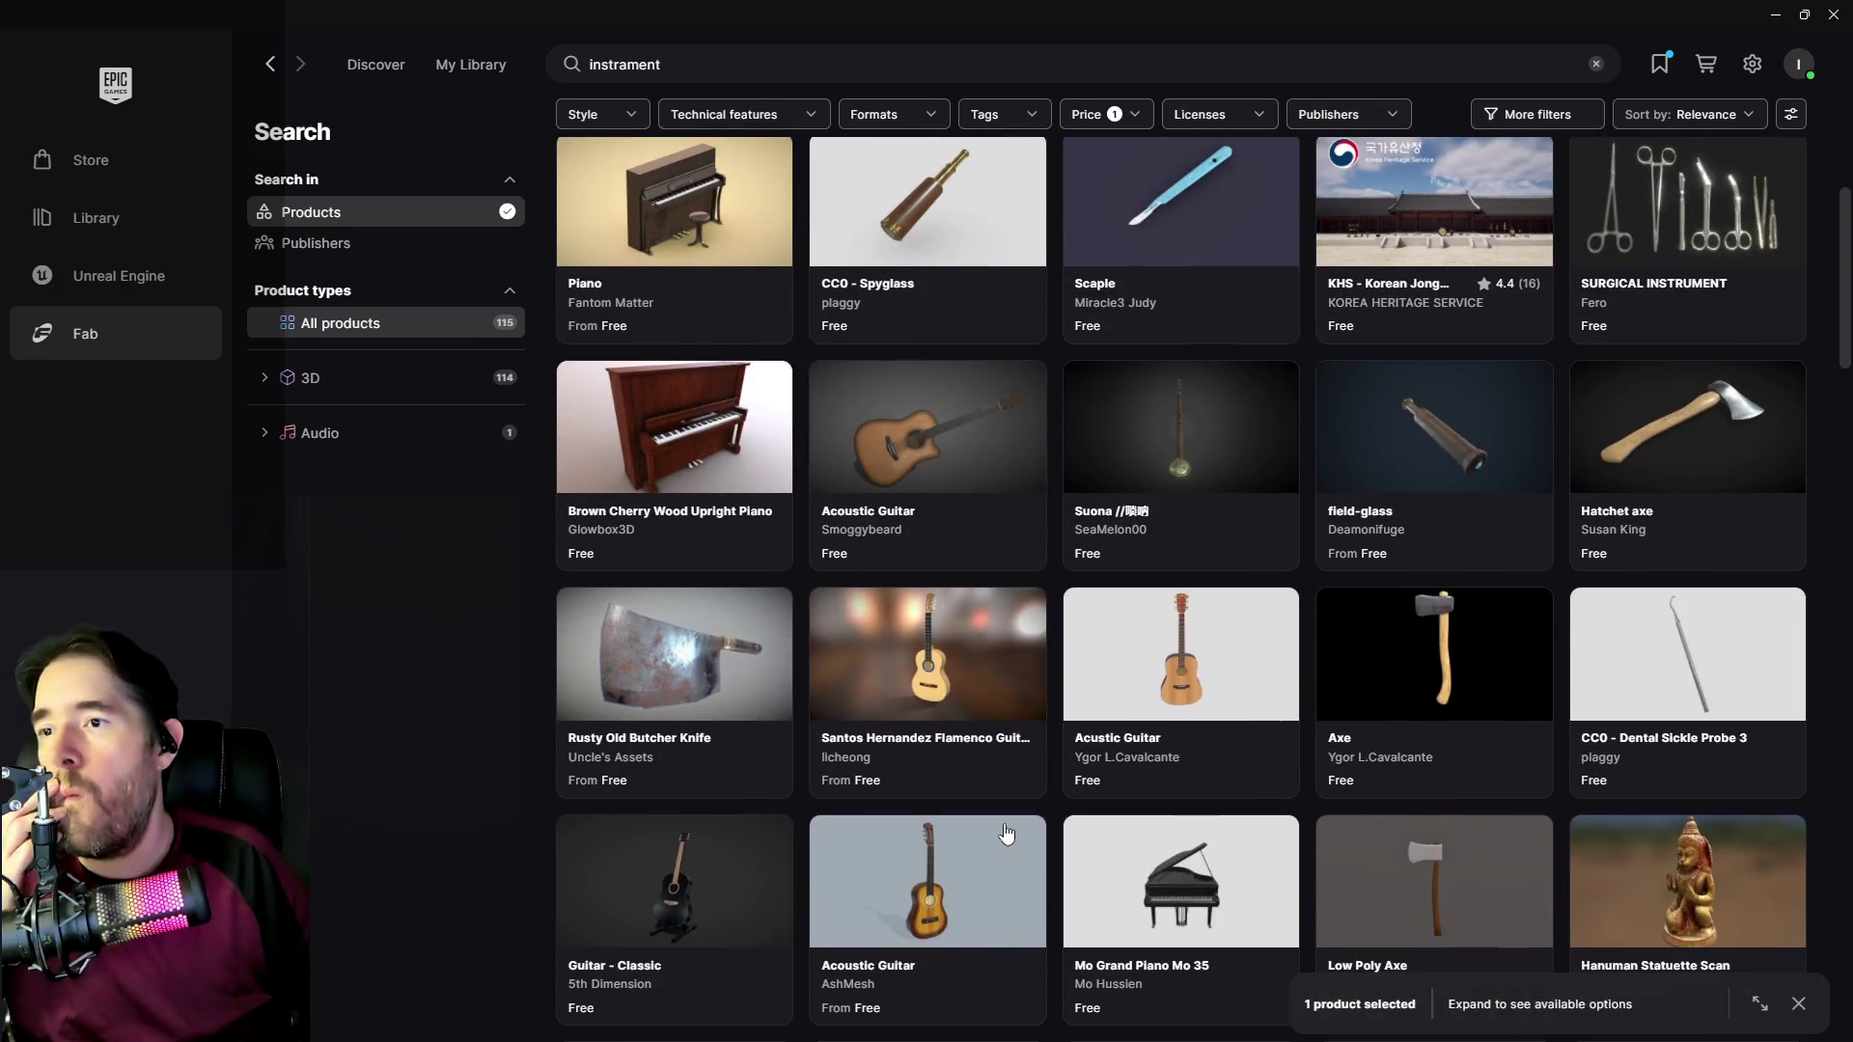
scroll(1006, 832, "down", 3)
scroll(1006, 833, "up", 3)
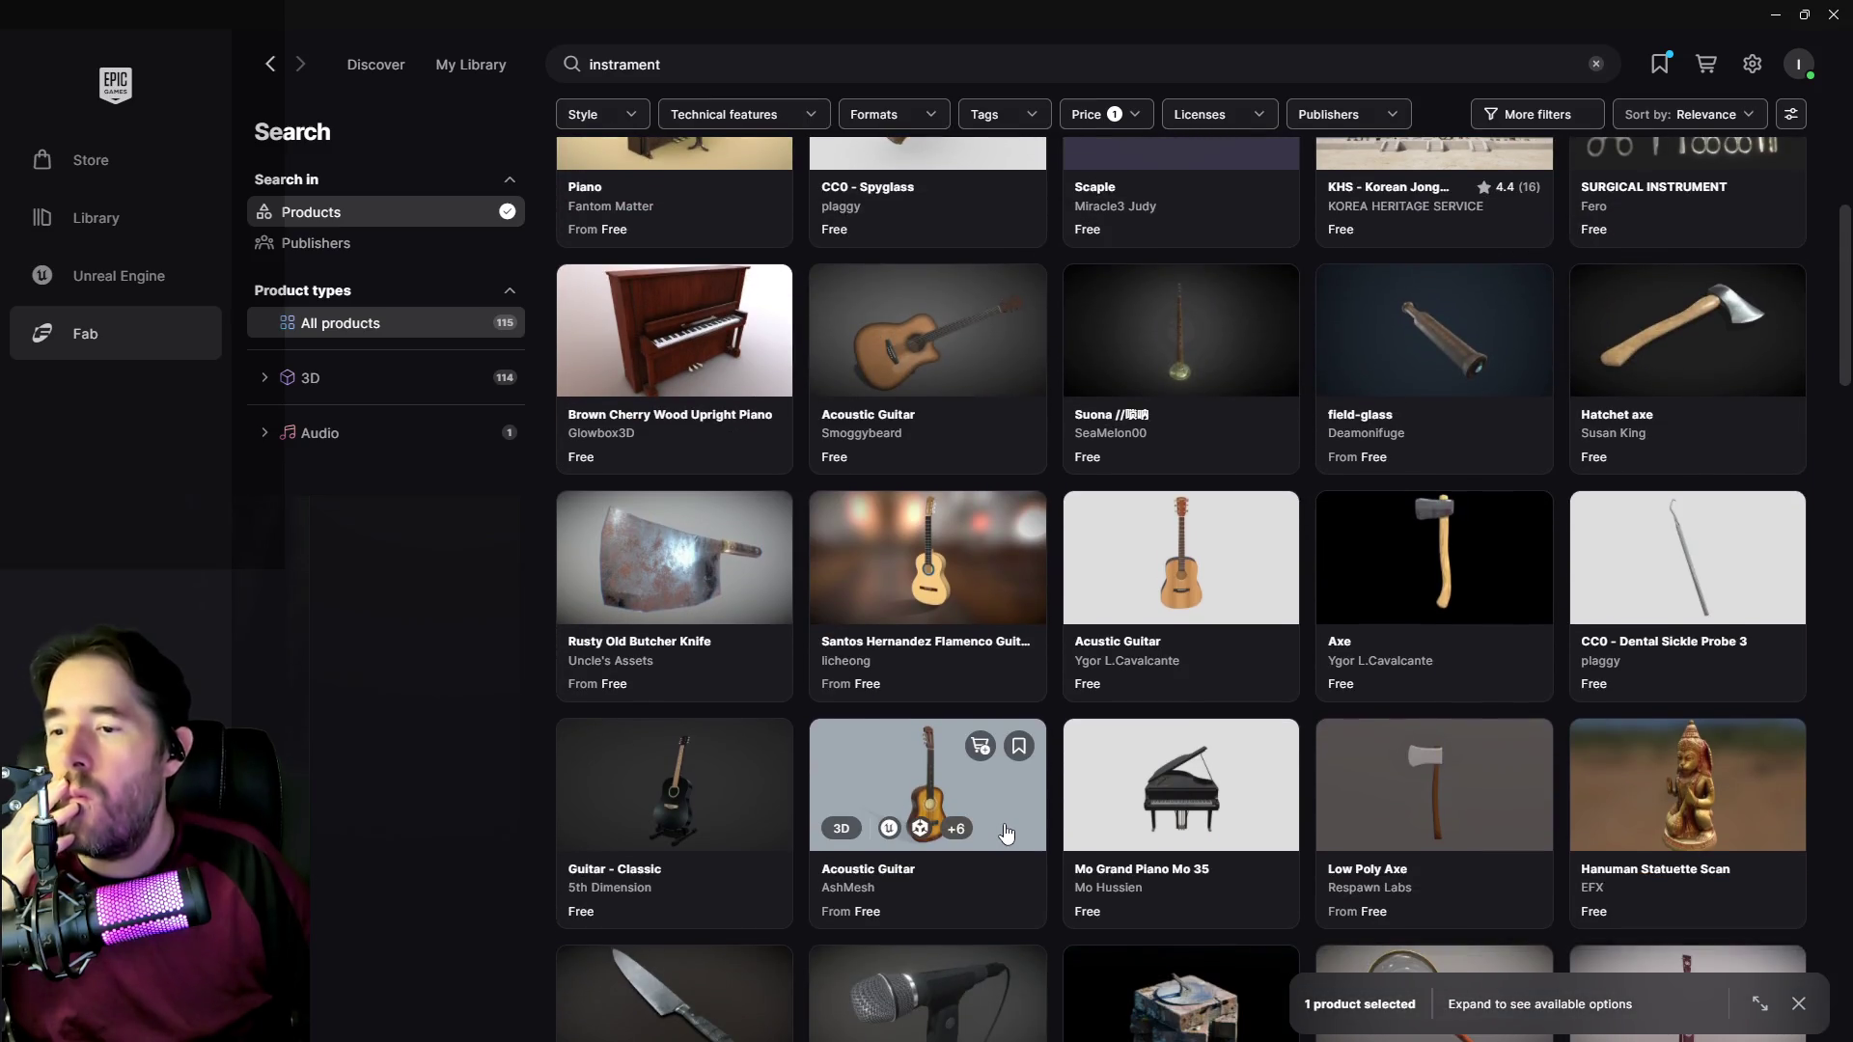
scroll(1007, 832, "down", 1)
scroll(1007, 833, "up", 10)
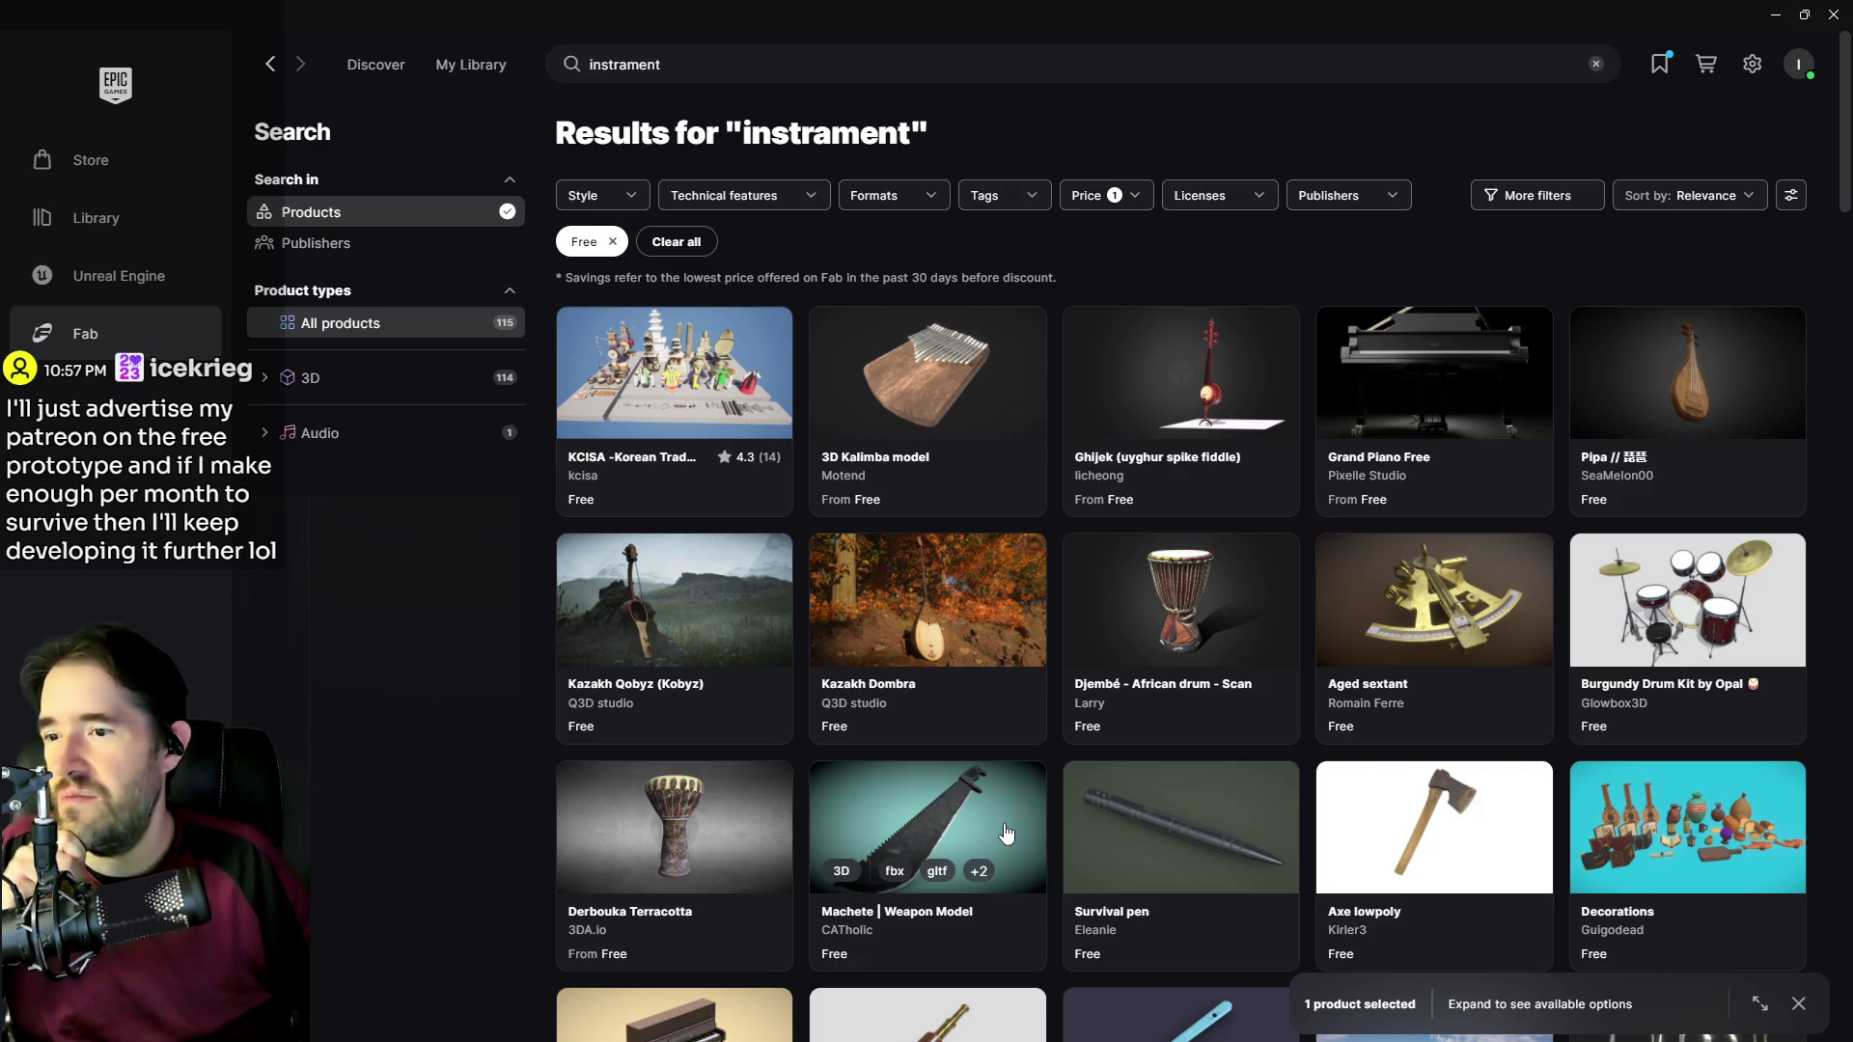
Step: Return to the Unreal Editor level Chapter_1_Dead_Girl_Wonderland
left_click(1775, 15)
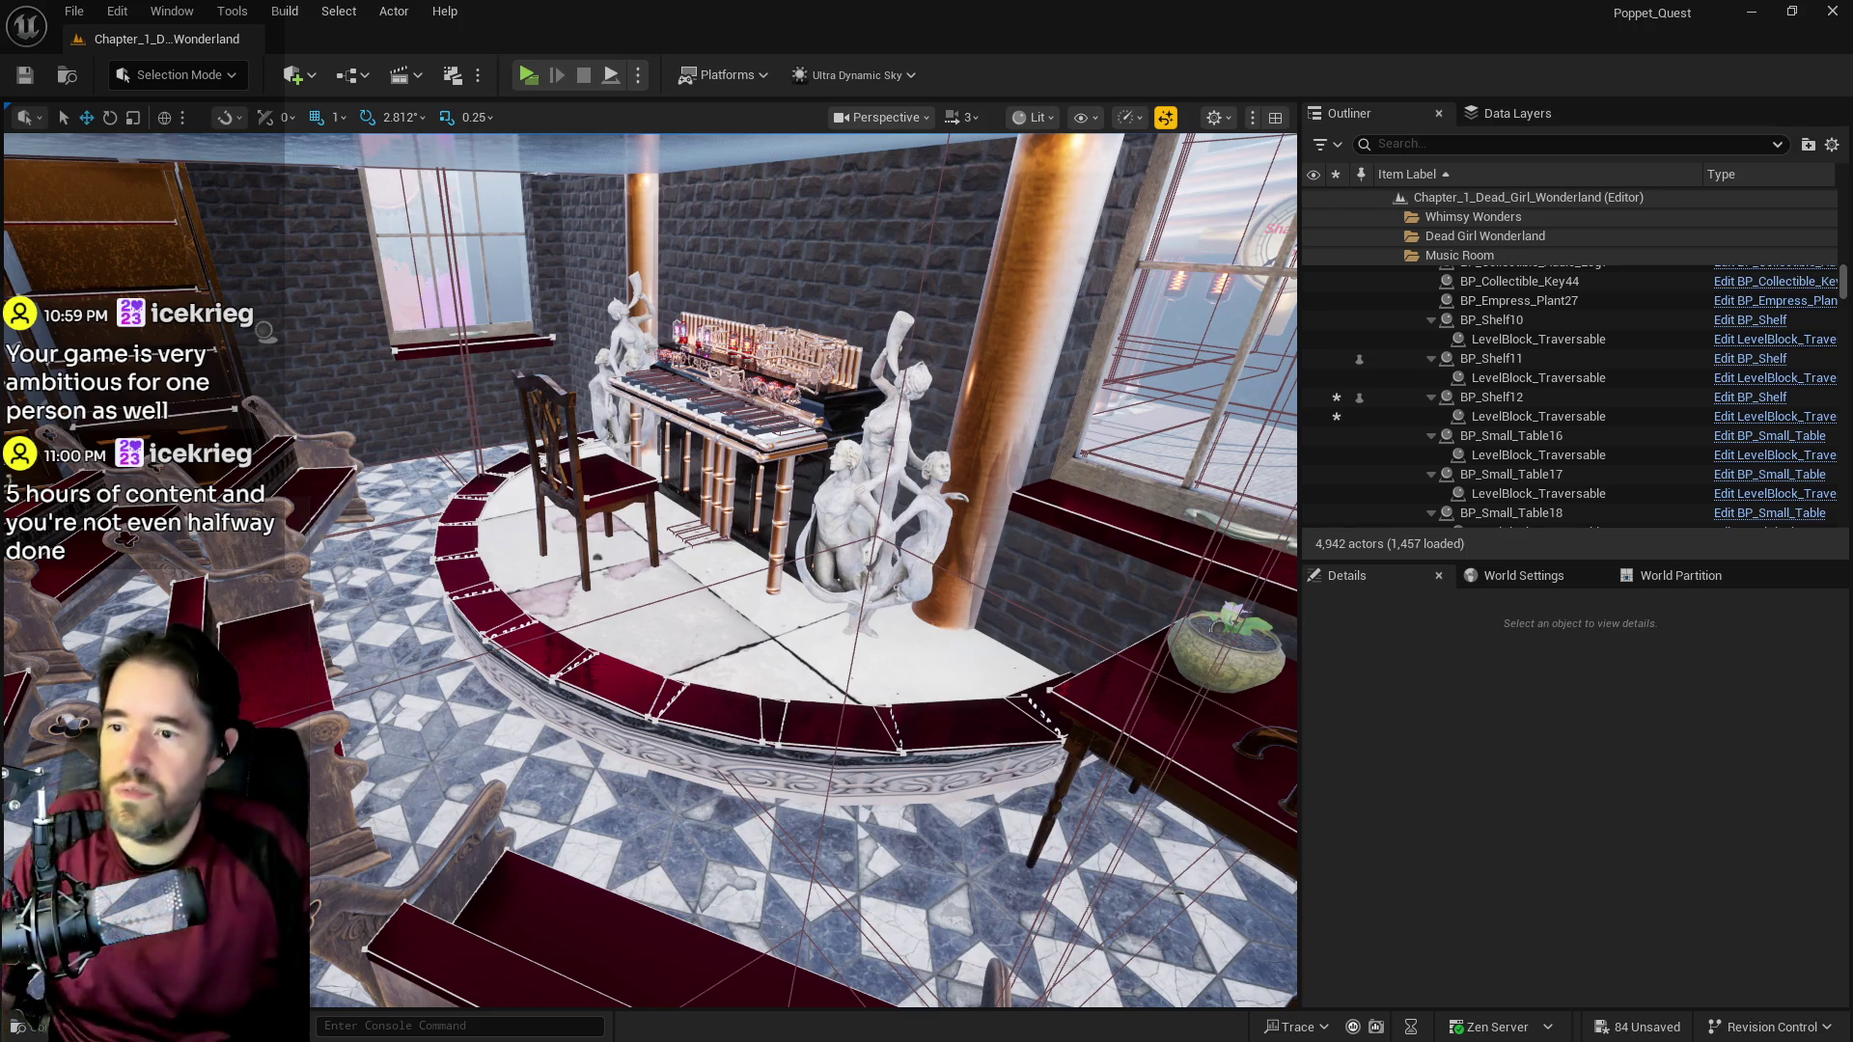
Step: Duplicate L_Vitrin_Double_Door12 along Y to create L_Vitrin_Double_Door13 beside it
mouse_move(832, 716)
left_mouse_down()
mouse_move(1158, 716)
mouse_move(1201, 777)
left_mouse_up()
left_click_drag(617, 747, 617, 579)
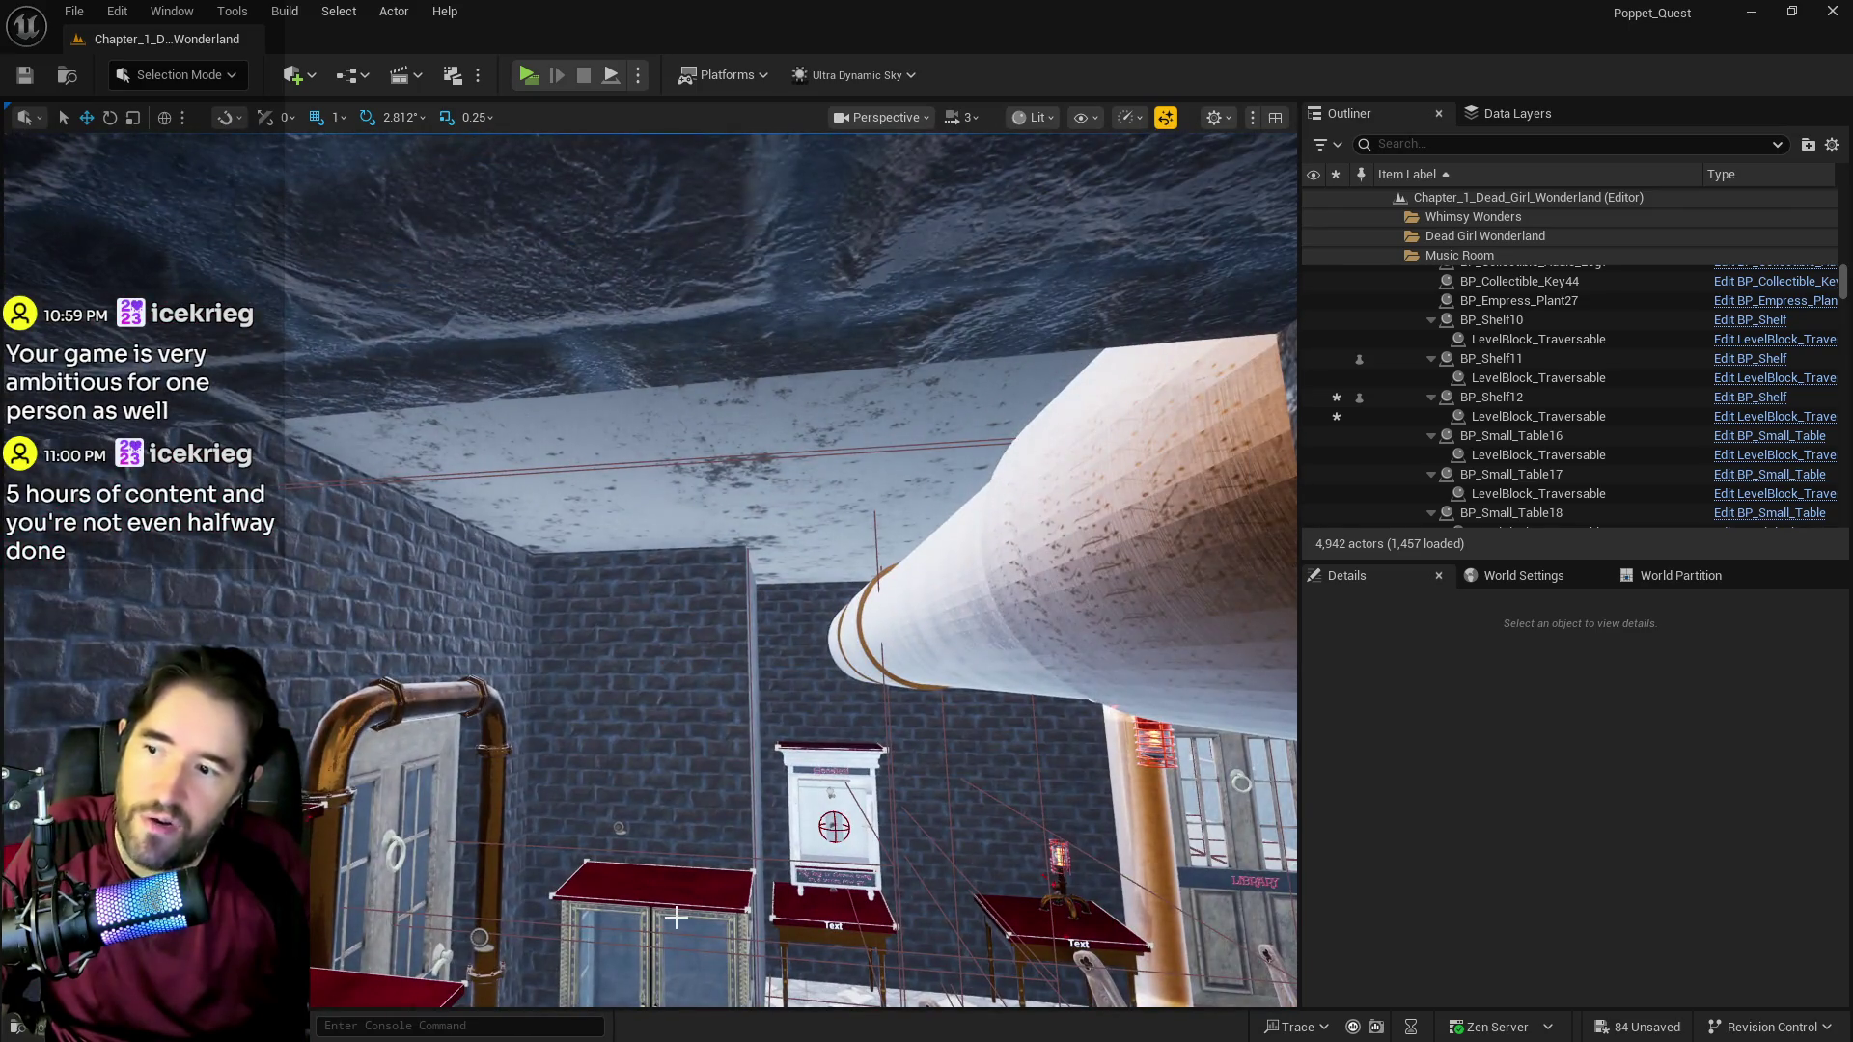
mouse_move(675, 916)
left_mouse_down()
mouse_move(675, 849)
mouse_move(656, 849)
left_mouse_up()
mouse_move(769, 551)
left_mouse_down()
mouse_move(769, 578)
mouse_move(769, 434)
mouse_move(769, 588)
mouse_move(769, 551)
mouse_move(733, 521)
mouse_move(733, 386)
mouse_move(733, 598)
mouse_move(675, 675)
left_mouse_up()
left_click(655, 707)
mouse_move(583, 853)
left_mouse_down()
mouse_move(832, 845)
mouse_move(753, 810)
mouse_move(734, 763)
left_mouse_up()
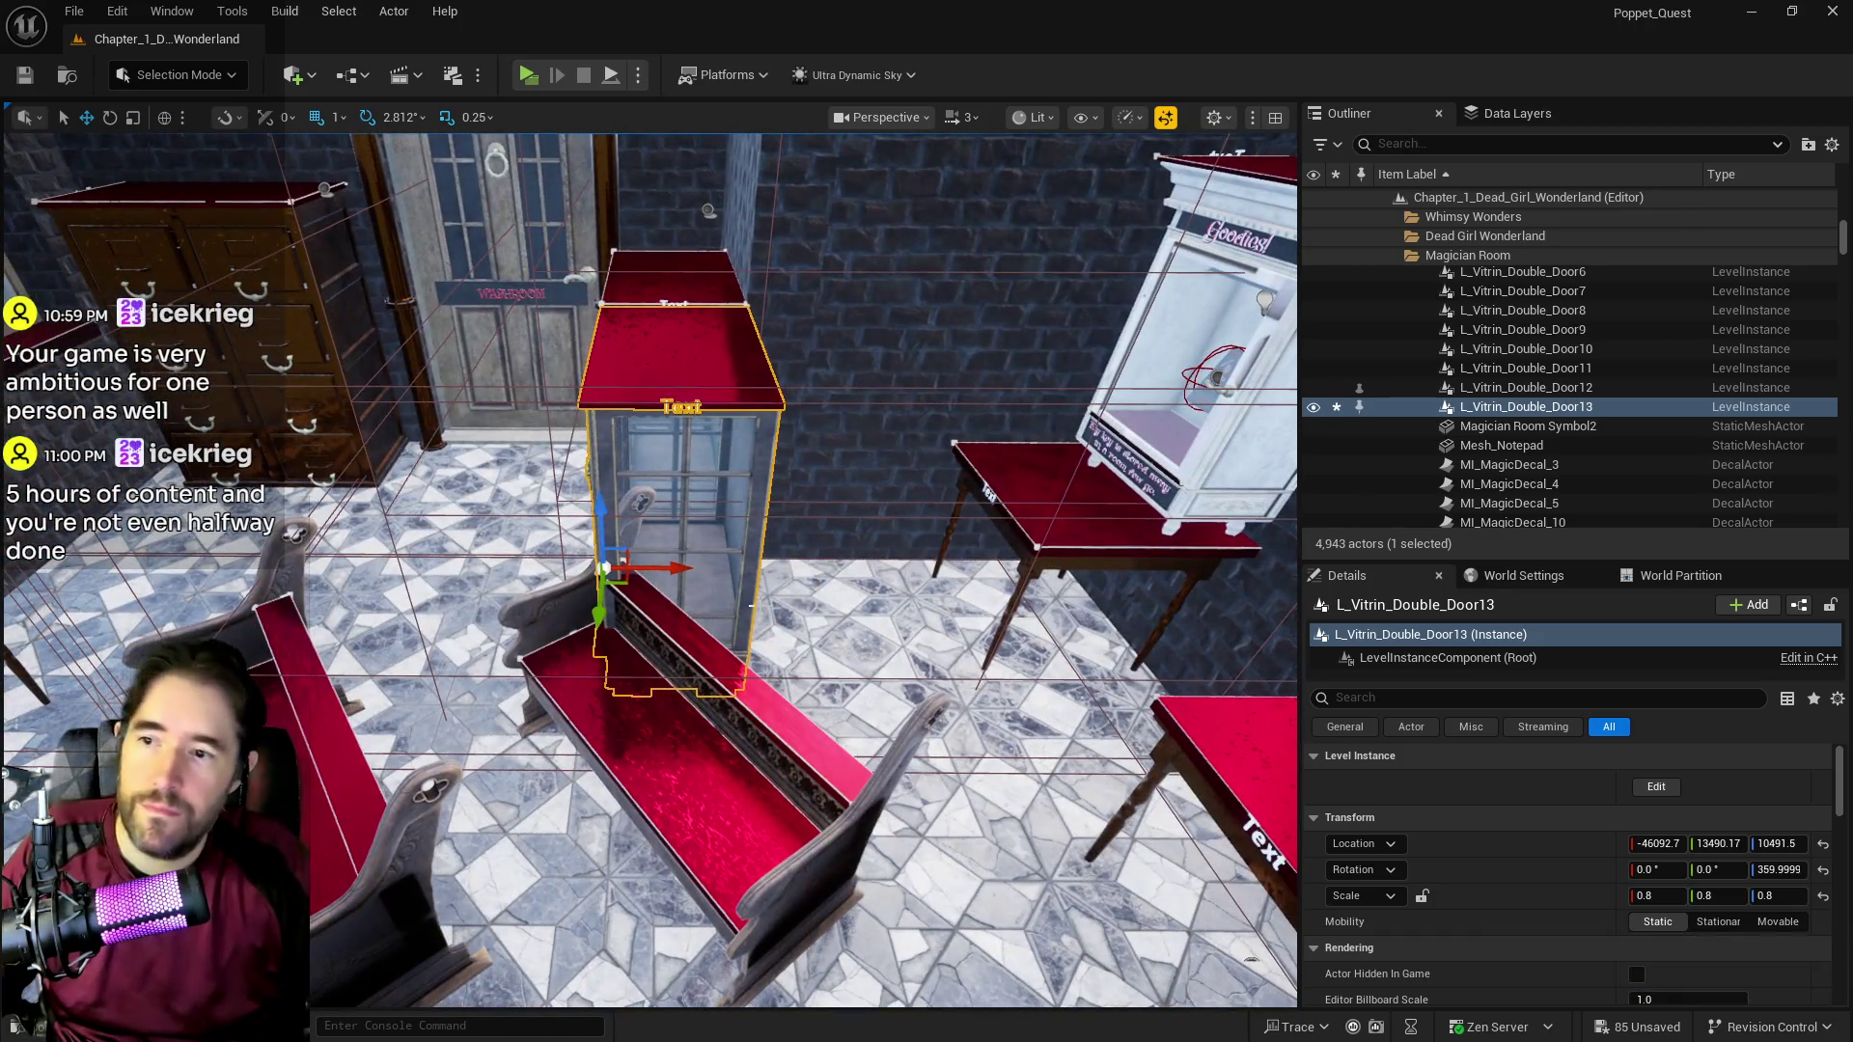
Step: Slide the copied vitrine along X and reposition the view around it
left_click_drag(752, 605, 965, 577)
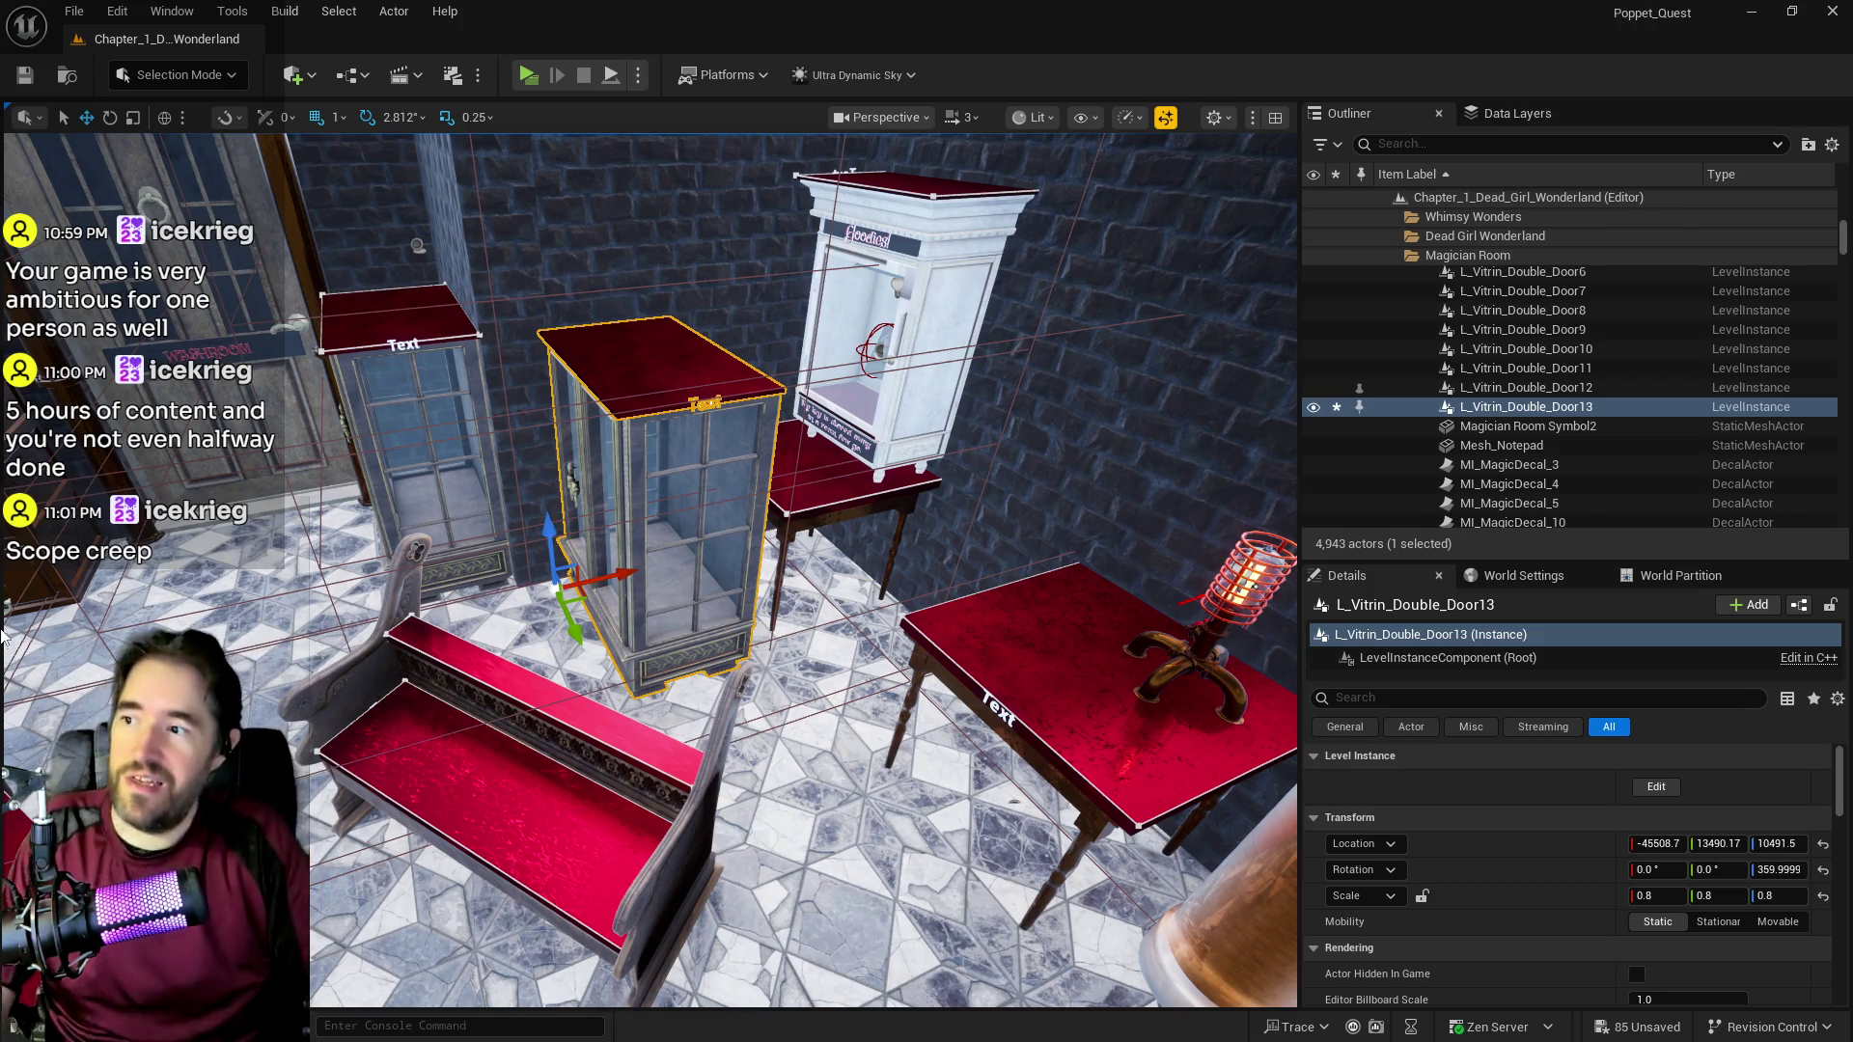
left_click_drag(3, 634, 3, 634)
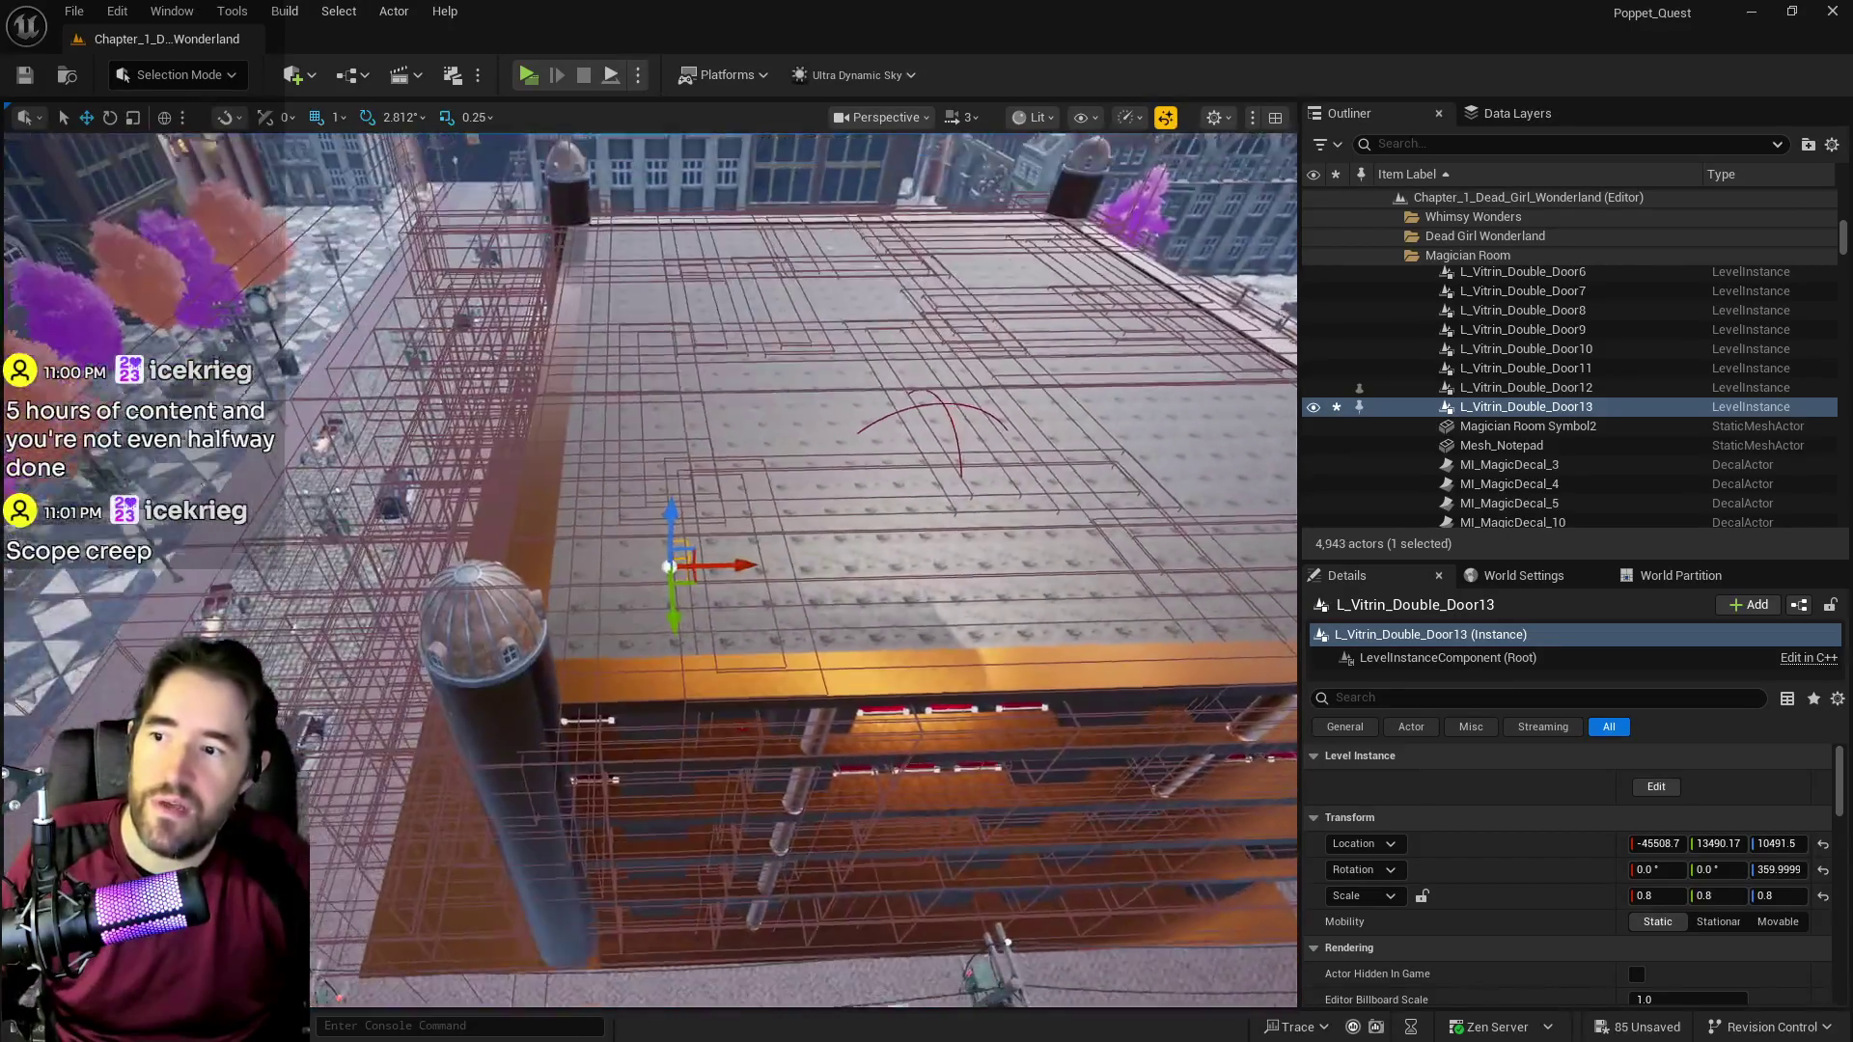
key("a")
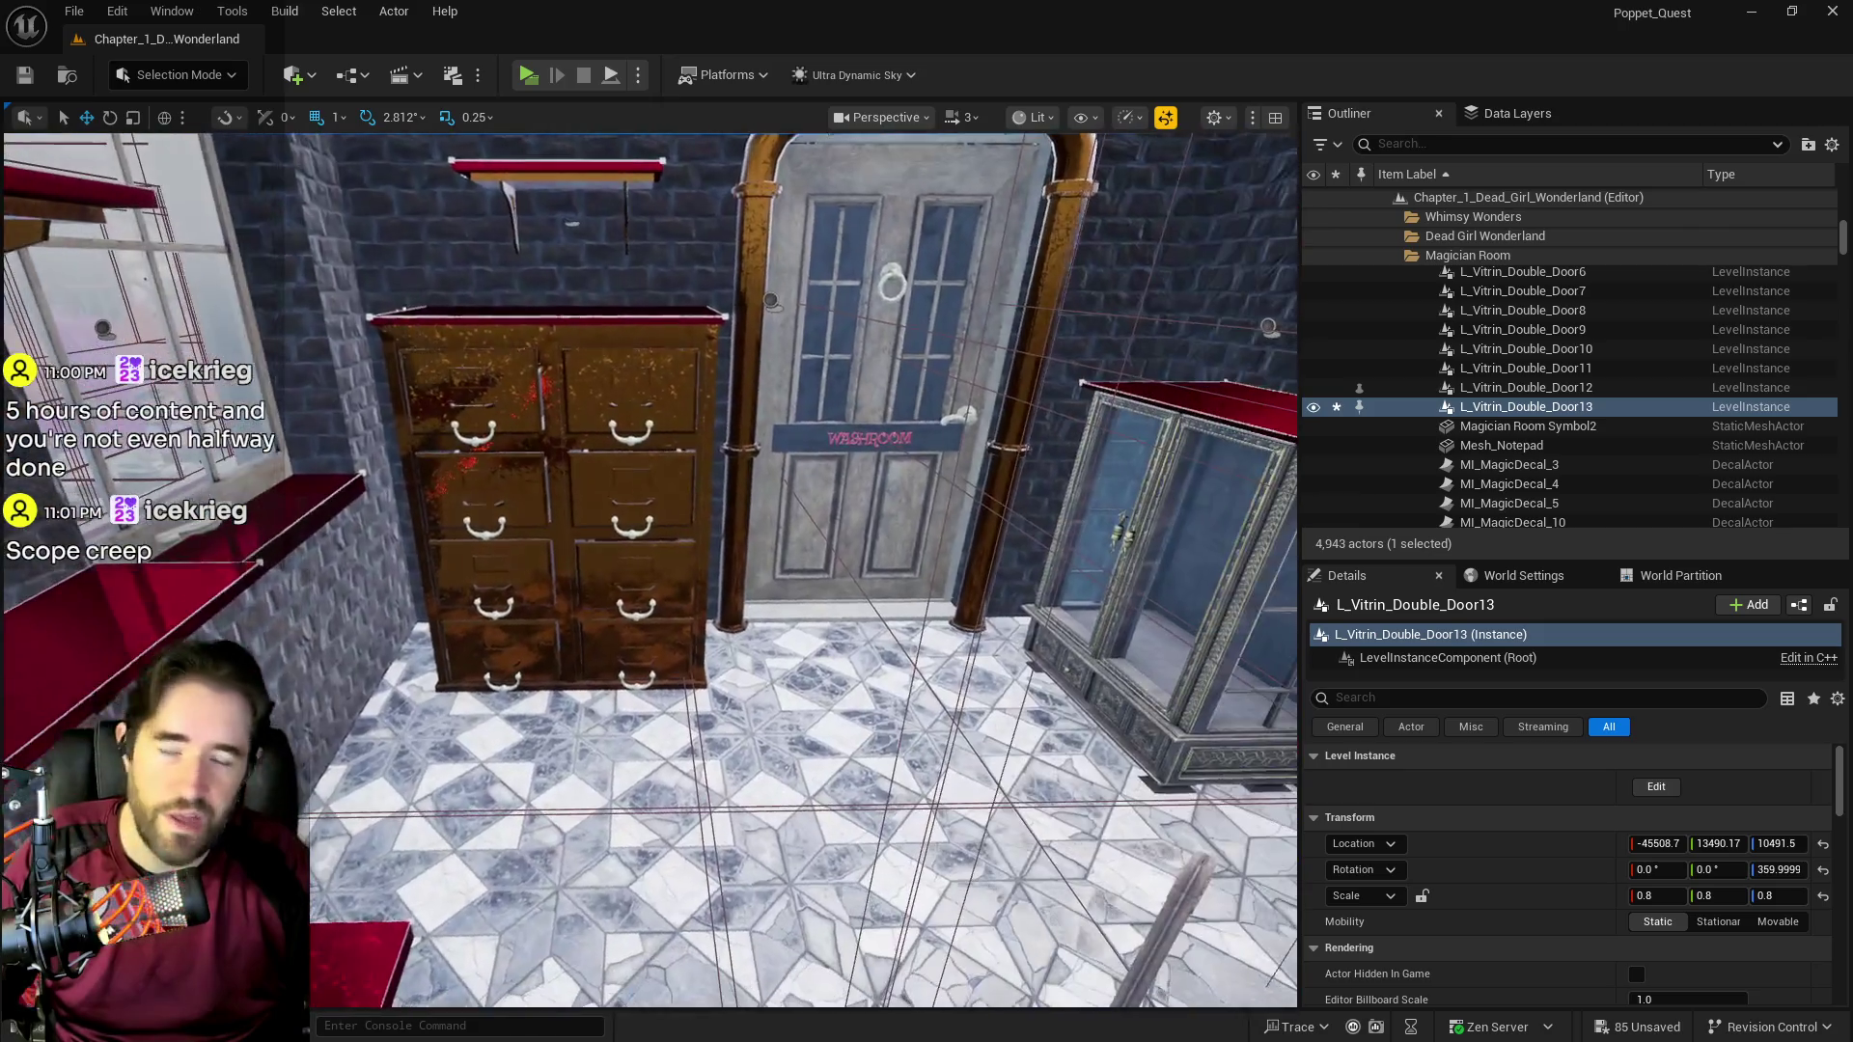
left_click_drag(649, 569, 917, 569)
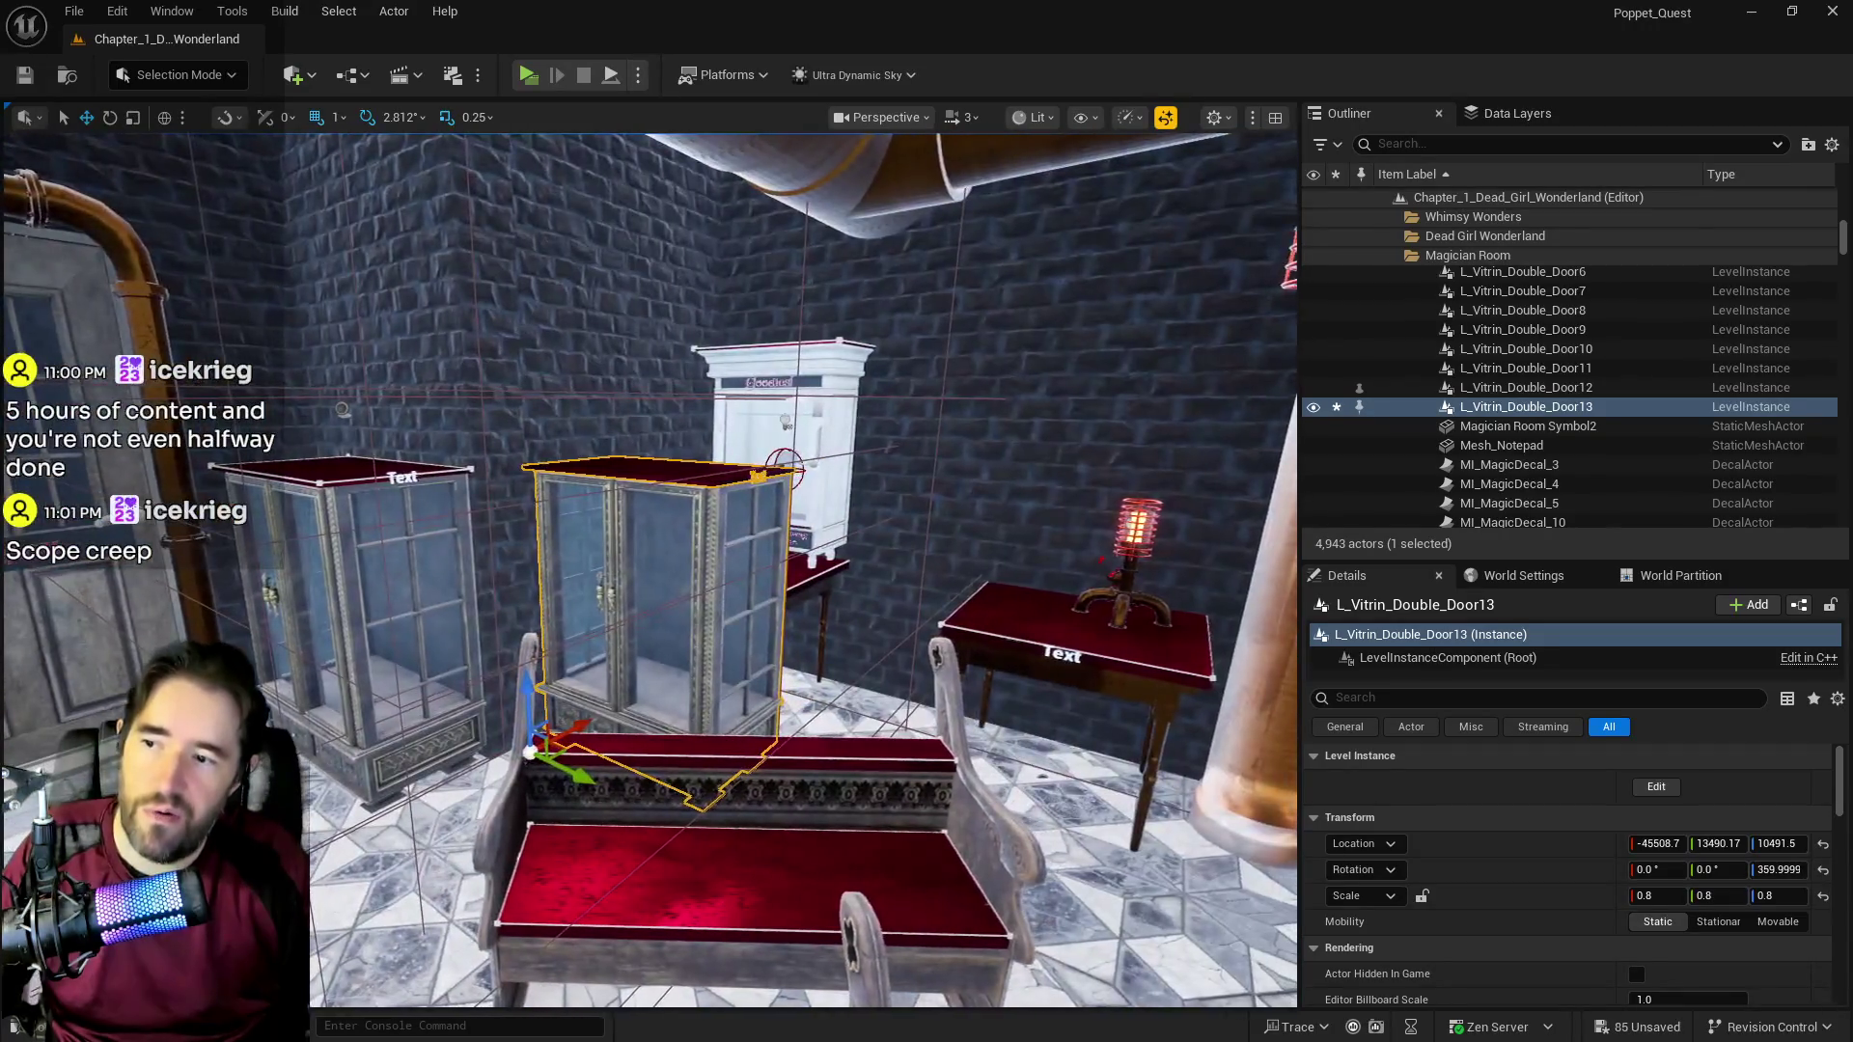
Step: Rotate the copied vitrine to 270° and move it to Y 13882.17 beside the other vitrine
key("e")
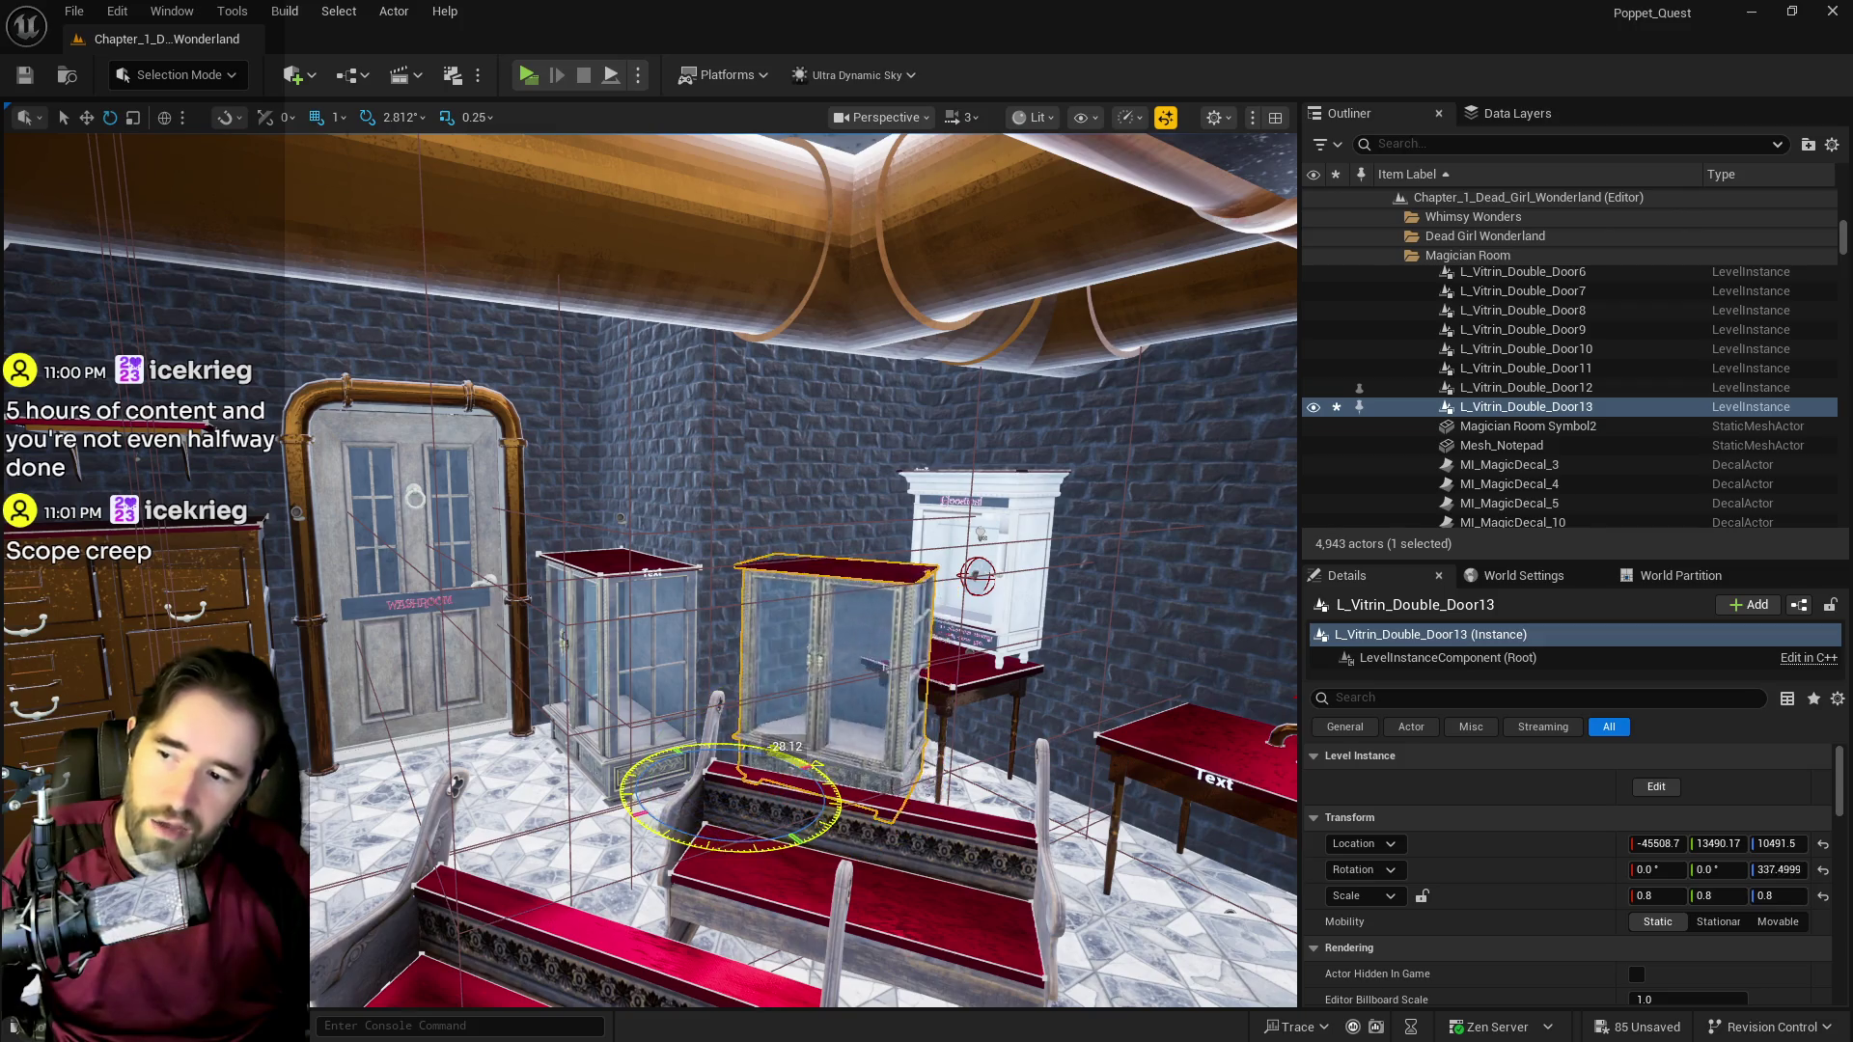
left_click_drag(815, 767, 772, 793)
key("r")
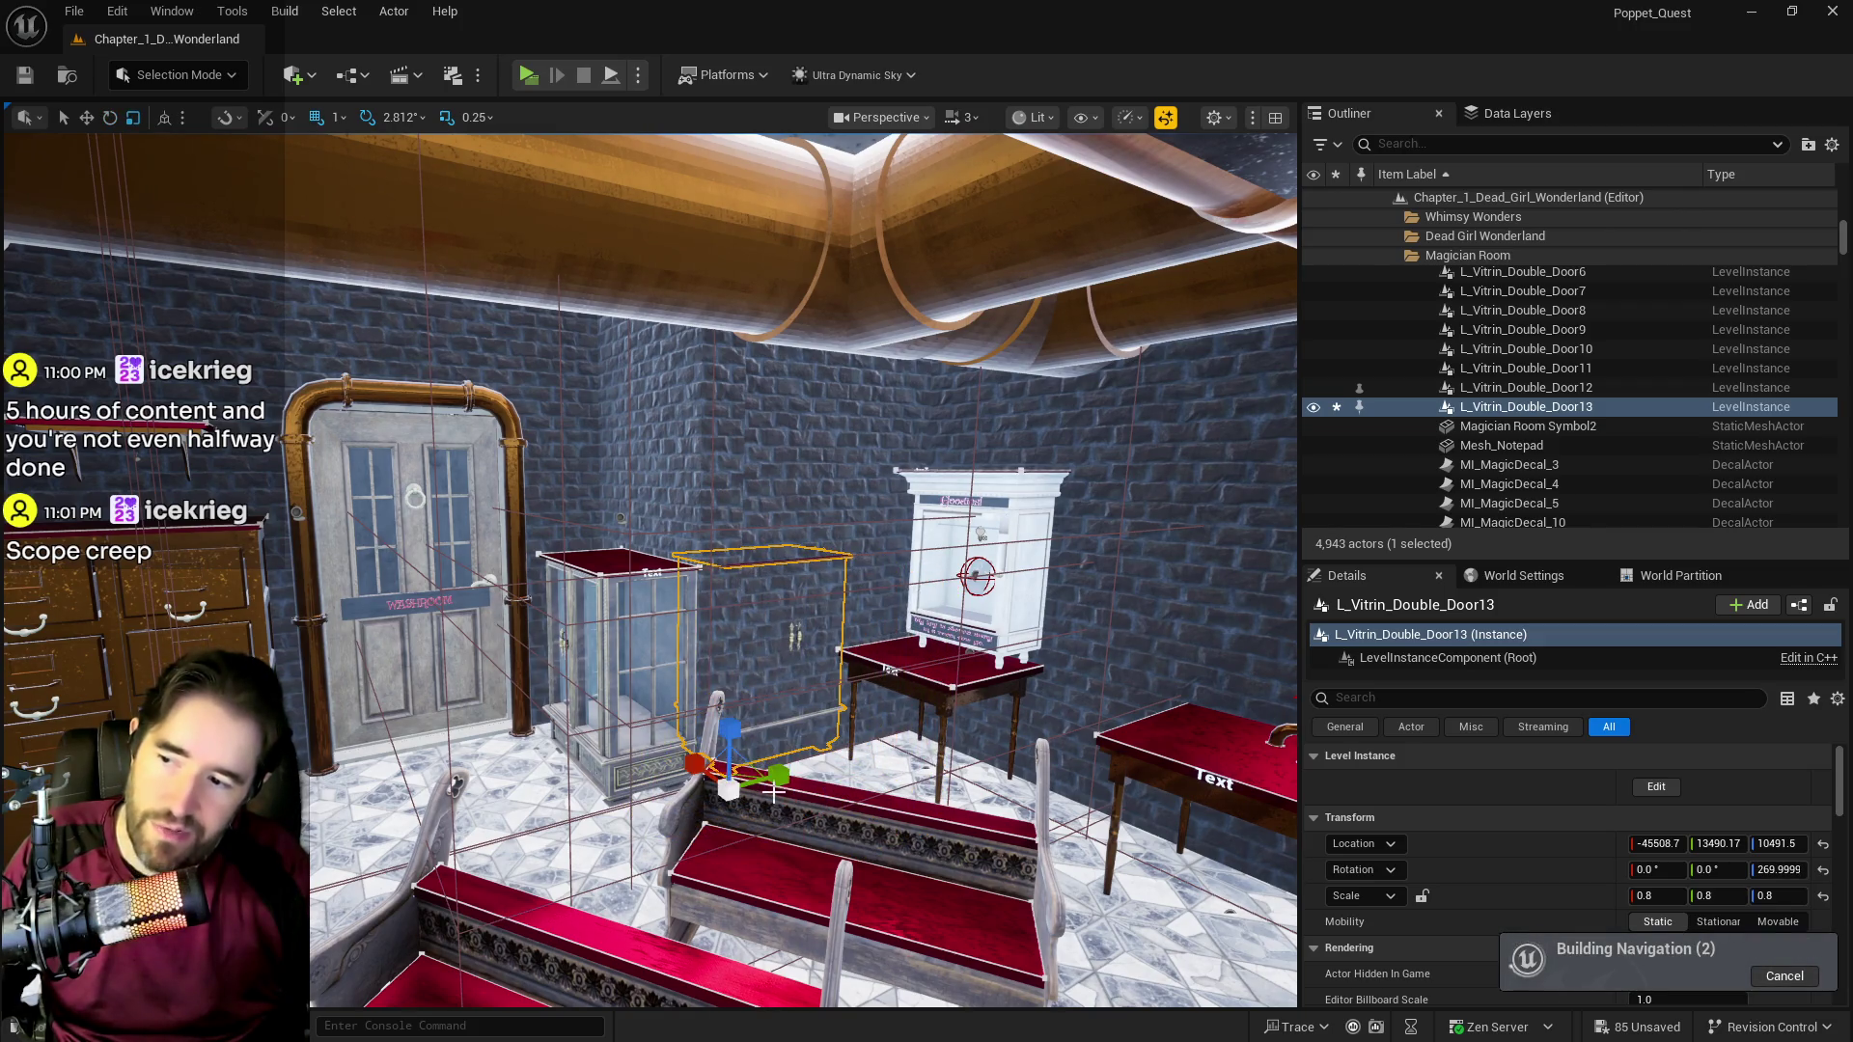
key("w")
mouse_move(772, 810)
left_mouse_down()
mouse_move(868, 849)
mouse_move(791, 753)
left_mouse_up()
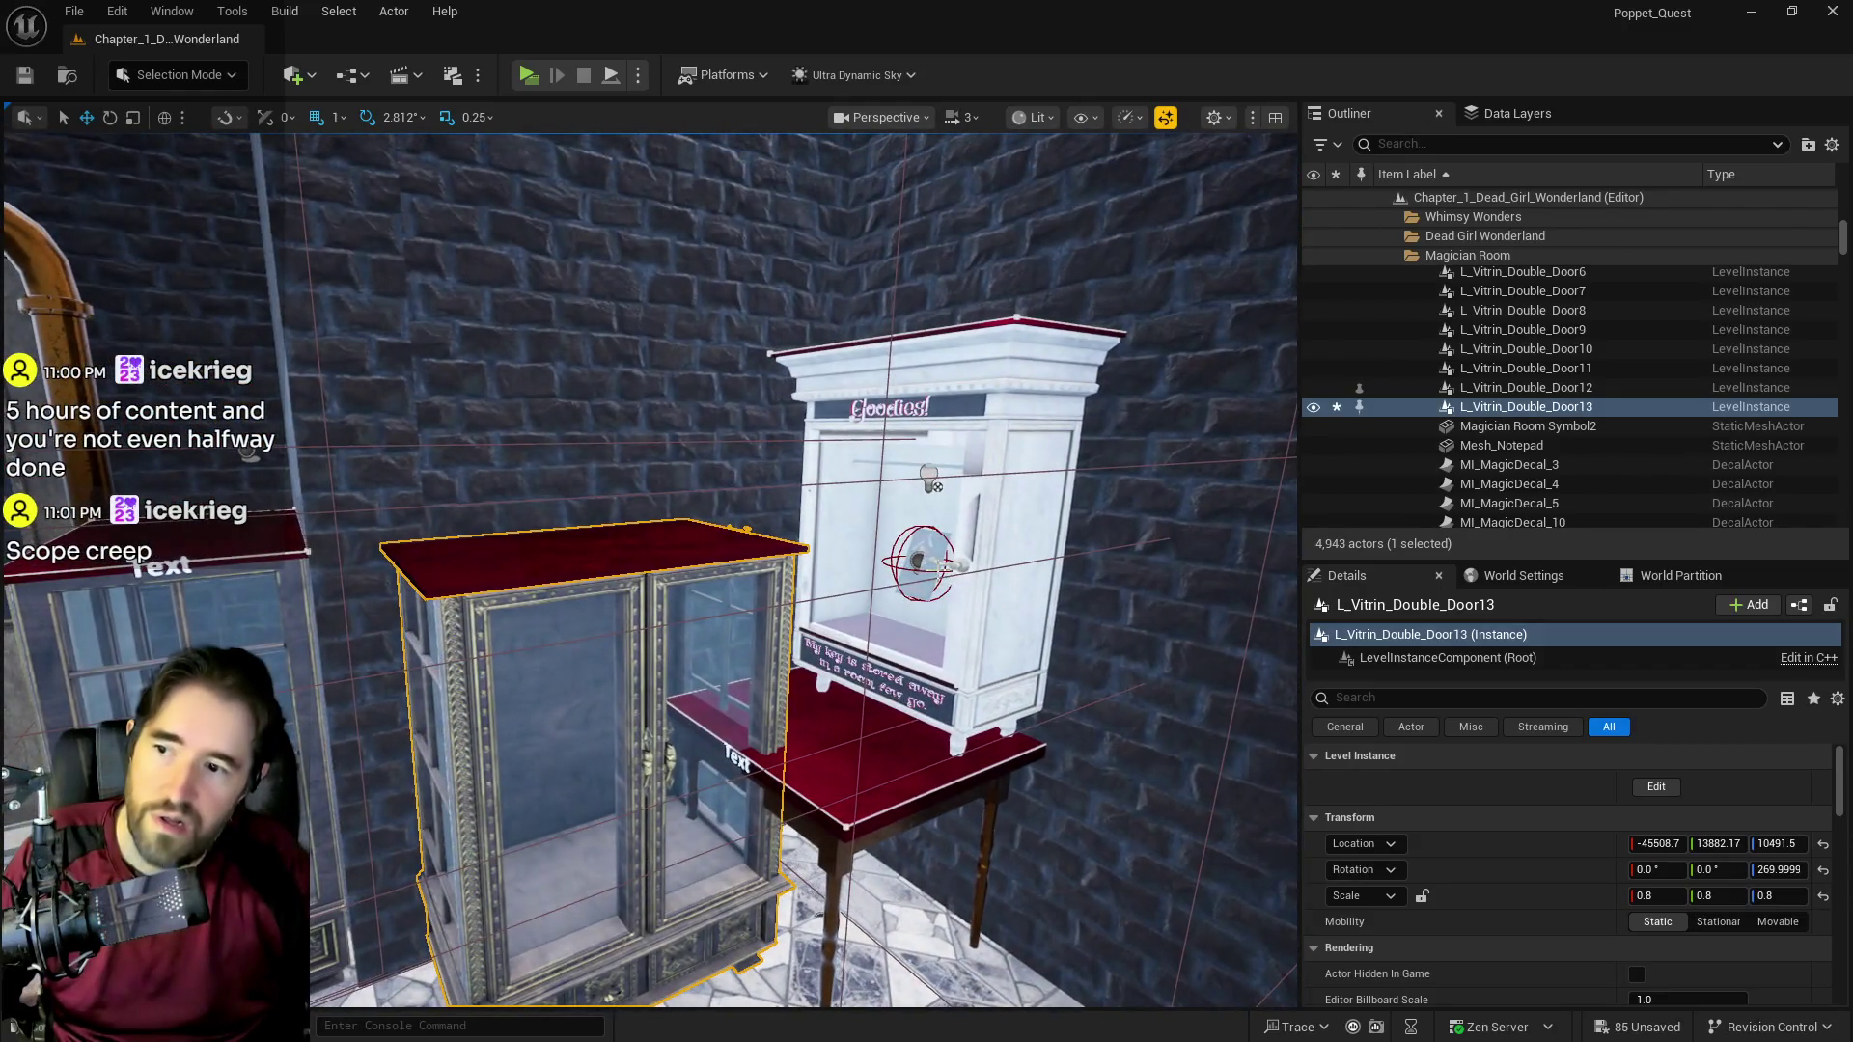
left_click_drag(671, 716, 675, 656)
left_click(671, 716)
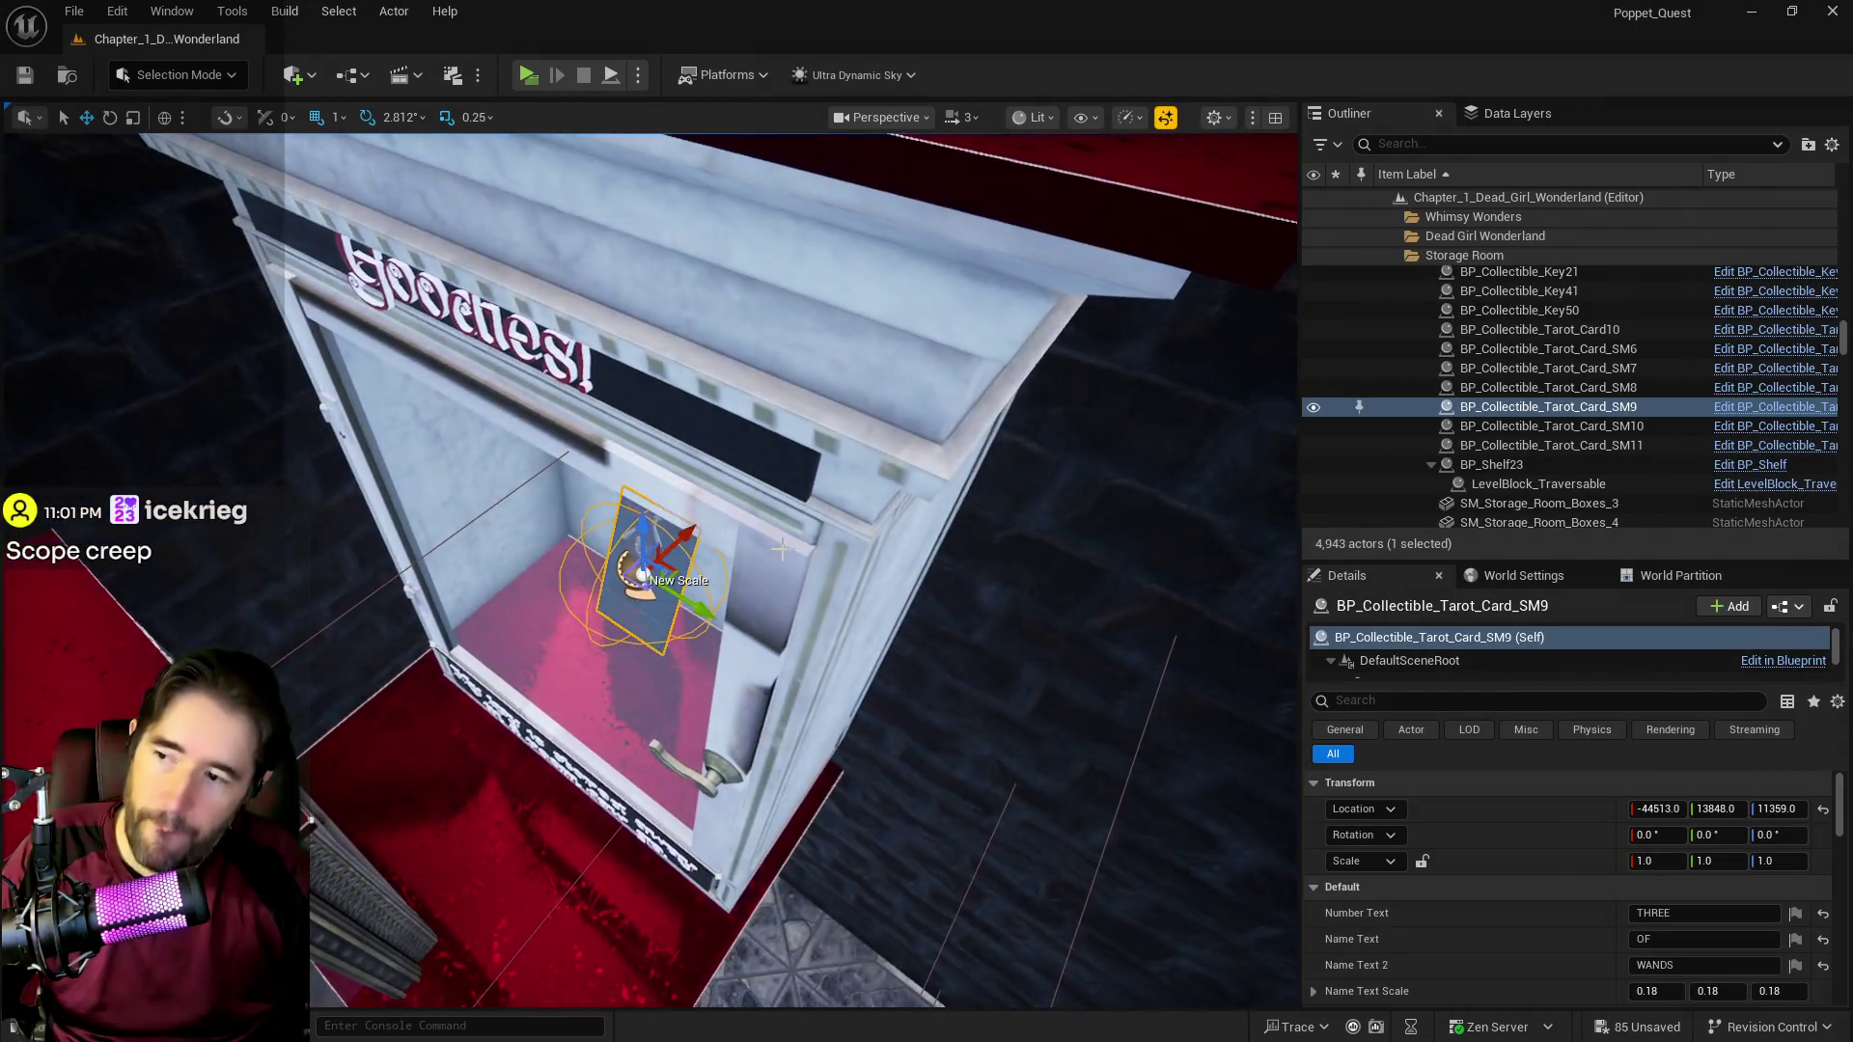
Step: Select the Goodies cabinet together with its tarot card and frame the view on them
left_click(917, 434, "ctrl")
left_click_drag(676, 724, 810, 797)
key("f")
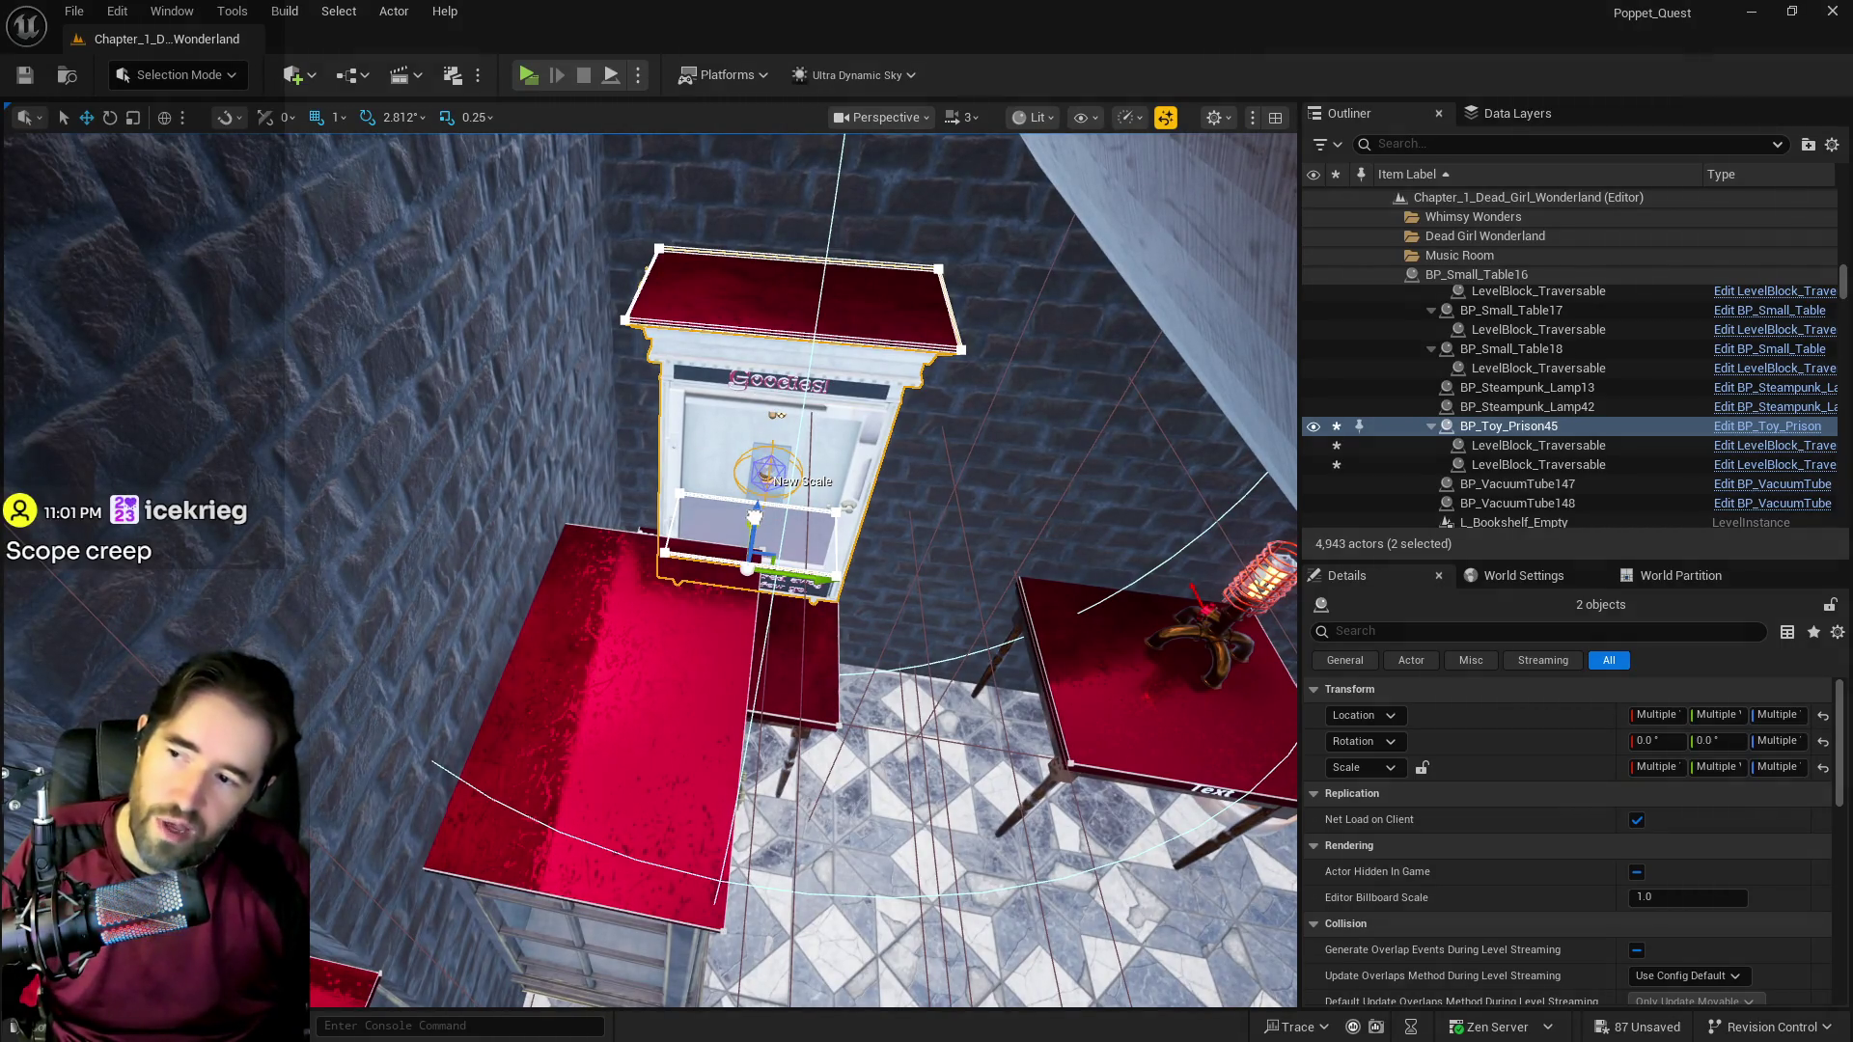
left_click_drag(754, 517, 781, 415)
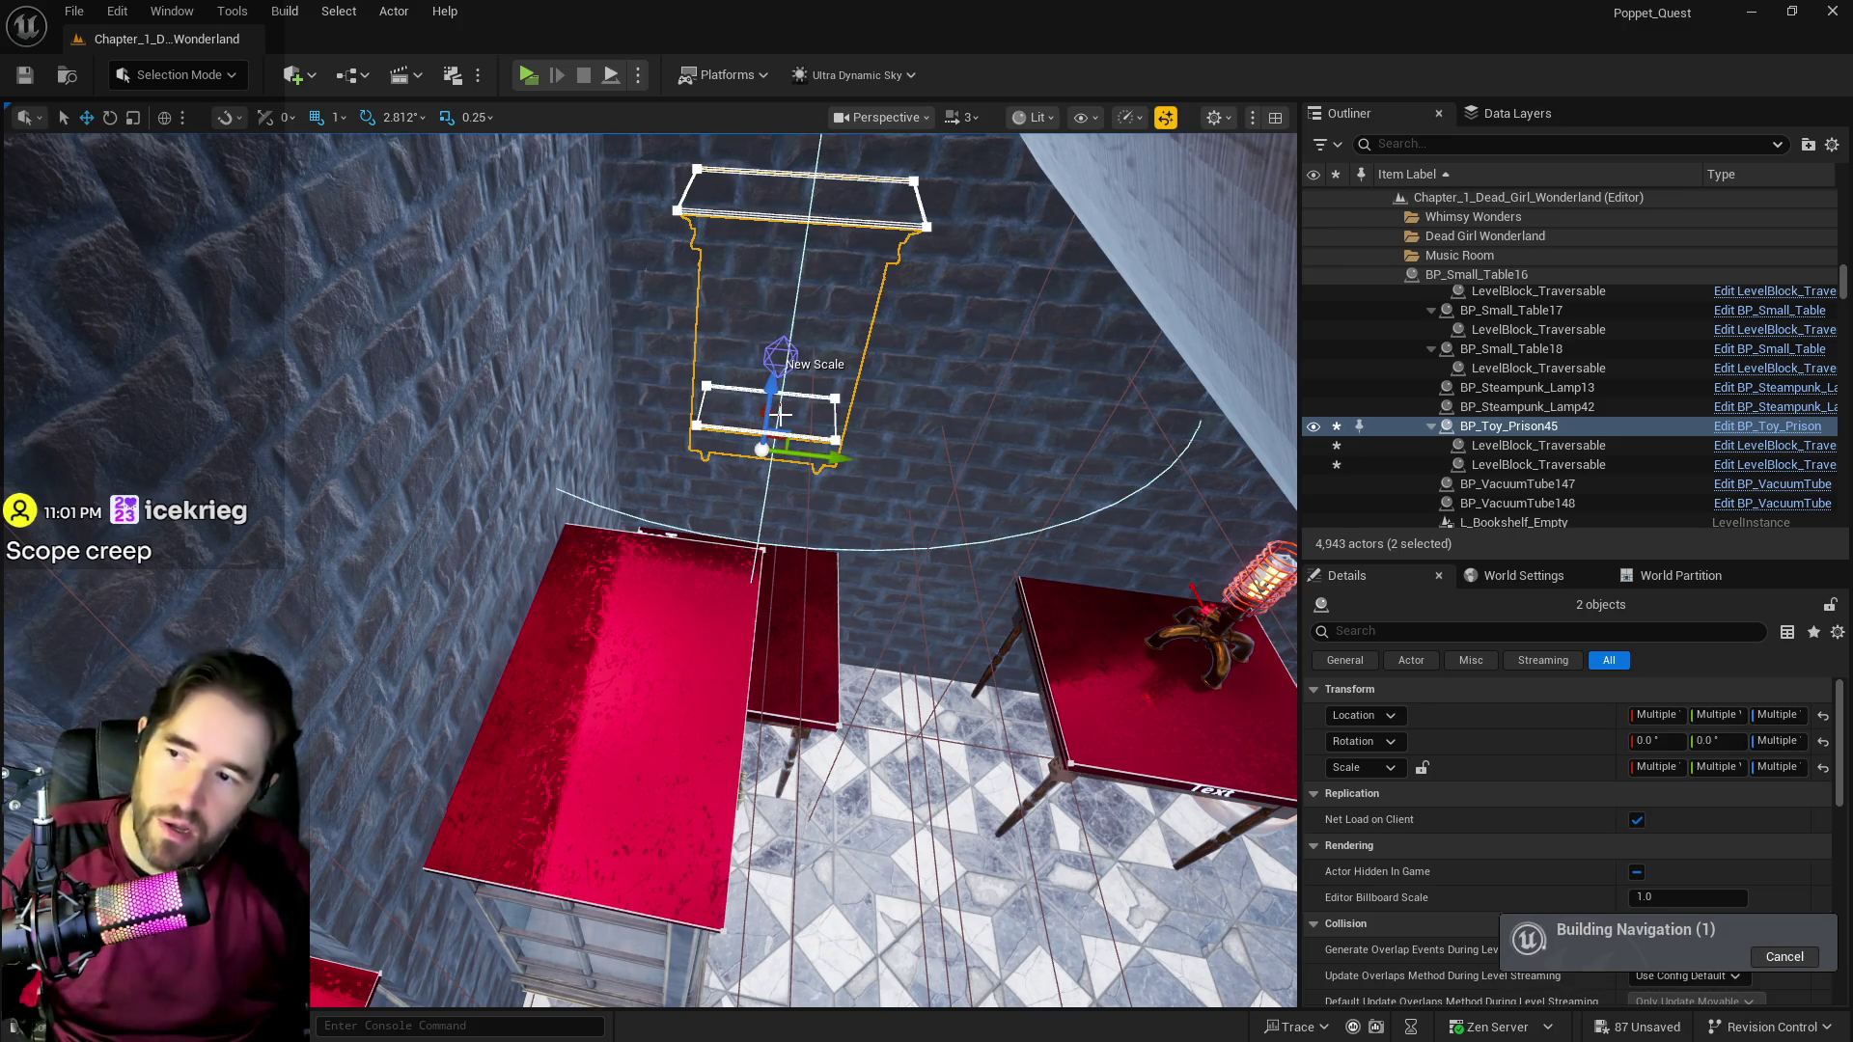
key("ctrl+z")
mouse_move(1047, 735)
left_mouse_down()
mouse_move(897, 685)
mouse_move(857, 628)
mouse_move(858, 643)
left_mouse_up()
scroll(967, 678, "down", 5)
Step: Rotate the Goodies cabinet and lift it onto the top of the copied vitrine
key("e")
mouse_move(970, 613)
left_mouse_down()
mouse_move(791, 627)
mouse_move(784, 593)
left_mouse_up()
key("w")
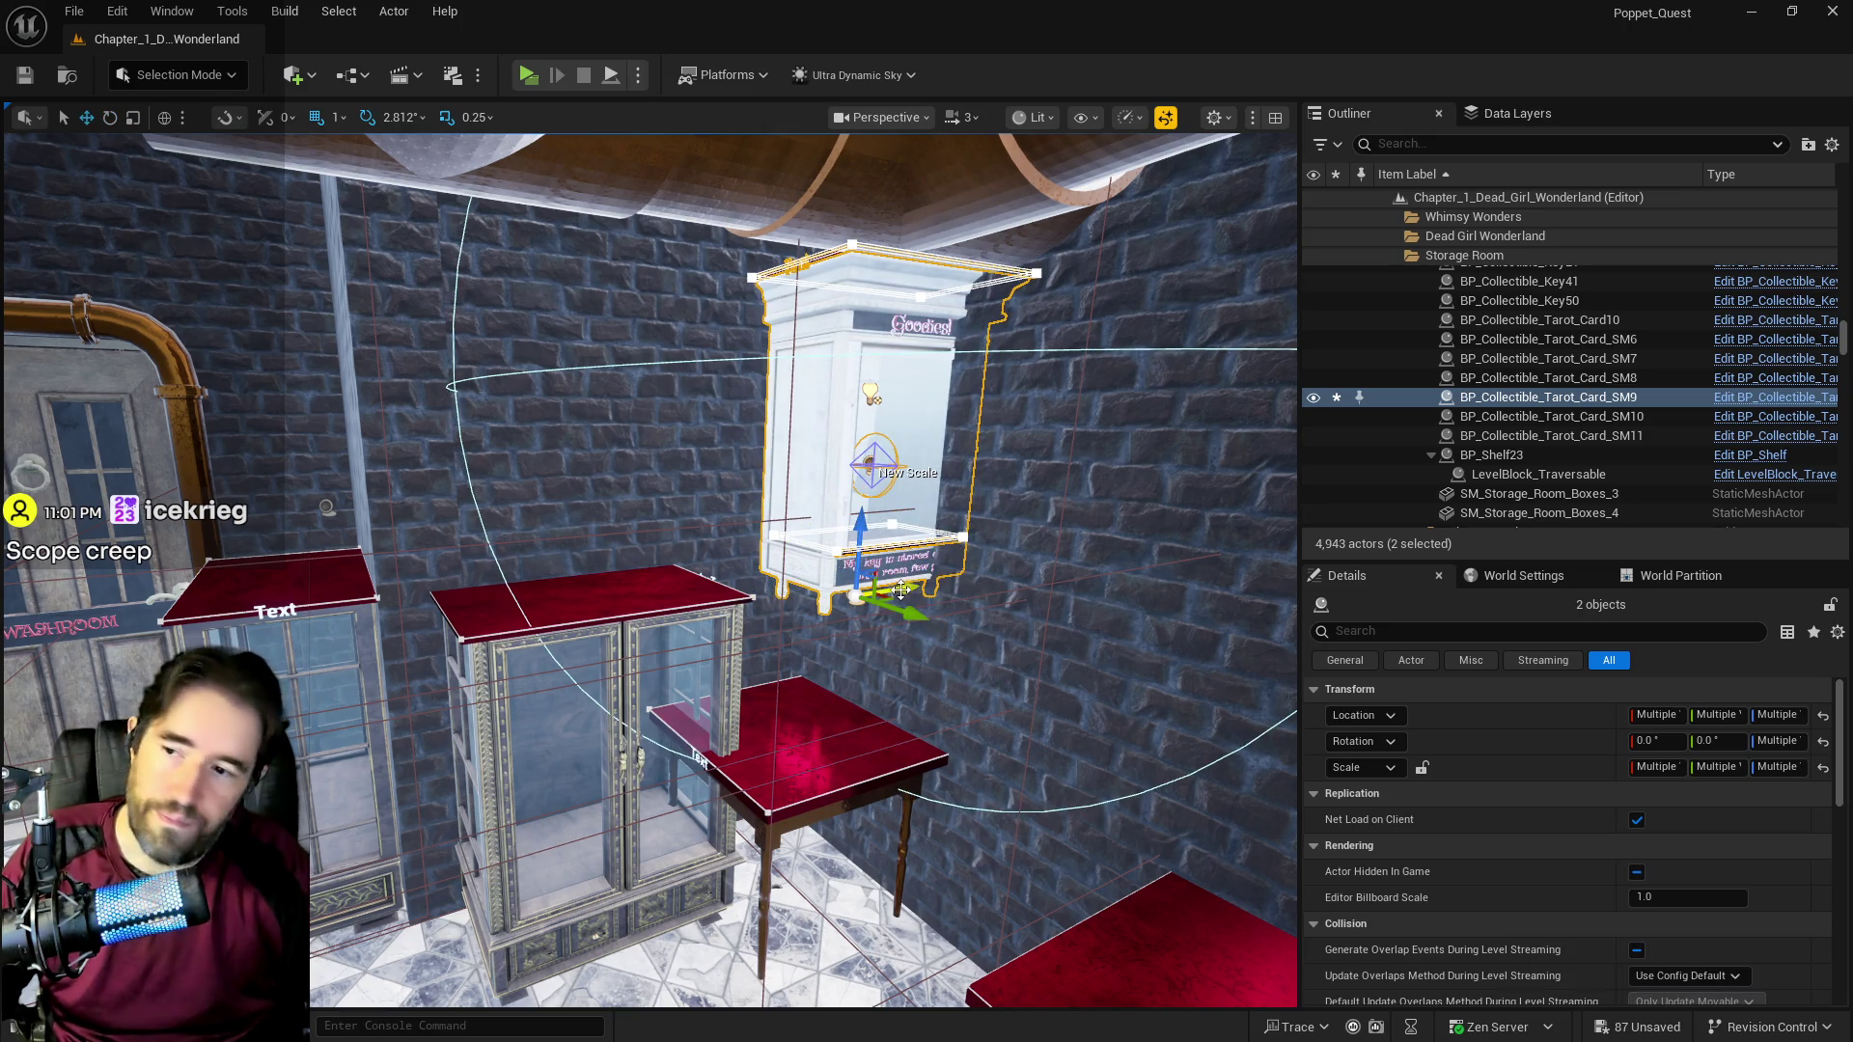
left_click_drag(901, 590, 668, 631)
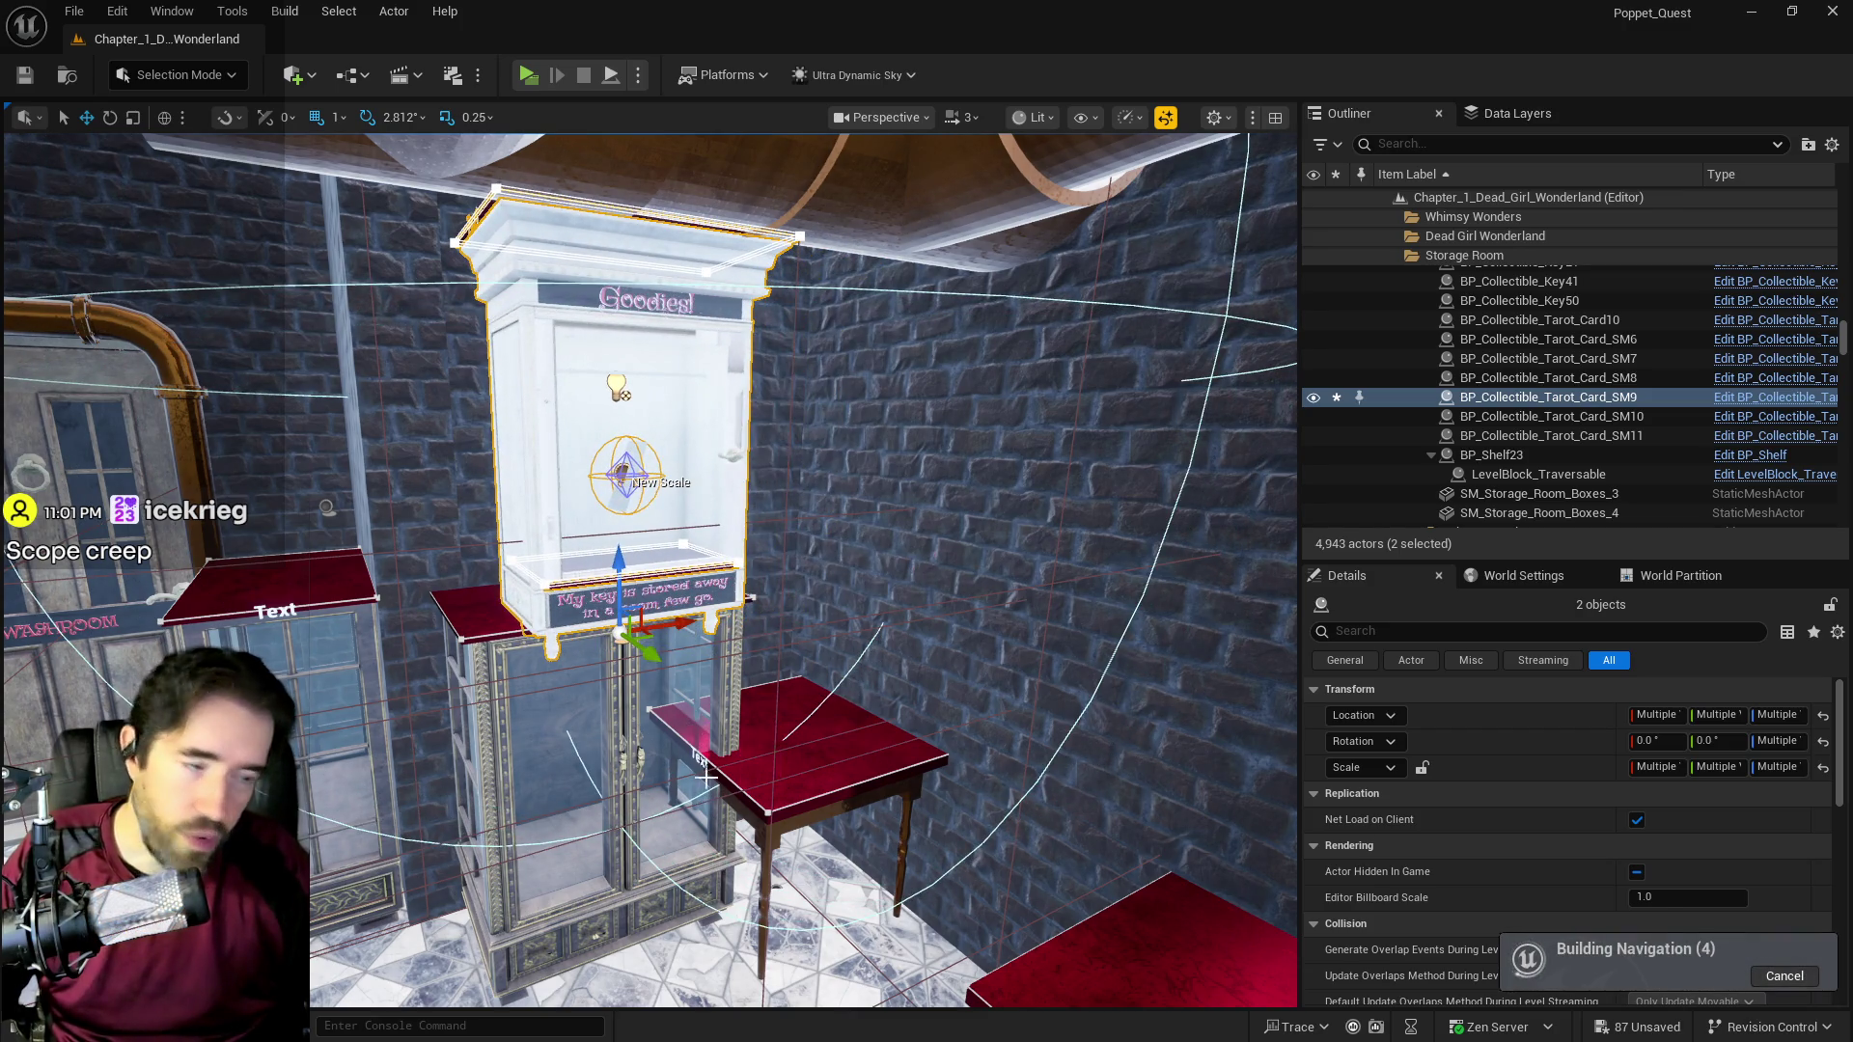
mouse_move(705, 772)
left_mouse_down()
mouse_move(801, 762)
mouse_move(820, 666)
mouse_move(689, 679)
left_mouse_up()
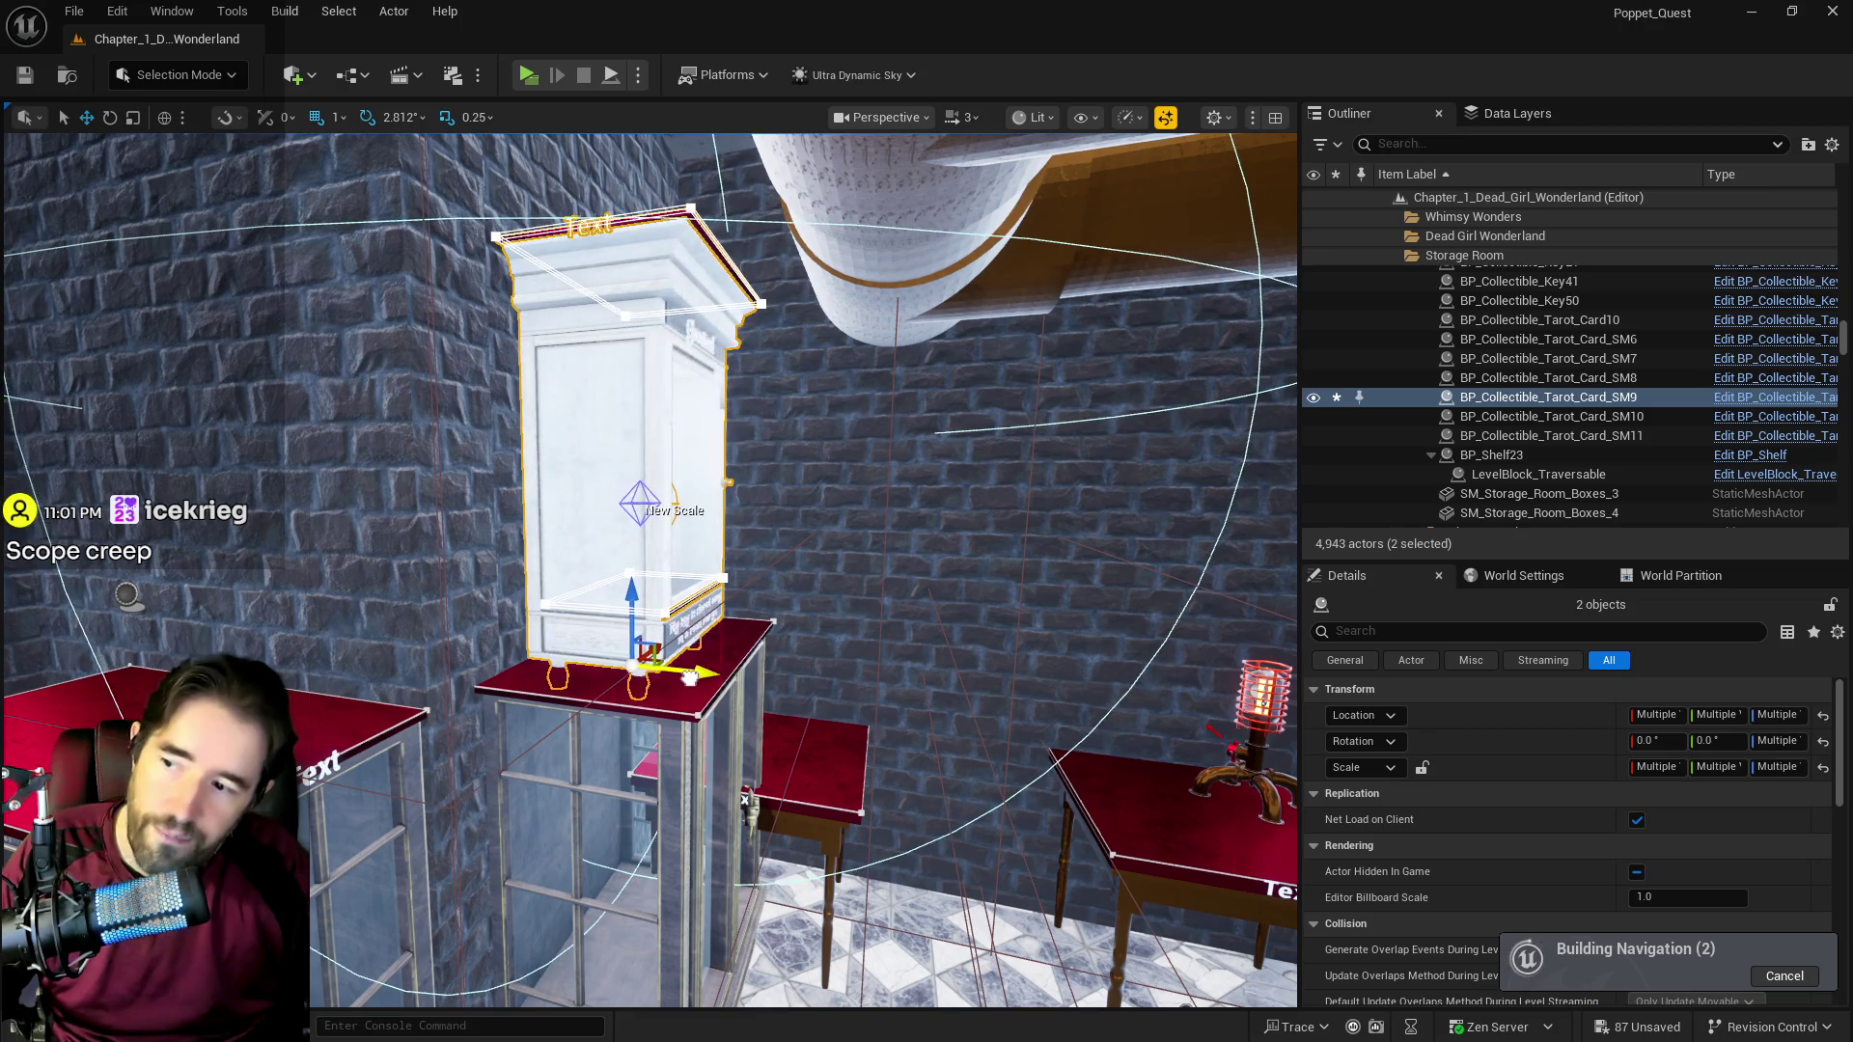
left_click_drag(630, 600, 636, 572)
Step: Delete the small table BP_Small_Table16 from the vitrine group
left_click(951, 622)
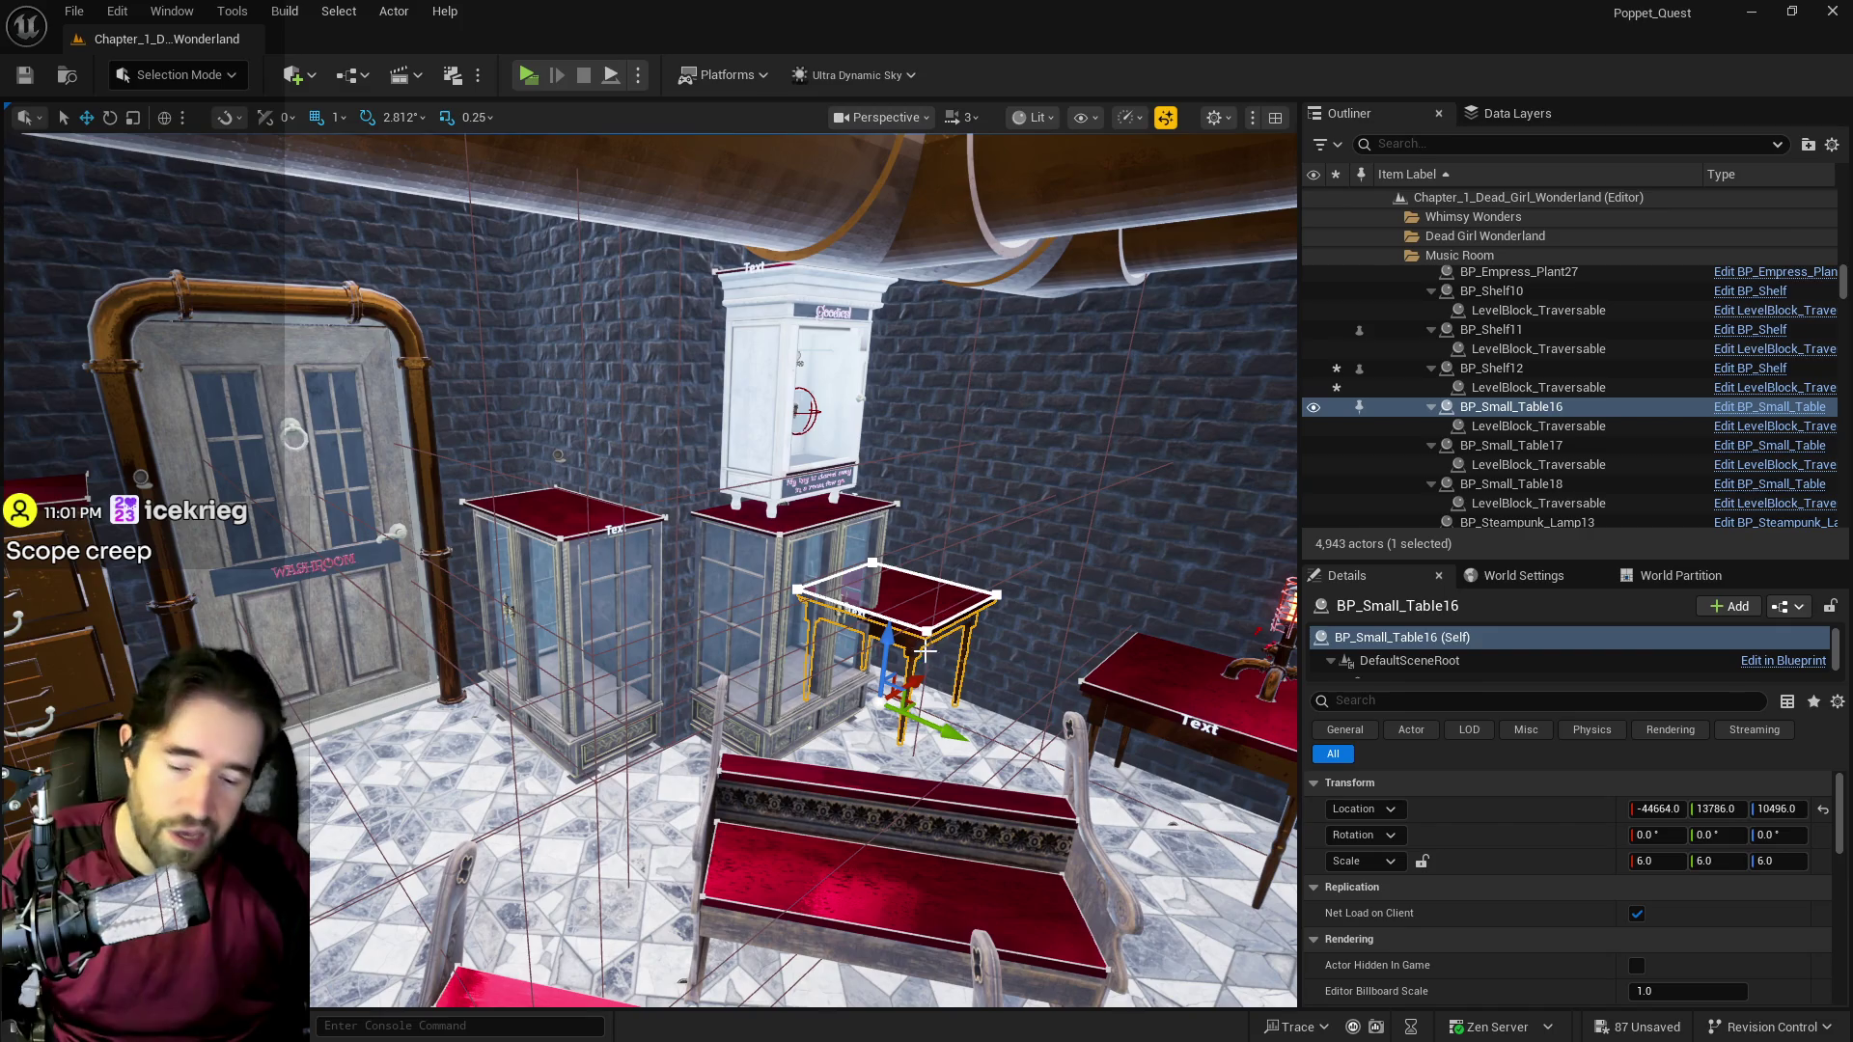
key("Delete")
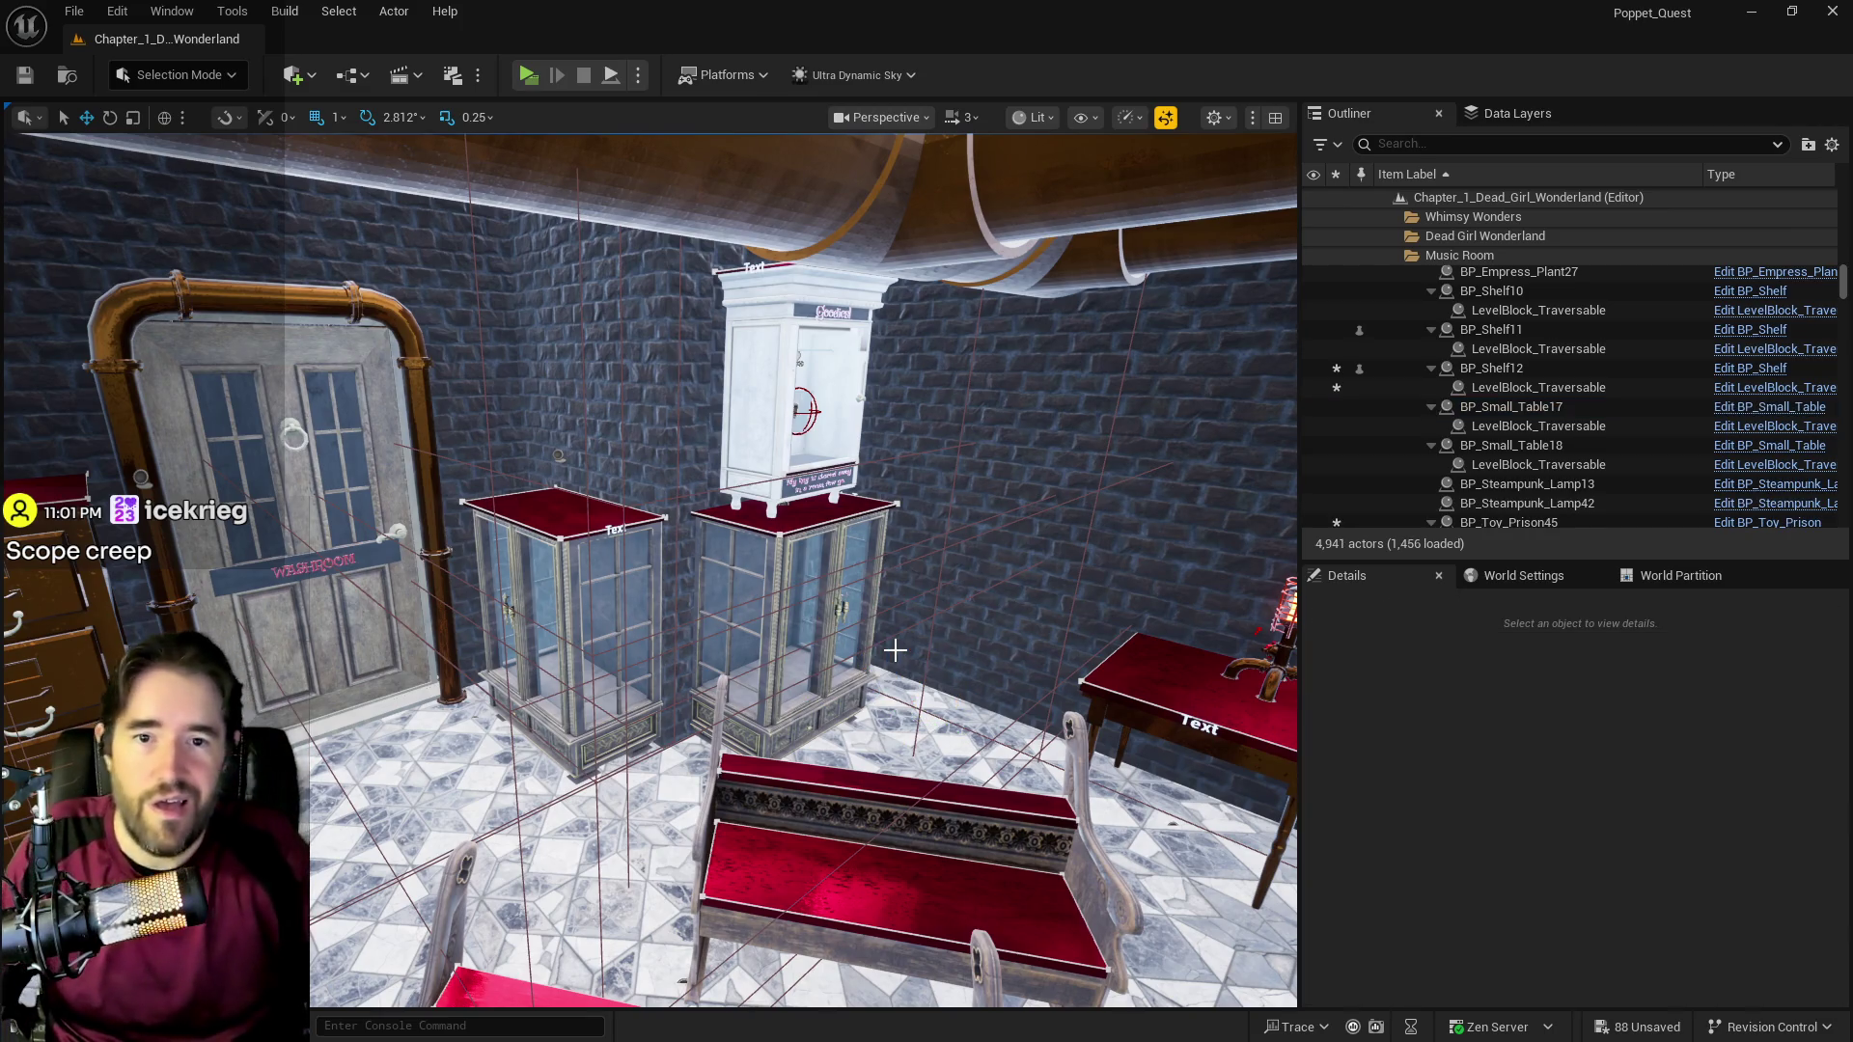
left_click_drag(894, 651, 895, 651)
left_click_drag(744, 579, 744, 579)
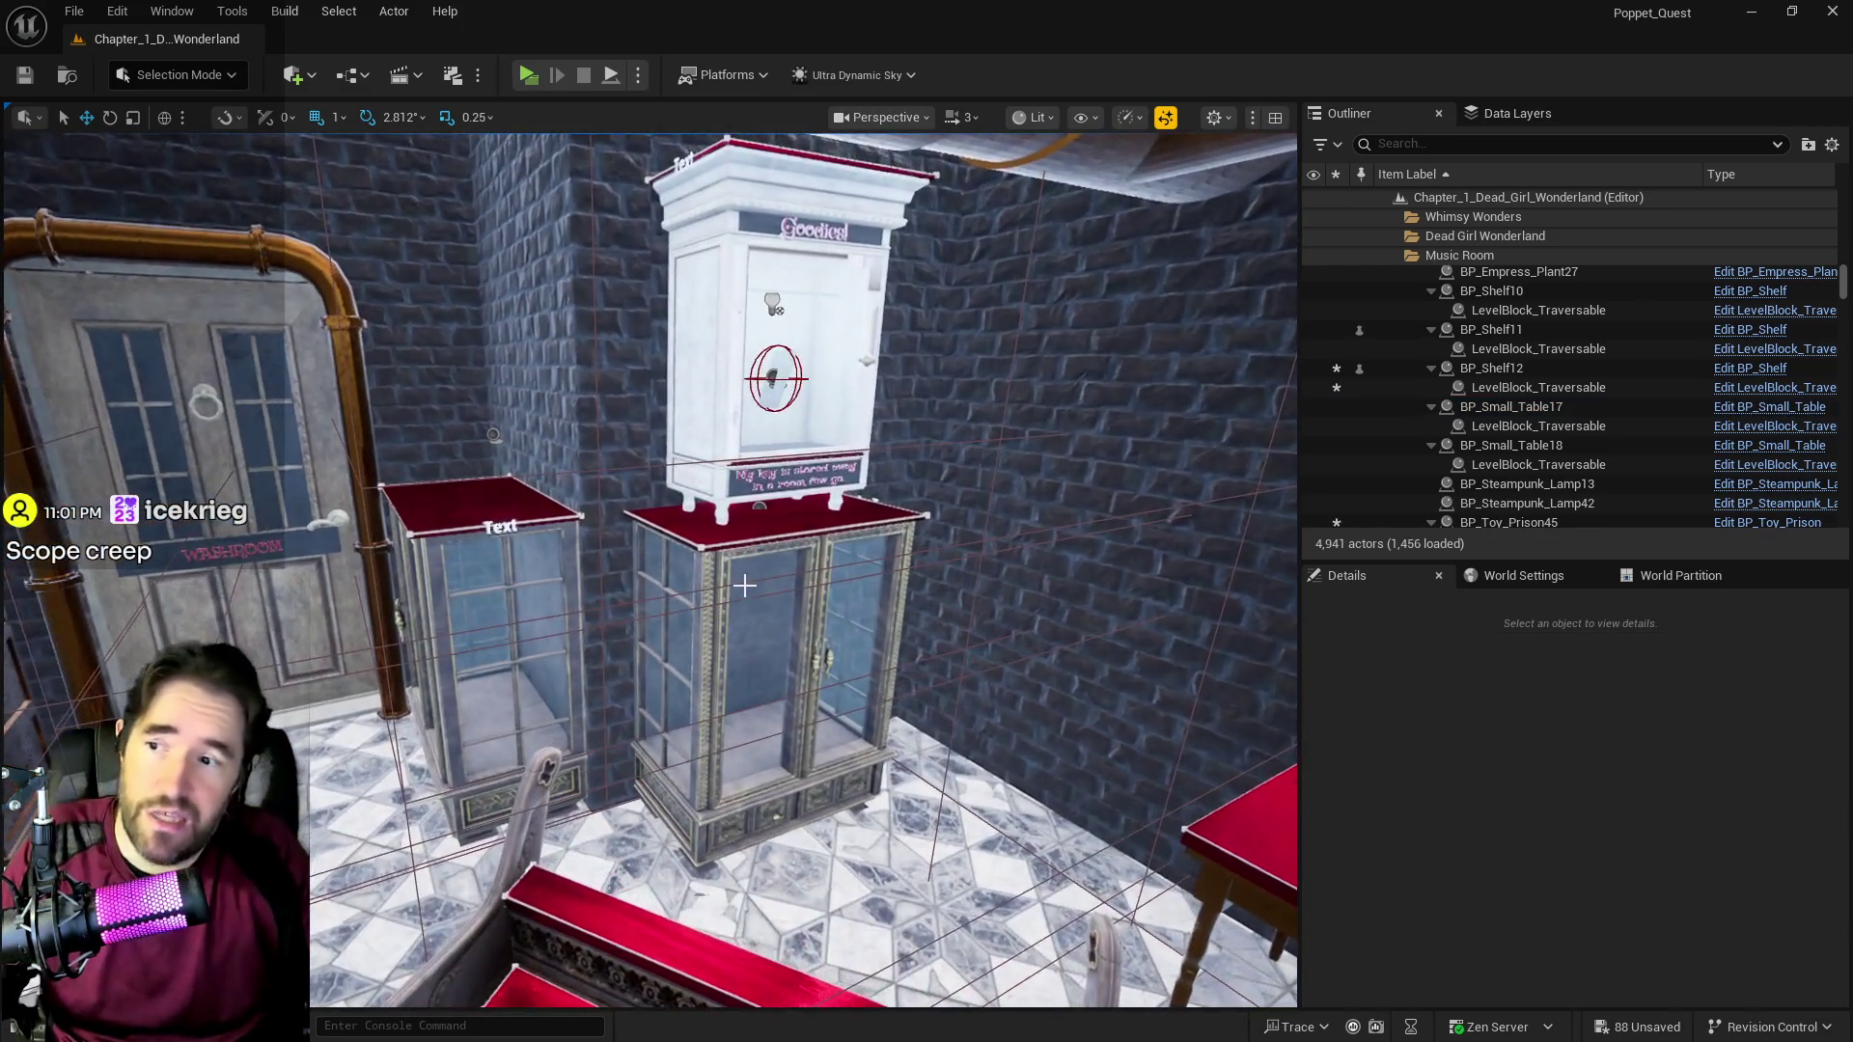
Step: Duplicate the vitrine as L_Vitrin_Double_Door14, rotated to about 0° at Y 14172.17
left_click(744, 579)
left_click_drag(751, 764, 751, 764)
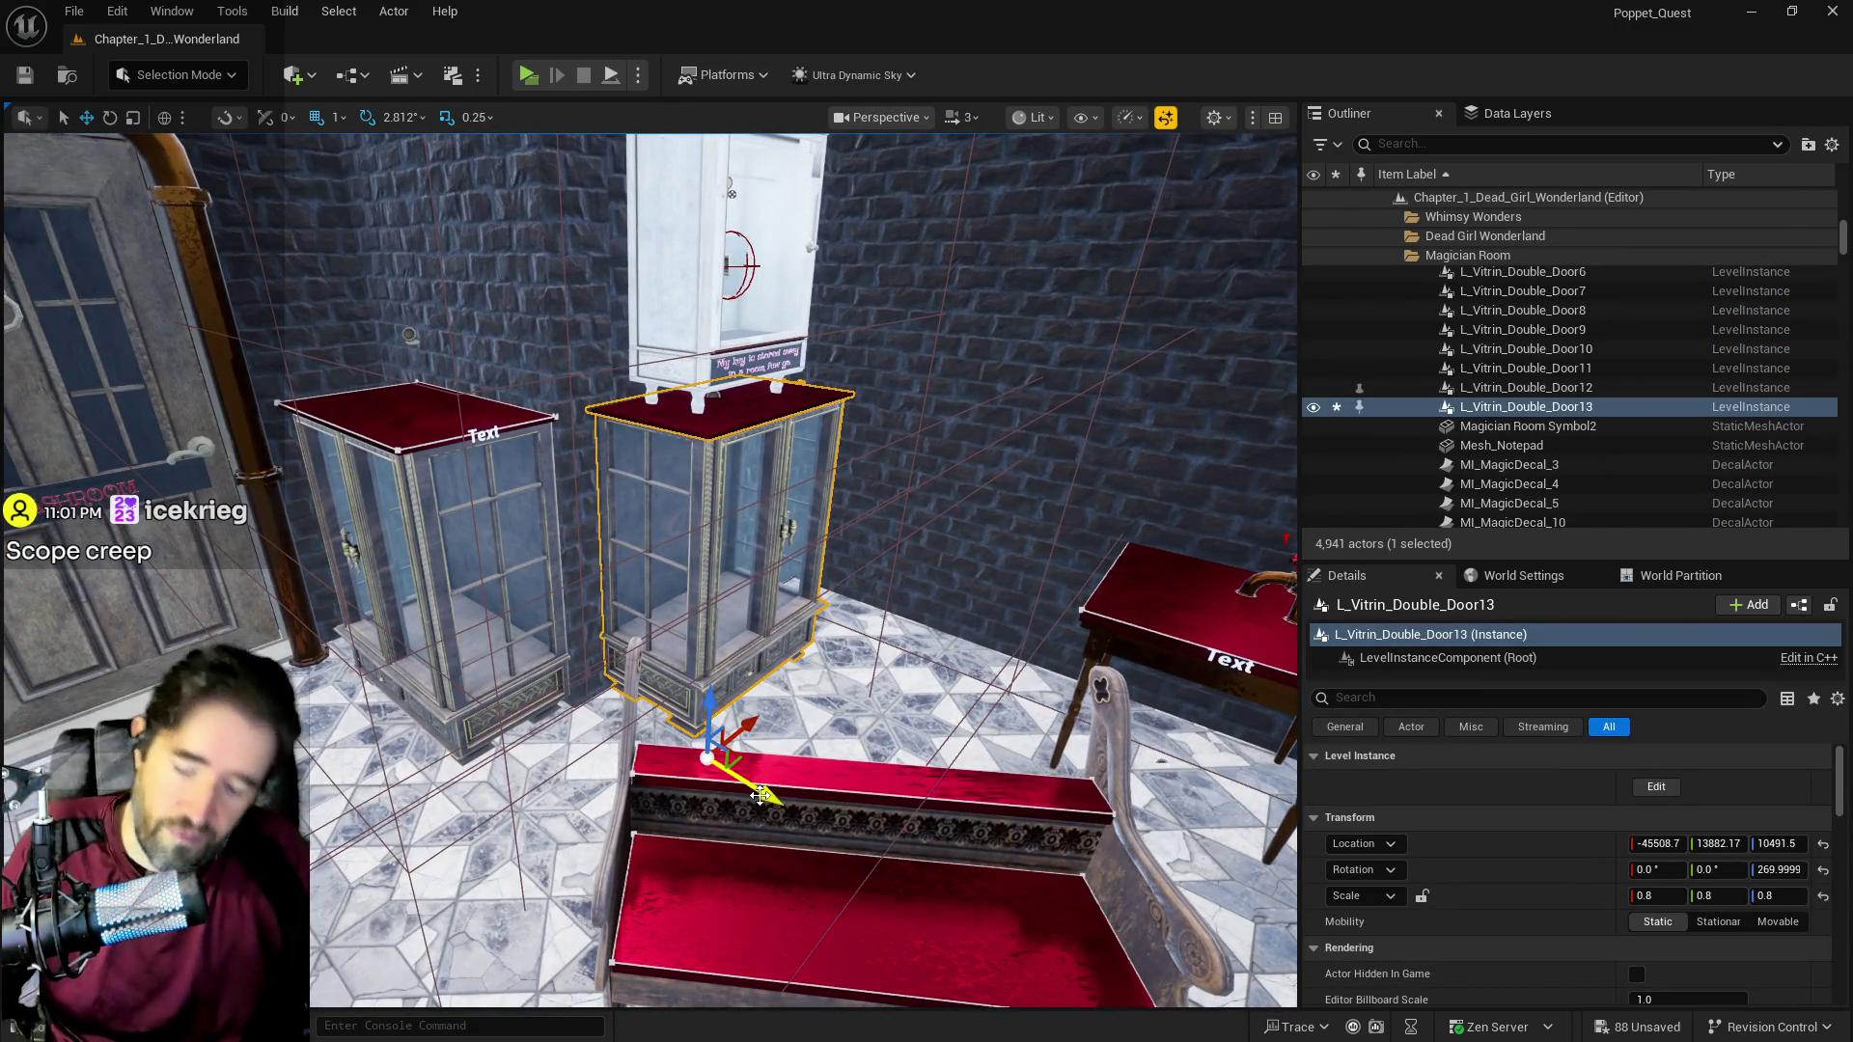
mouse_move(762, 786)
left_mouse_down()
mouse_move(836, 820)
mouse_move(876, 812)
mouse_move(897, 851)
mouse_move(921, 842)
mouse_move(902, 886)
left_mouse_up()
key("e")
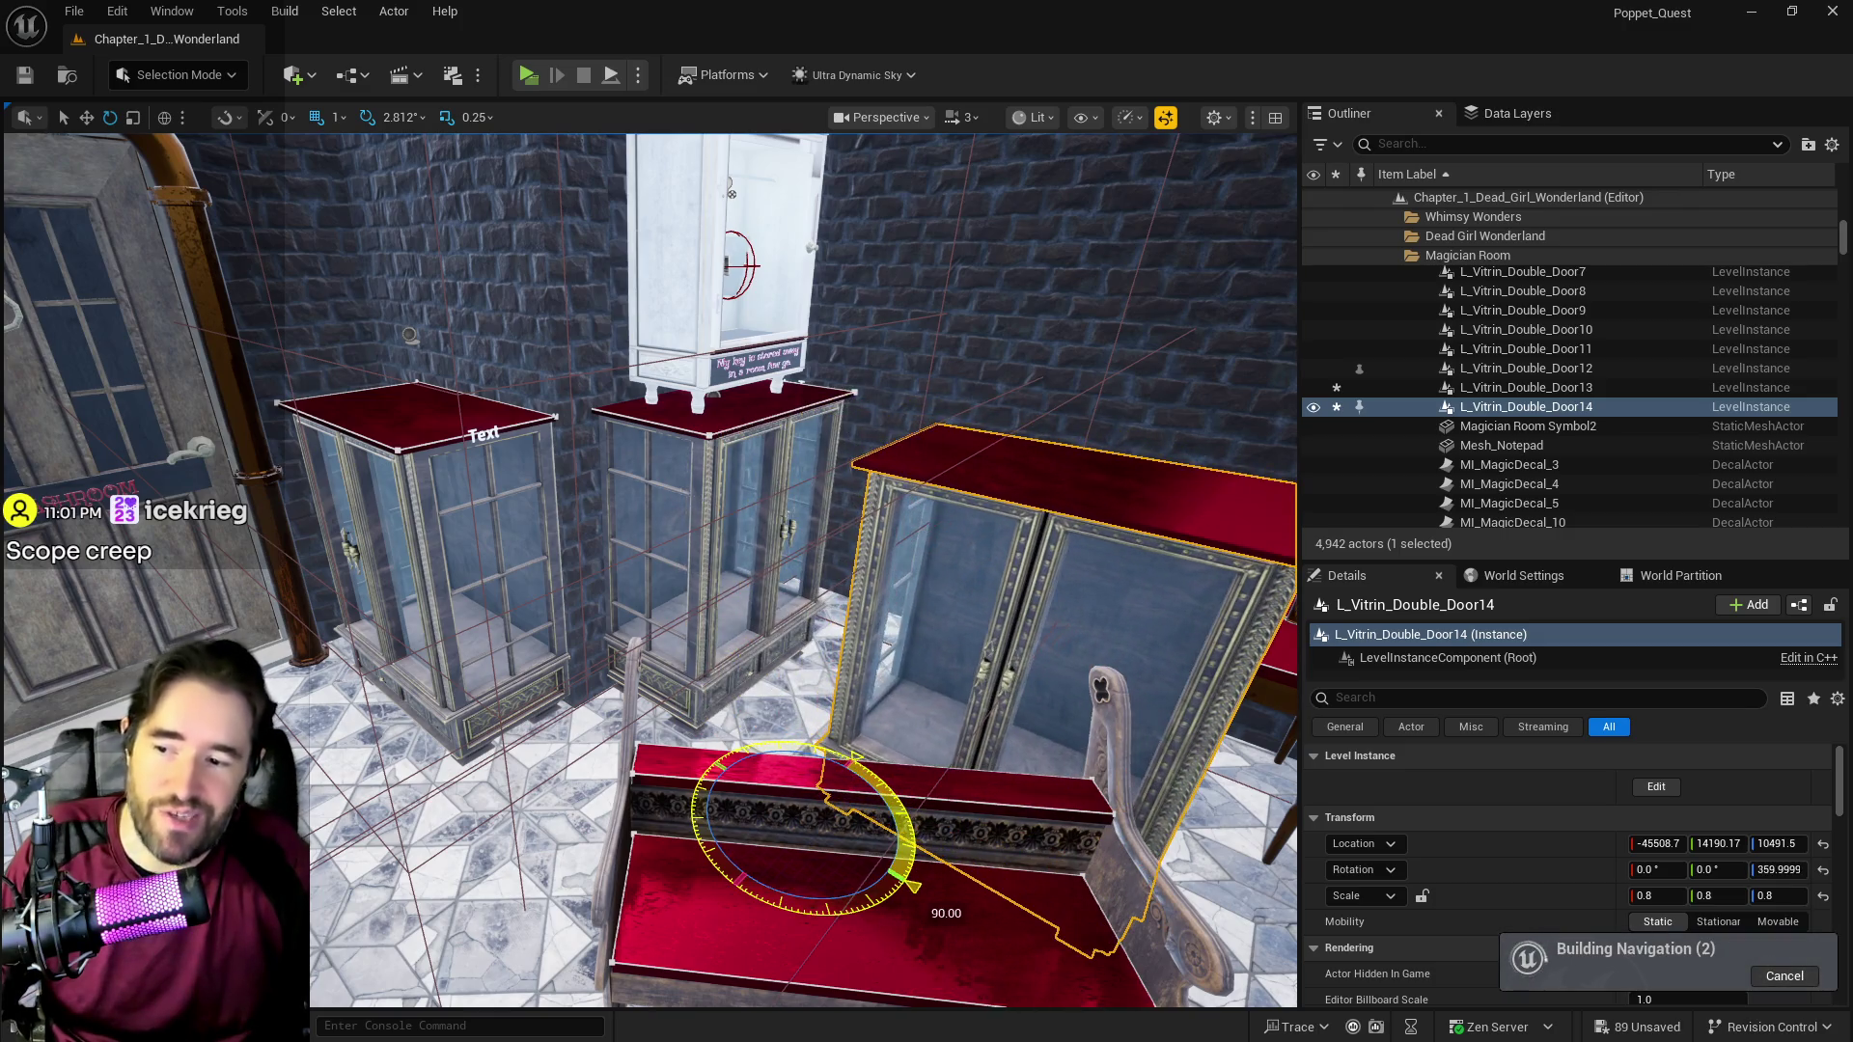
key("w")
mouse_move(832, 779)
left_mouse_down()
mouse_move(922, 709)
mouse_move(960, 709)
mouse_move(912, 682)
left_mouse_up()
left_click_drag(771, 655, 773, 655)
Step: Move BP_Steampunk_Lamp42 up and onto the top of the new vitrine
left_click(973, 479)
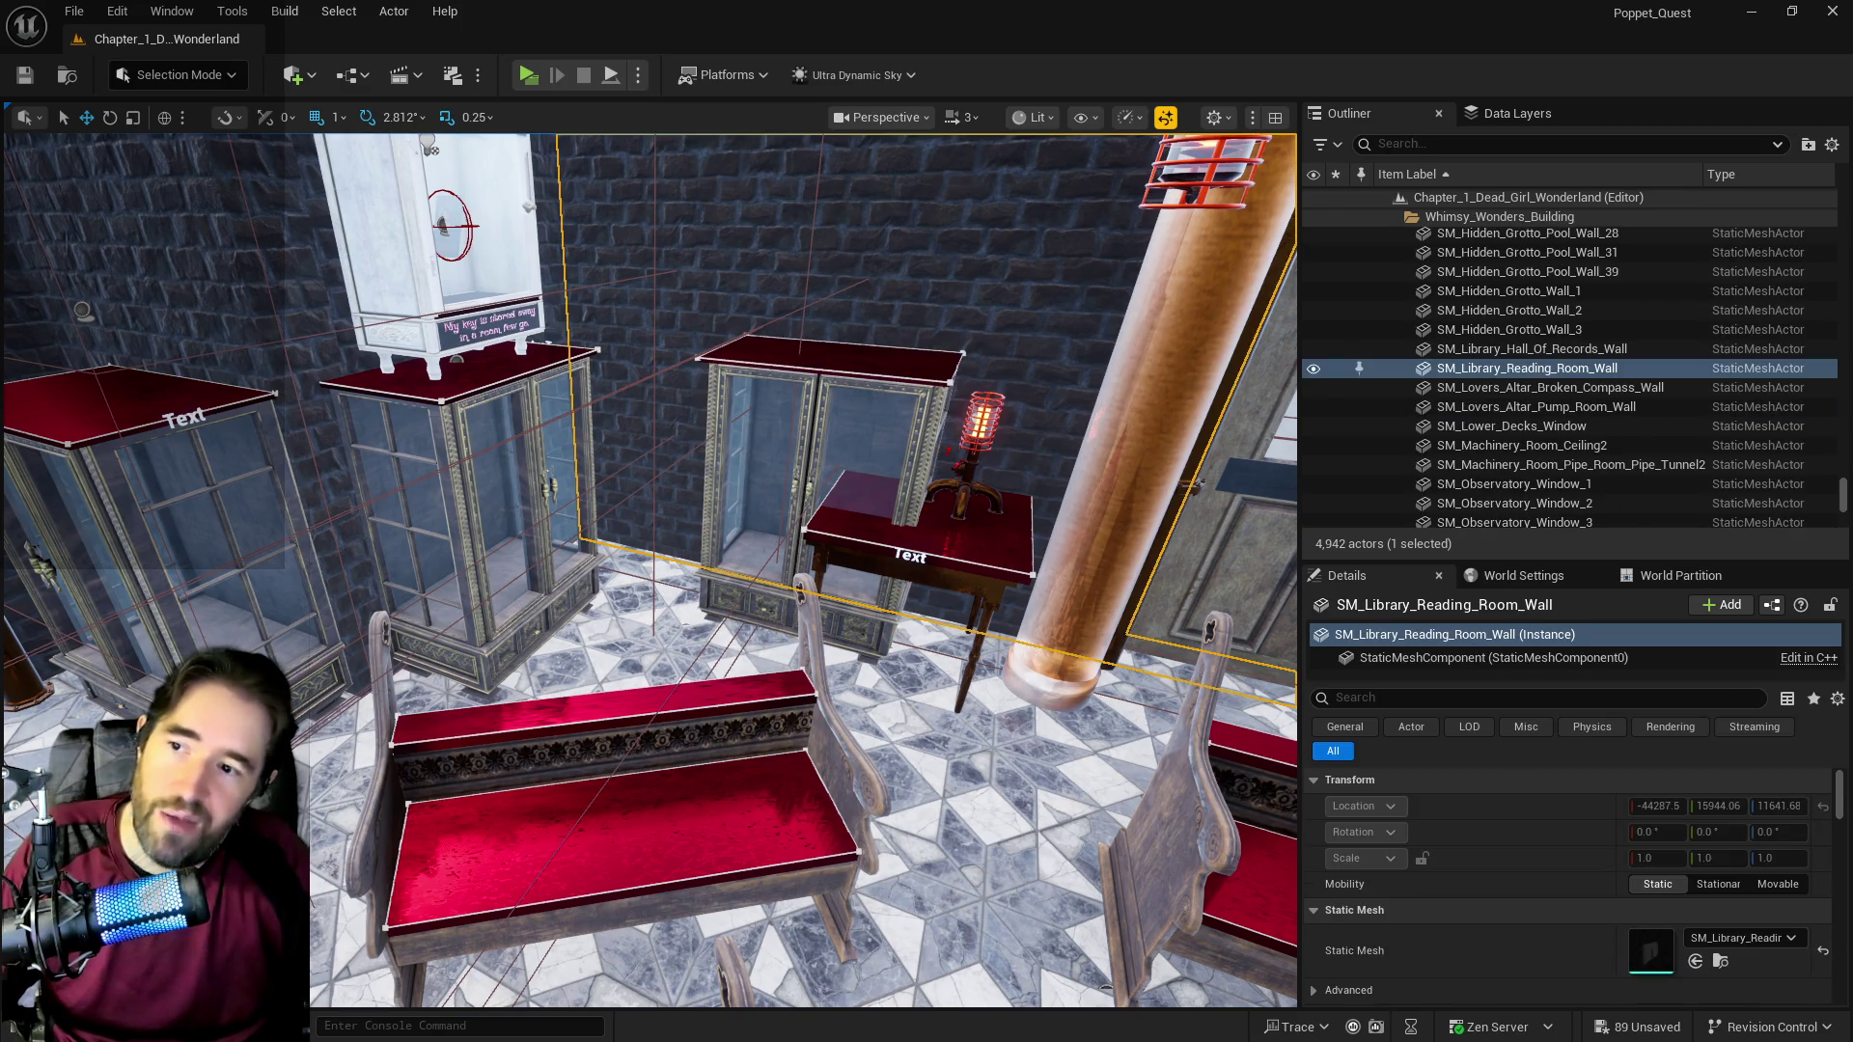
left_click(950, 496)
left_click(974, 453)
left_click_drag(977, 446, 1005, 288)
left_click_drag(1061, 376, 970, 449)
Step: Delete BP_Small_Table18, view all three cabinets, and start a Play-in-Editor test
left_click(968, 545)
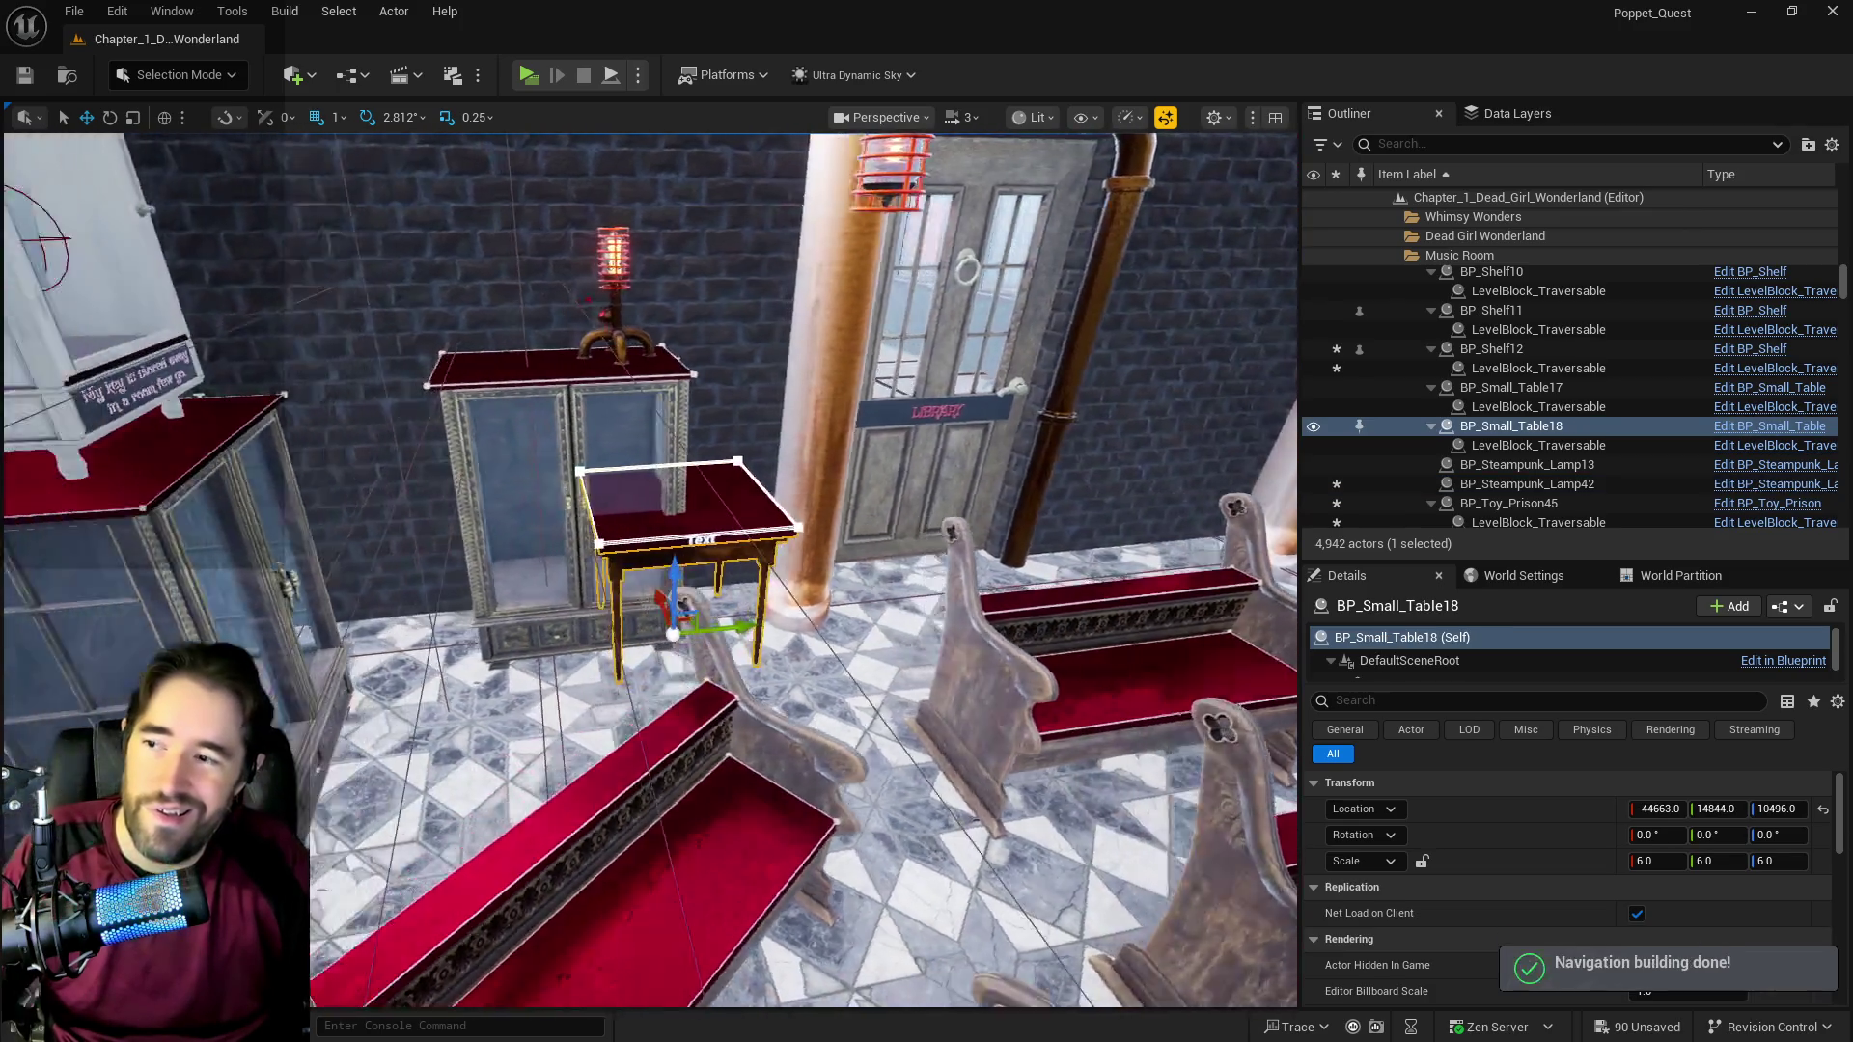
key("Delete")
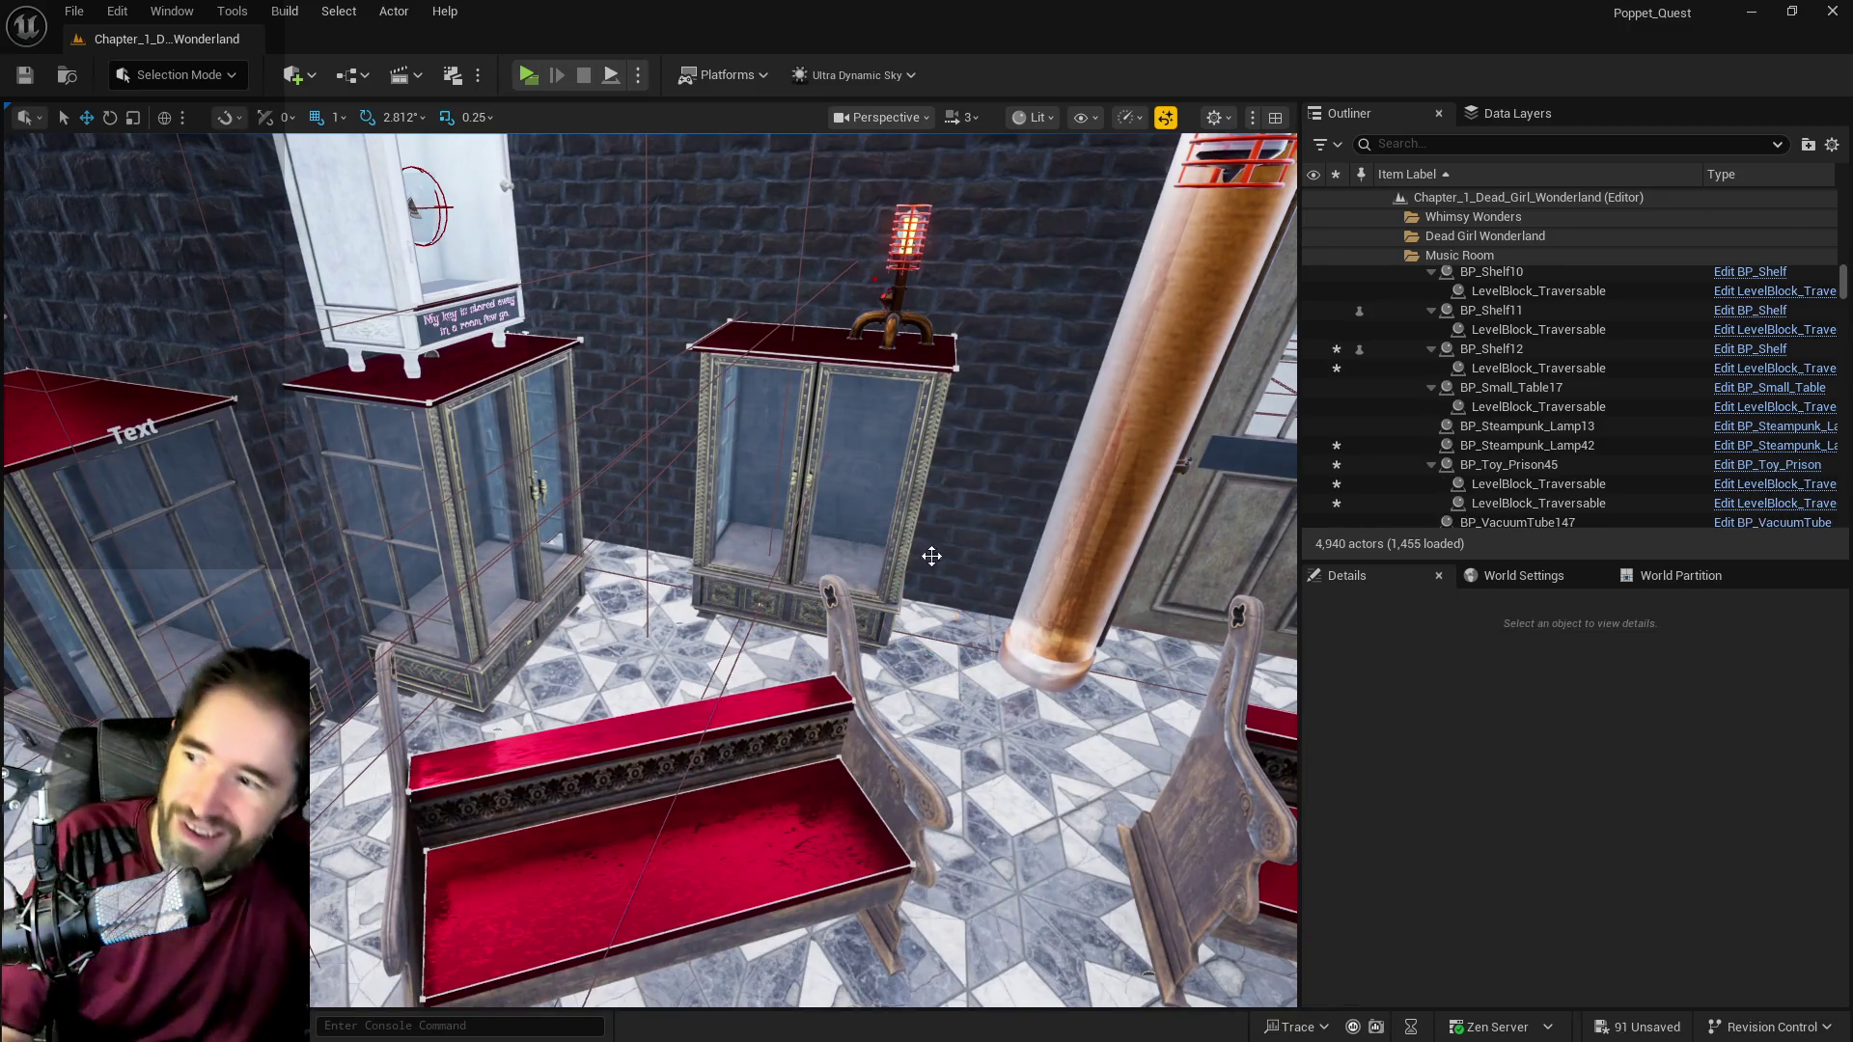
scroll(955, 565, "down", 3)
mouse_move(955, 564)
left_mouse_down()
mouse_move(941, 608)
mouse_move(784, 570)
mouse_move(756, 584)
left_mouse_up()
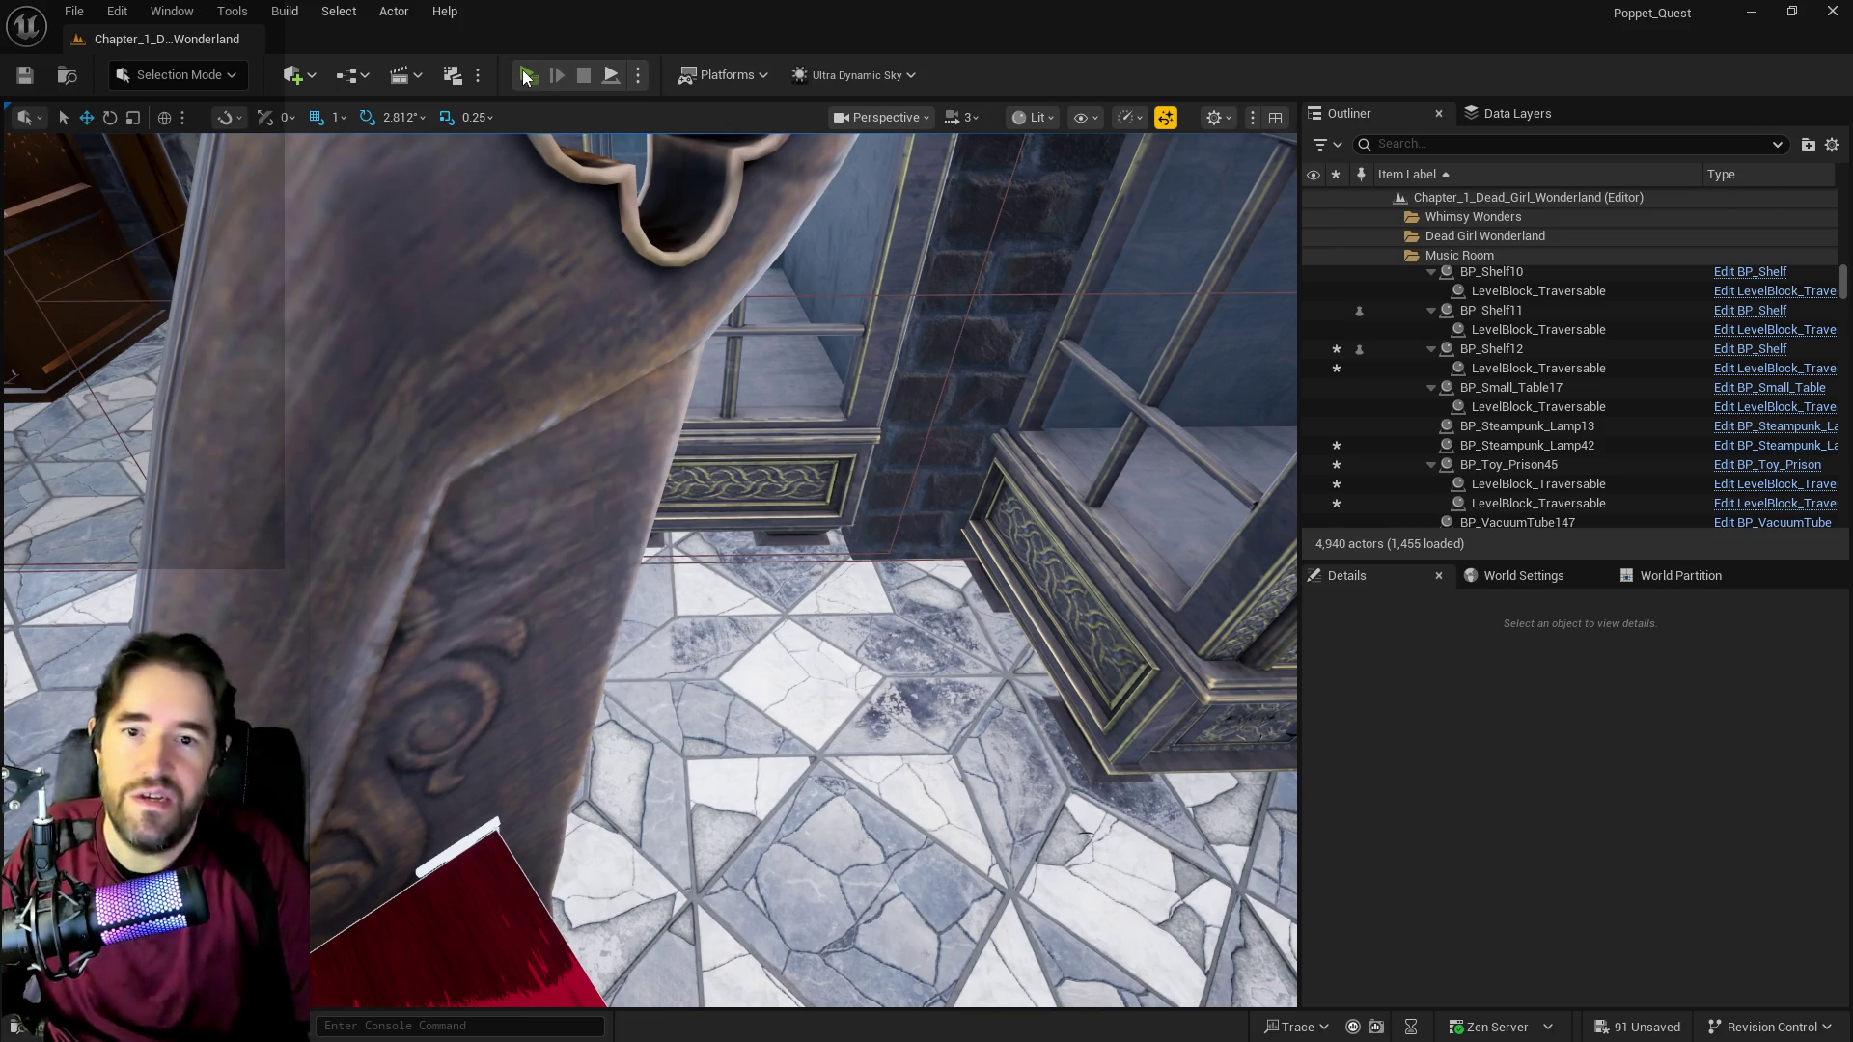
left_click(526, 75)
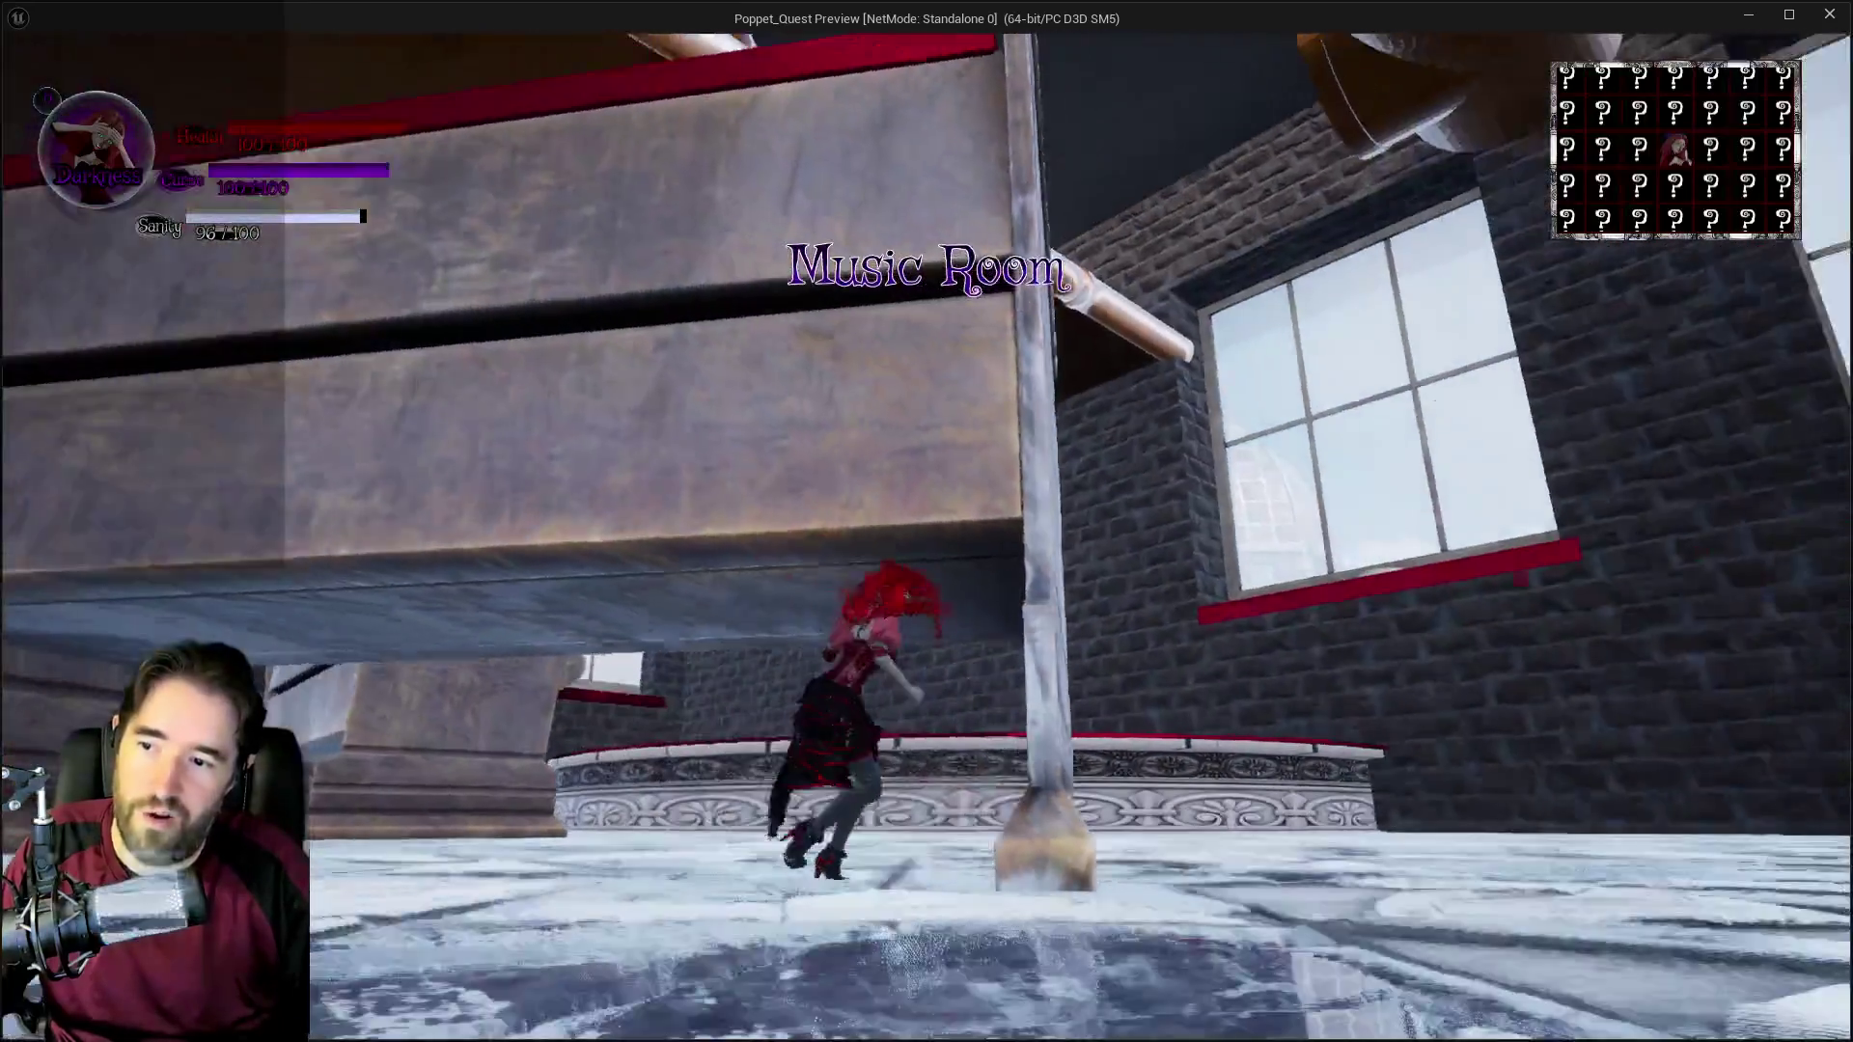
Step: Run the character across the music room, over the red bench and display cabinet
key("w")
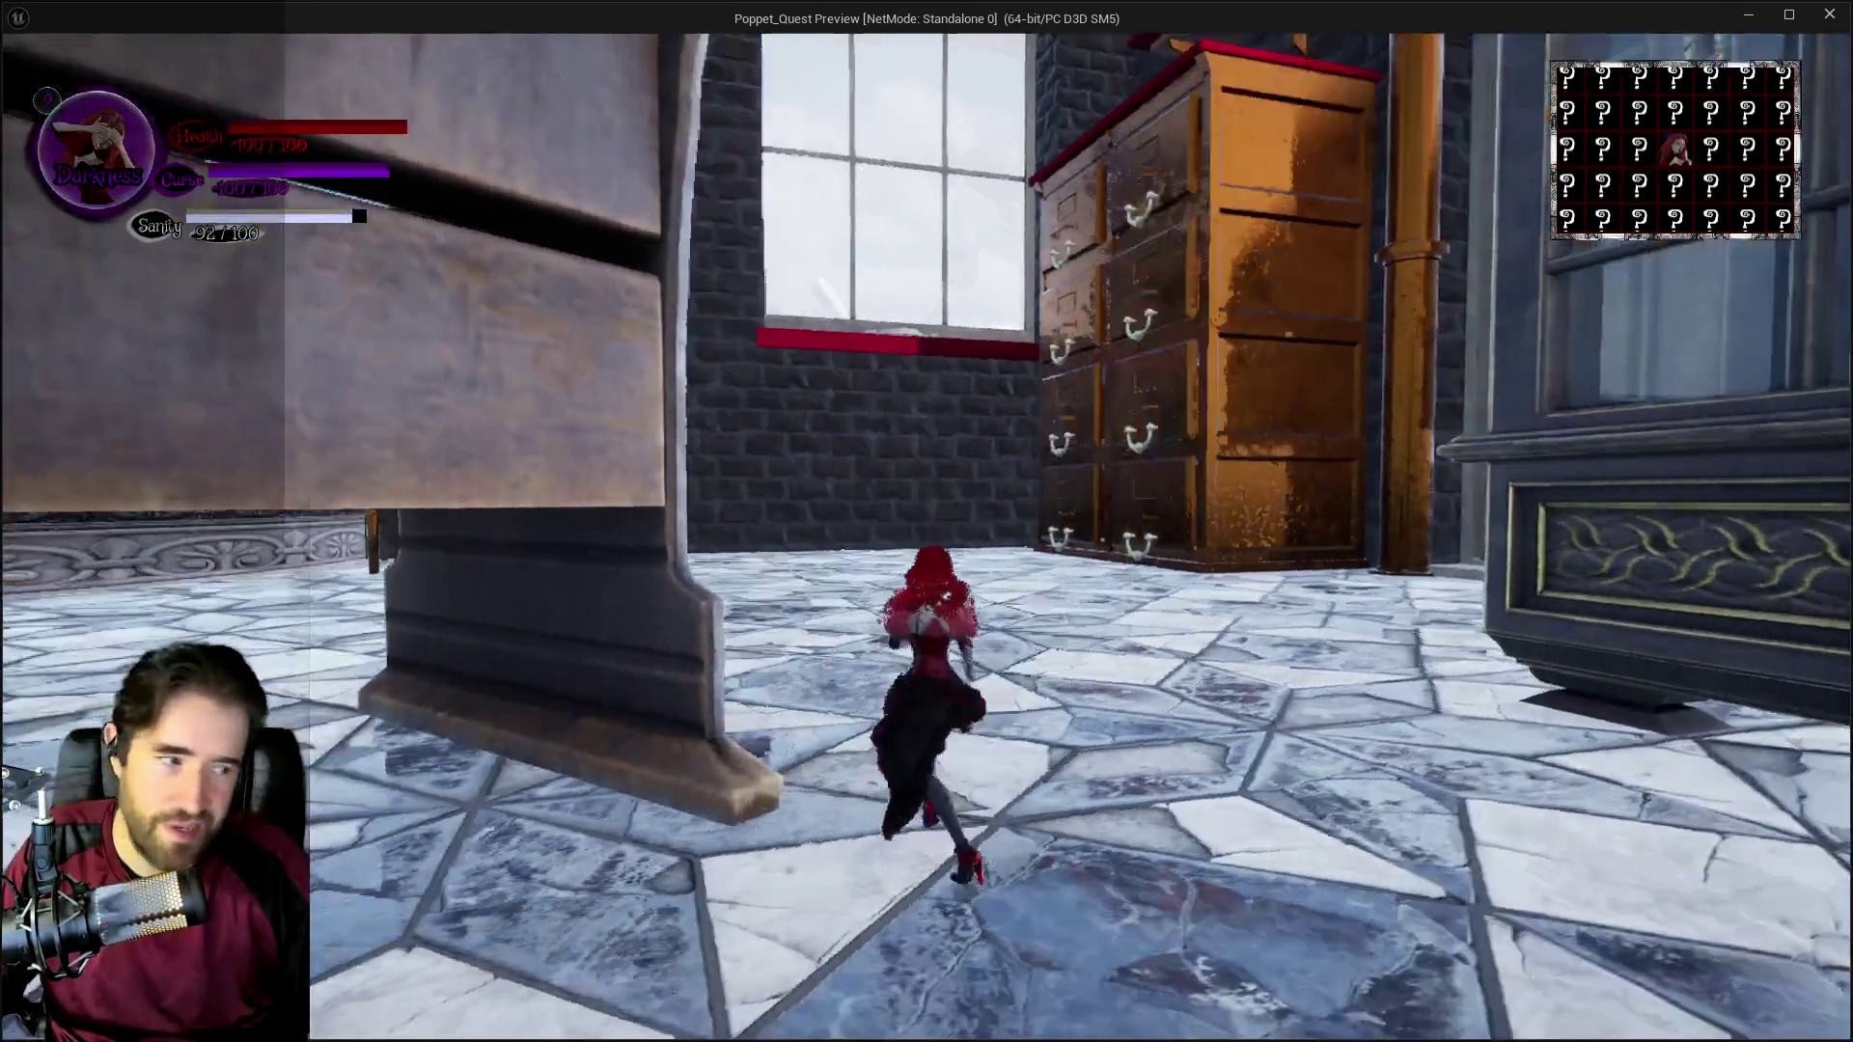
key("space")
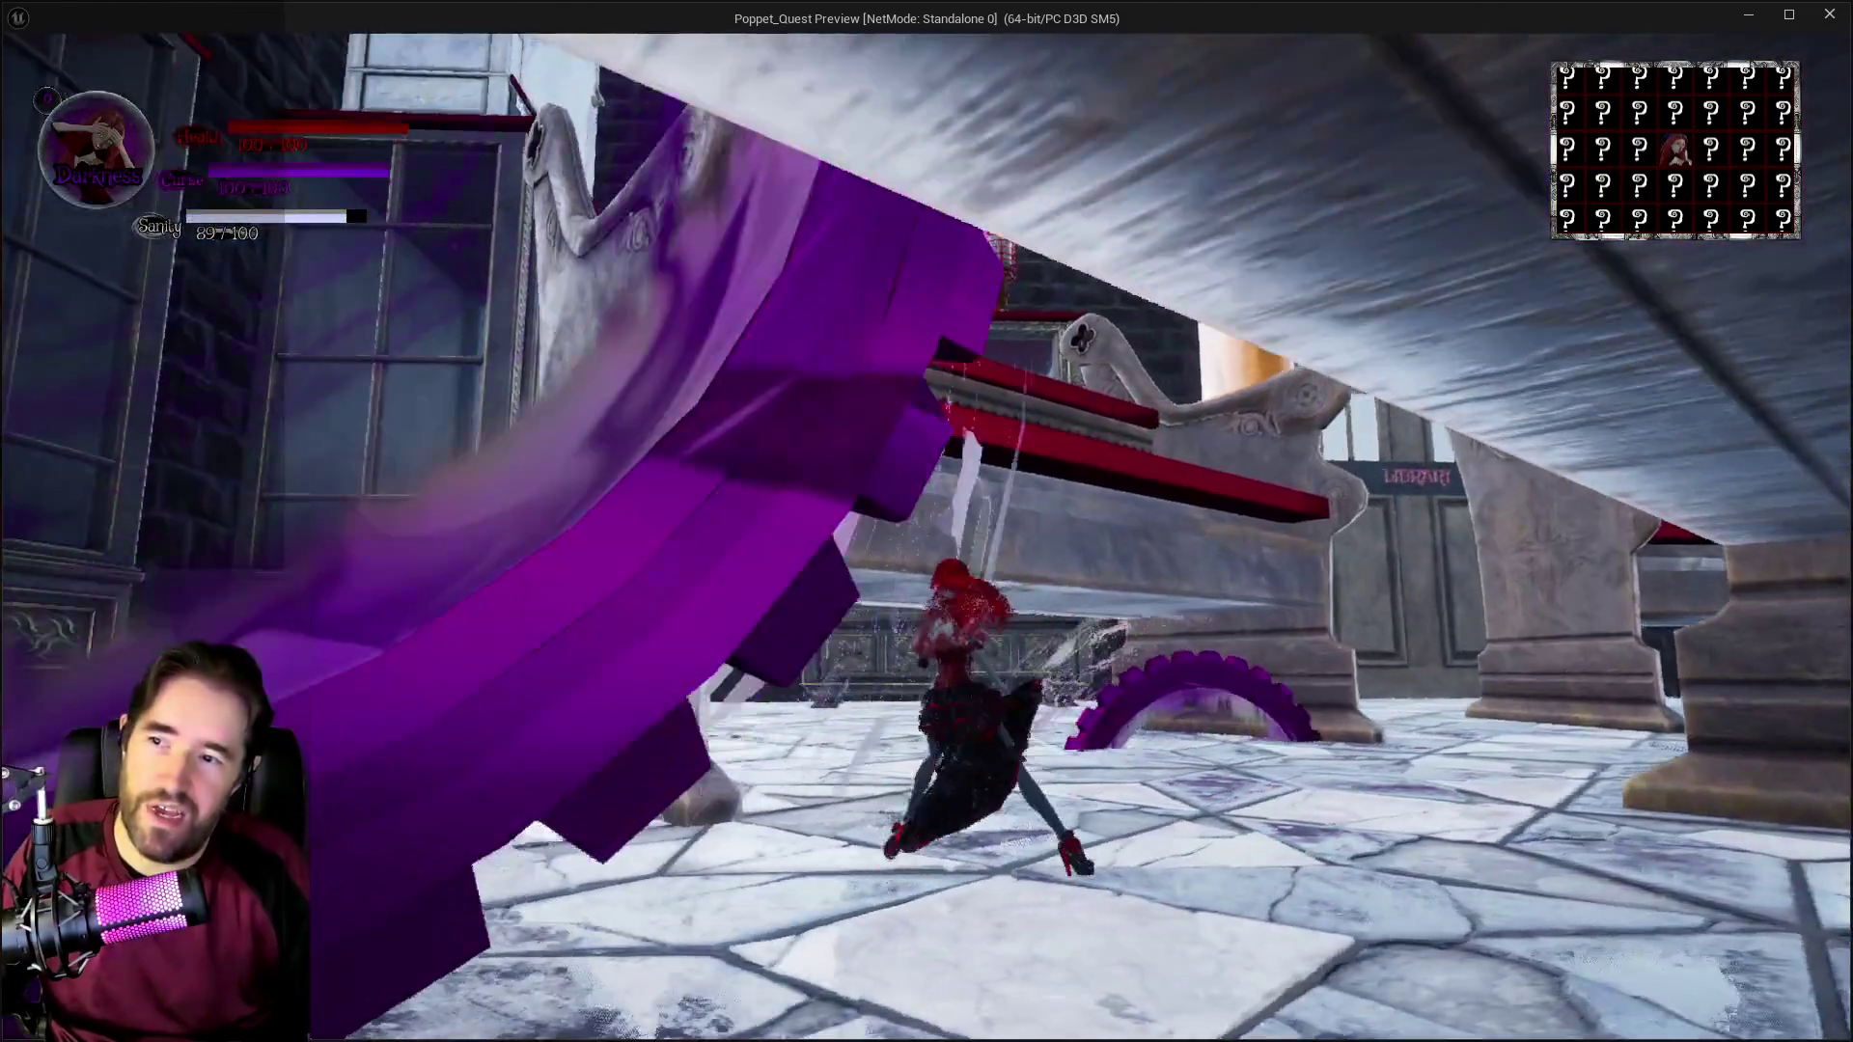
key("w")
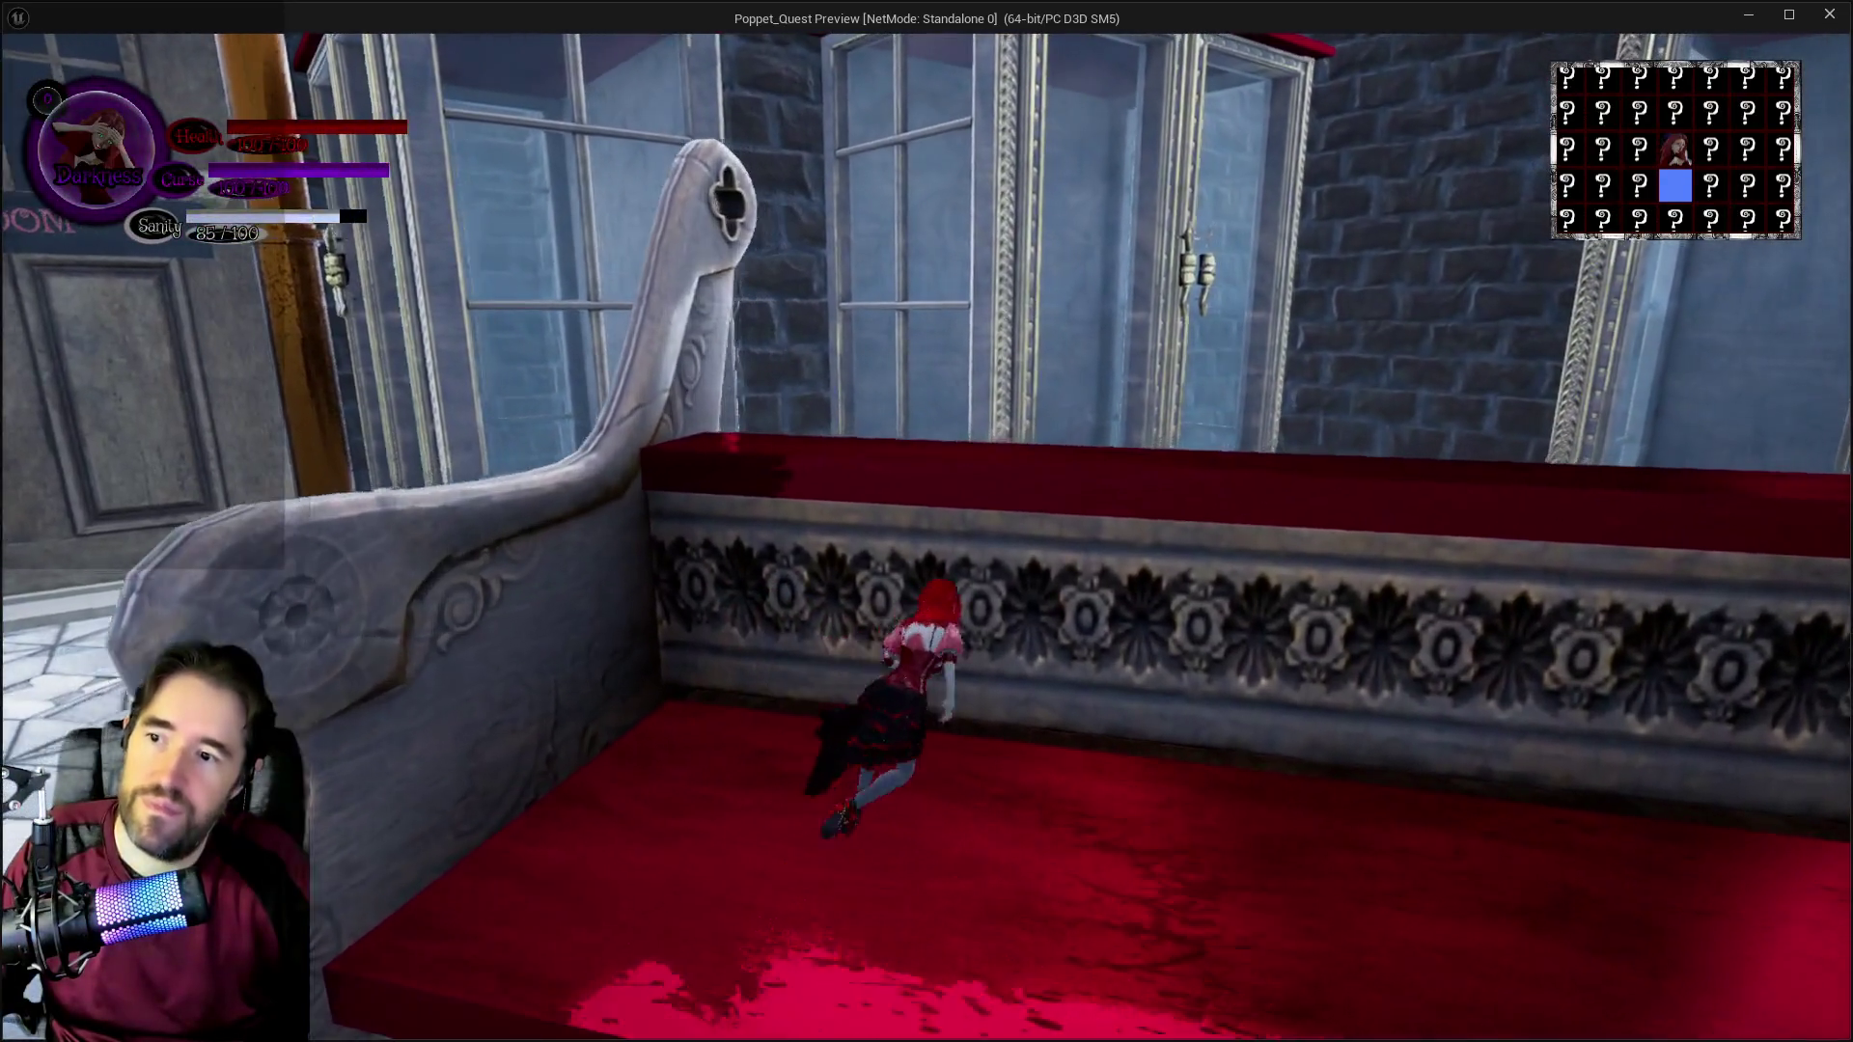
key("w")
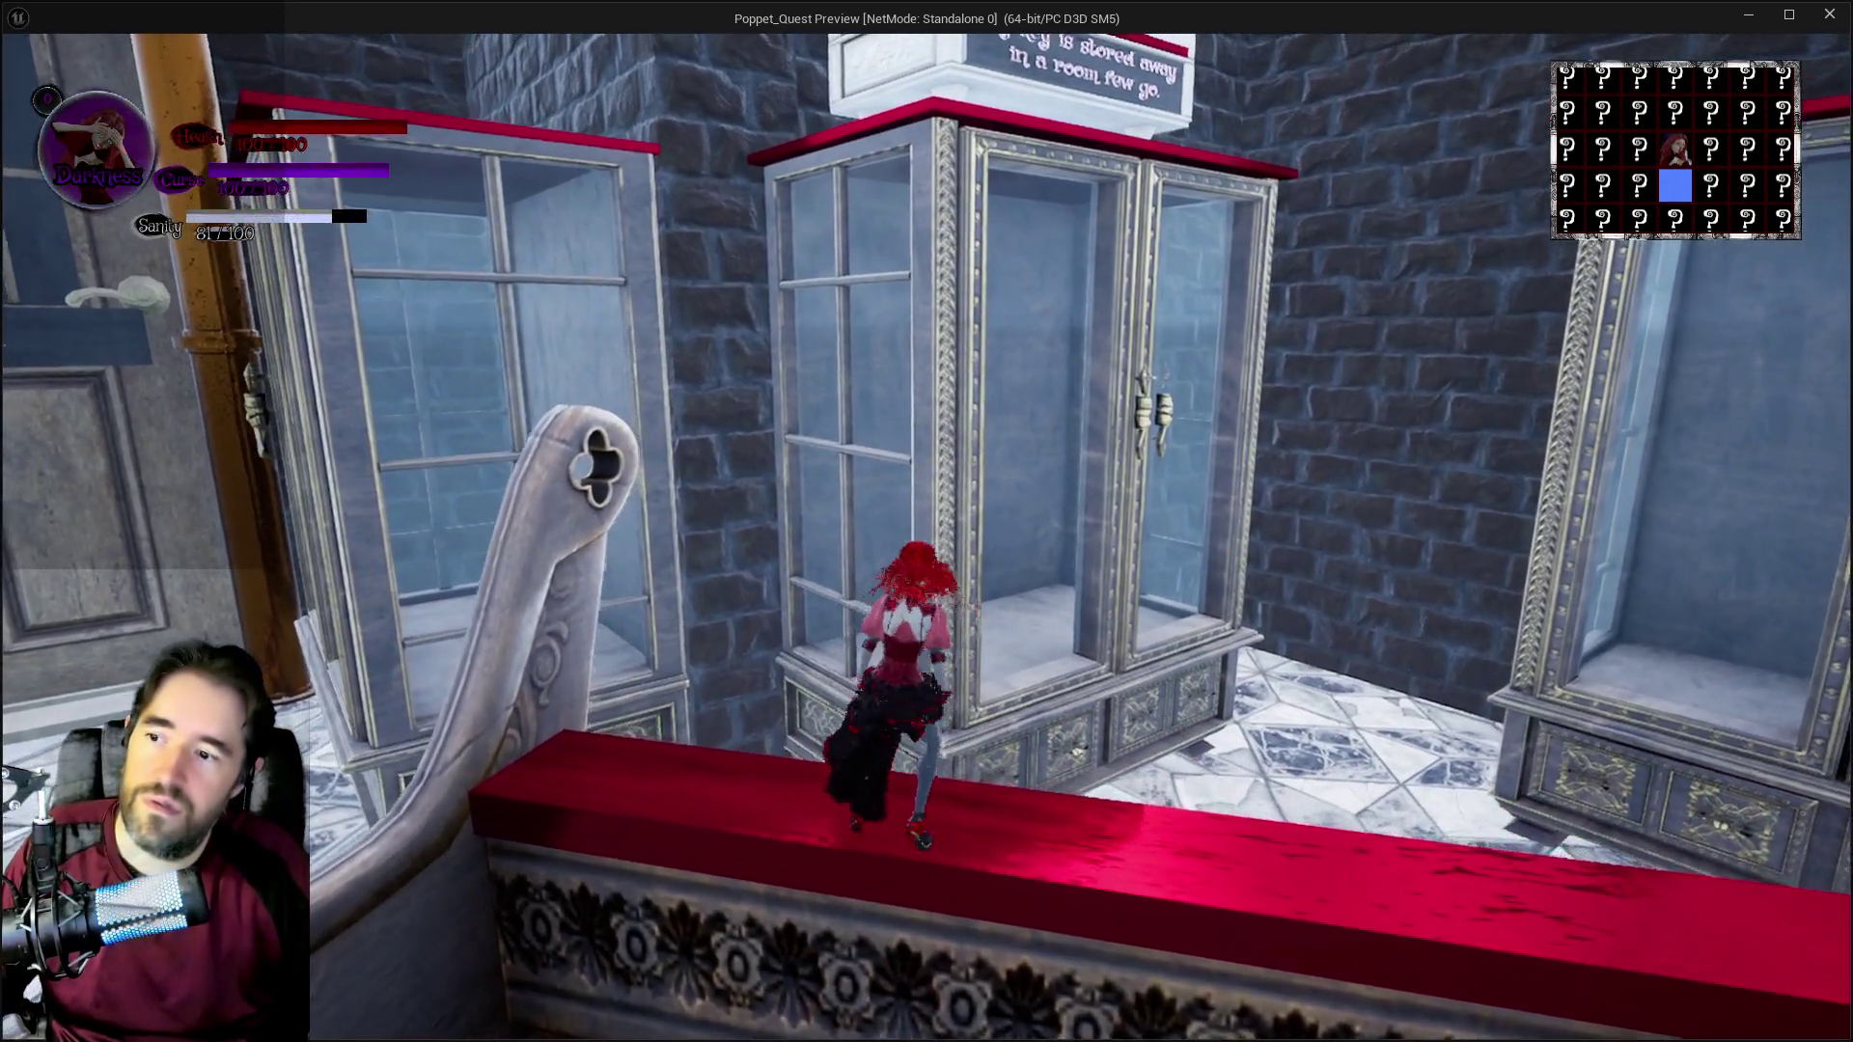
key("w")
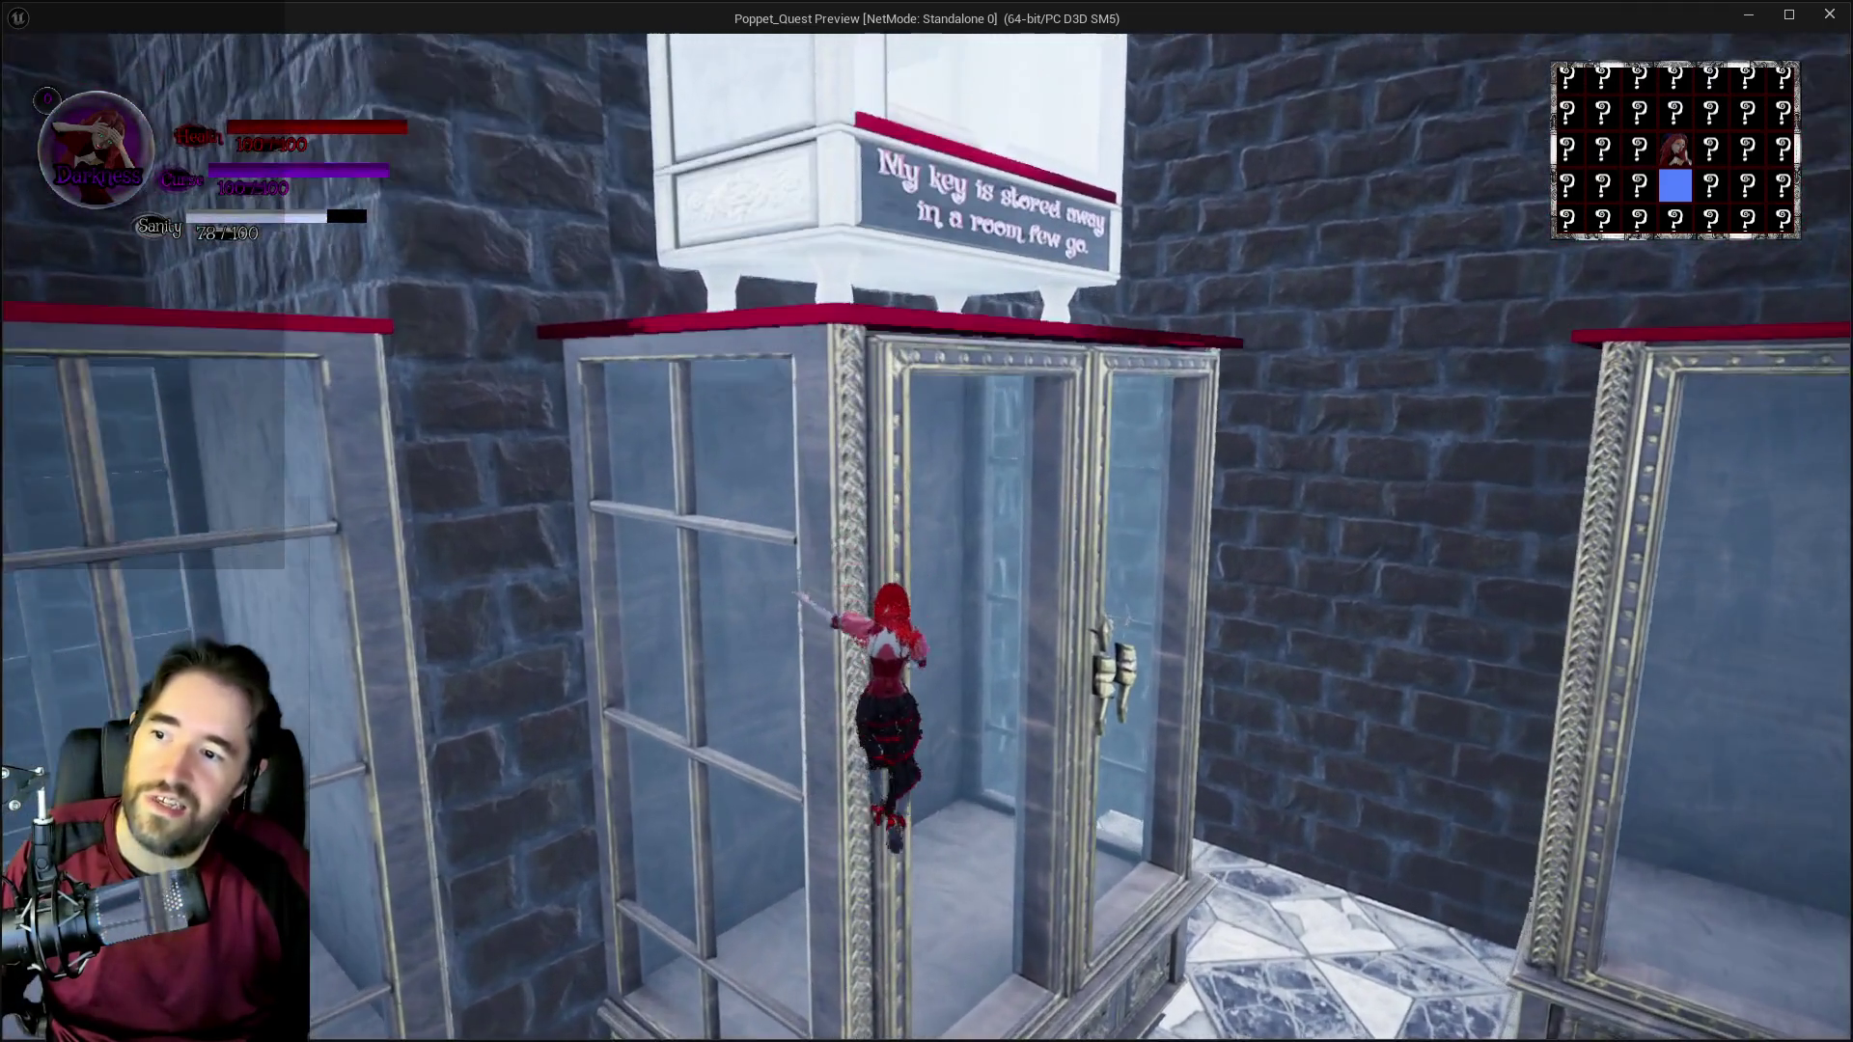
key("w")
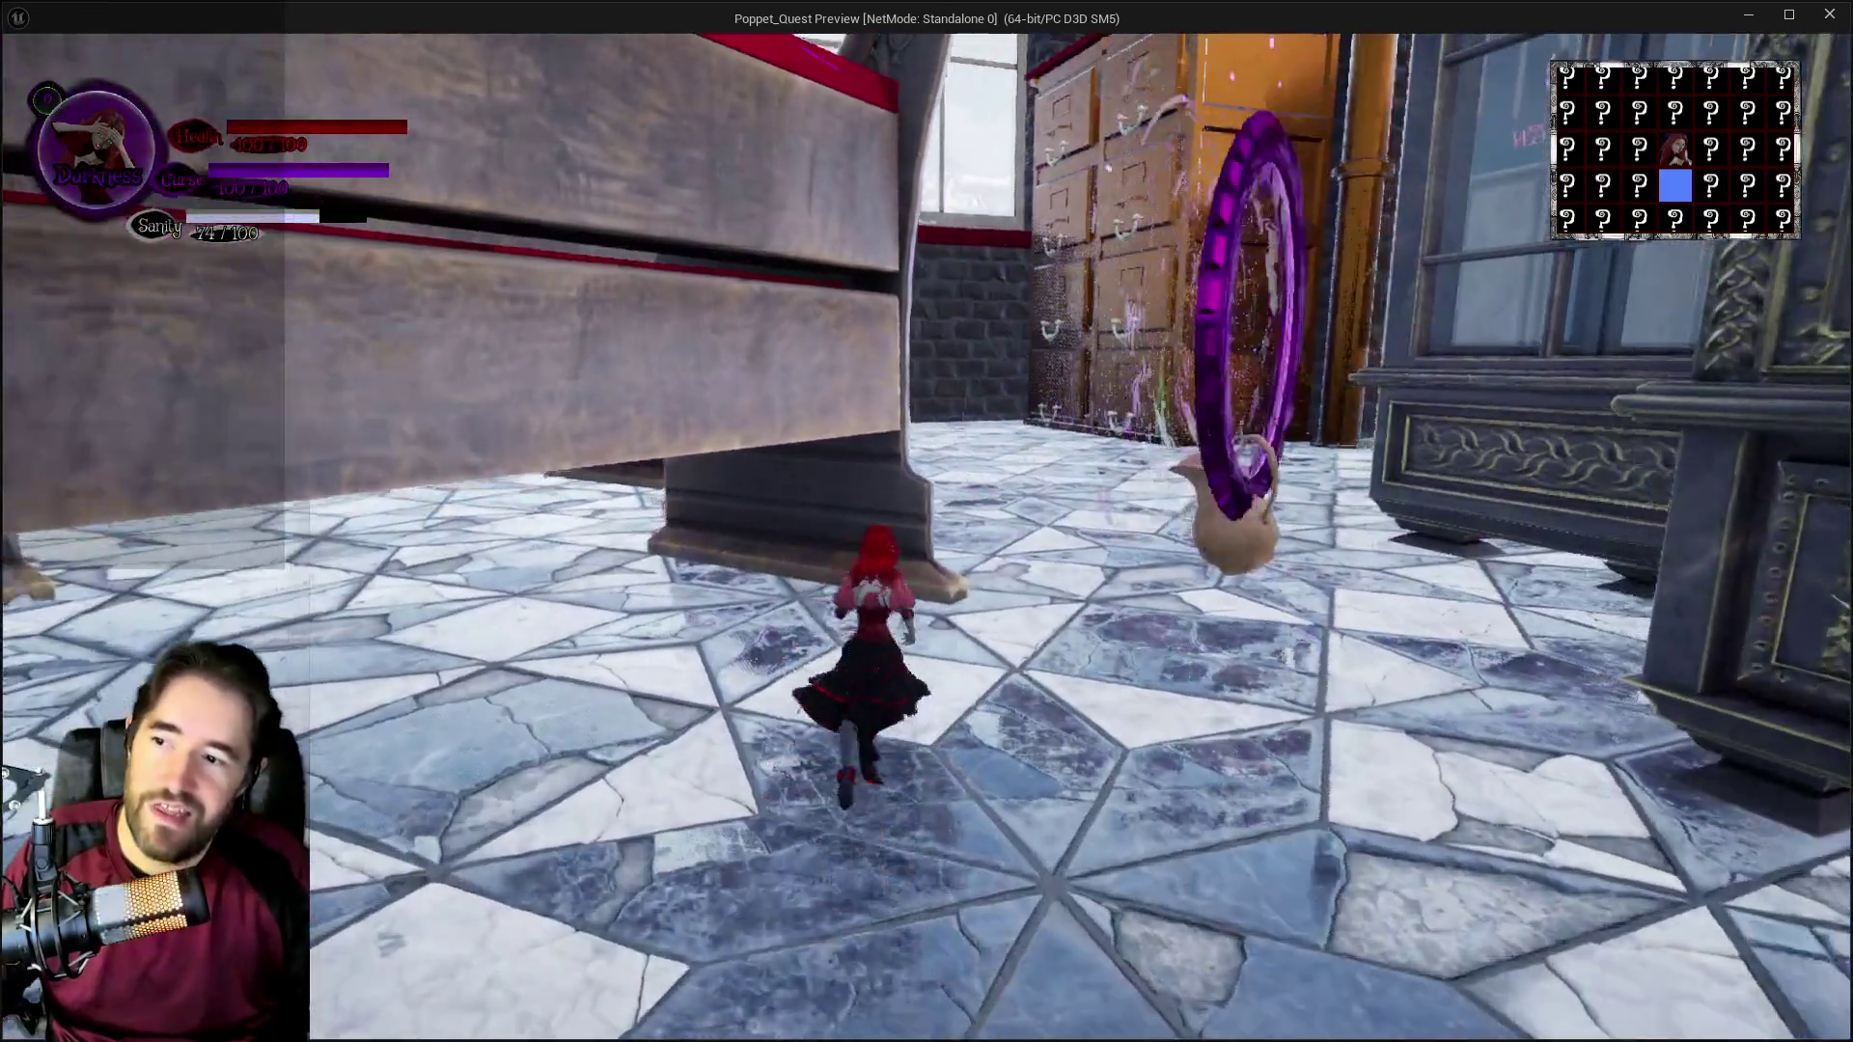
key("w")
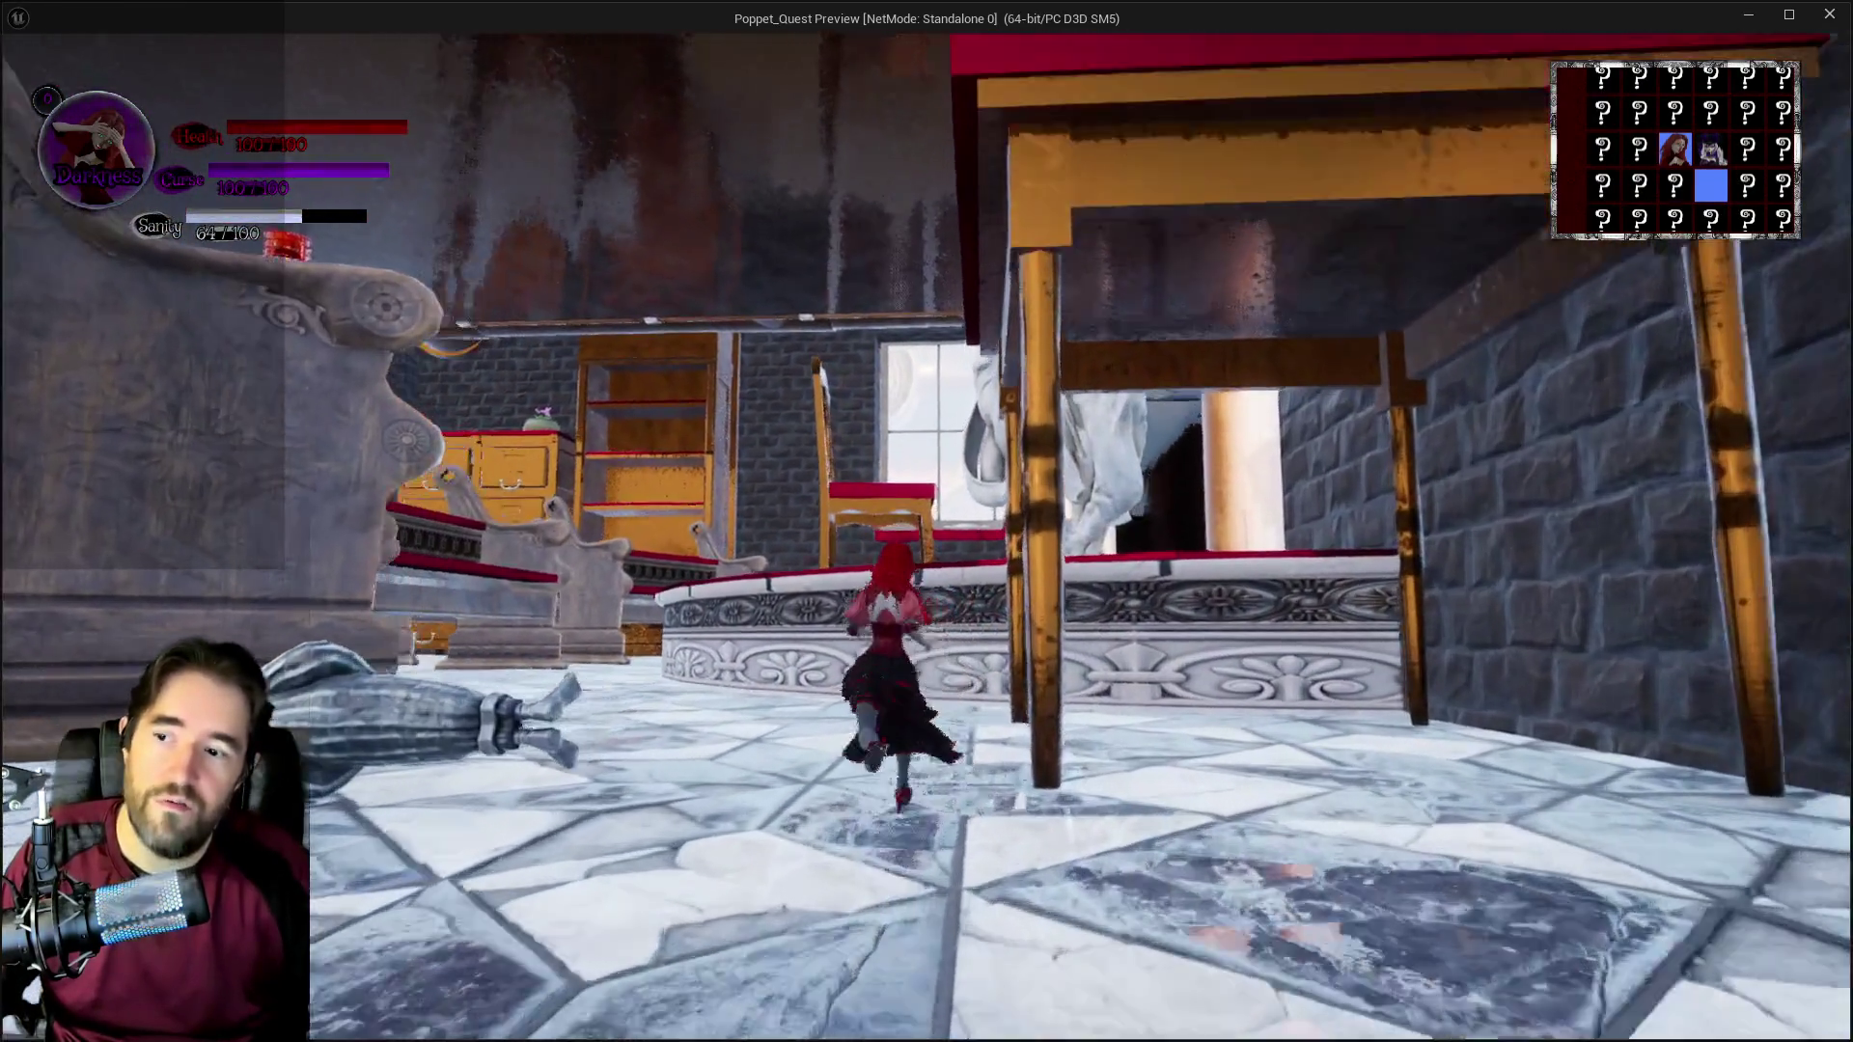
Step: Jump the character onto the raised platform and climb up onto the desk
key("w")
key("space")
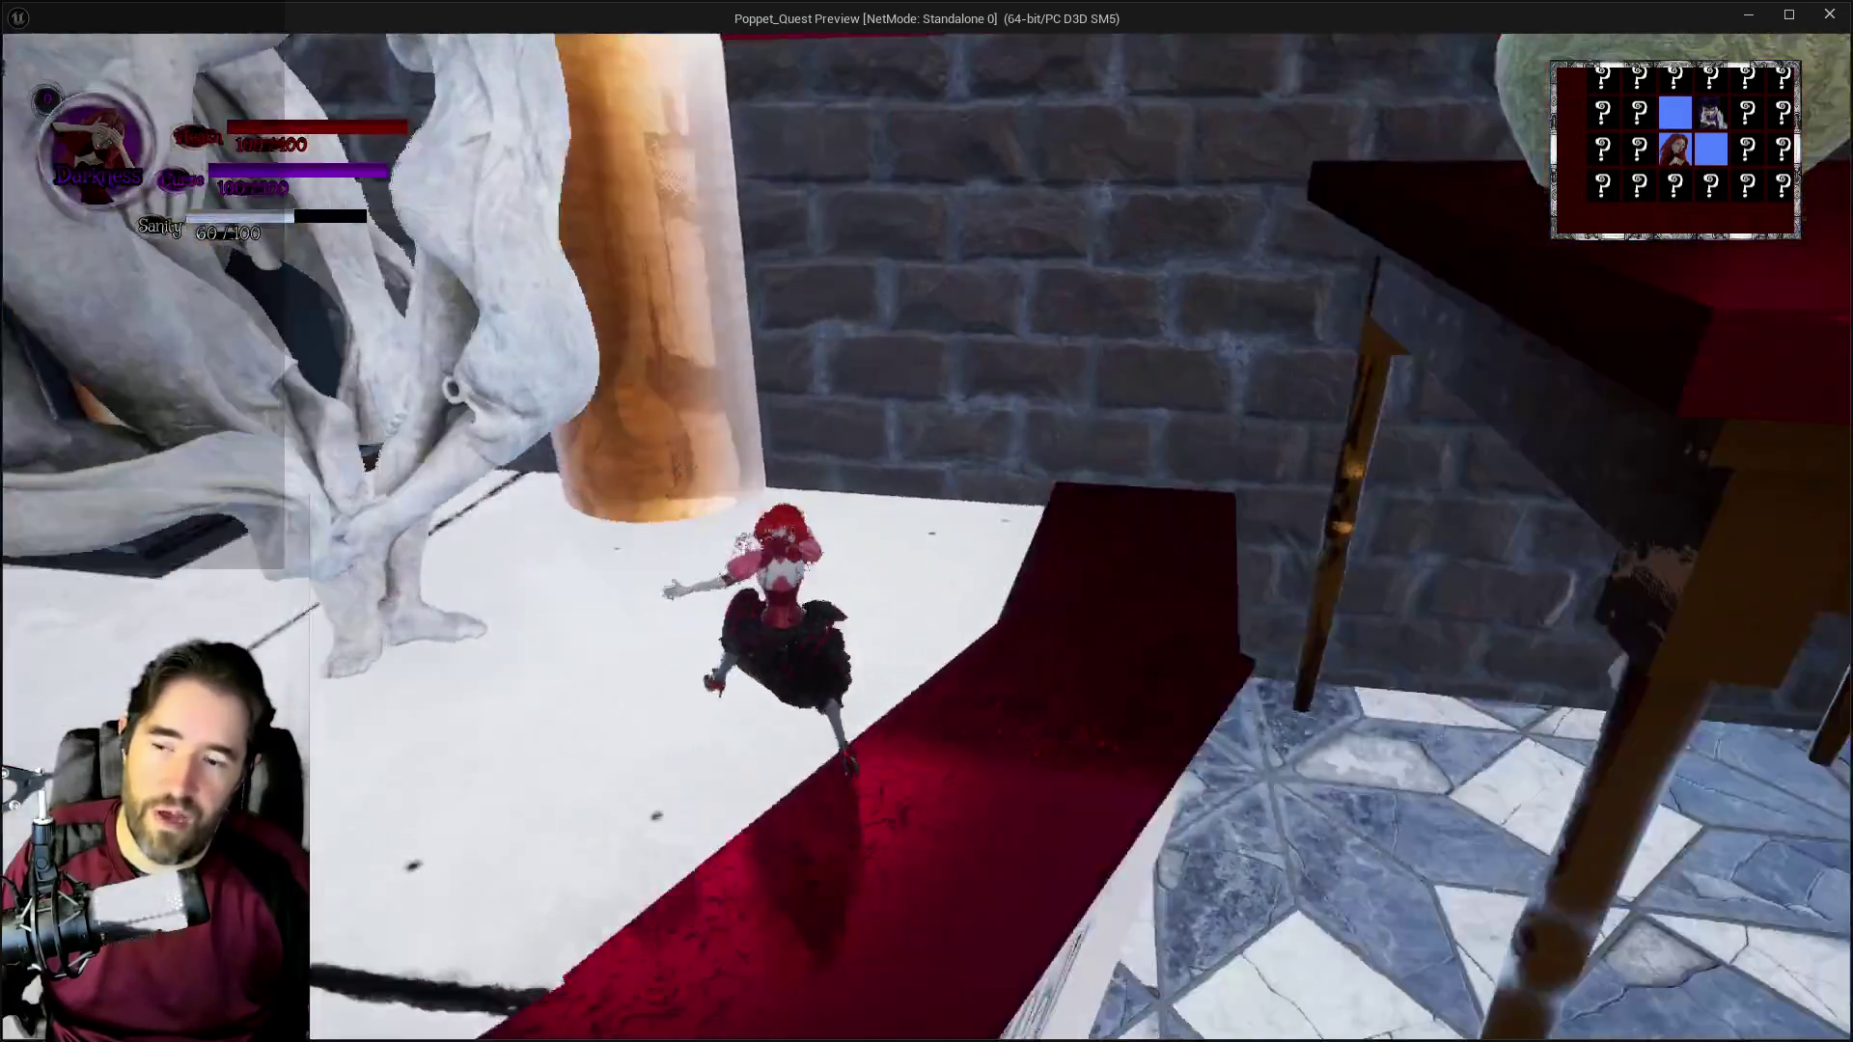
key("w")
key("space")
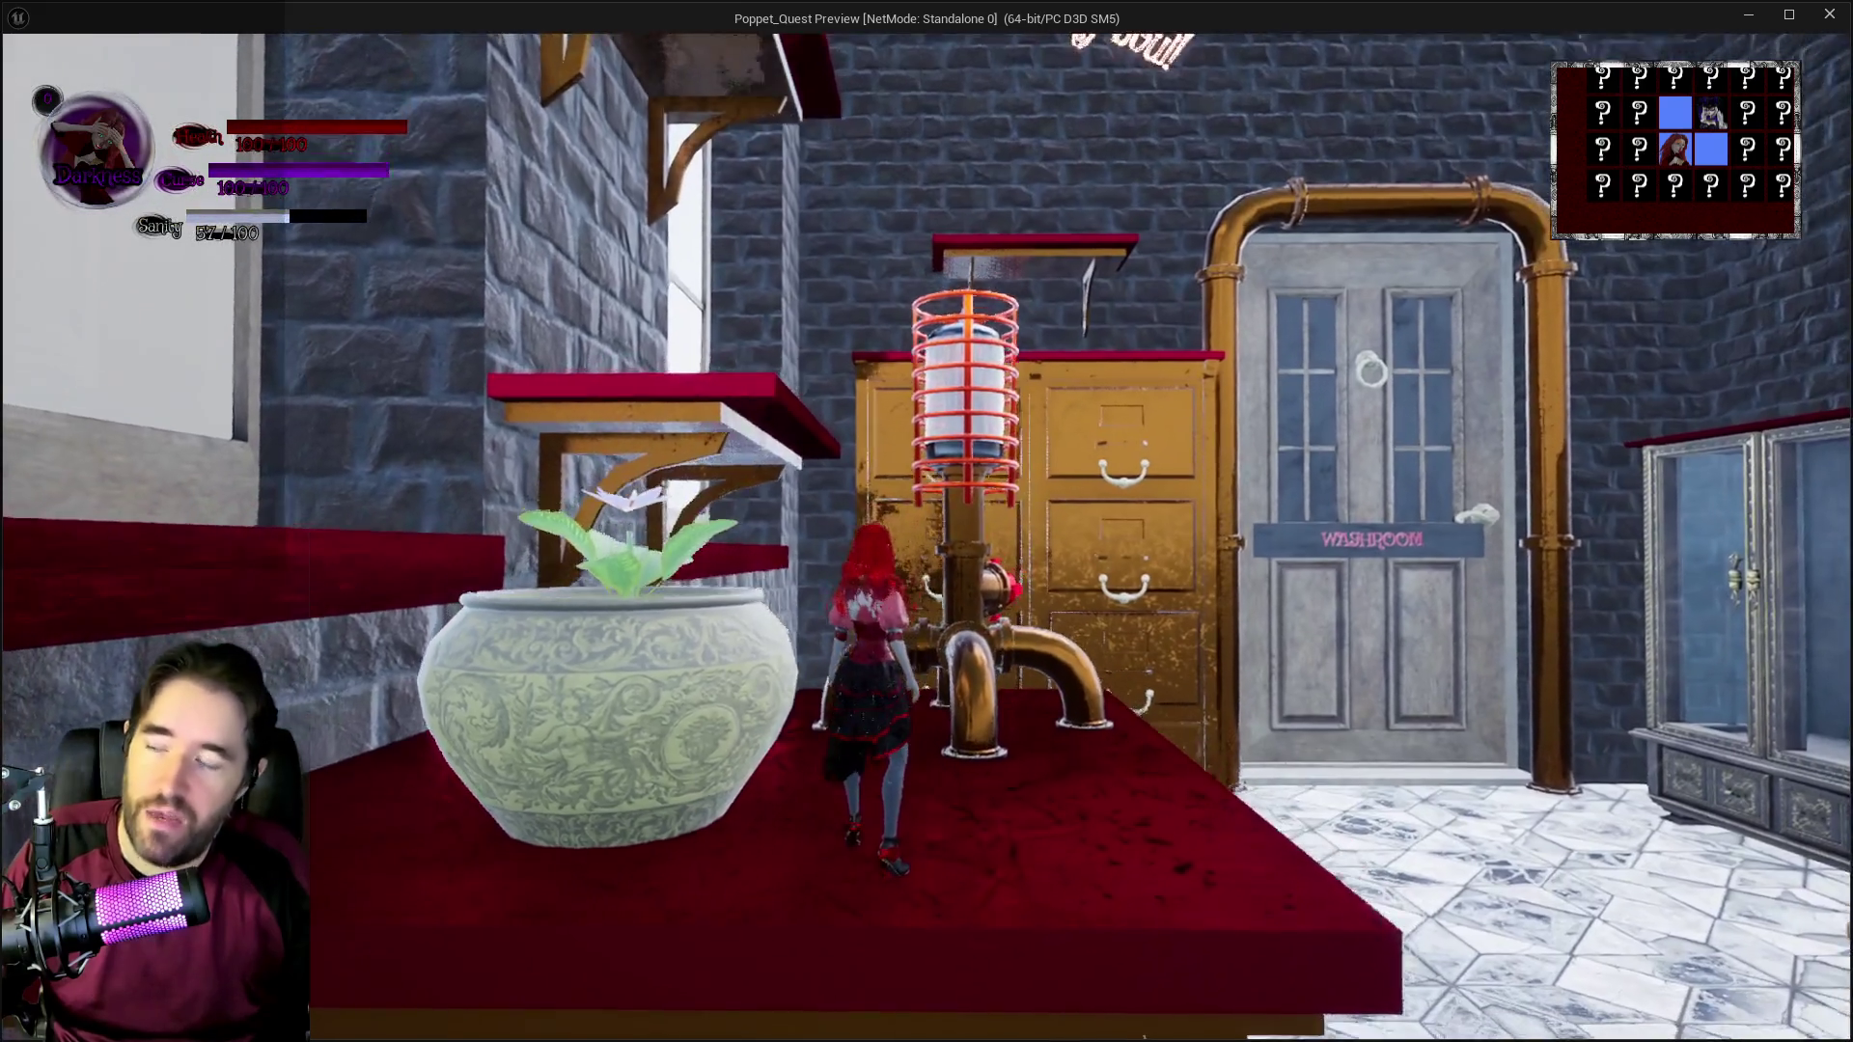
key("w")
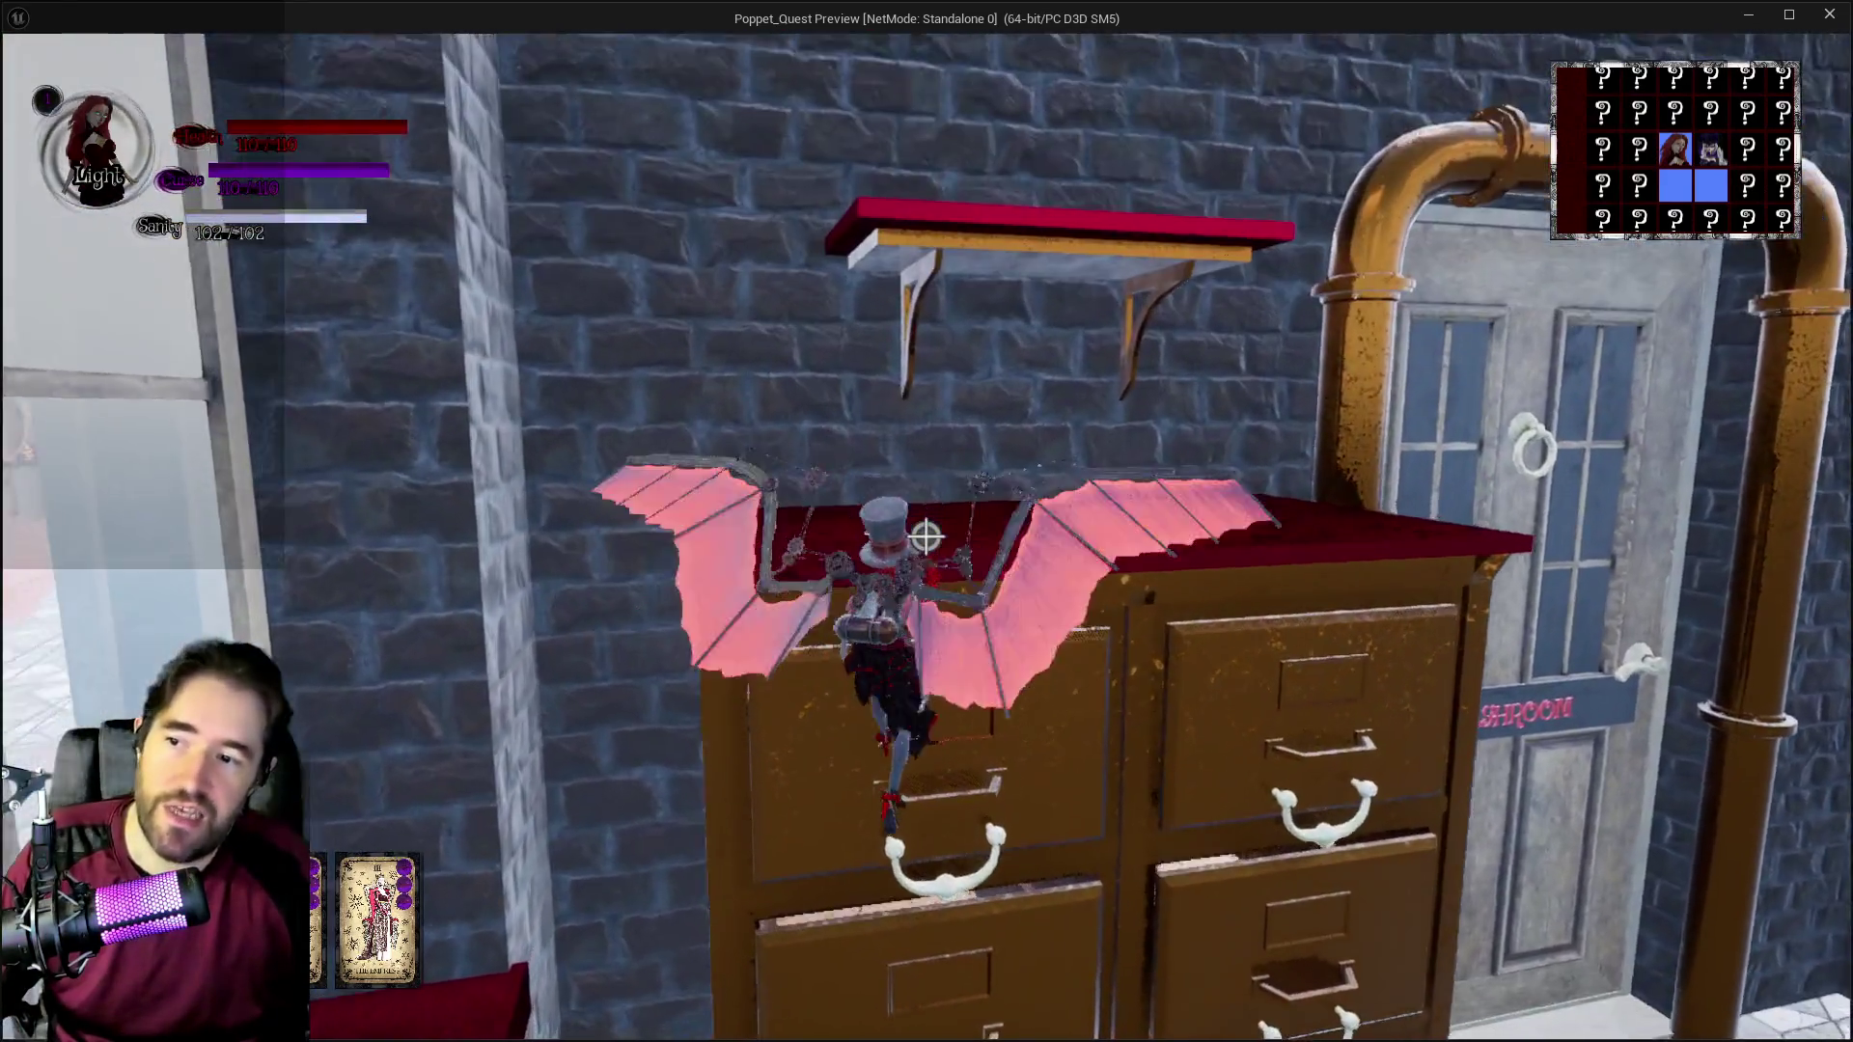
Step: Glide from the shelf with wings spread and land the character on the filing cabinet above the pews
key("w")
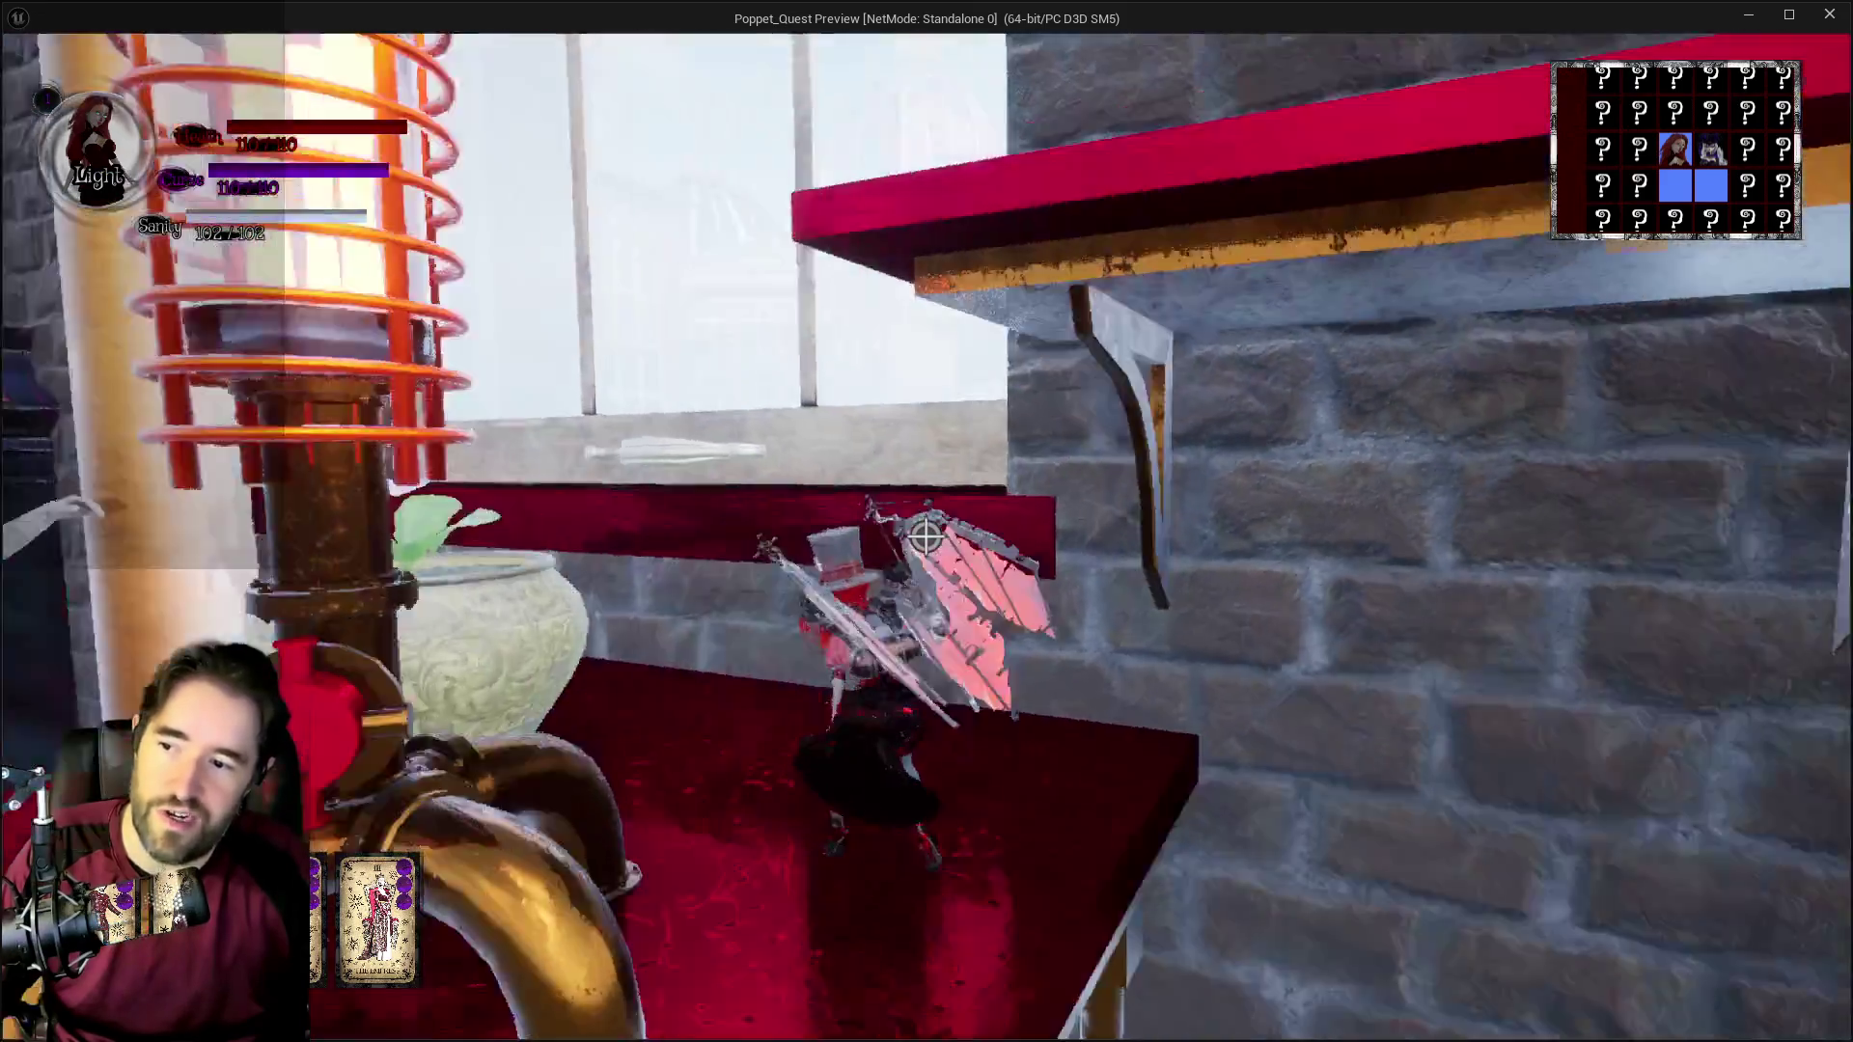
key("space")
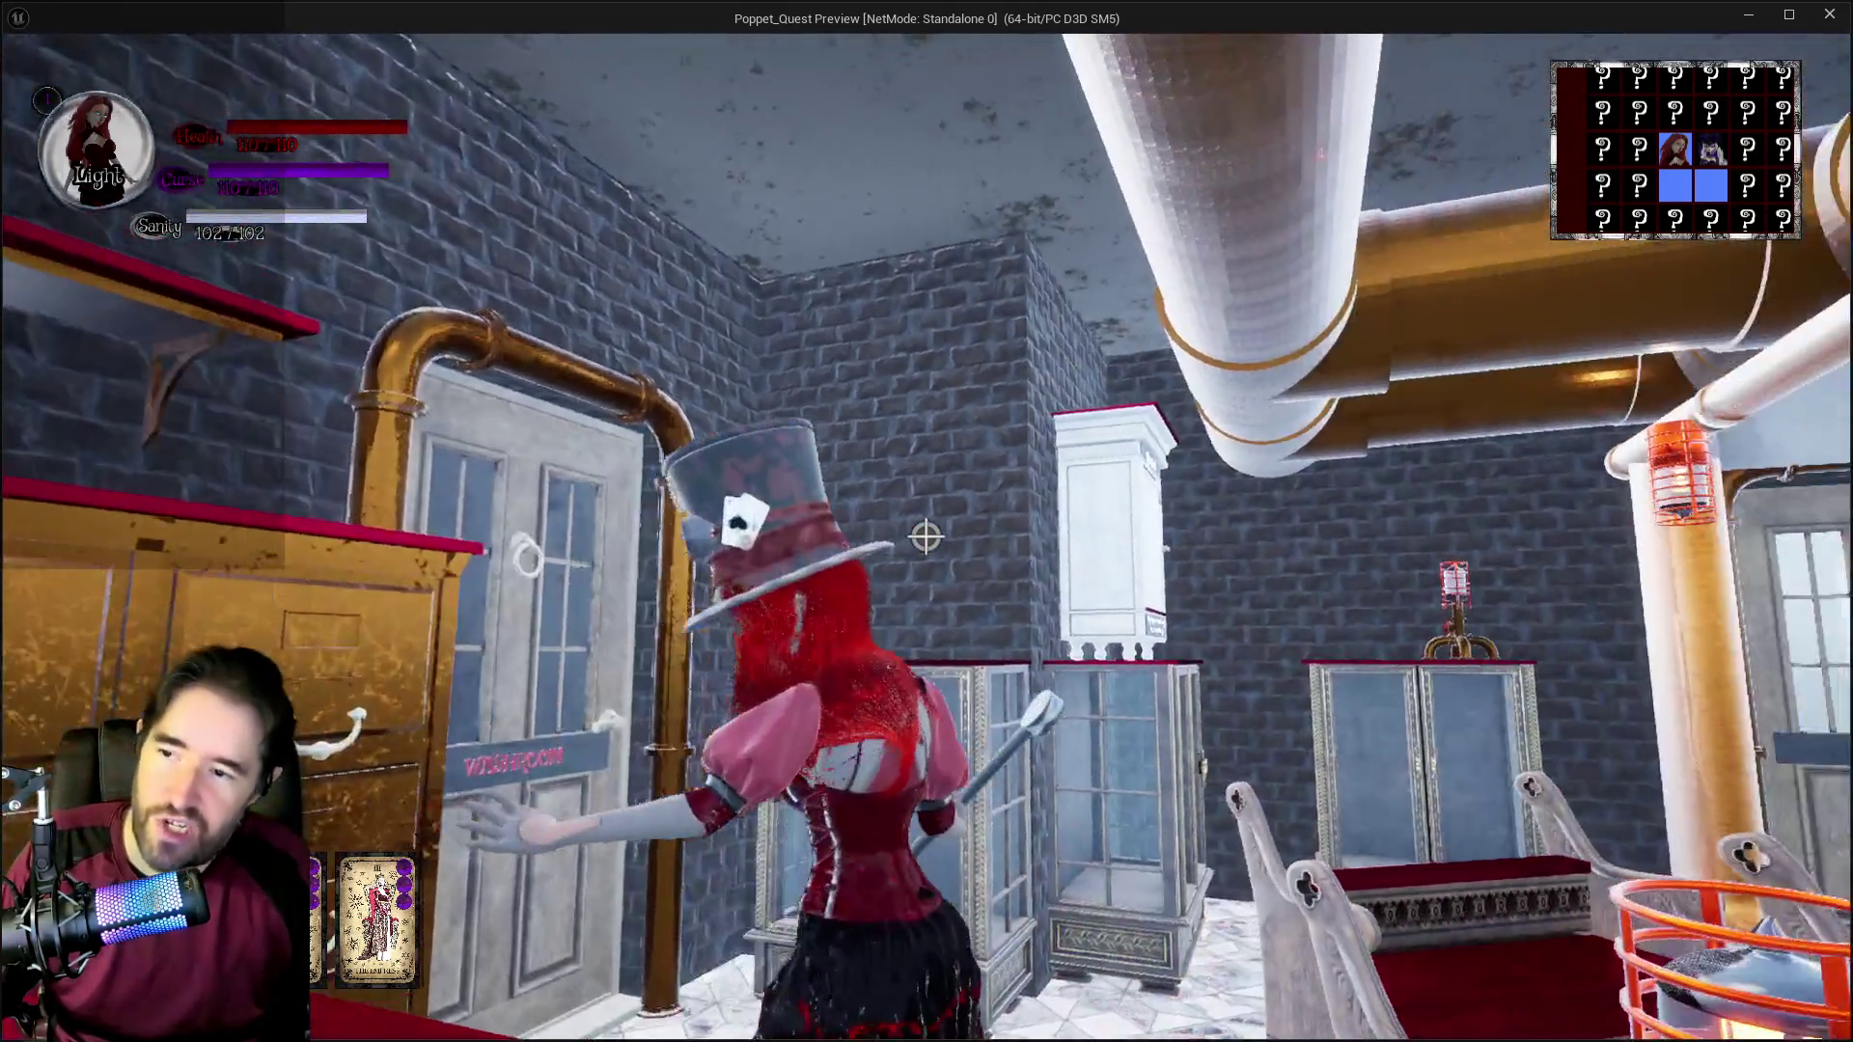
mouse_move(927, 535)
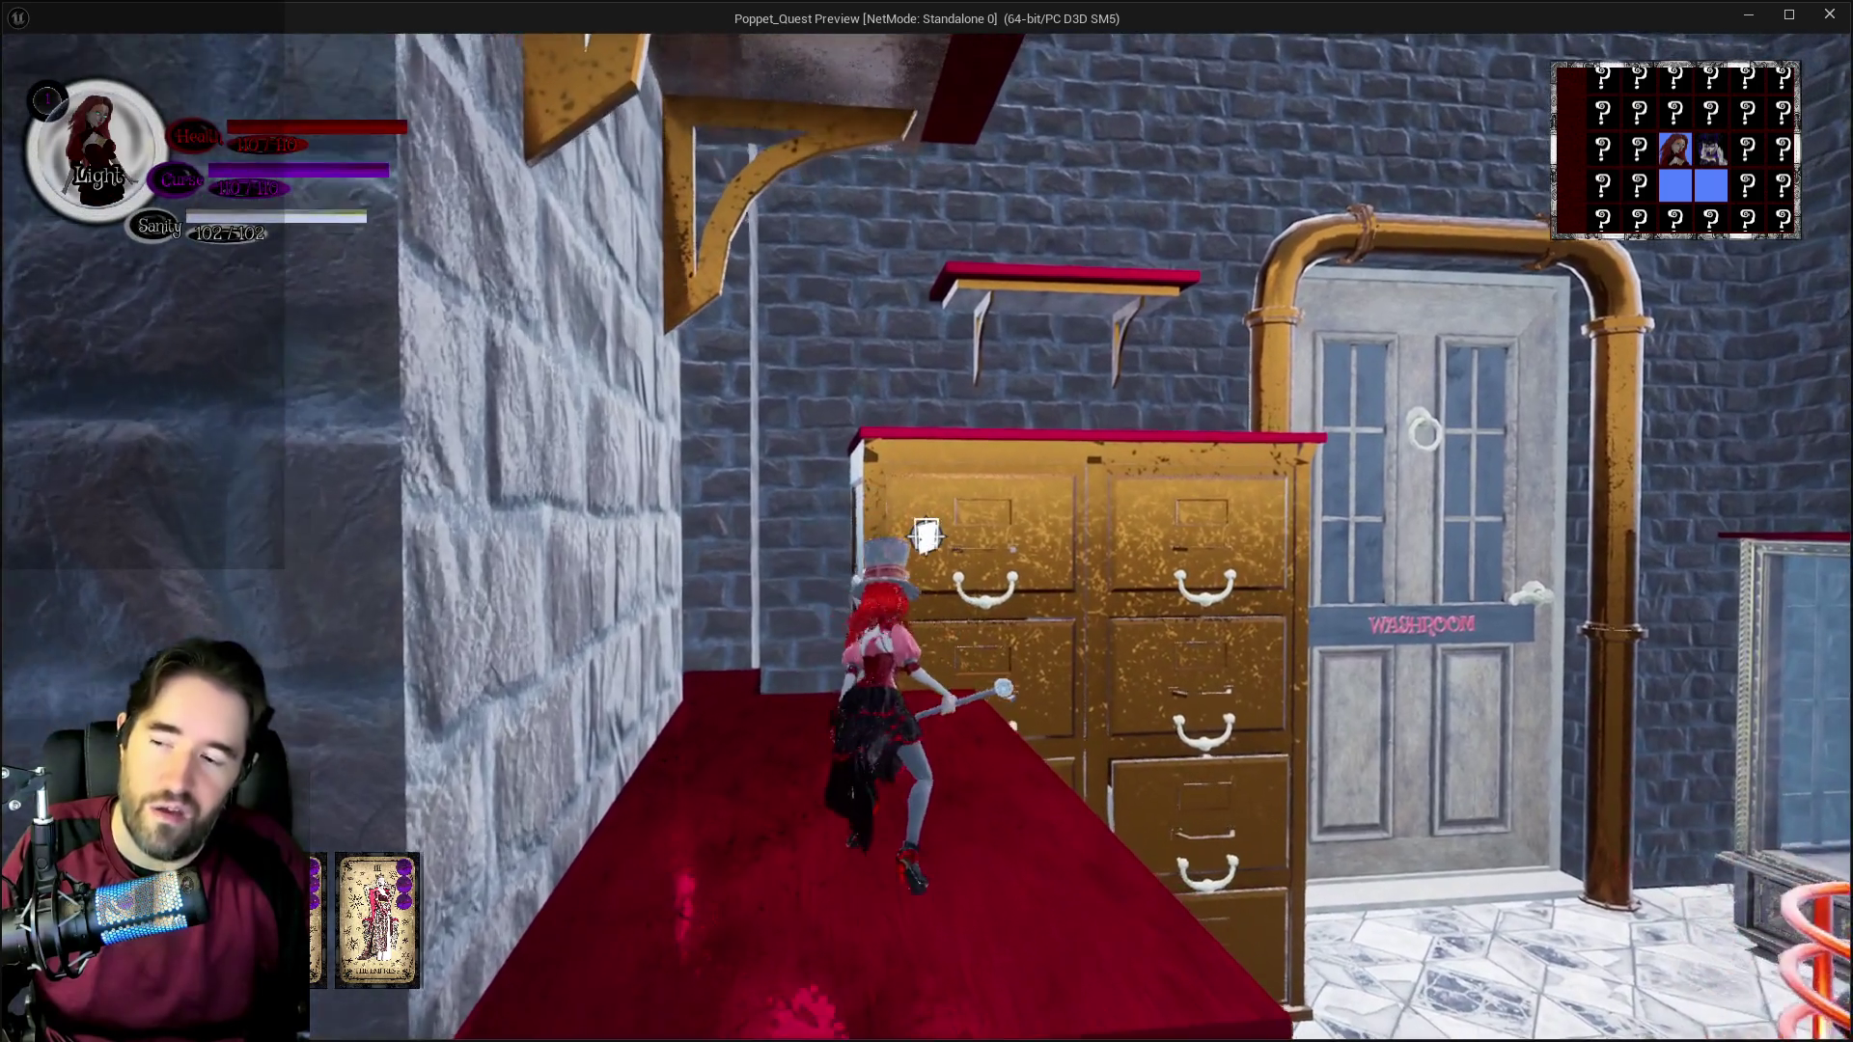
key("space")
key("space")
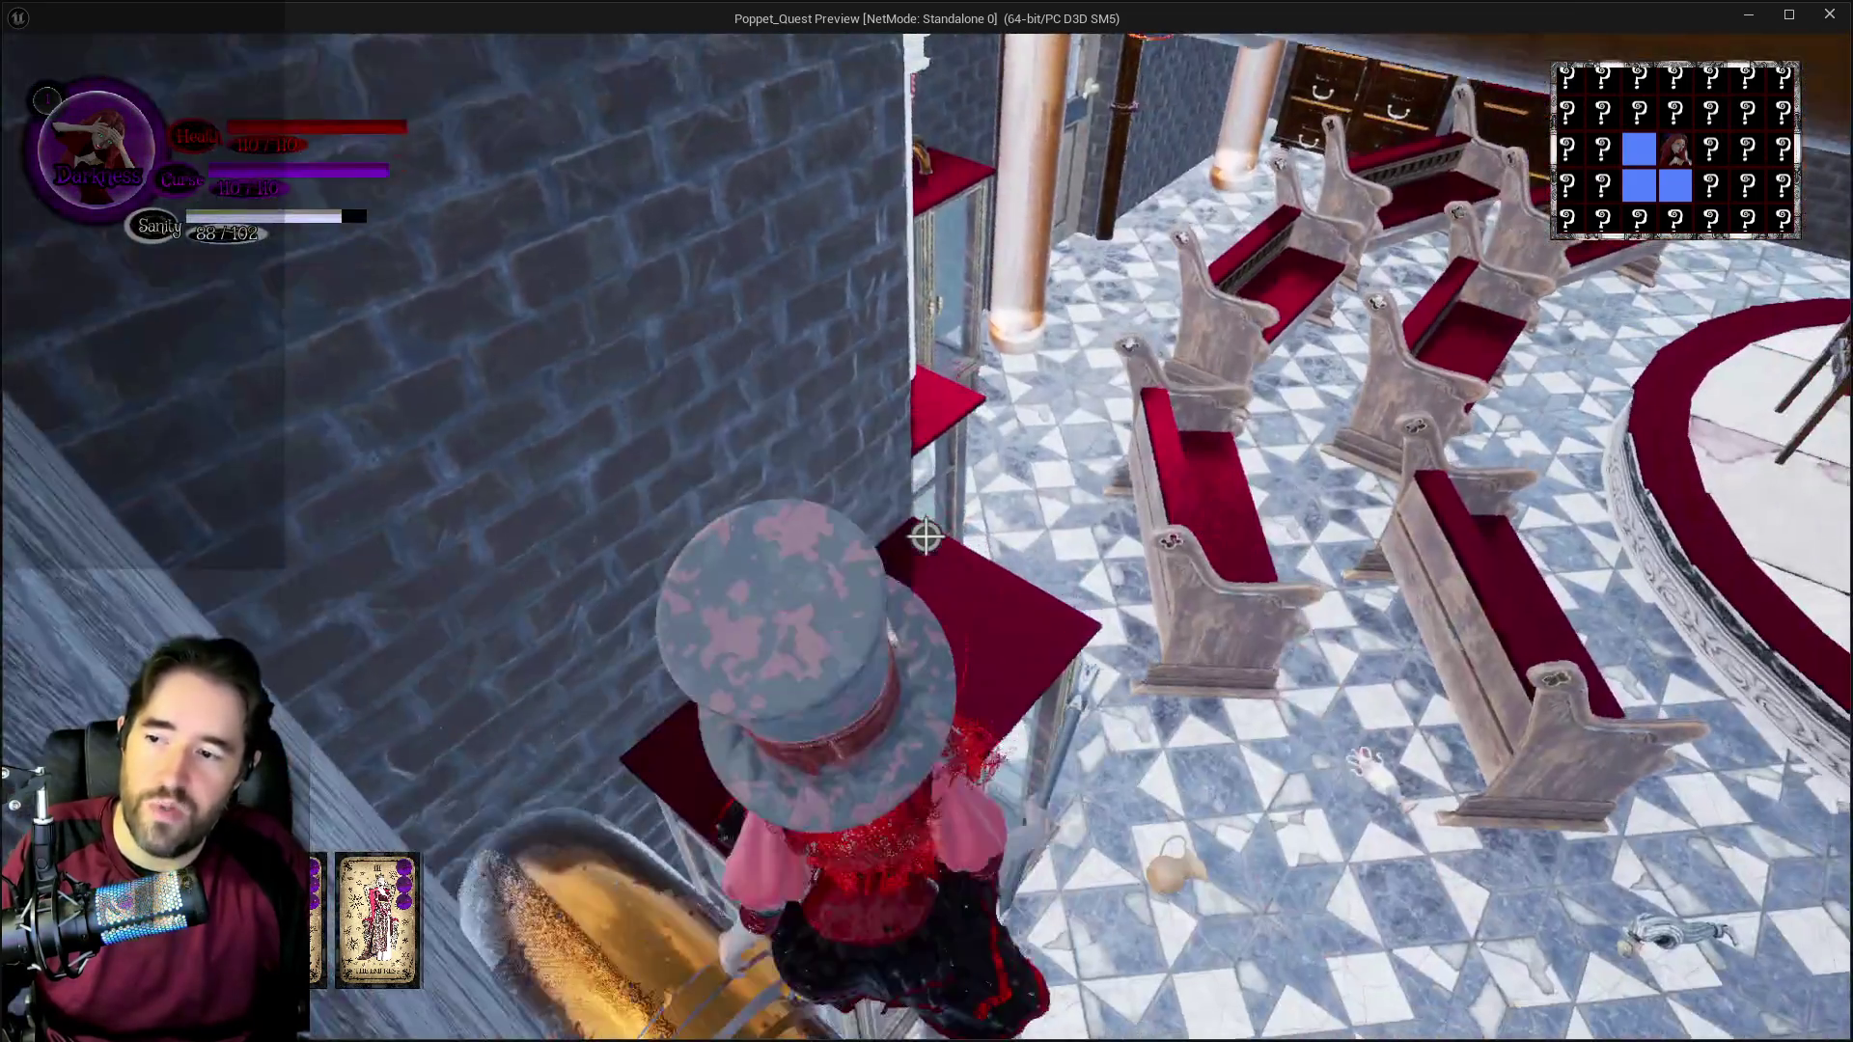
Step: Walk the character along the red table, past the white sign cabinet and over the glass vitrine toward the pews
scroll(924, 537, "down", 3)
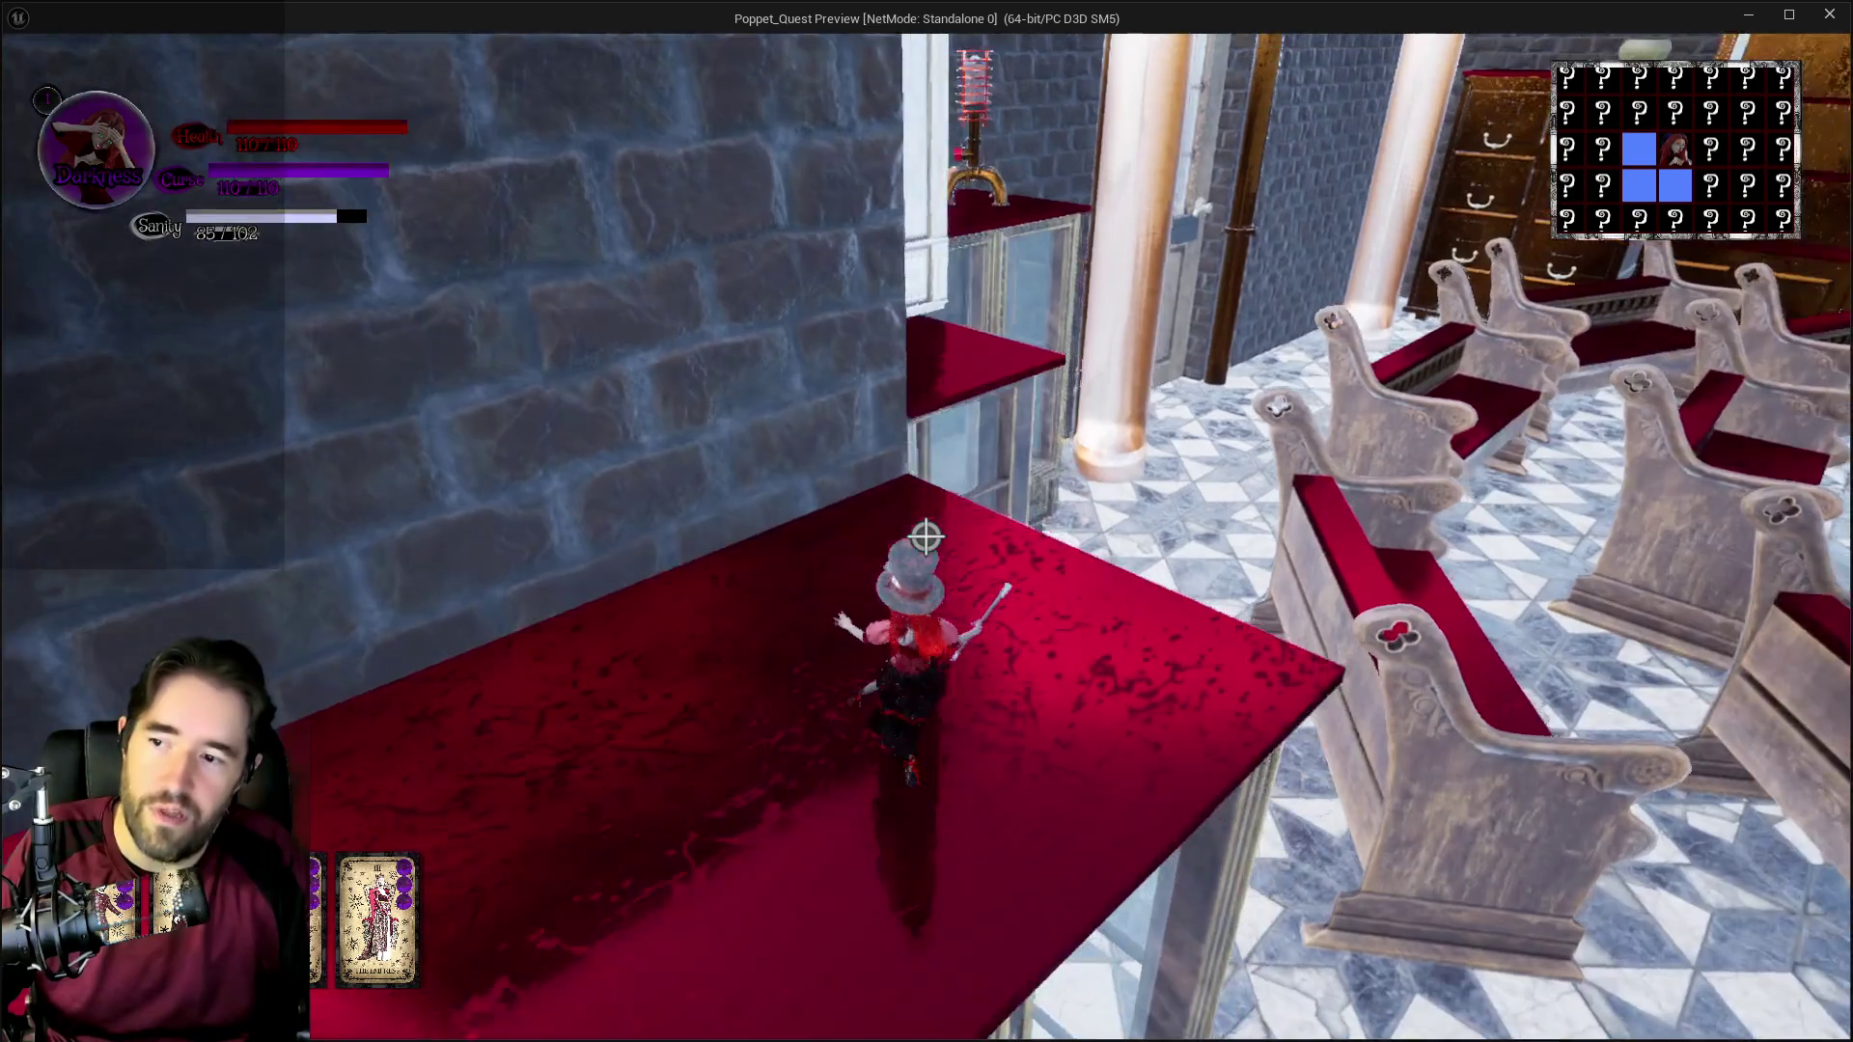
key("w")
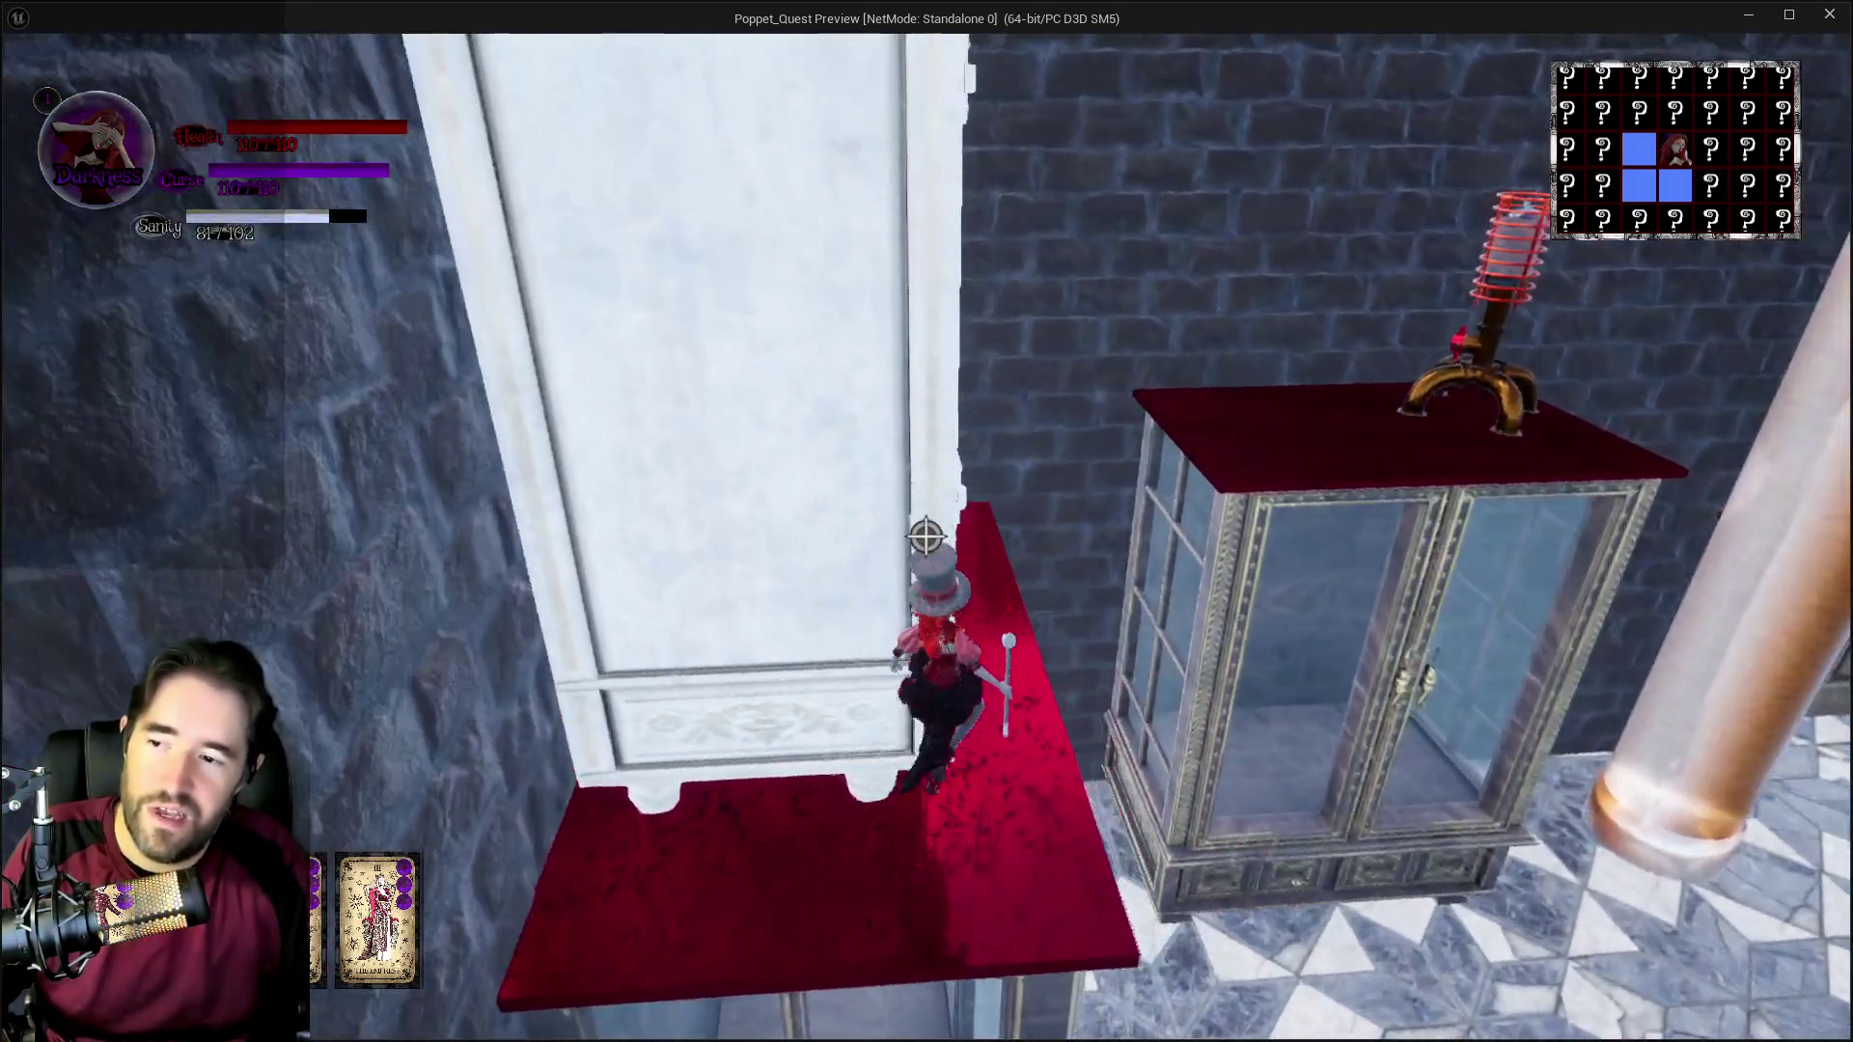
key("w")
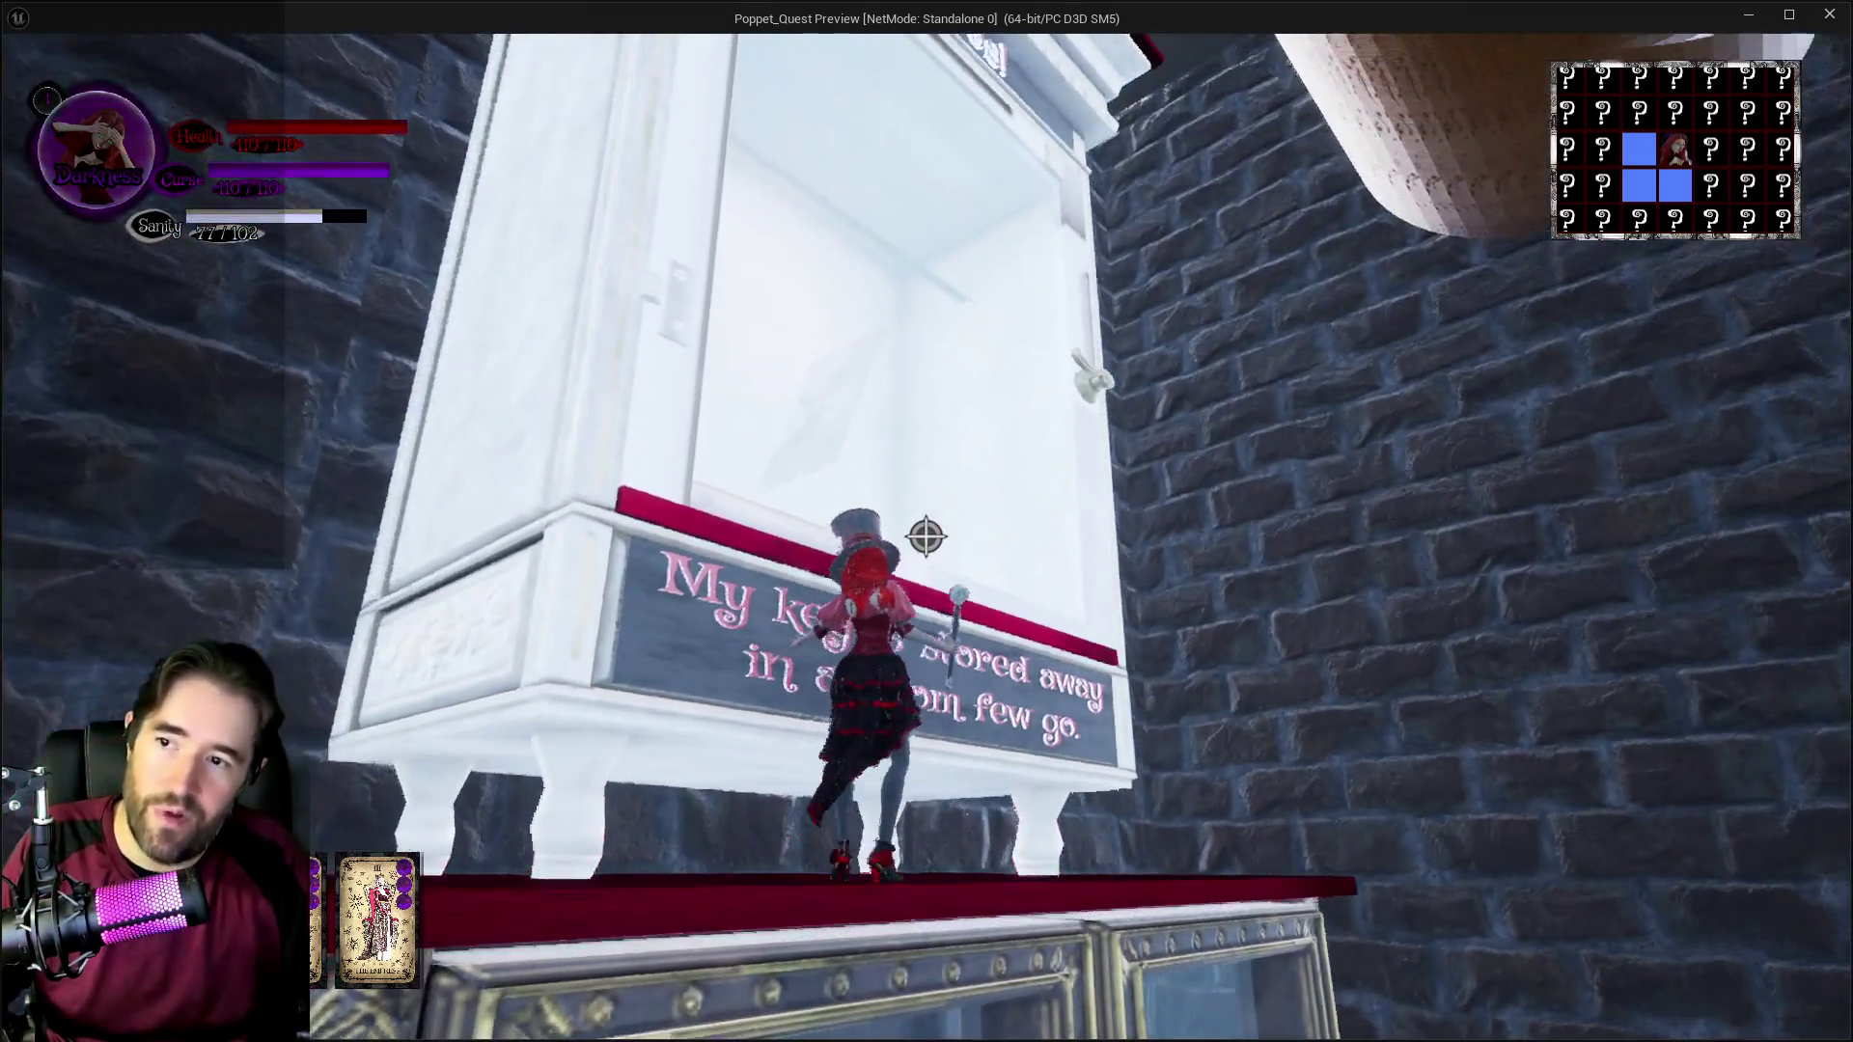
key("w")
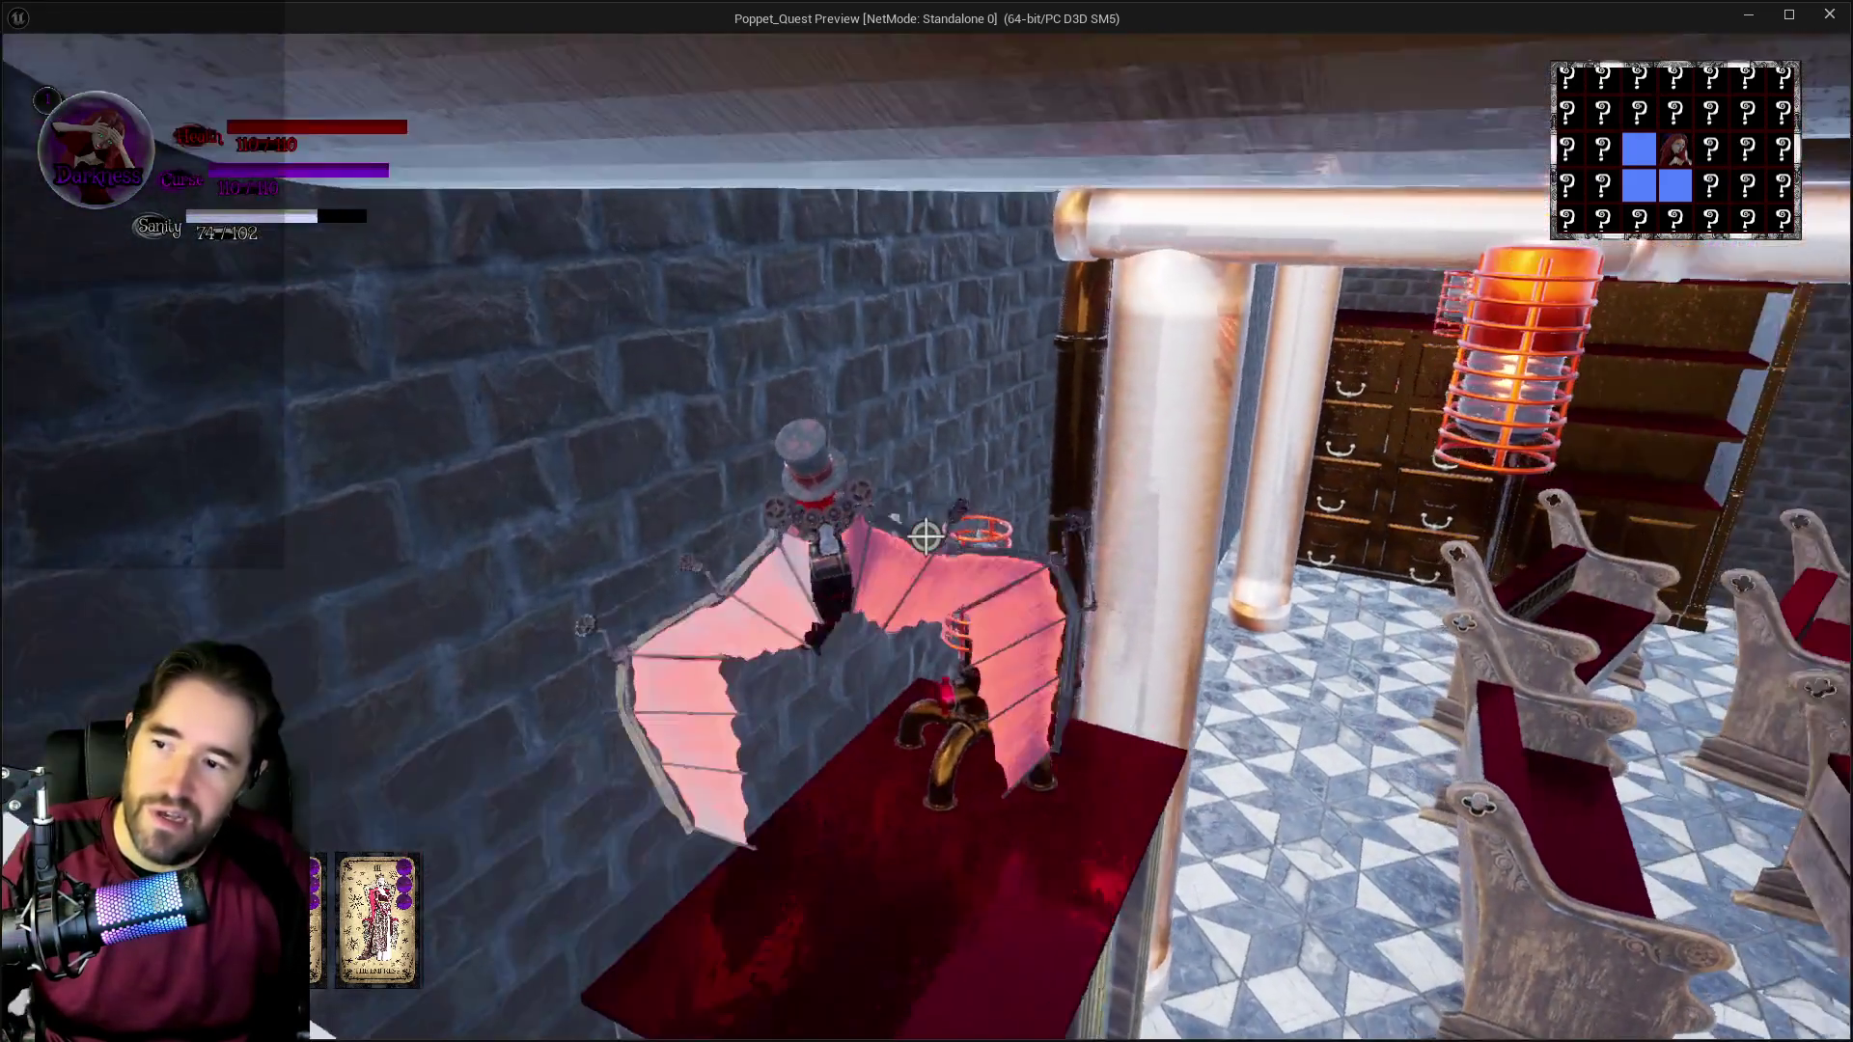
key("w")
key("w")
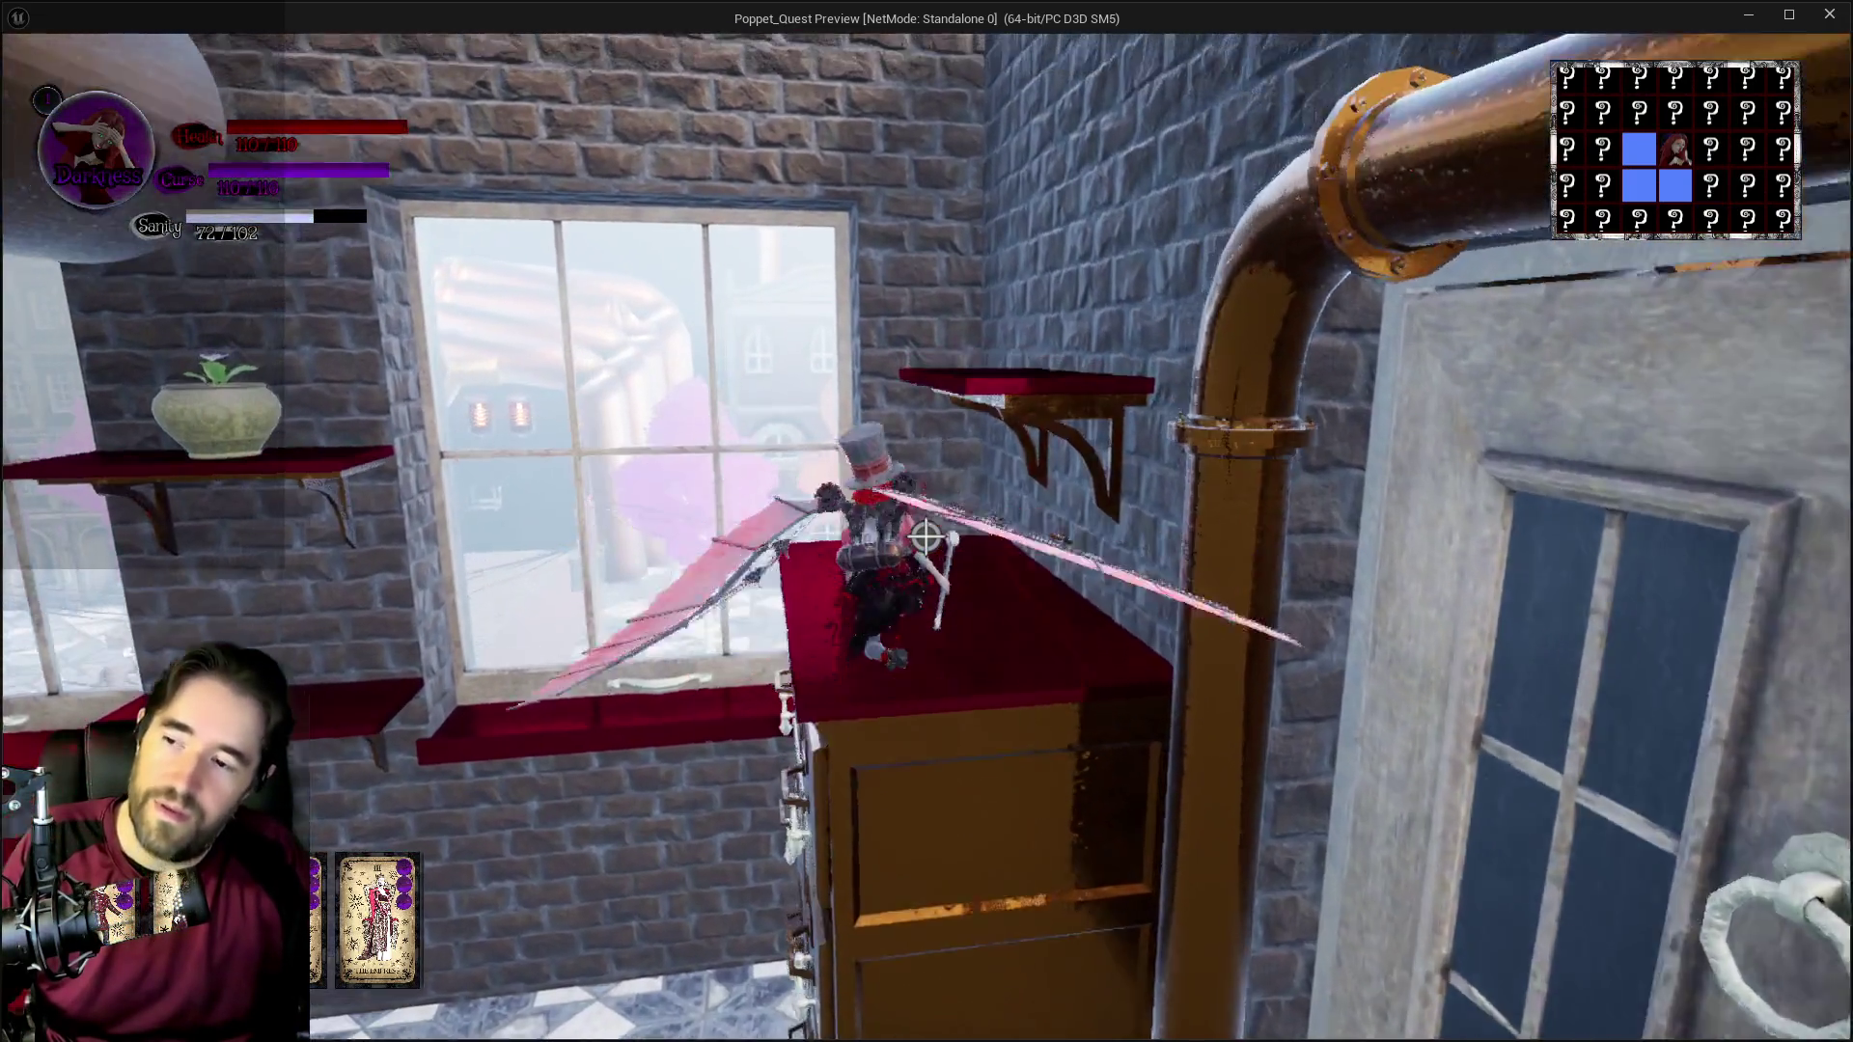
Step: Land by the window, climb onto the window ledge and walk along the red ledge
key("w")
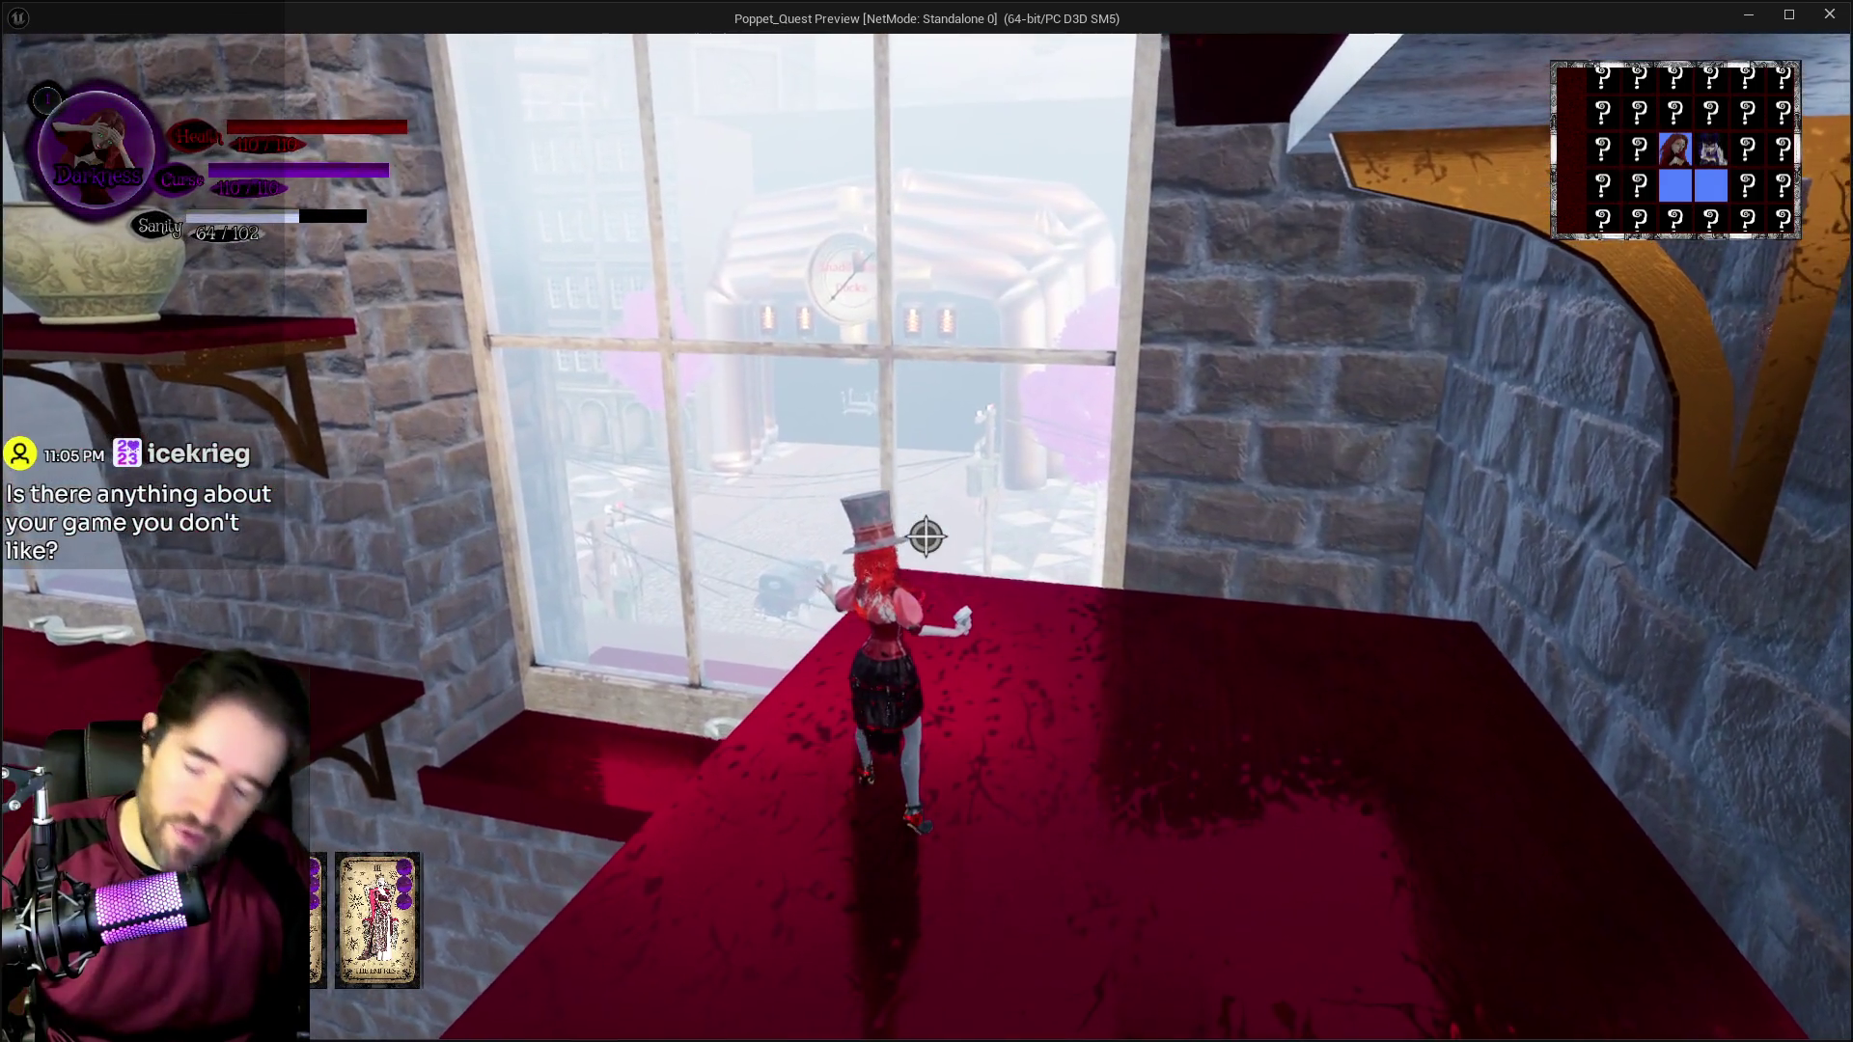
key("space")
key("w")
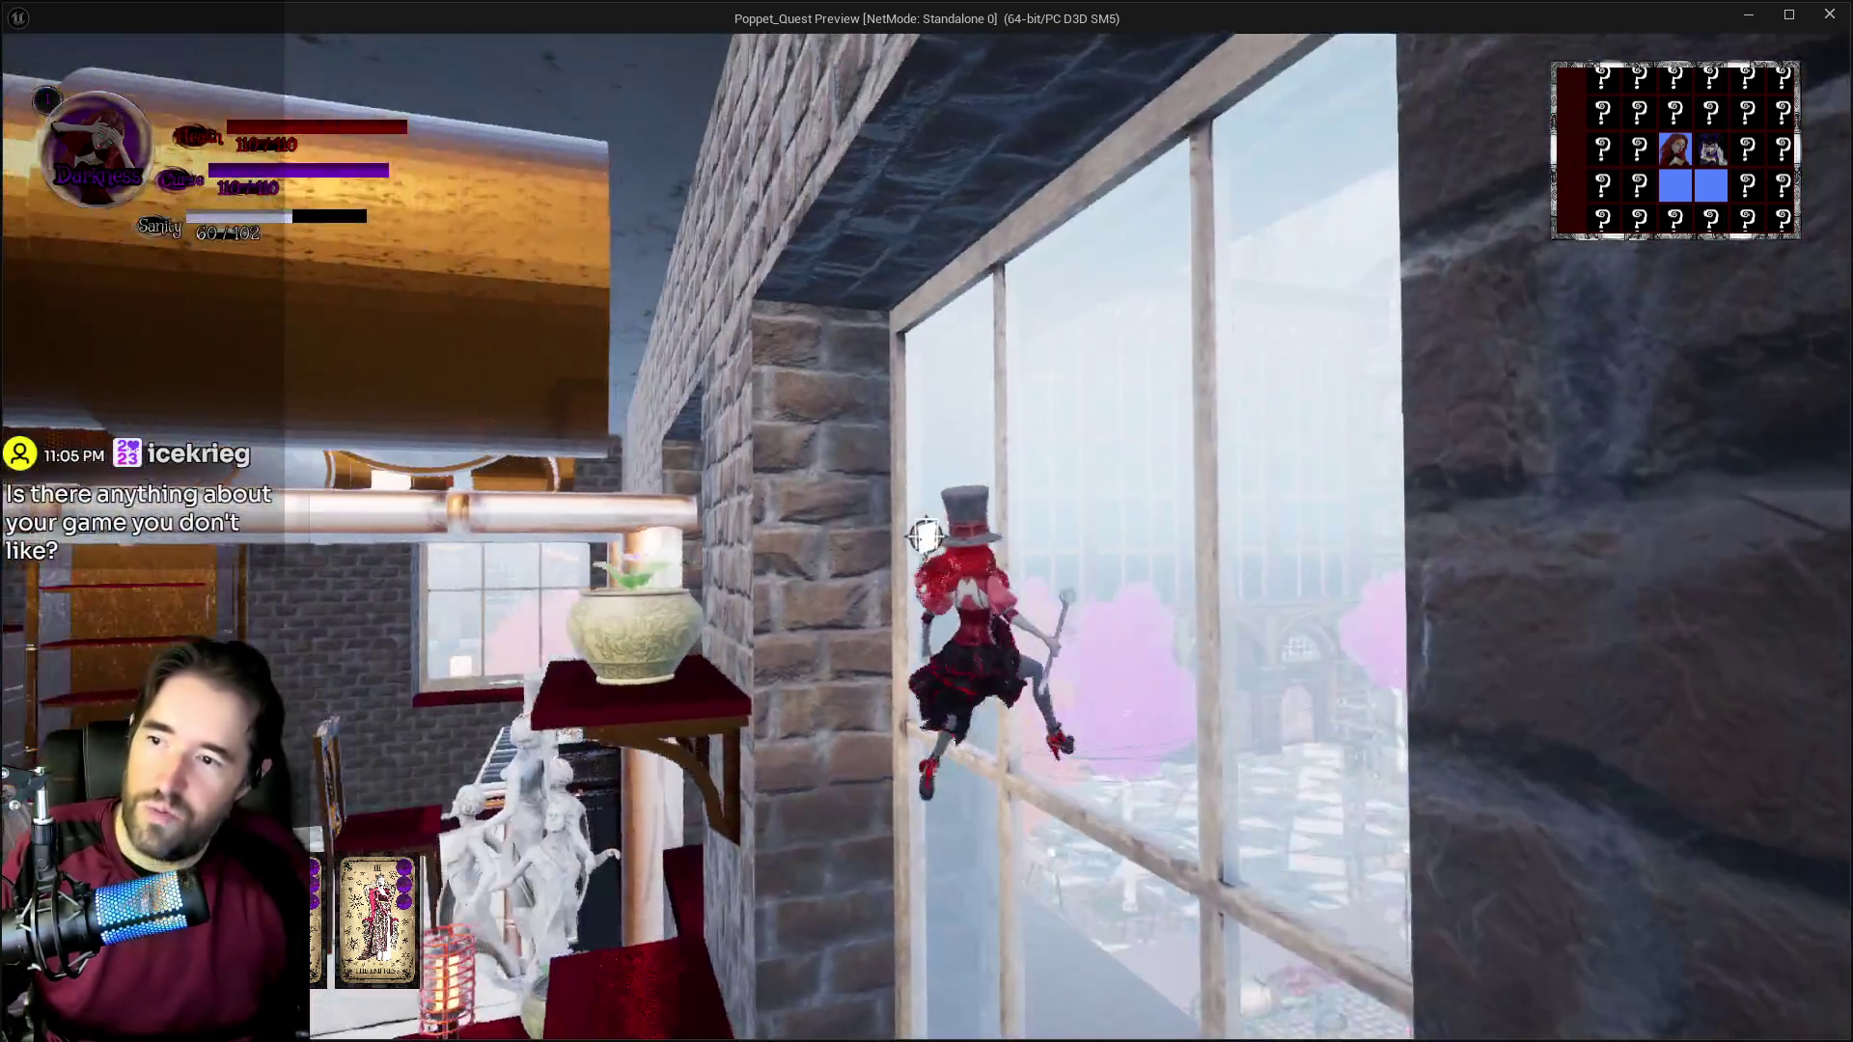
key("w")
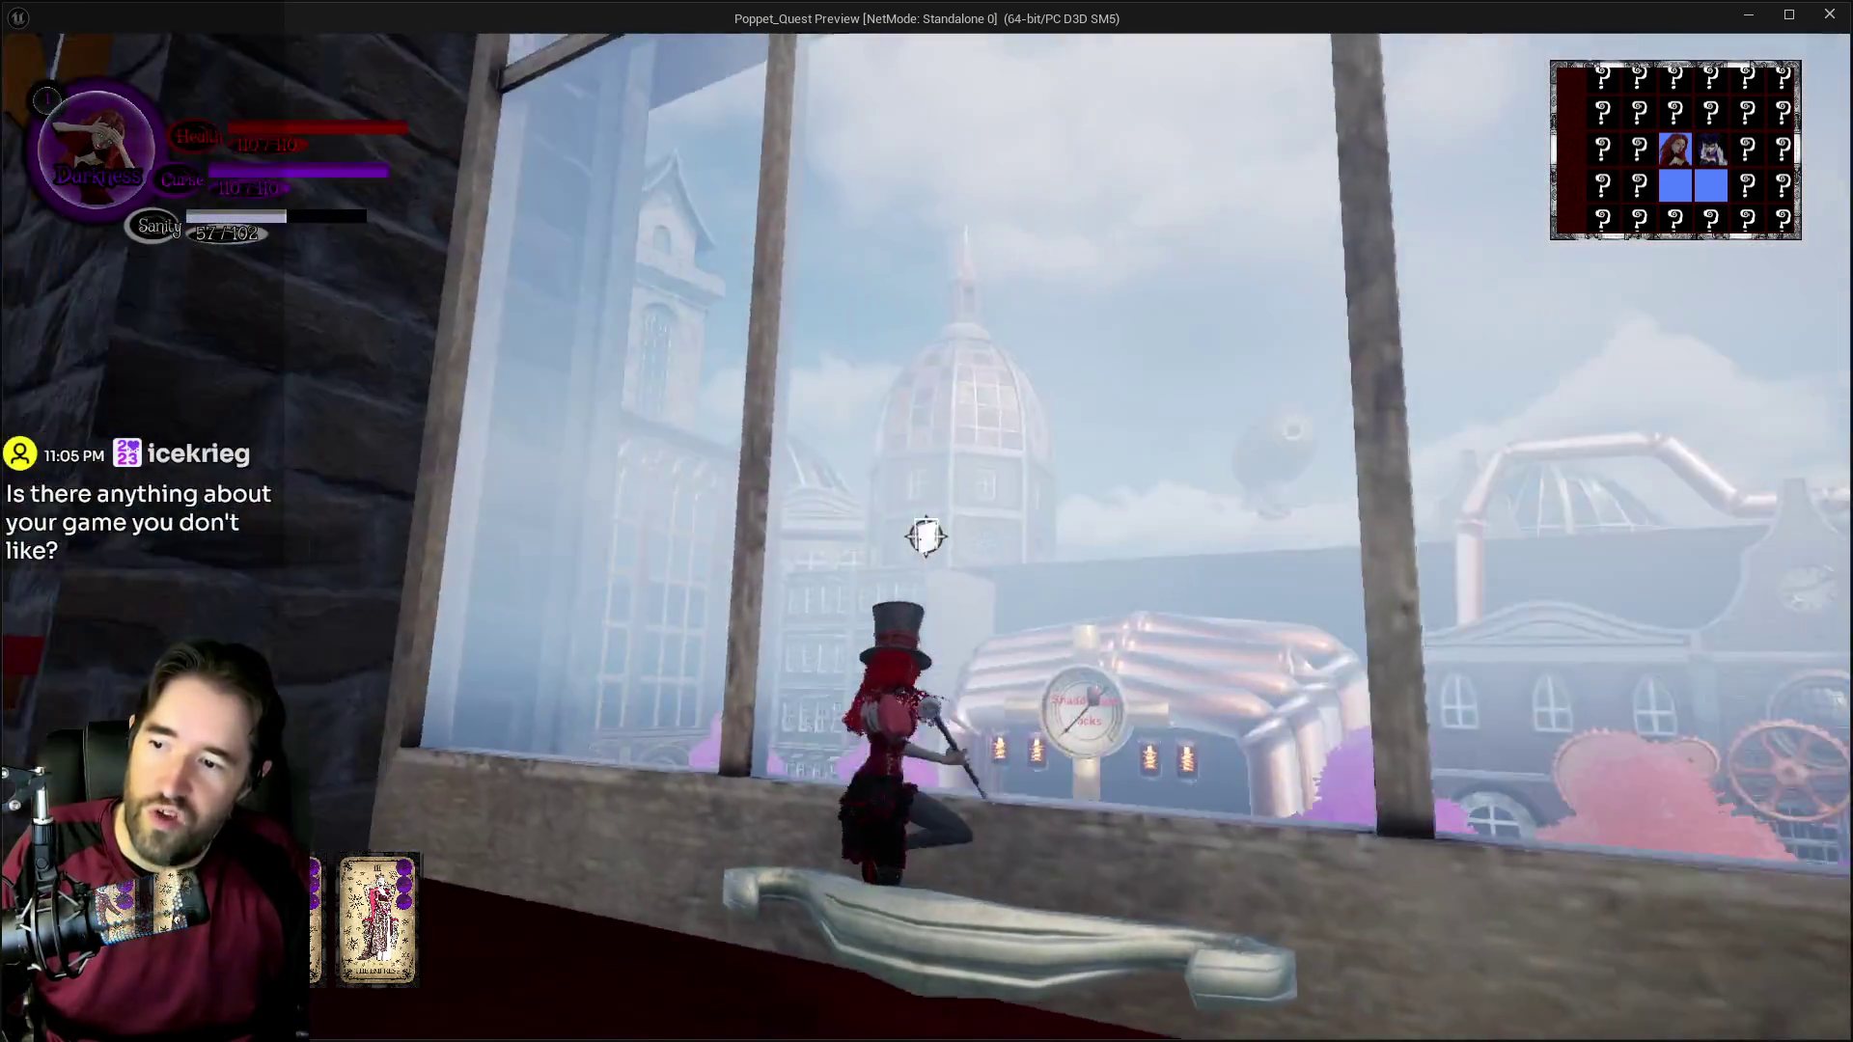
key("w")
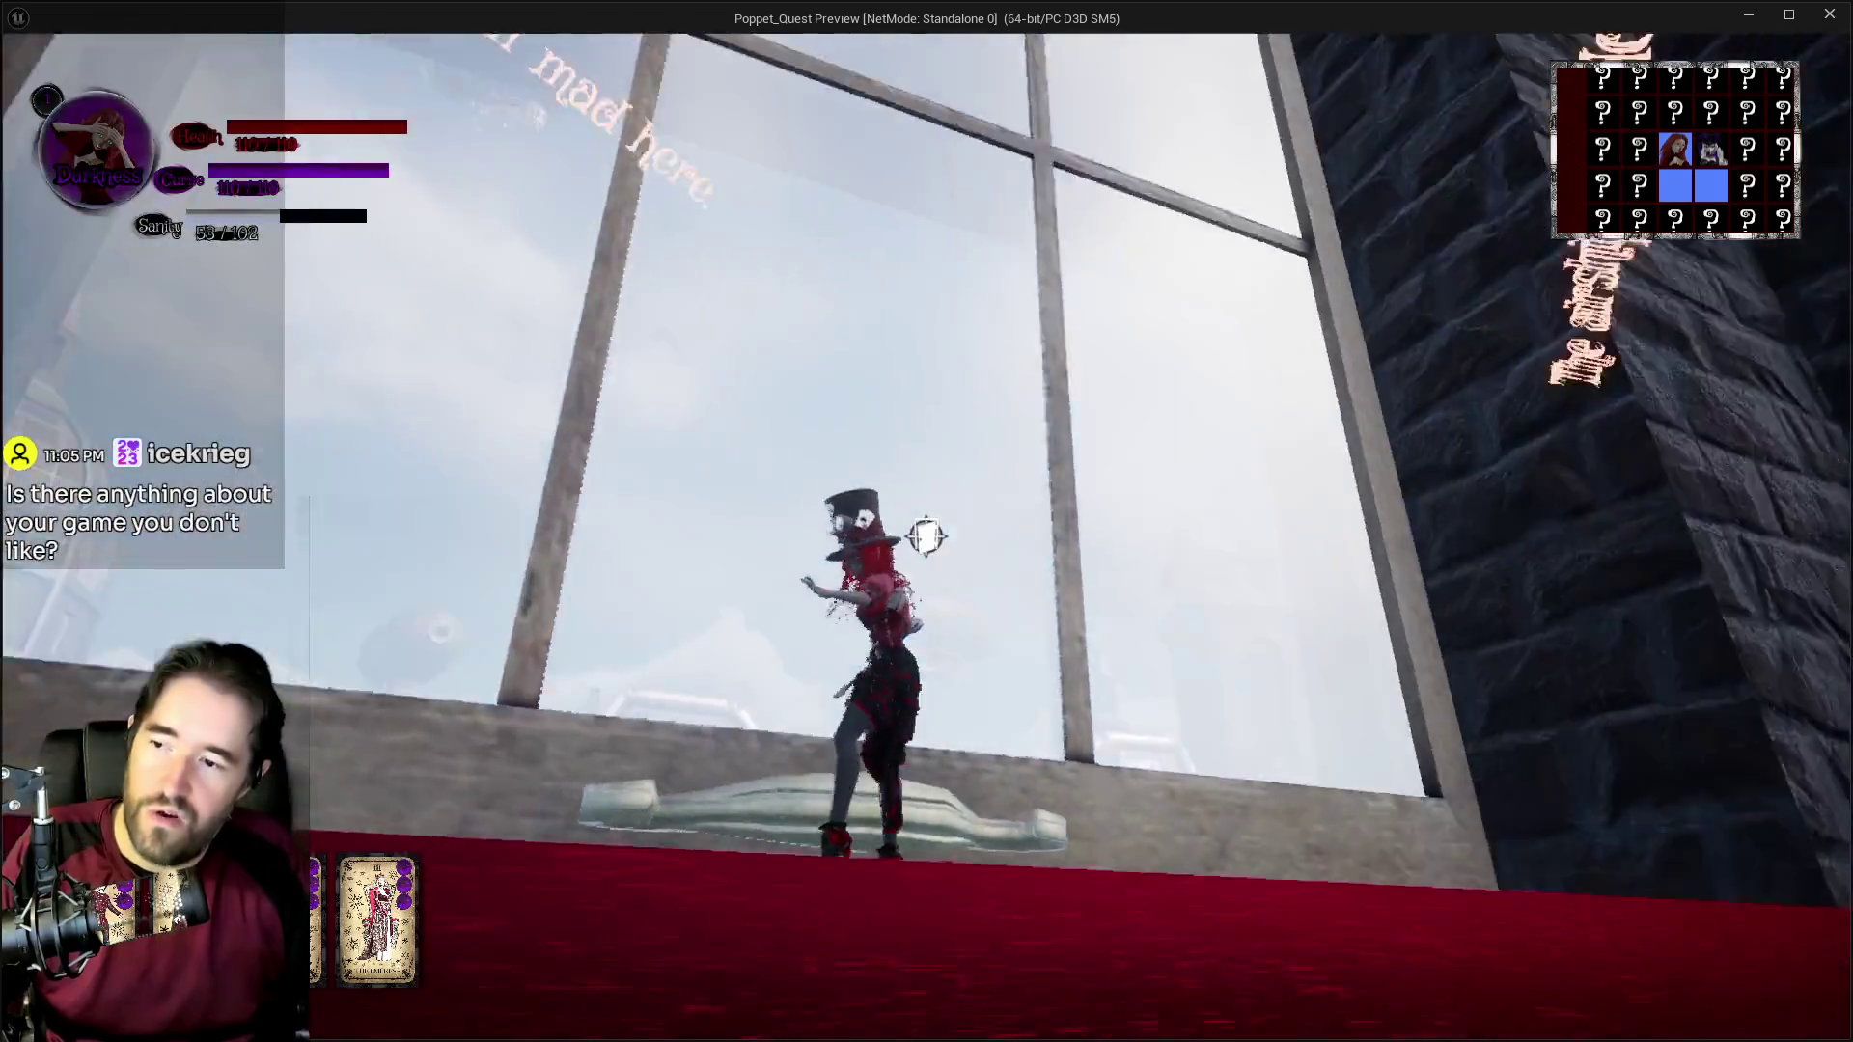
key("w")
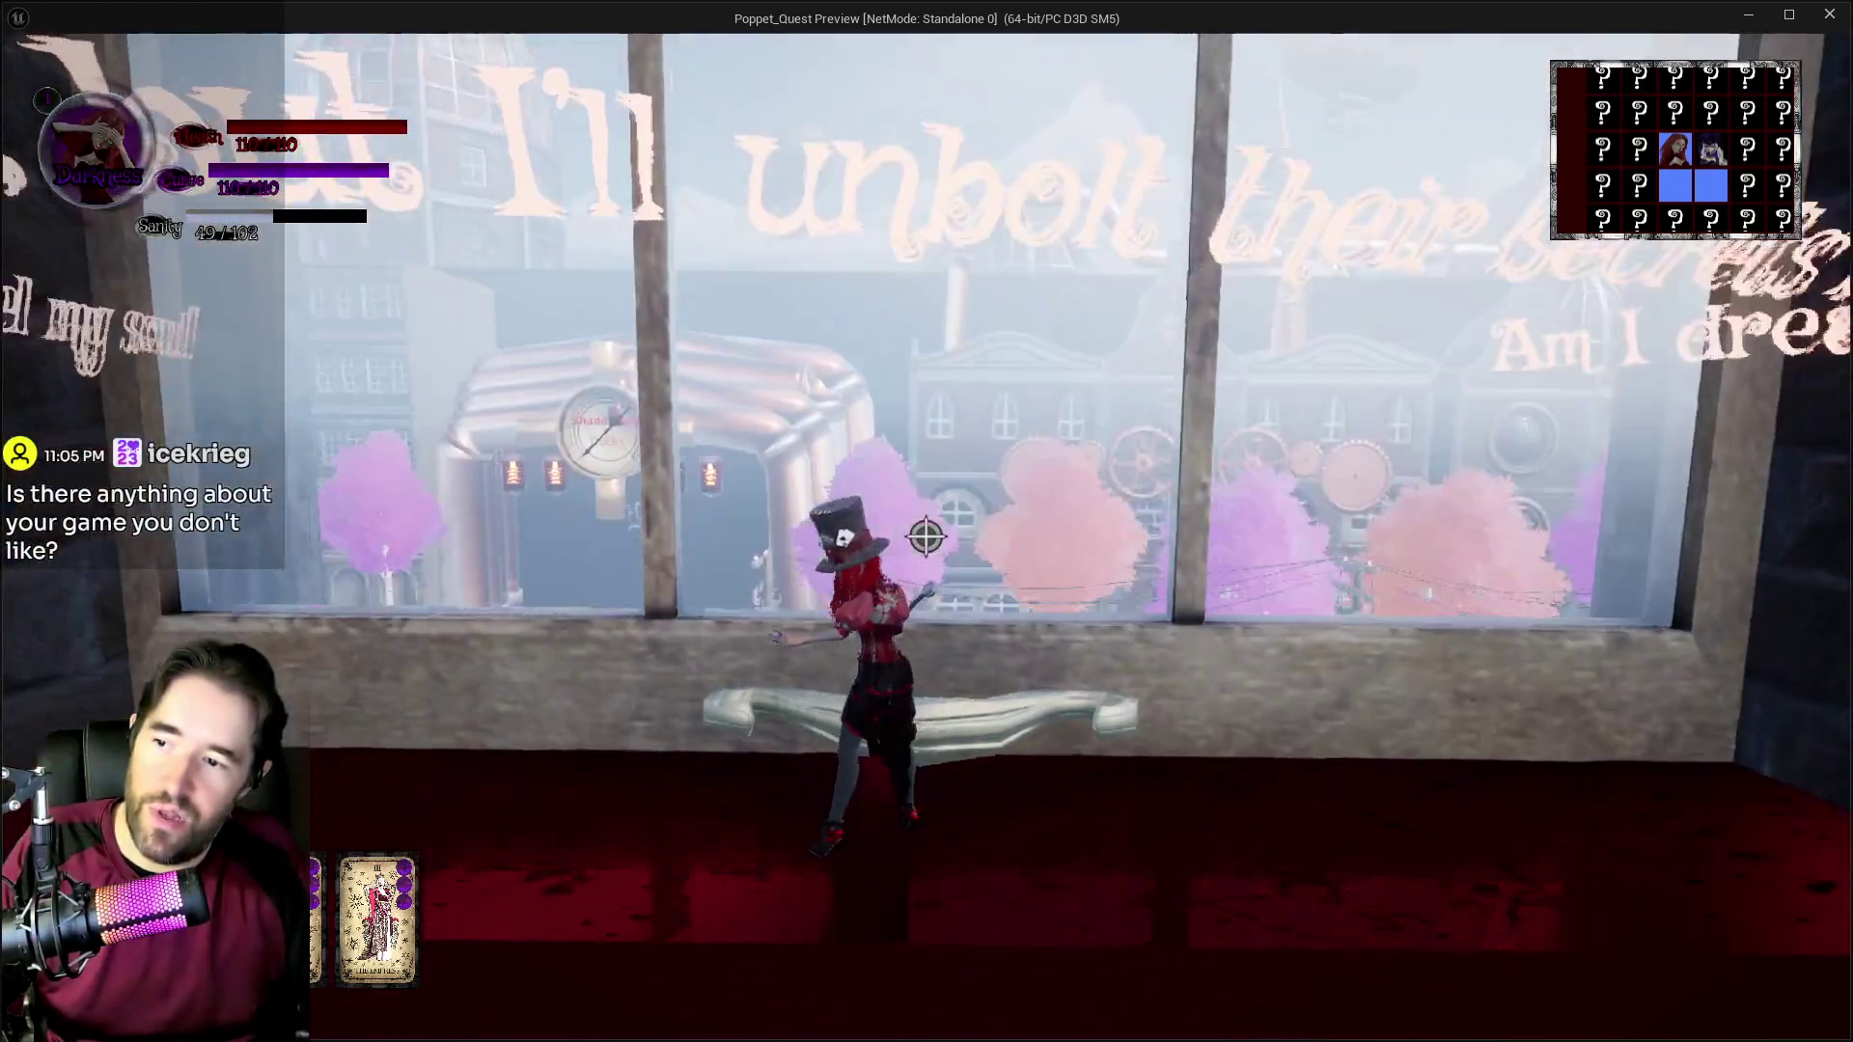
key("w")
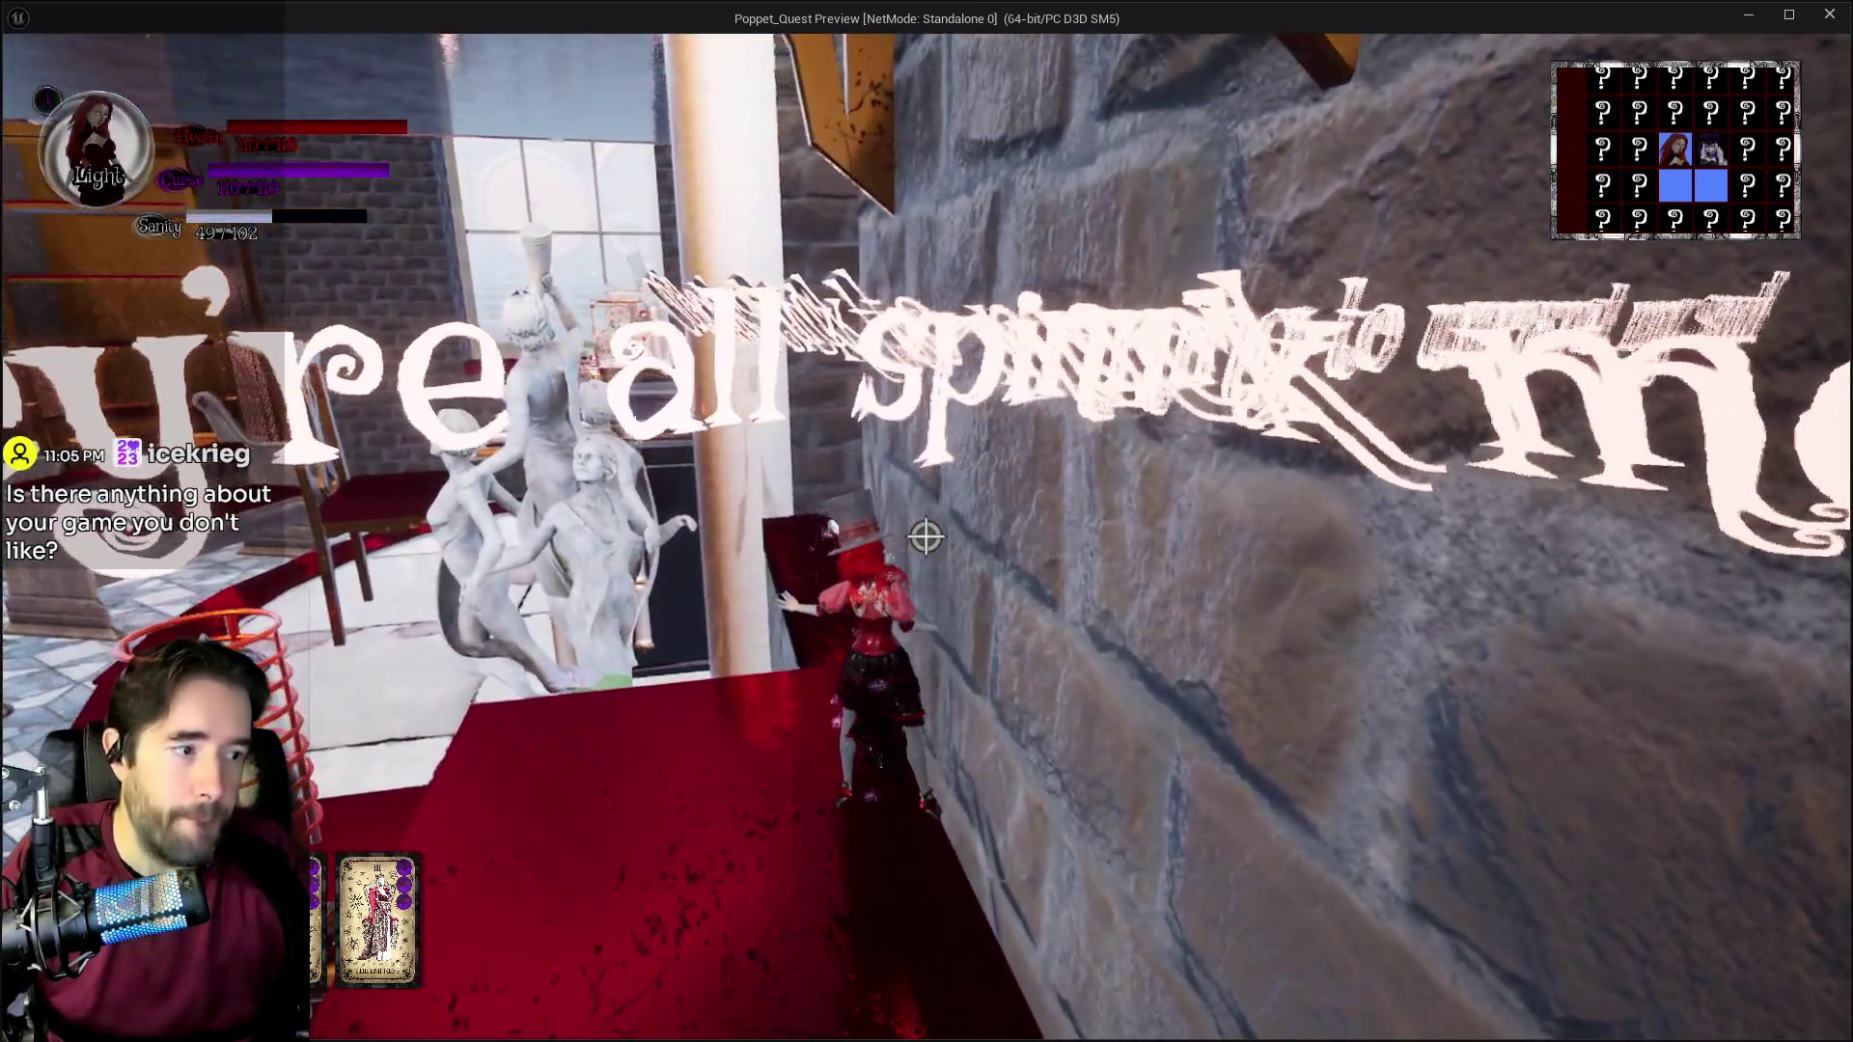
Step: Stop the Play In Editor session, fly the camera to frame the door and select the left glass vitrine
key("alt+Tab")
key("Escape")
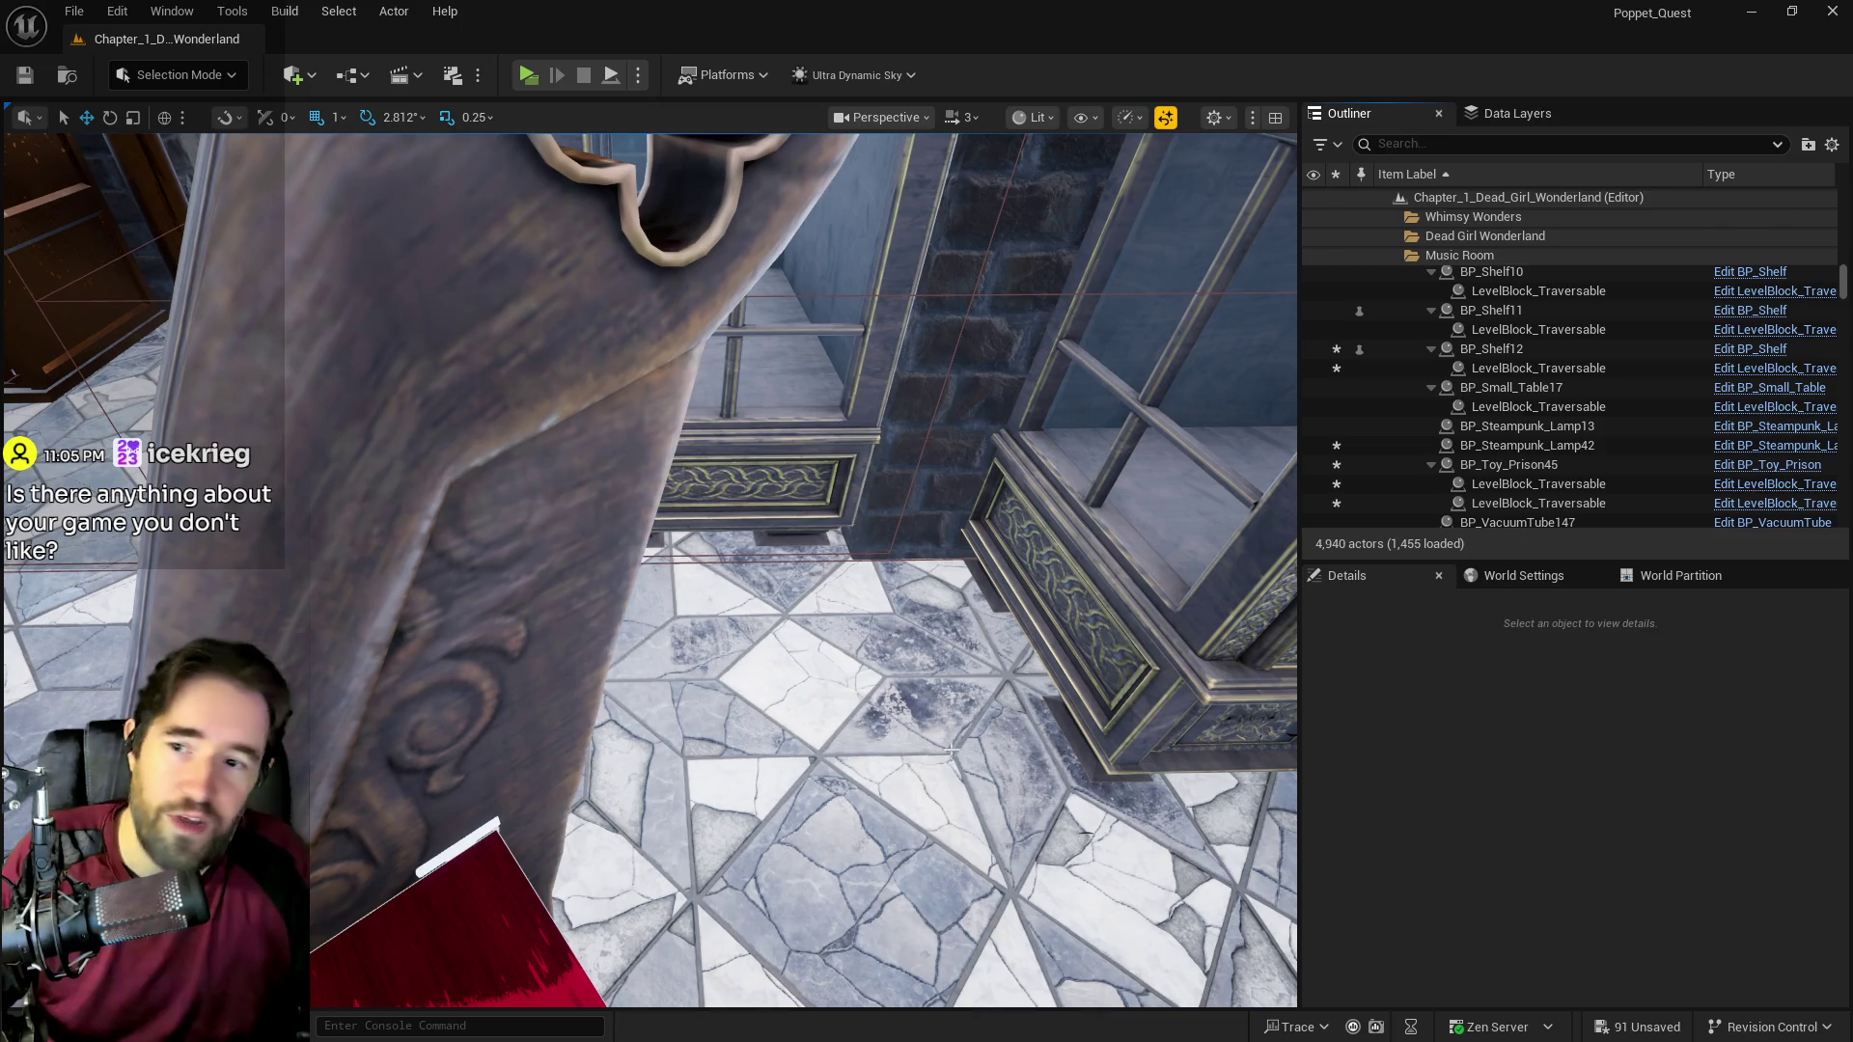
key("s")
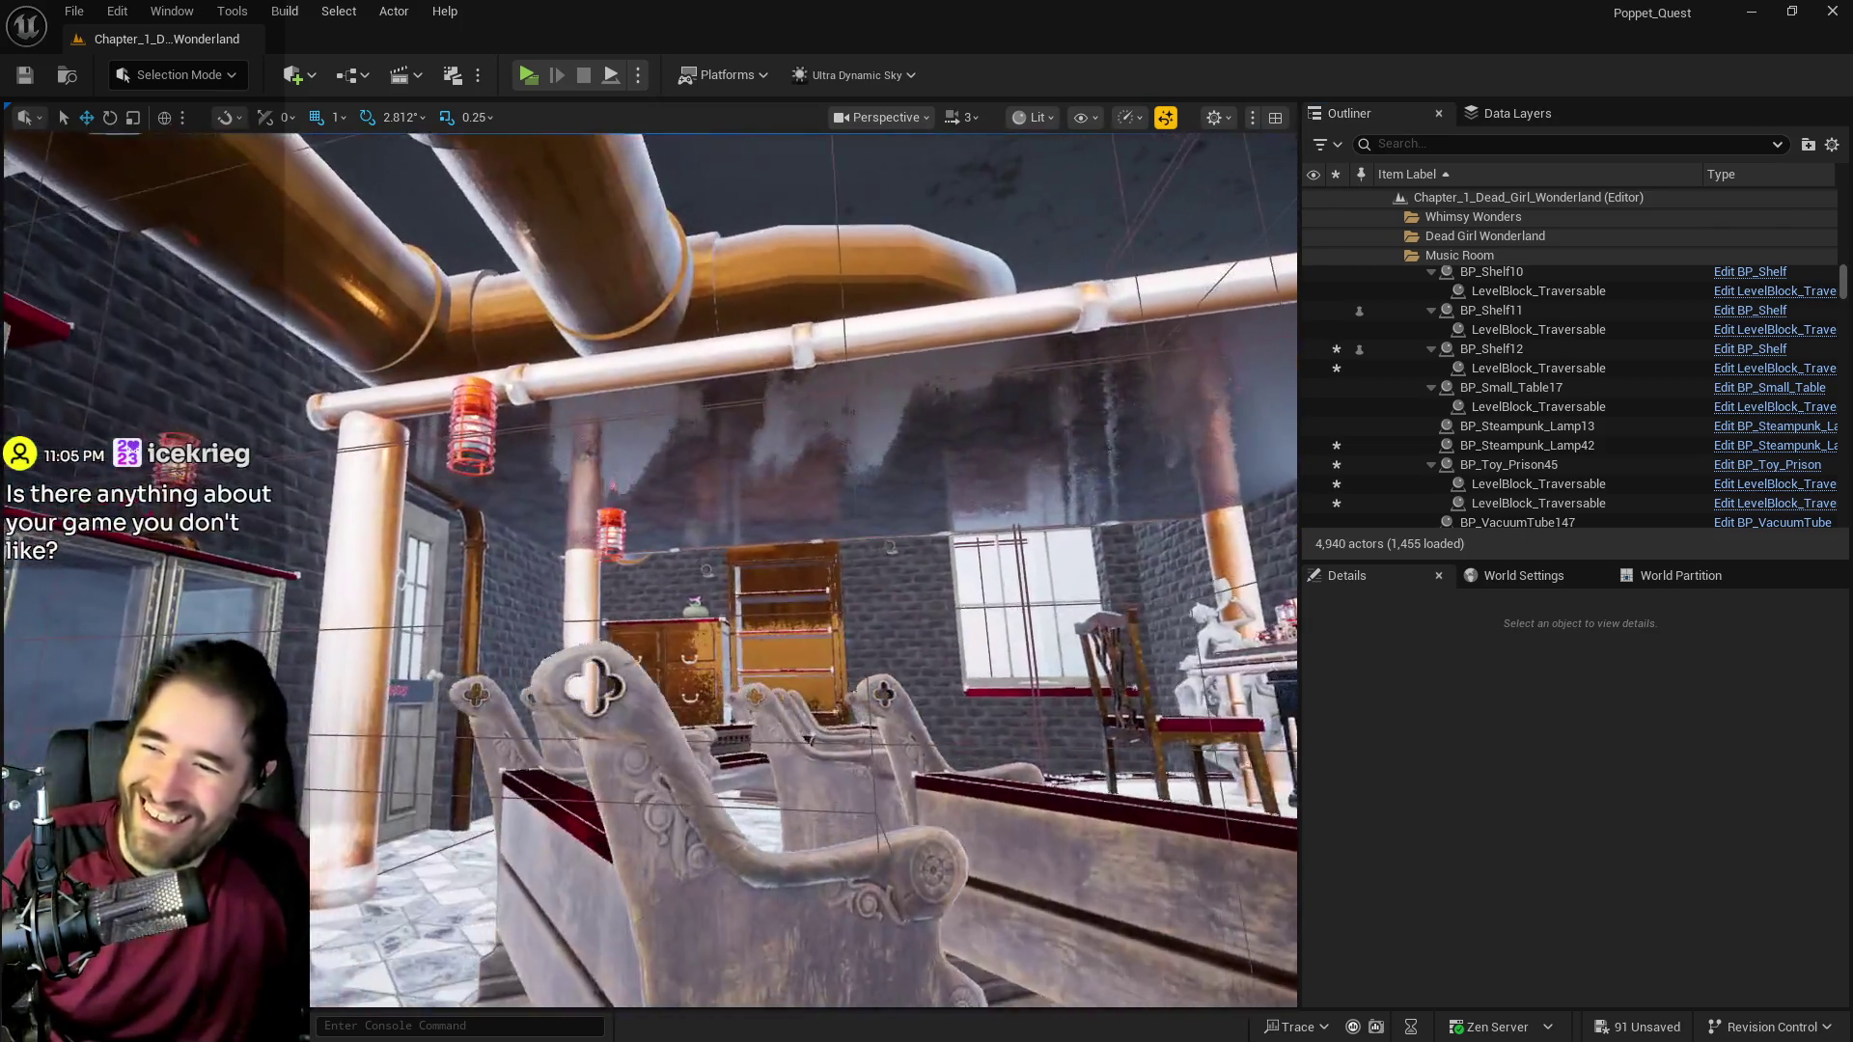
key("w")
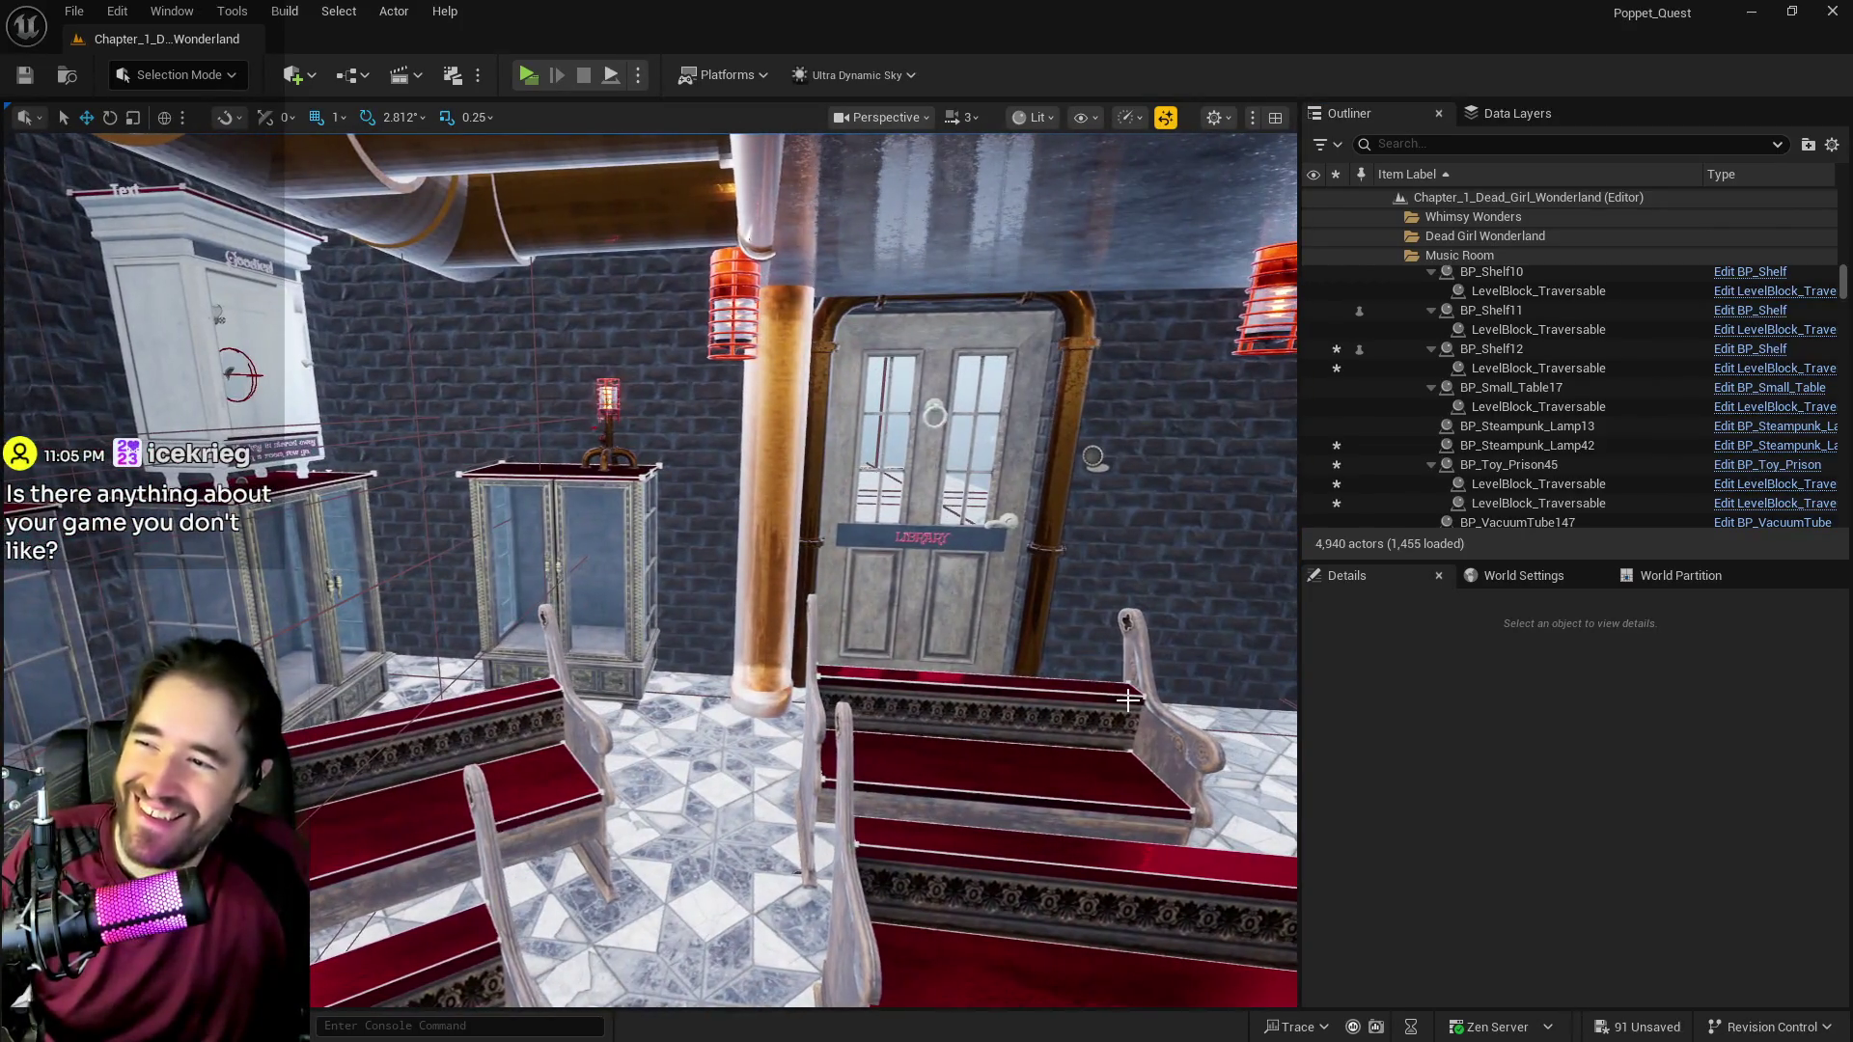
key("d")
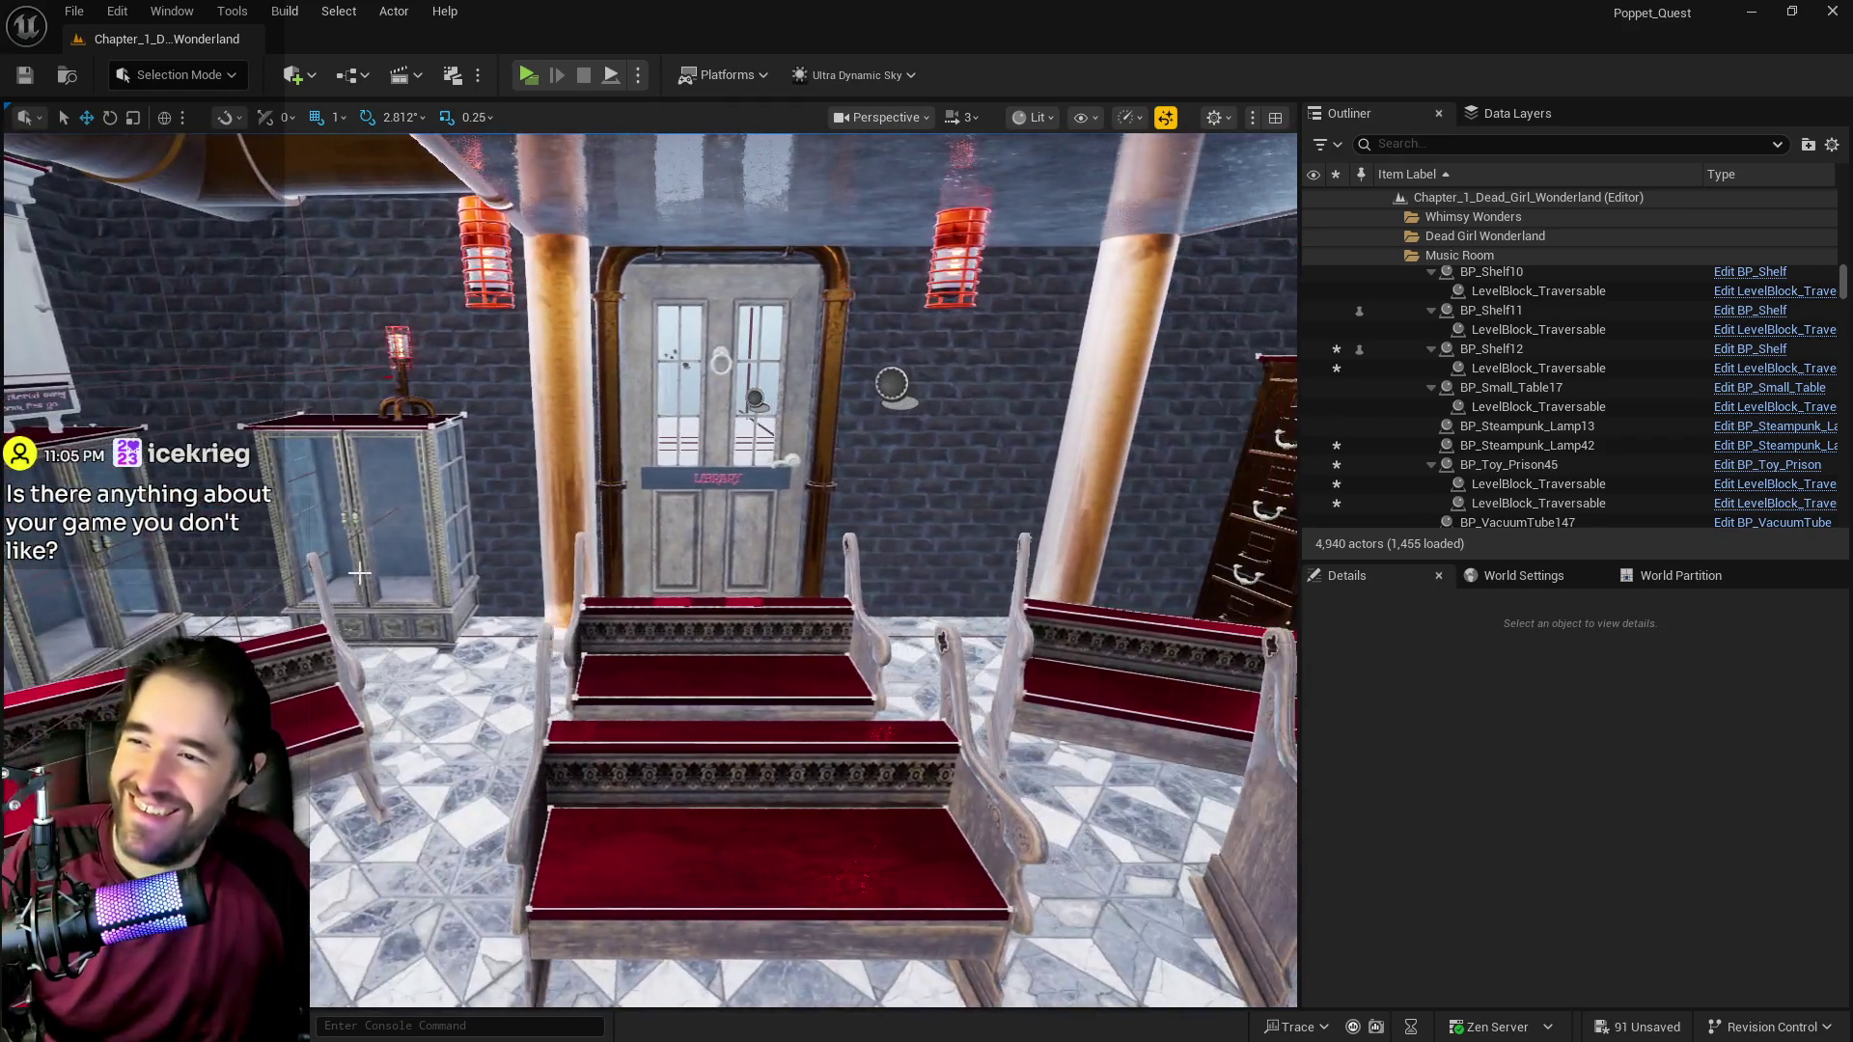
left_click(296, 492)
Step: Alt-drag the vitrine along Y to create L_Vitrin_Double_Door15 beside the door behind the pews
mouse_move(346, 668)
left_mouse_down()
mouse_move(926, 662)
mouse_move(745, 654)
mouse_move(740, 722)
left_mouse_up()
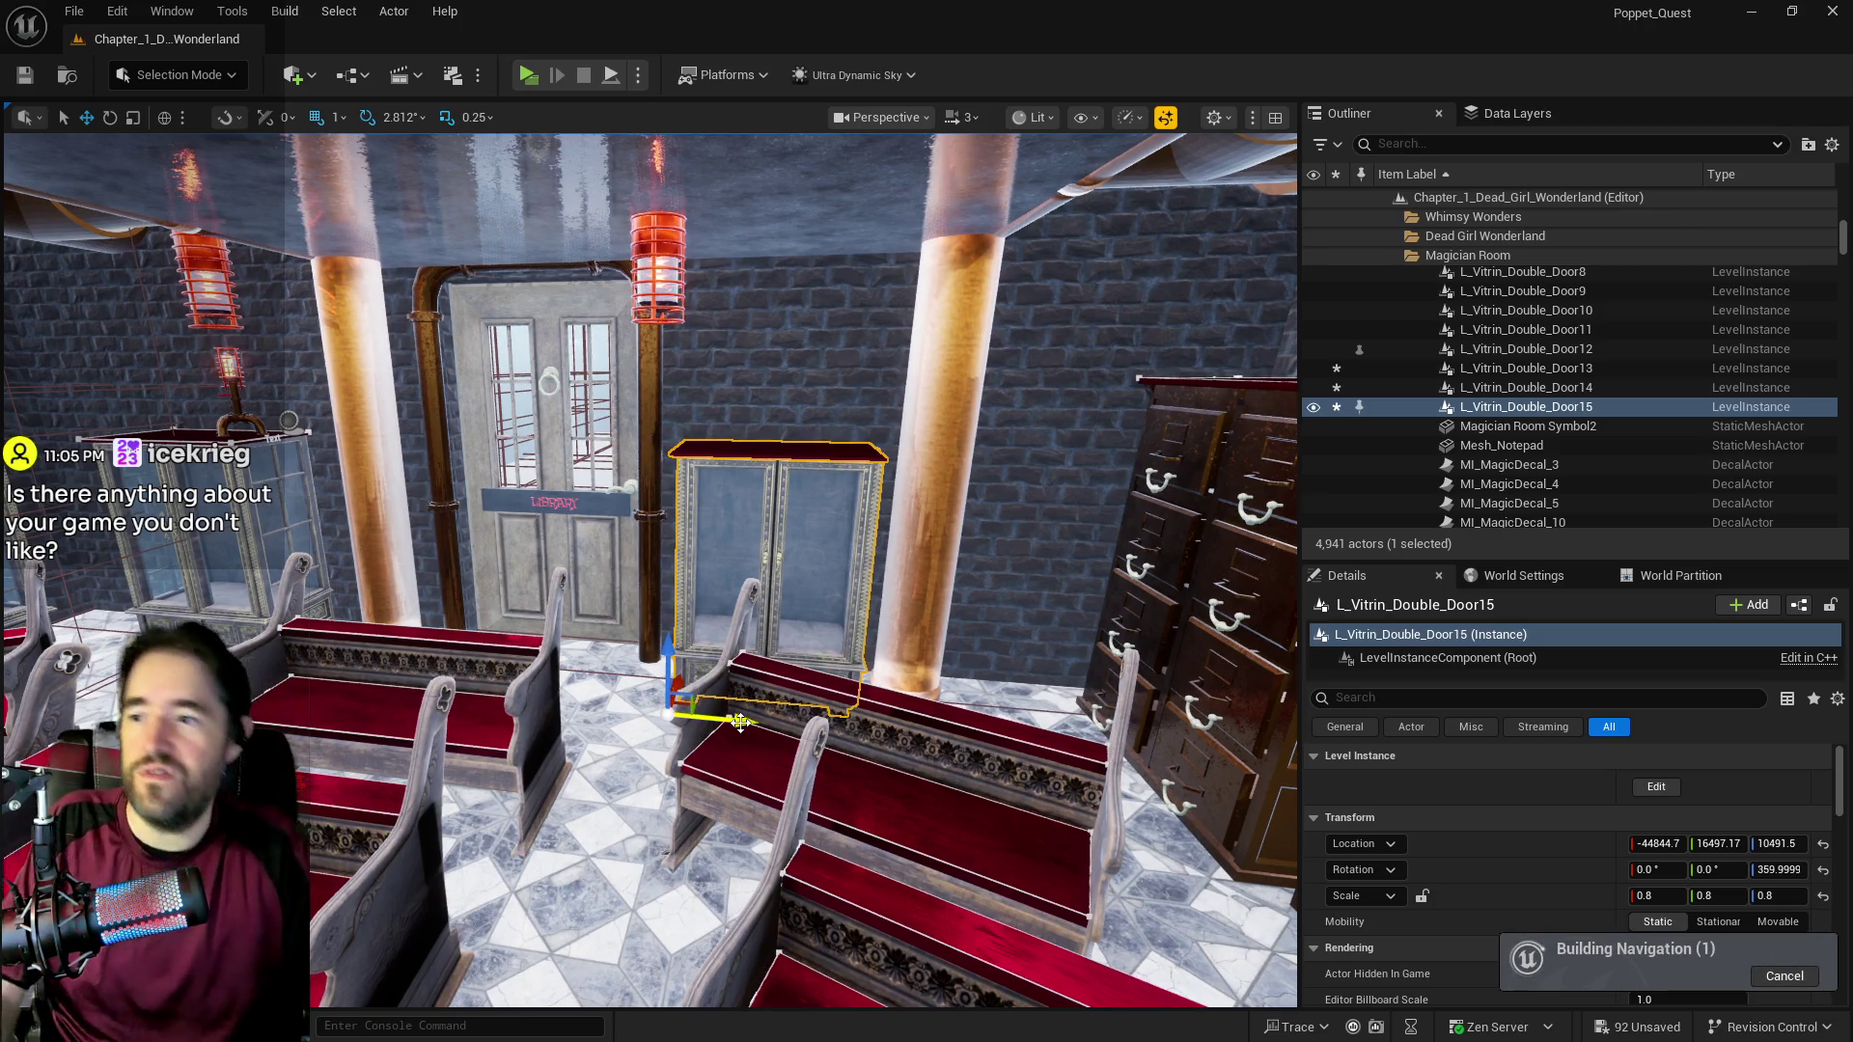
mouse_move(790, 663)
left_mouse_down()
mouse_move(724, 670)
mouse_move(755, 648)
left_mouse_up()
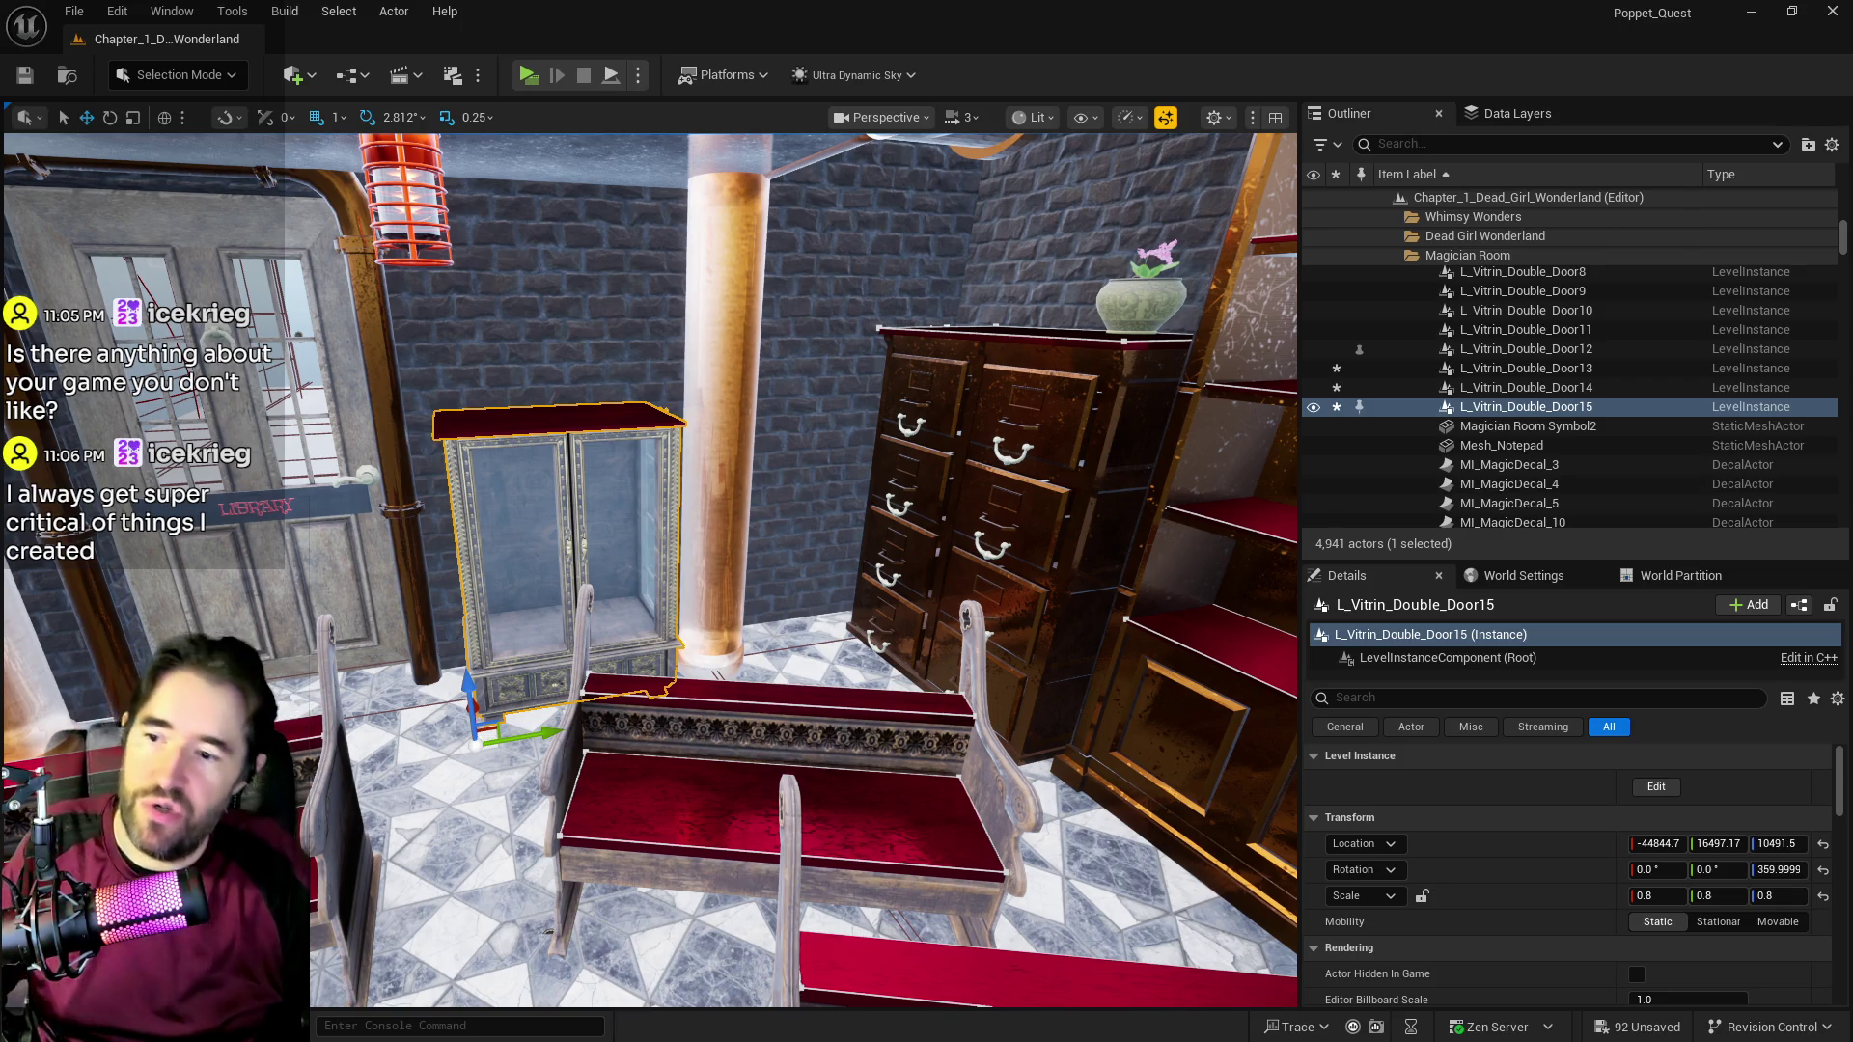
key("f")
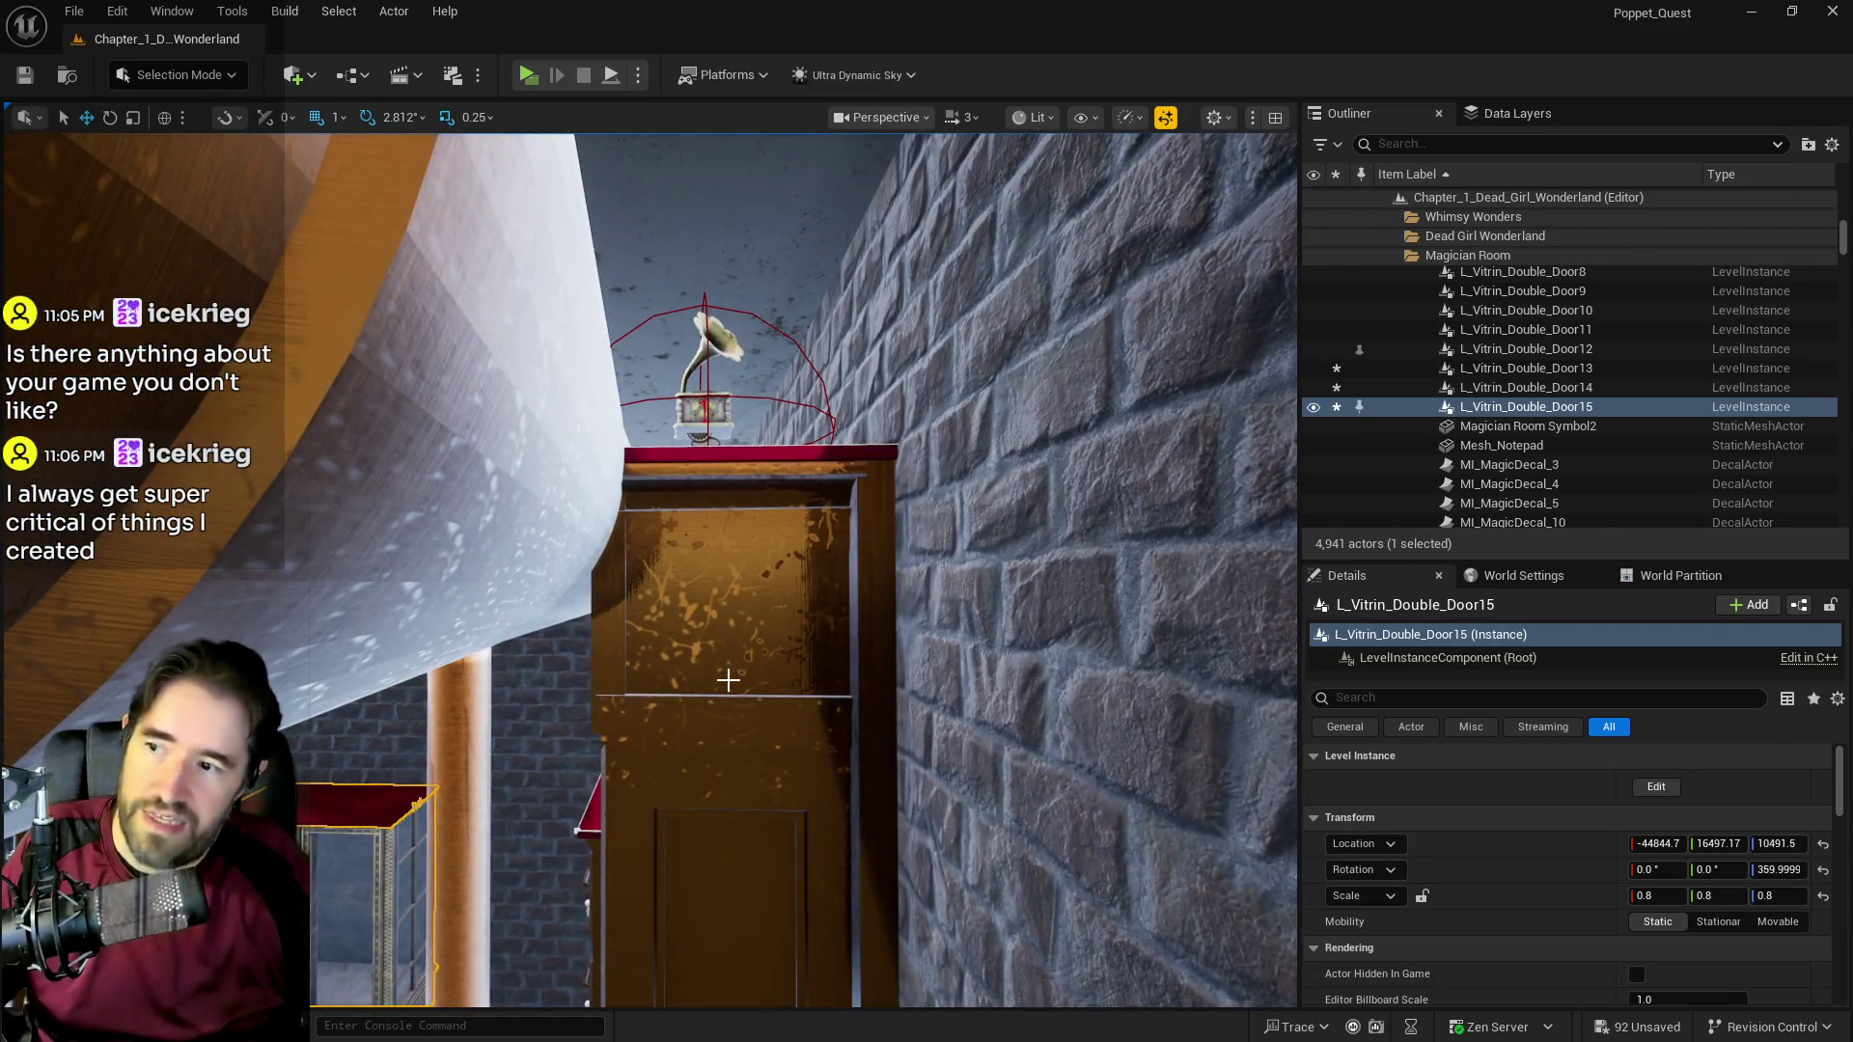
Step: Frame the empty bookshelf, then select and delete the gramophone audio log collectible
left_click(728, 680)
key("f")
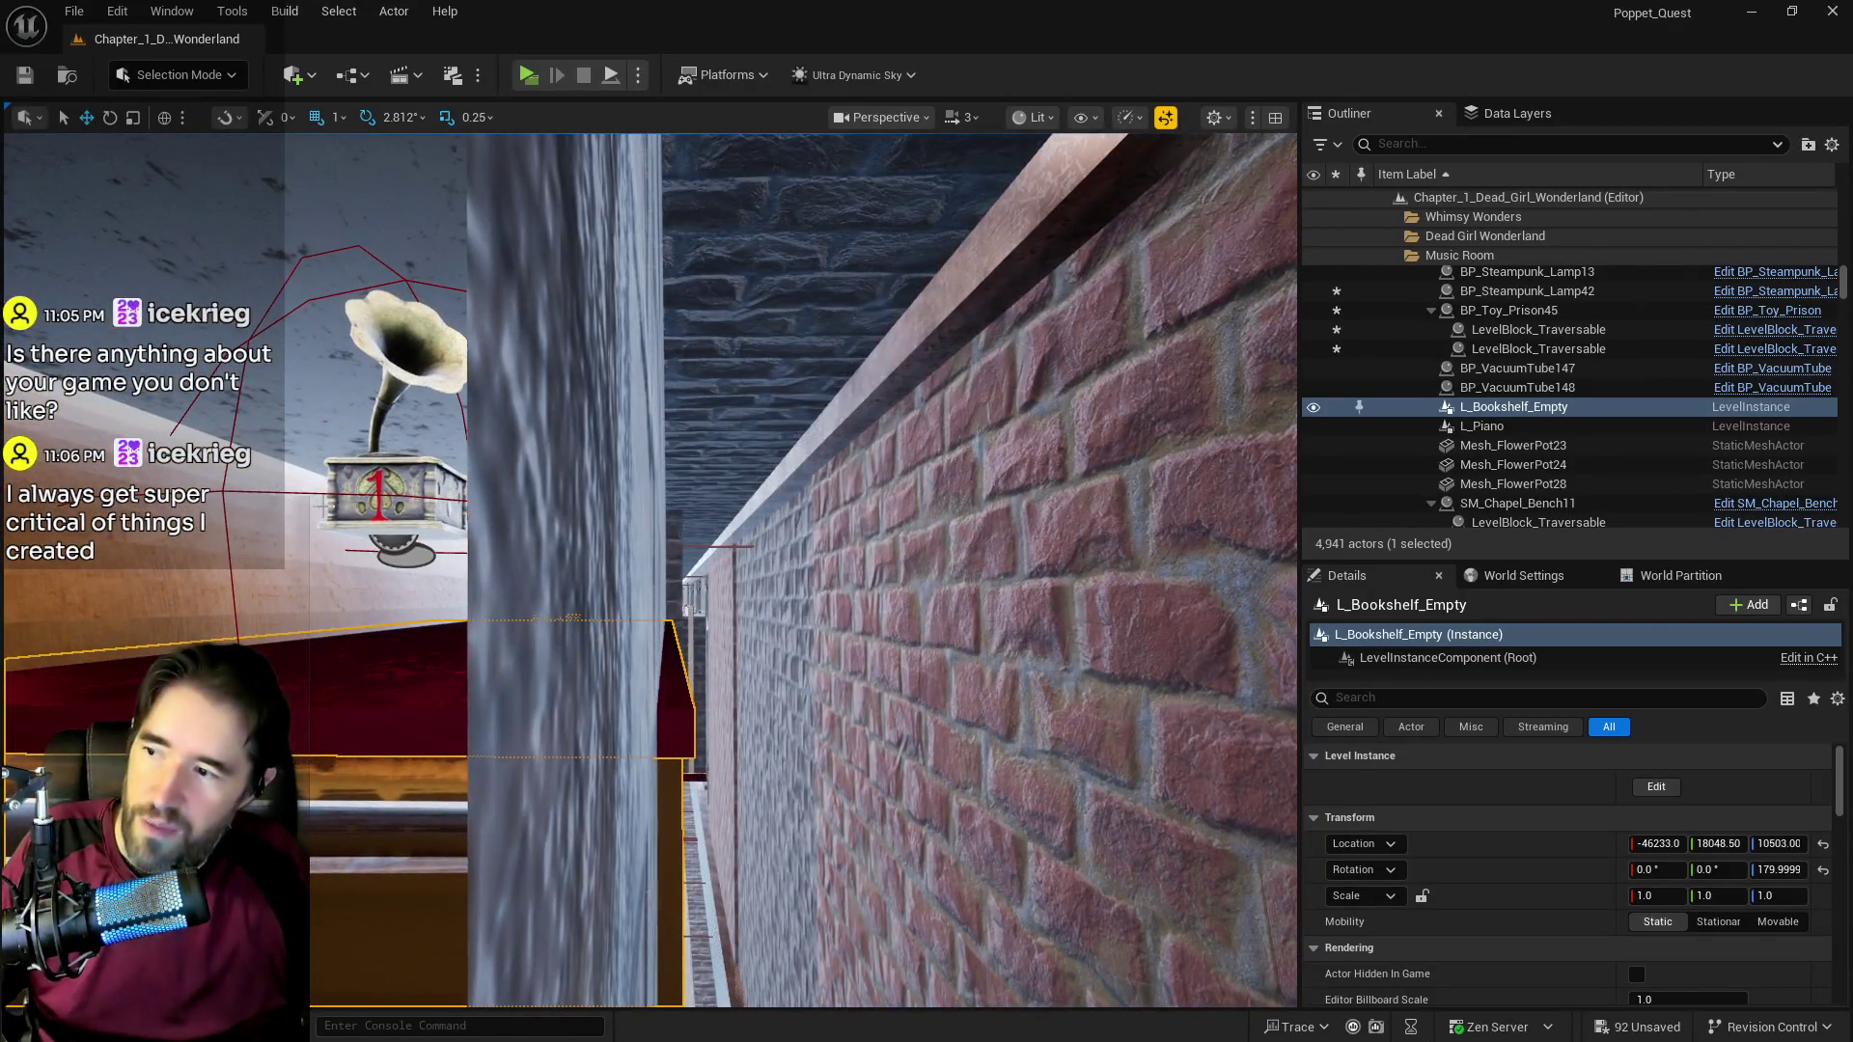
left_click(386, 487)
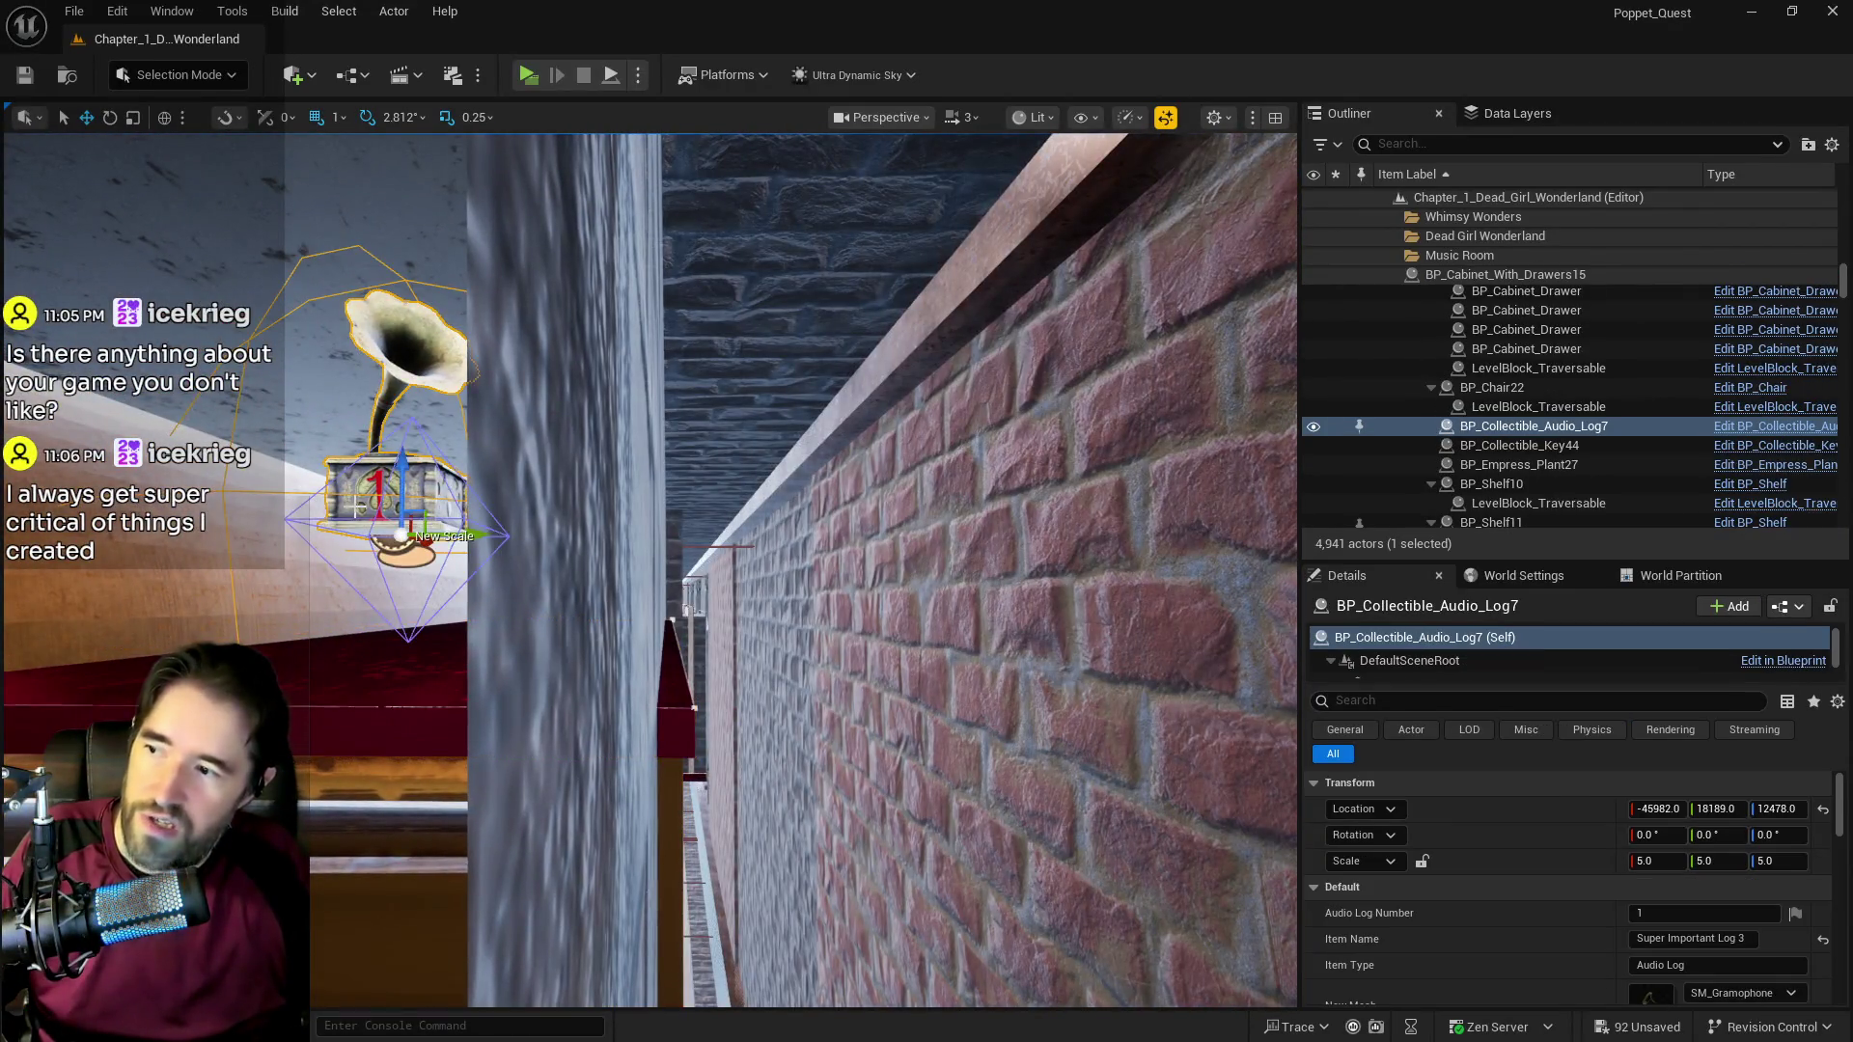
key("f")
key("Delete")
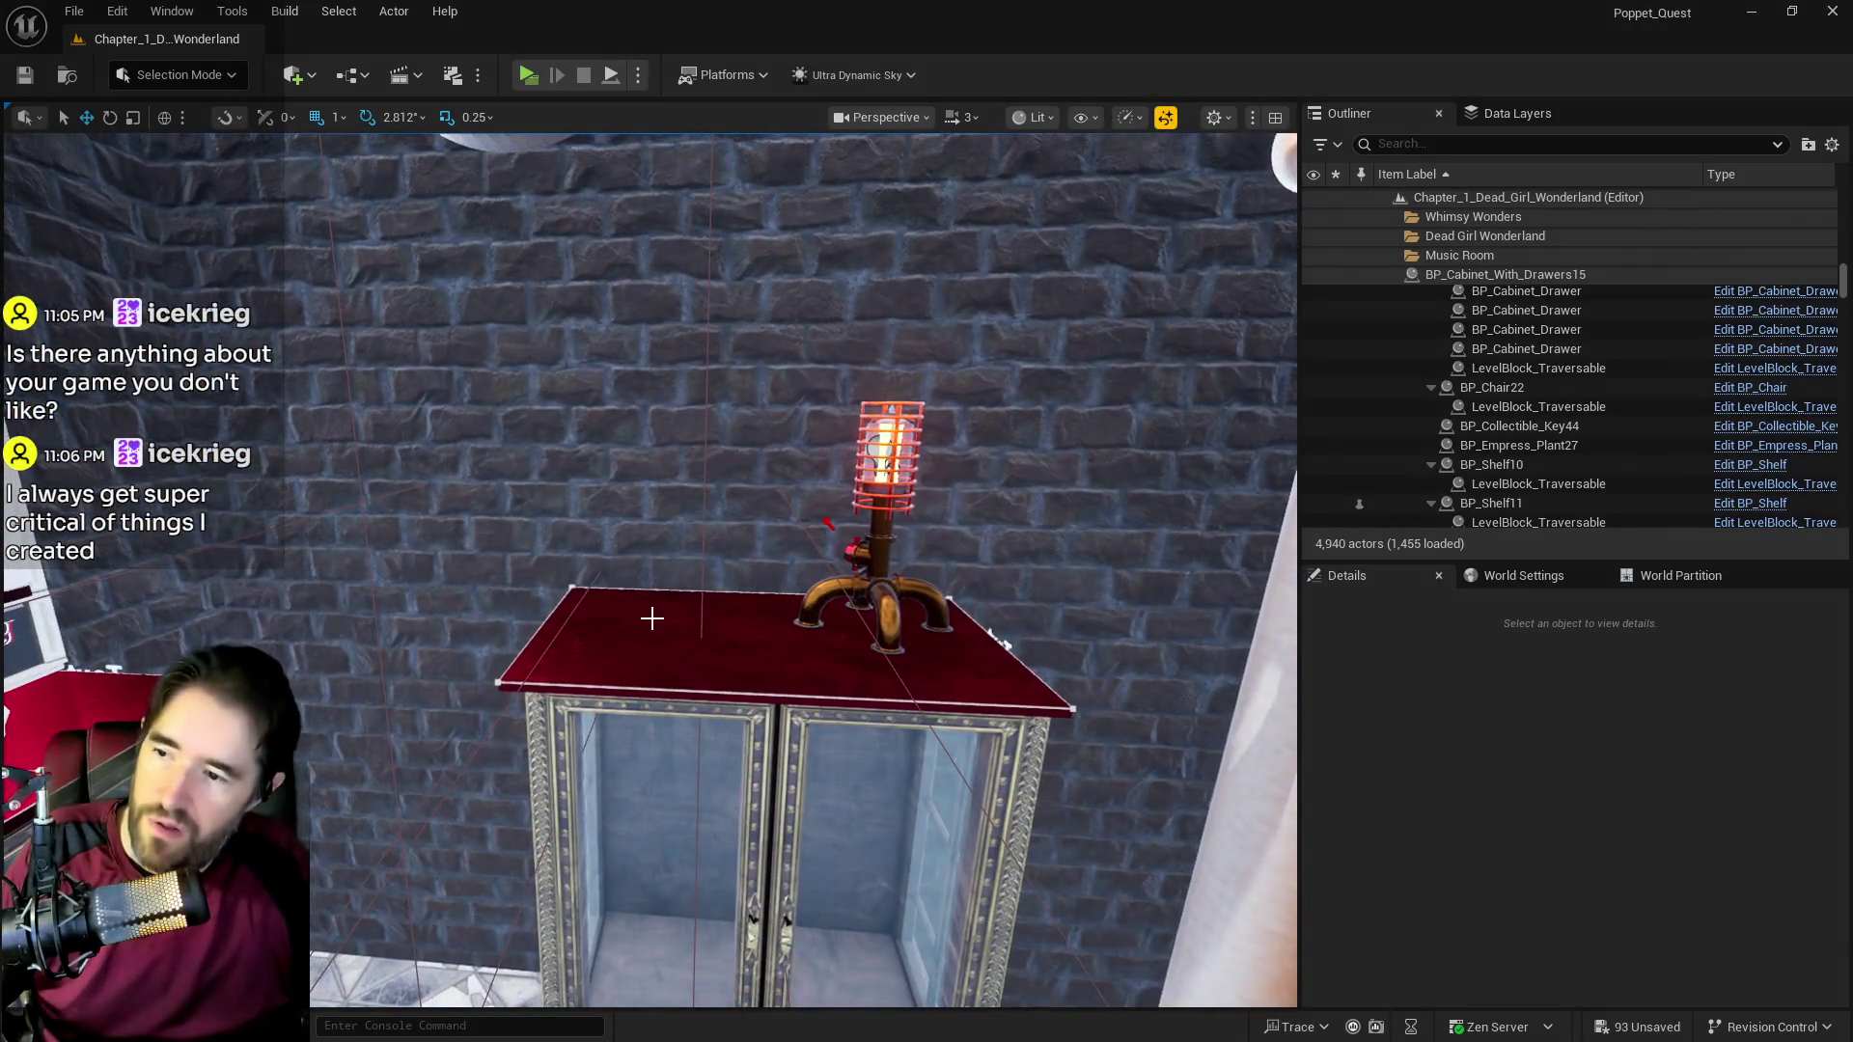
Step: Undo the deletion so BP_Collectible_Audio_Log7 sits again on the vitrine beside the lamp
right_click(689, 621)
mouse_move(790, 729)
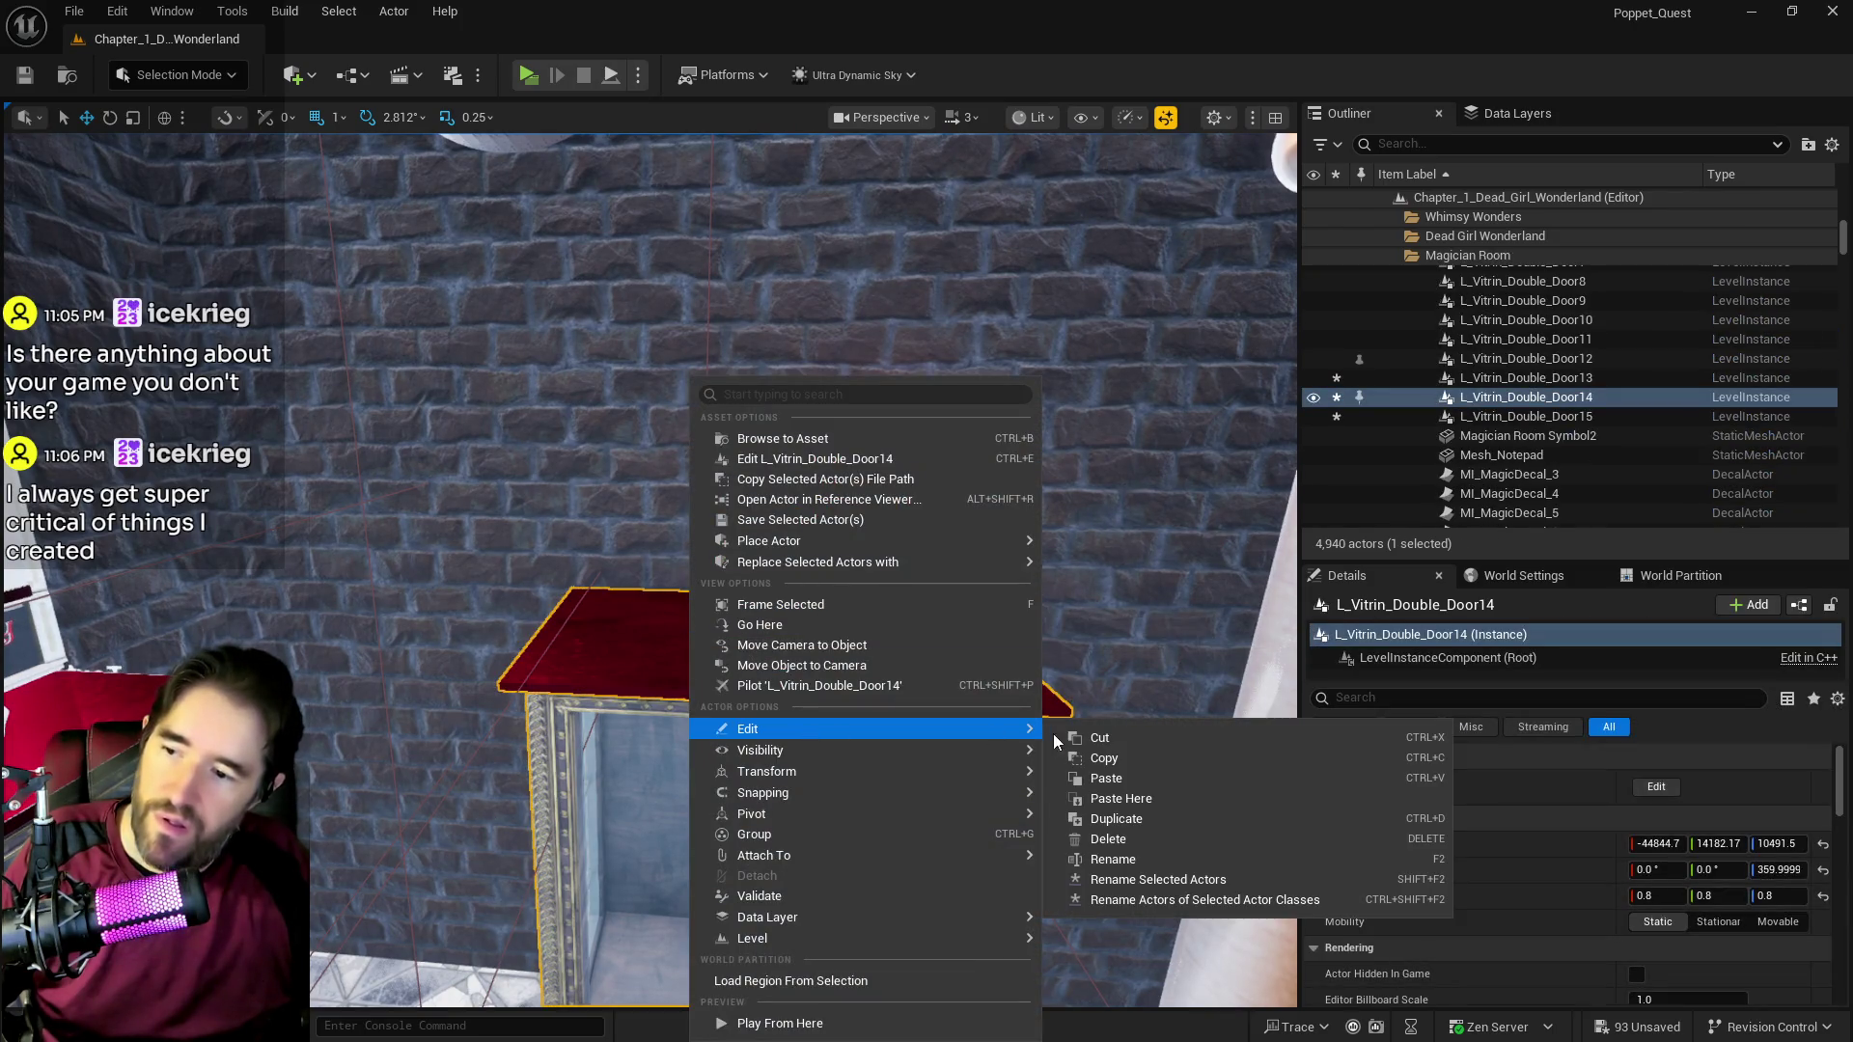
left_click(1122, 794)
key("ctrl+z")
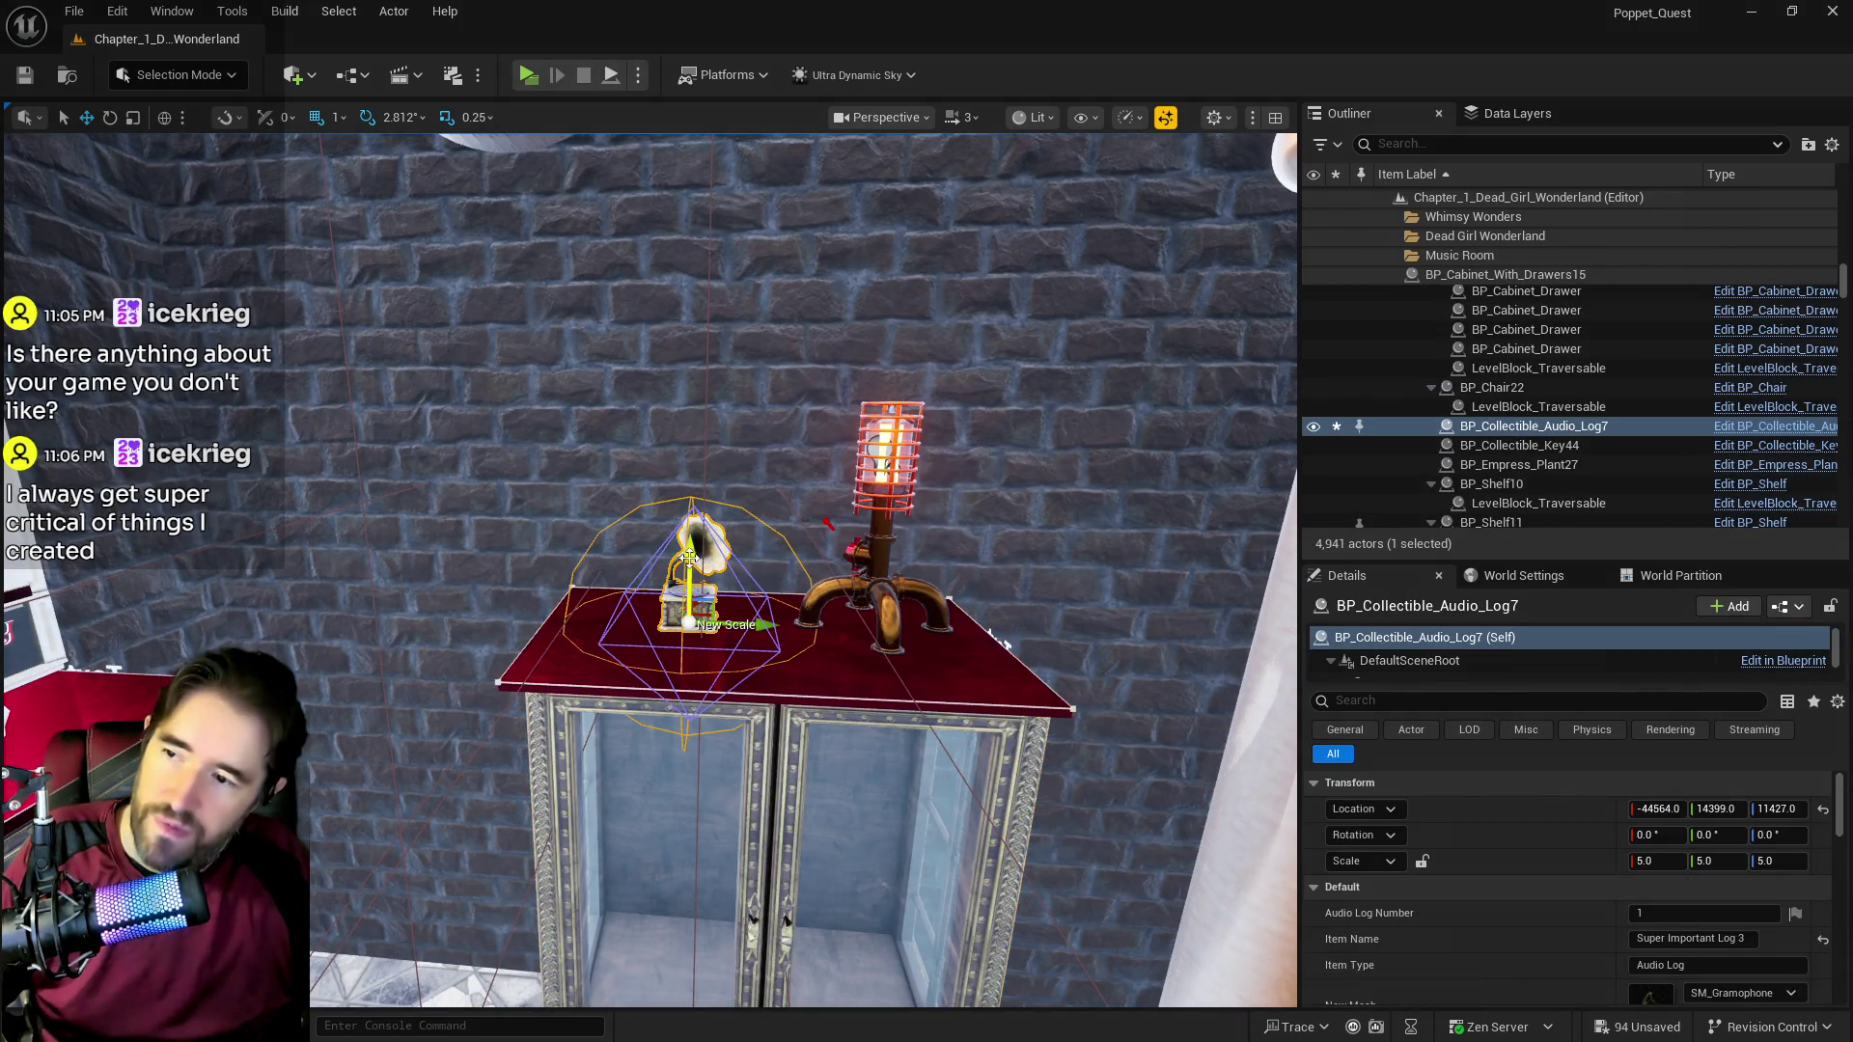
right_click(692, 521)
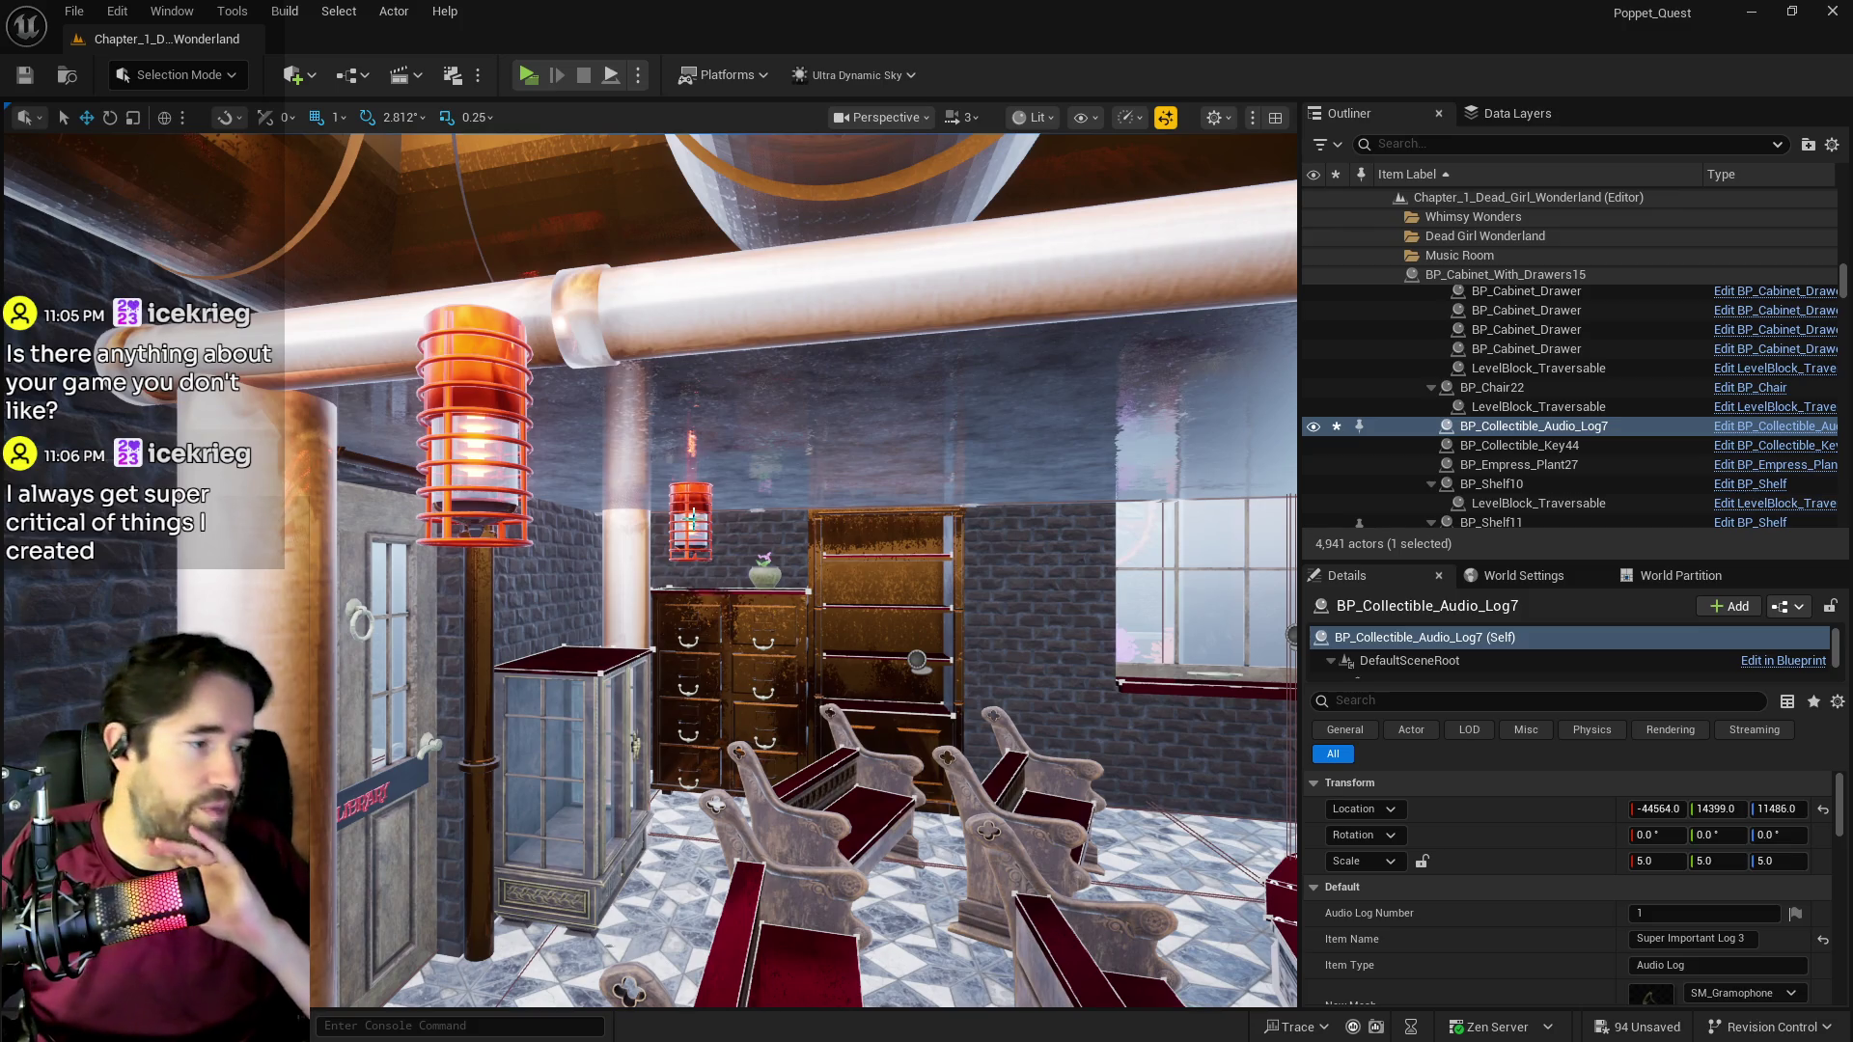
Step: Select L_Bookshelf_Empty and delete it from the music room
mouse_move(757, 550)
left_mouse_down()
mouse_move(679, 603)
mouse_move(550, 603)
mouse_move(492, 570)
mouse_move(511, 579)
left_mouse_up()
left_click(680, 603)
mouse_move(656, 605)
left_mouse_down()
mouse_move(656, 627)
mouse_move(656, 605)
left_mouse_up()
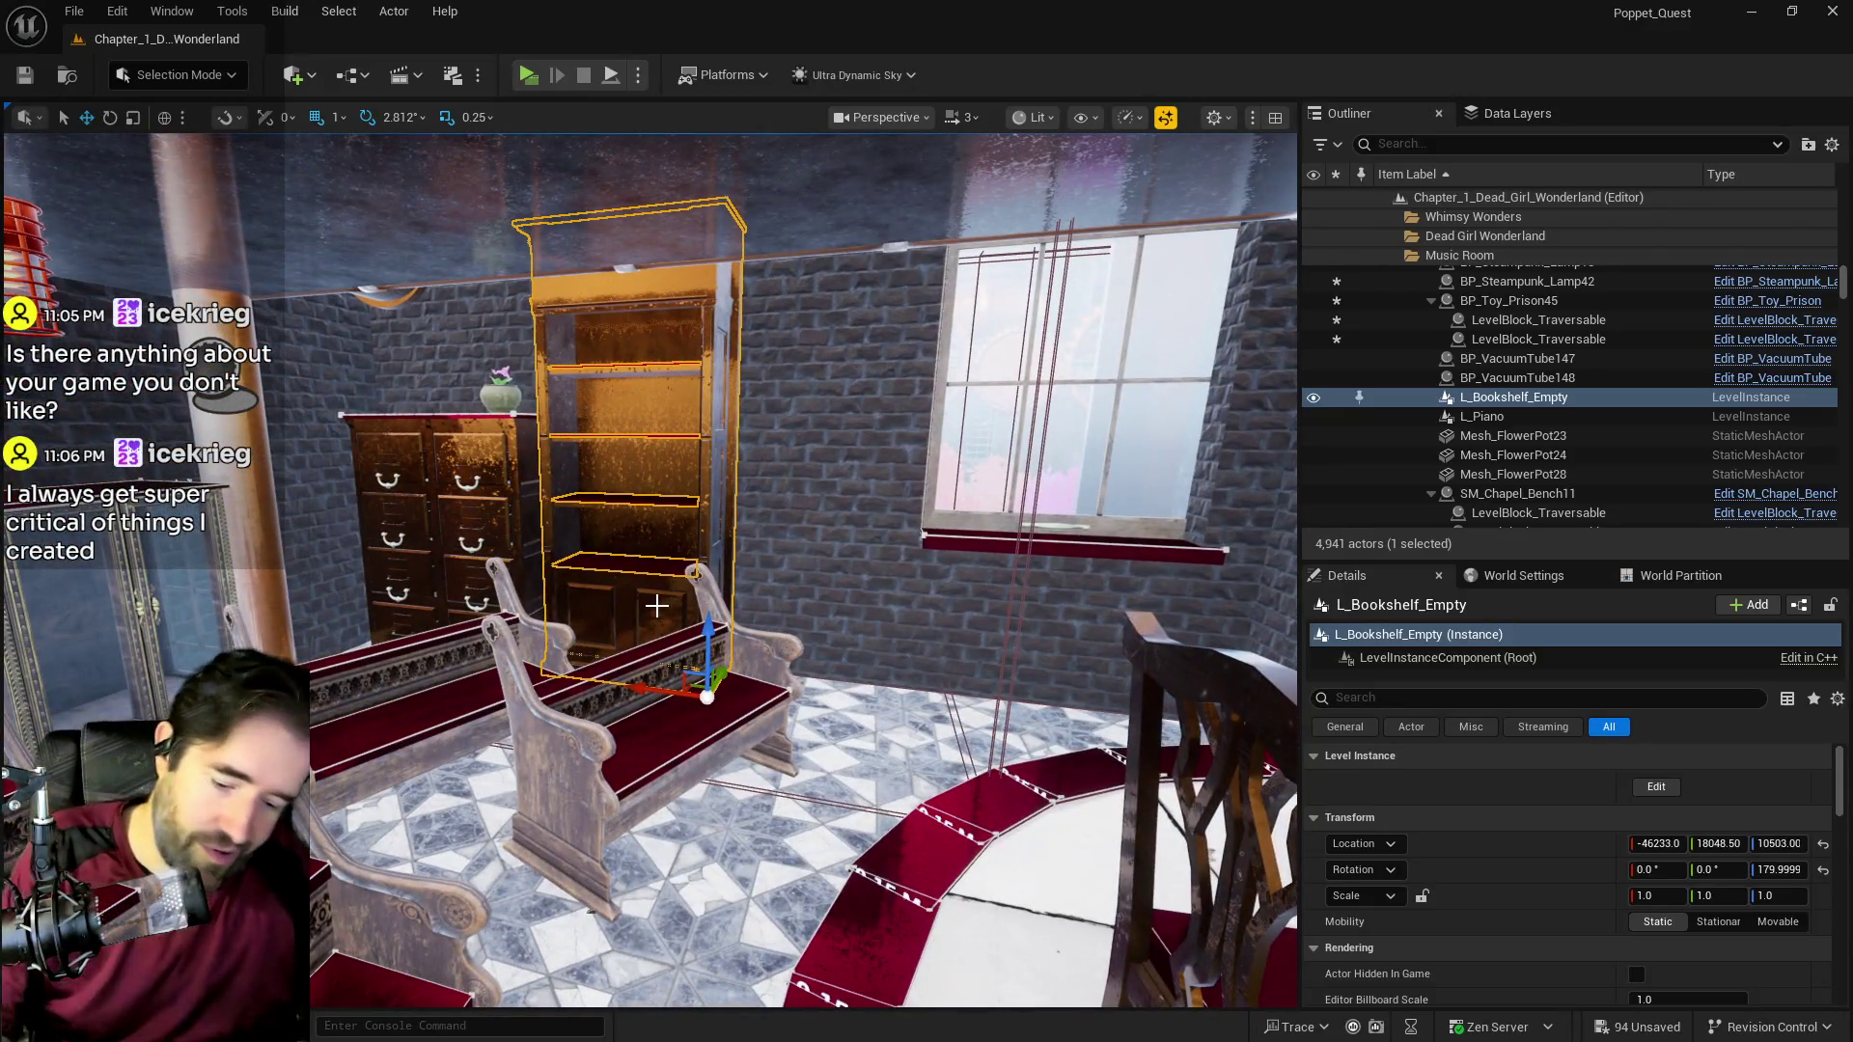
key("Delete")
Step: Select the glass vitrine near the door and rotate it to 449.9999° yaw
mouse_move(656, 714)
left_mouse_down()
mouse_move(649, 731)
mouse_move(656, 676)
left_mouse_up()
left_click(694, 483)
mouse_move(695, 483)
left_mouse_down()
mouse_move(618, 531)
mouse_move(844, 564)
mouse_move(849, 656)
left_mouse_up()
key("e")
Step: Frame the rotated vitrine and slide it right along the wall
key("r")
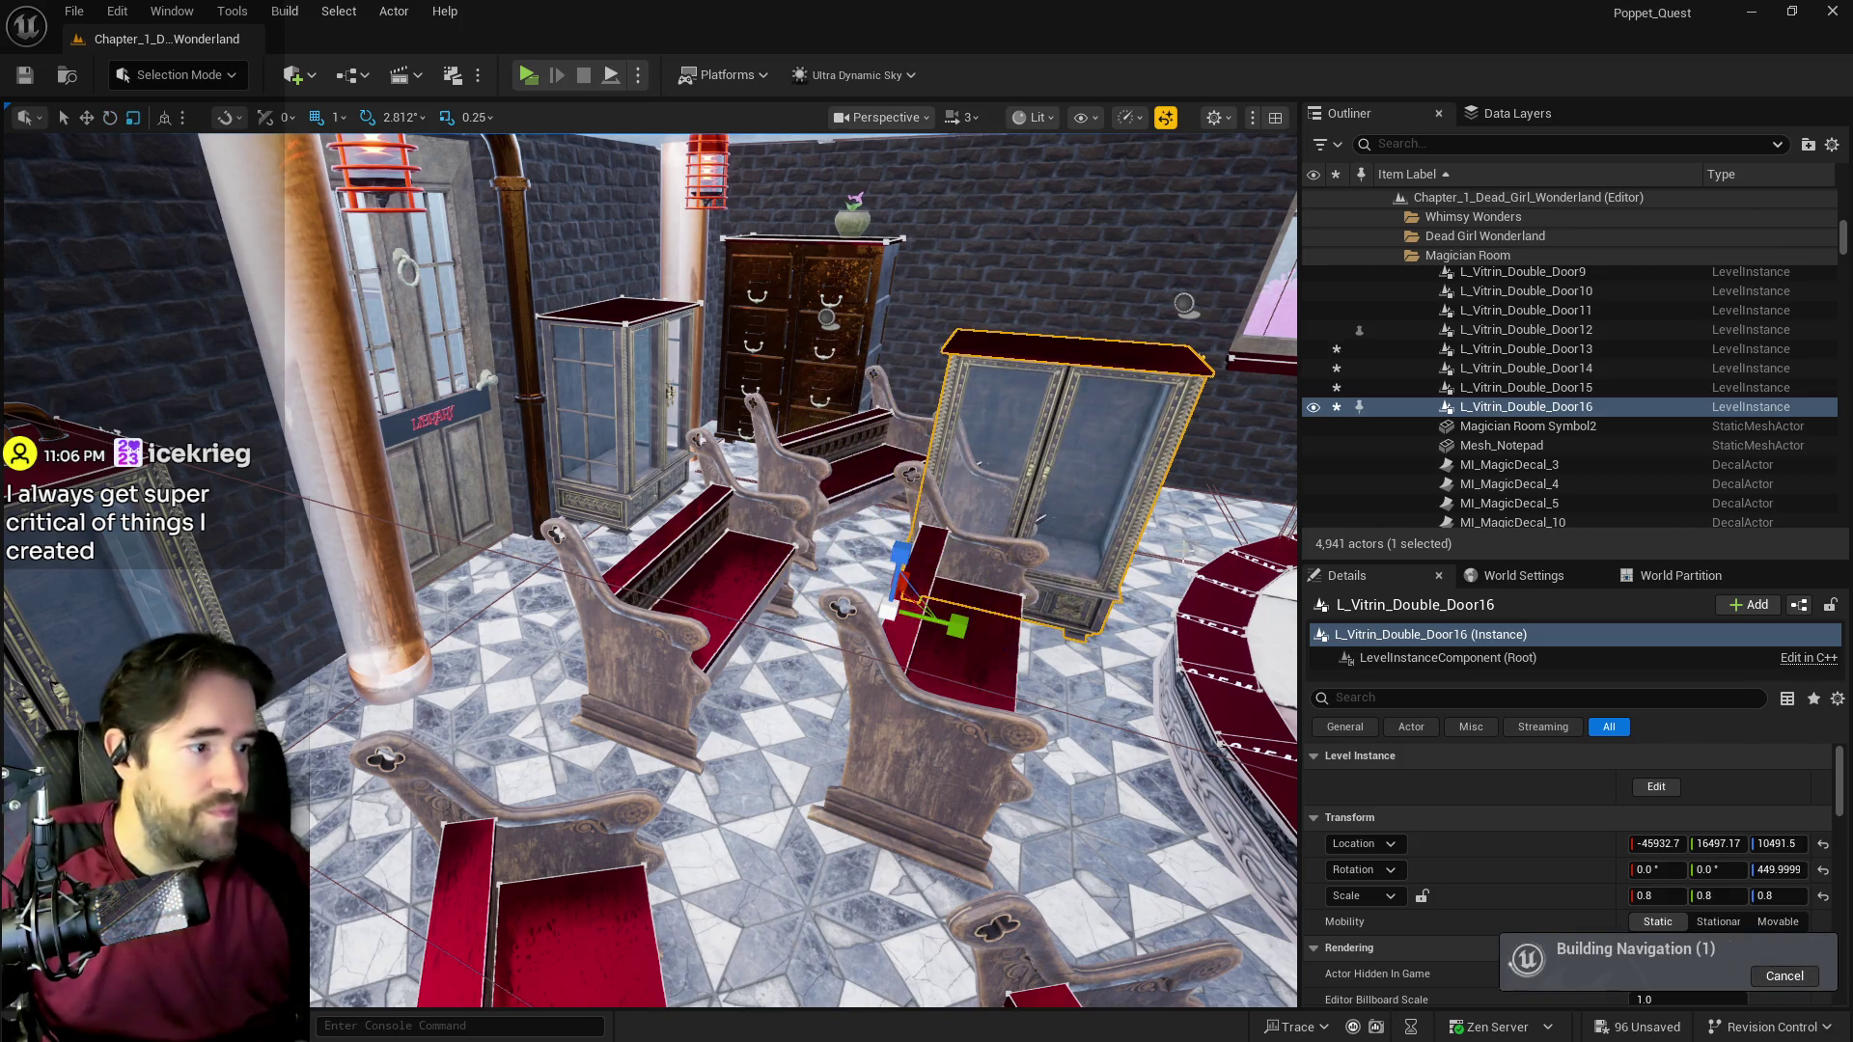
key("w")
key("f")
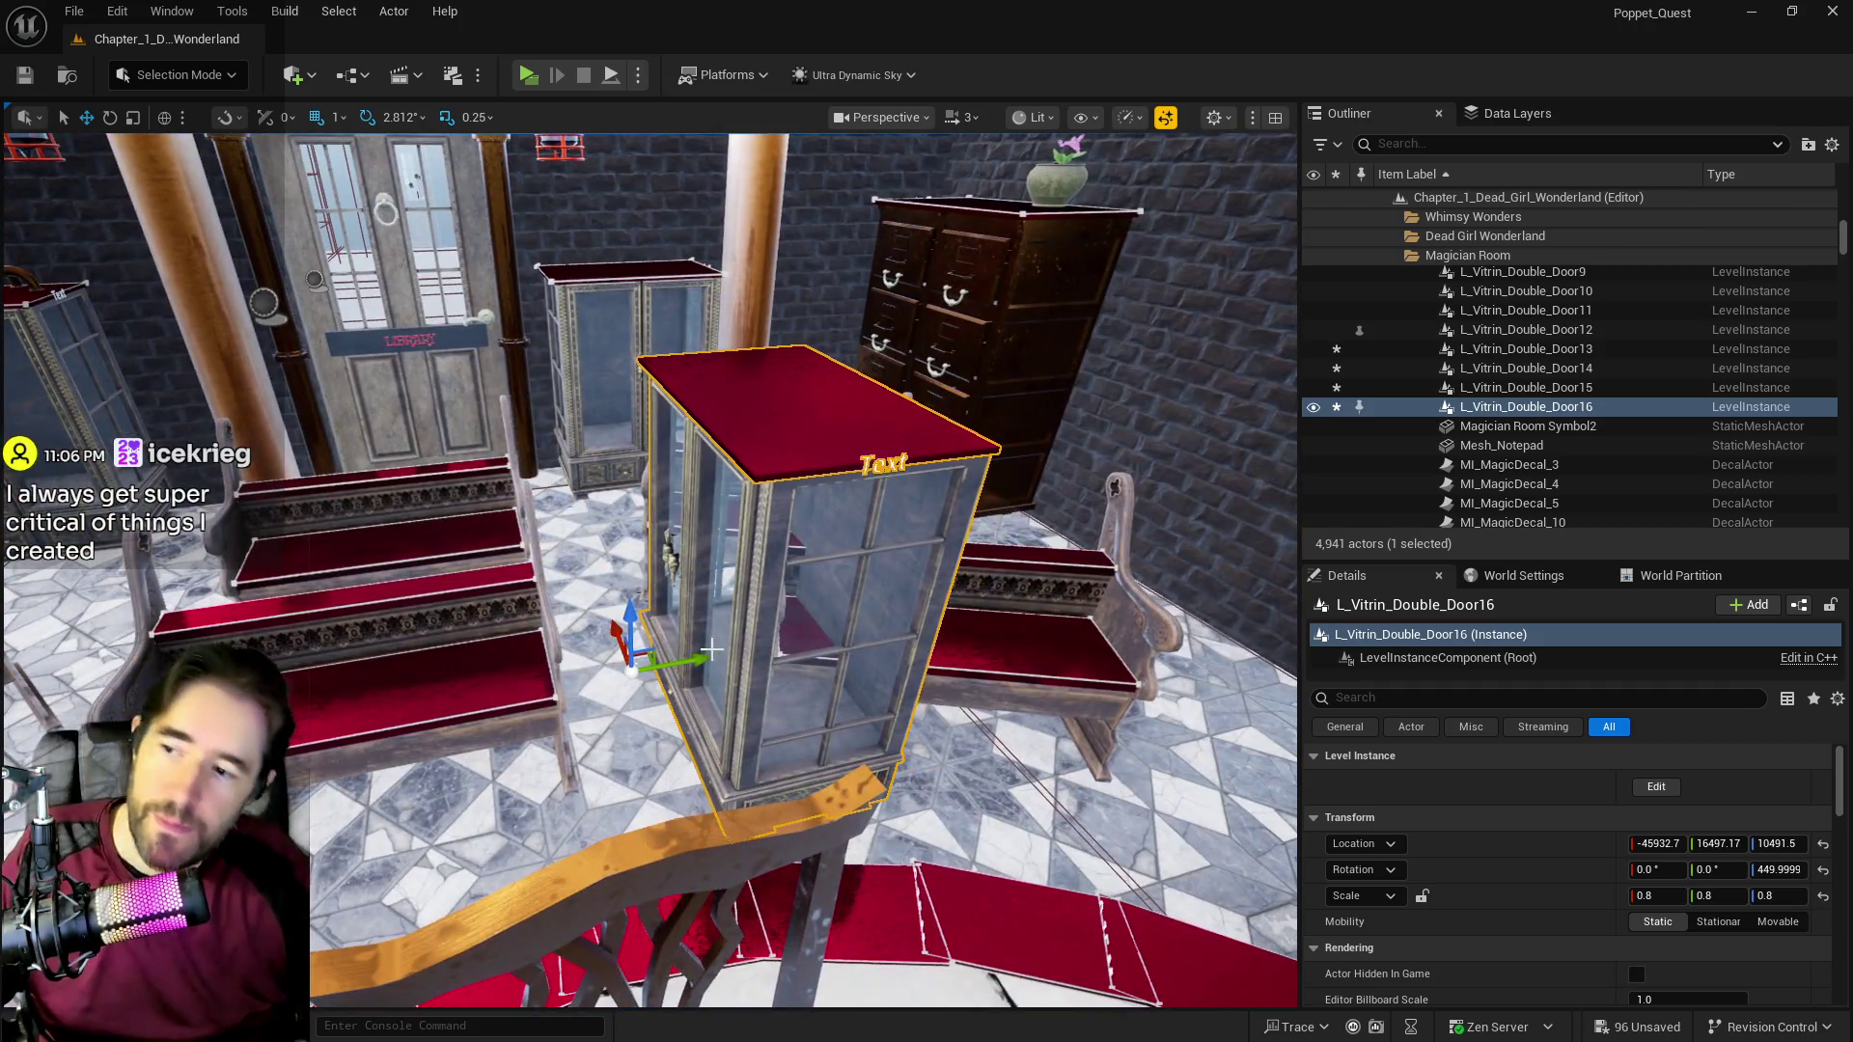
mouse_move(711, 650)
left_mouse_down()
mouse_move(765, 660)
mouse_move(1069, 598)
left_mouse_up()
Step: Nudge the vitrine slightly left and Alt-drag a copy, L_Vitrin_Double_Door17, beside it
key("d")
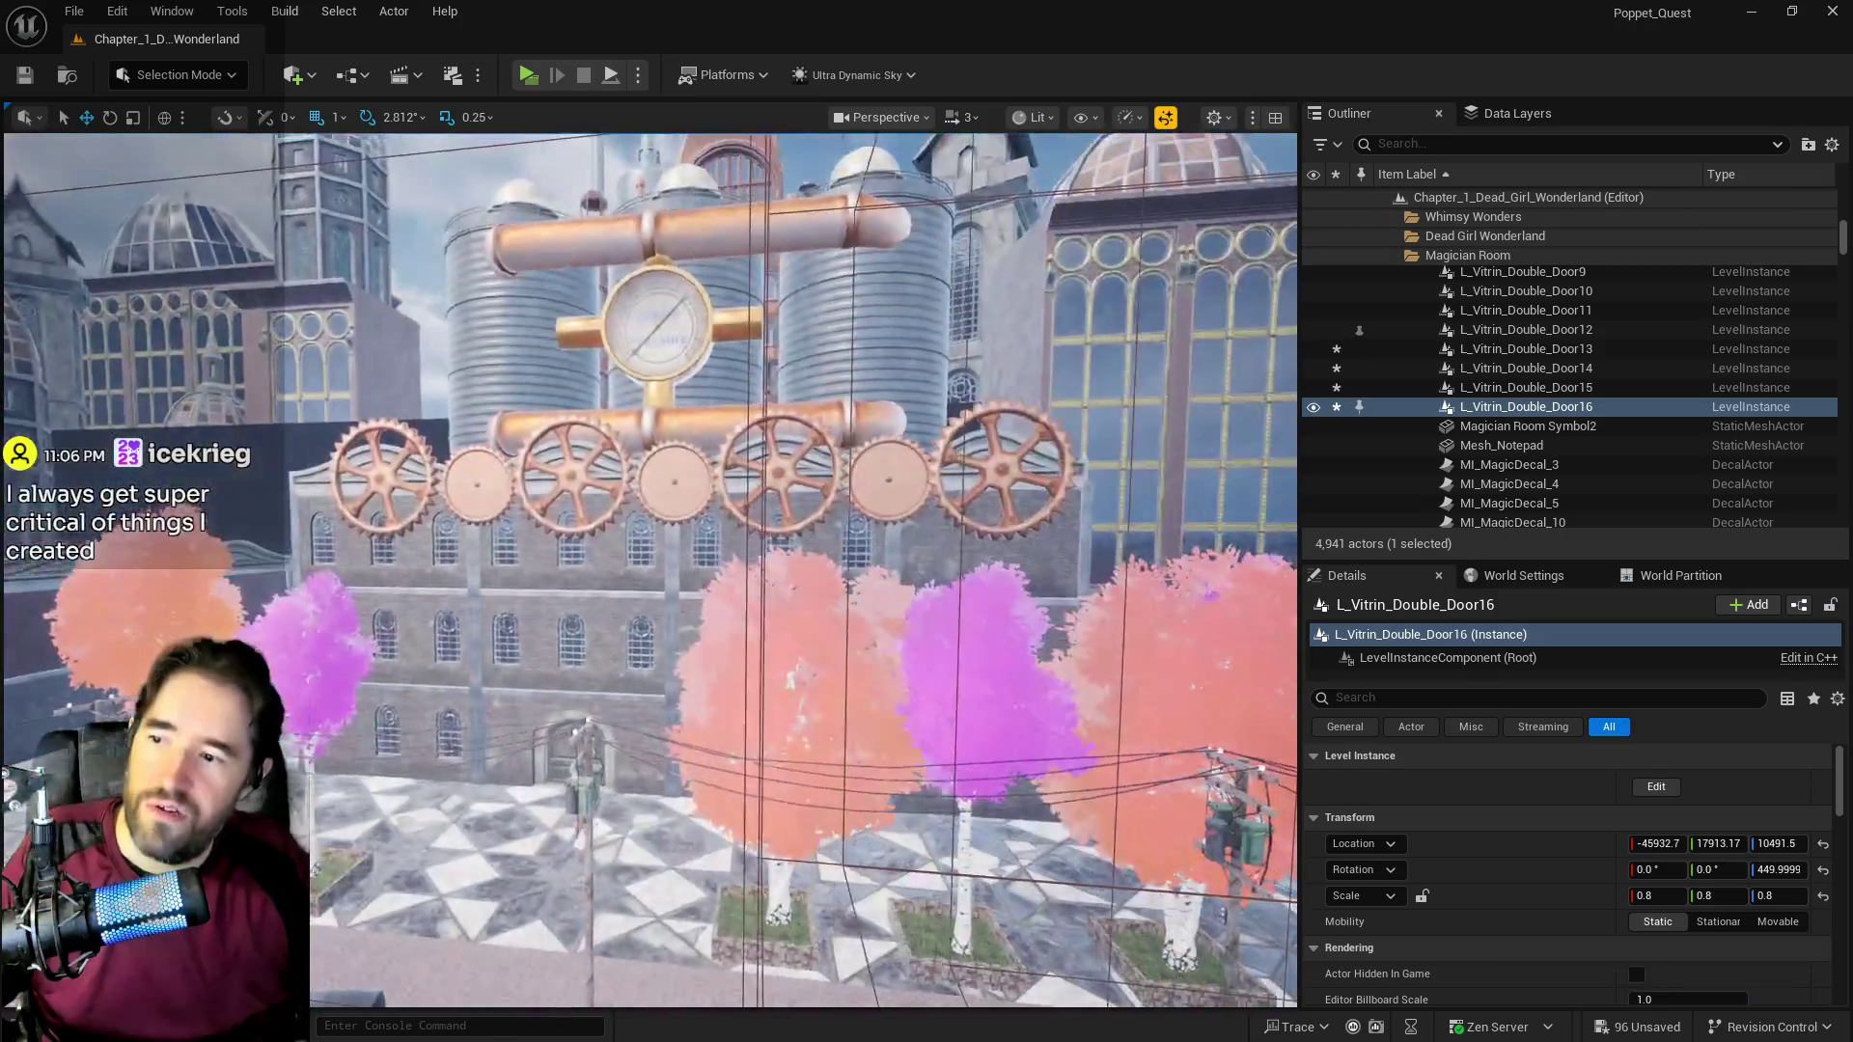
key("a")
key("w")
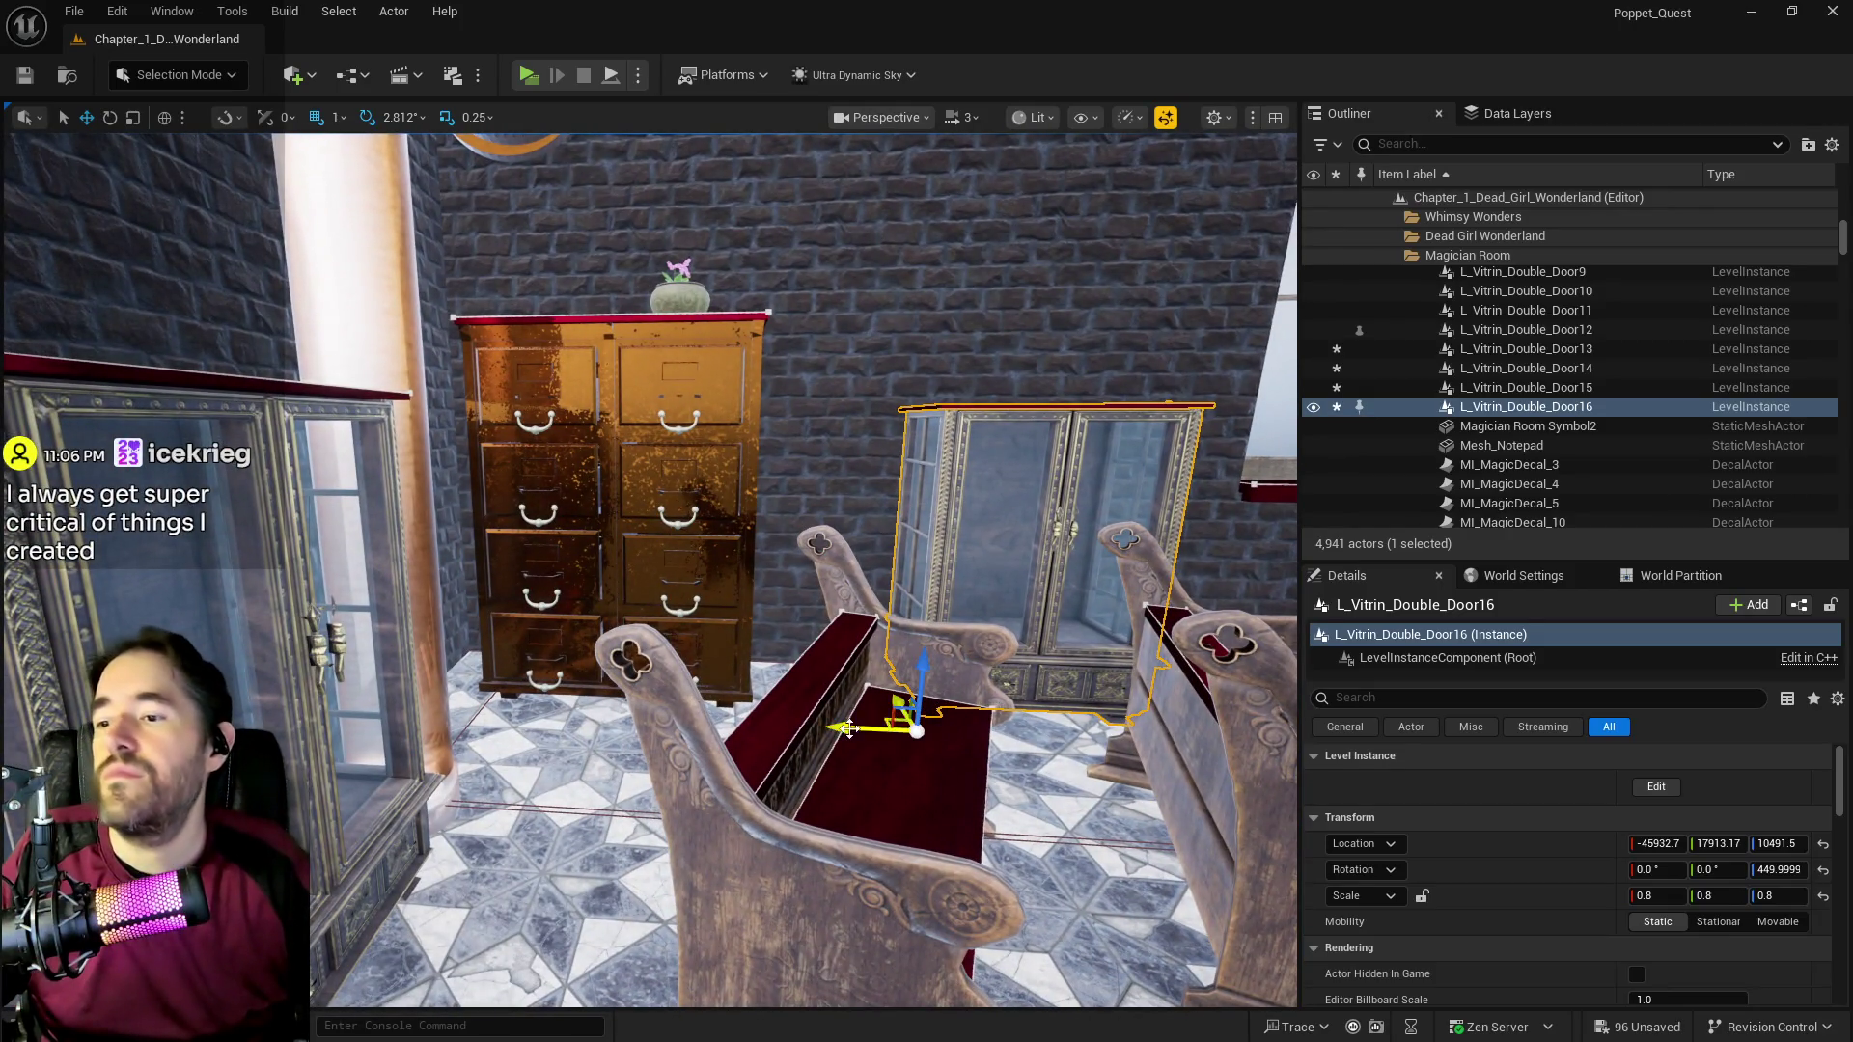
mouse_move(832, 729)
left_mouse_down()
mouse_move(719, 709)
mouse_move(724, 676)
left_mouse_up()
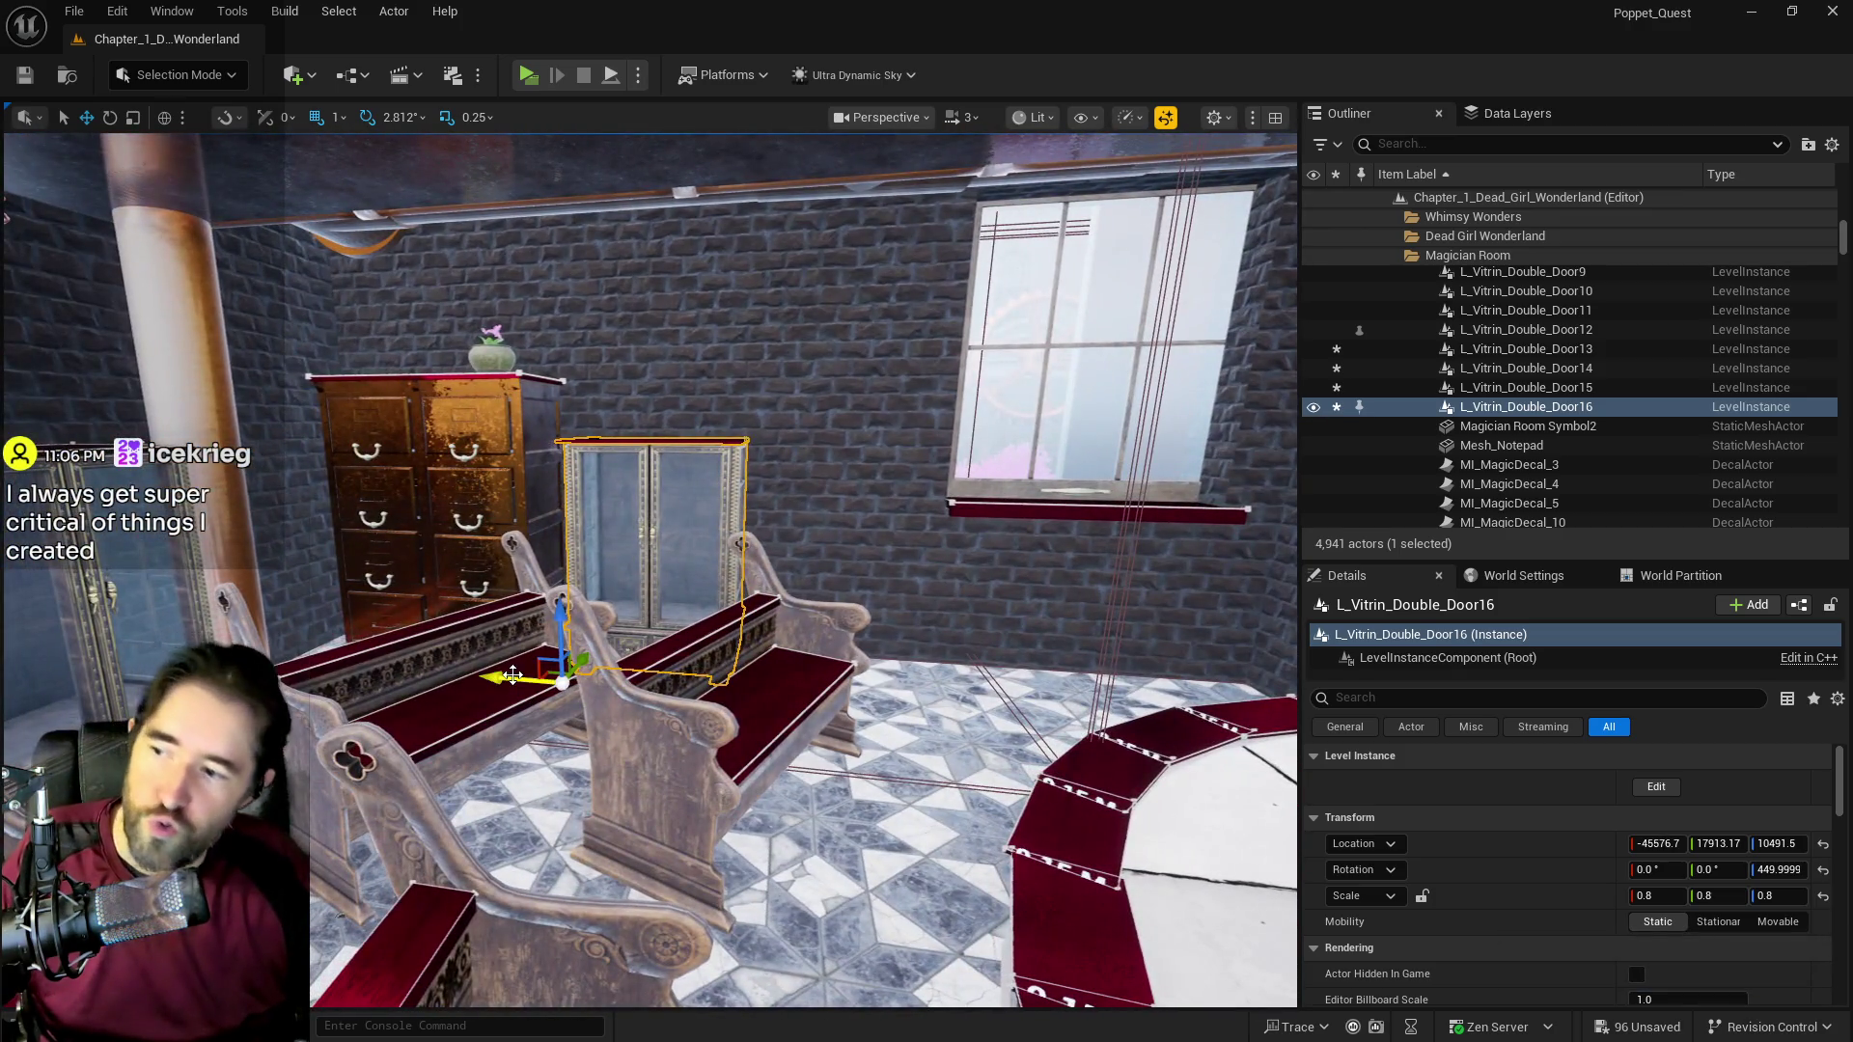
mouse_move(506, 673)
left_mouse_down()
mouse_move(705, 695)
mouse_move(676, 683)
left_mouse_up()
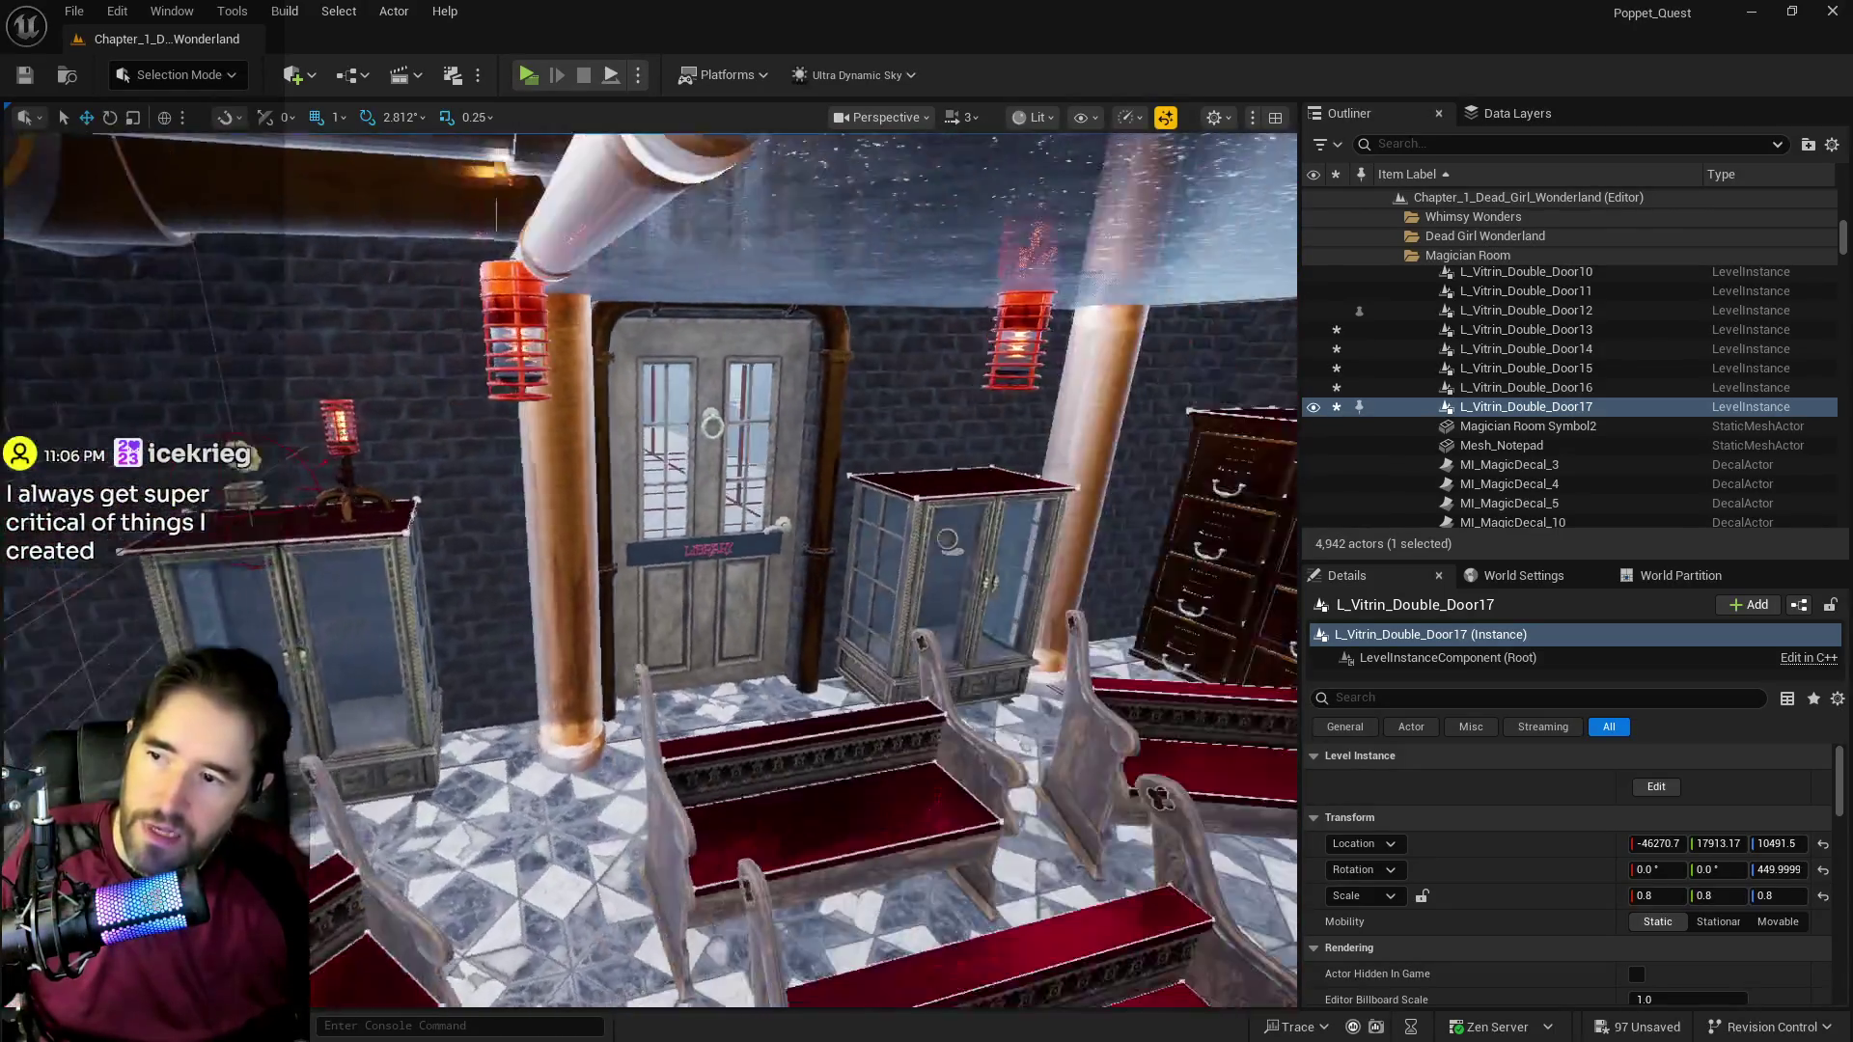
Step: Save the music room level with Ctrl+S, then select the flower pot on the drawer cabinet
key("ctrl+s")
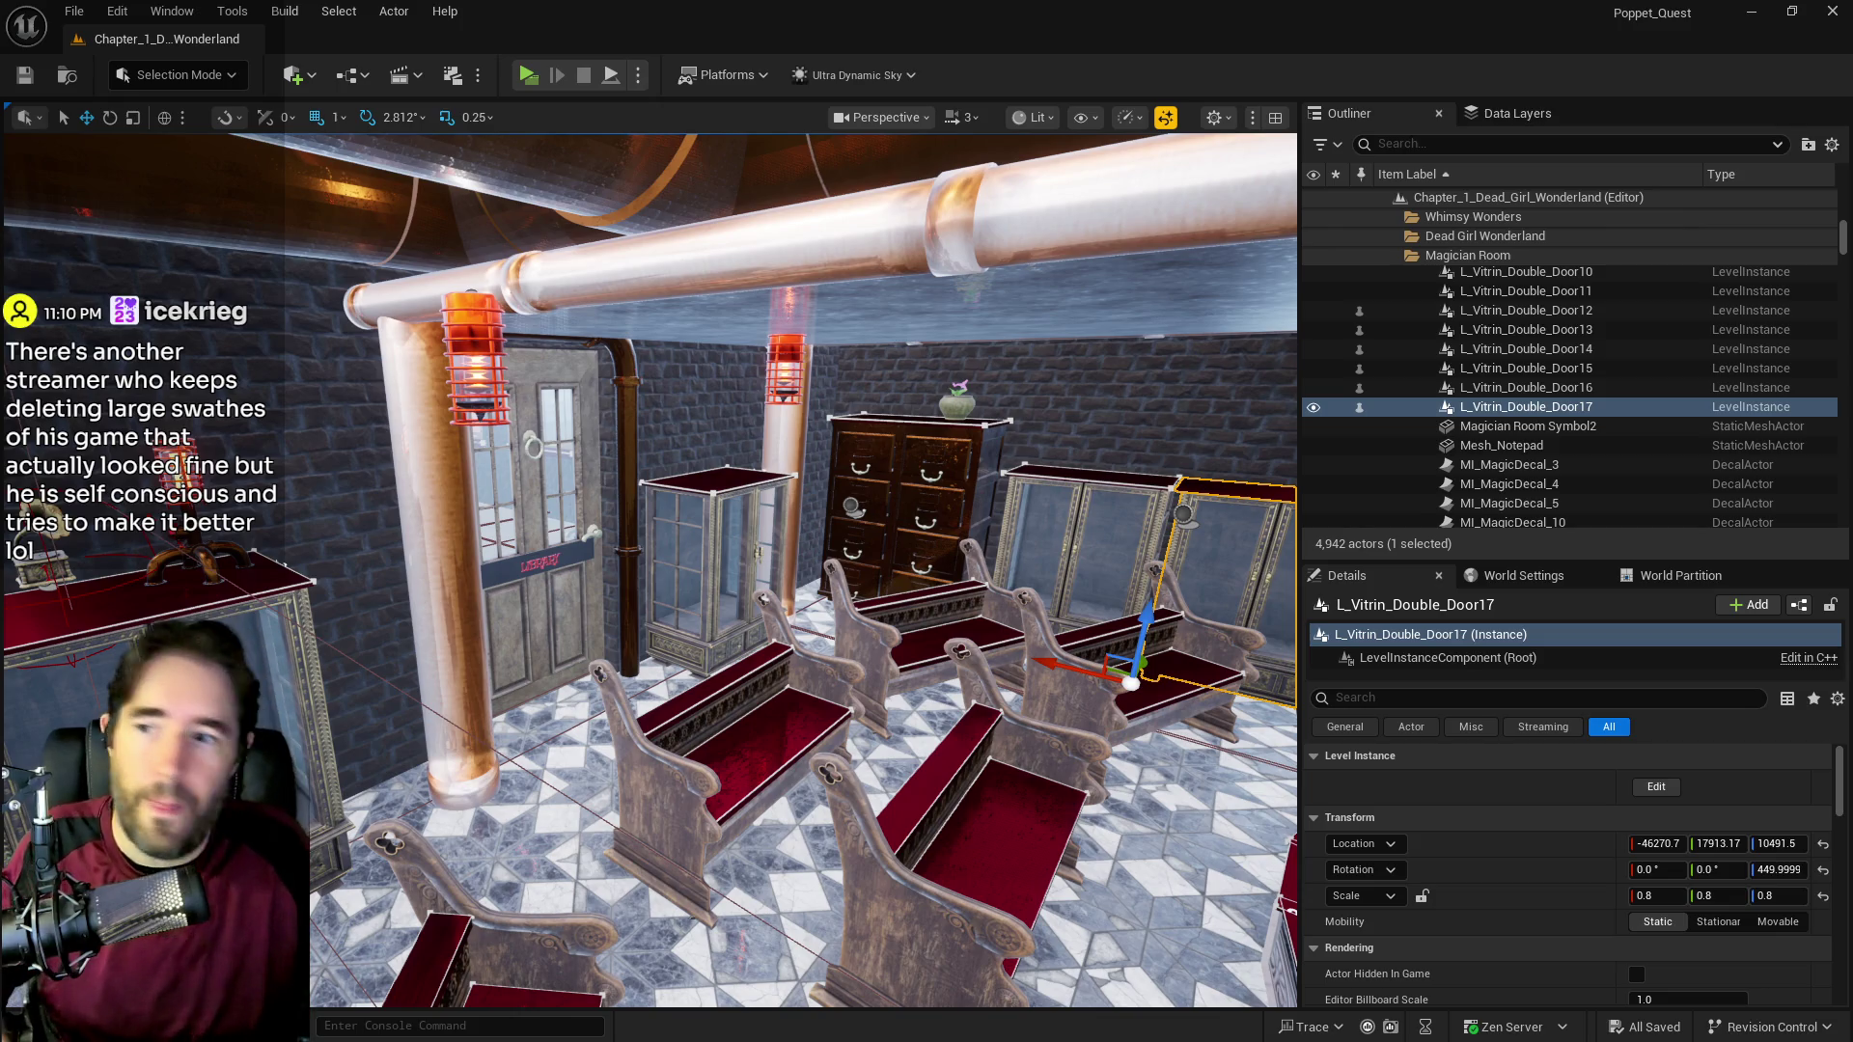
key("f")
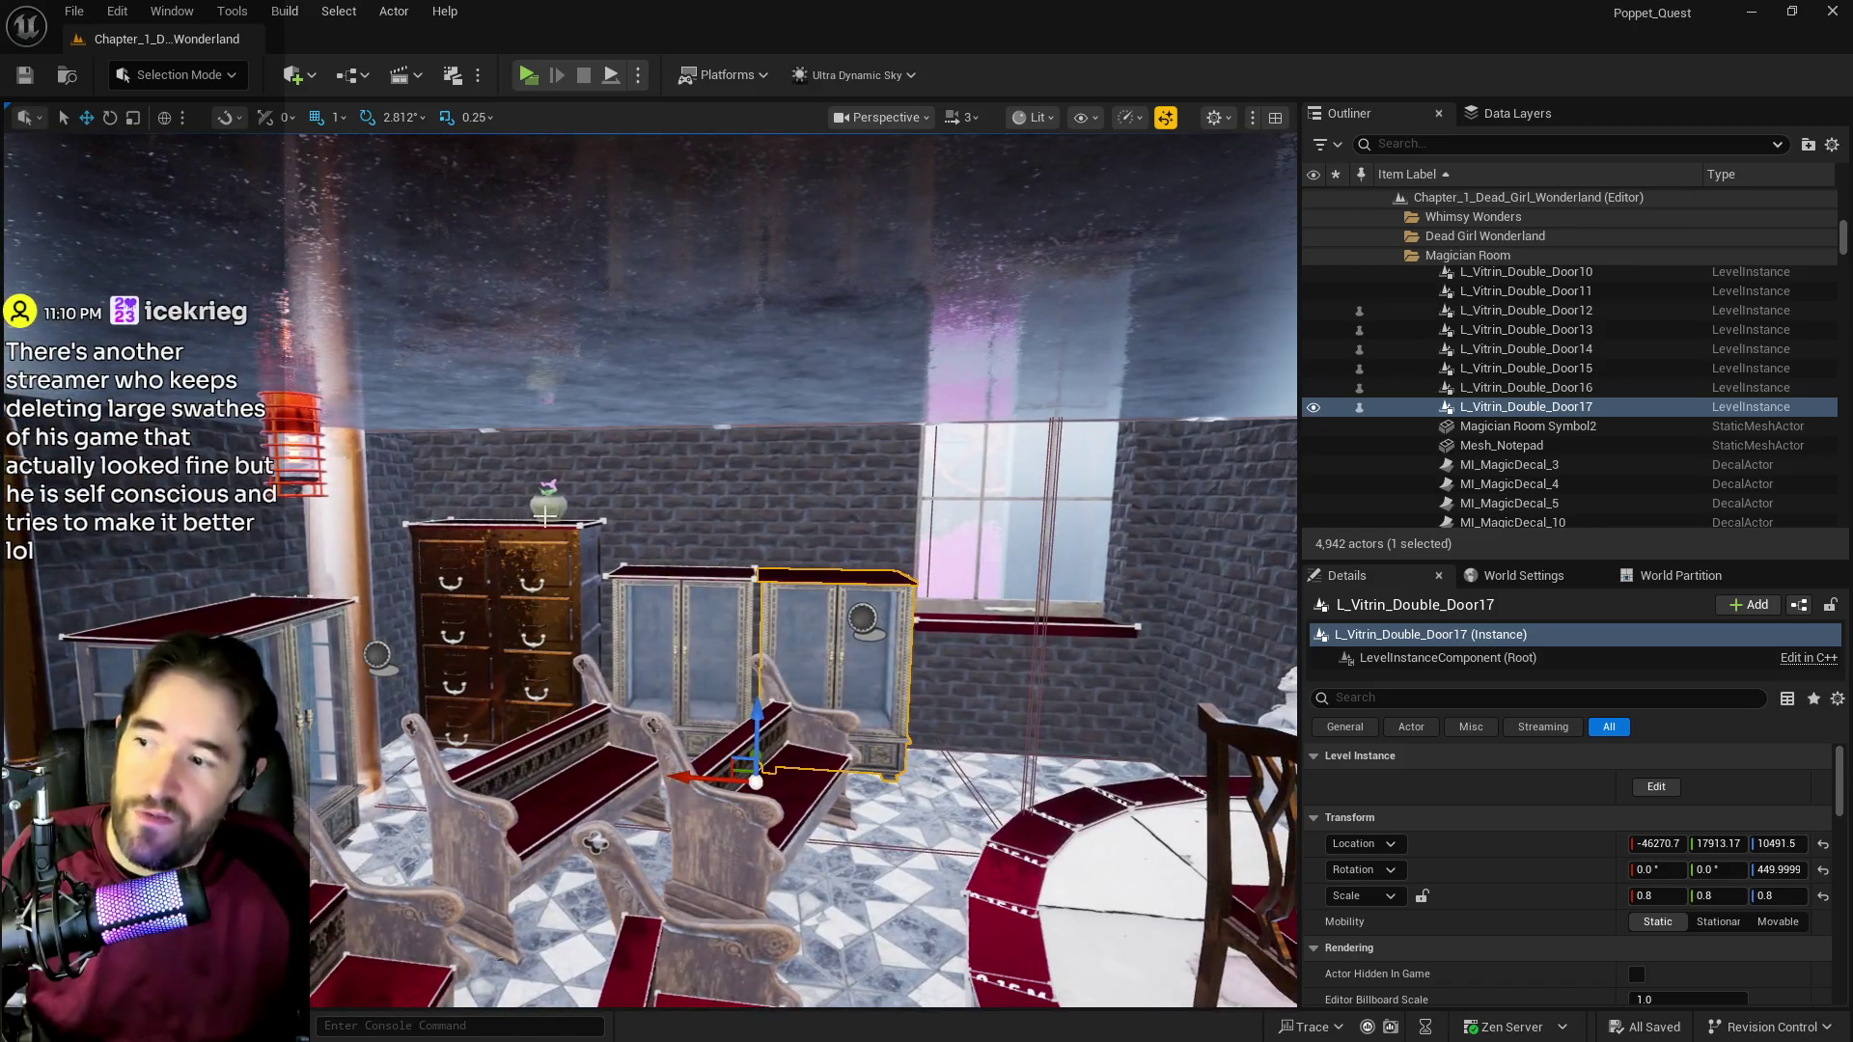
left_click(546, 500)
Step: Move BP_Cabinet_With_Drawers15 with its flower pot and plant right along X, then select both vitrines
key("f")
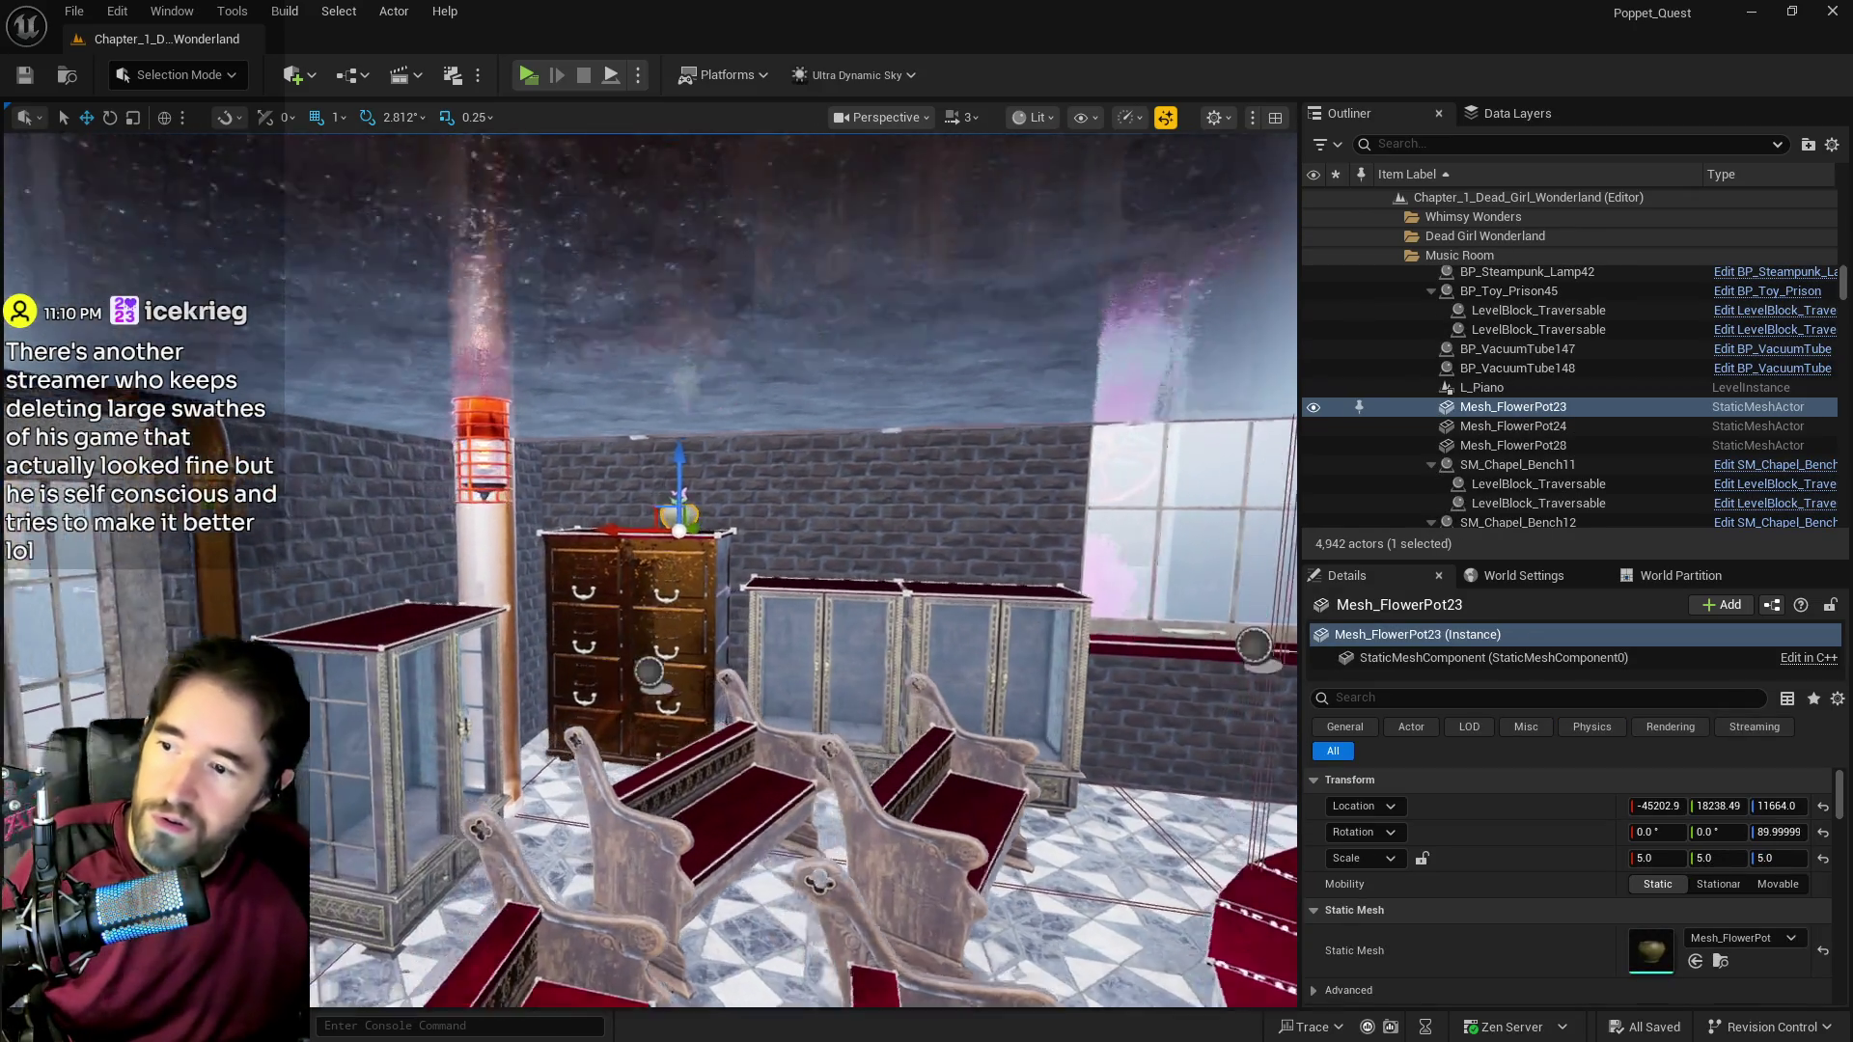
left_click(614, 480, "ctrl")
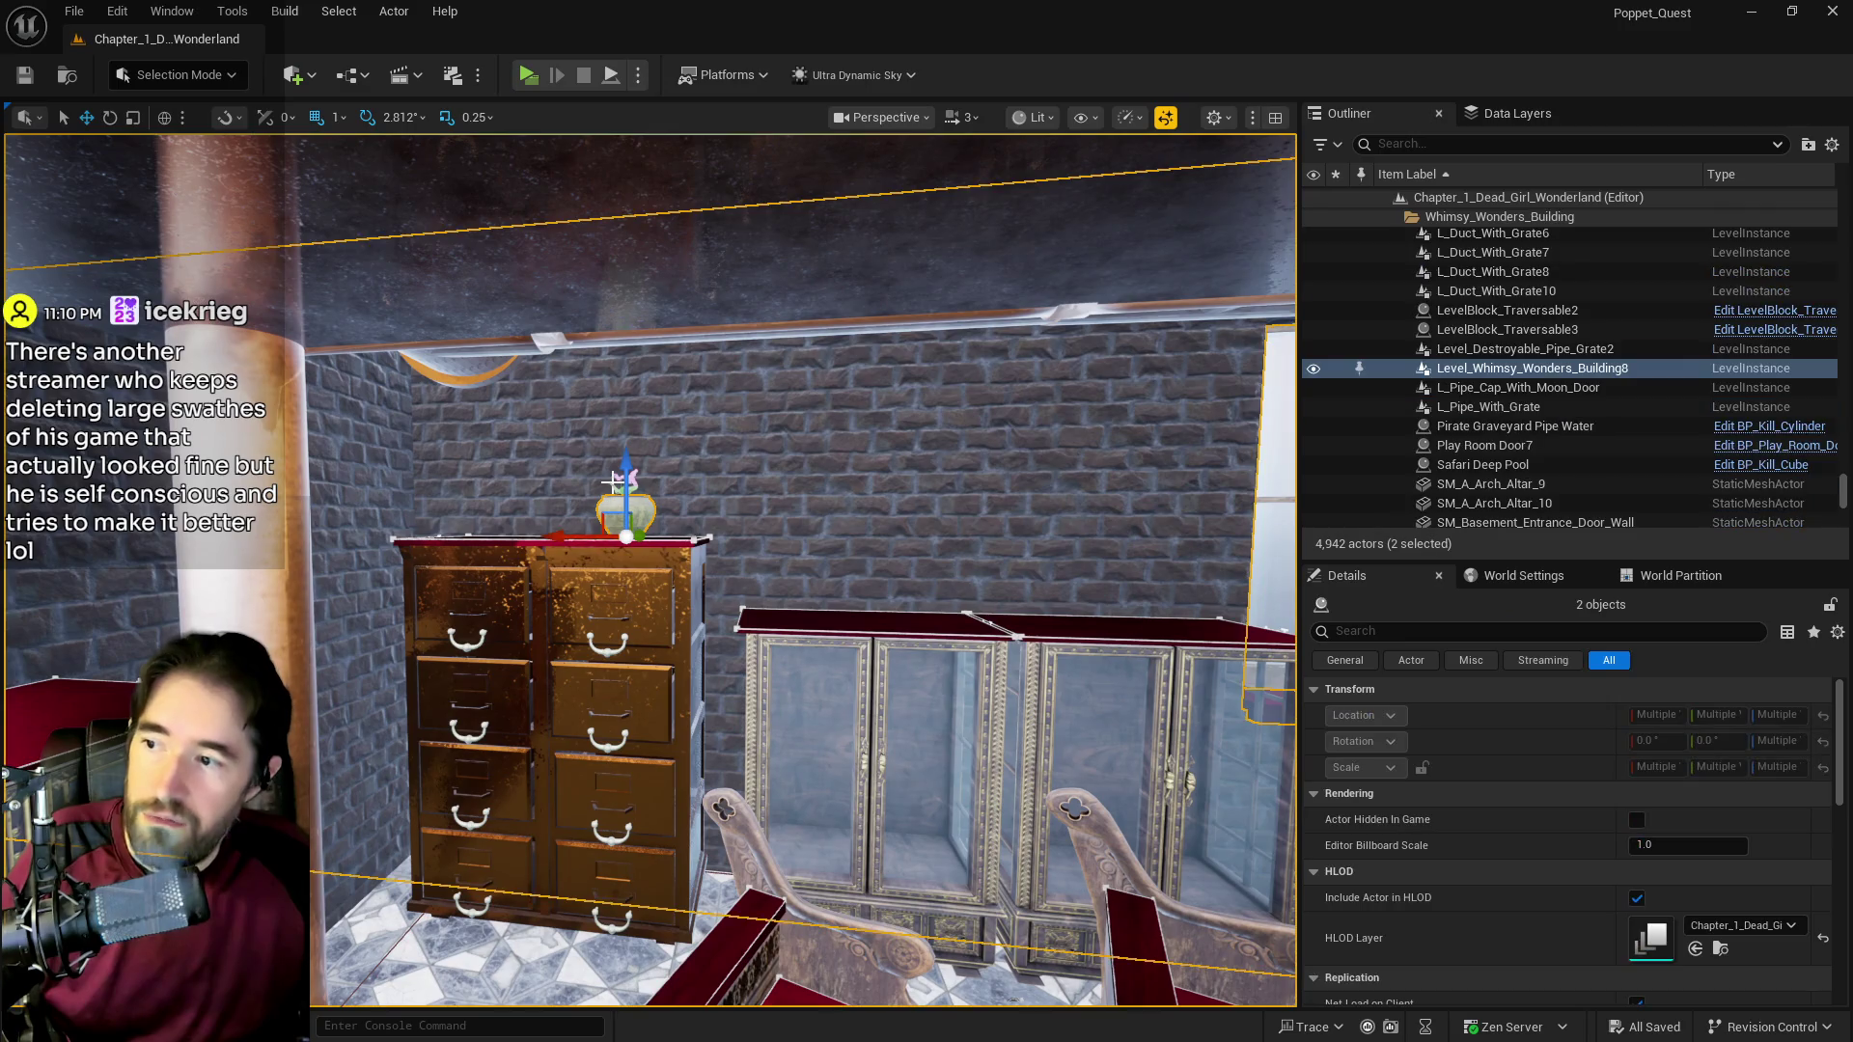
left_click(615, 480, "ctrl")
left_click(617, 488)
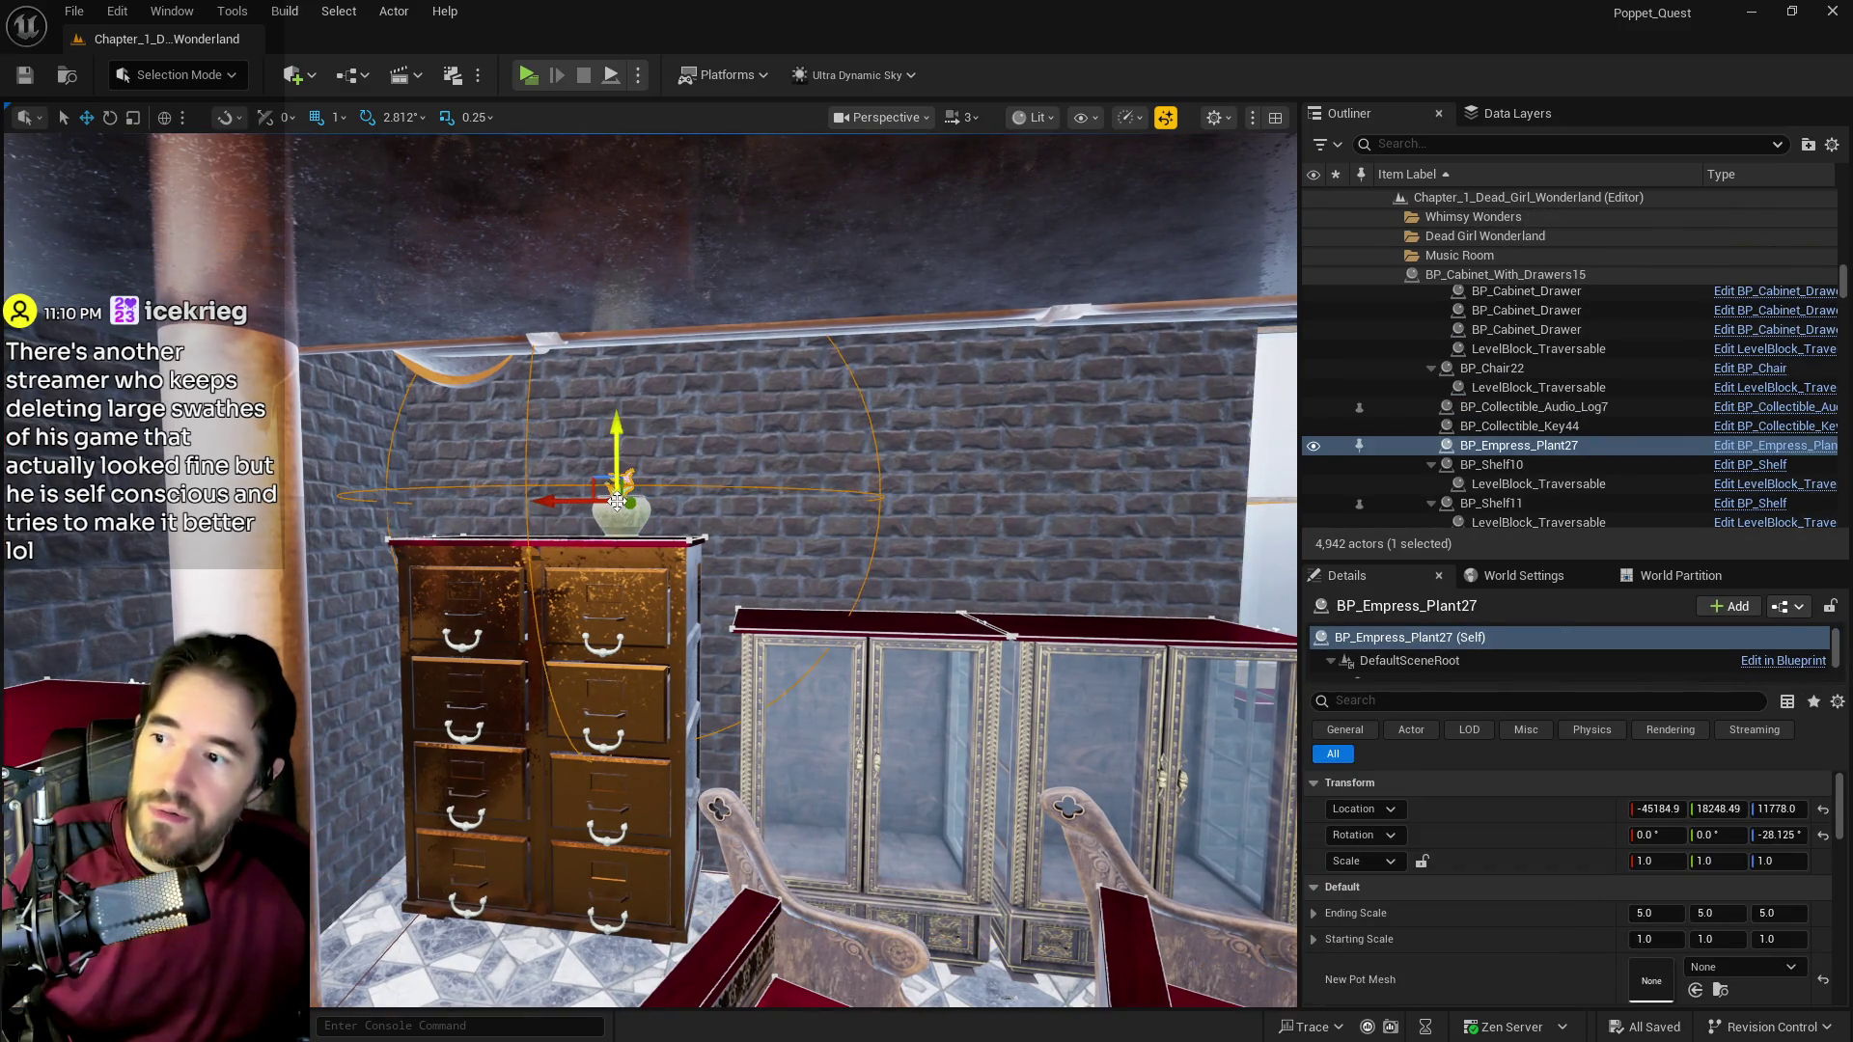
left_click(608, 522, "ctrl")
scroll(609, 521, "down", 3)
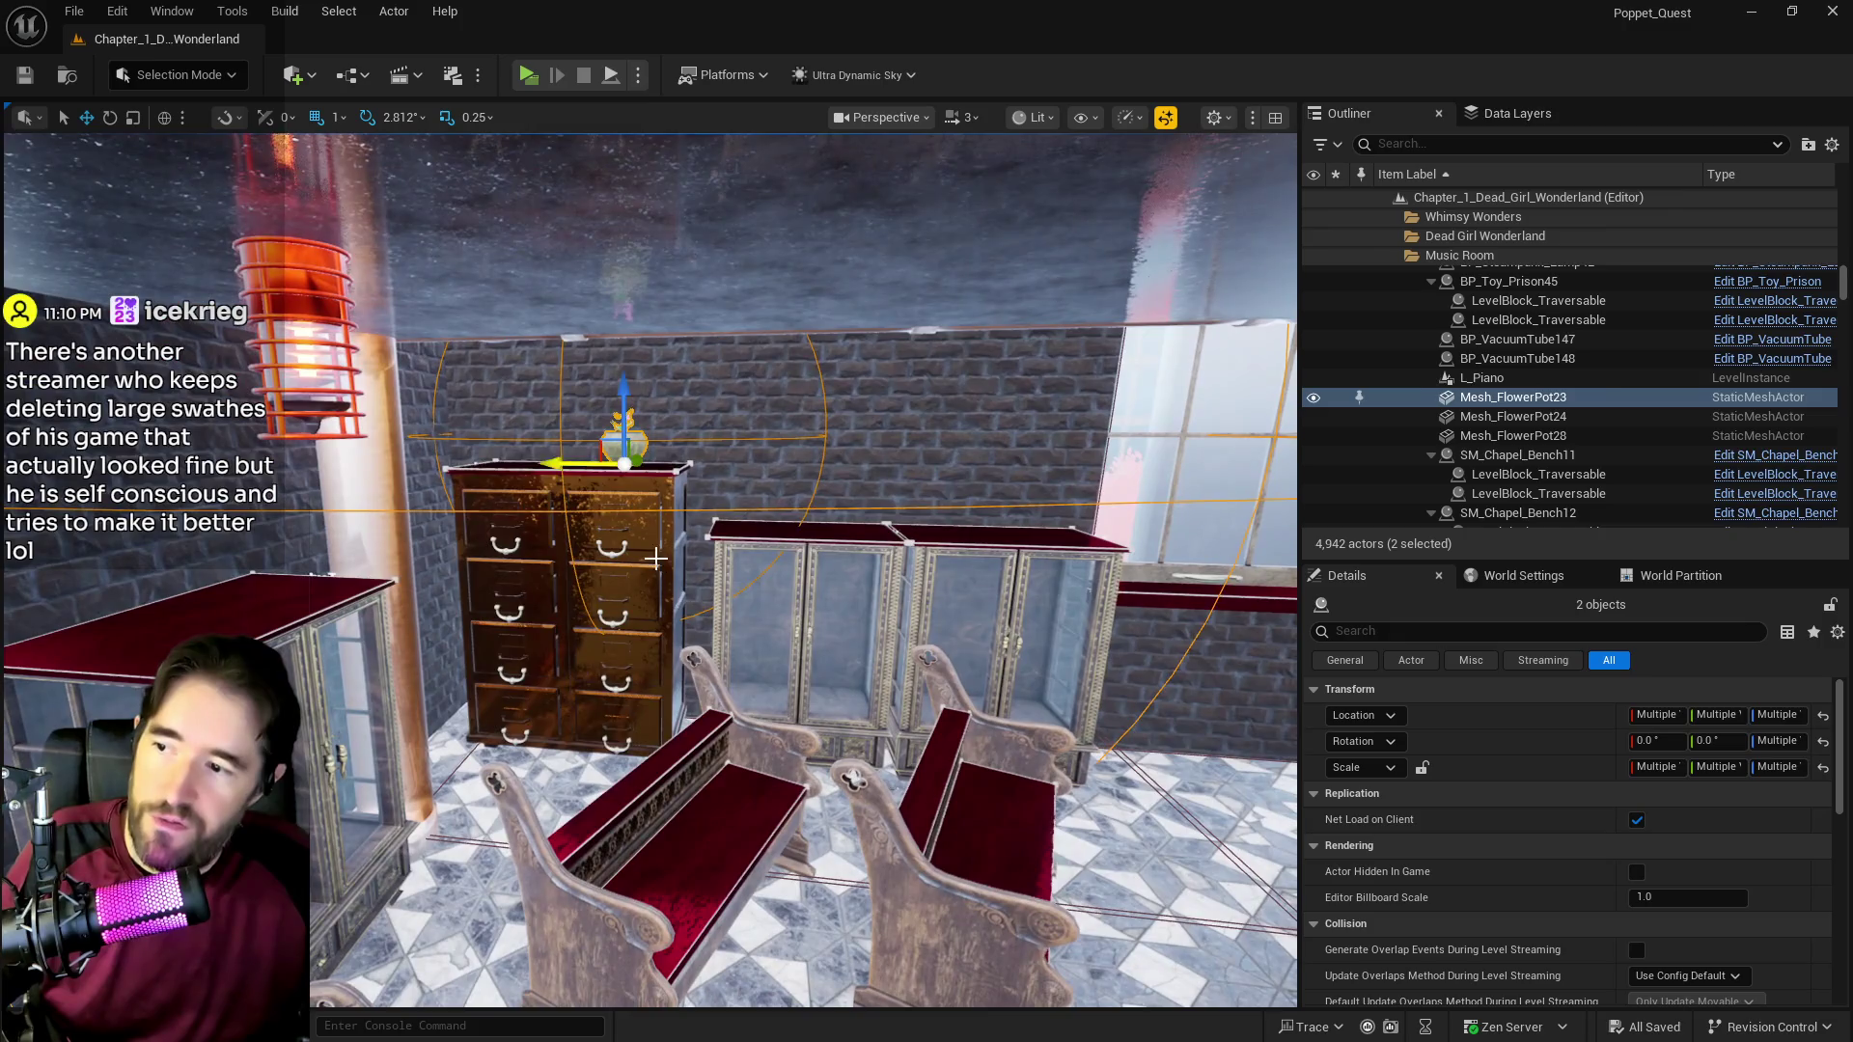
left_click(599, 604, "ctrl")
mouse_move(538, 726)
left_mouse_down()
mouse_move(904, 740)
mouse_move(1004, 627)
left_mouse_up()
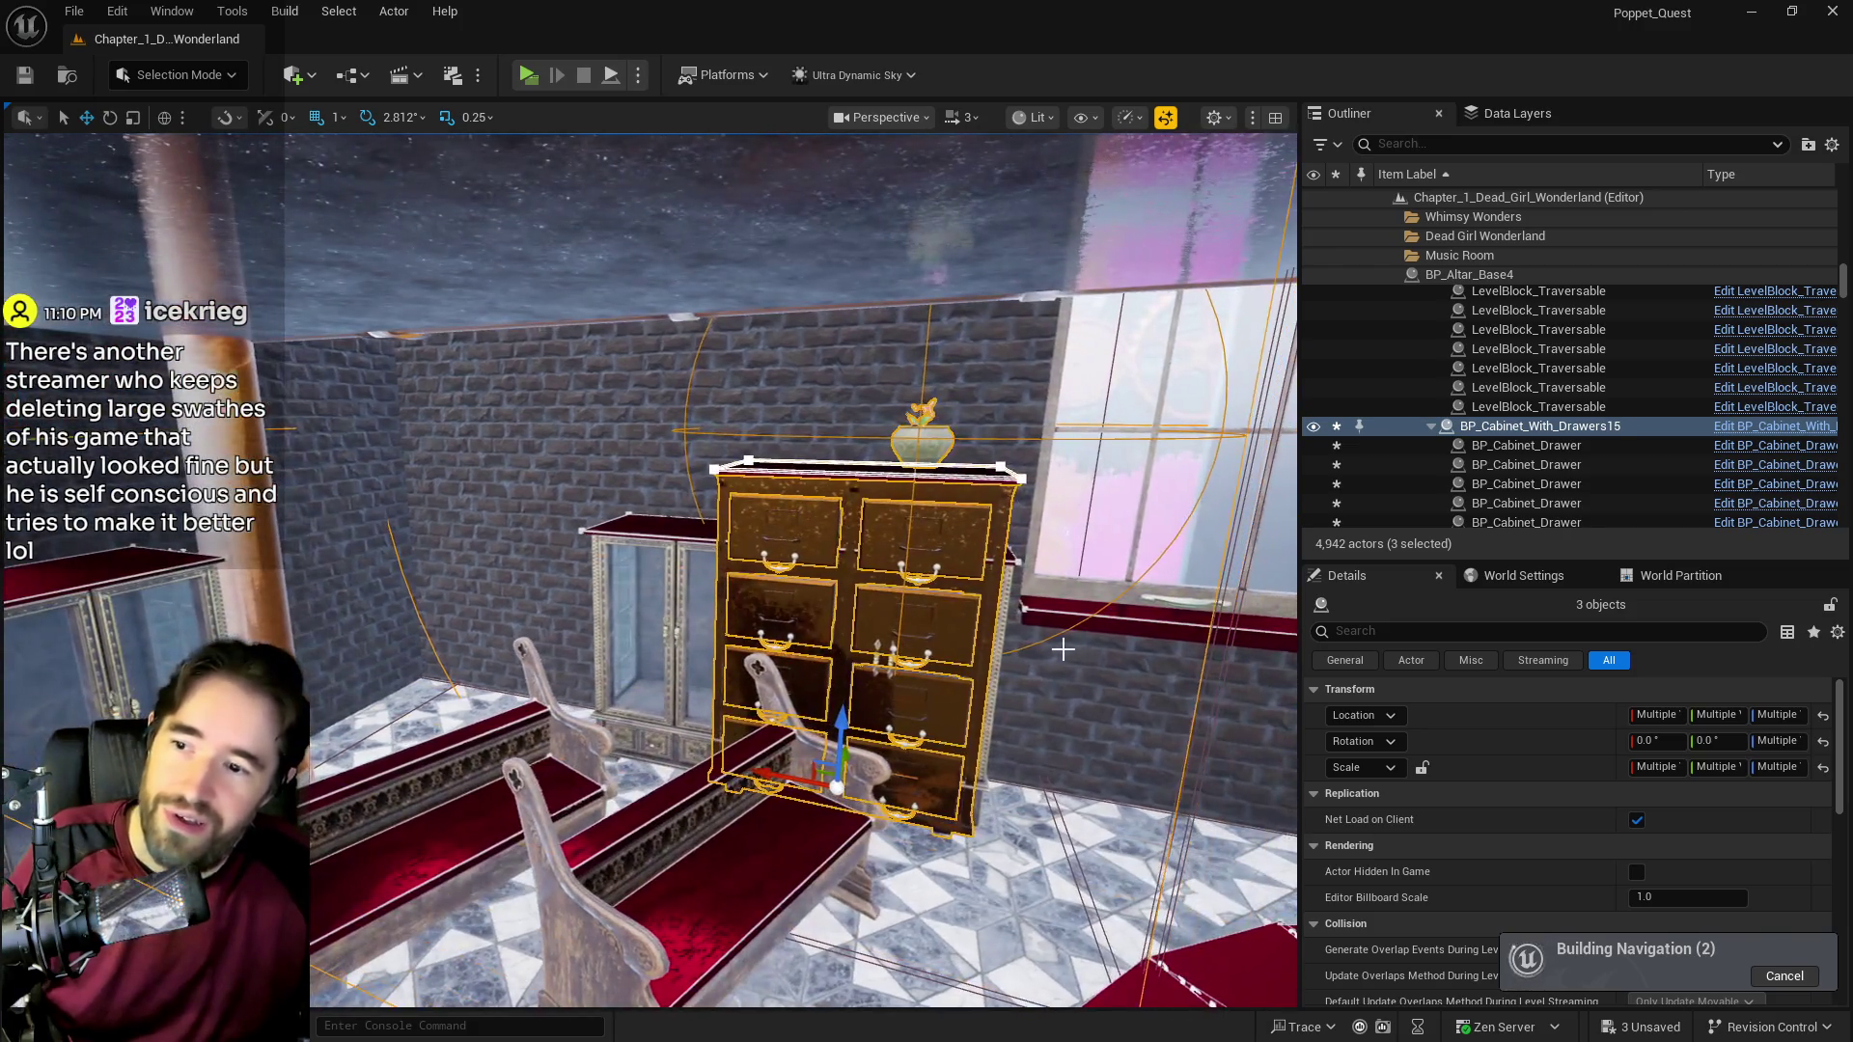
left_click(714, 583)
left_click(718, 801, "ctrl")
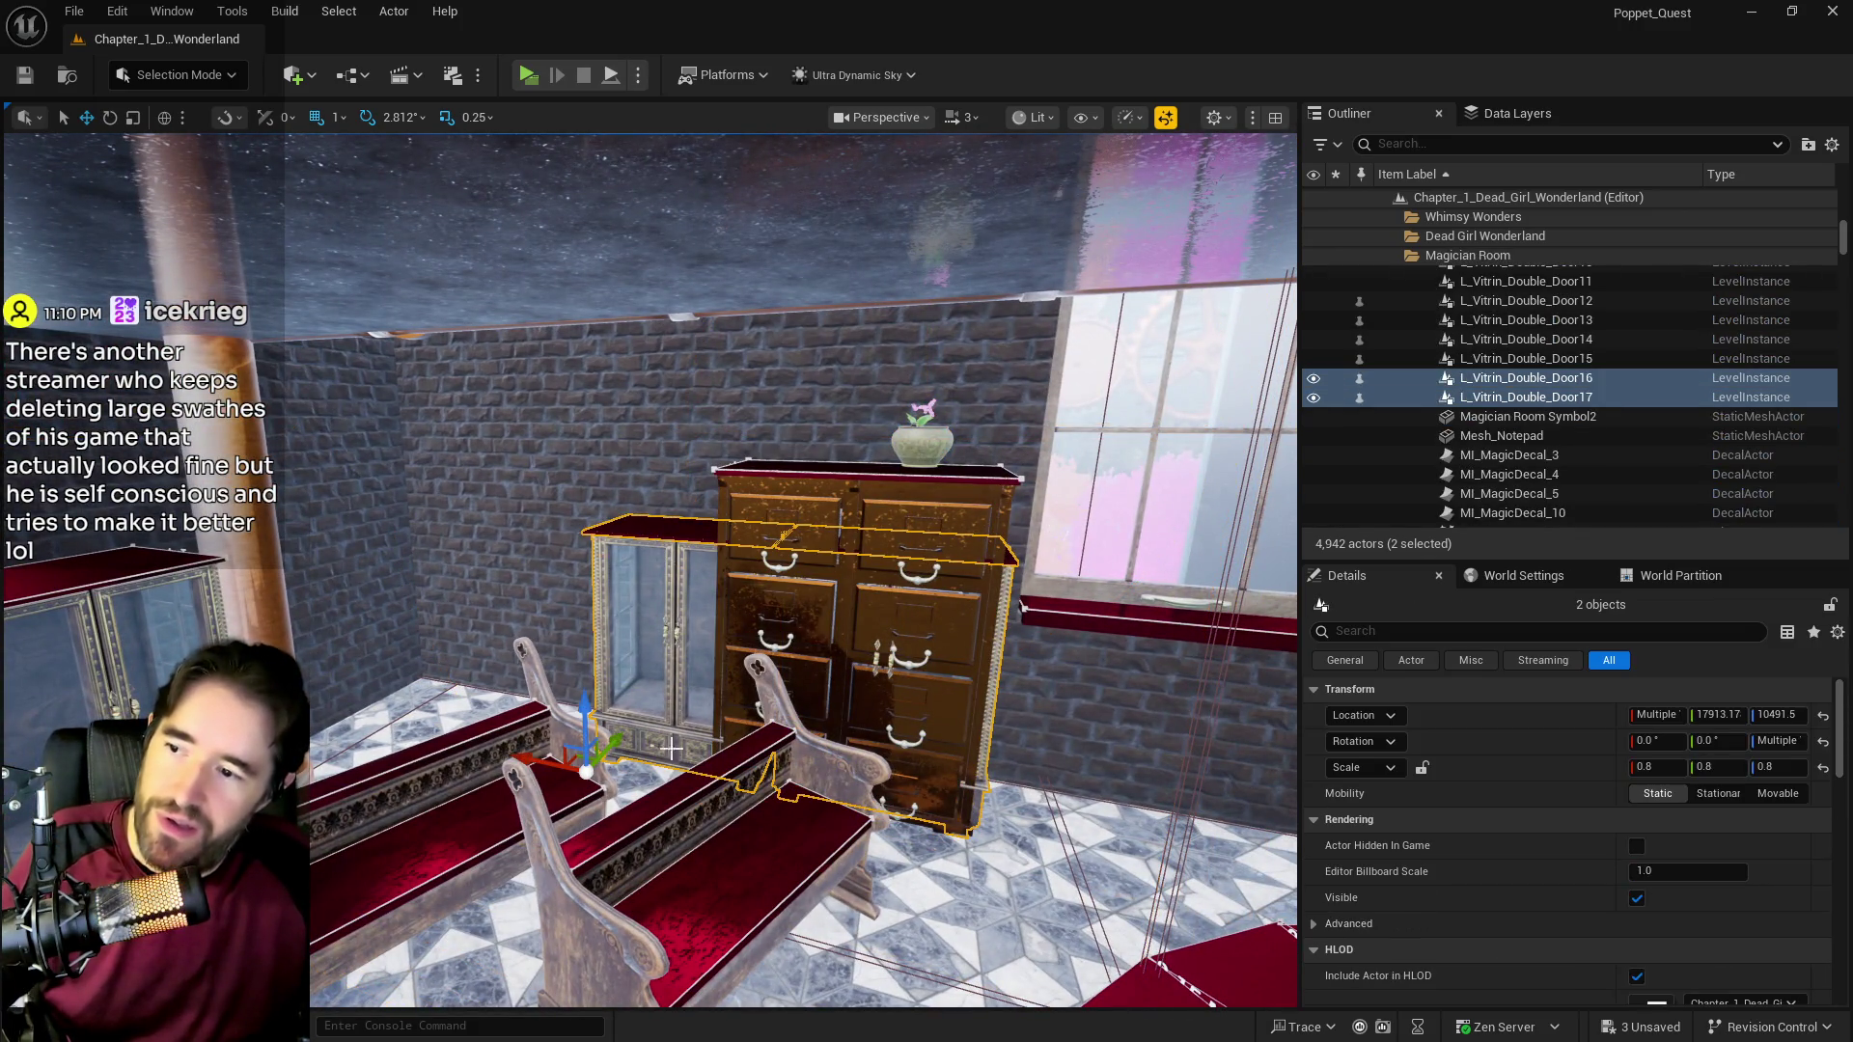
Step: Slide both vitrines left of the drawer cabinet, then open a floating Content Browser
left_click_drag(534, 765, 343, 694)
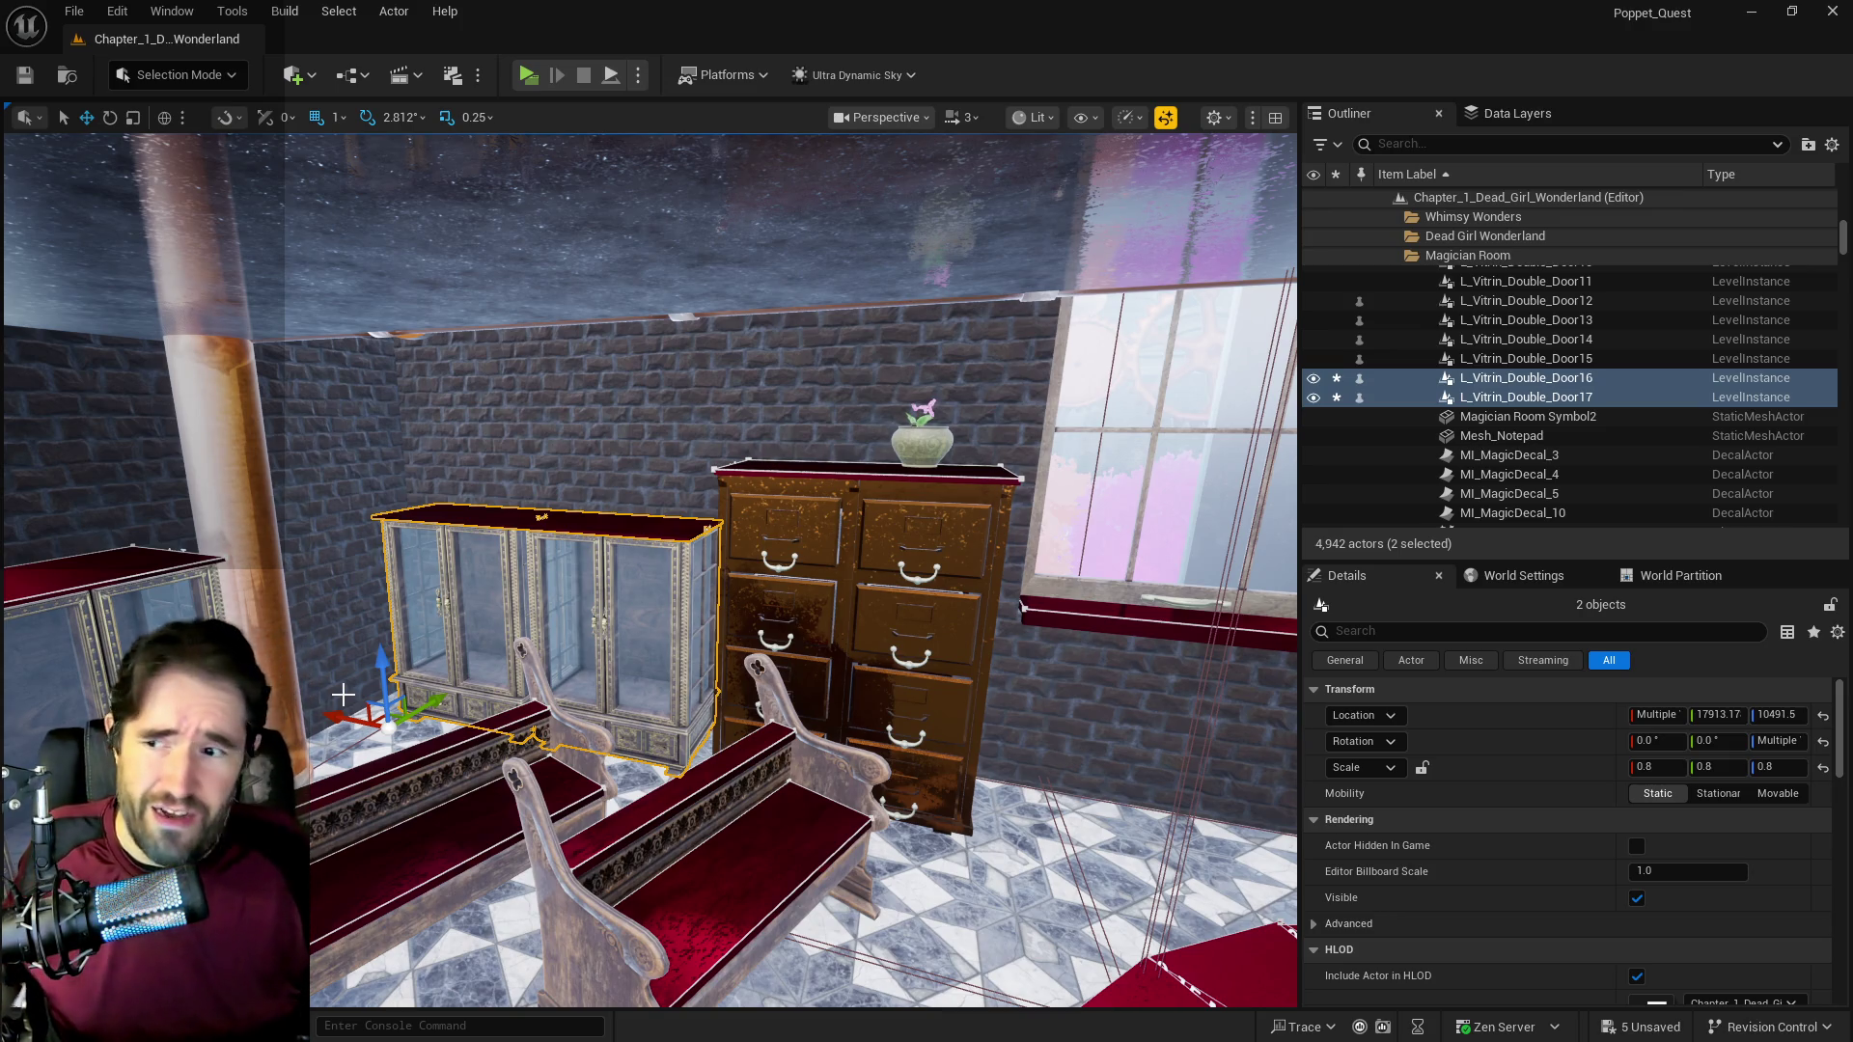
mouse_move(333, 709)
left_mouse_down()
mouse_move(676, 710)
mouse_move(319, 694)
mouse_move(579, 700)
left_mouse_up()
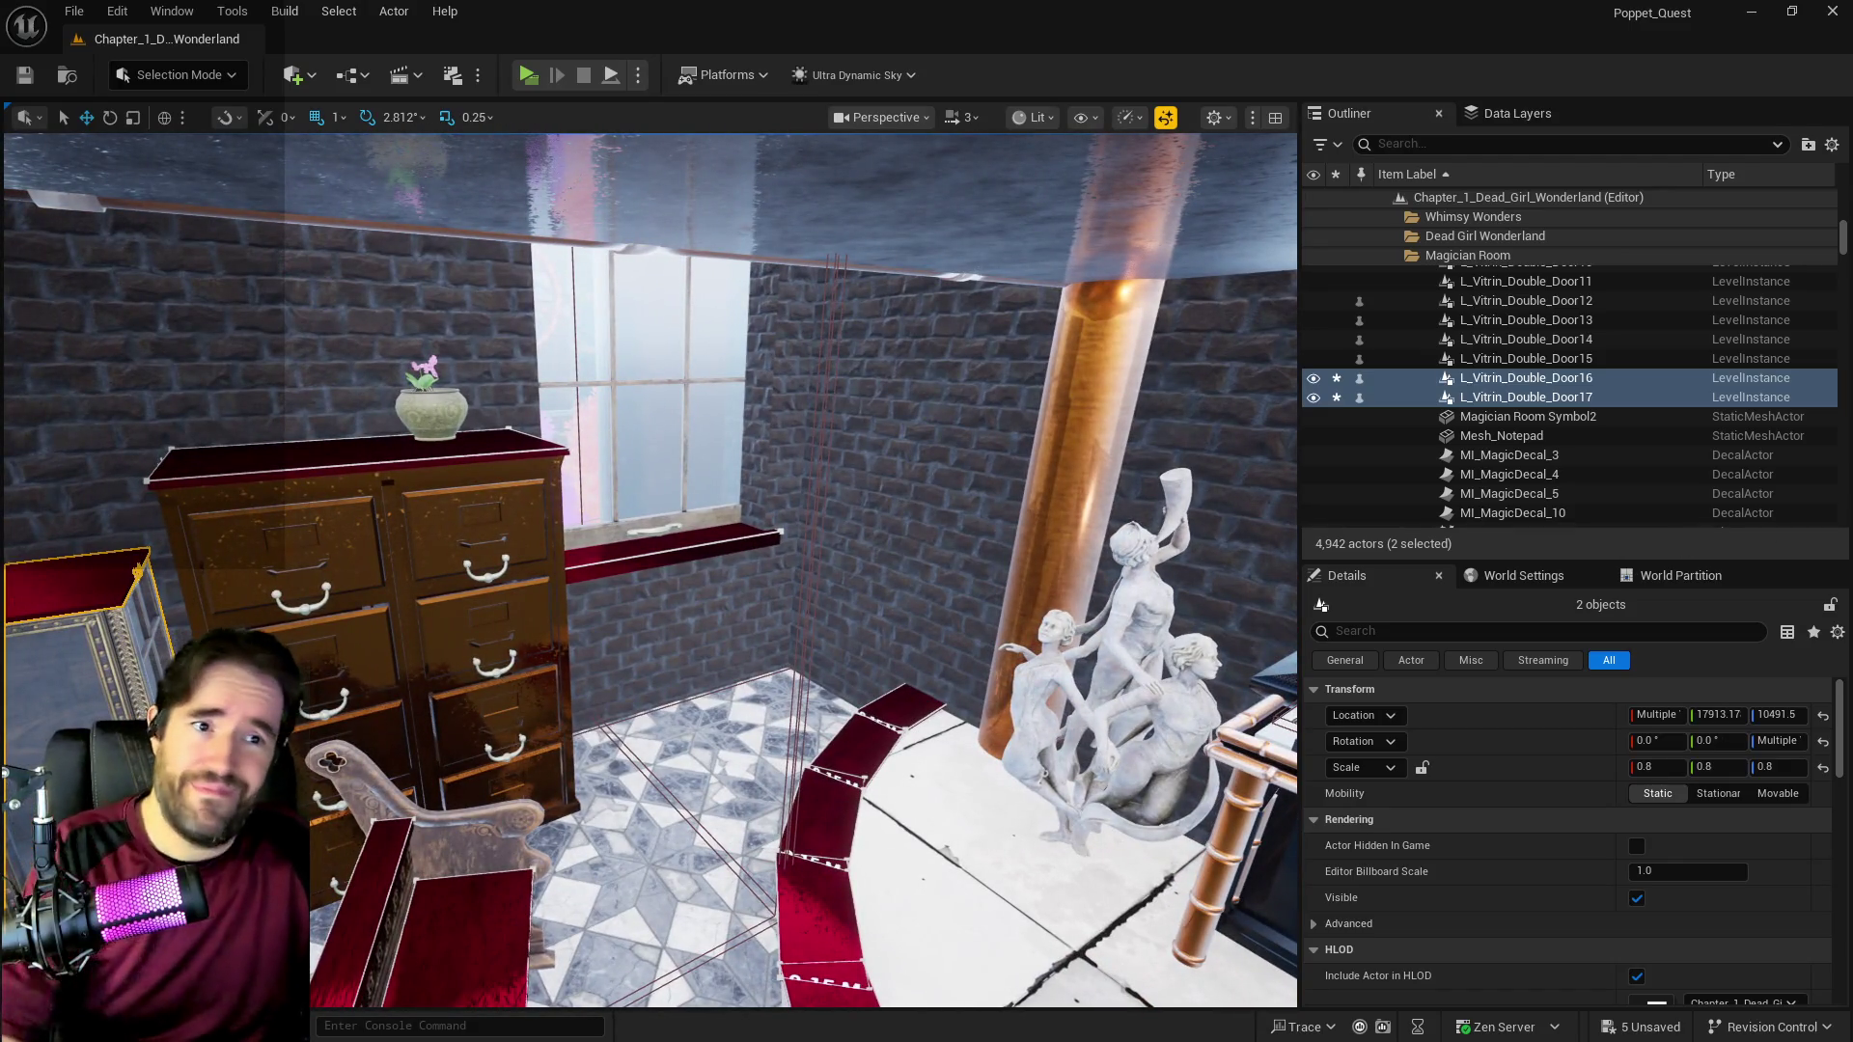
key("ctrl+space")
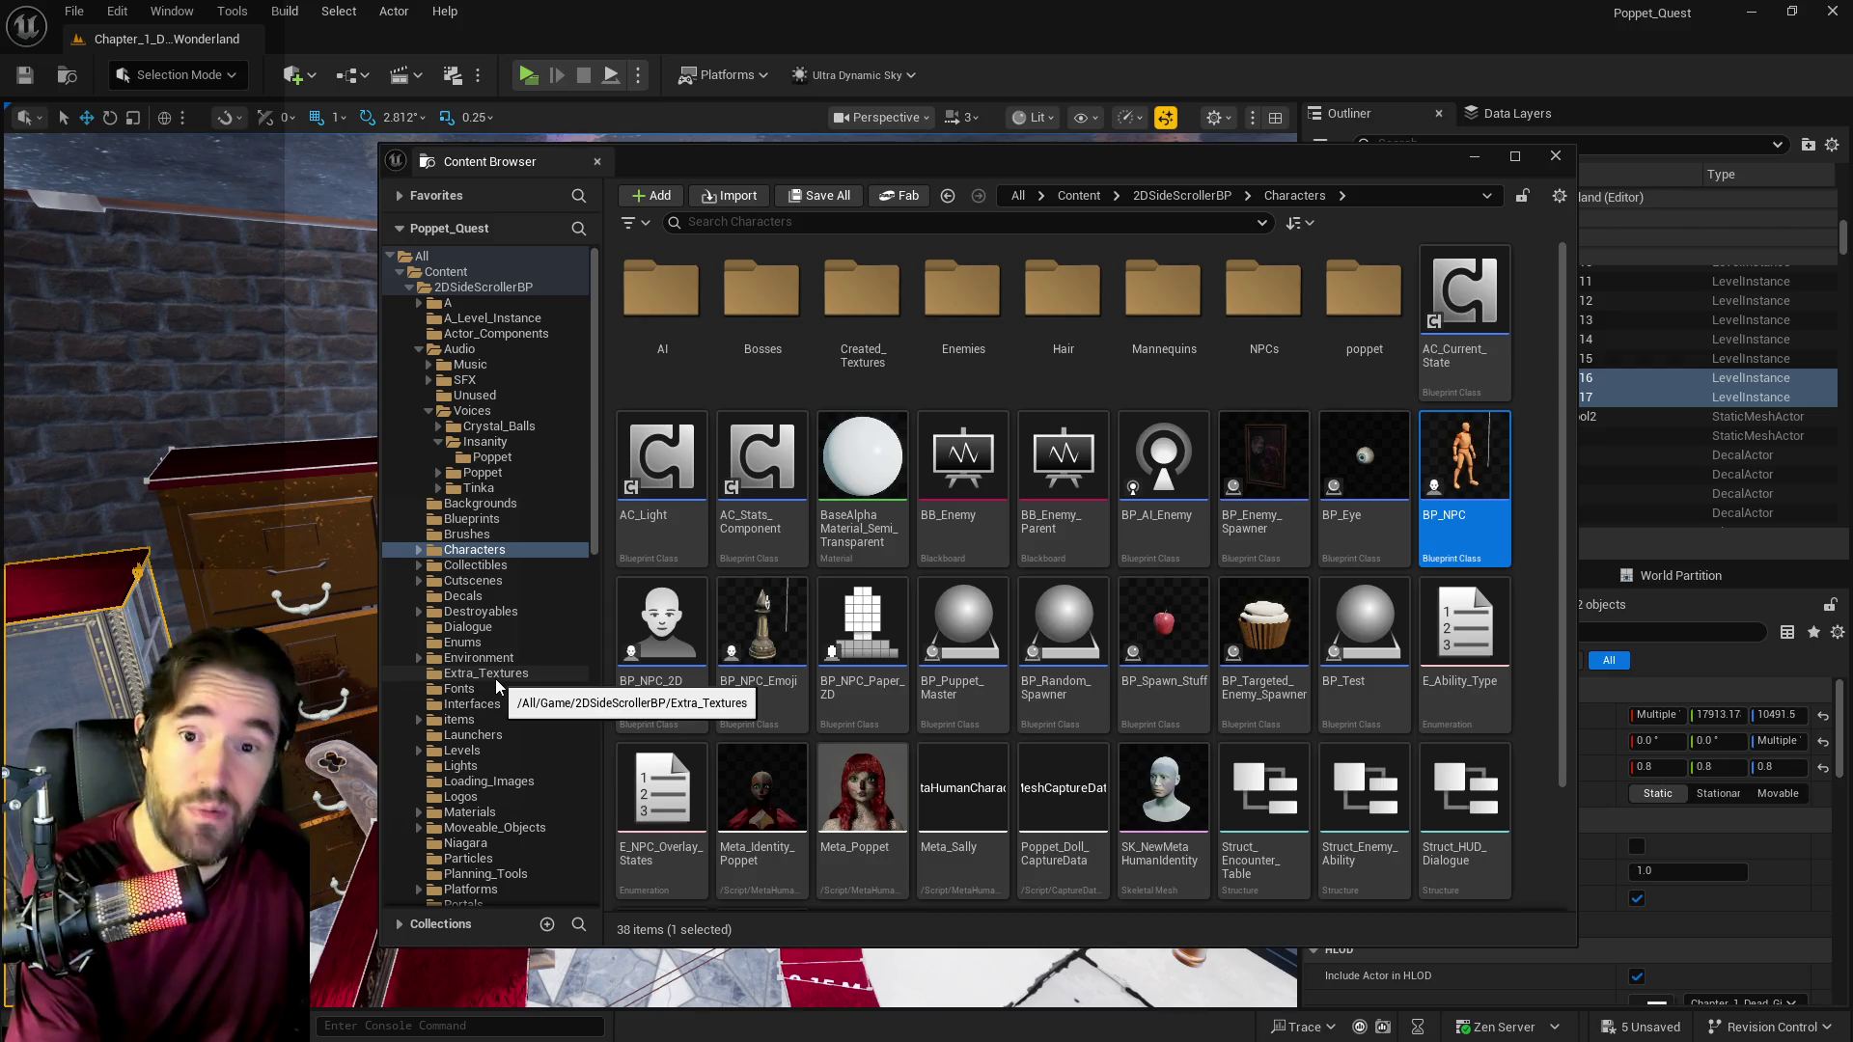
Step: Expand the Environment folder in the Content Browser tree, then close the browser with Ctrl+Space
scroll(463, 656, "down", 10)
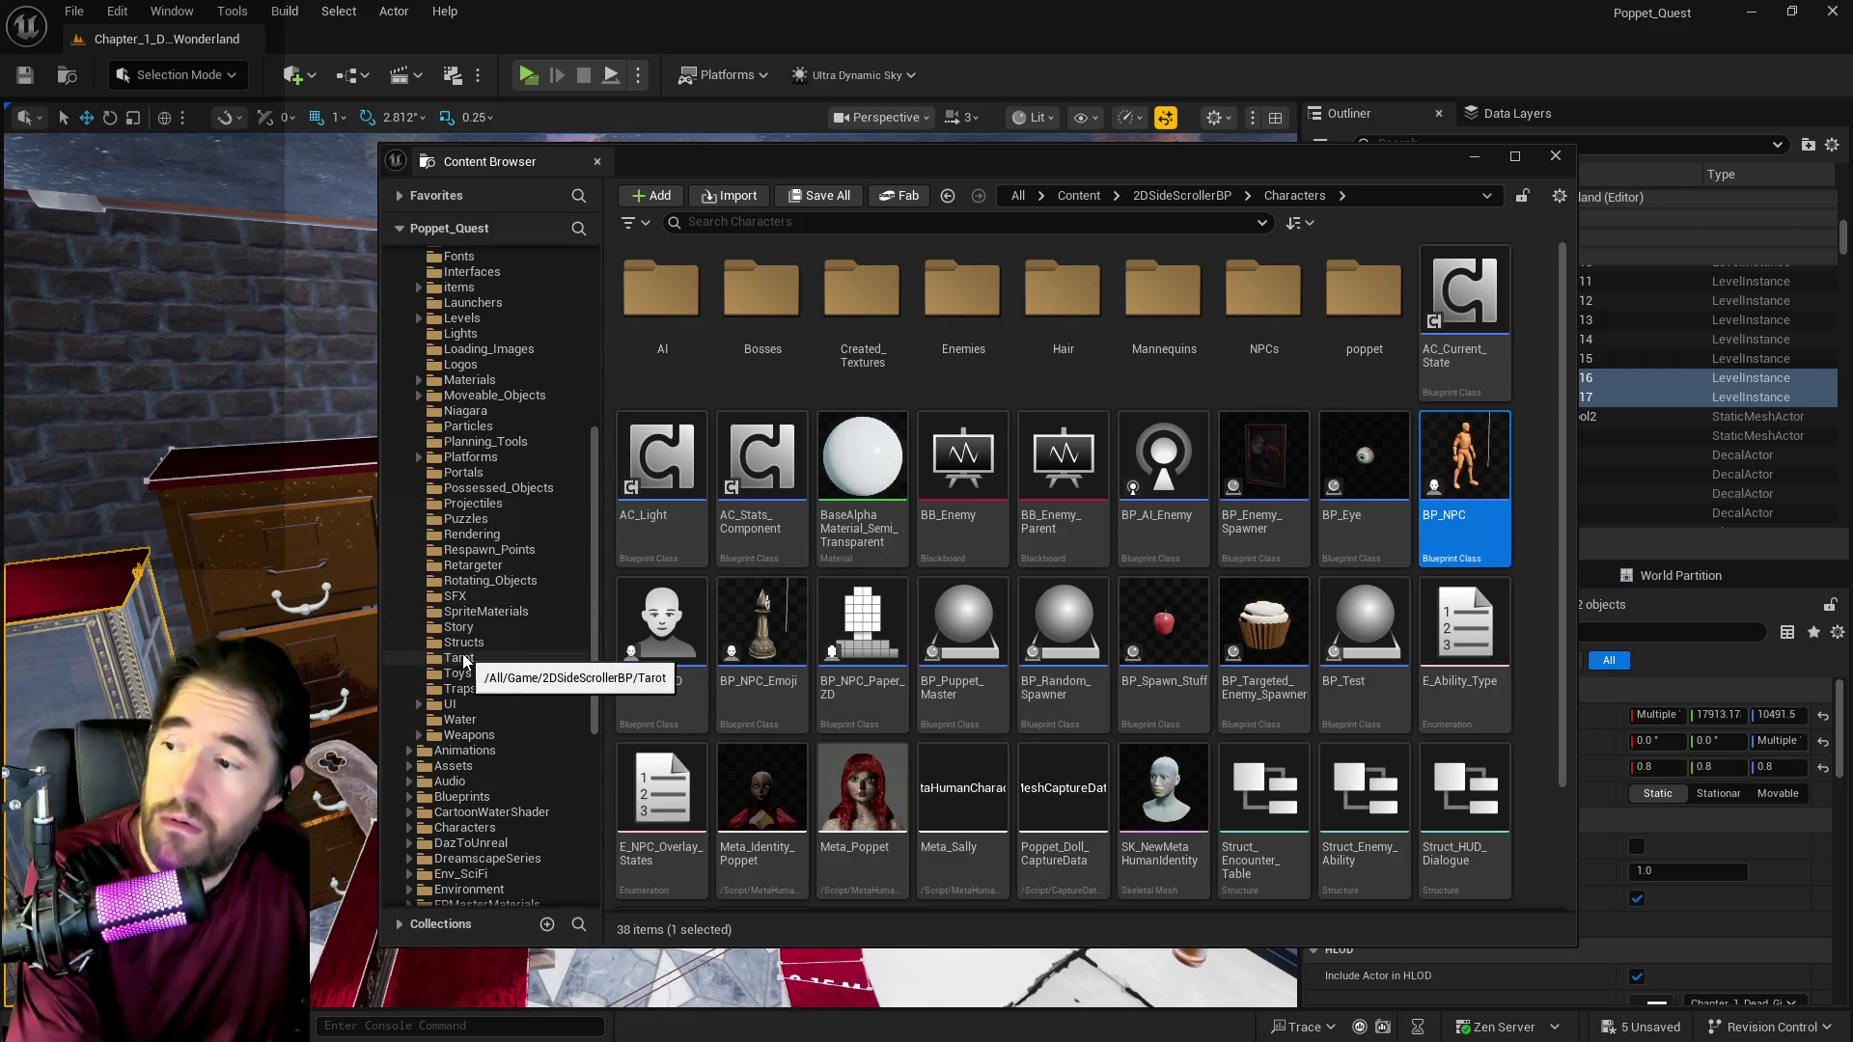
scroll(463, 662, "down", 8)
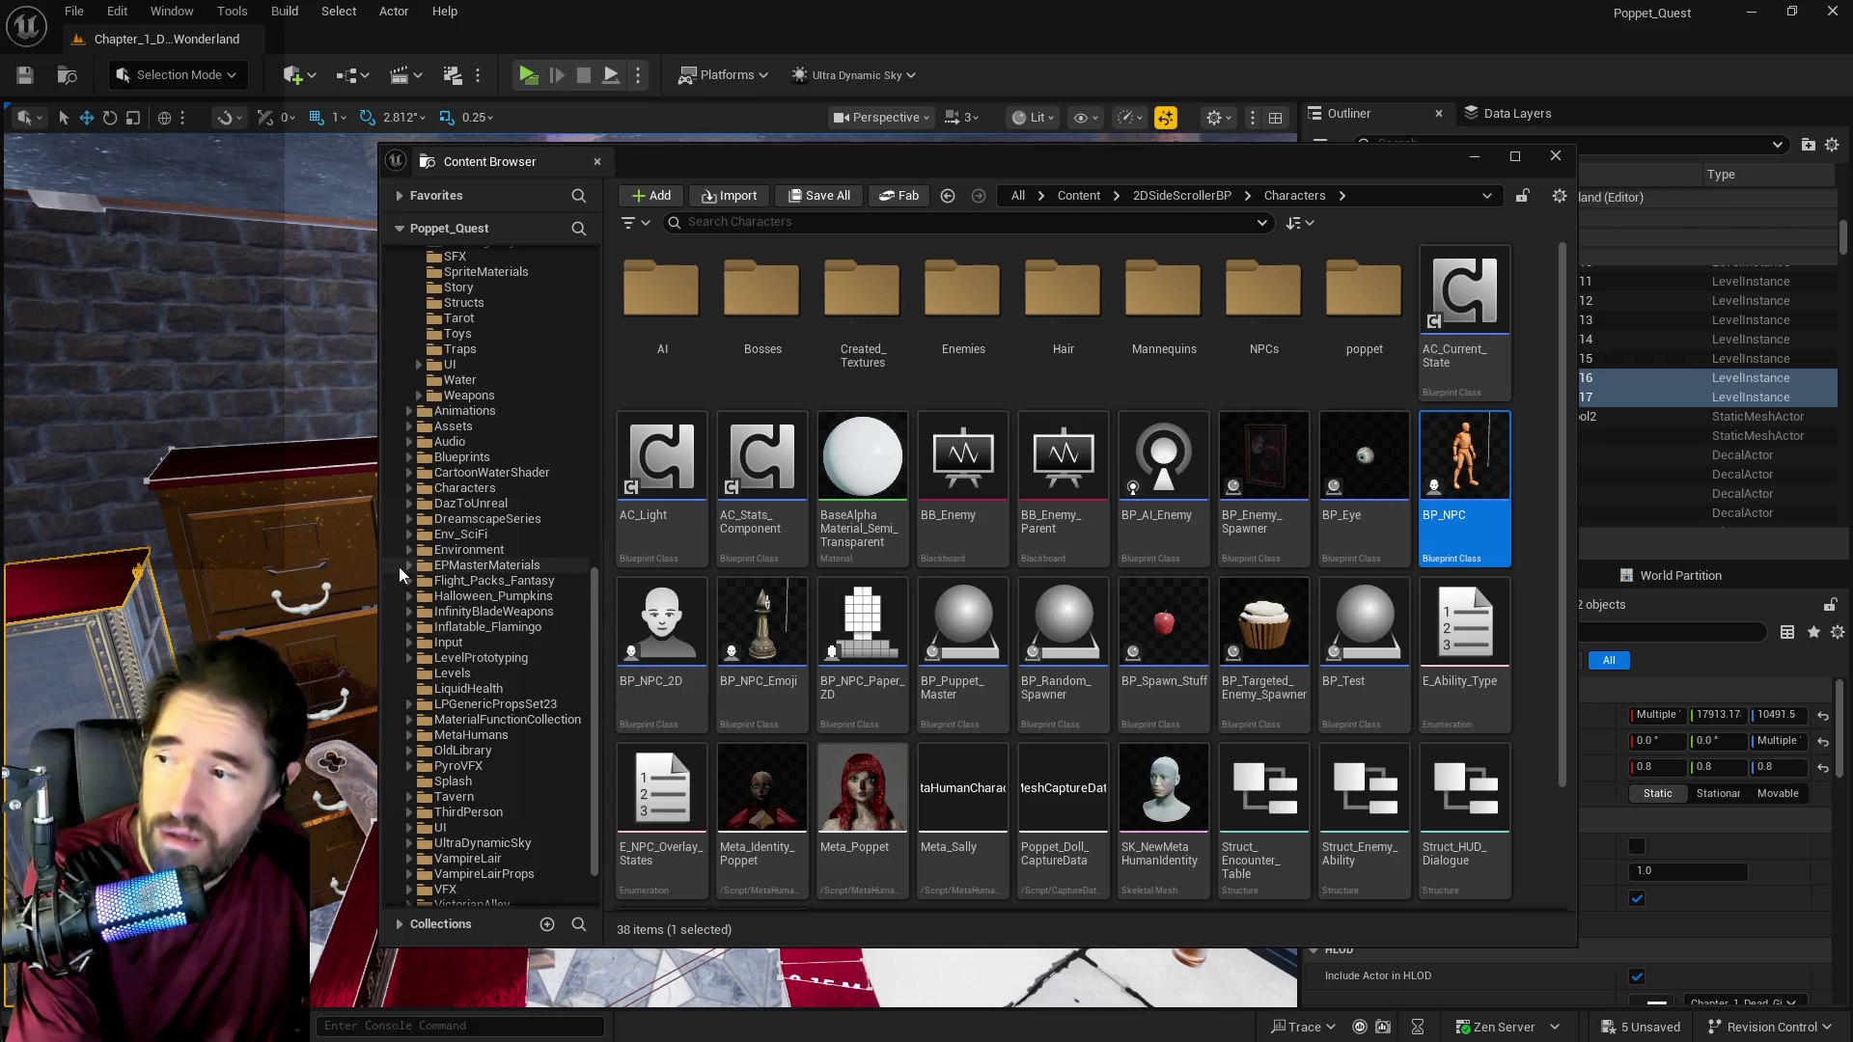
left_click(411, 552)
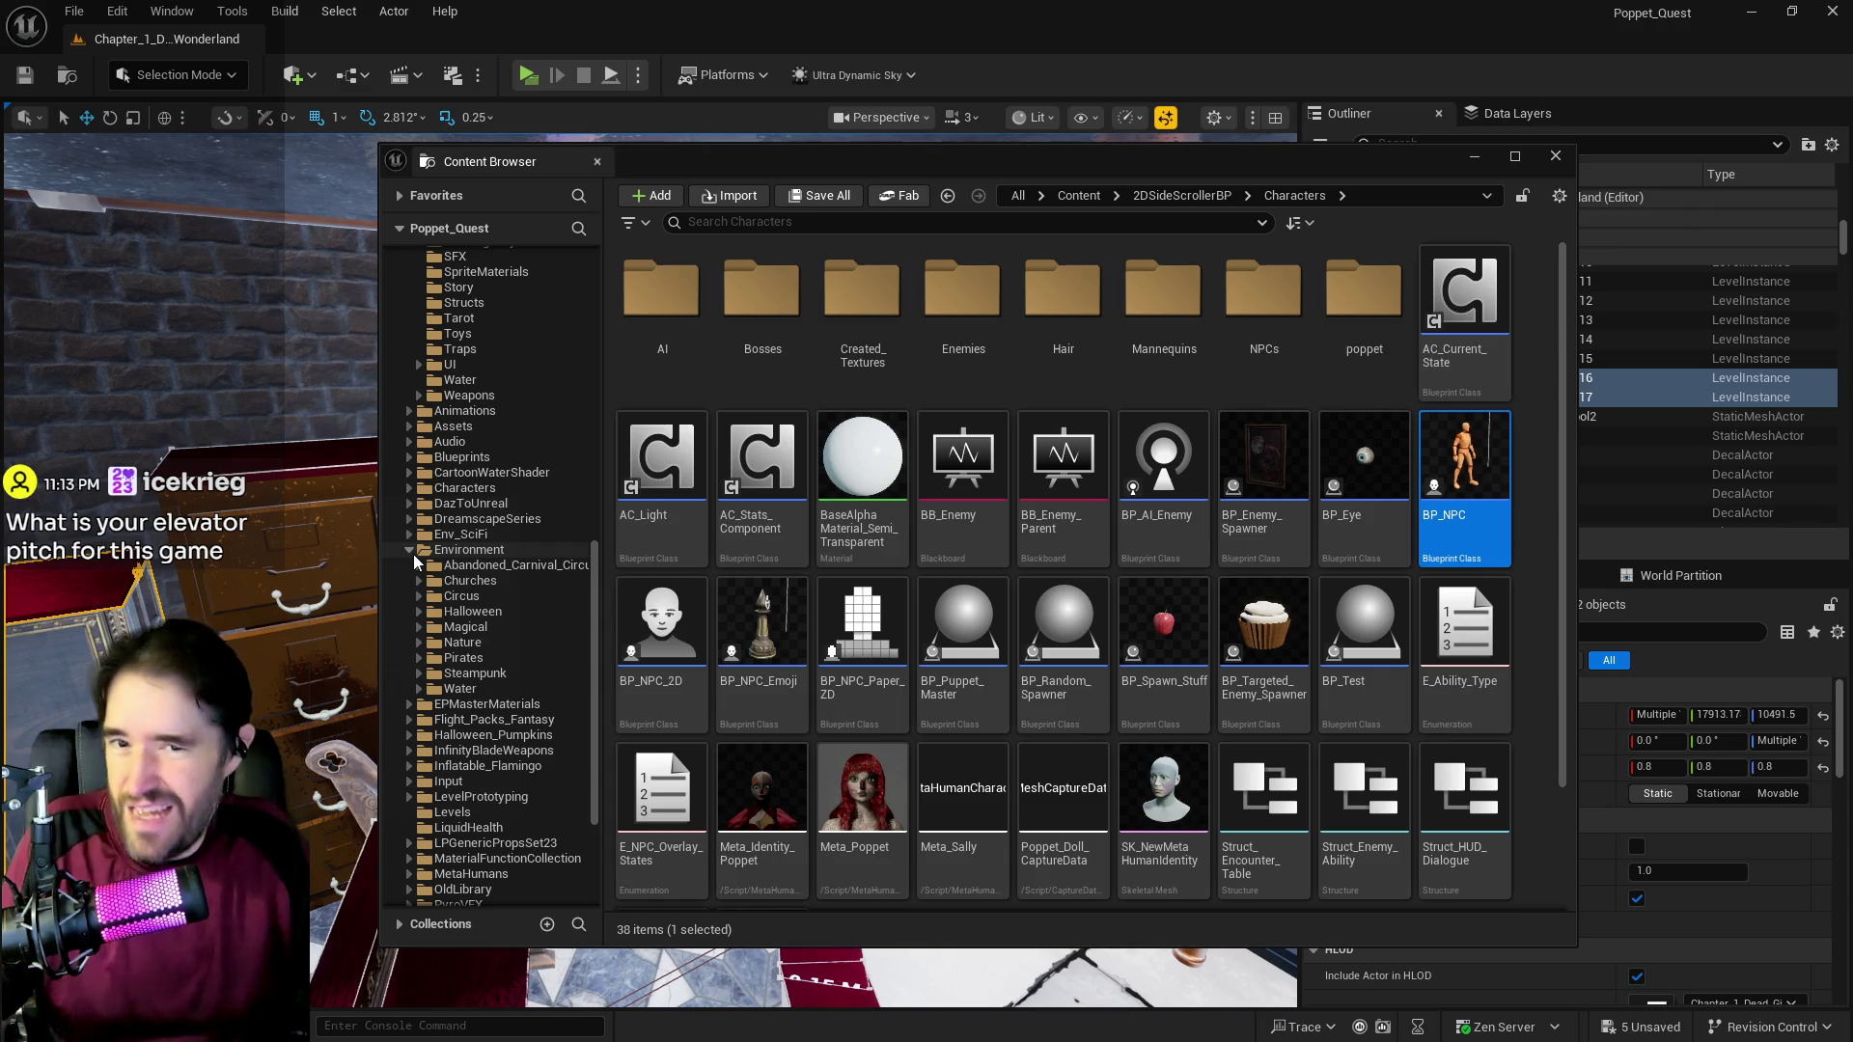
key("ctrl+space")
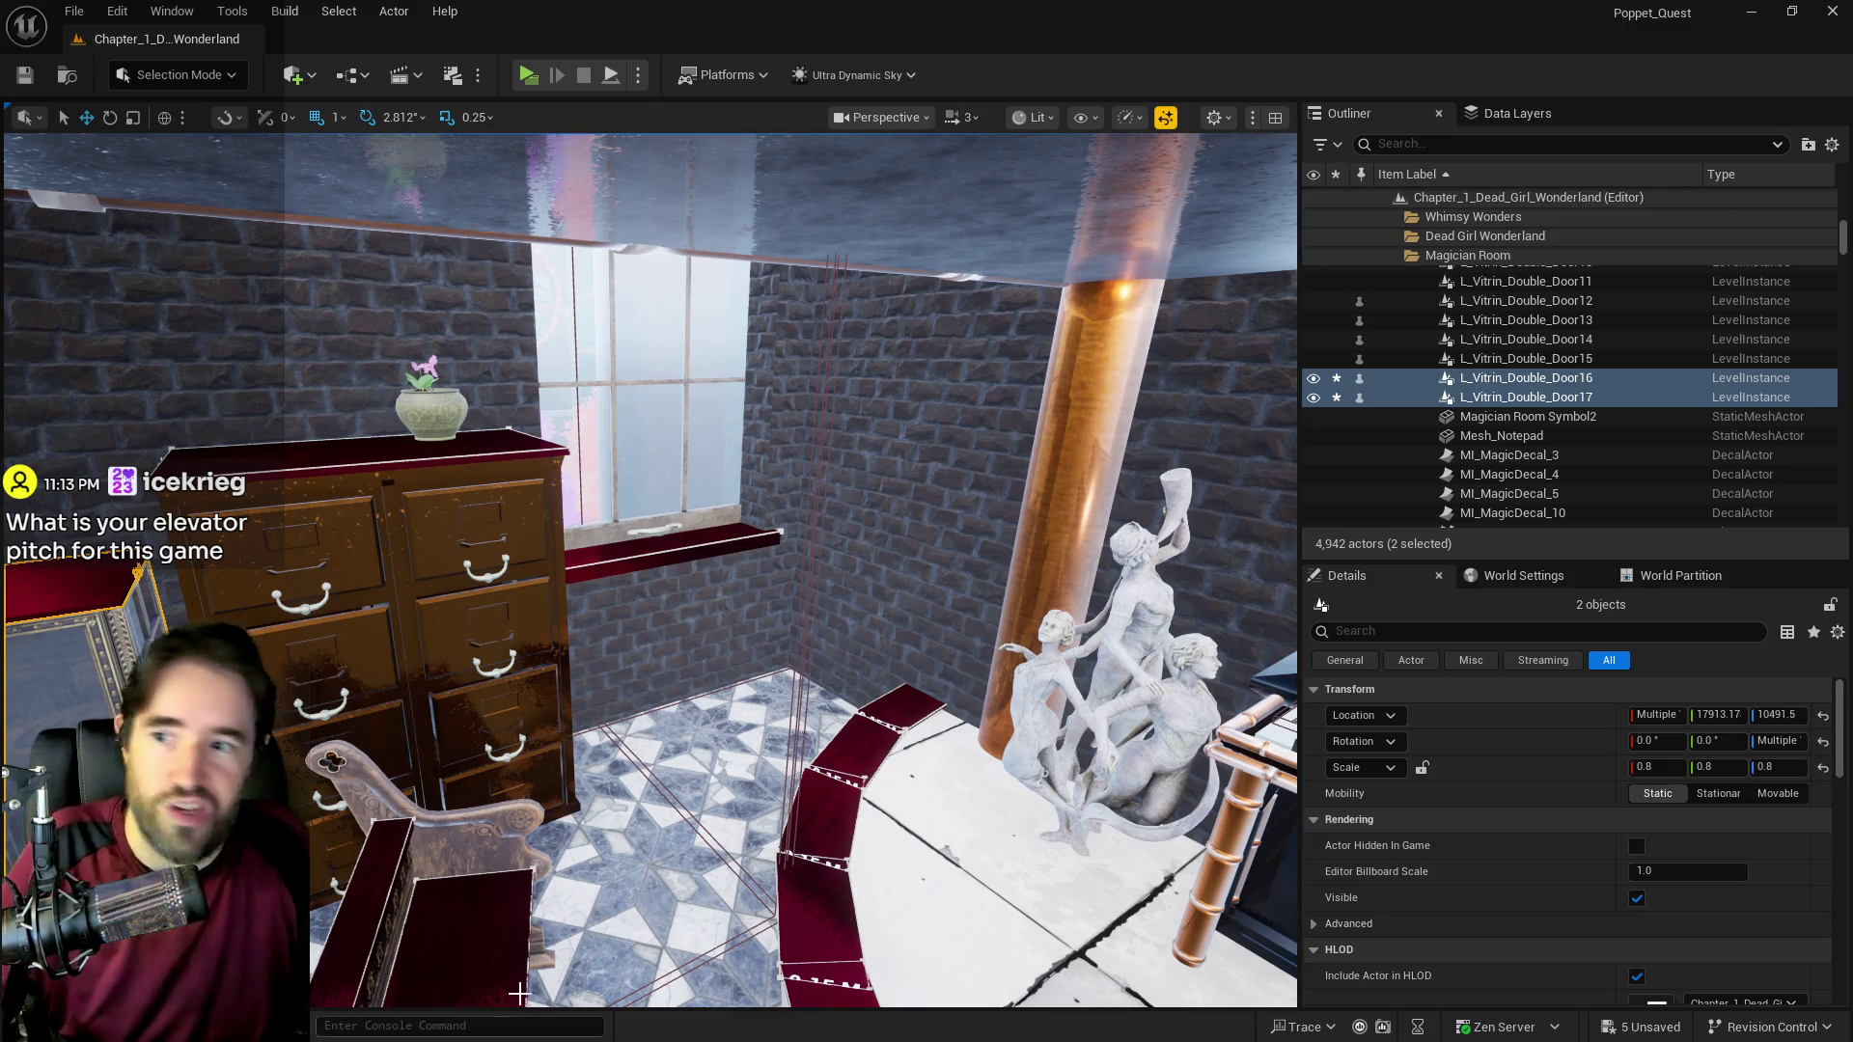
Step: Duplicate vitrine L_Vitrin_Double_Door13 by Alt-dragging it along X
key("f")
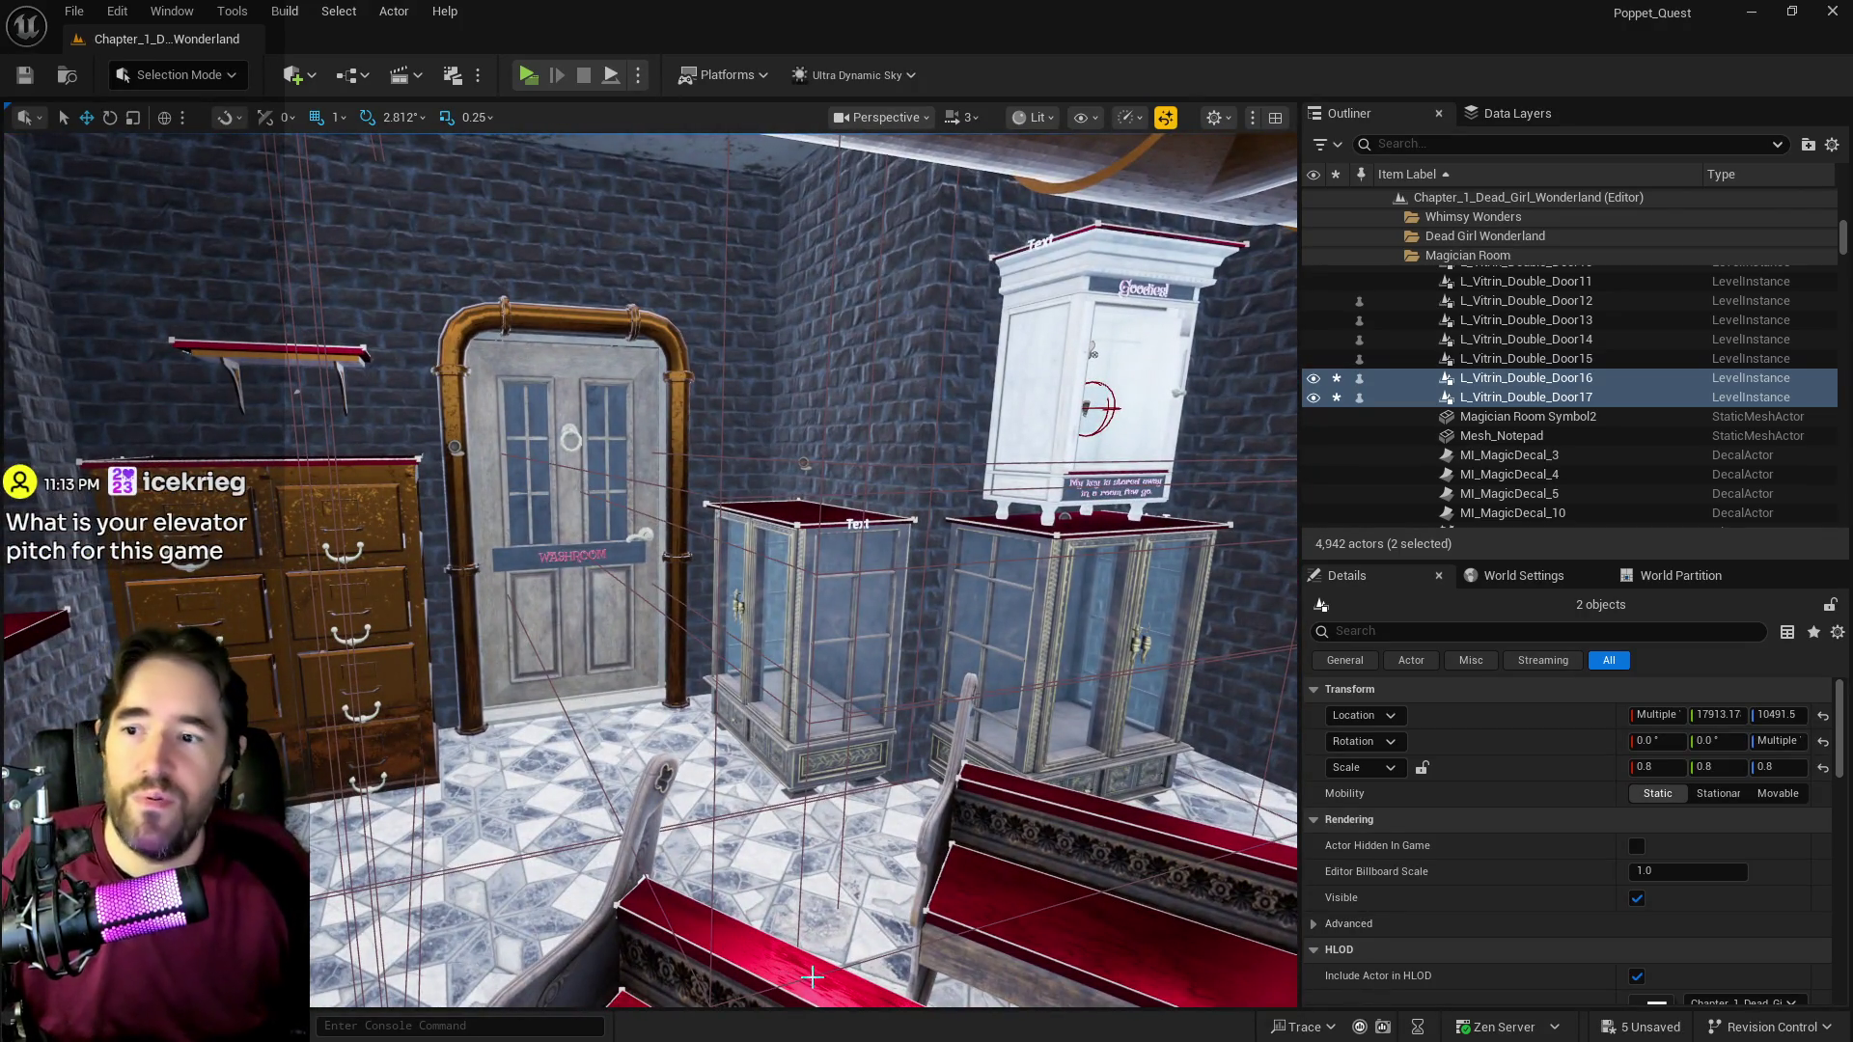
left_click_drag(812, 977, 868, 950)
mouse_move(723, 685)
left_mouse_down()
mouse_move(690, 675)
mouse_move(723, 684)
left_mouse_up()
left_click(723, 684)
mouse_move(671, 828)
left_mouse_down()
mouse_move(805, 831)
mouse_move(540, 829)
left_mouse_up()
Step: Push the new vitrine L_Vitrin_Double_Door18 against Door13 to form one wide cabinet
left_click_drag(697, 768, 696, 768)
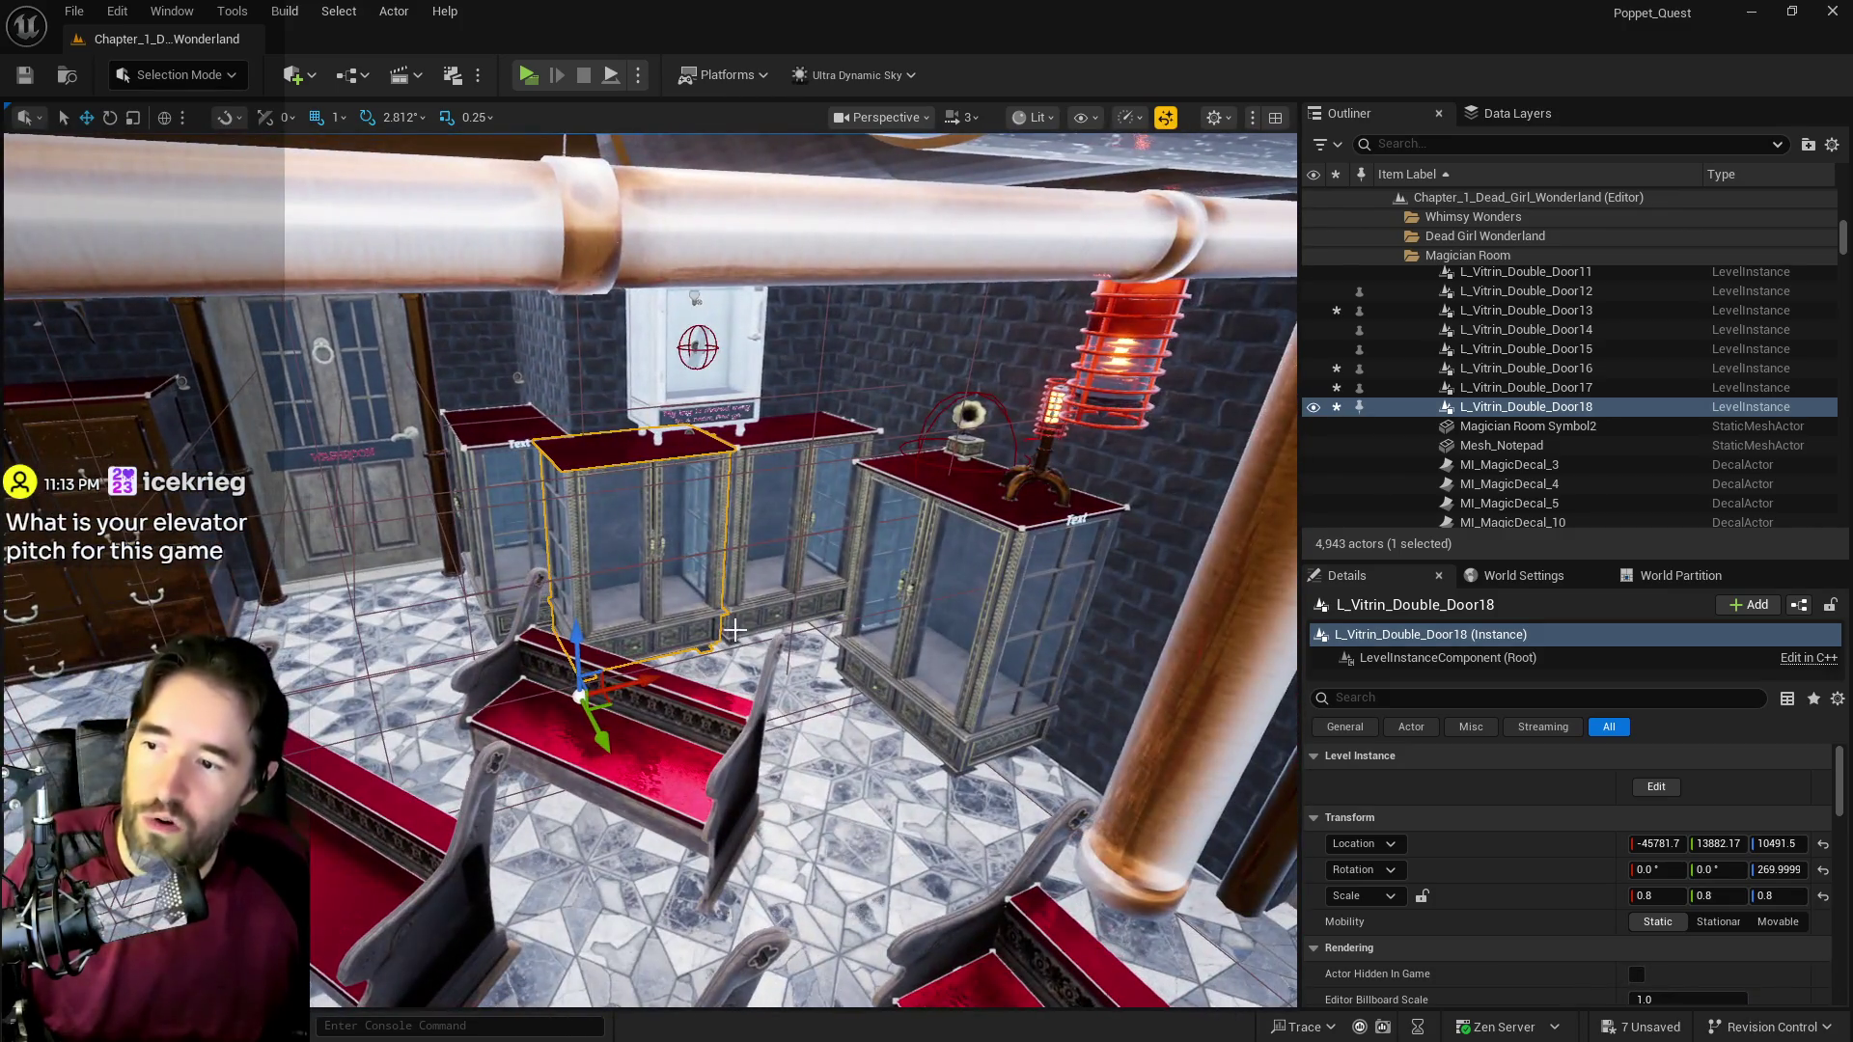
left_click(748, 635, "ctrl")
mouse_move(772, 649)
left_mouse_down()
mouse_move(732, 655)
mouse_move(786, 654)
left_mouse_up()
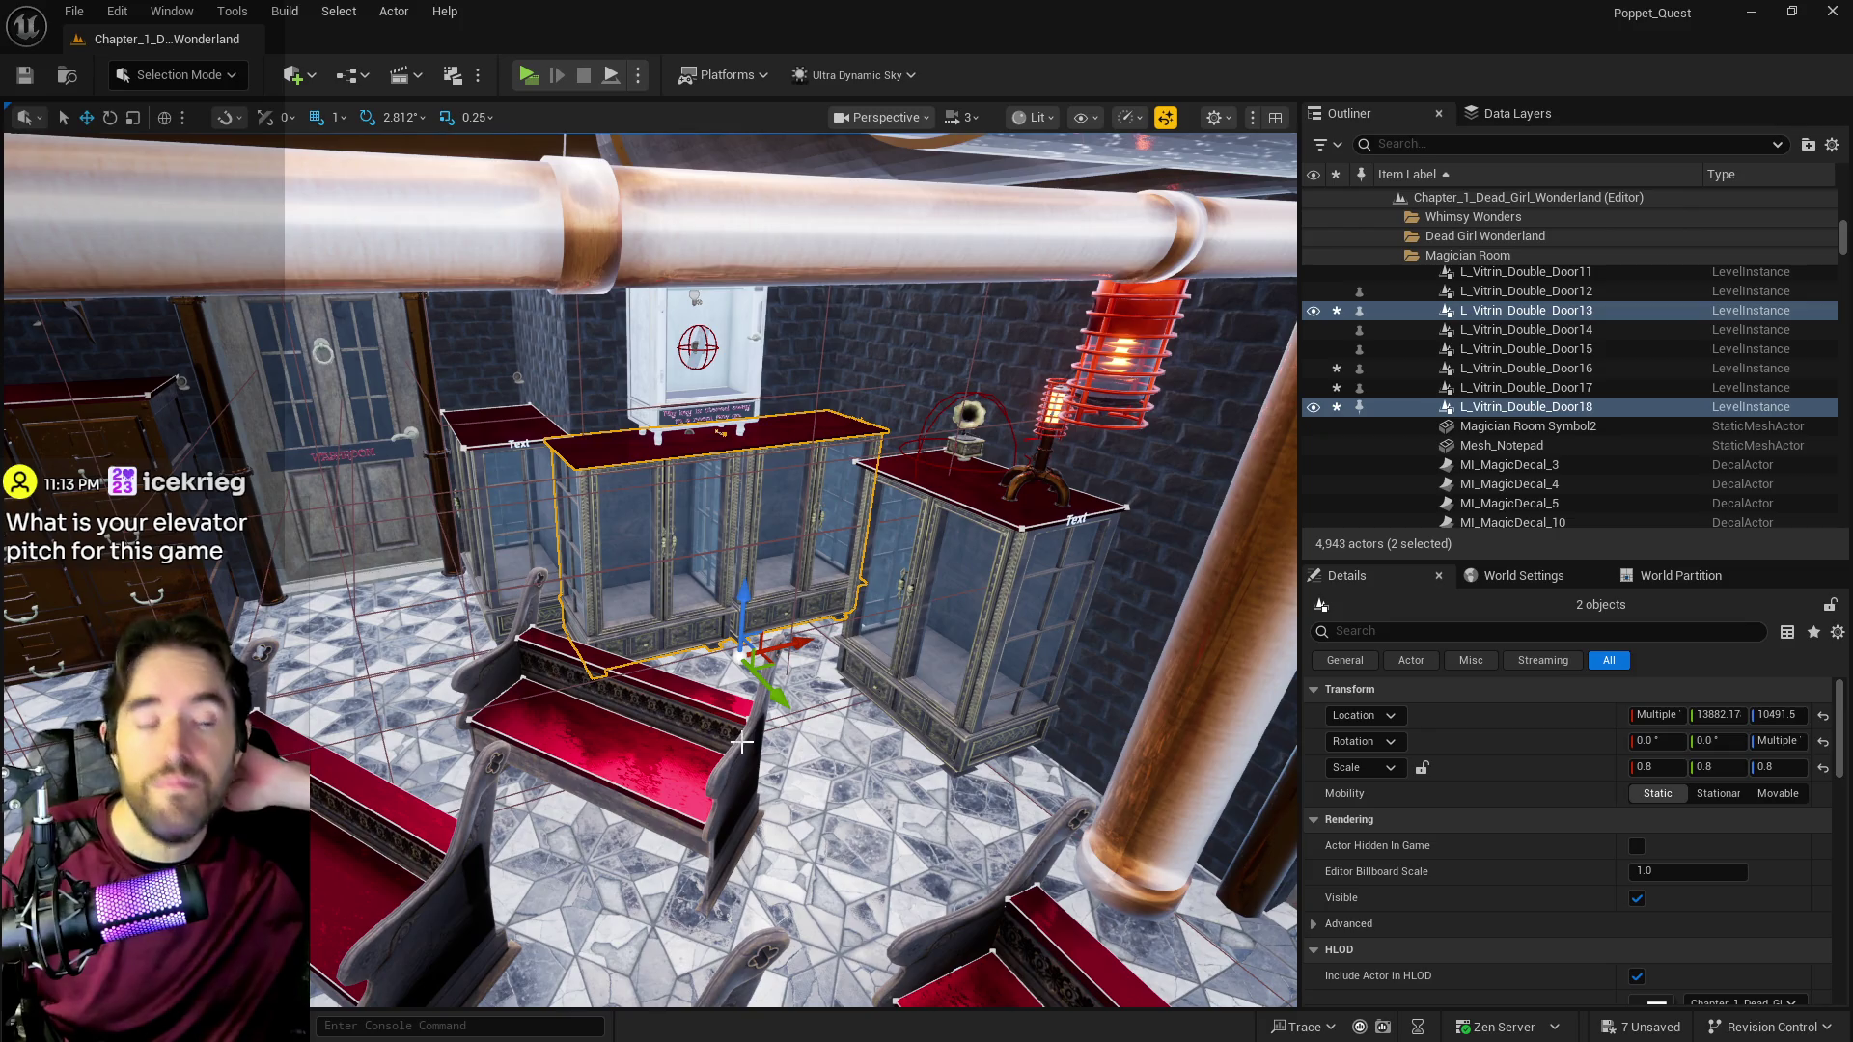
mouse_move(742, 741)
left_mouse_down()
mouse_move(743, 723)
mouse_move(579, 723)
mouse_move(684, 692)
left_mouse_up()
left_click(636, 721)
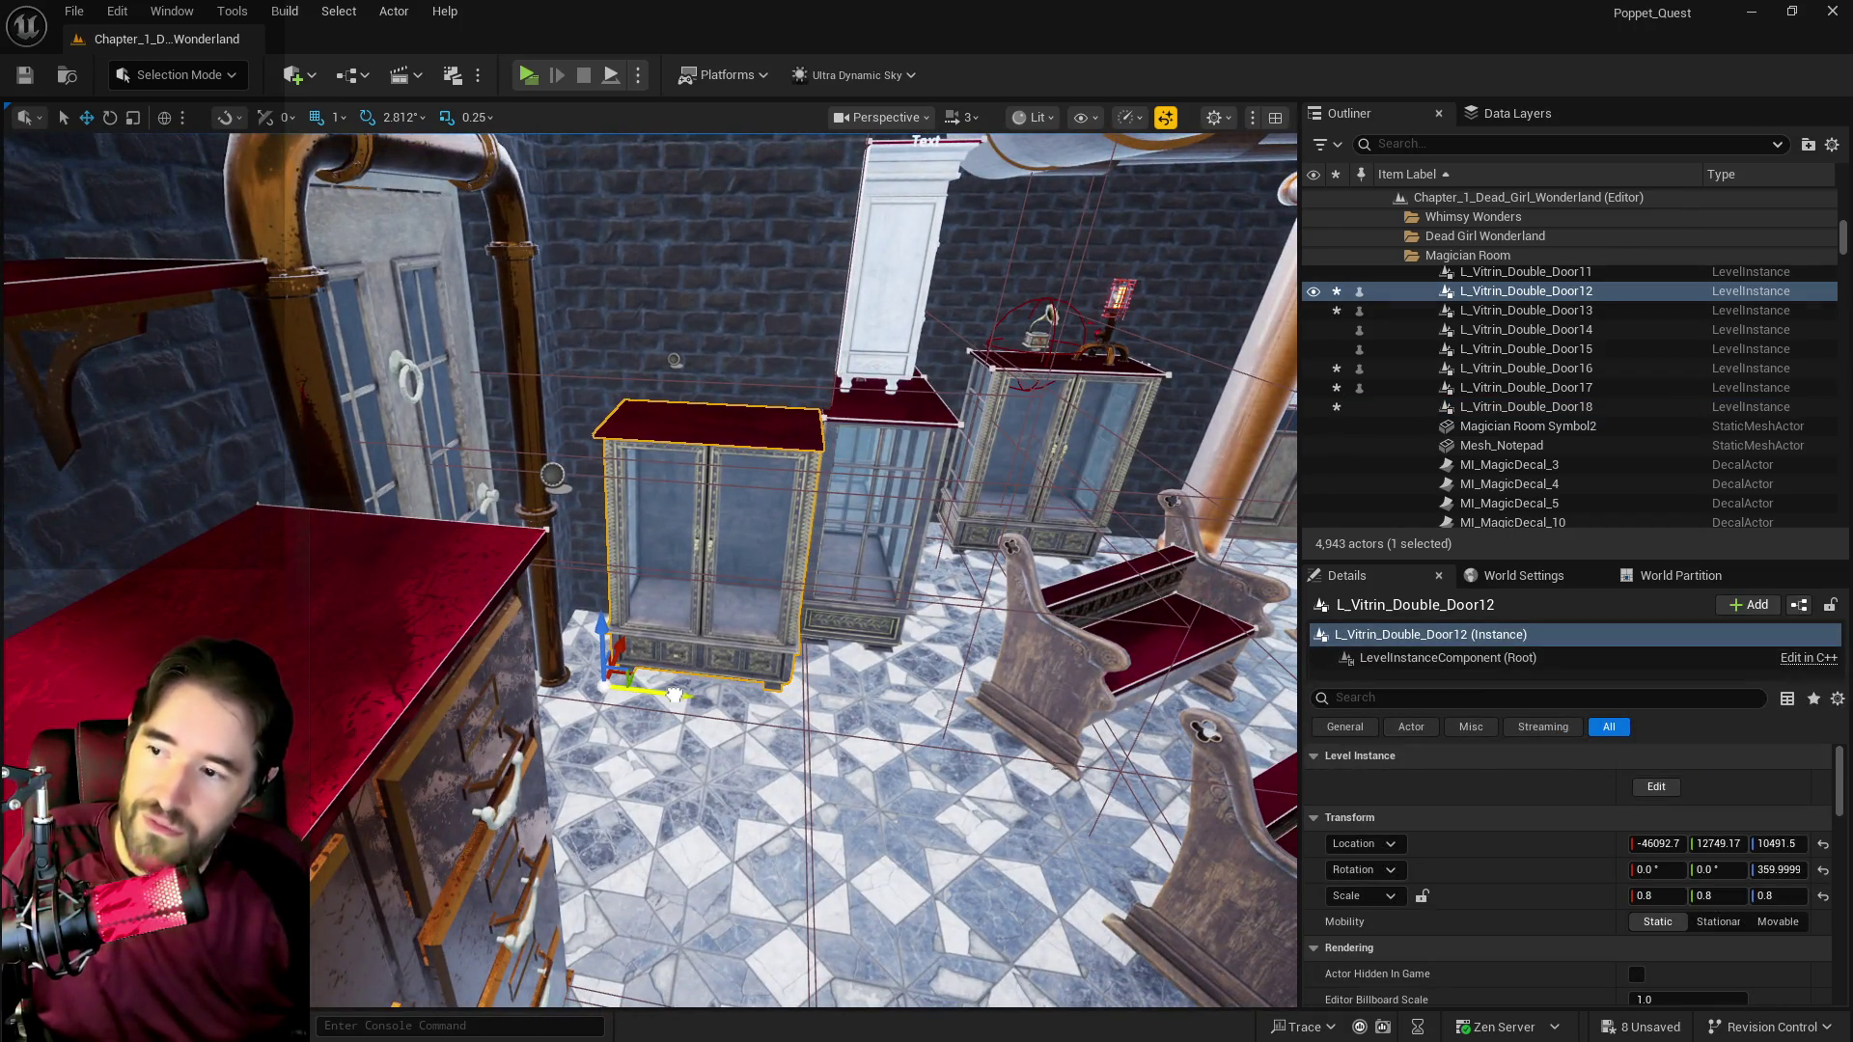
left_click_drag(656, 695, 733, 665)
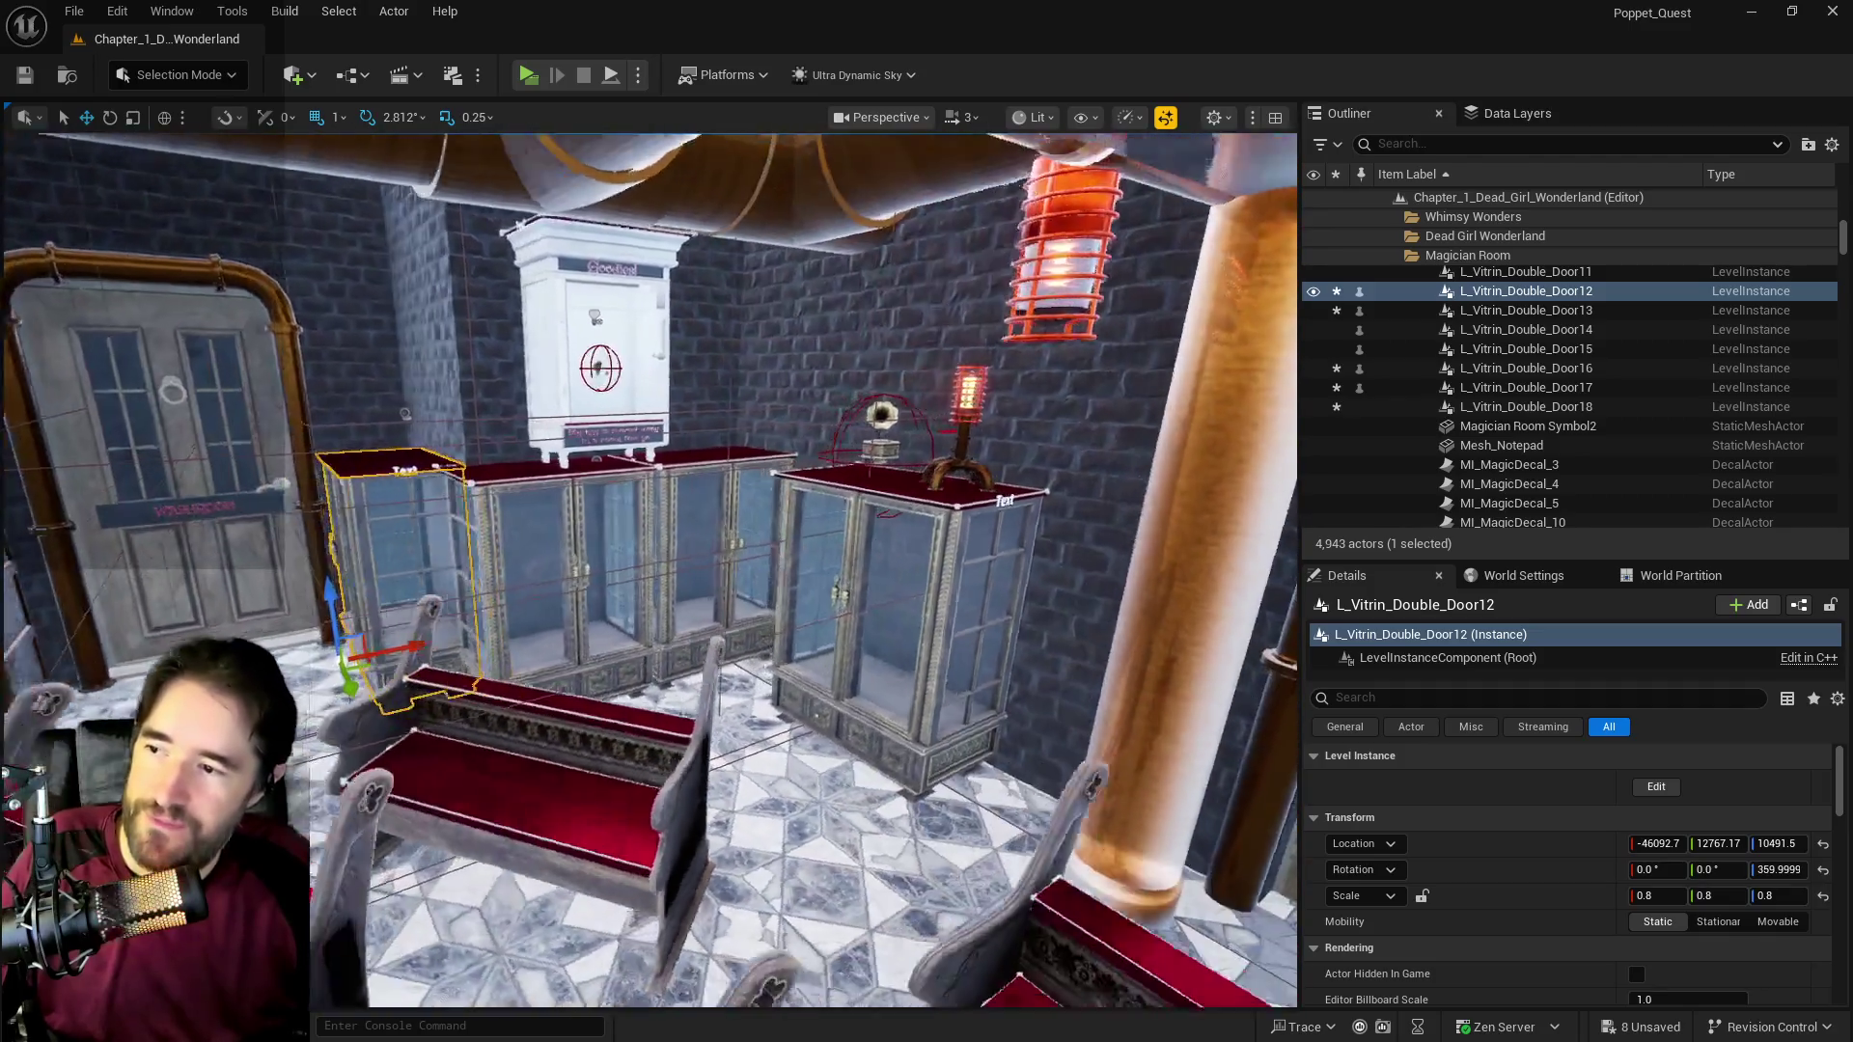
scroll(752, 499, "up", 5)
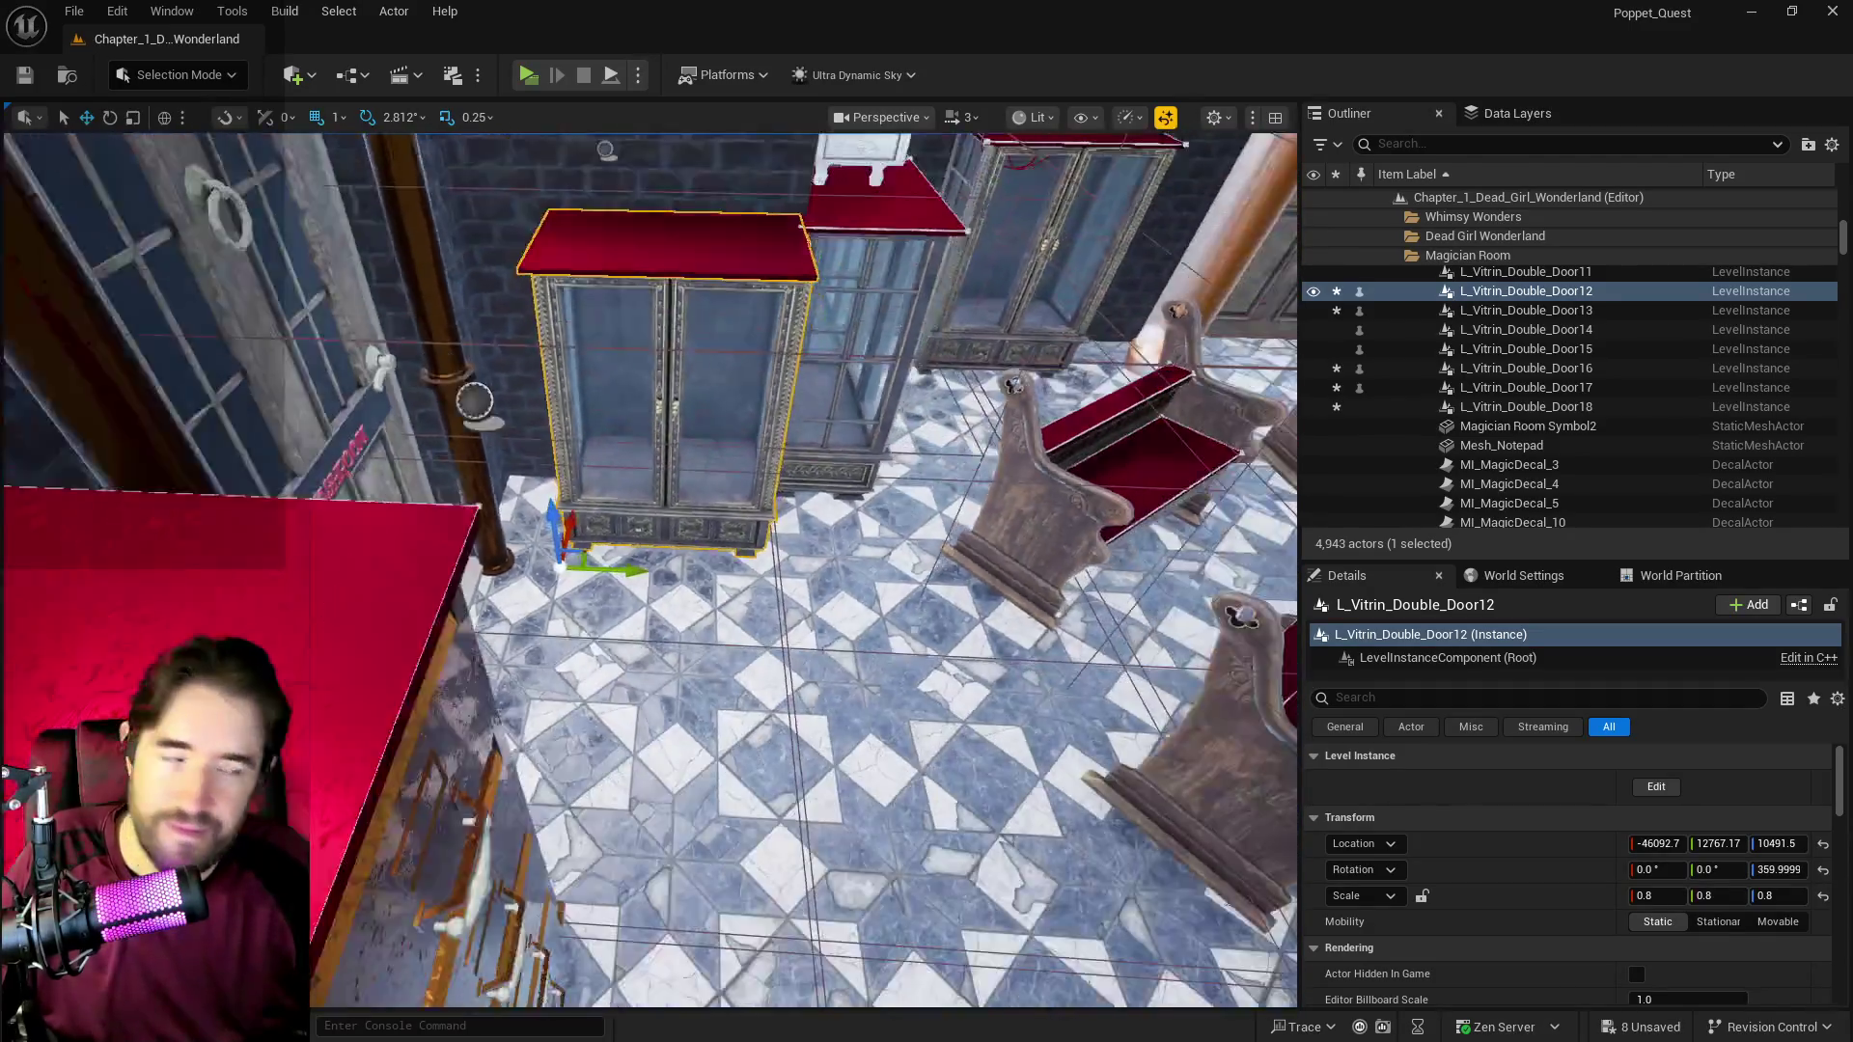
scroll(688, 686, "up", 5)
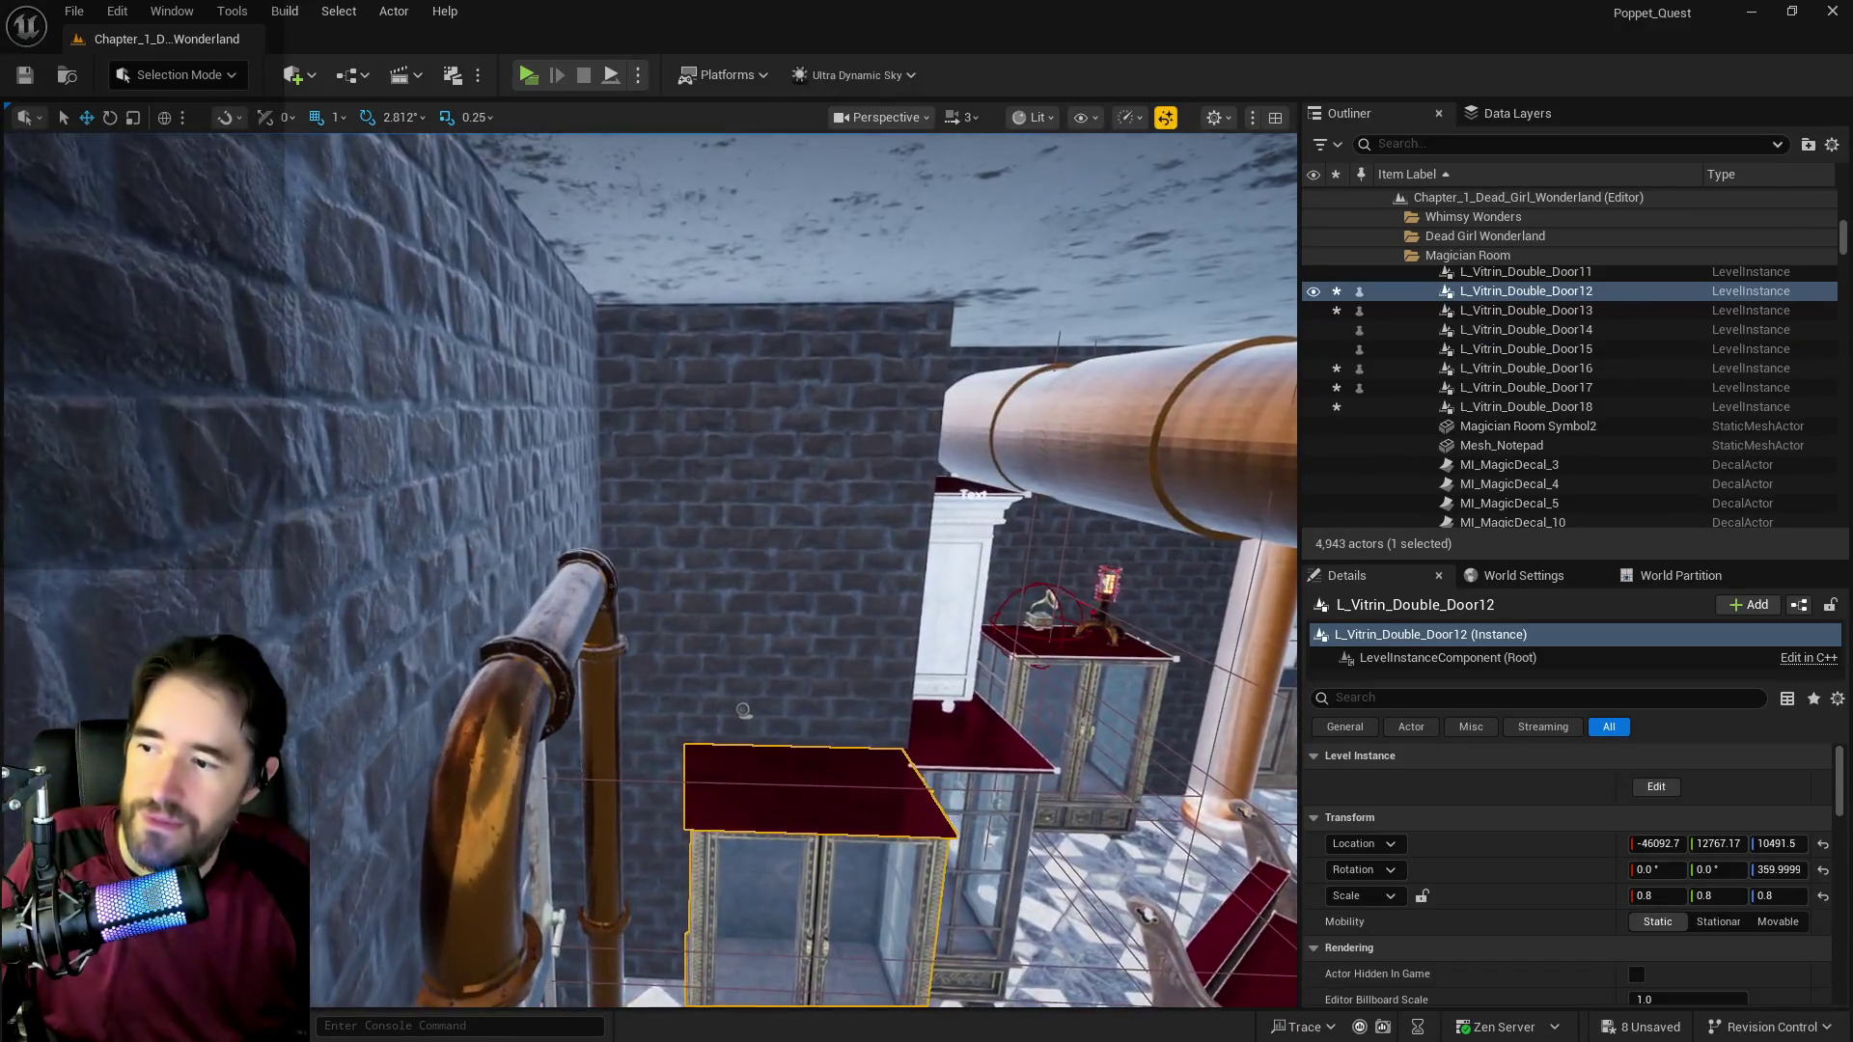
scroll(698, 618, "up", 6)
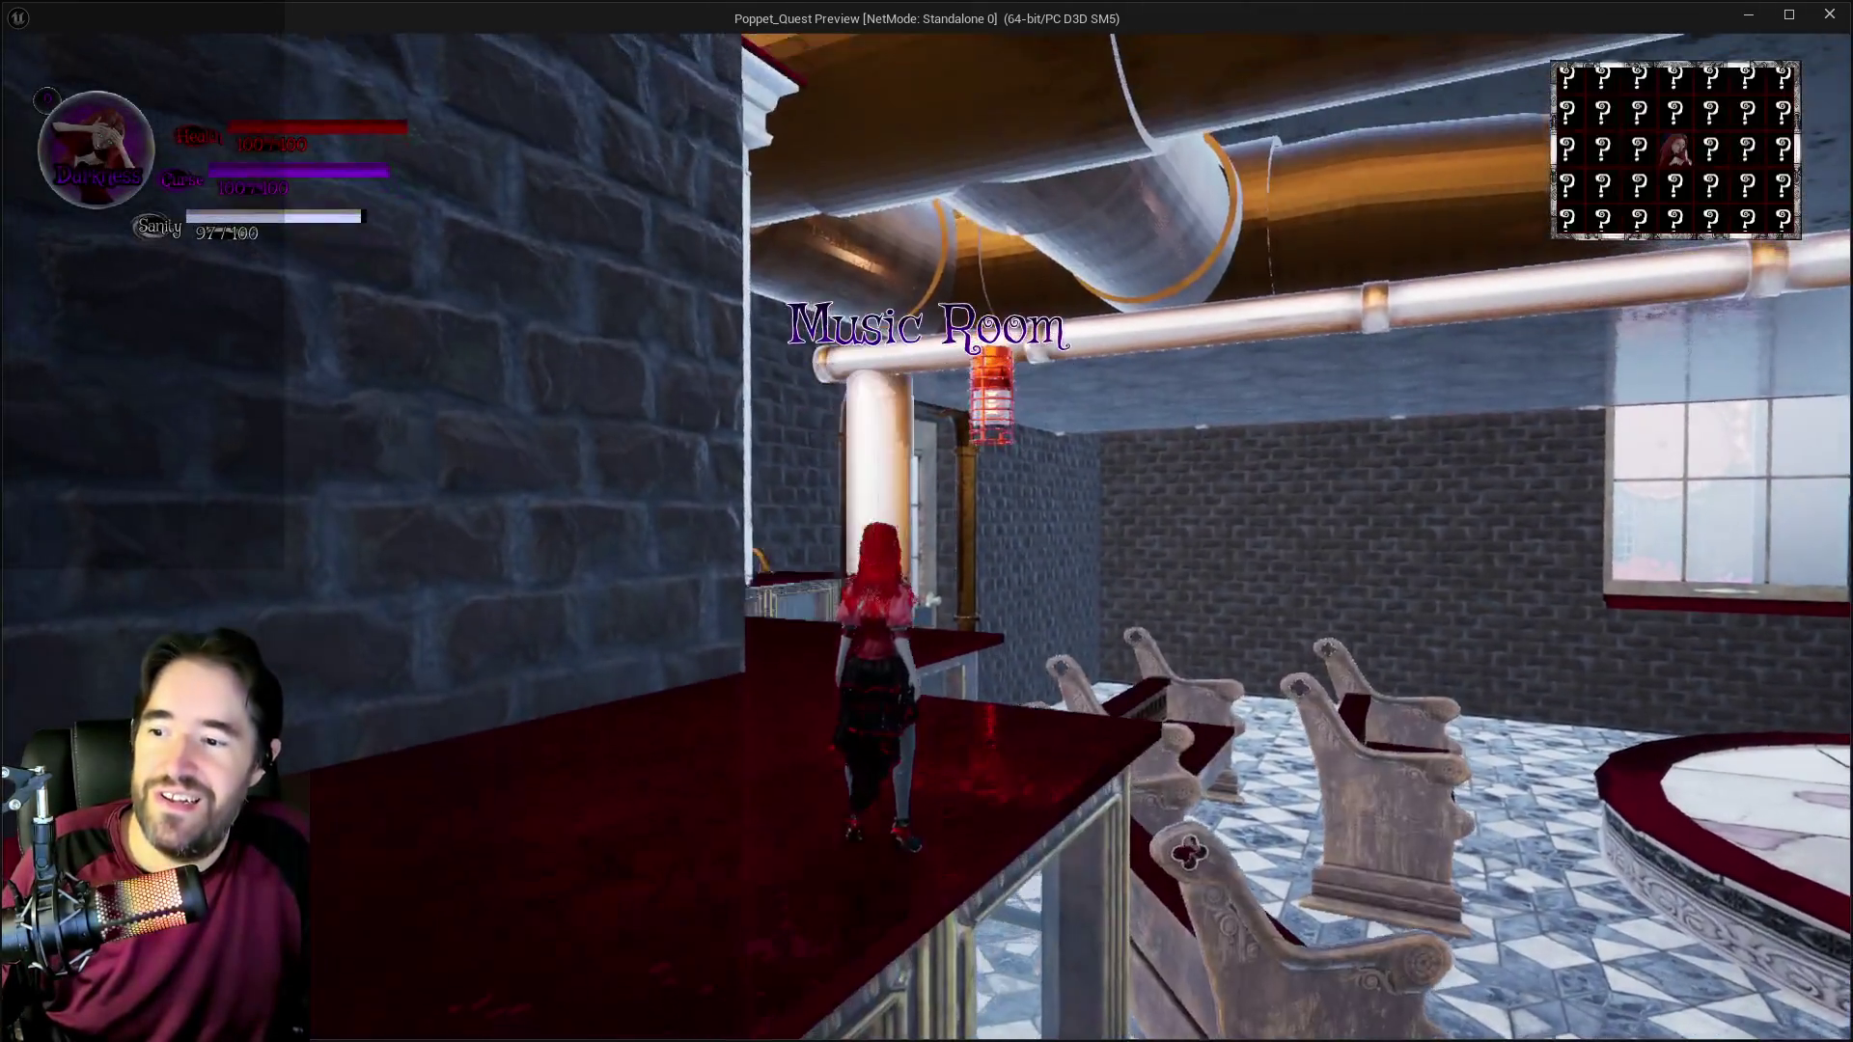
Step: Walk the character off the balcony into the Music Room, then stop the session
key("w")
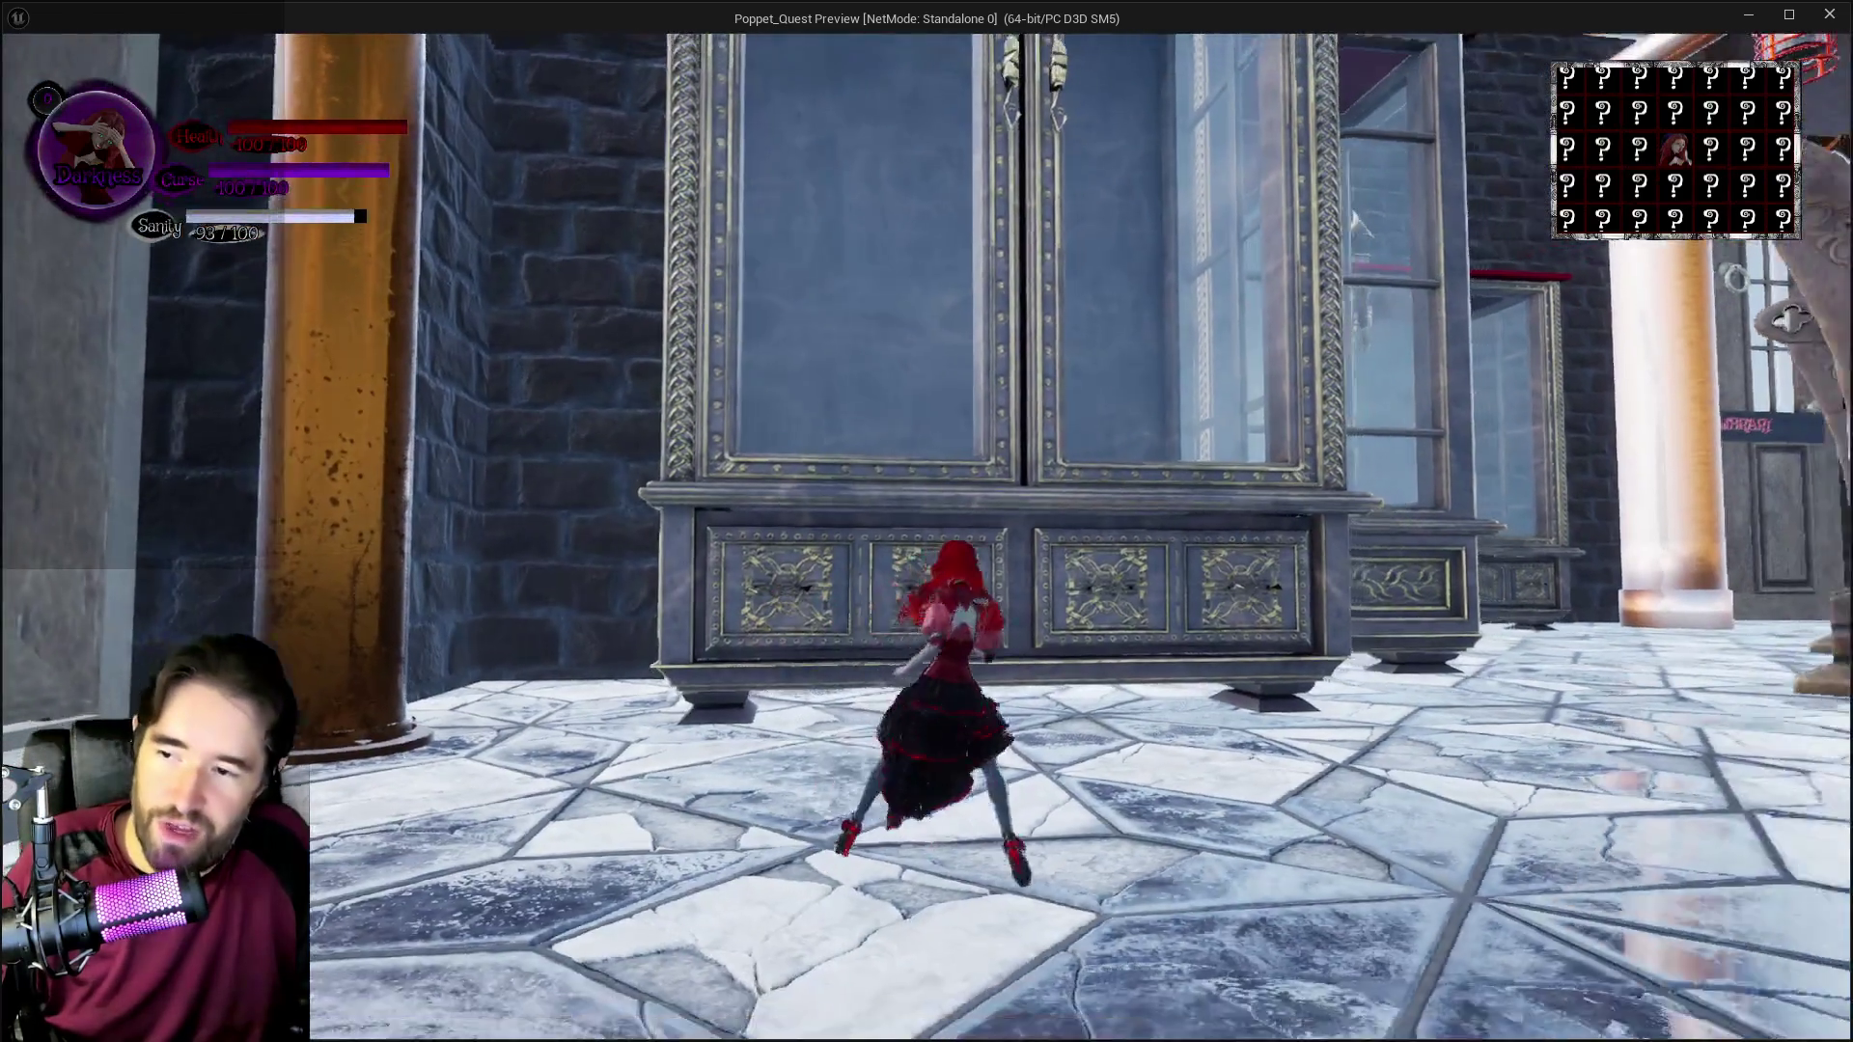
key("alt+Tab")
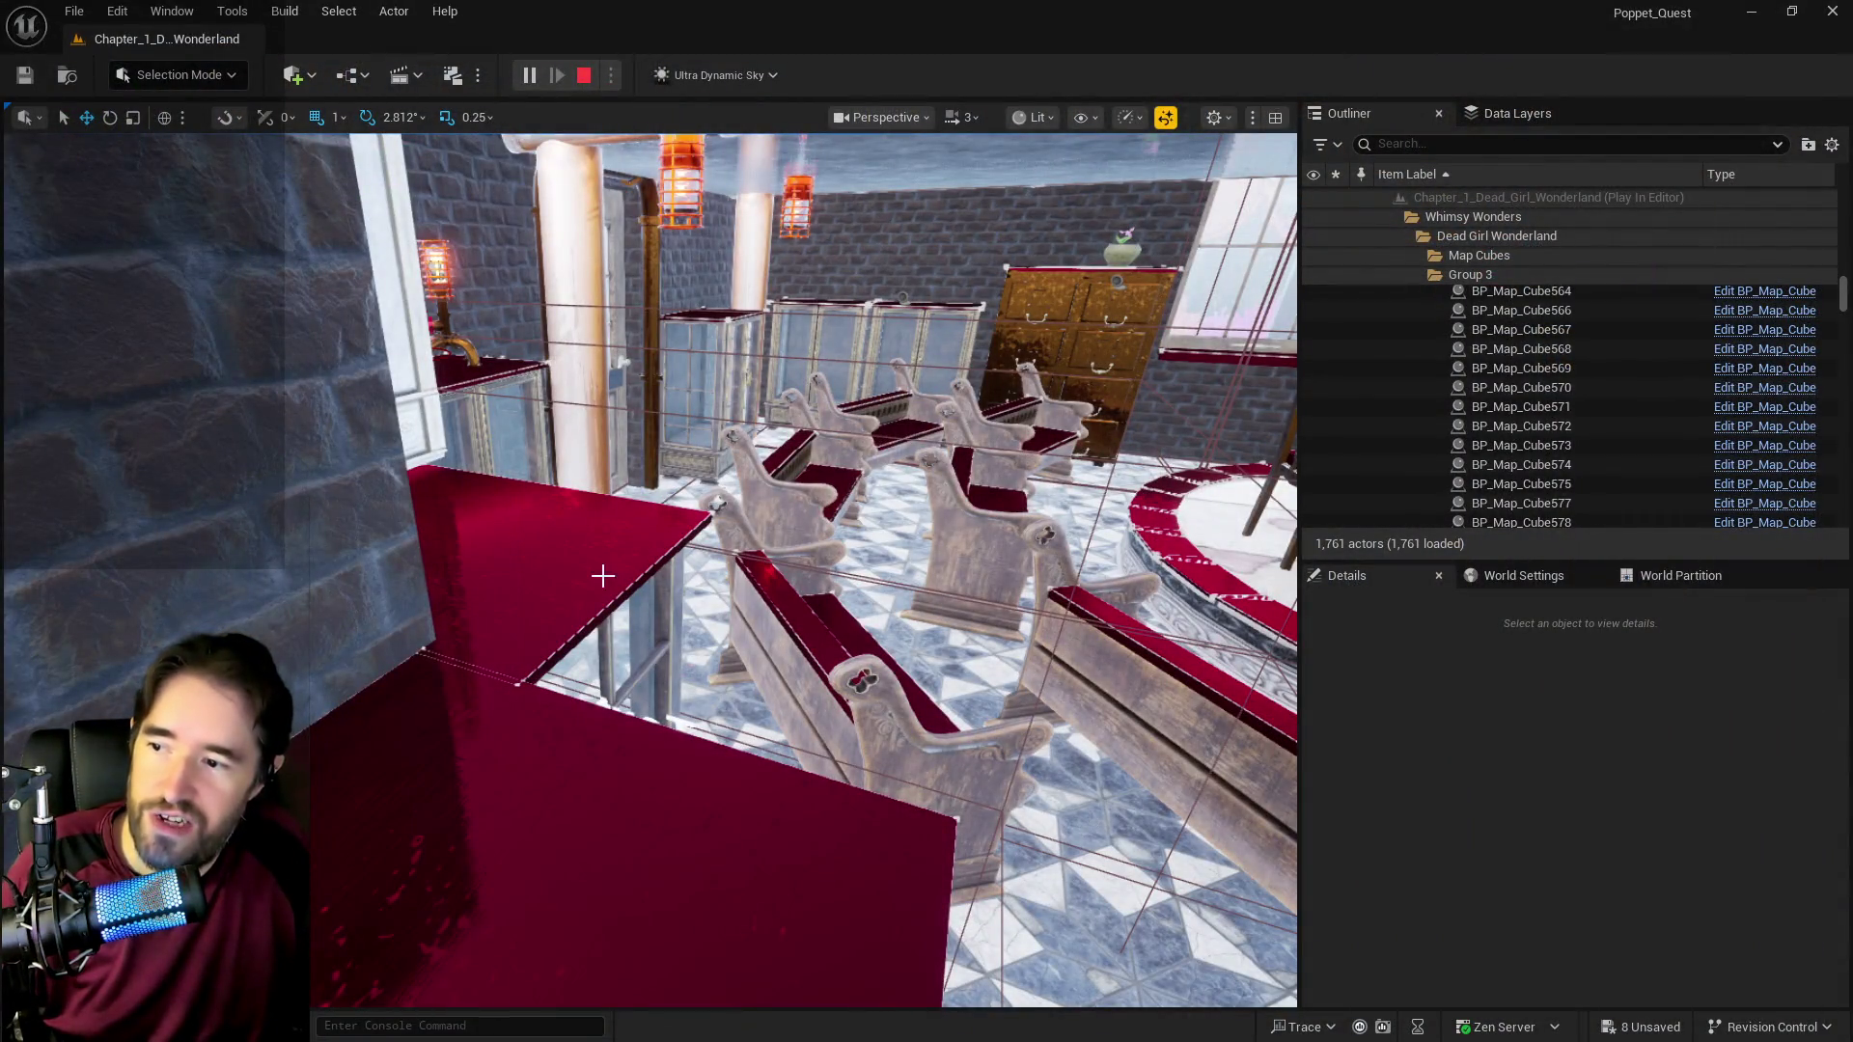
key("Escape")
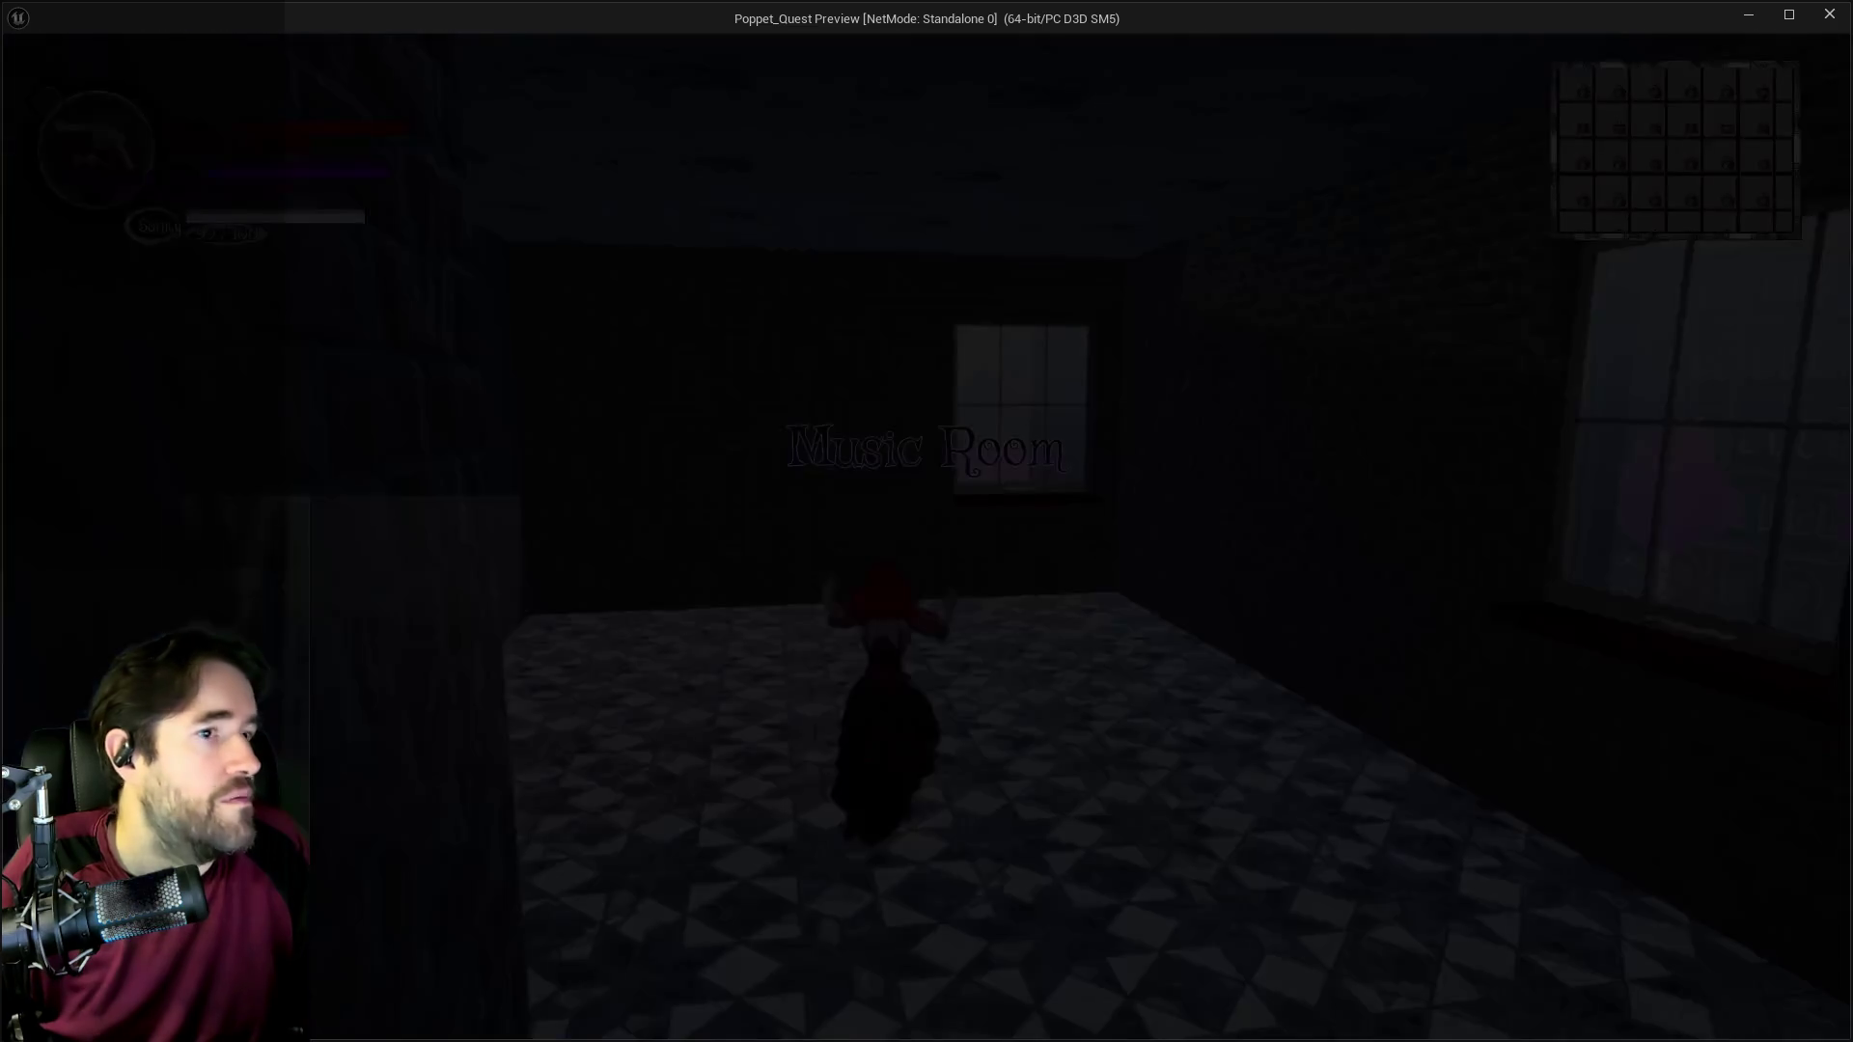
Step: Run the character across the Music Room toward the glass cabinets, then exit the preview
key("w")
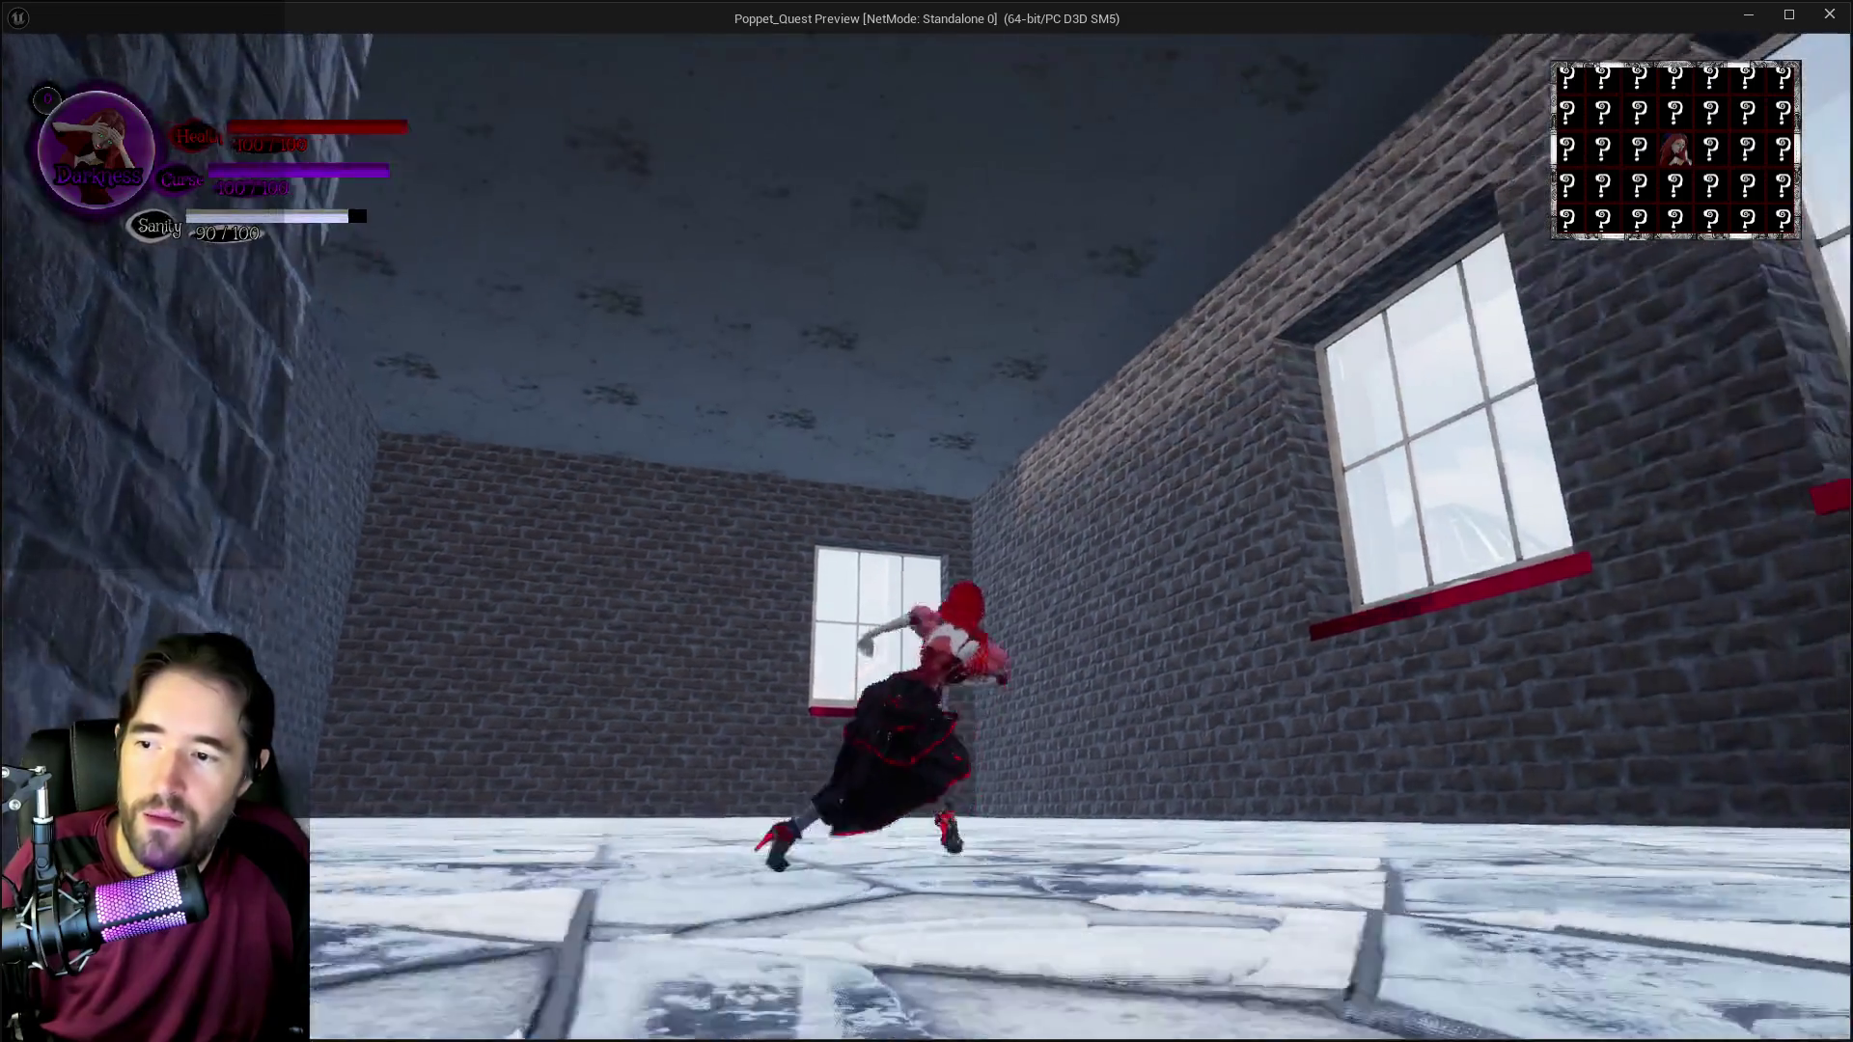
key("w")
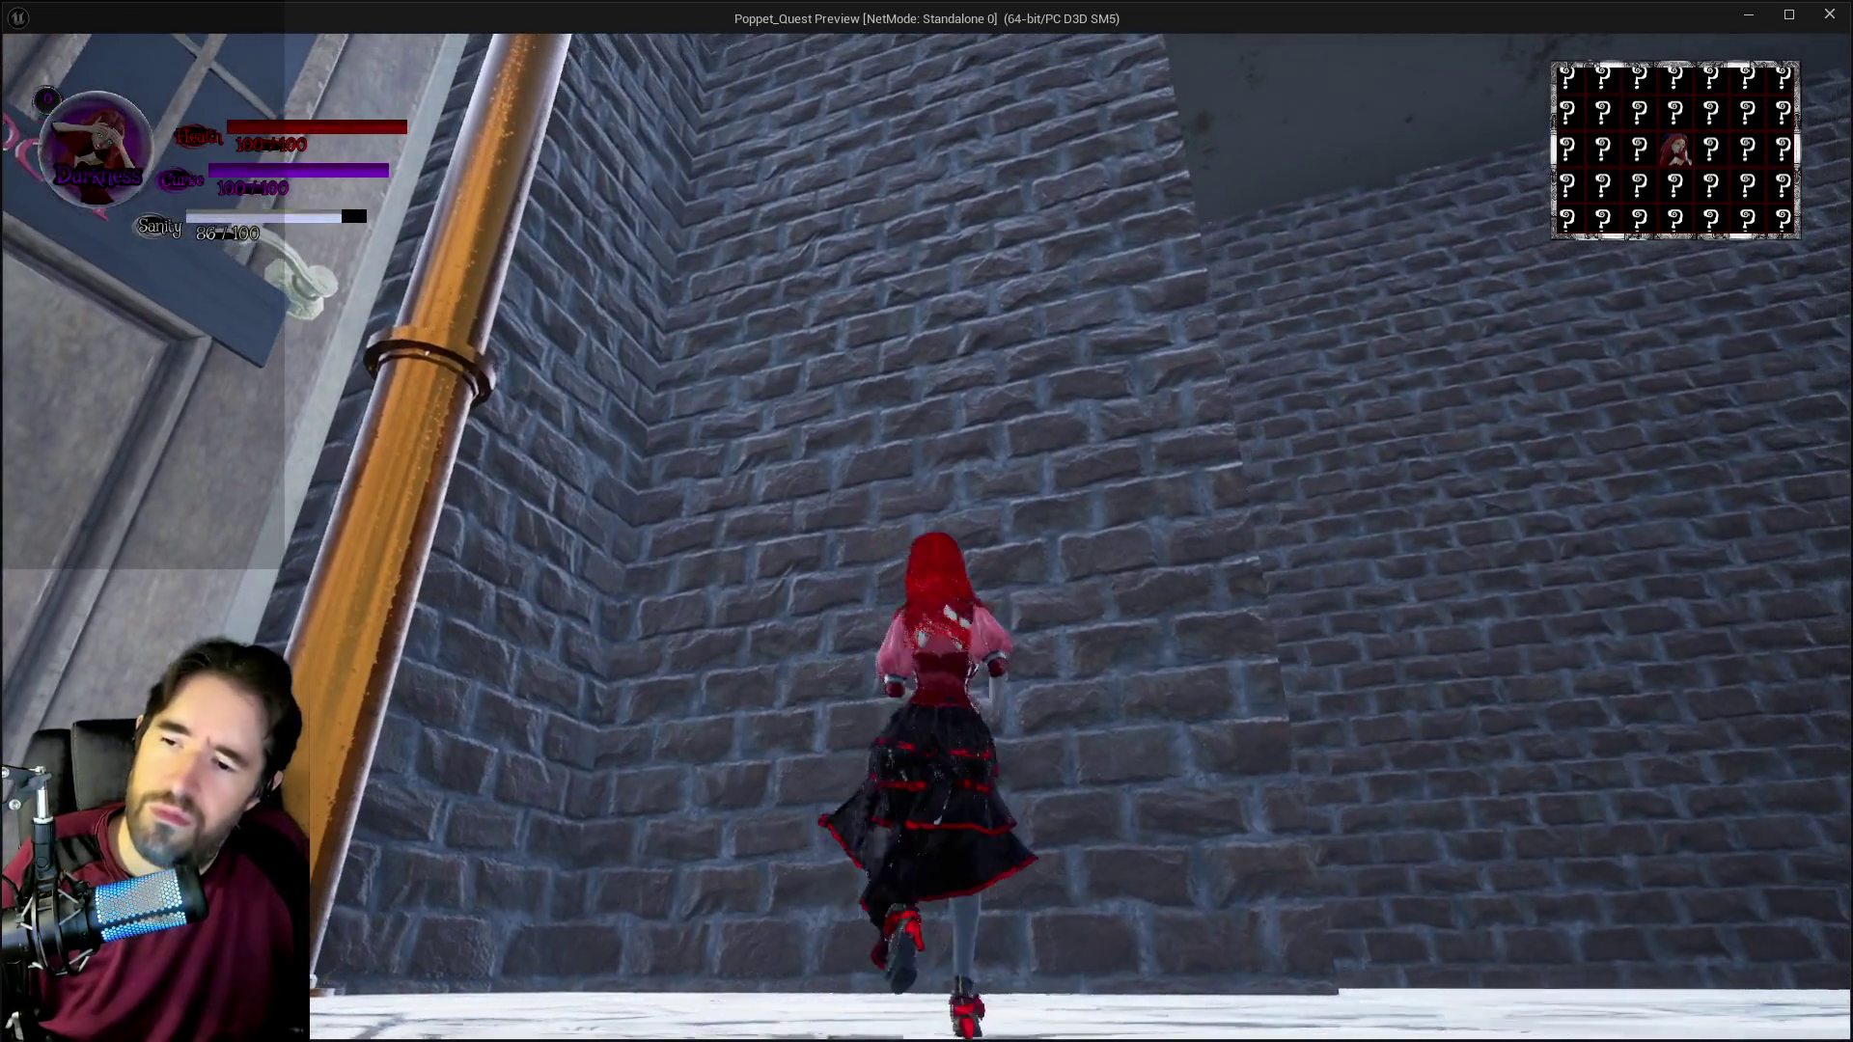
key("w")
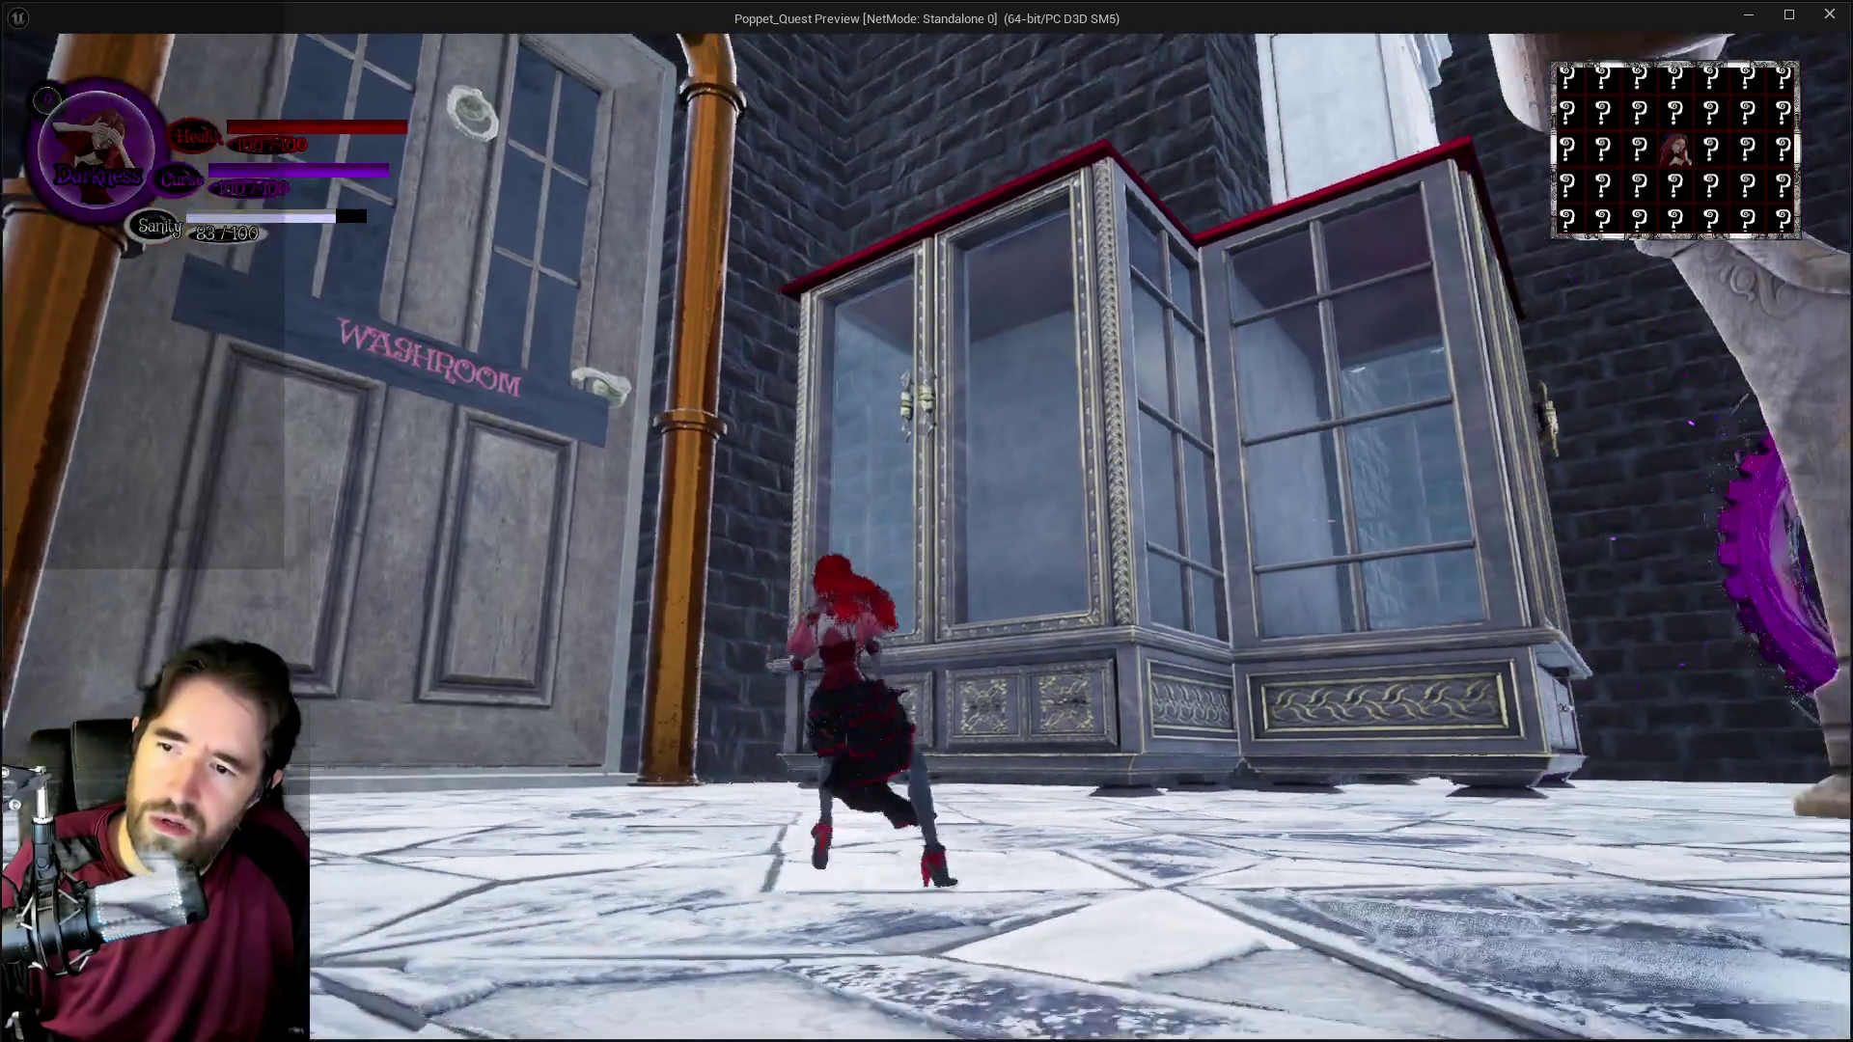
key("w")
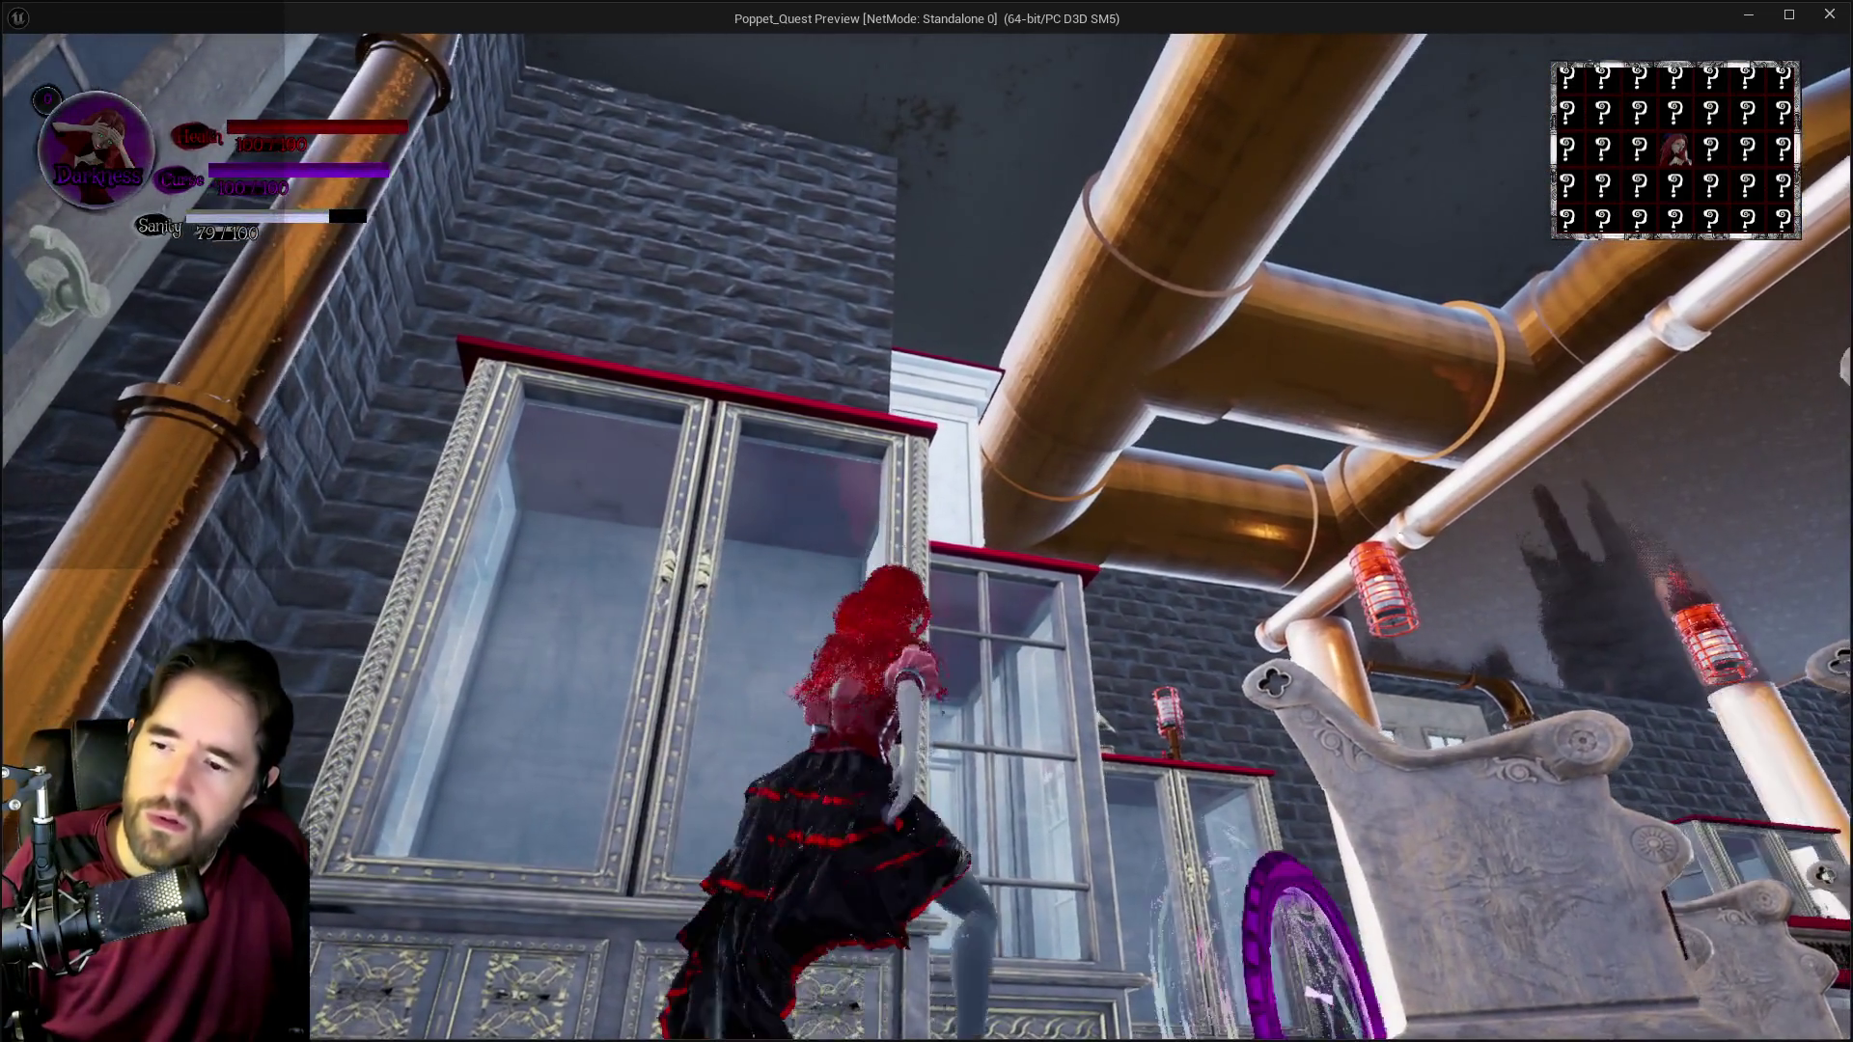
key("Escape")
key("w")
key("w")
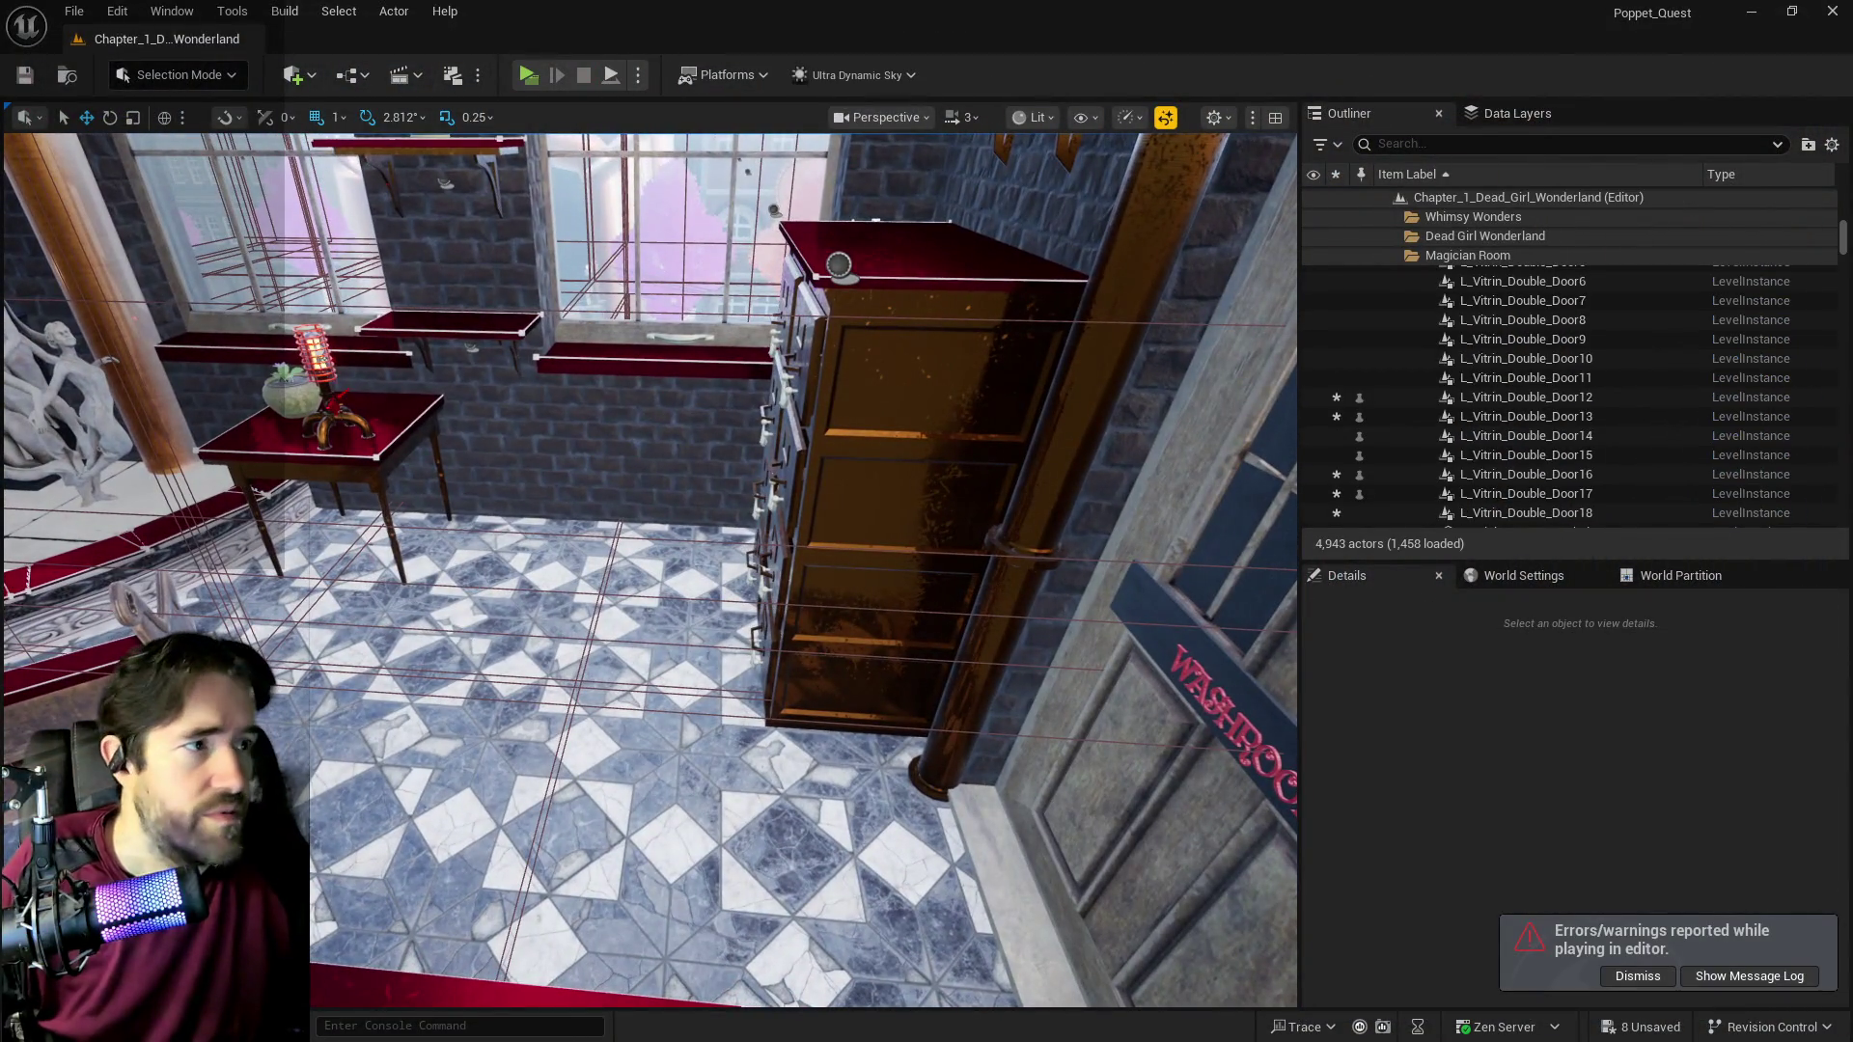
key("w")
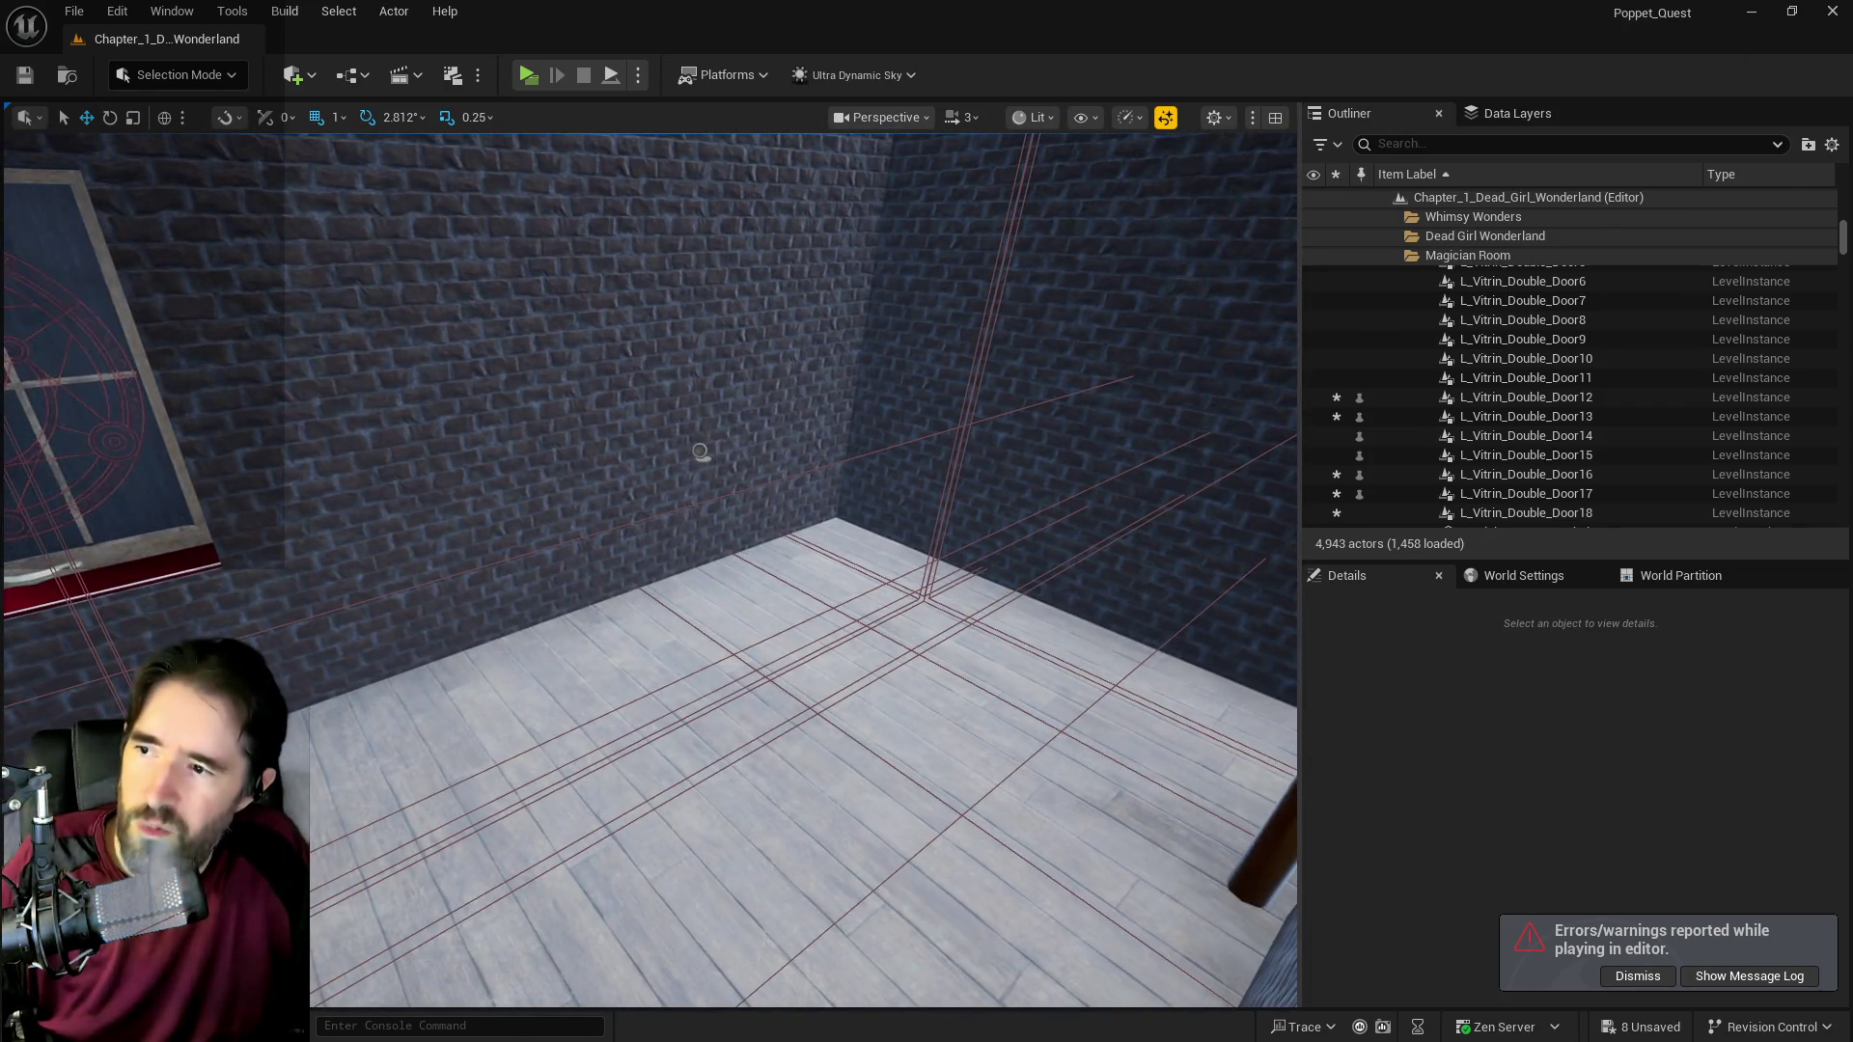
Step: Select BP_Room_Info_Music_Room2 in the Outliner and nudge it along Y
left_click(700, 454)
key("f")
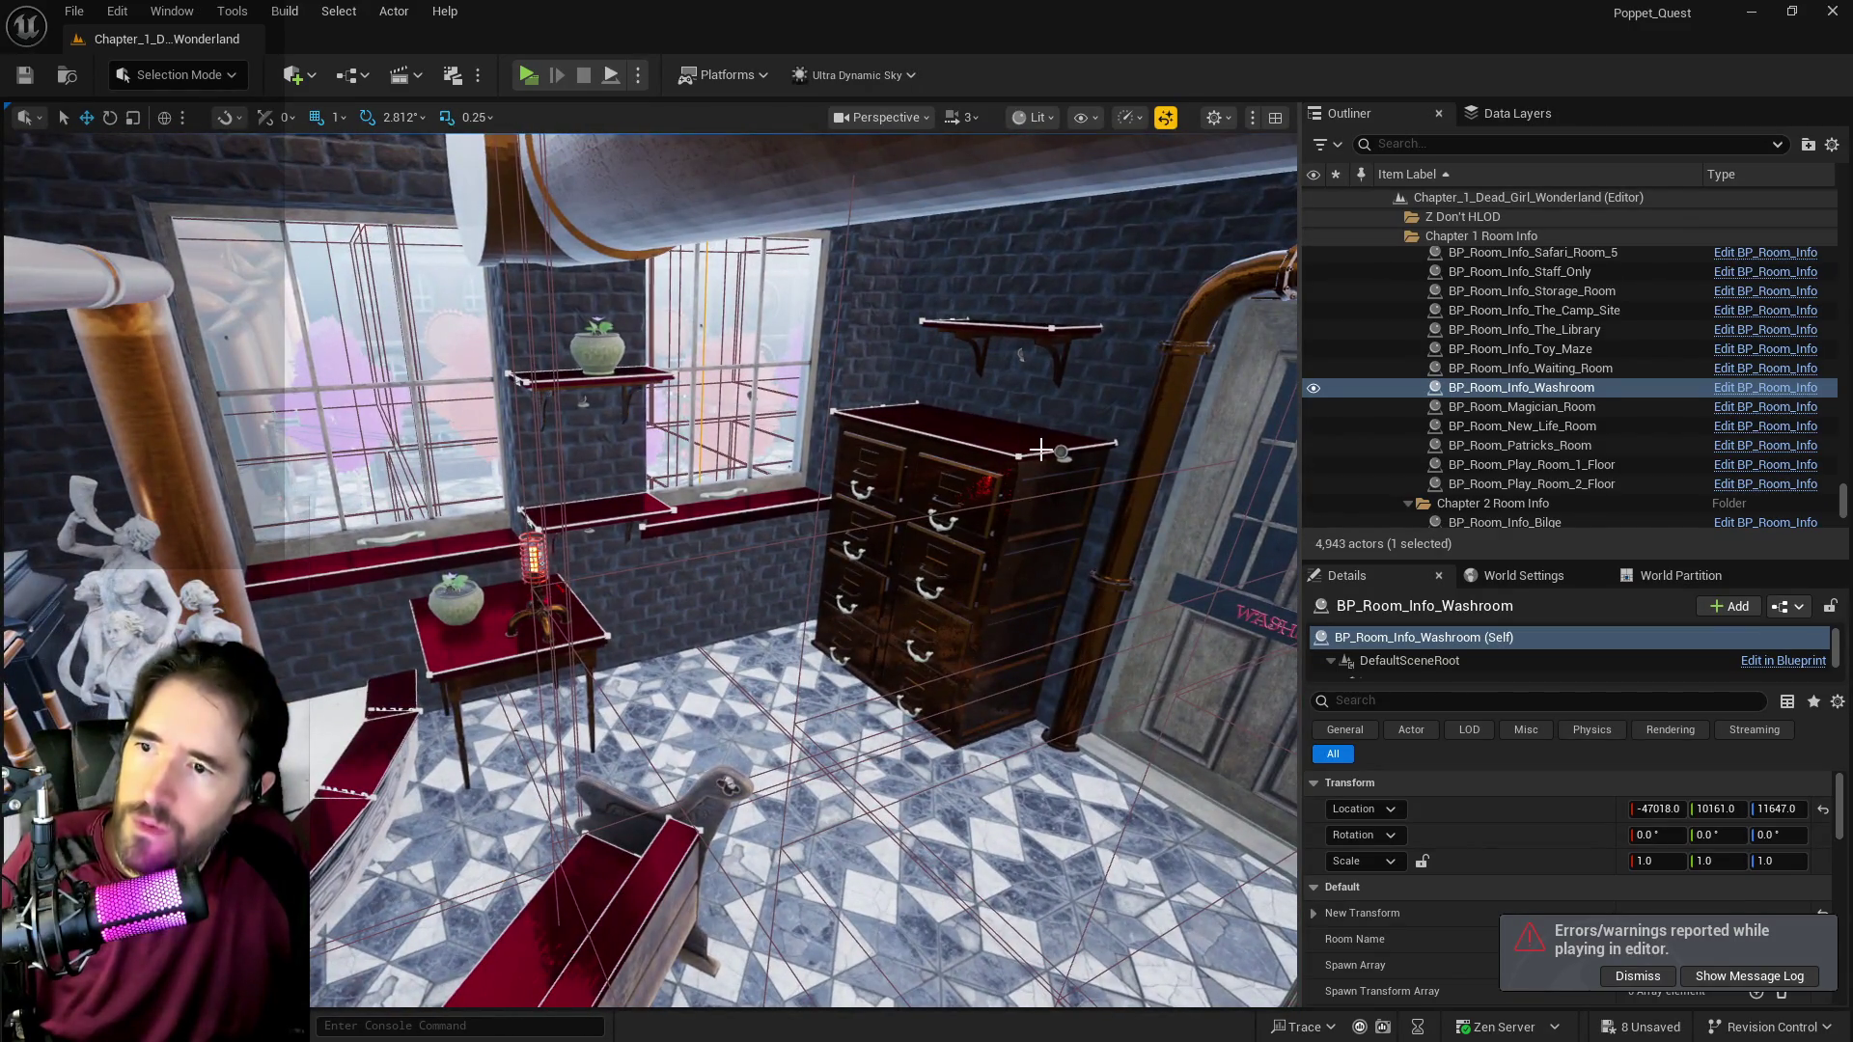
left_click(922, 434)
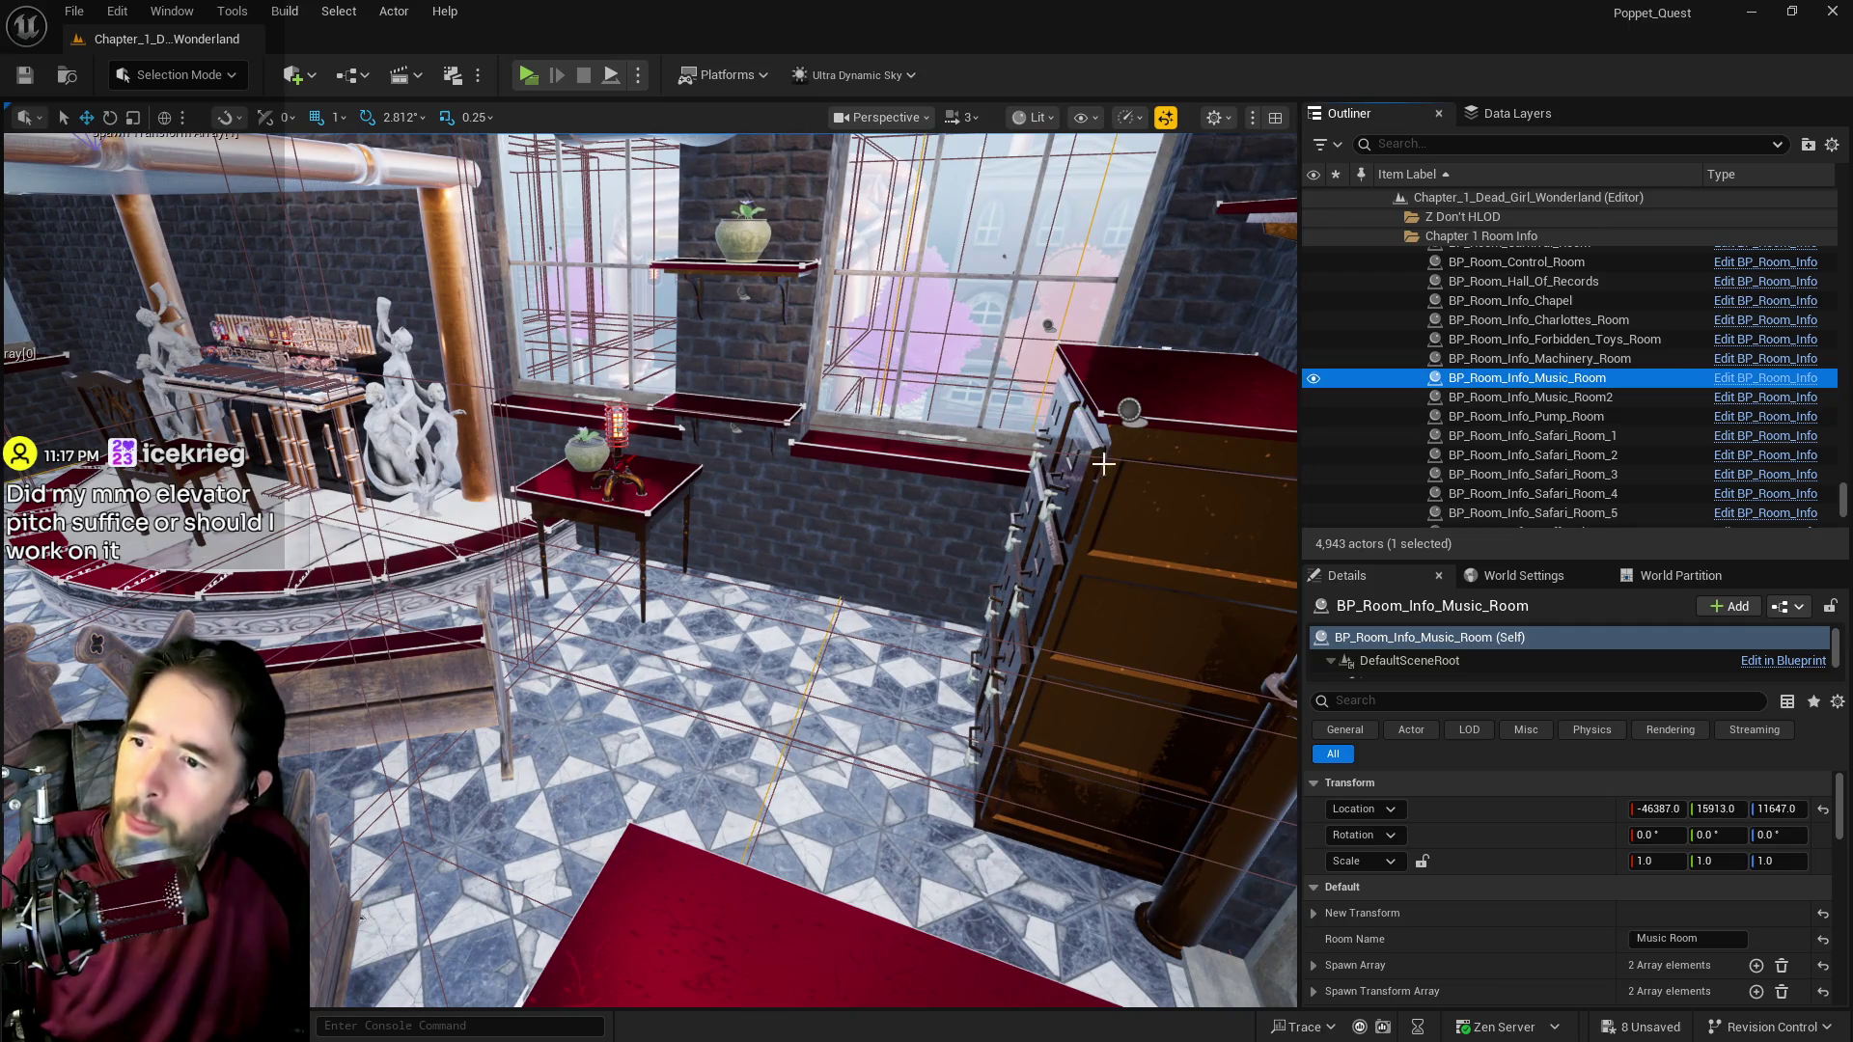
left_click(1487, 397)
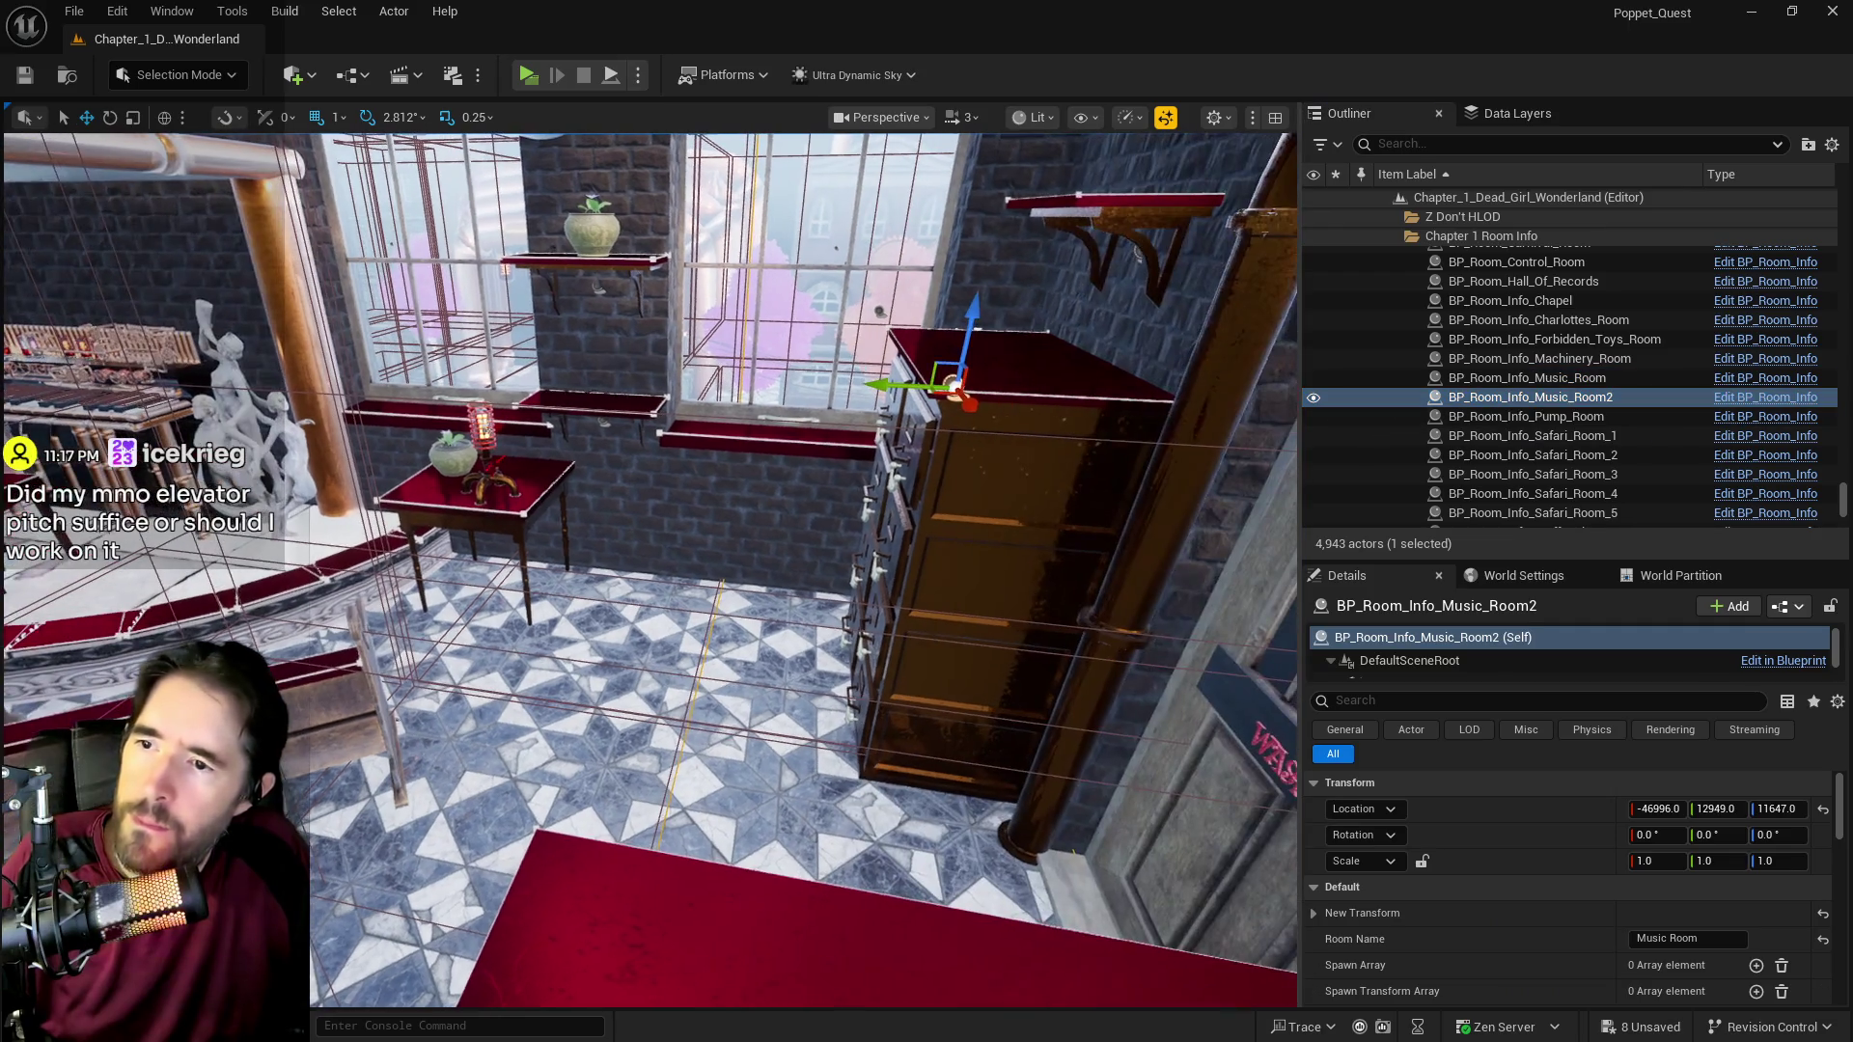
left_click_drag(885, 387, 880, 388)
Step: Set the room-info actor's New Transform Scale Y to 17
key("e")
key("r")
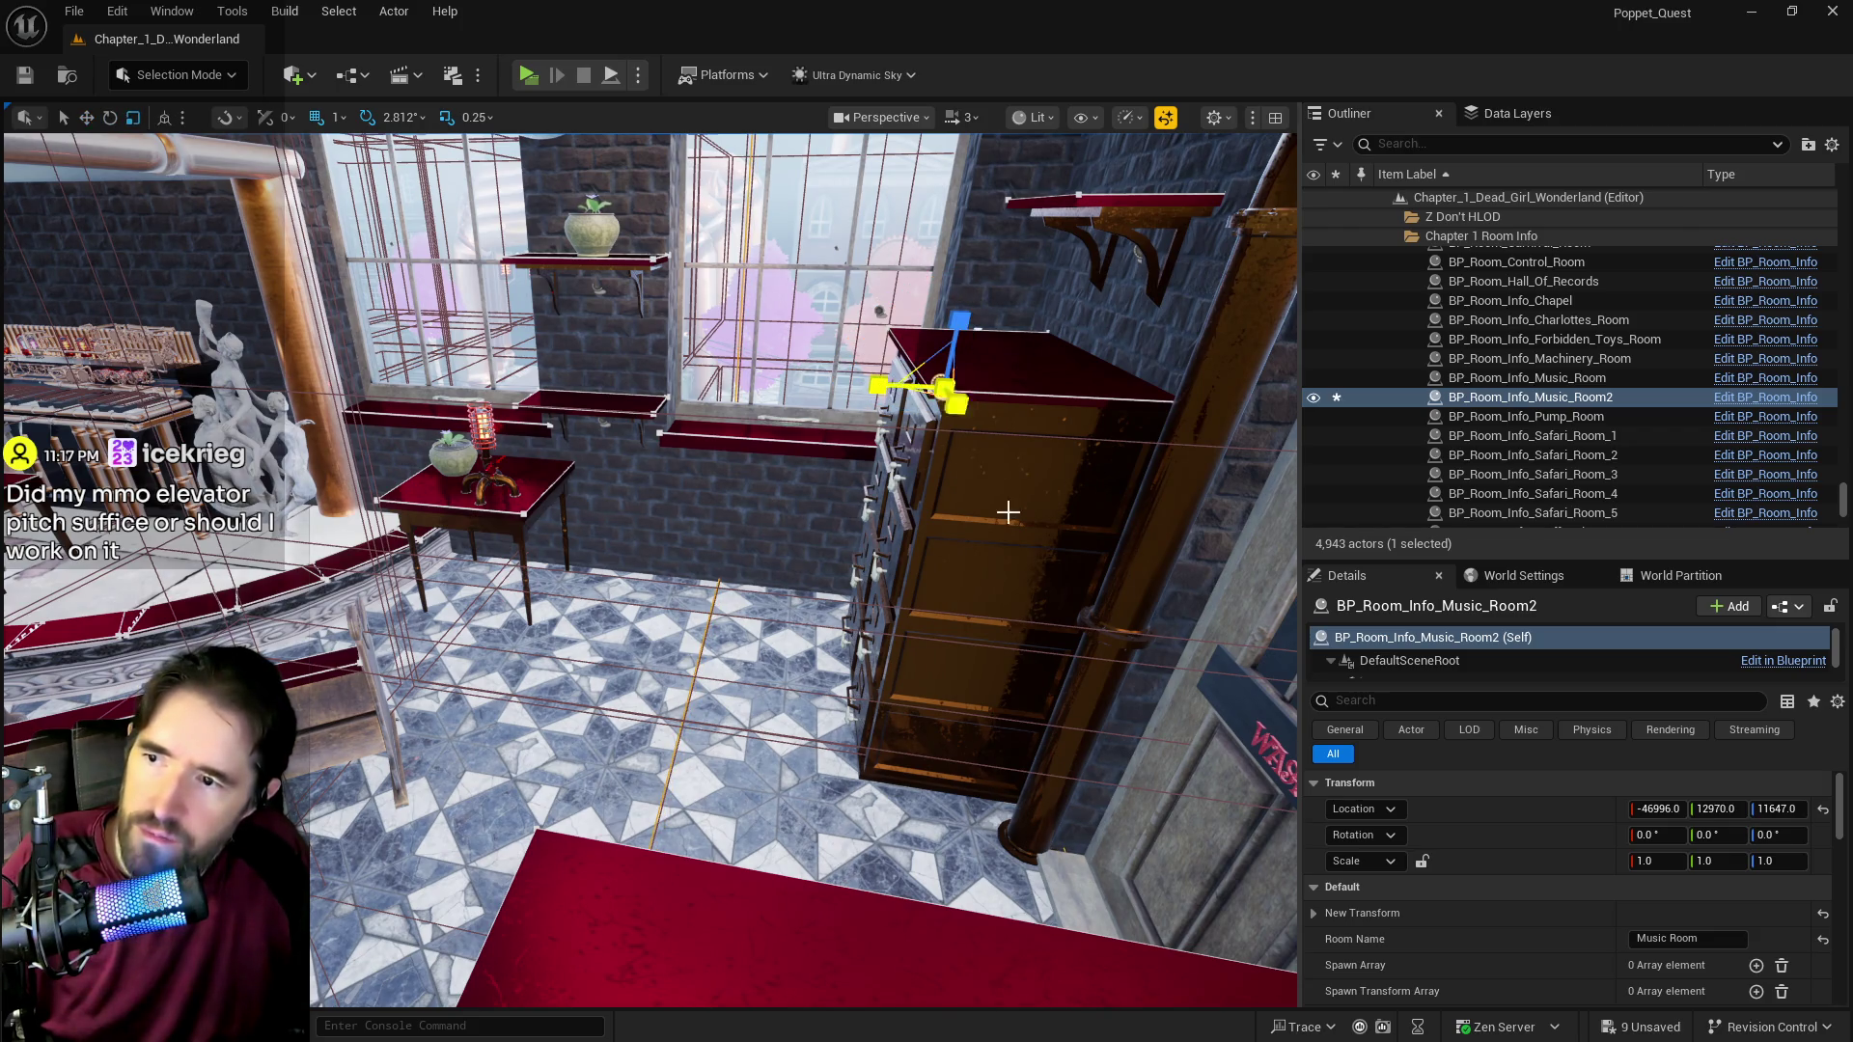
scroll(1543, 893, "down", 2)
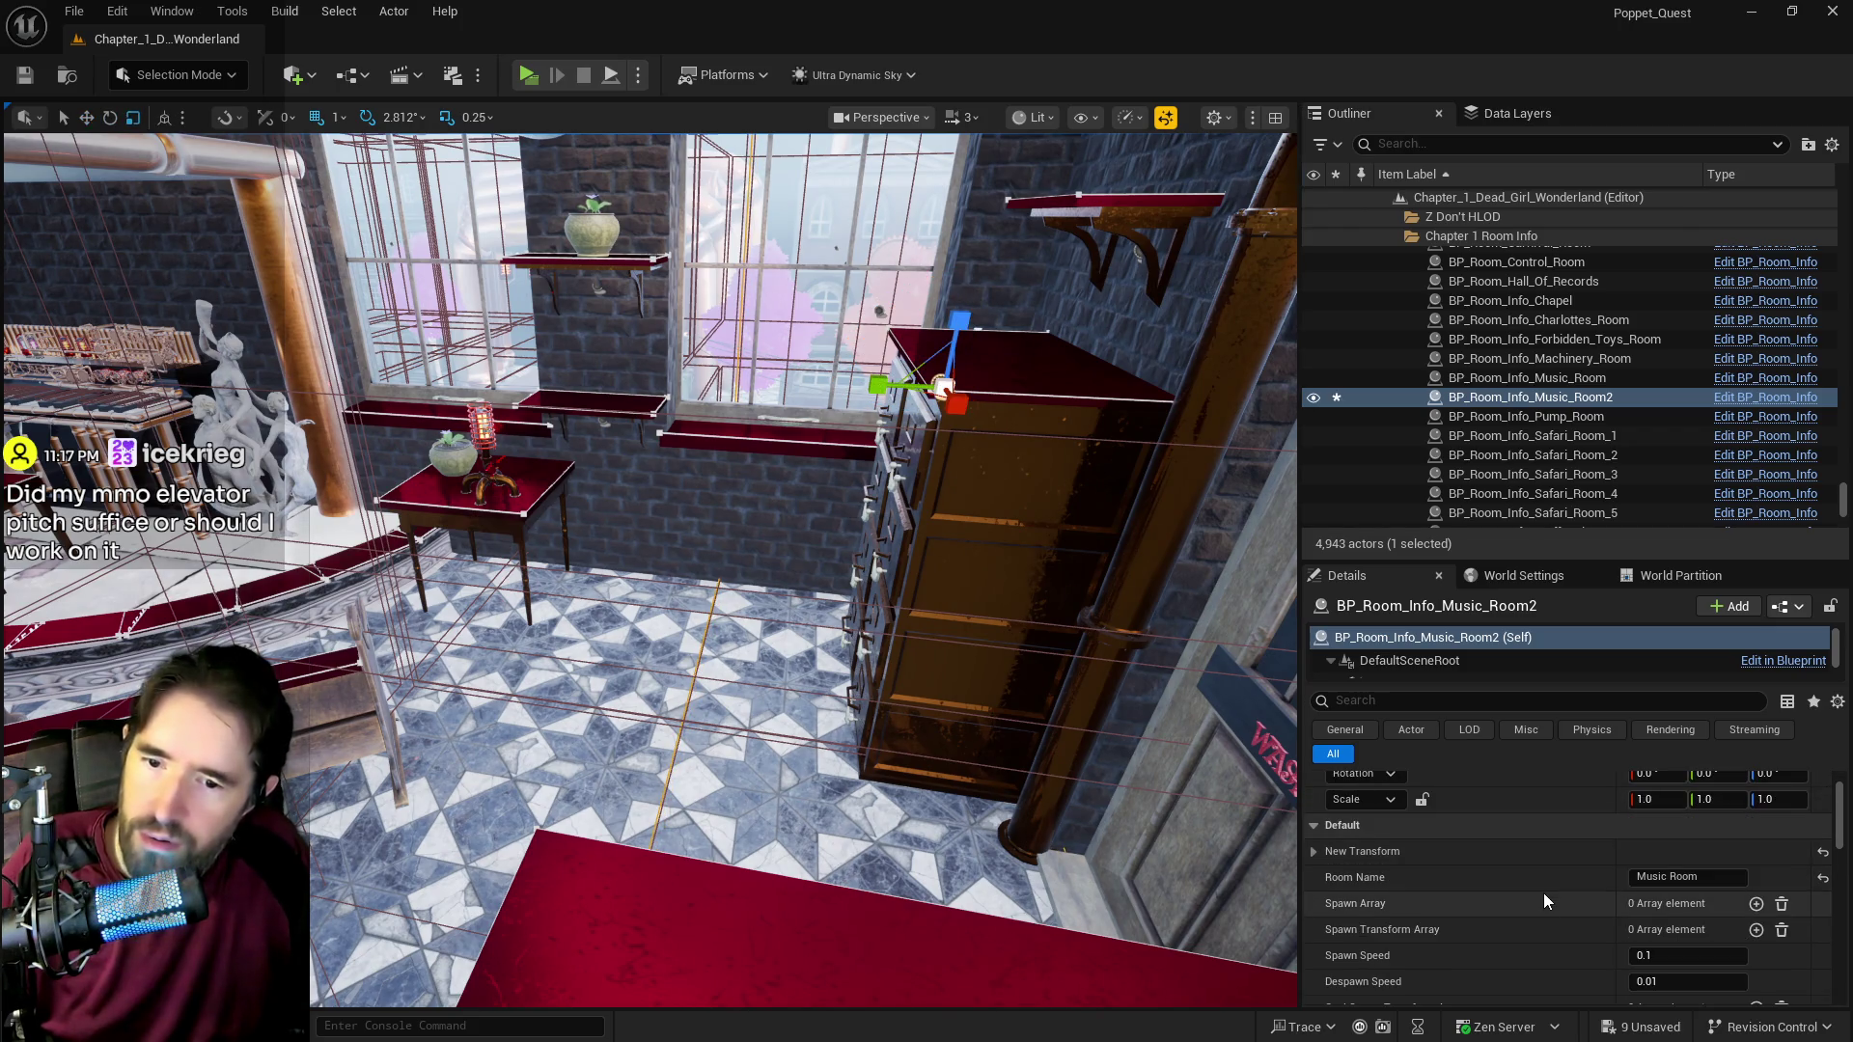
left_click(1314, 851)
left_click(1742, 929)
key("Return")
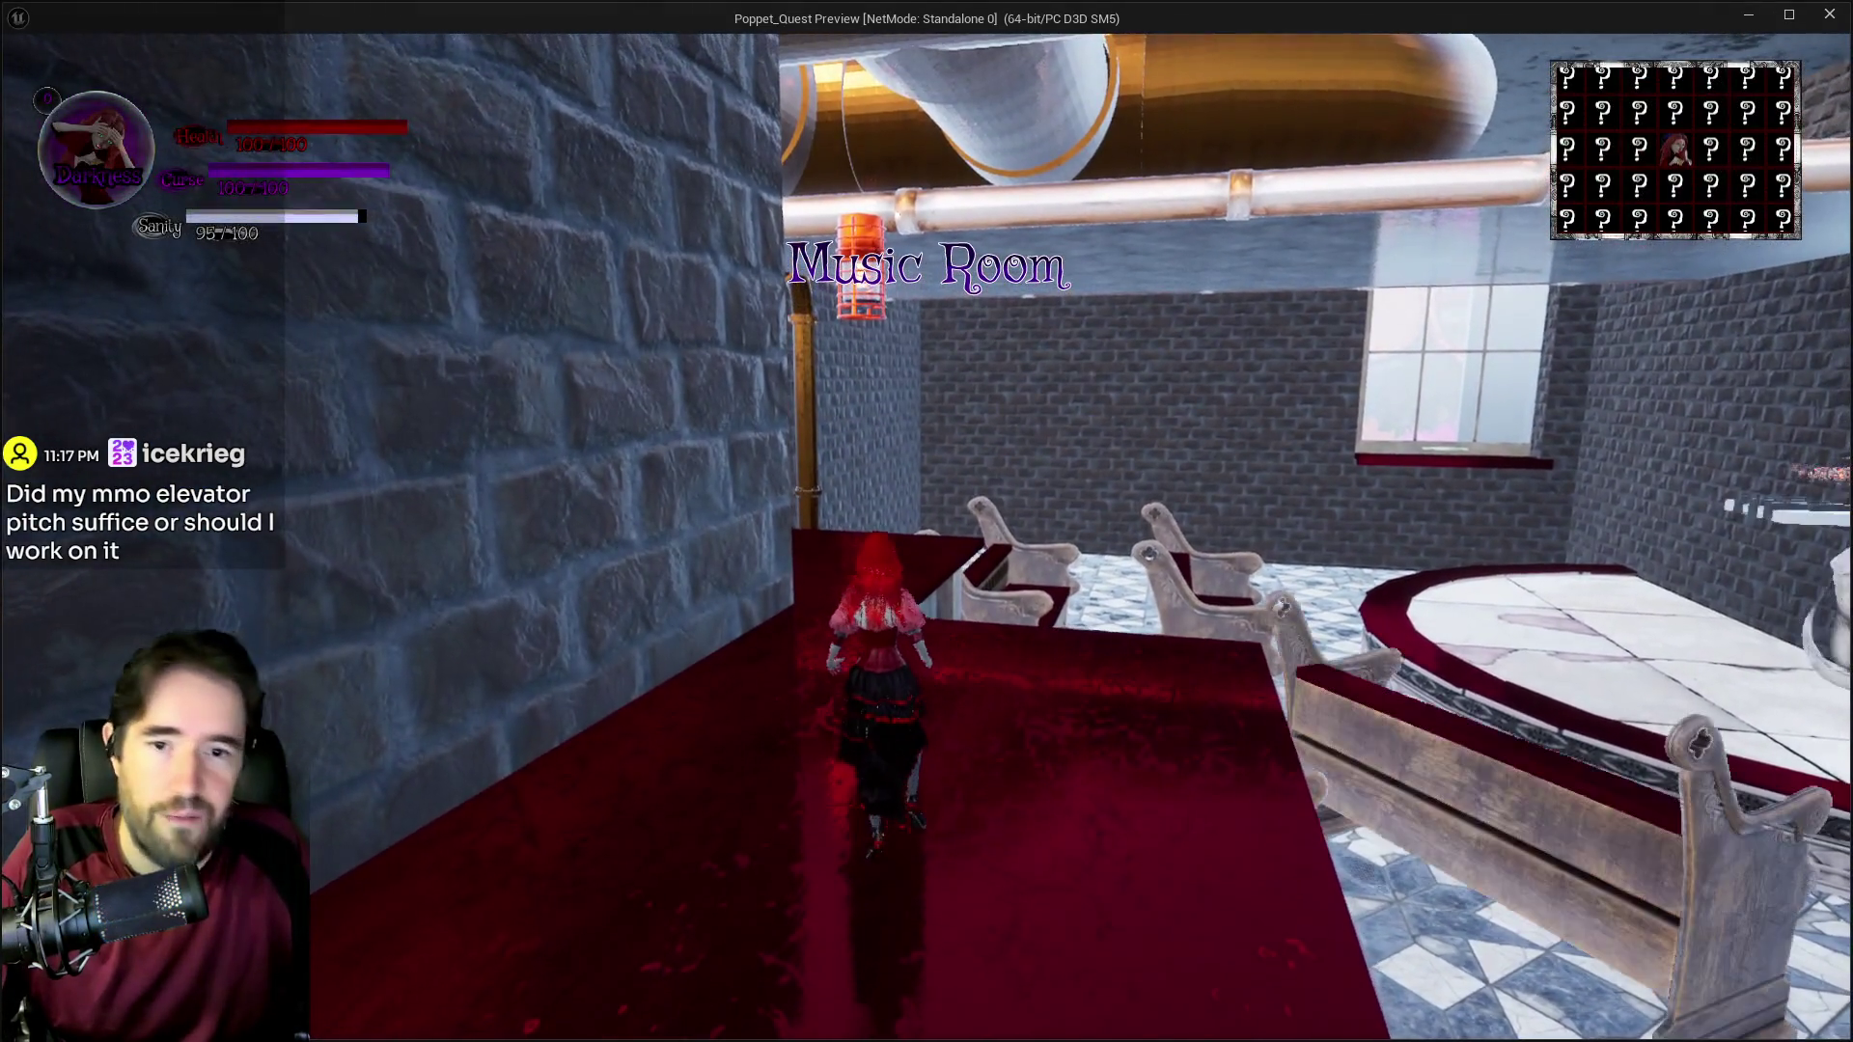
Step: Pause the running Music Room preview to show the in-game pause menu
key("Escape")
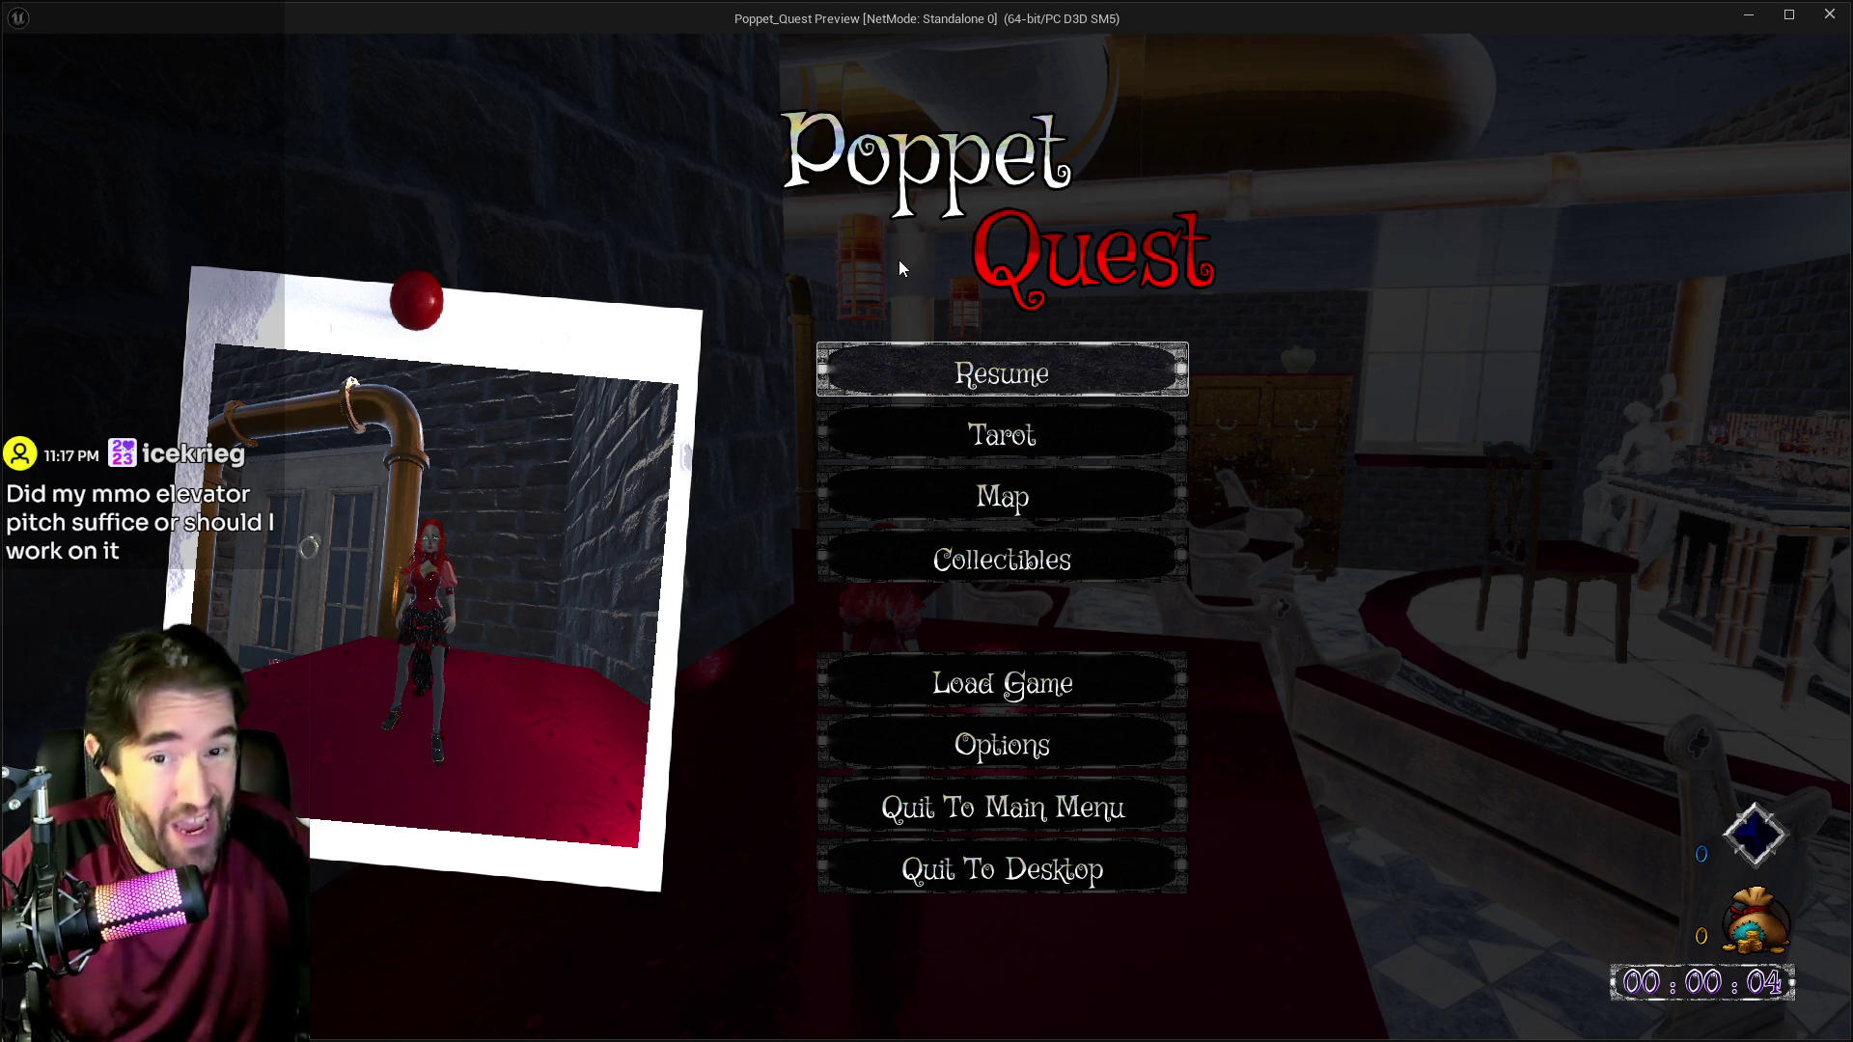
Step: Resume and walk between the cabinets into the pew room to collect Super Important Log 3
key("Escape")
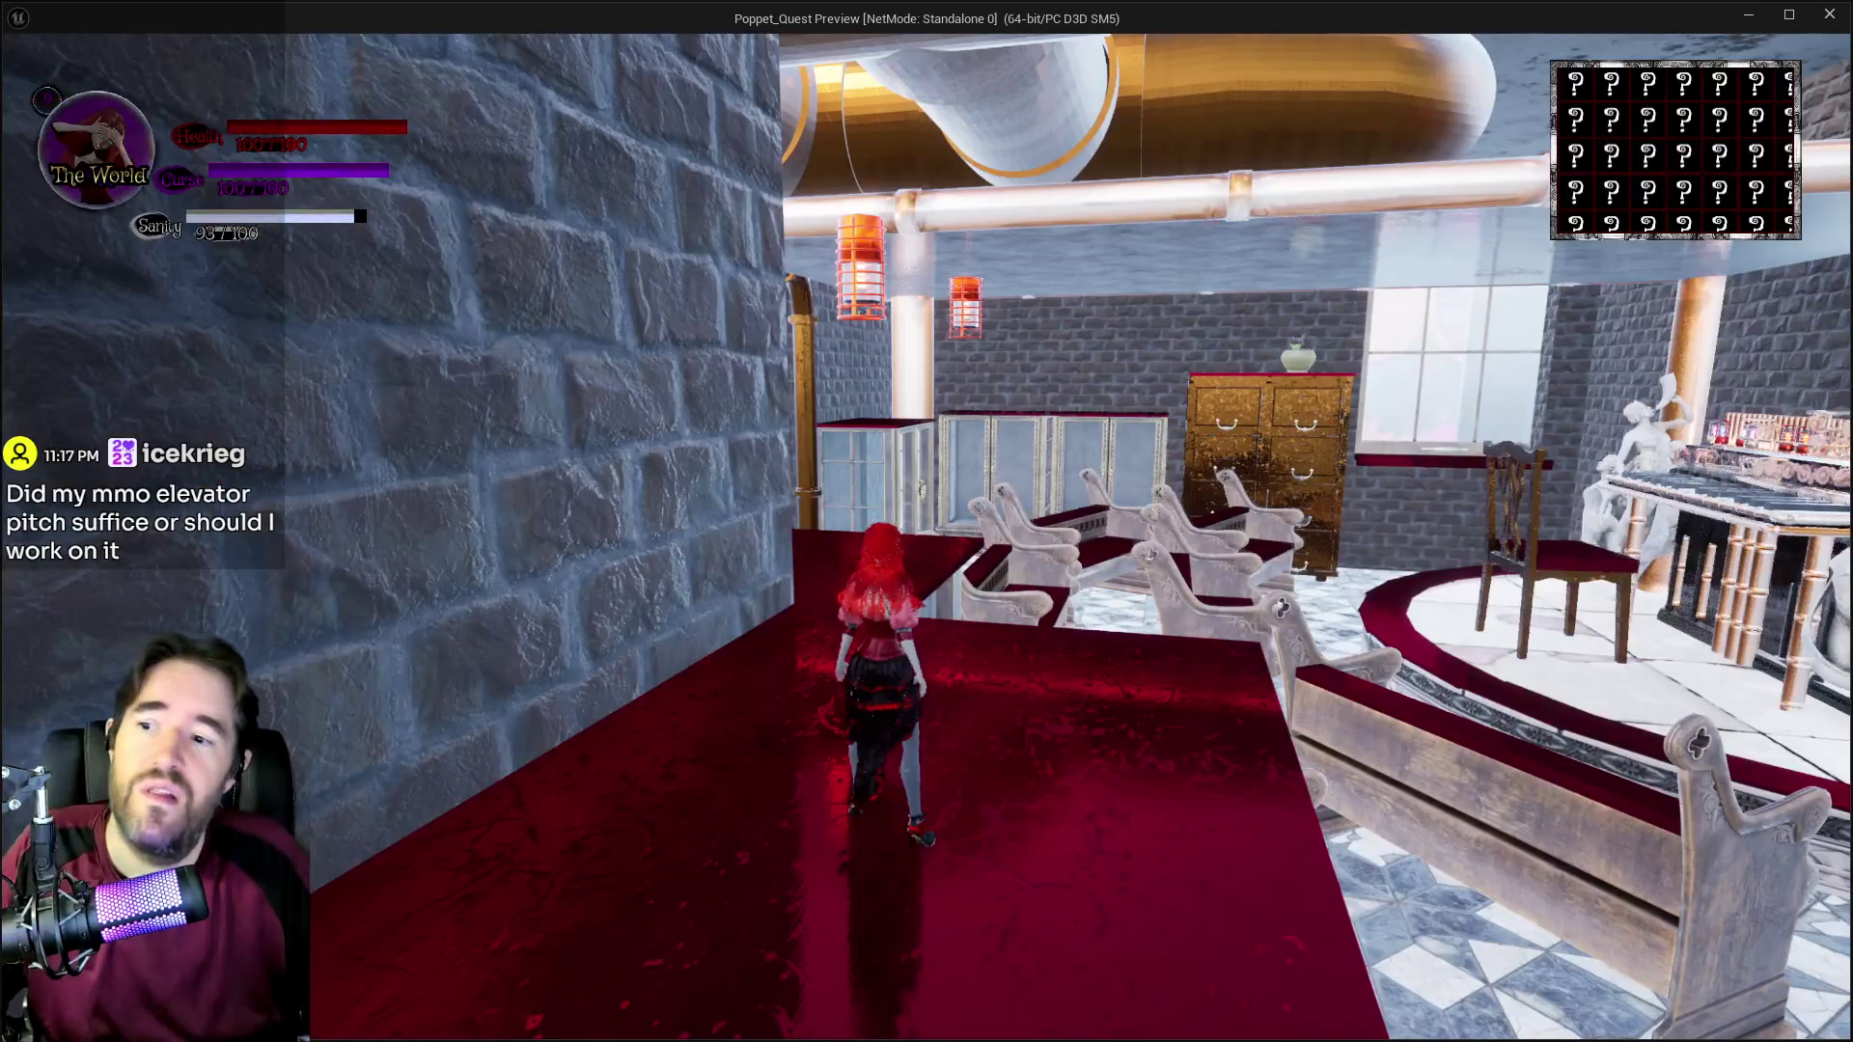
key("w")
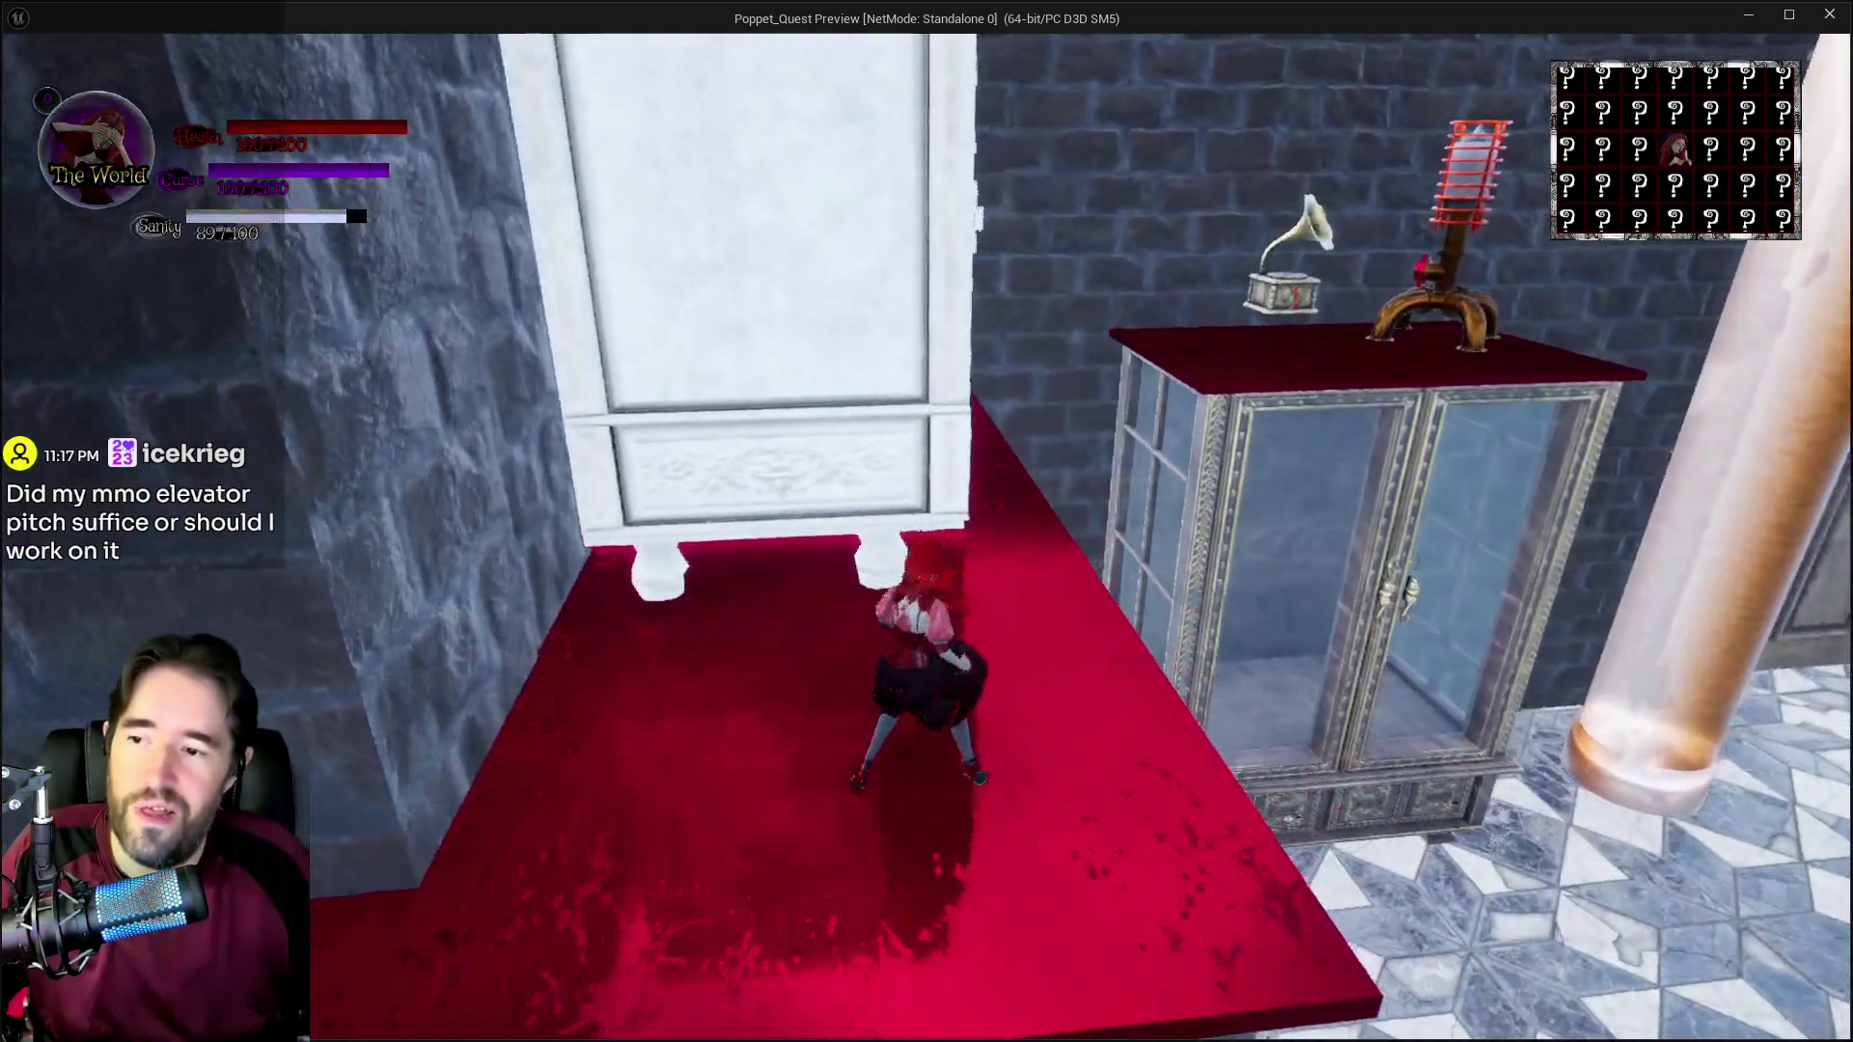
key("w")
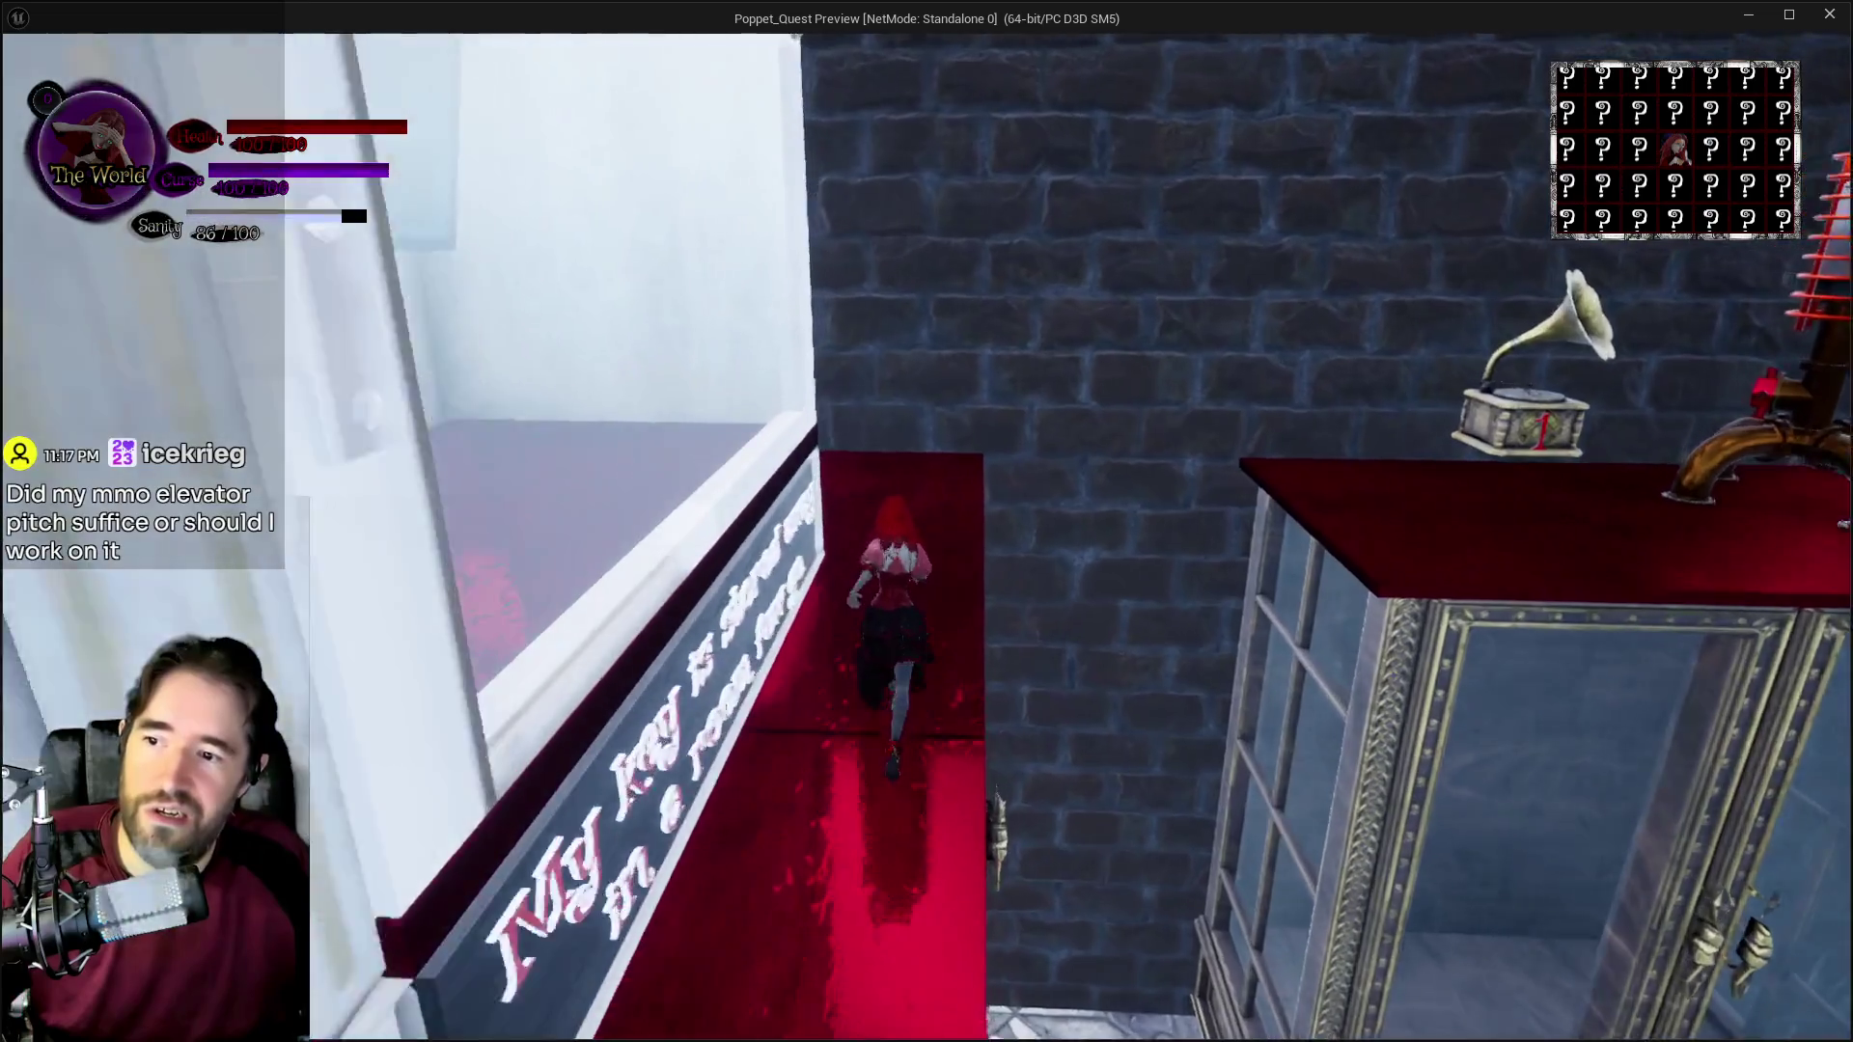
key("w")
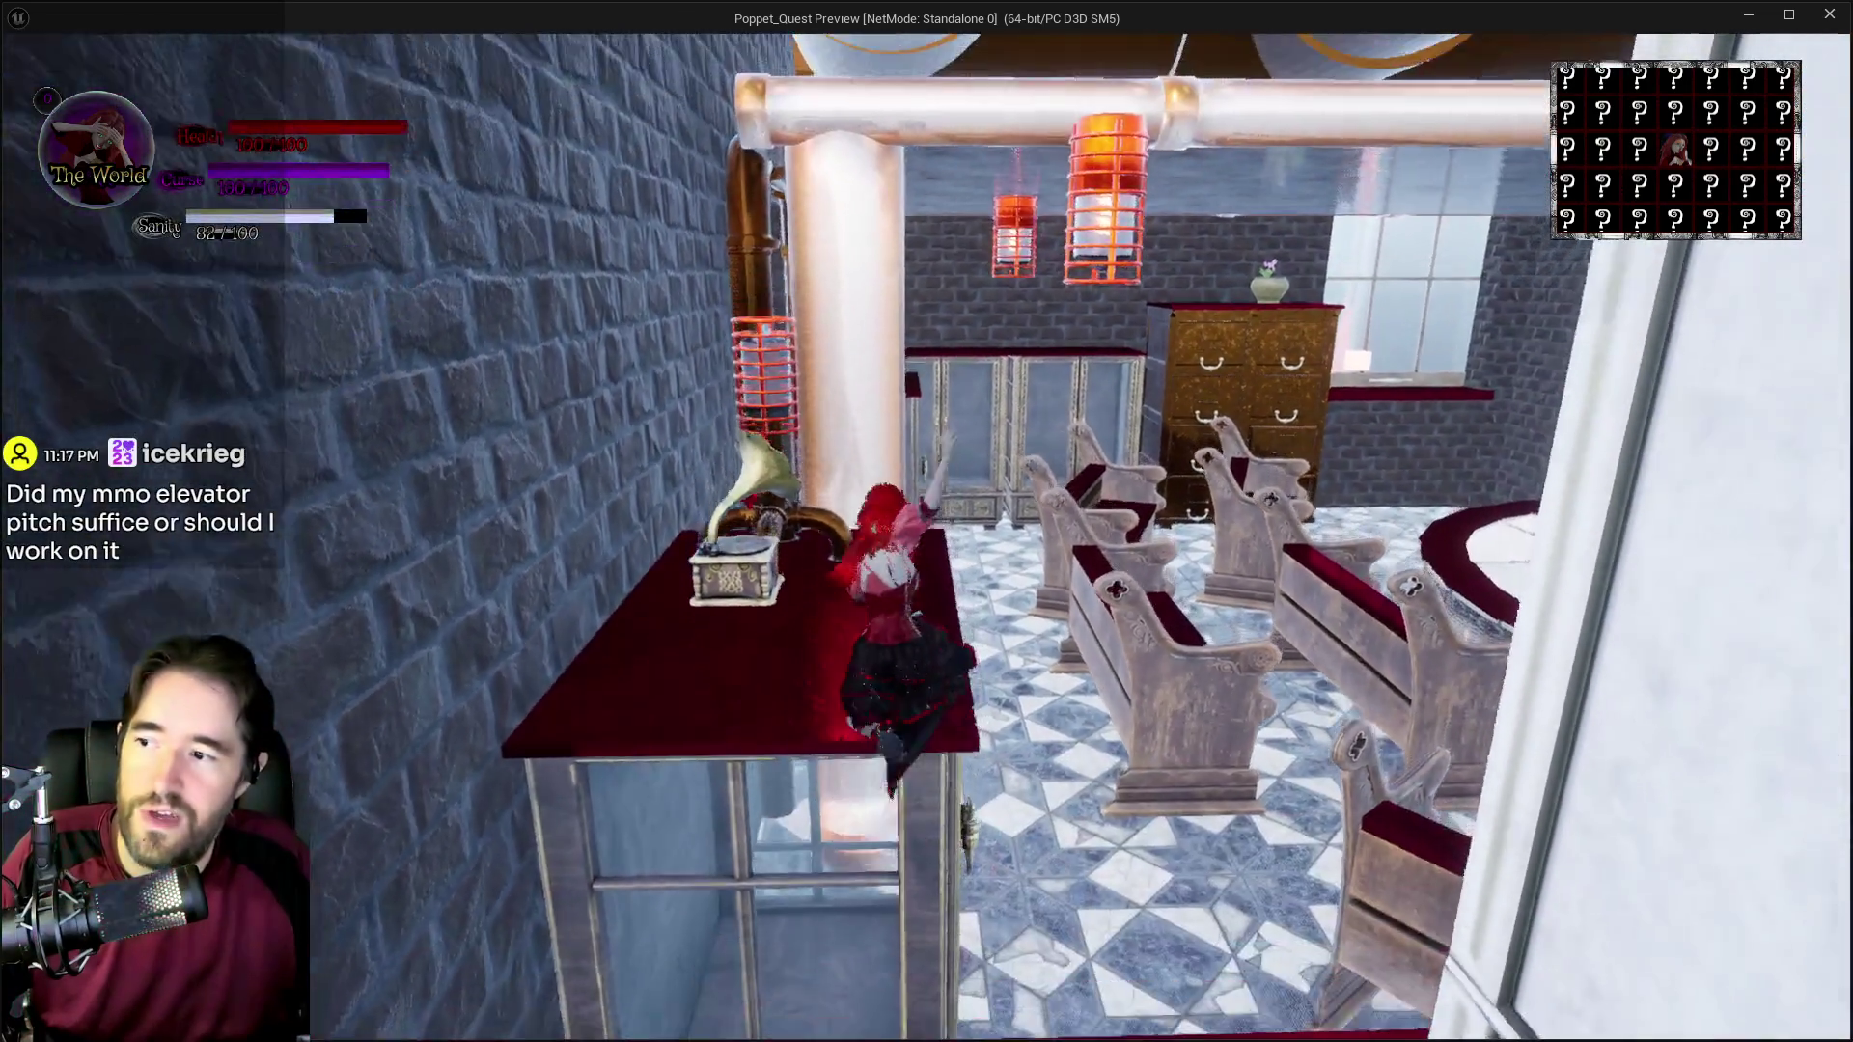
key("w")
key("w")
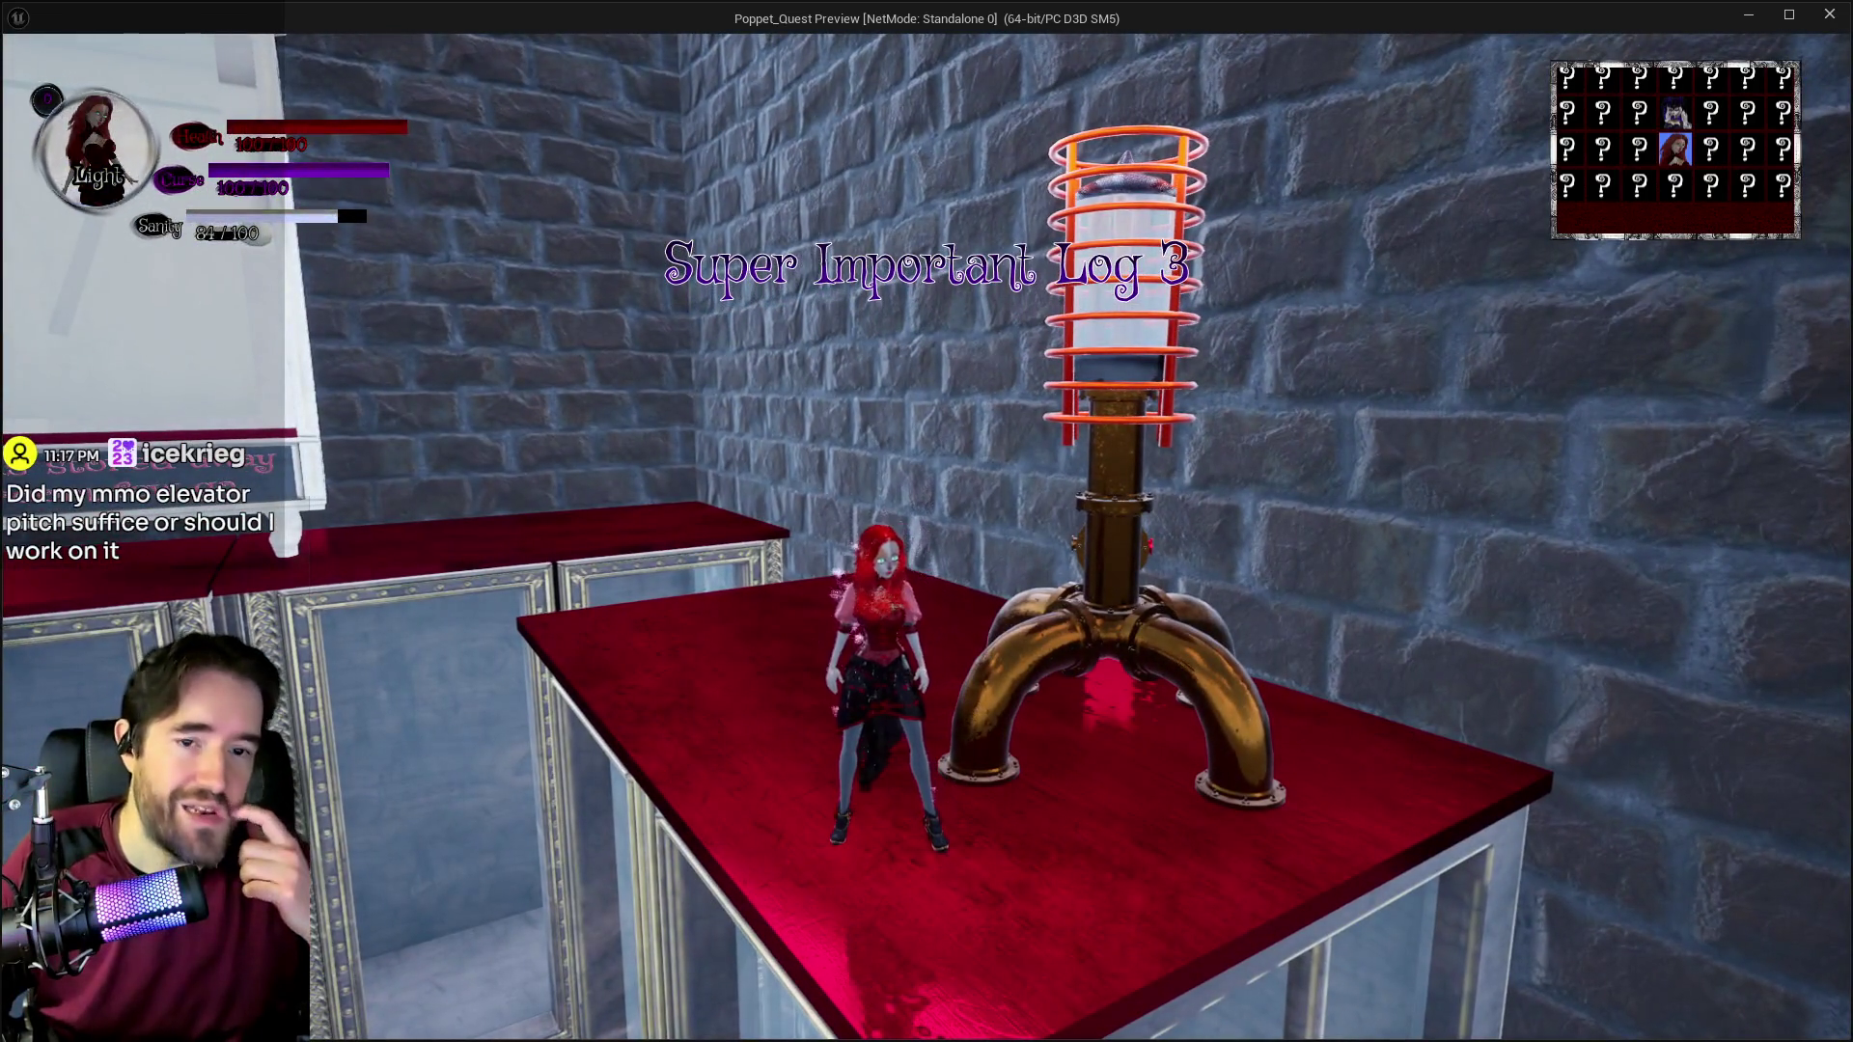
Step: Walk the red ledge toward the door, pause, and switch to the Steam store page
key("w")
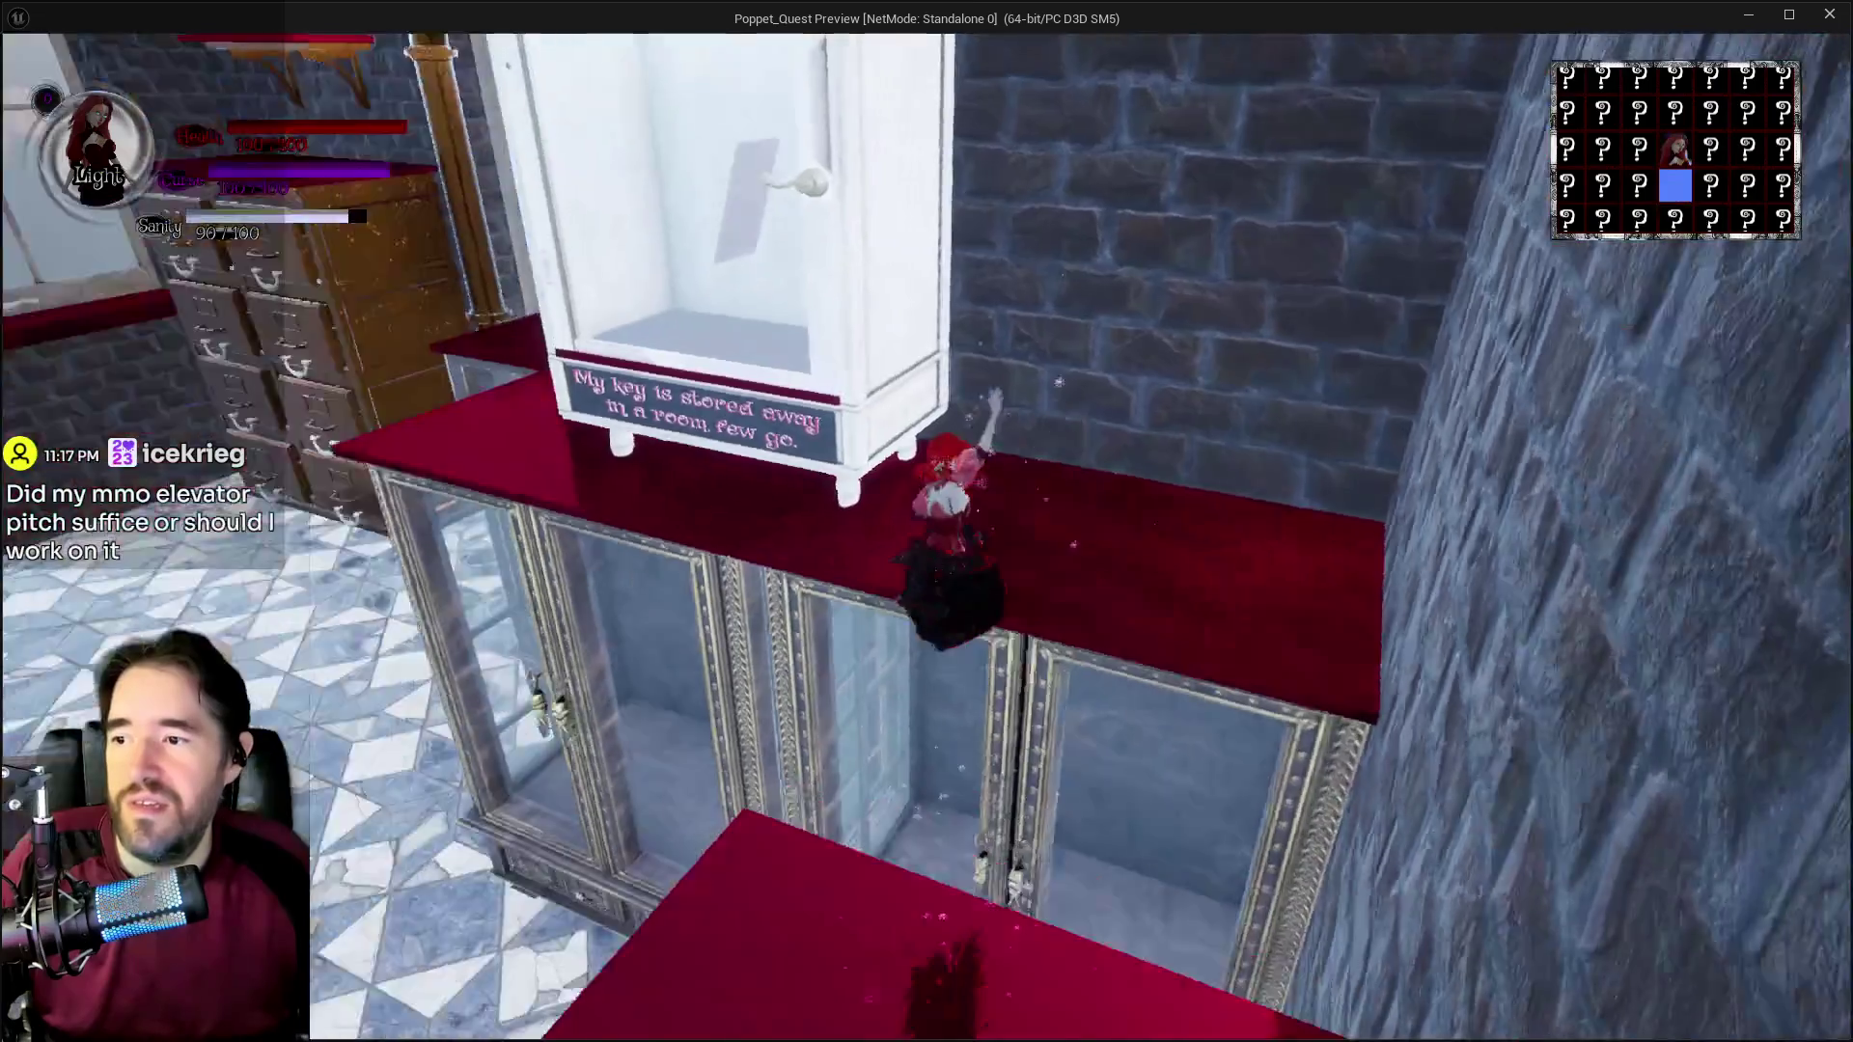
key("w")
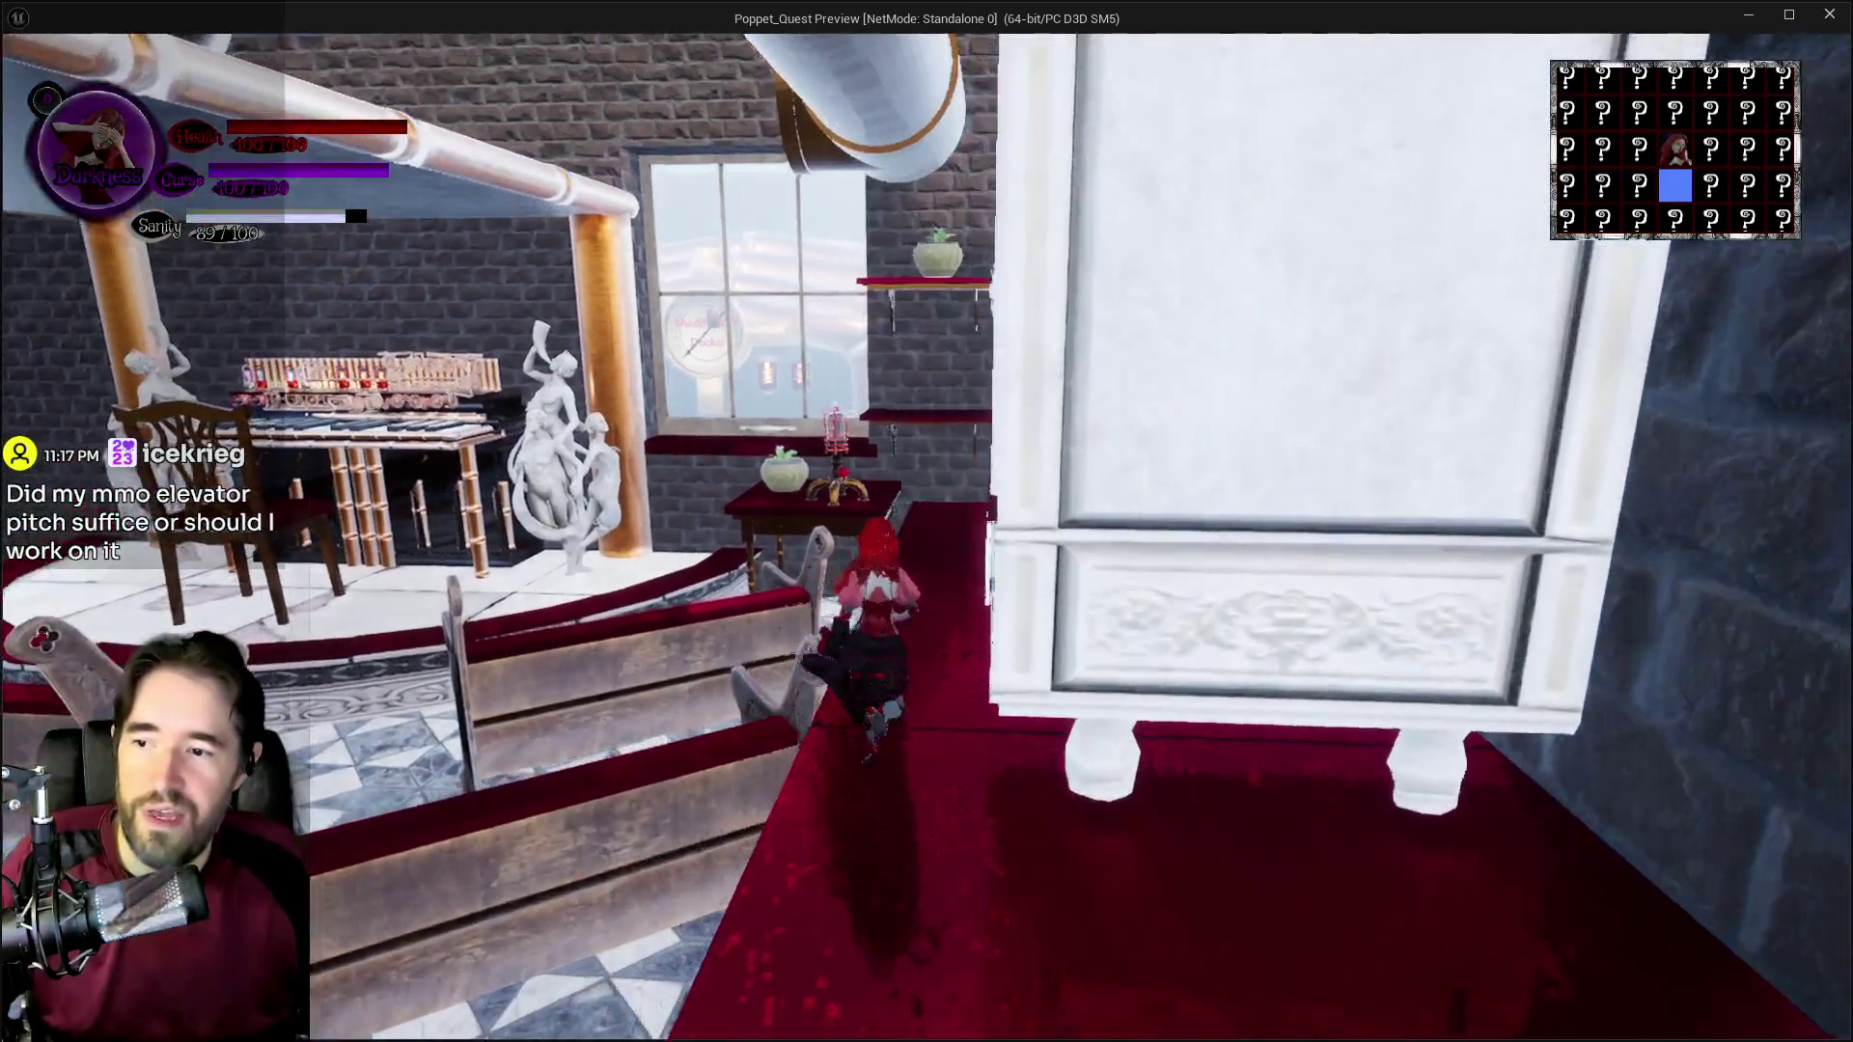
key("w")
key("w")
key("Escape")
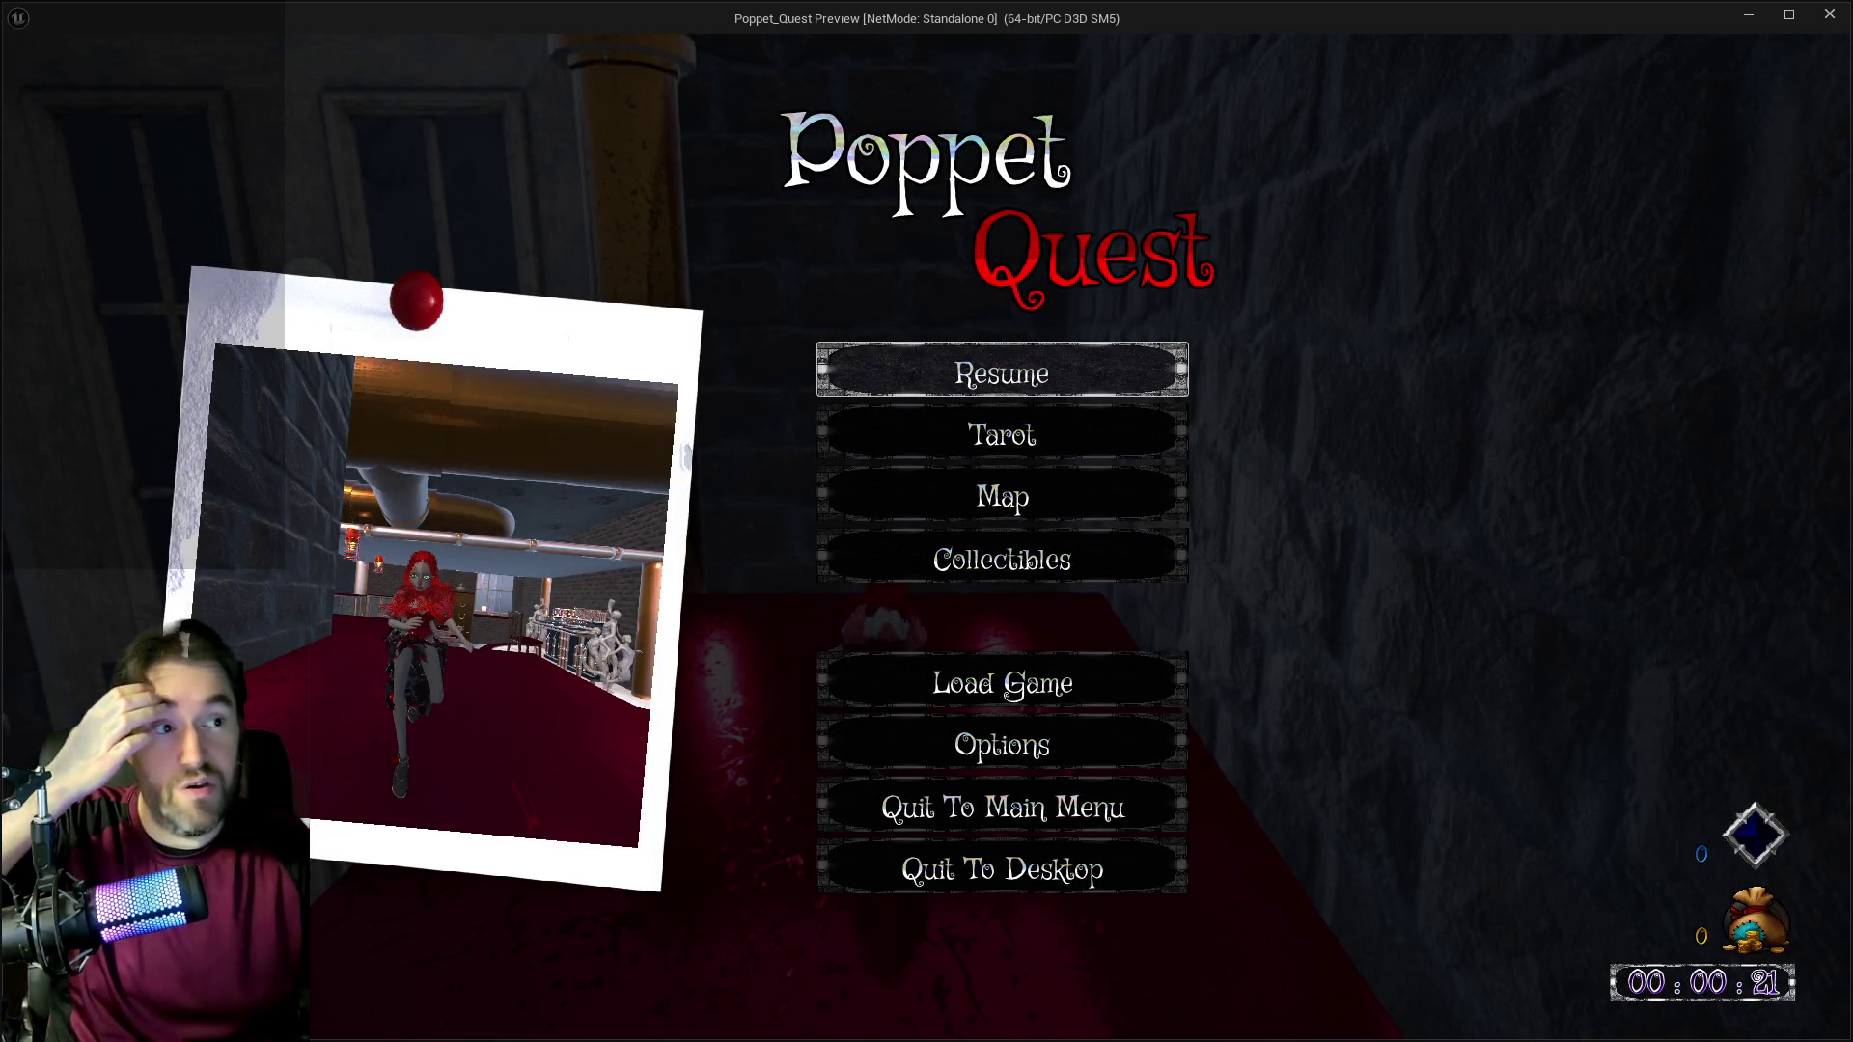
key("alt+Tab")
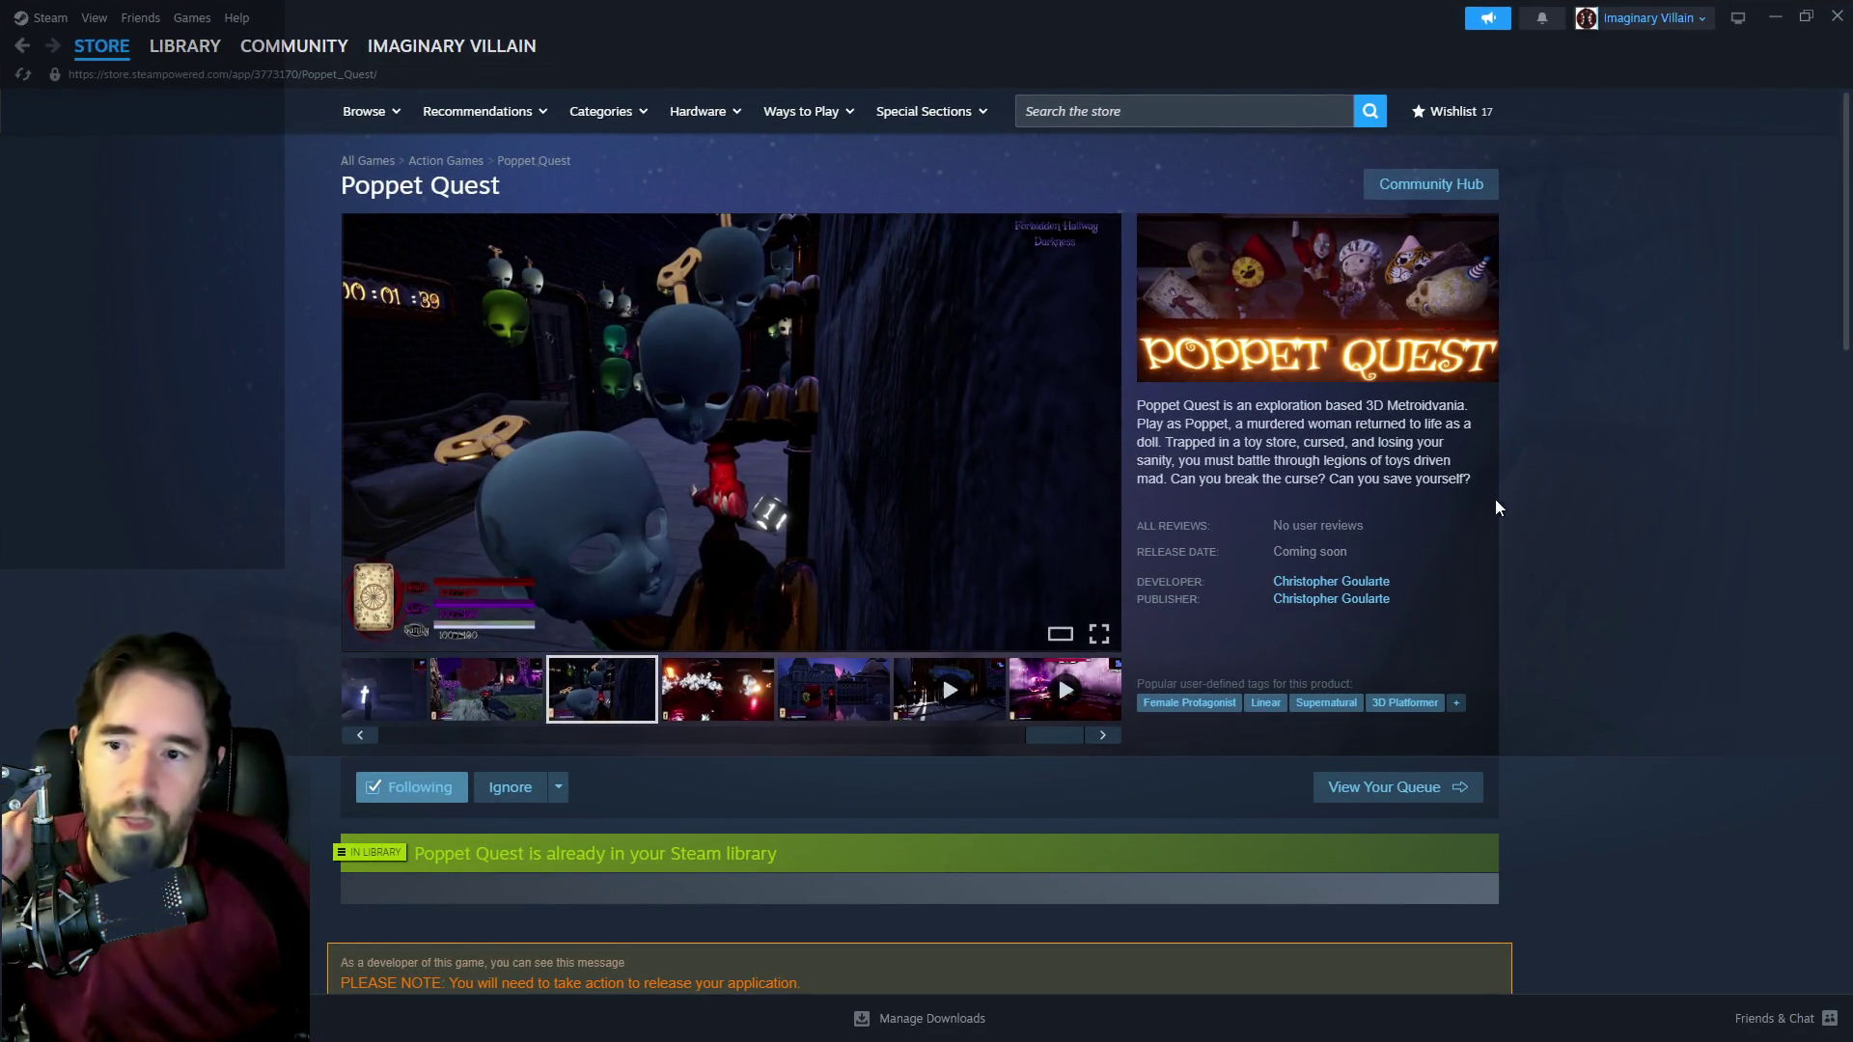
Step: Select and then deselect the Poppet Quest game description paragraph
mouse_move(1472, 485)
left_mouse_down()
mouse_move(1120, 425)
mouse_move(1138, 405)
left_mouse_up()
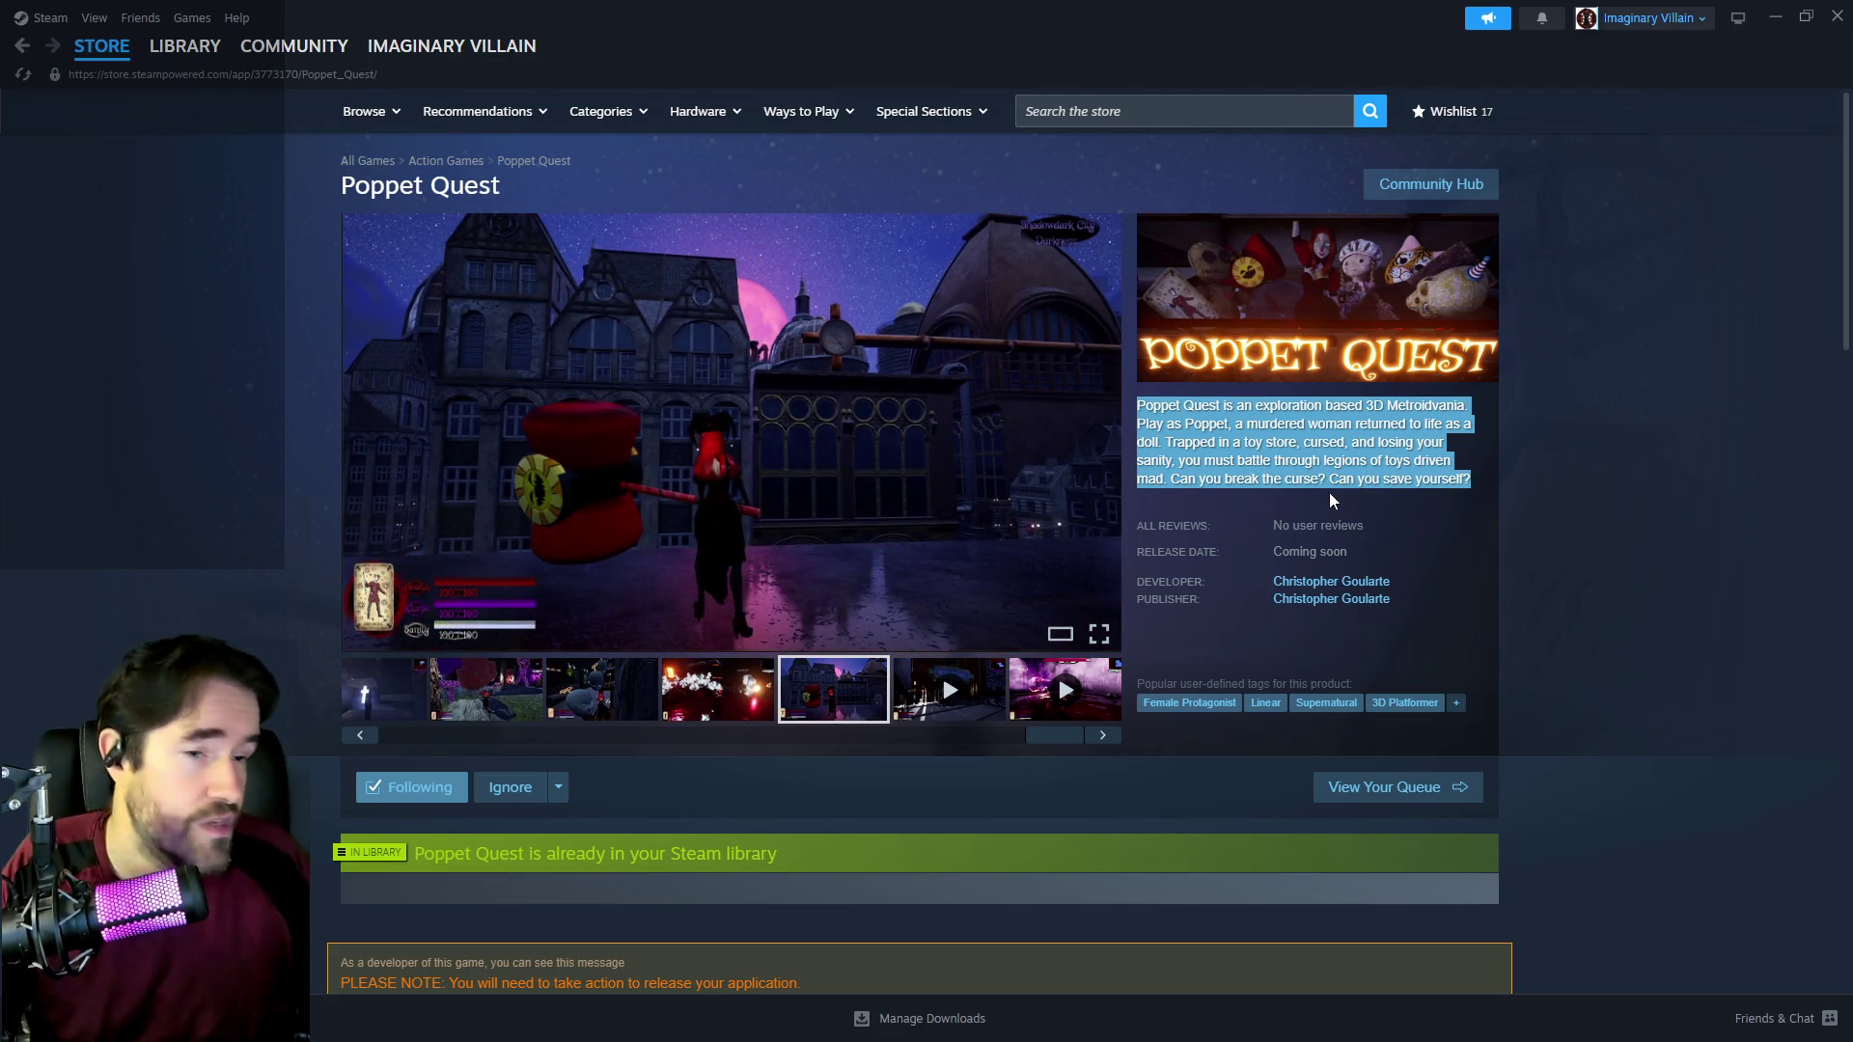
left_click(1390, 499)
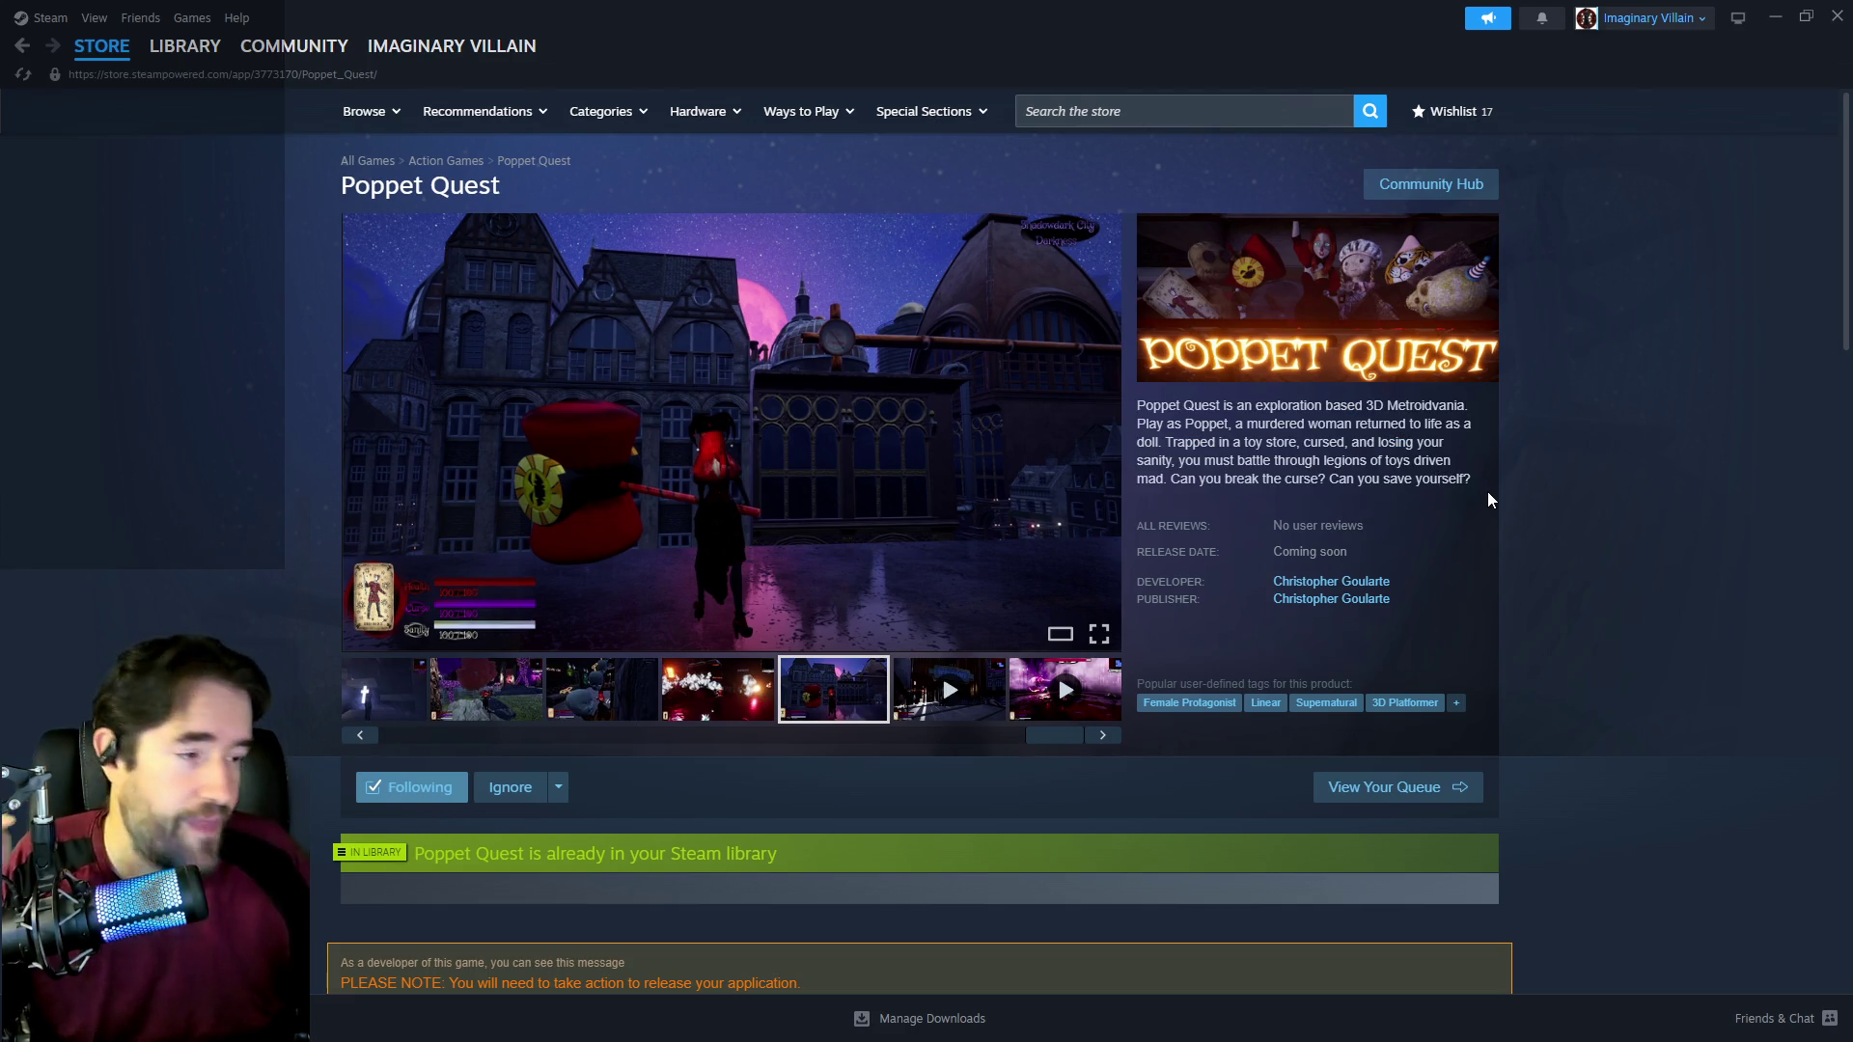
mouse_move(1486, 487)
left_mouse_down()
mouse_move(1144, 430)
mouse_move(1141, 406)
left_mouse_up()
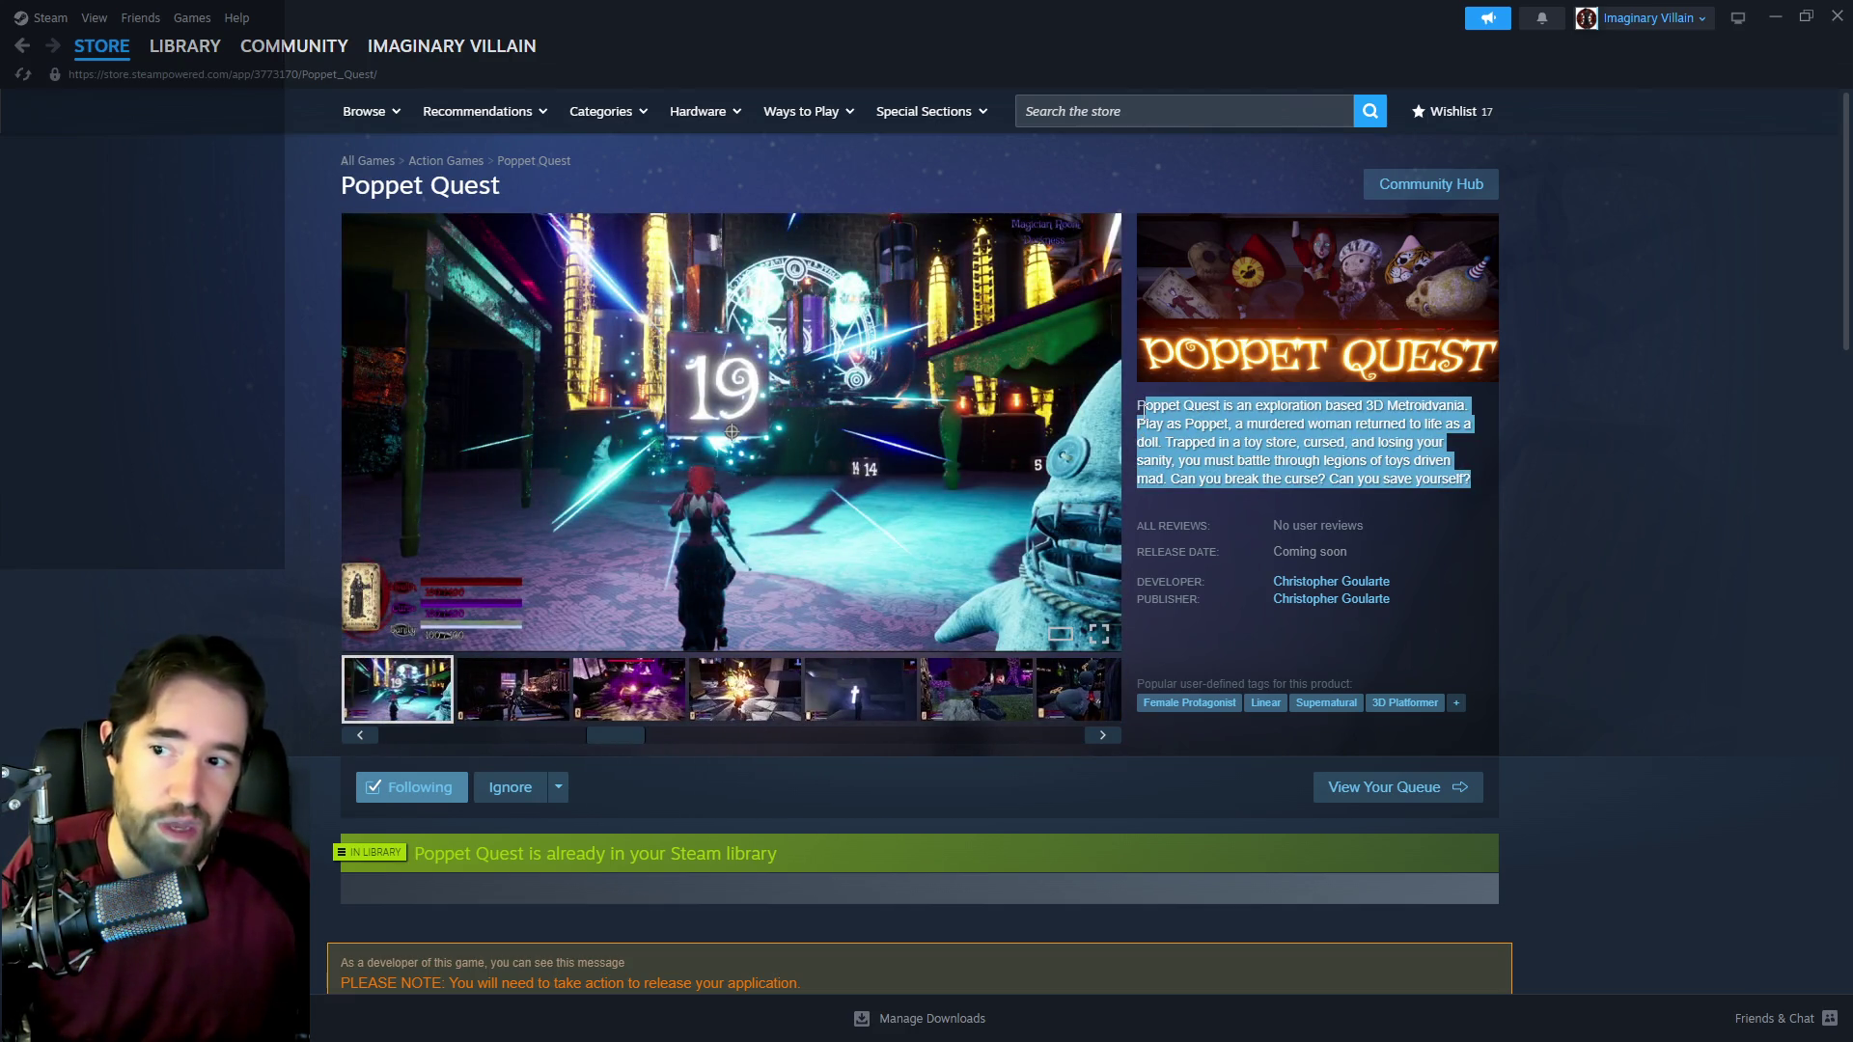
left_click(1279, 473)
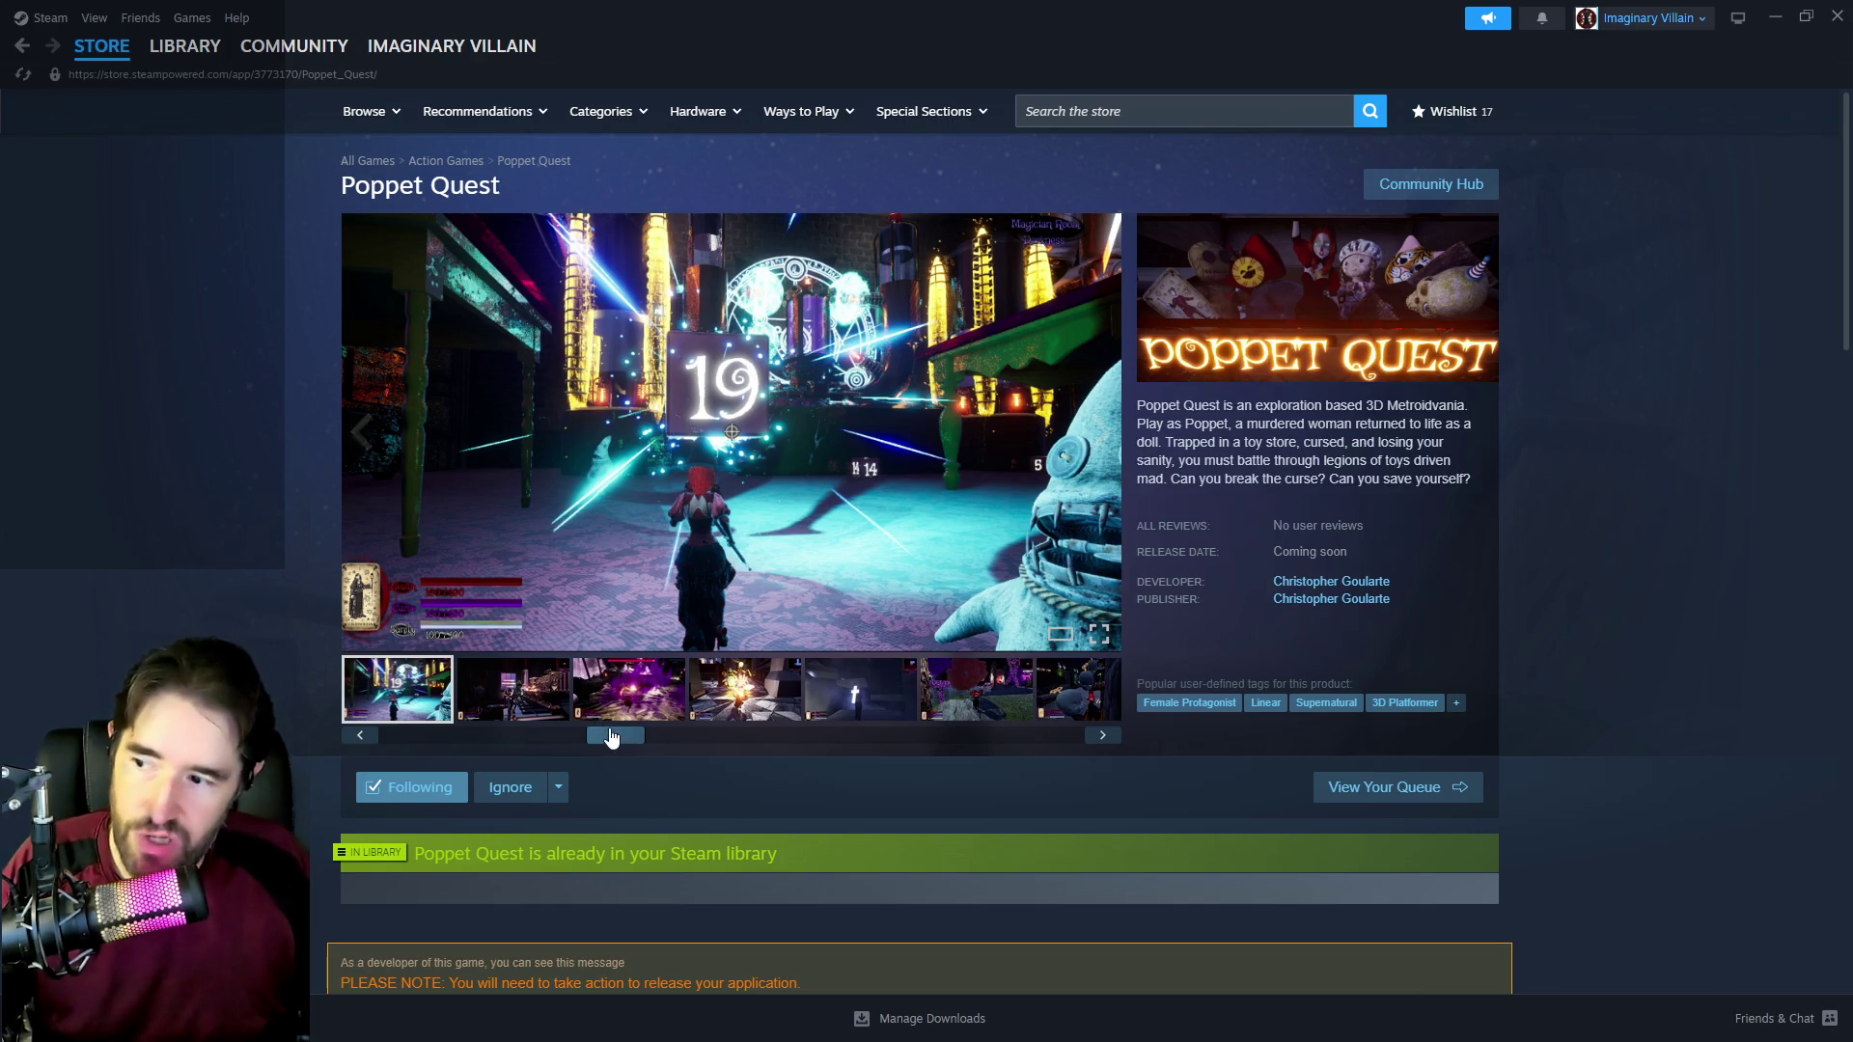
Step: Scroll the thumbnail strip to the start and play the Poppet Quest Alpha Trailer
left_click_drag(611, 738, 434, 721)
left_click(432, 687)
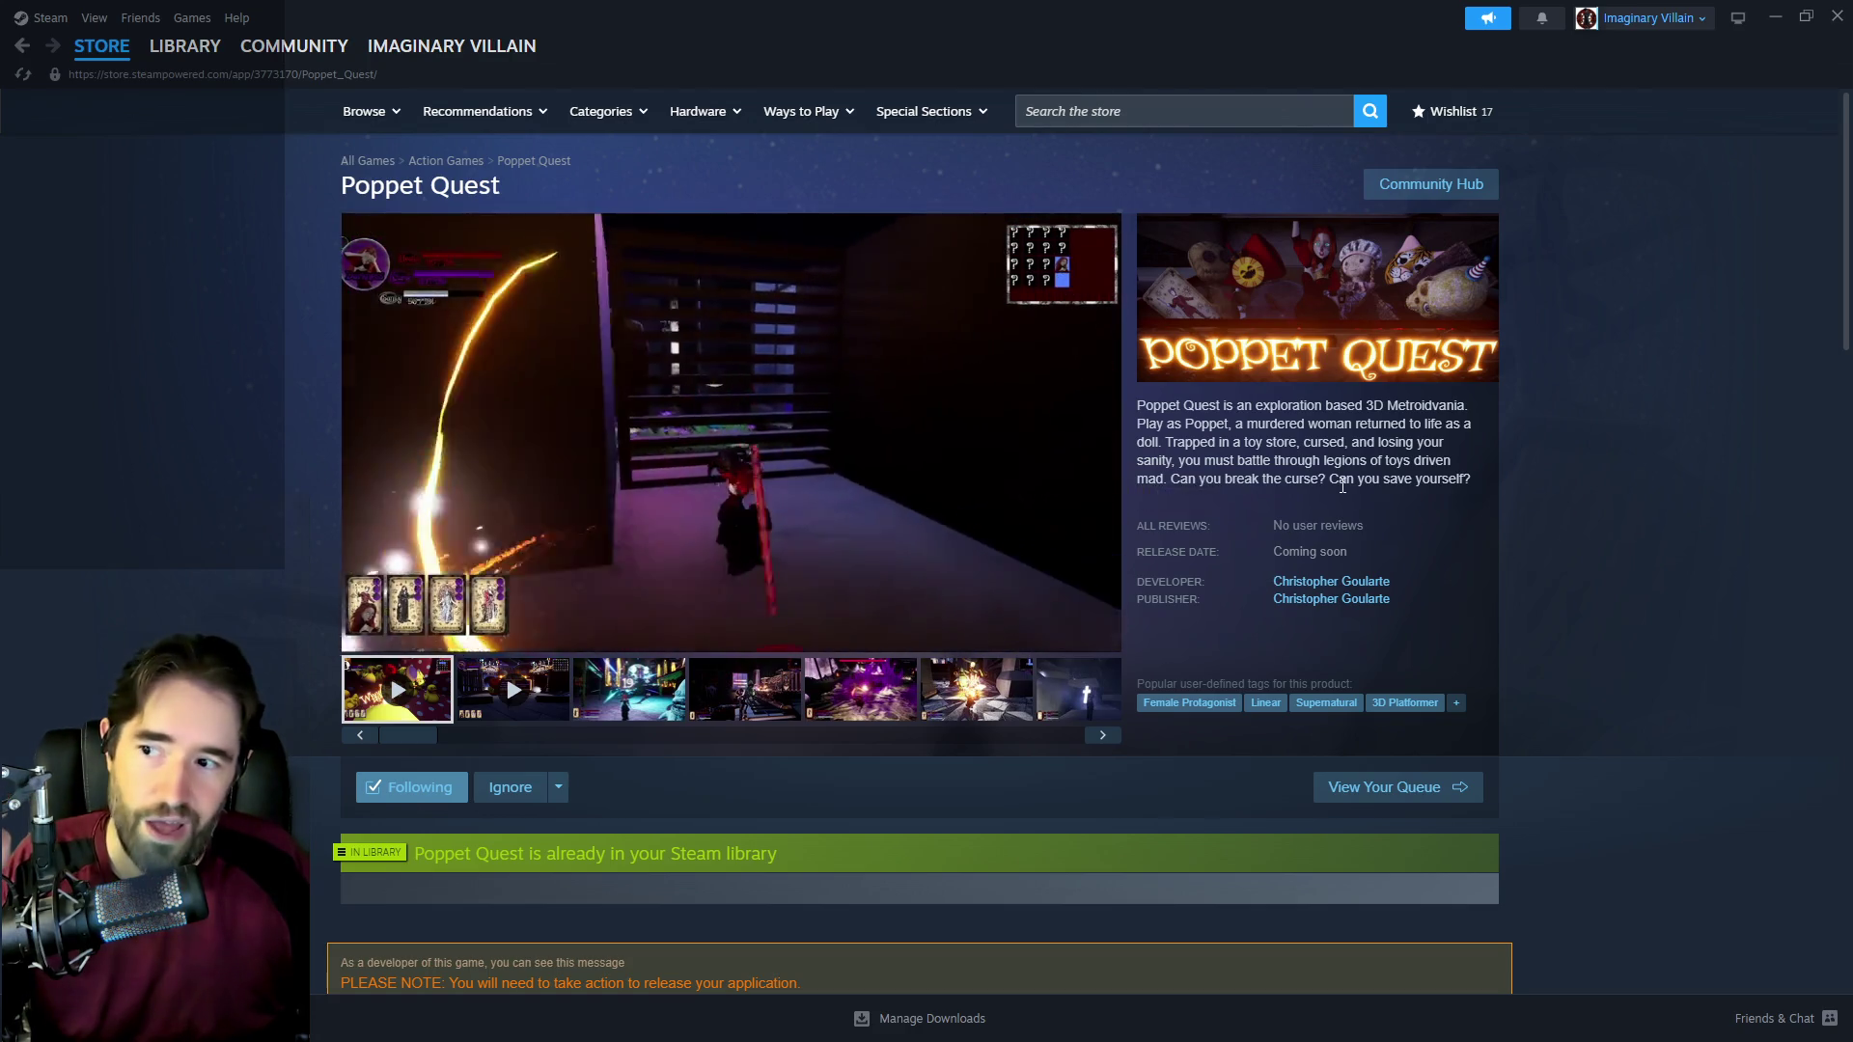
mouse_move(1040, 629)
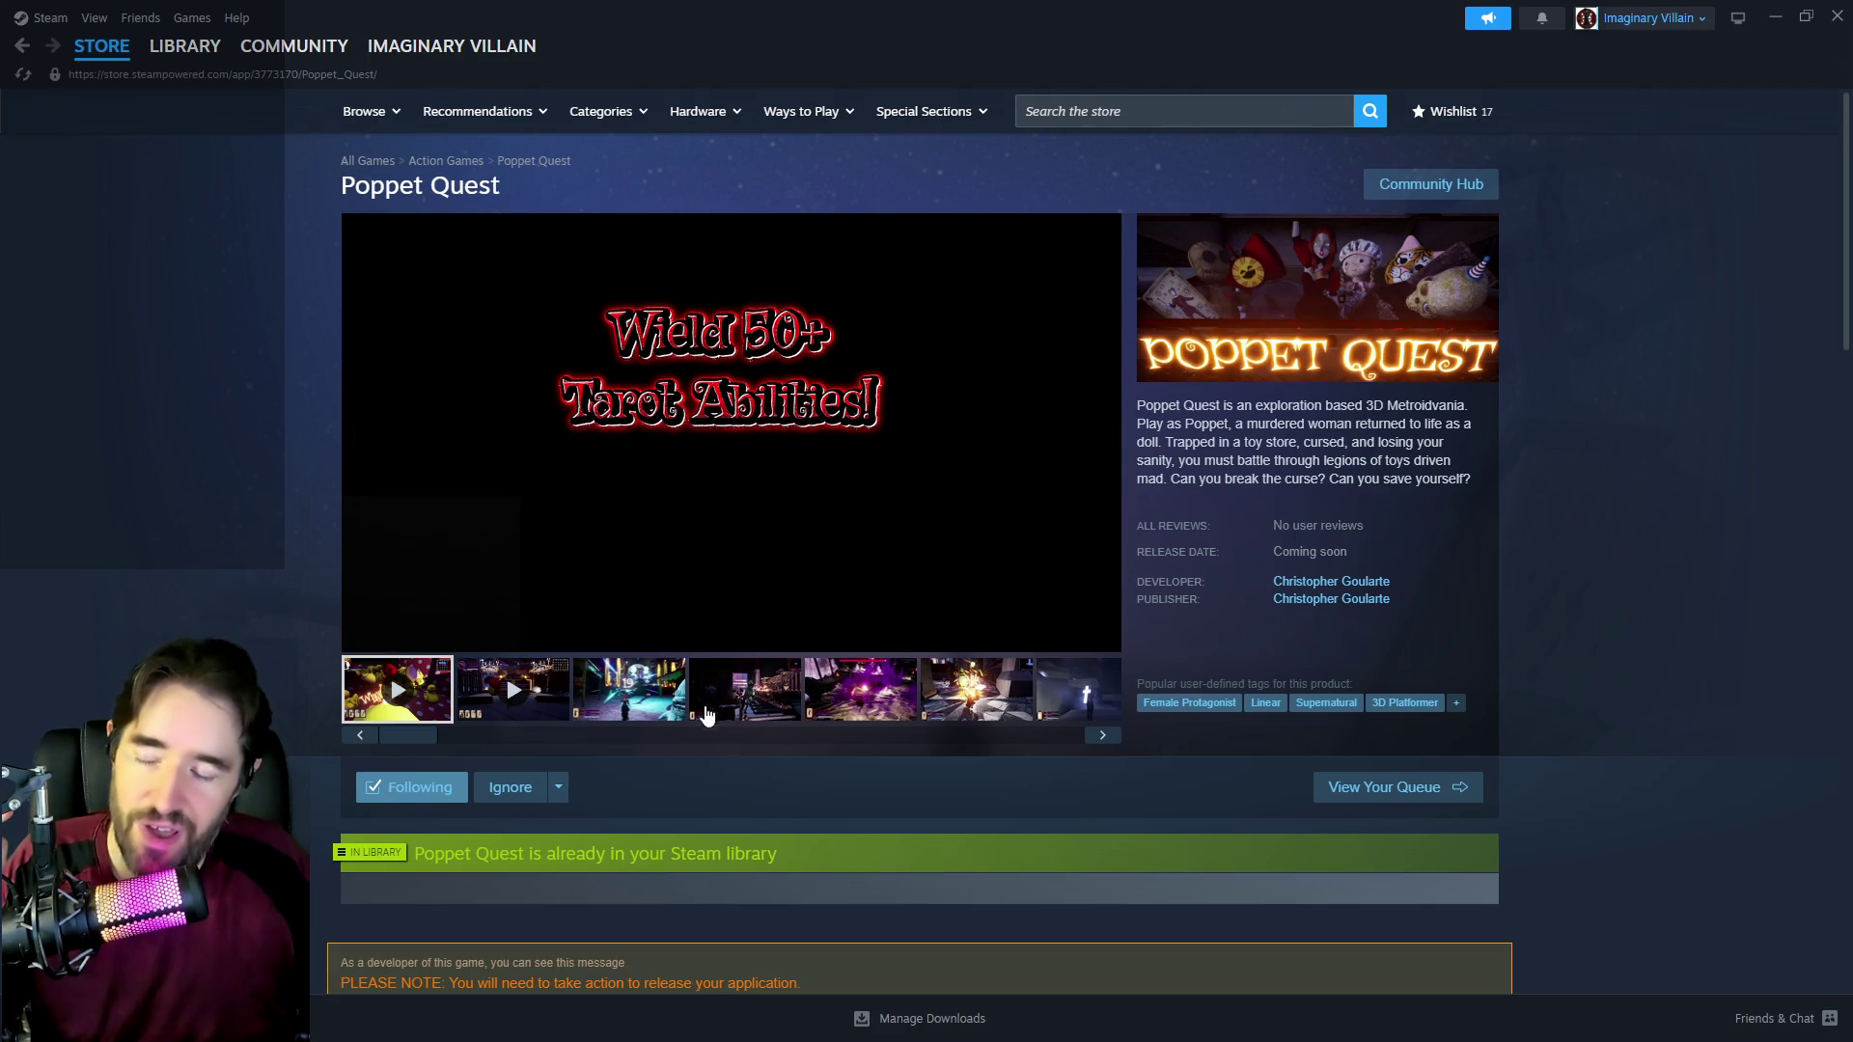
mouse_move(797, 579)
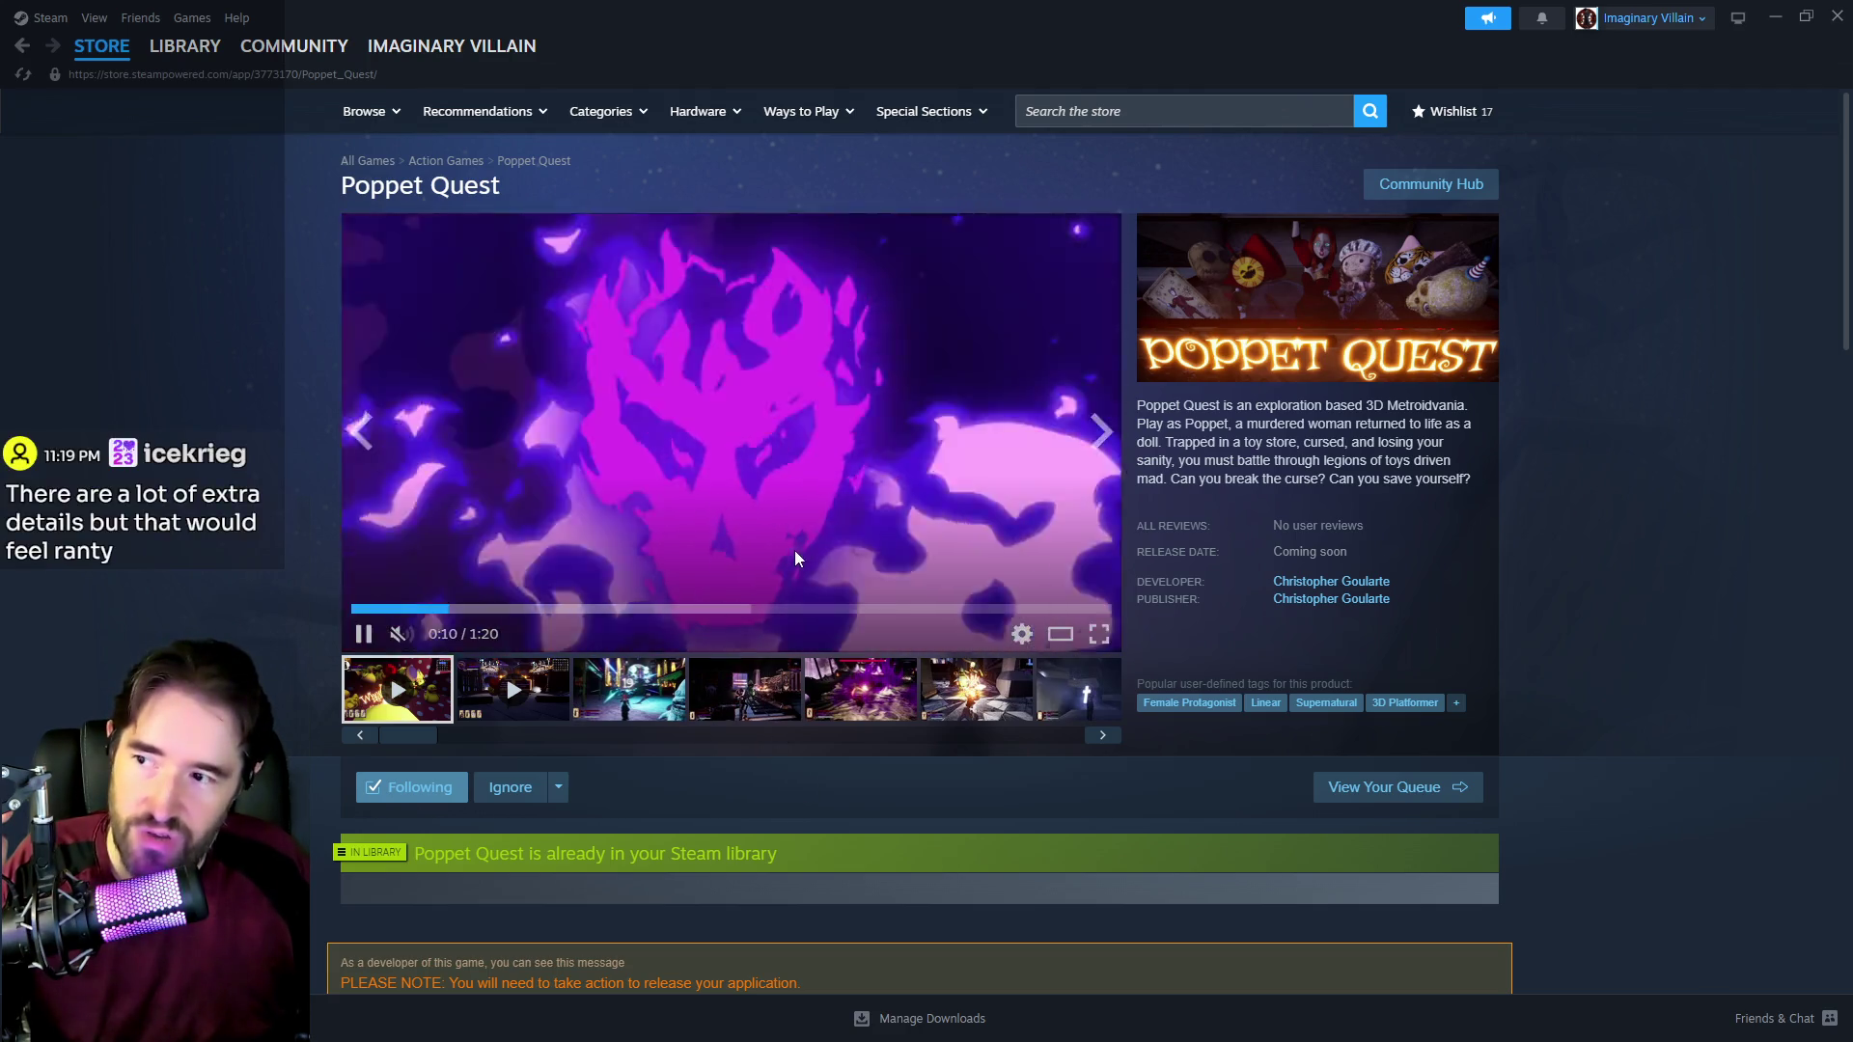
Step: Scroll down to About This Game and expand it with READ MORE
scroll(790, 711, "down", 2)
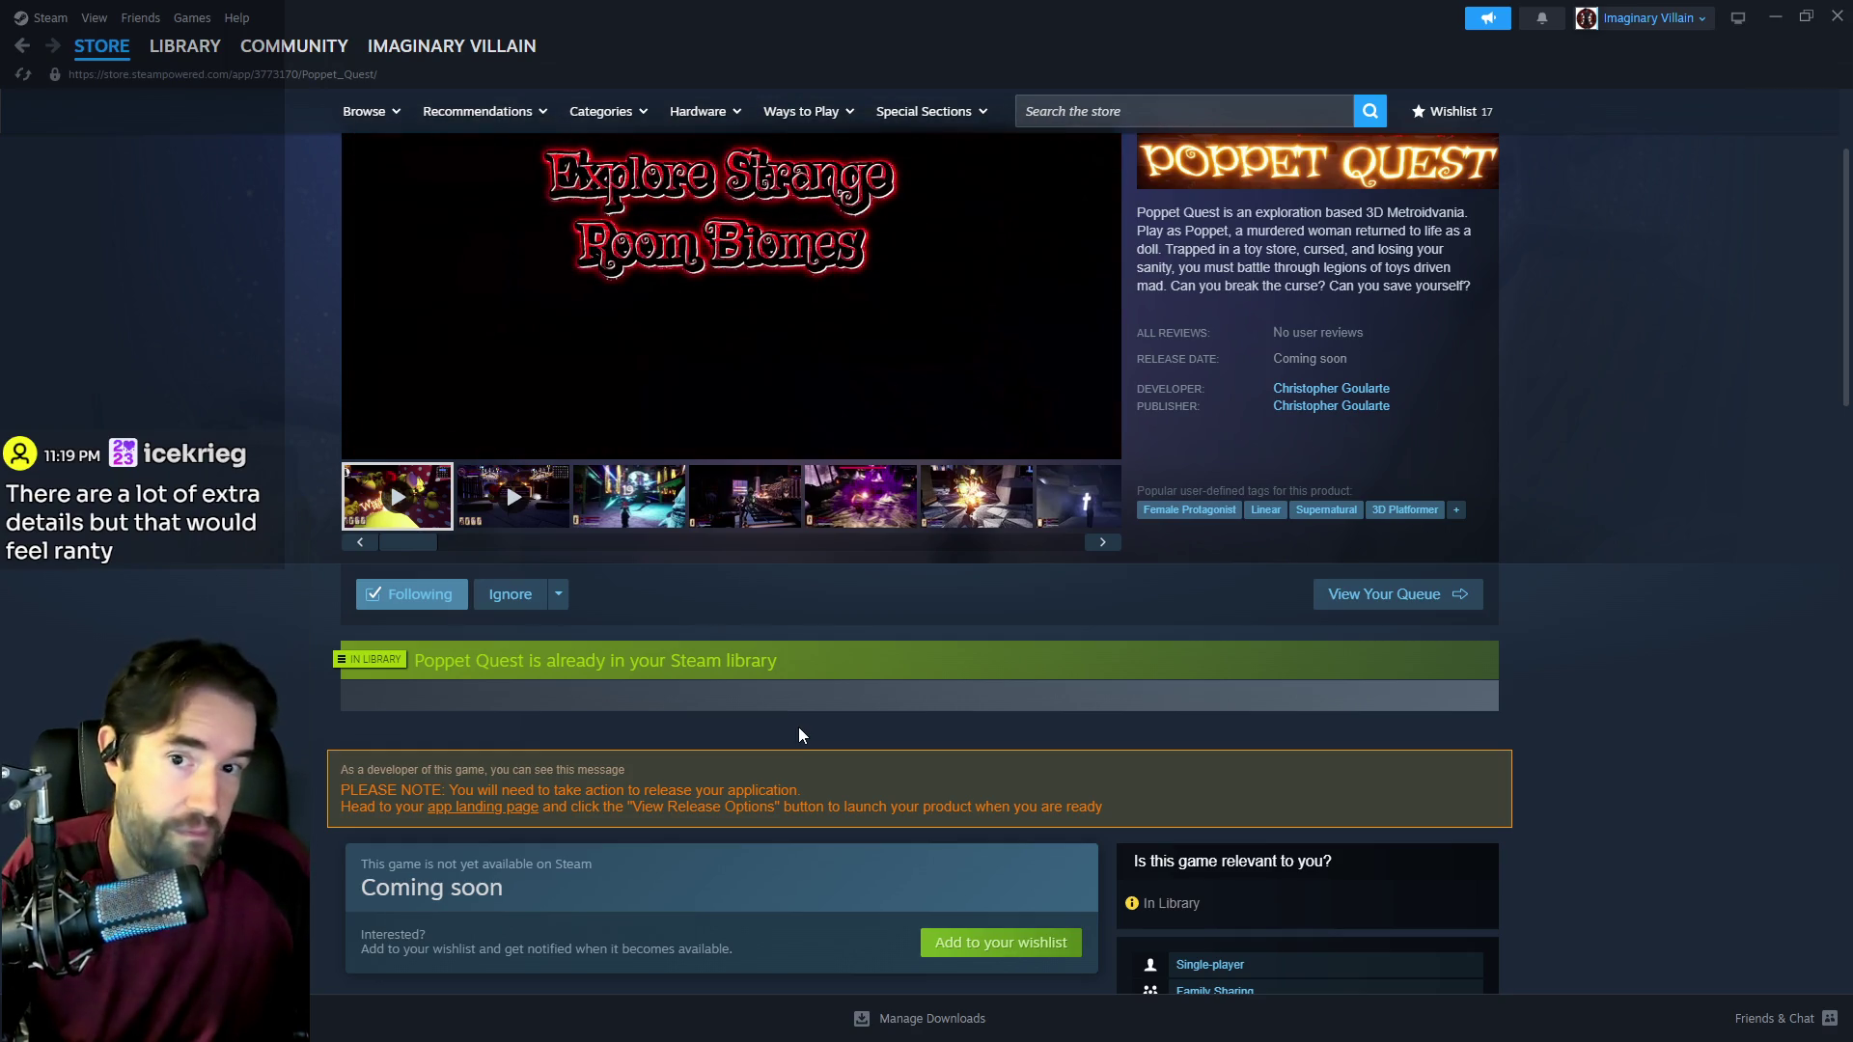
scroll(799, 734, "down", 9)
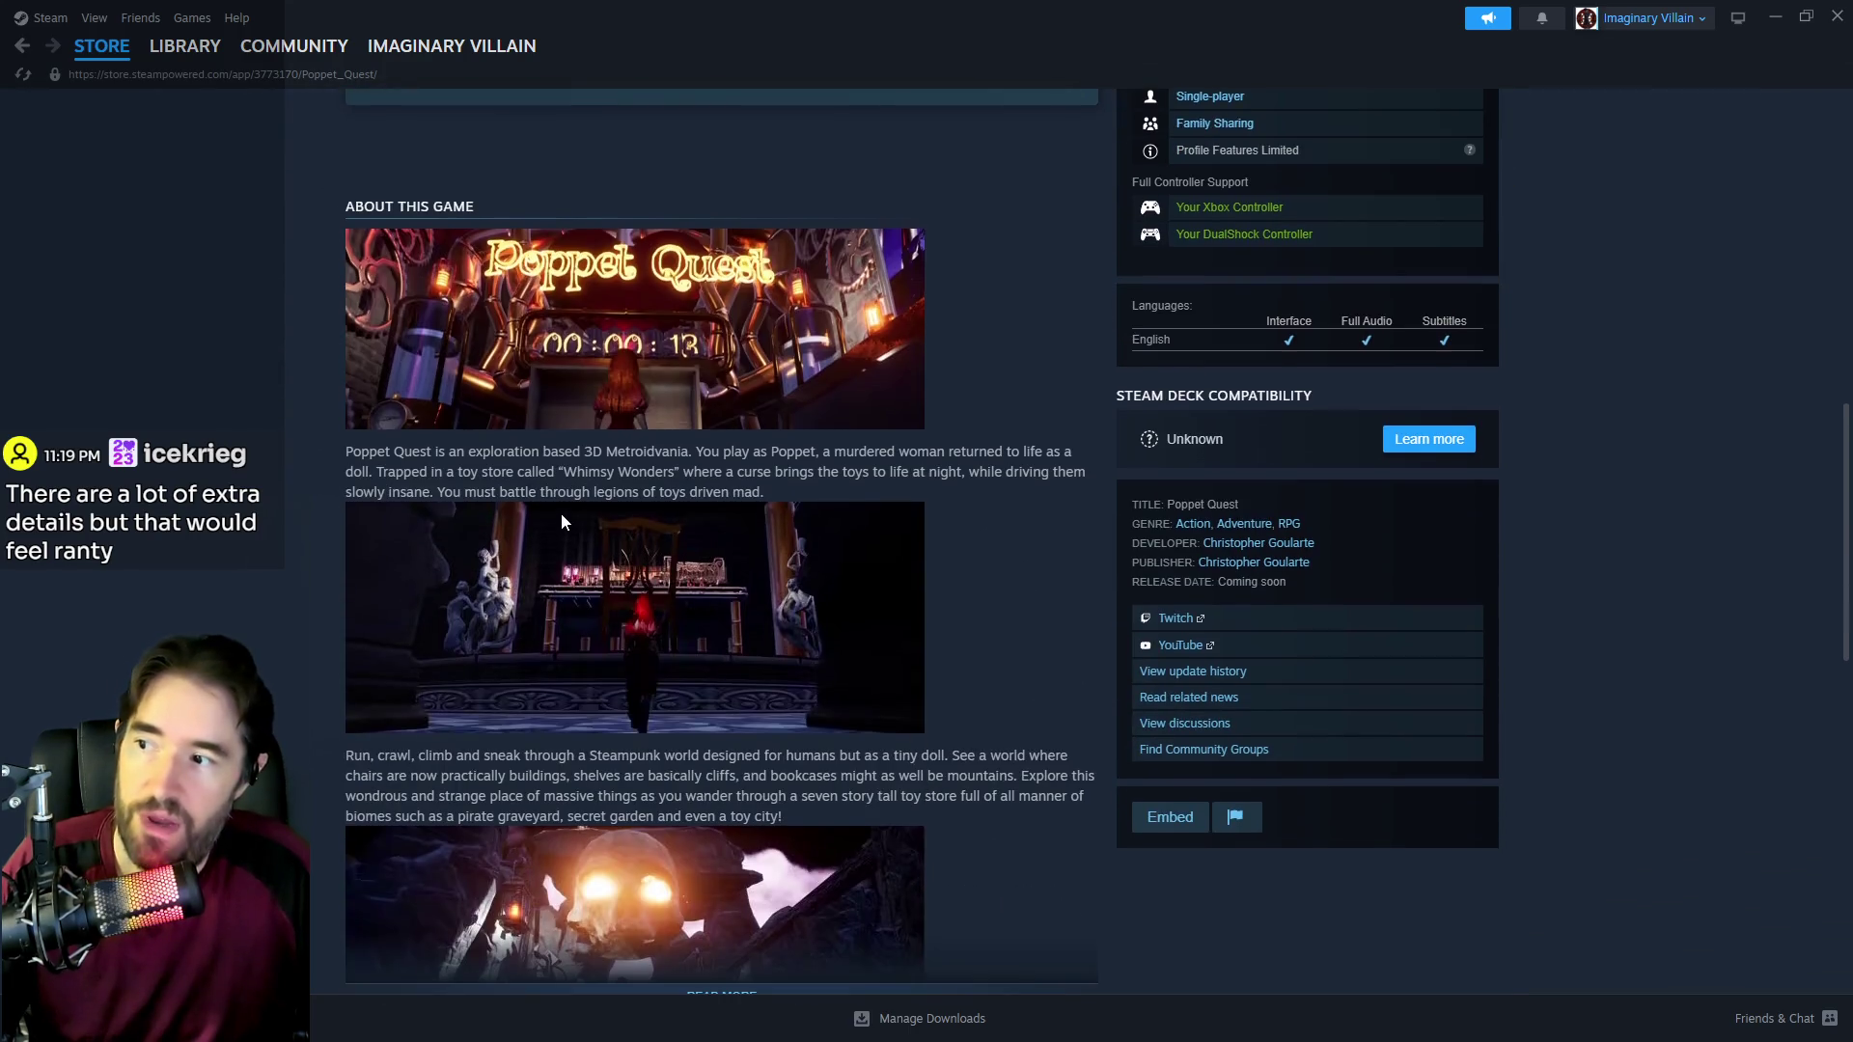
scroll(560, 512, "up", 10)
scroll(897, 497, "down", 9)
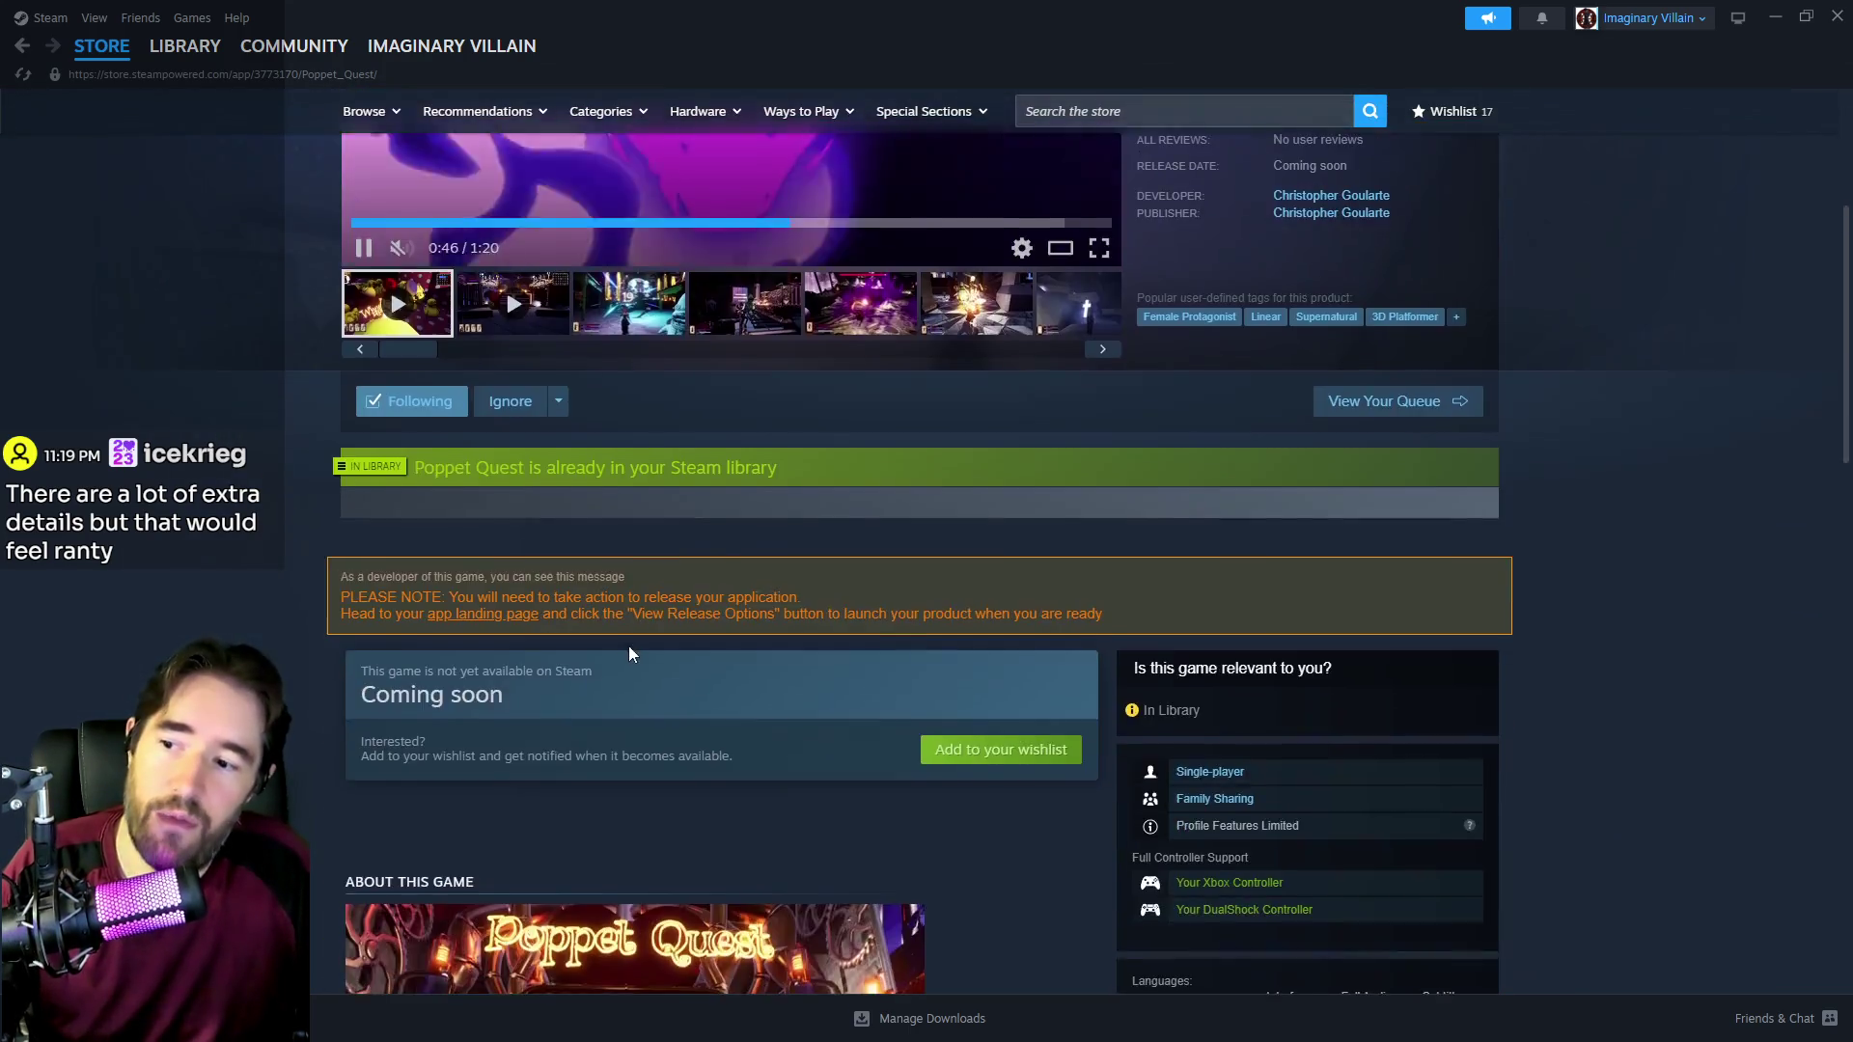
scroll(519, 343, "down", 2)
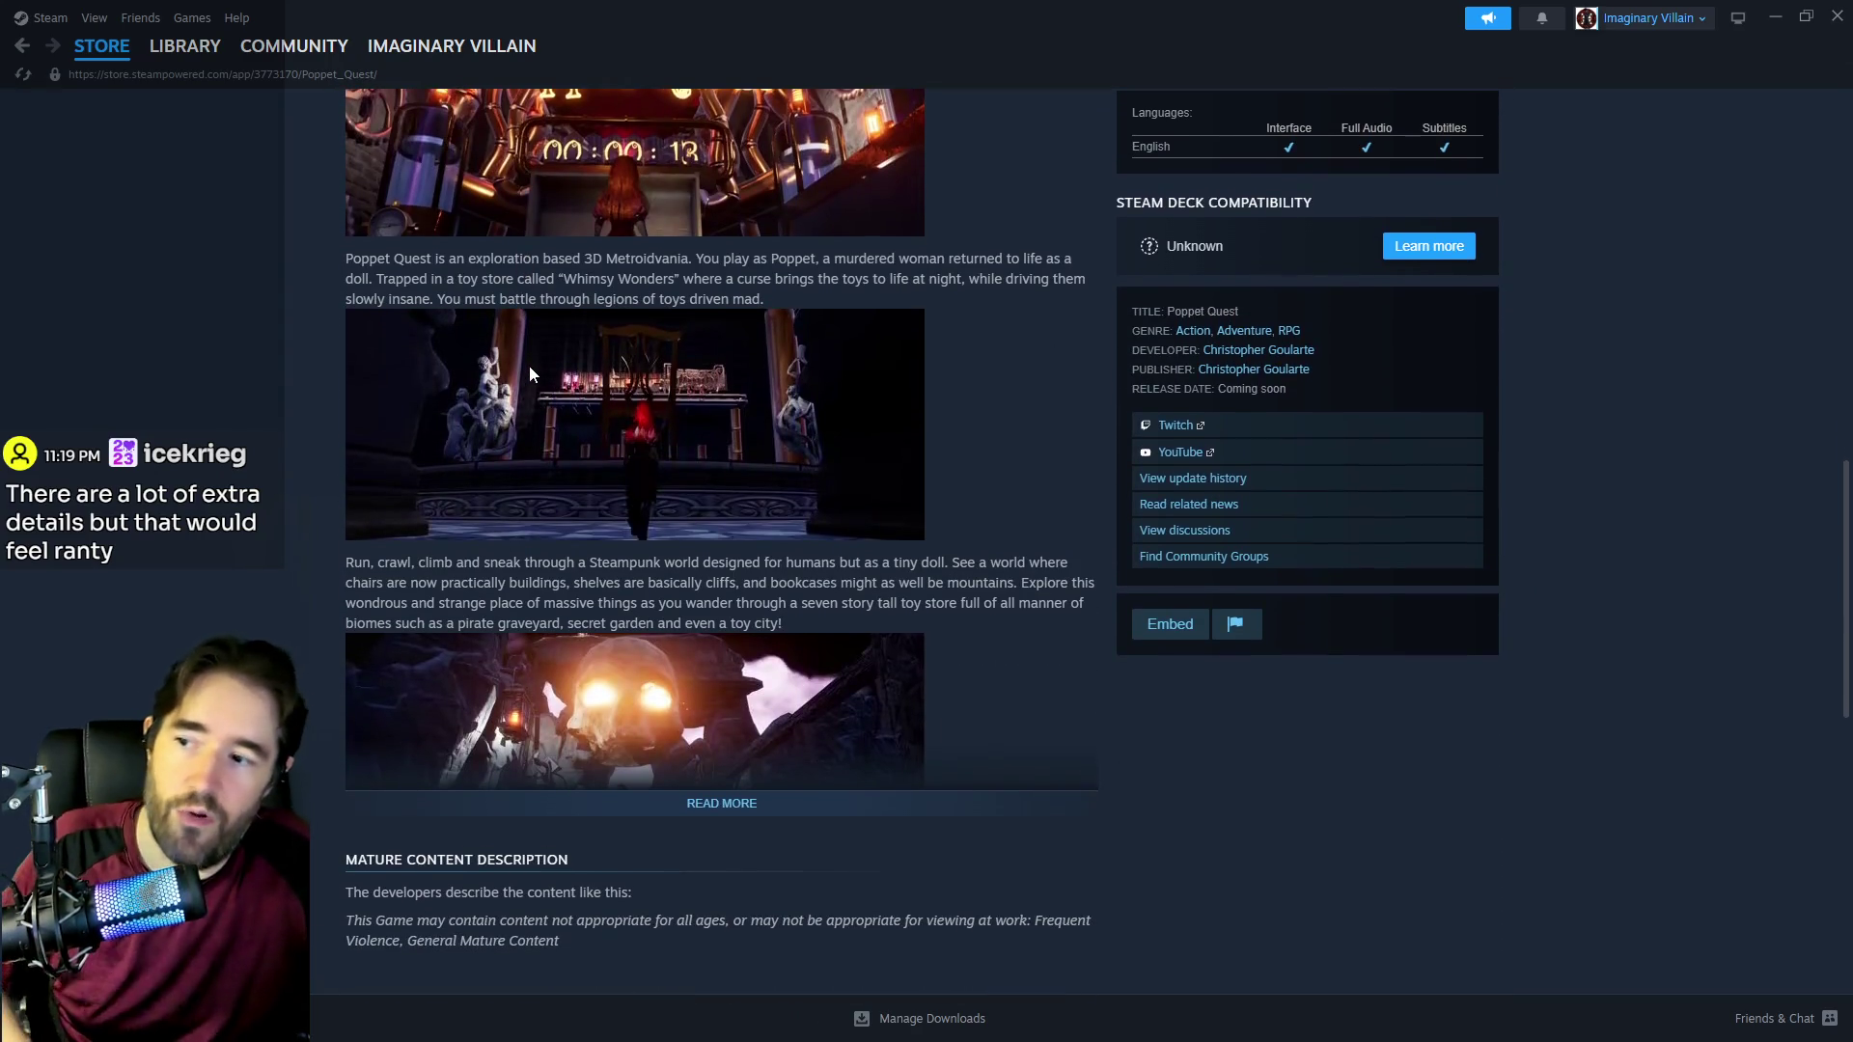
left_click(654, 804)
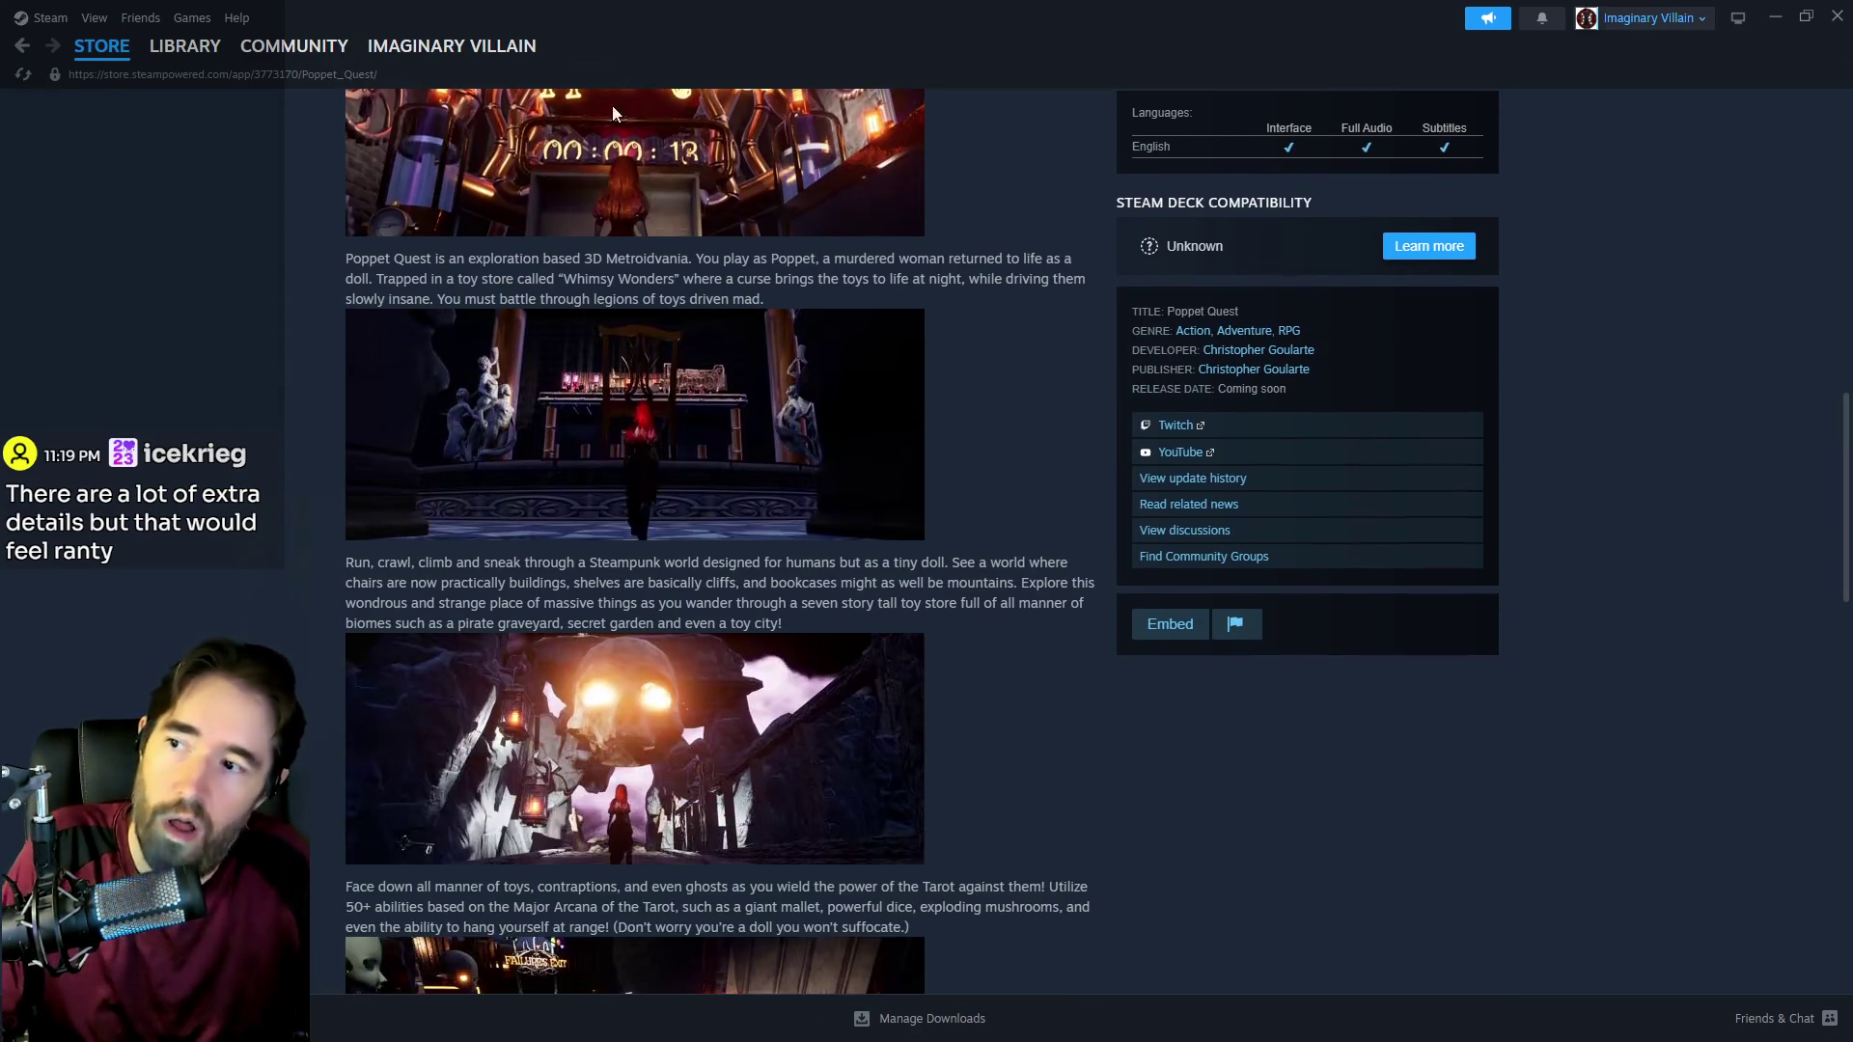
Step: Scroll through the full description and screenshots, then return to the Steam store front
scroll(571, 524, "down", 2)
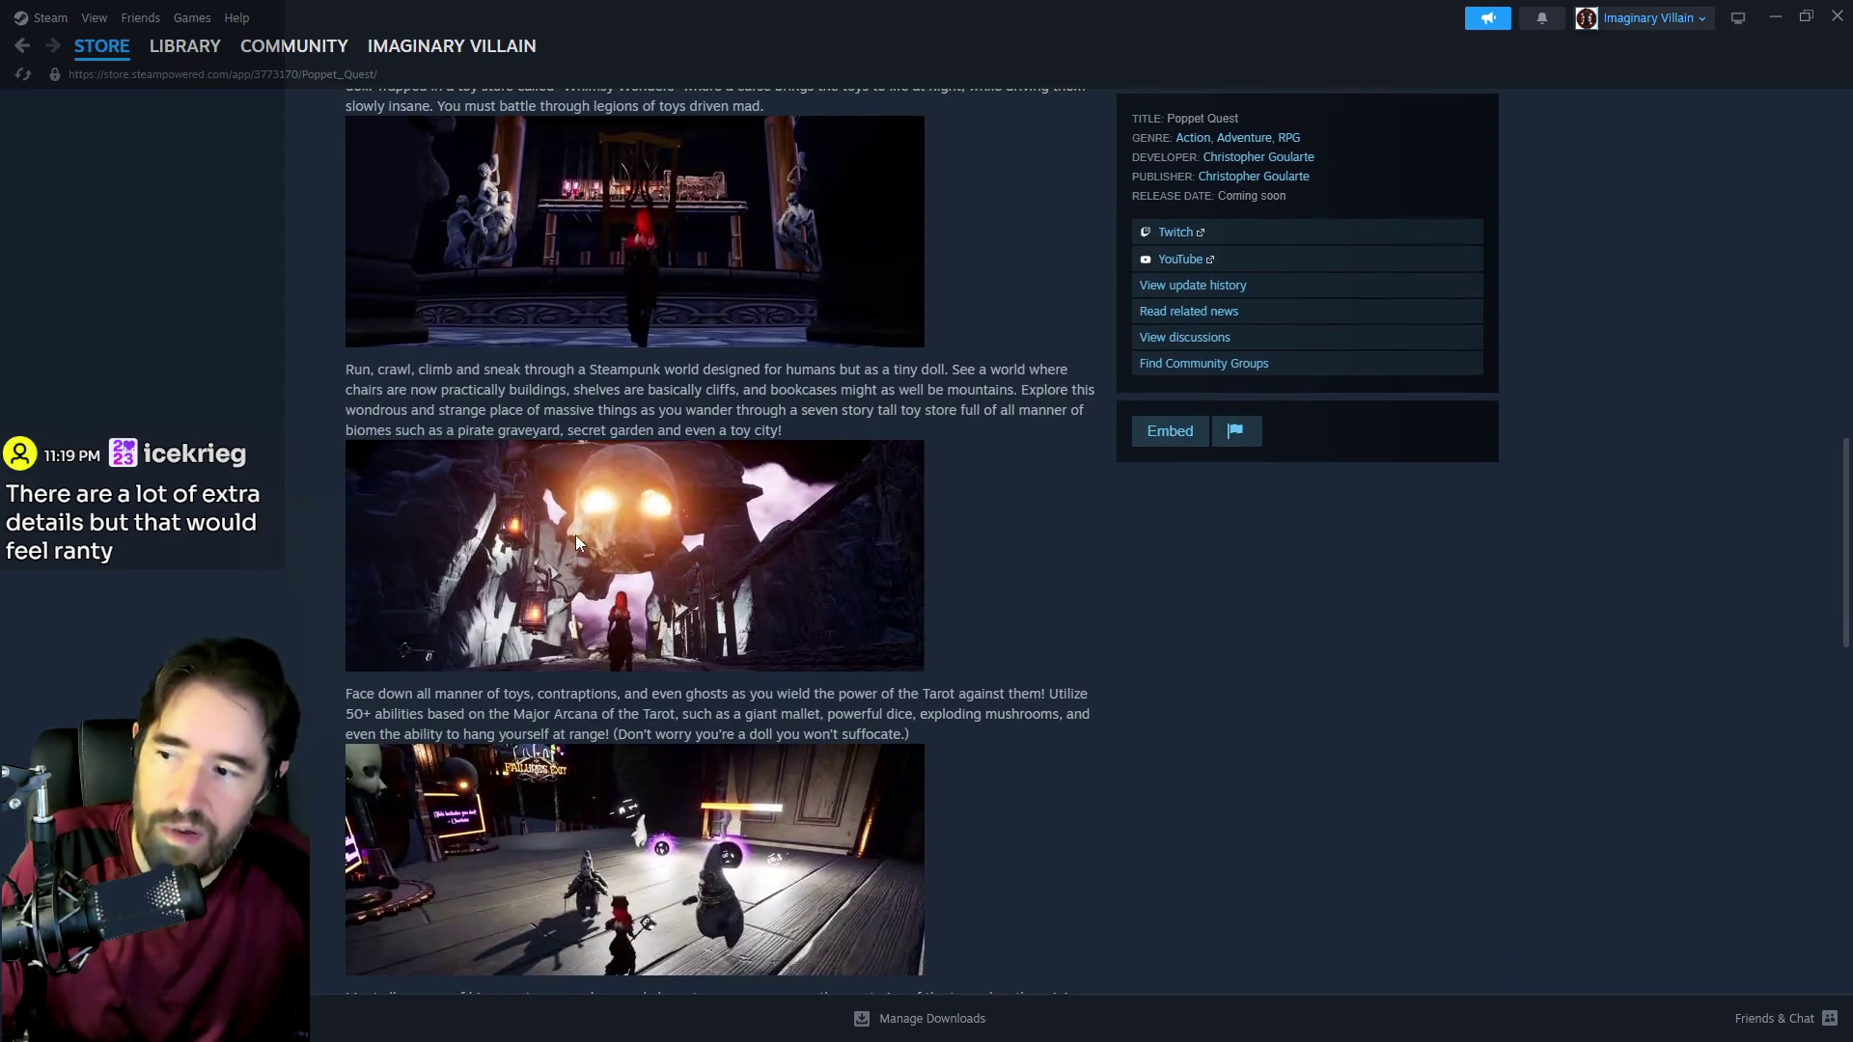
scroll(600, 386, "down", 6)
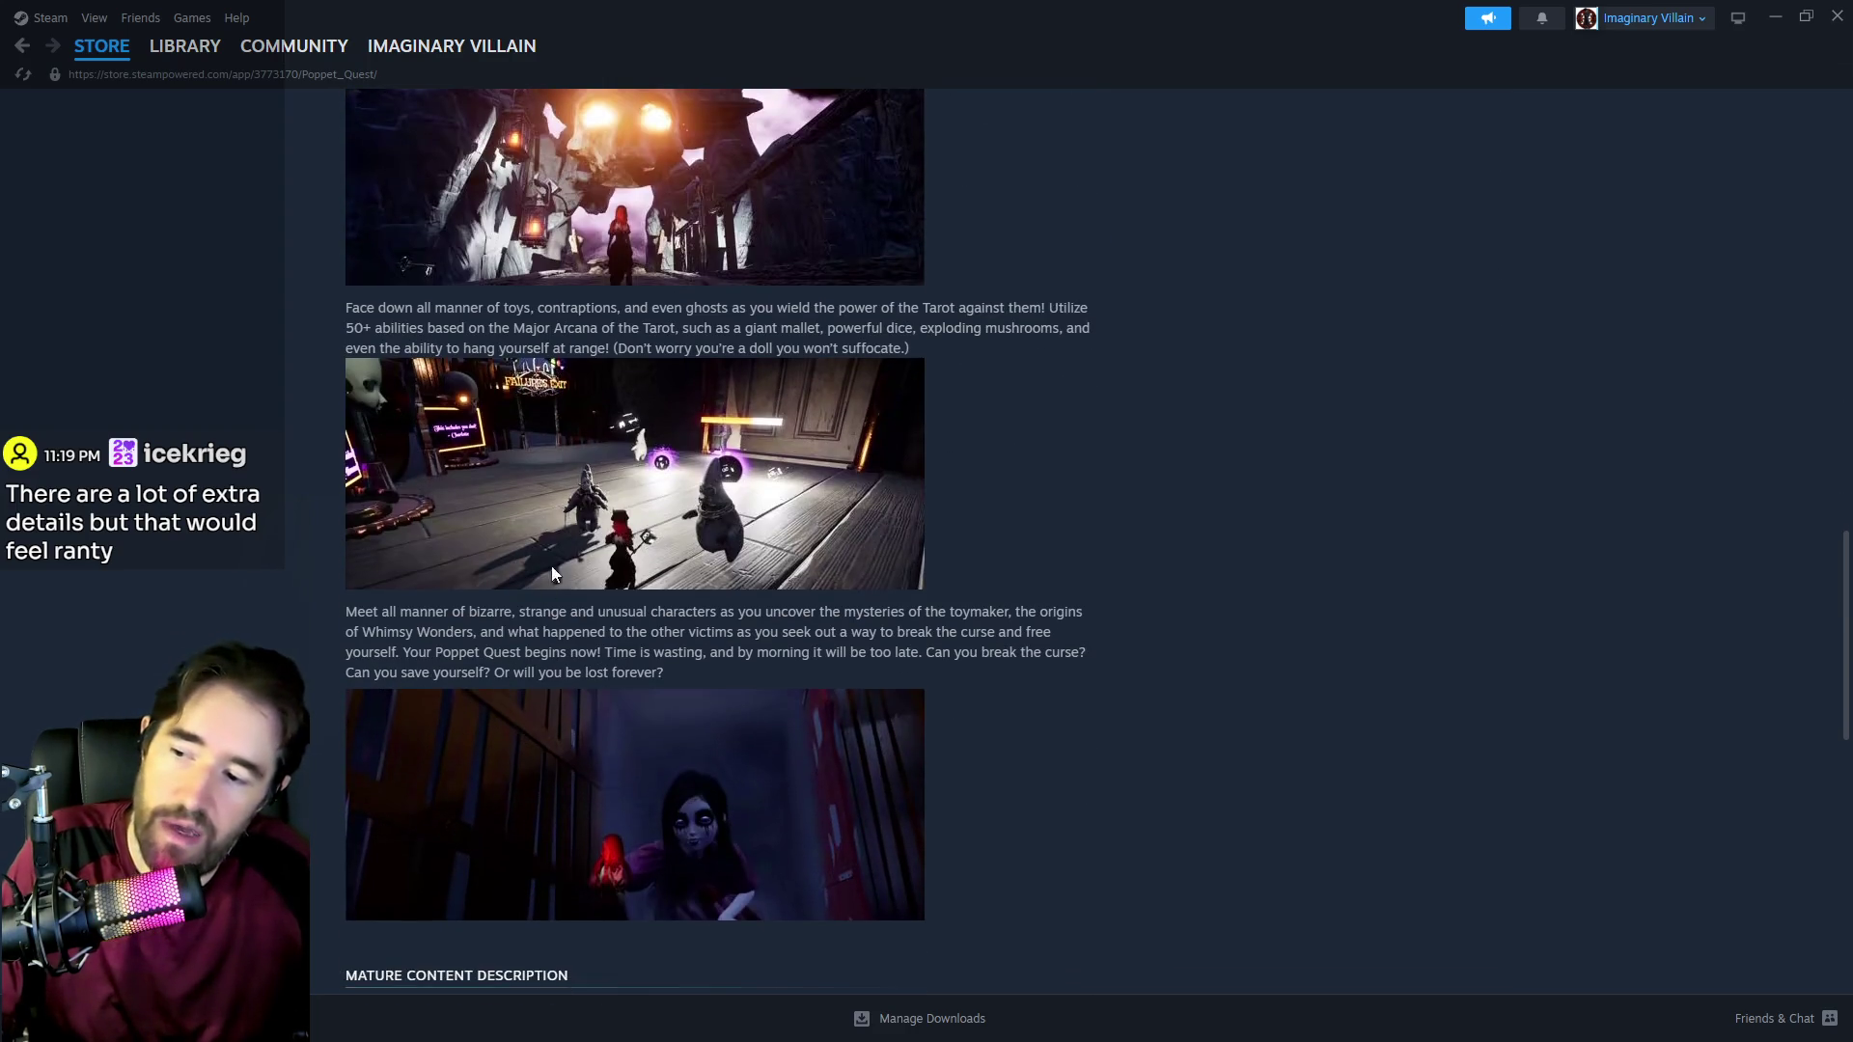
scroll(645, 789, "up", 9)
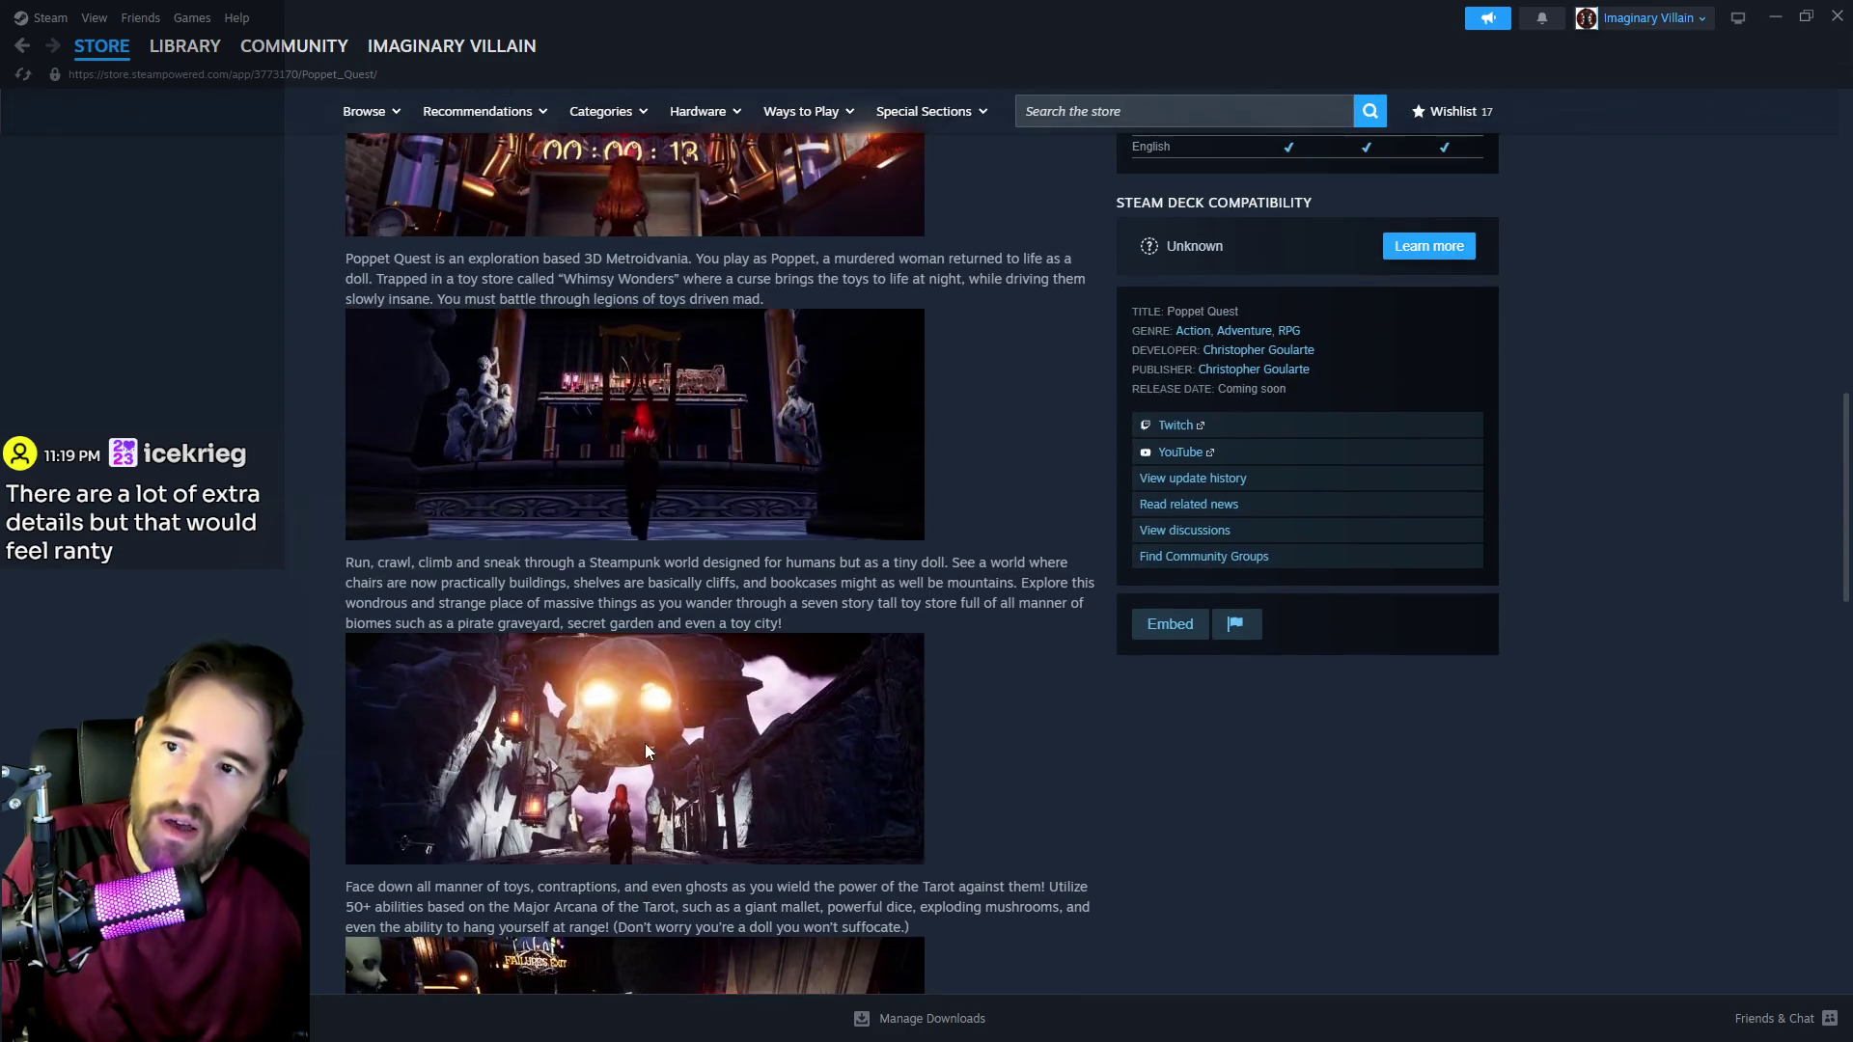
scroll(667, 526, "up", 10)
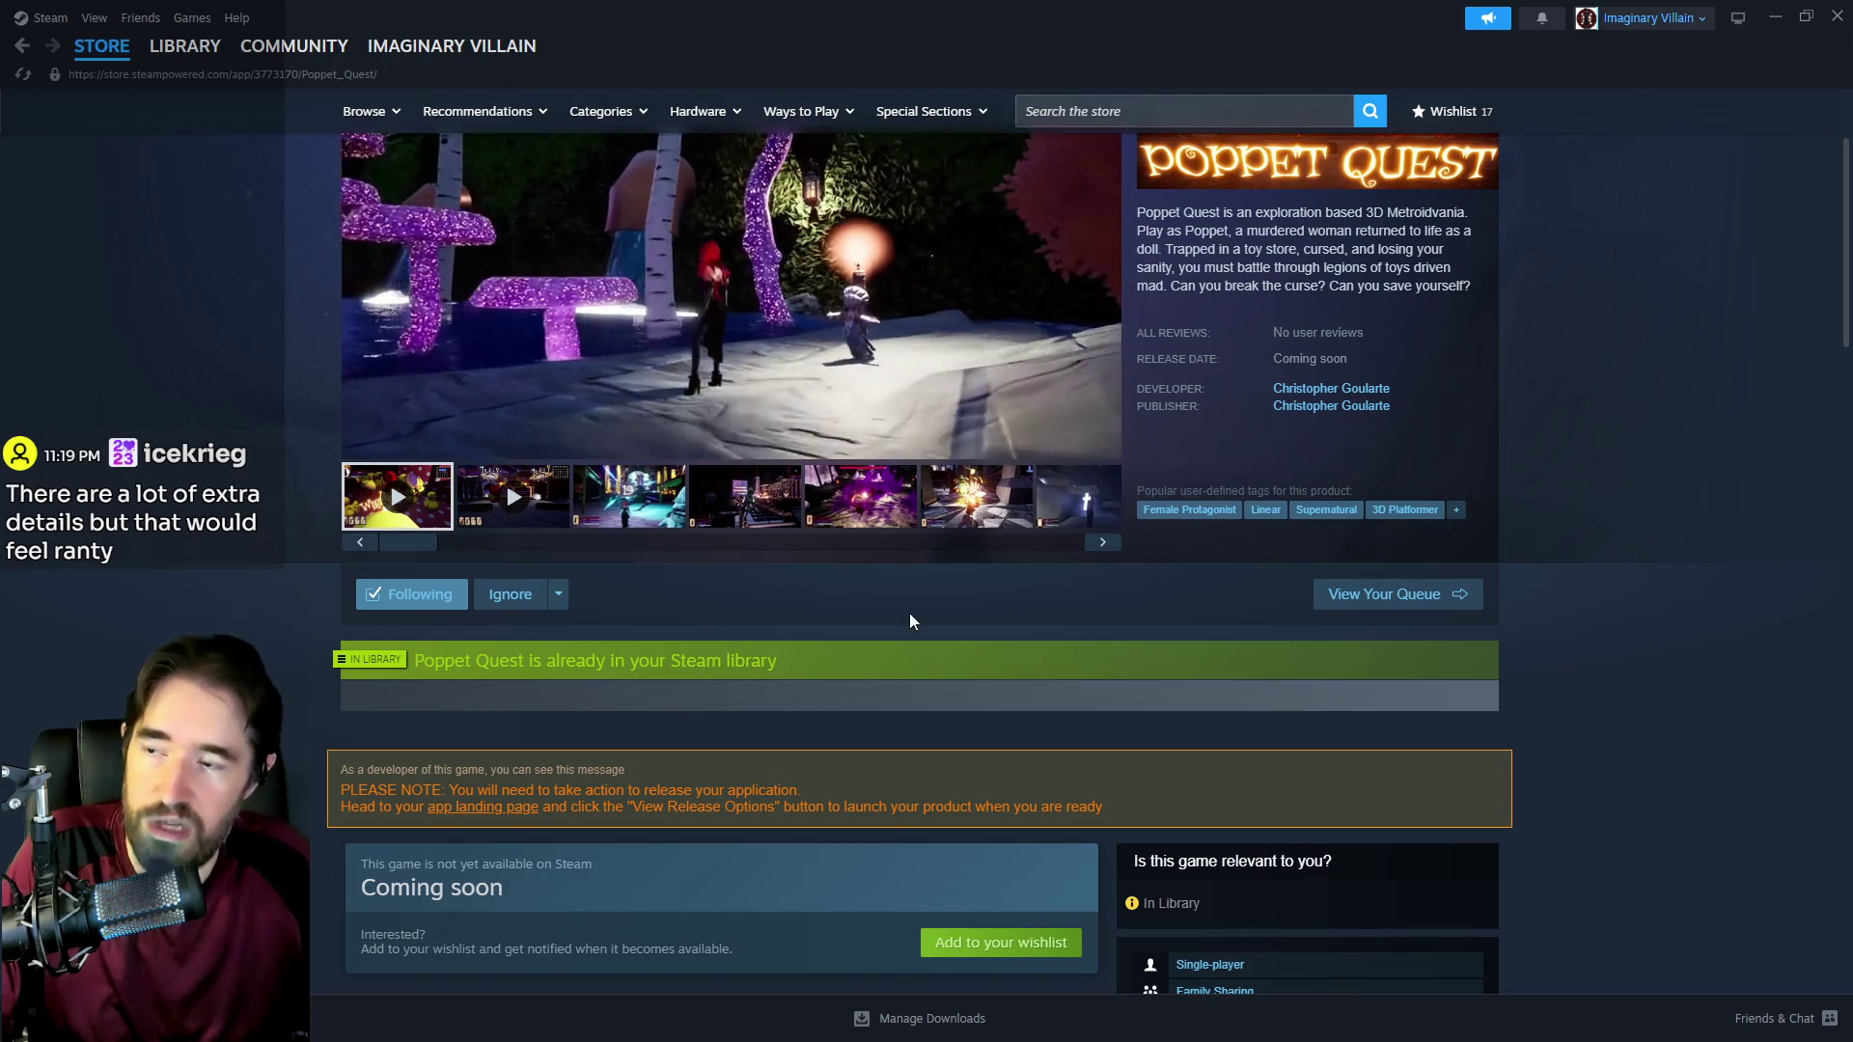
scroll(909, 611, "up", 1)
scroll(911, 621, "down", 3)
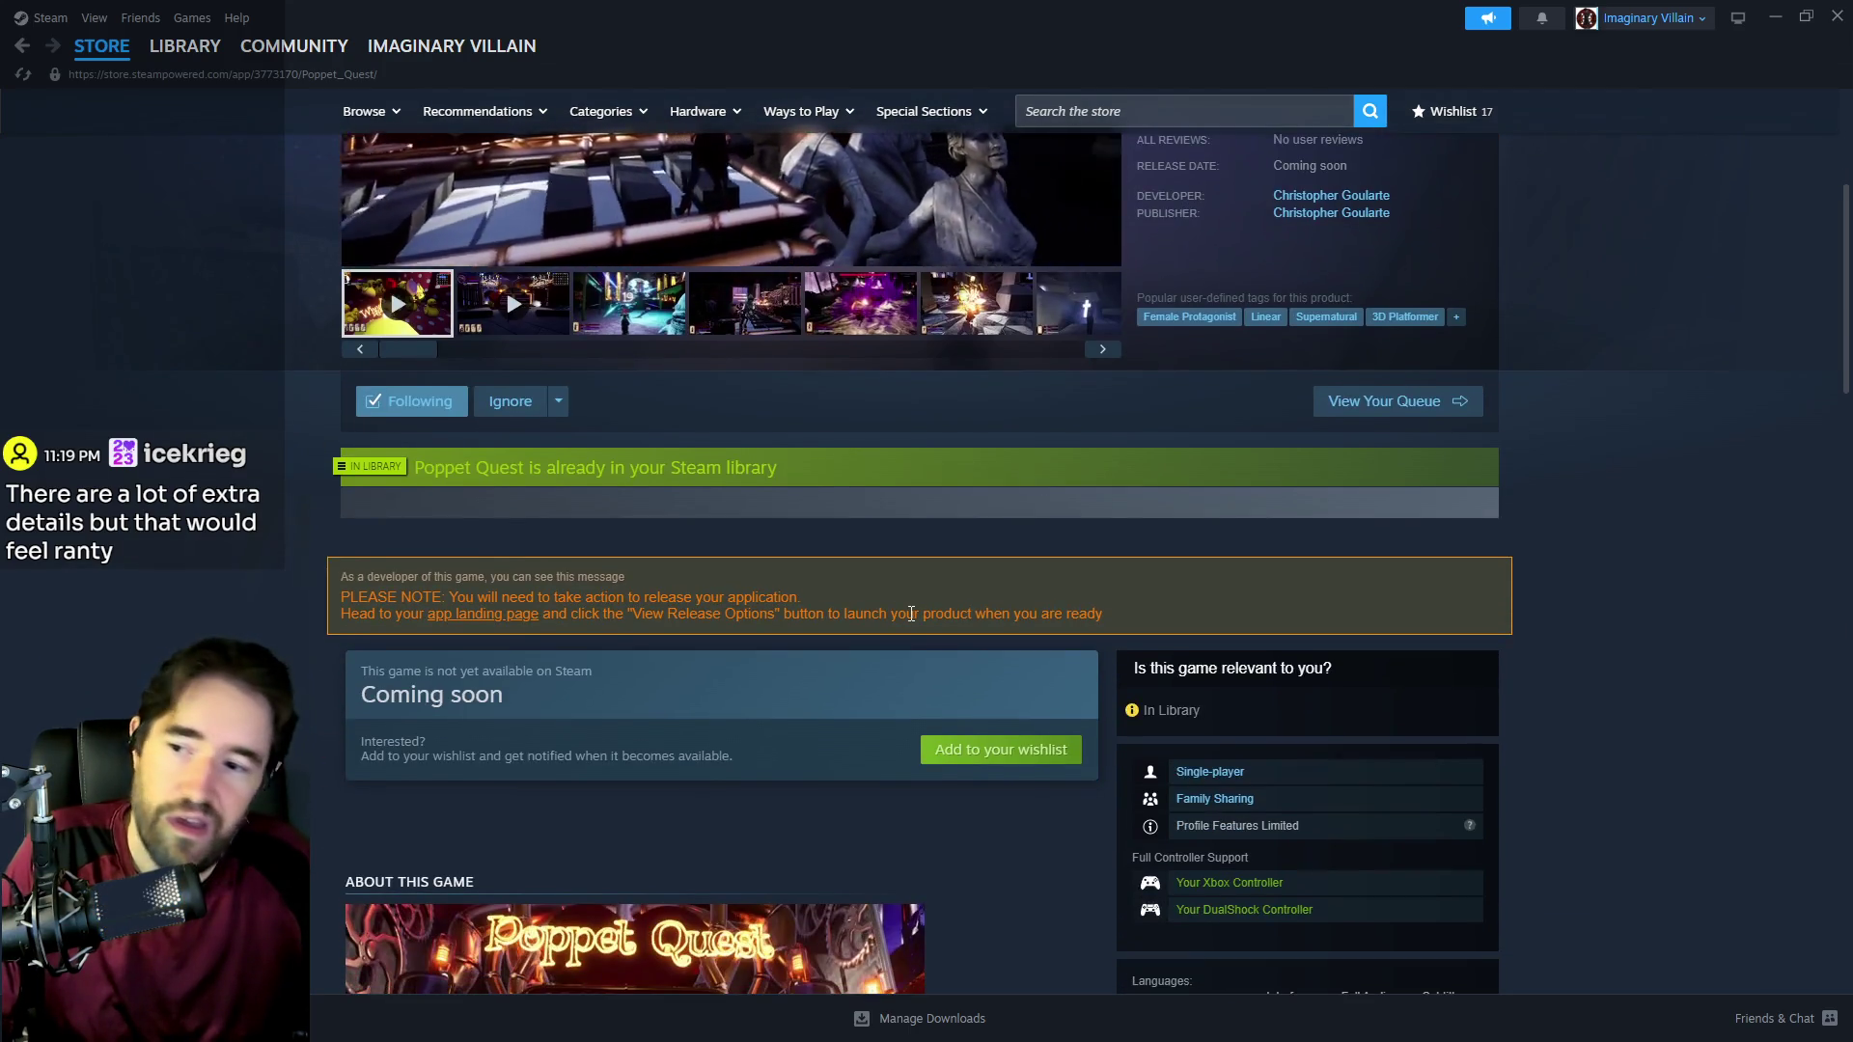
scroll(911, 621, "down", 4)
scroll(909, 611, "down", 2)
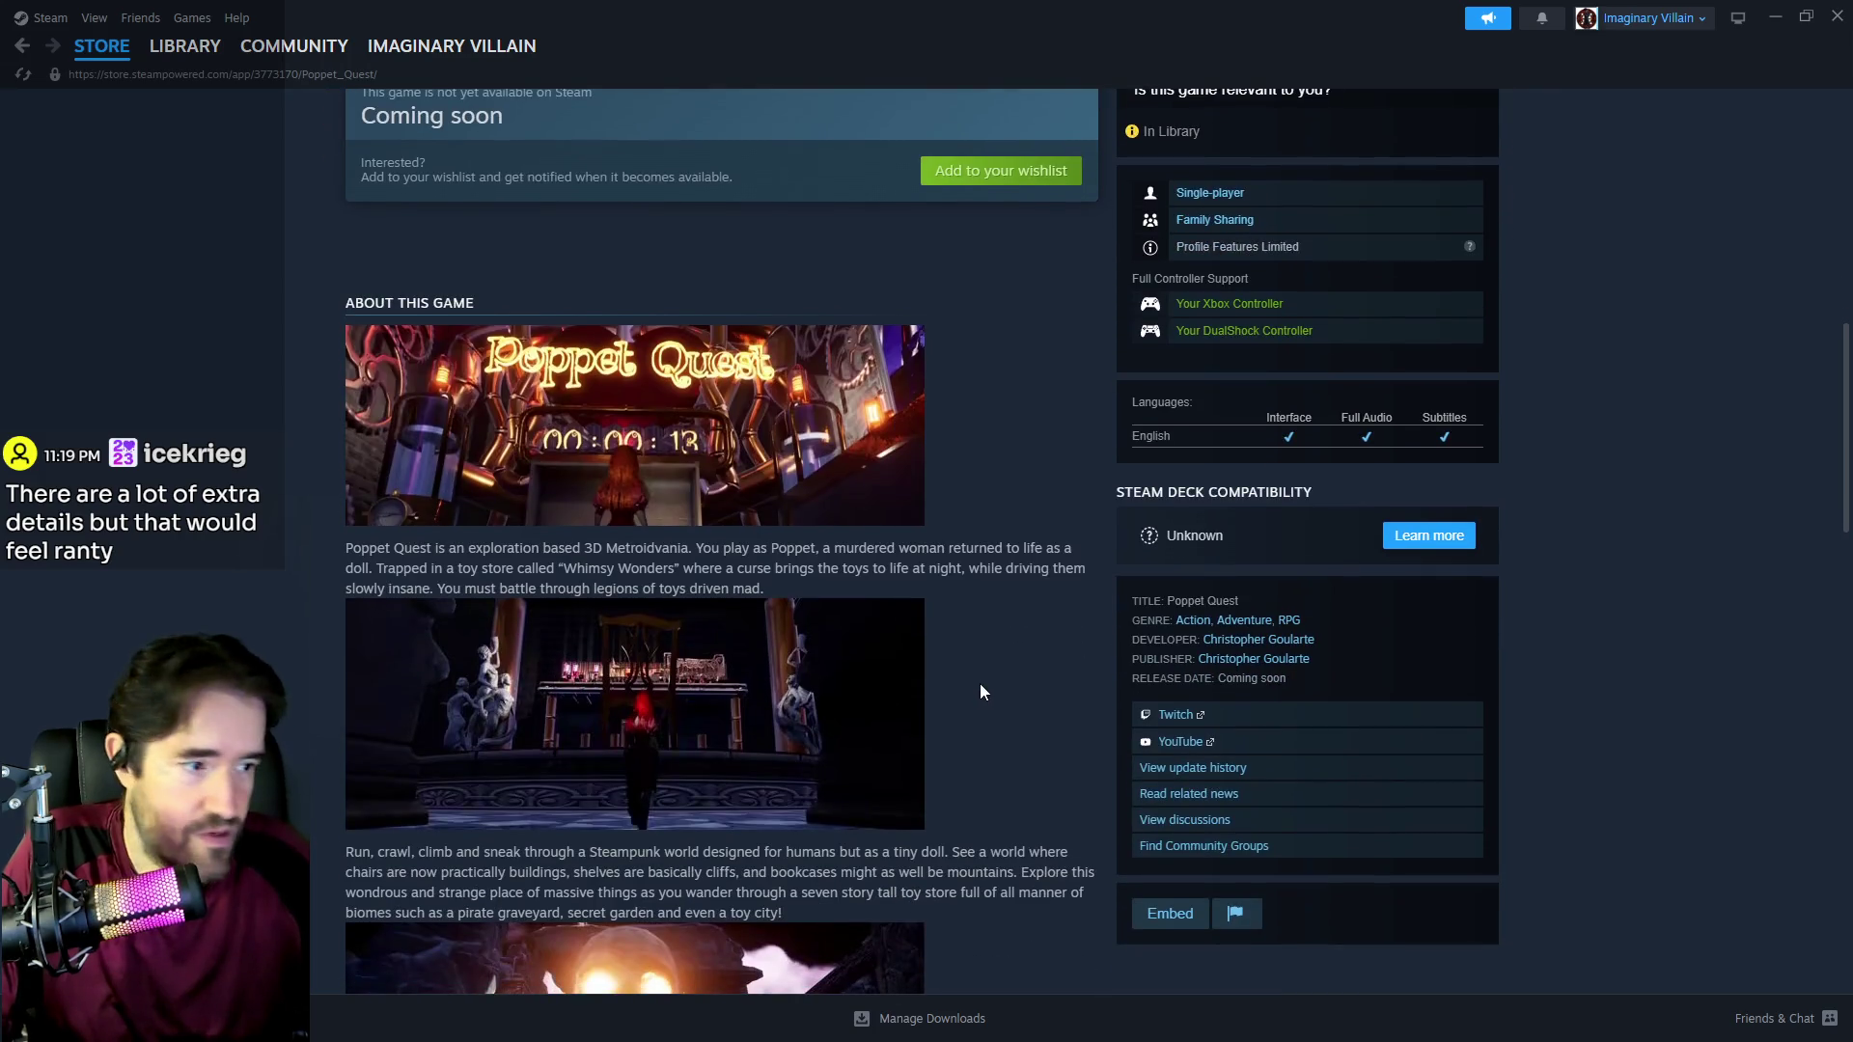
scroll(980, 682, "down", 2)
scroll(981, 693, "down", 3)
scroll(1241, 730, "down", 4)
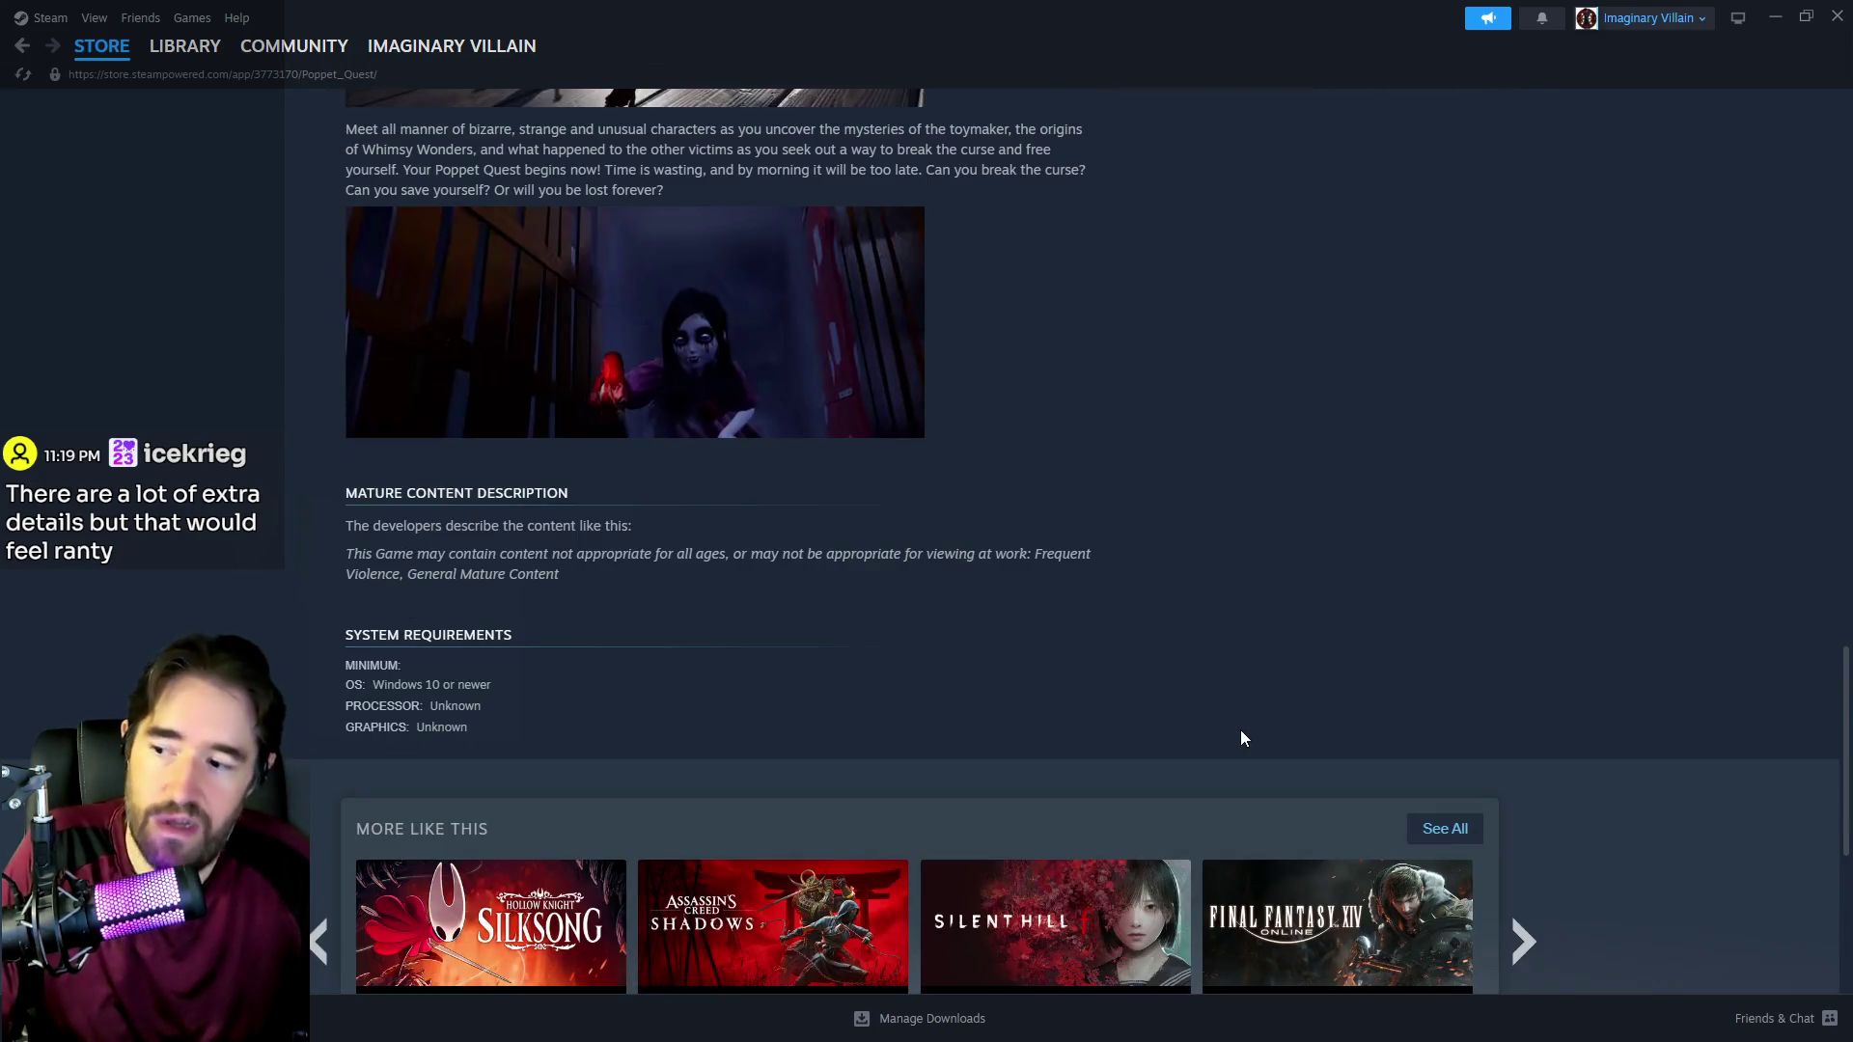
scroll(1241, 729, "up", 12)
scroll(1022, 805, "up", 8)
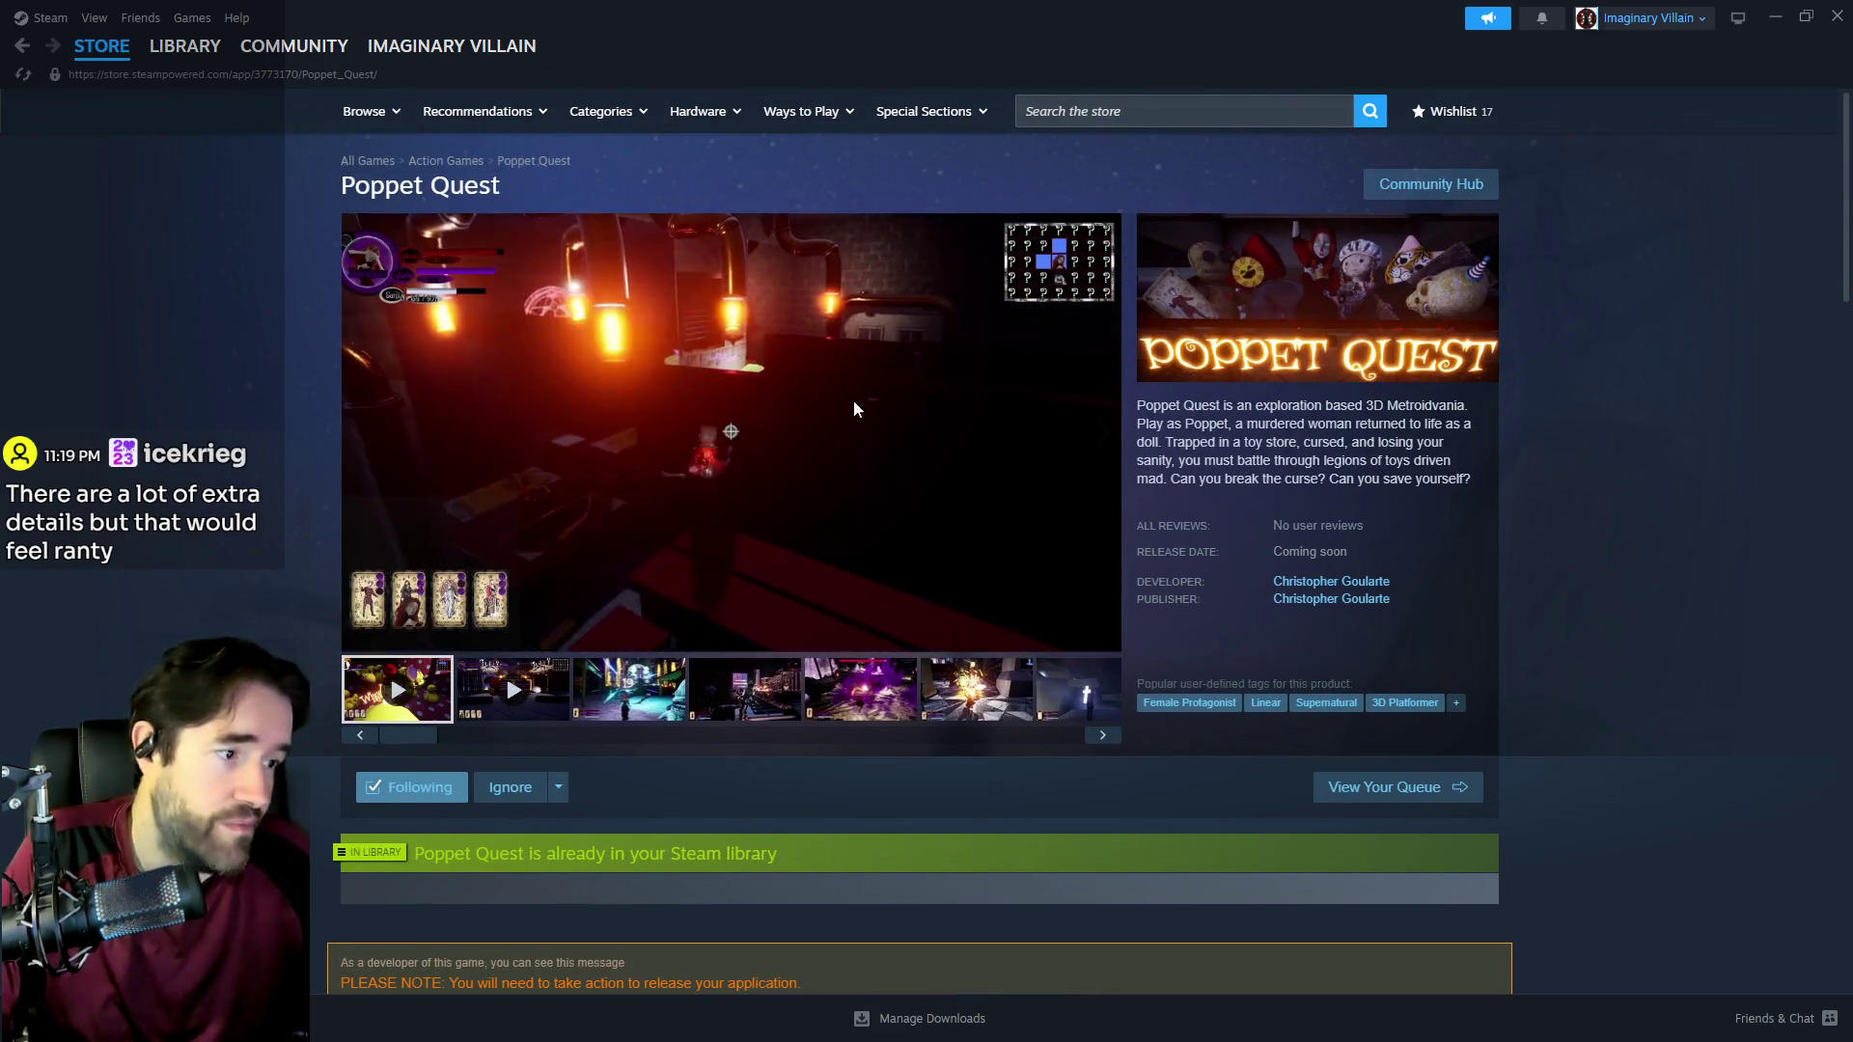
mouse_move(97, 53)
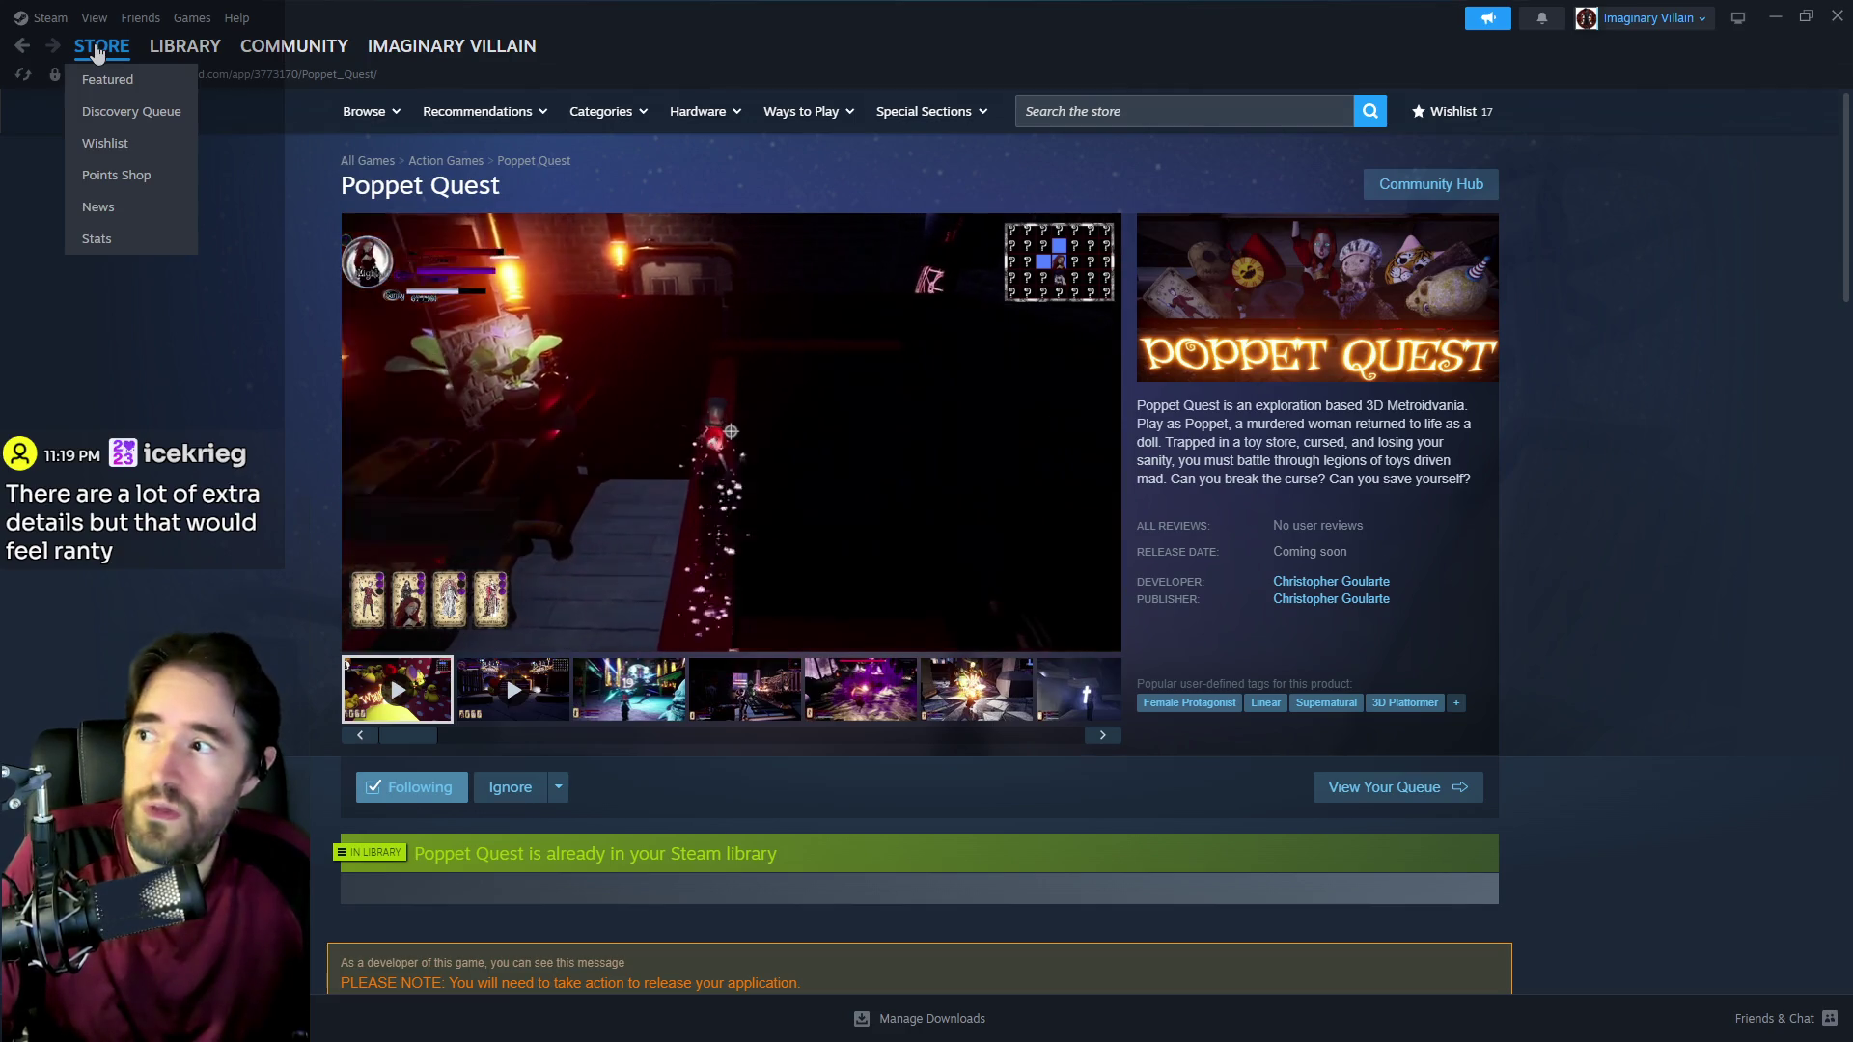
left_click(97, 53)
Step: Scroll to New & Trending and open the Goodnight Universe store page
scroll(455, 687, "down", 10)
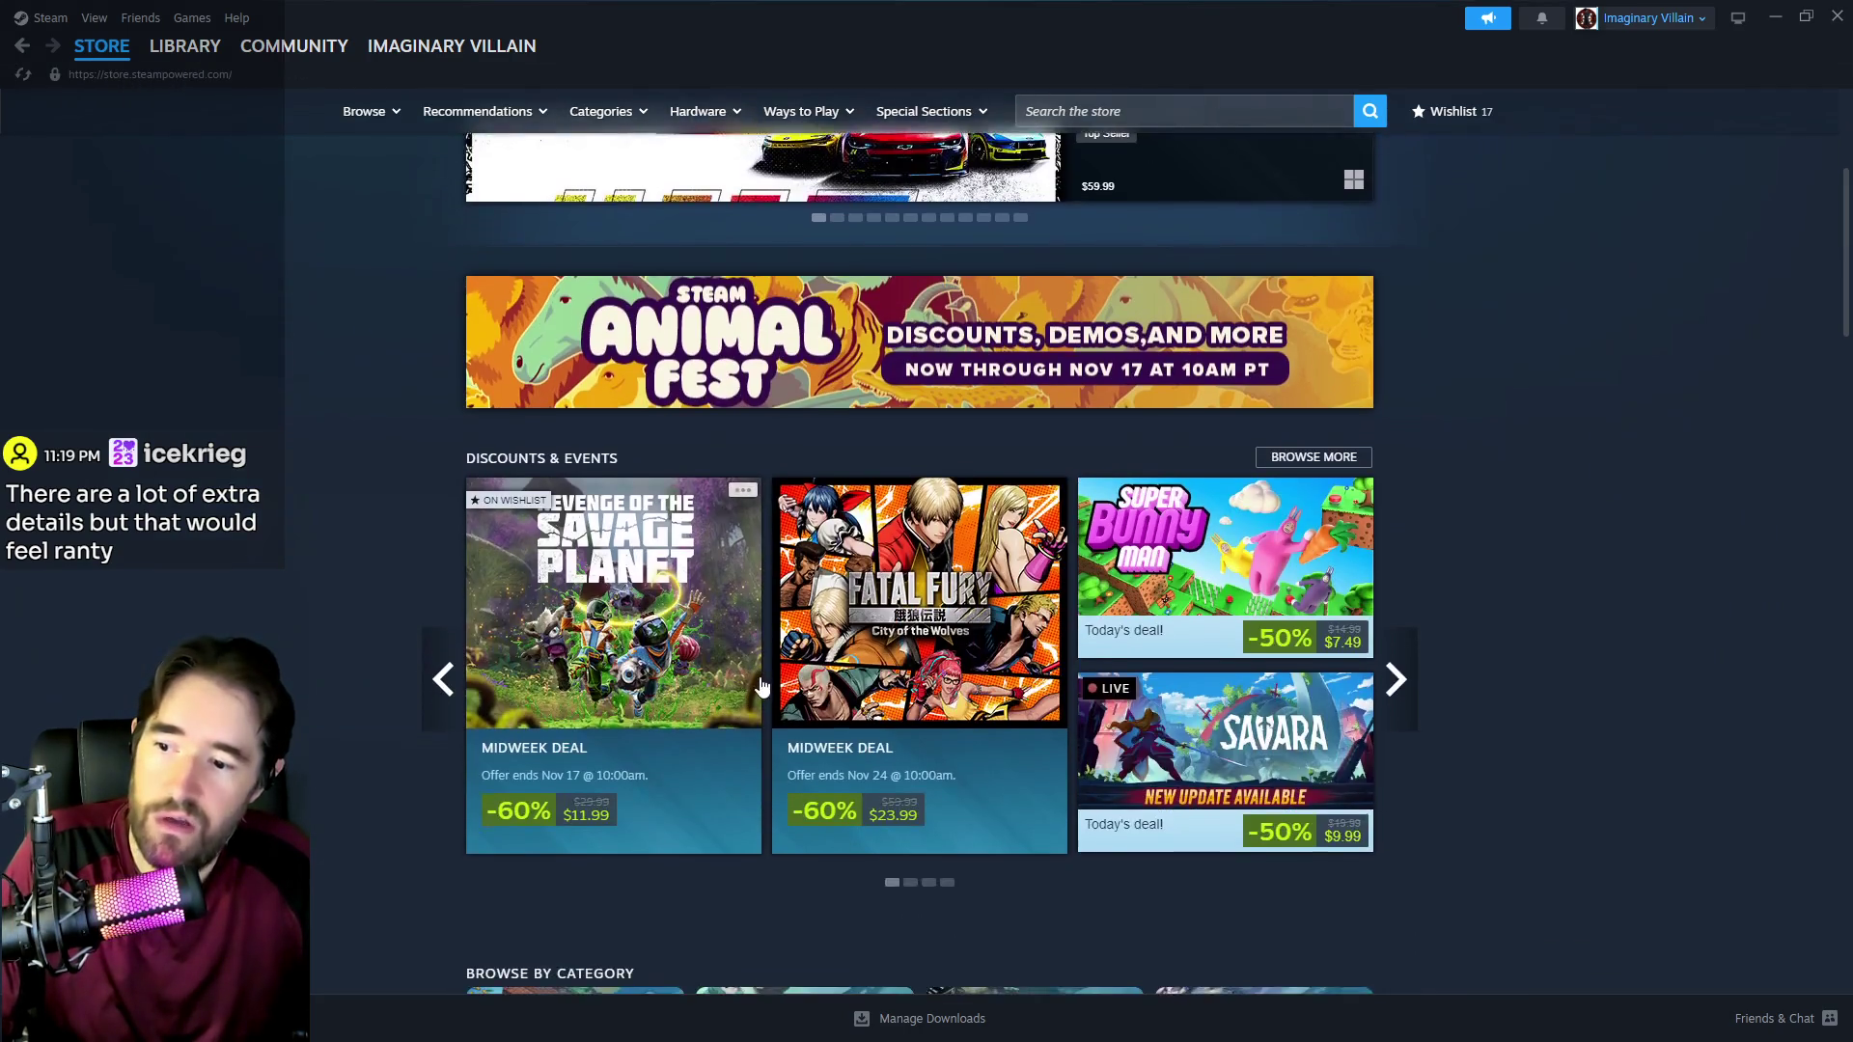
scroll(917, 579, "down", 15)
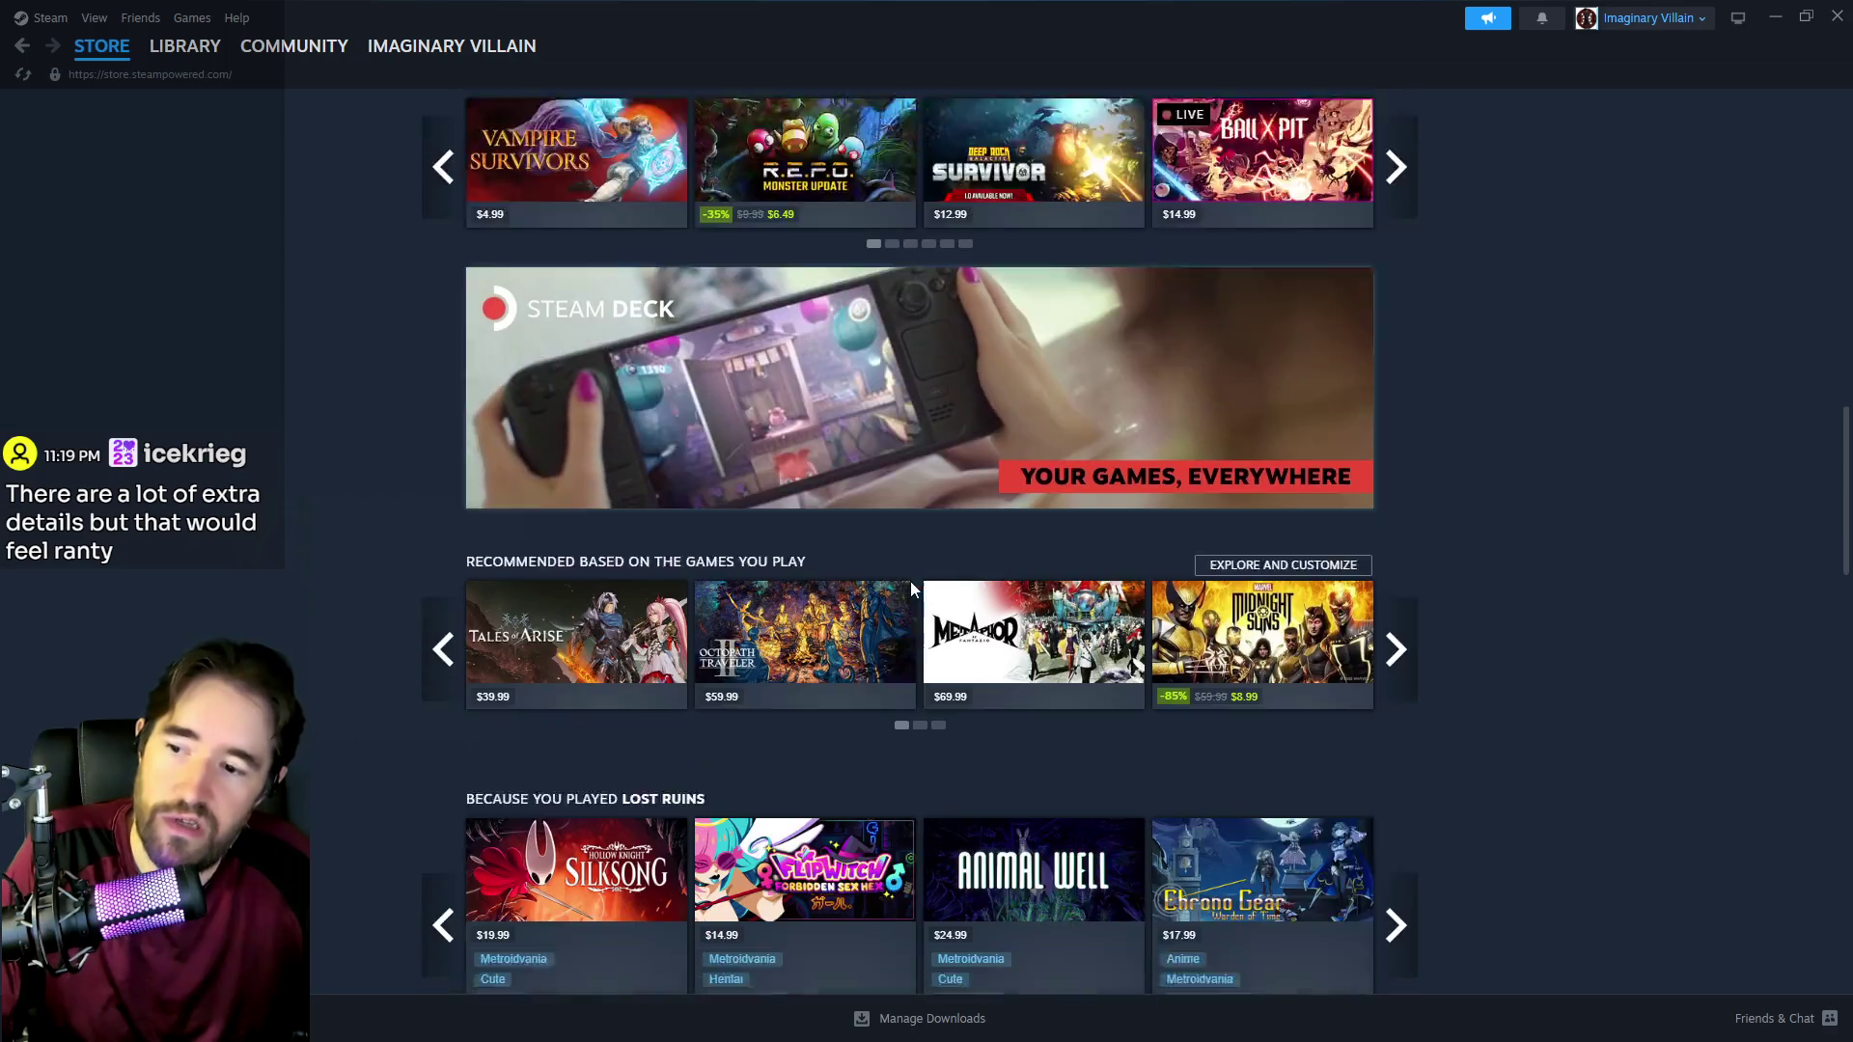
scroll(905, 589, "down", 10)
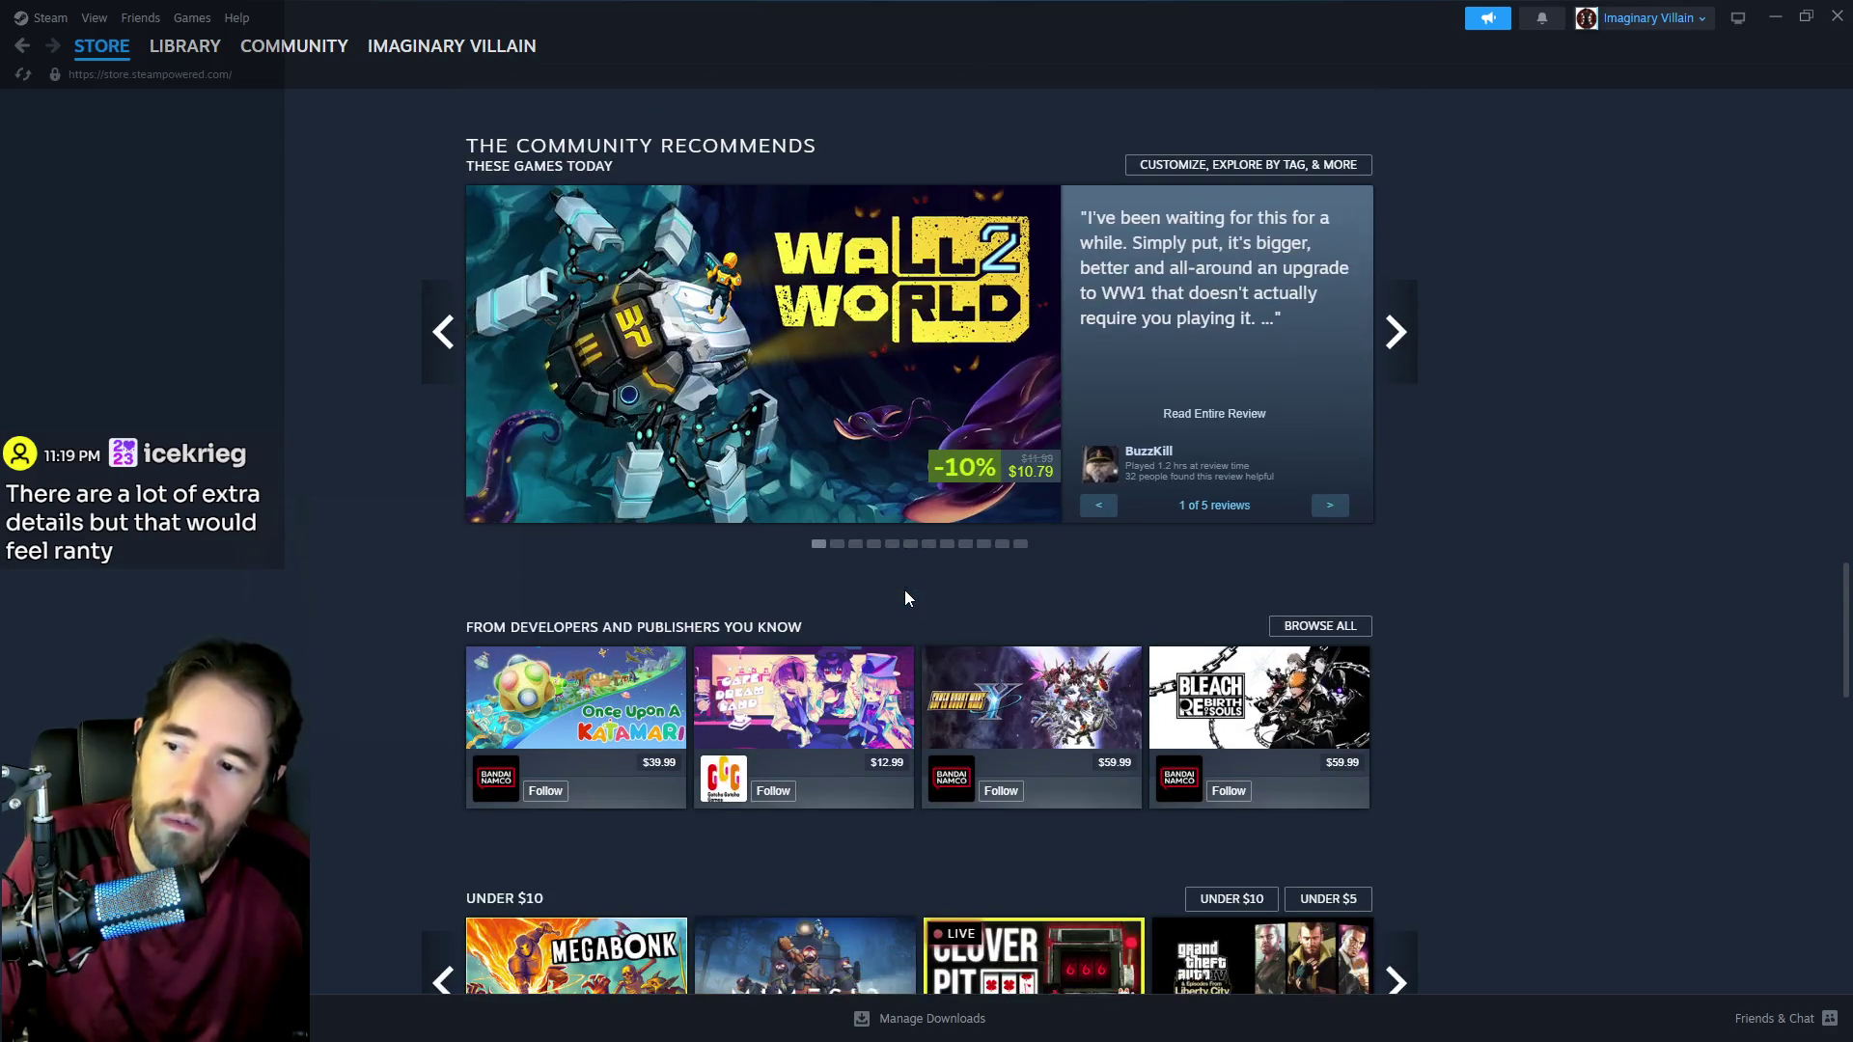
scroll(884, 631, "down", 2)
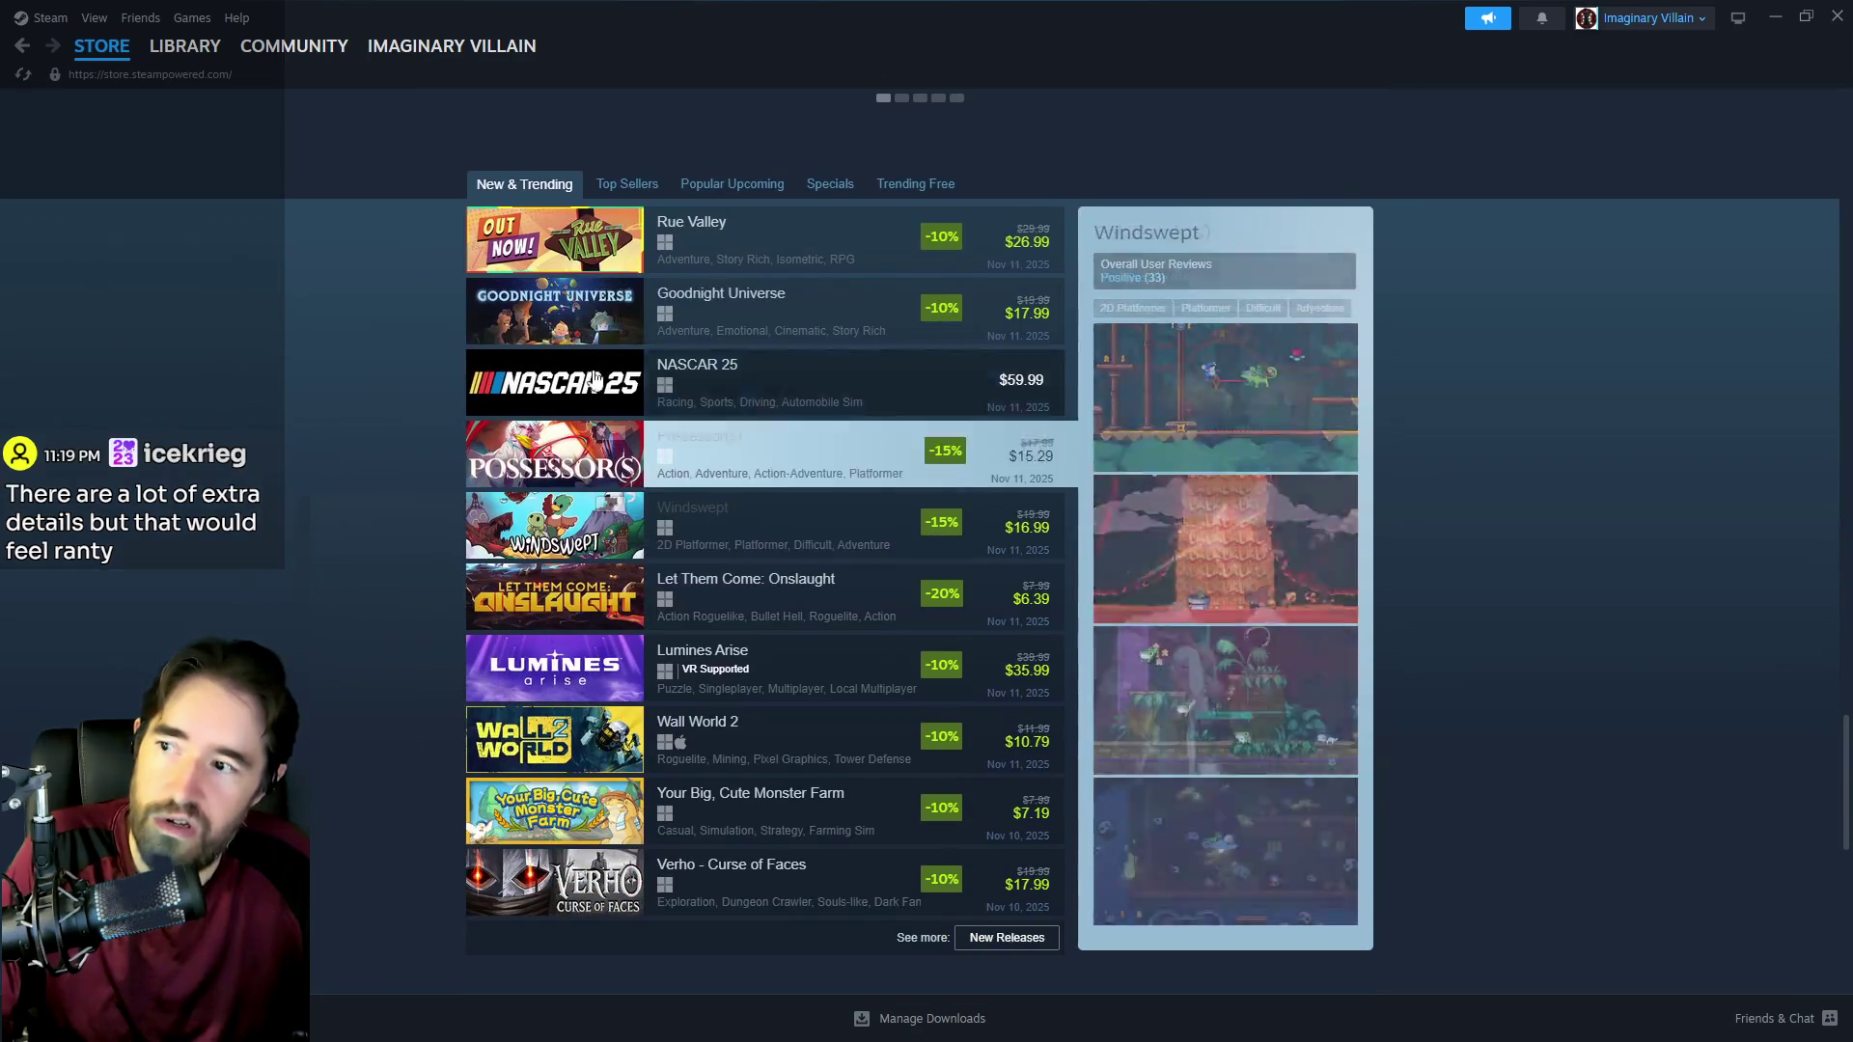
left_click(791, 299)
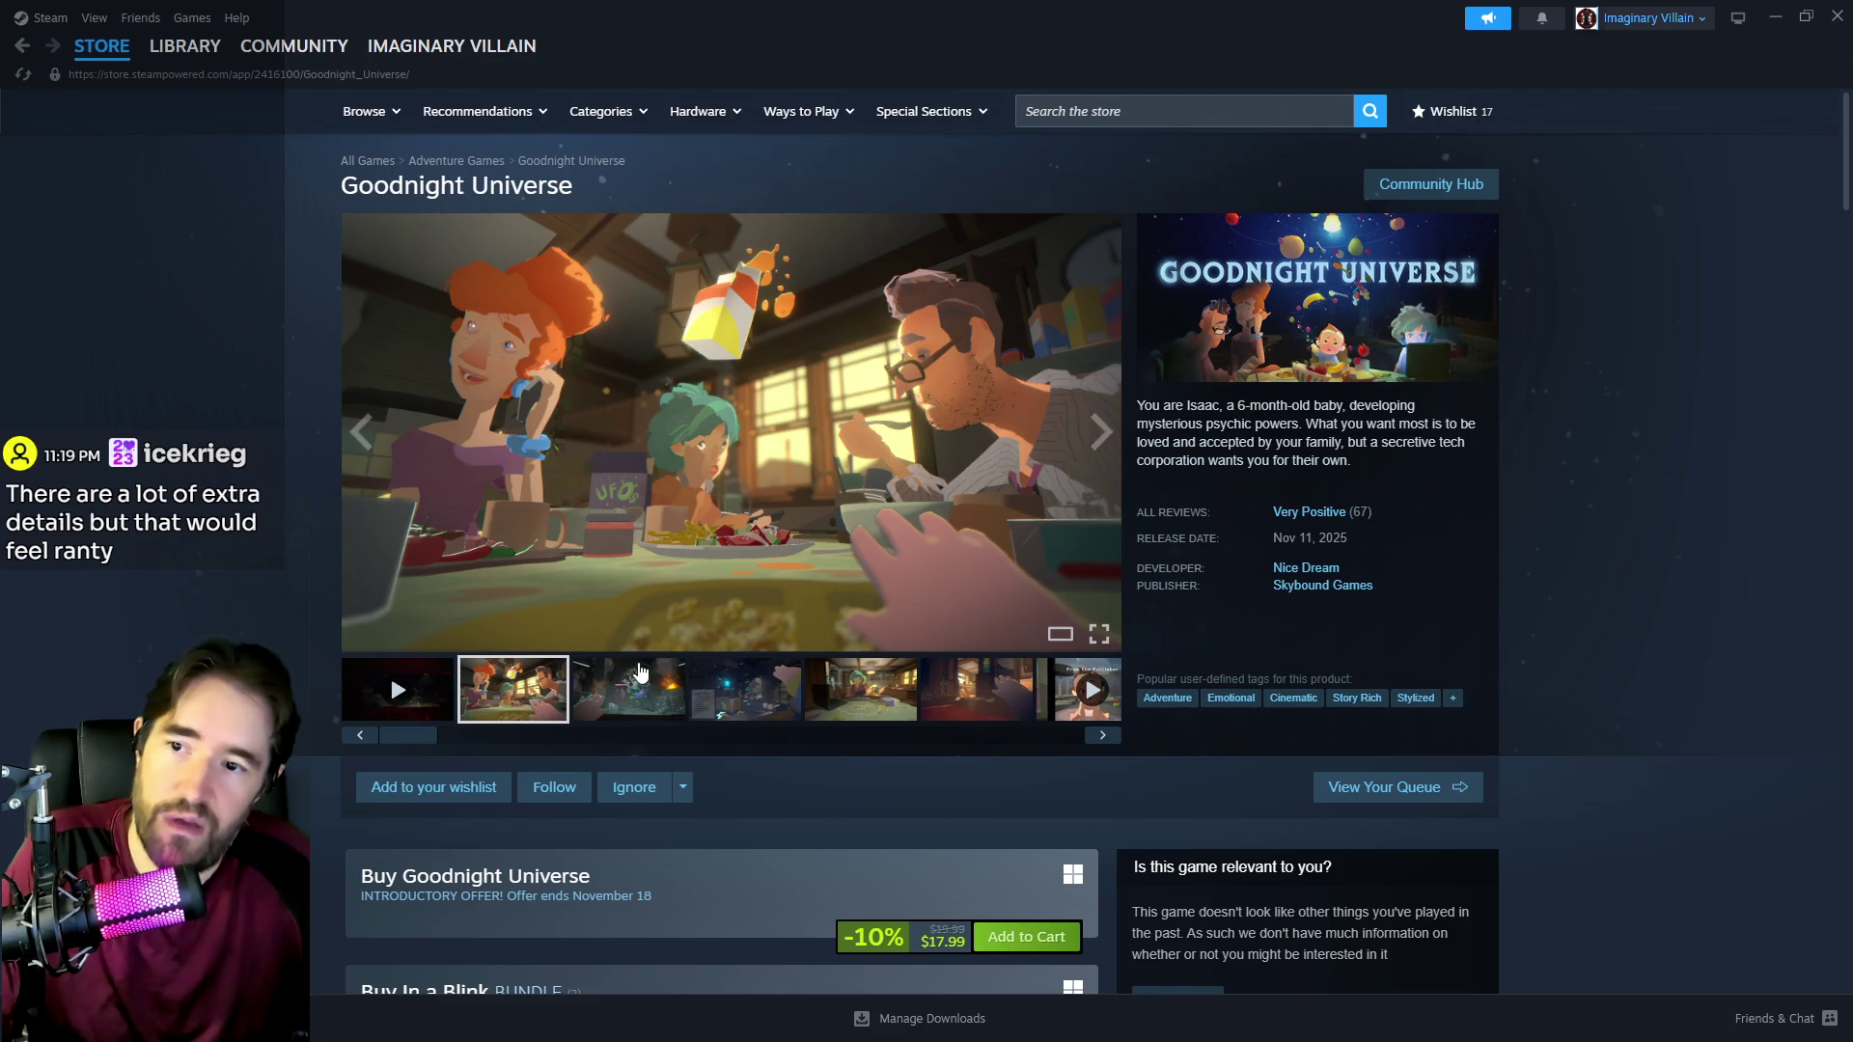
Step: Browse through later Goodnight Universe screenshots and scroll the page
left_click(618, 712)
left_click(719, 693)
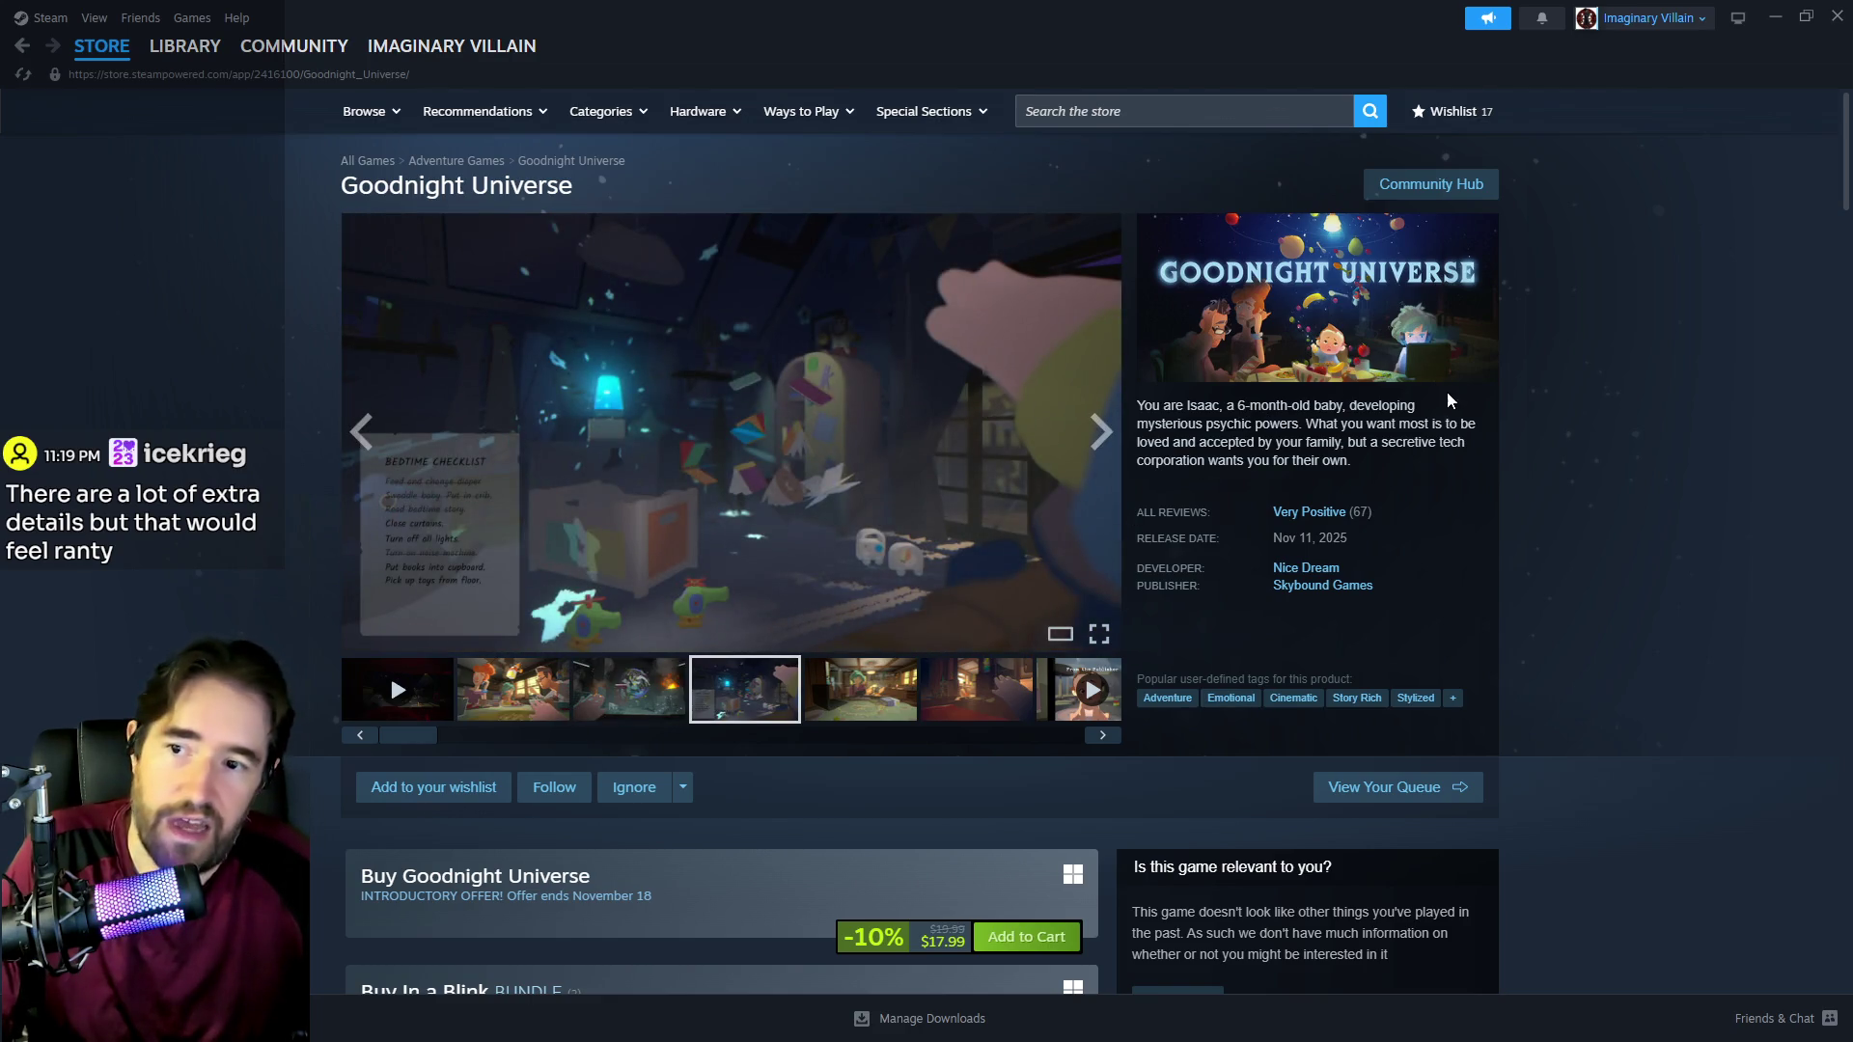
scroll(410, 587, "down", 6)
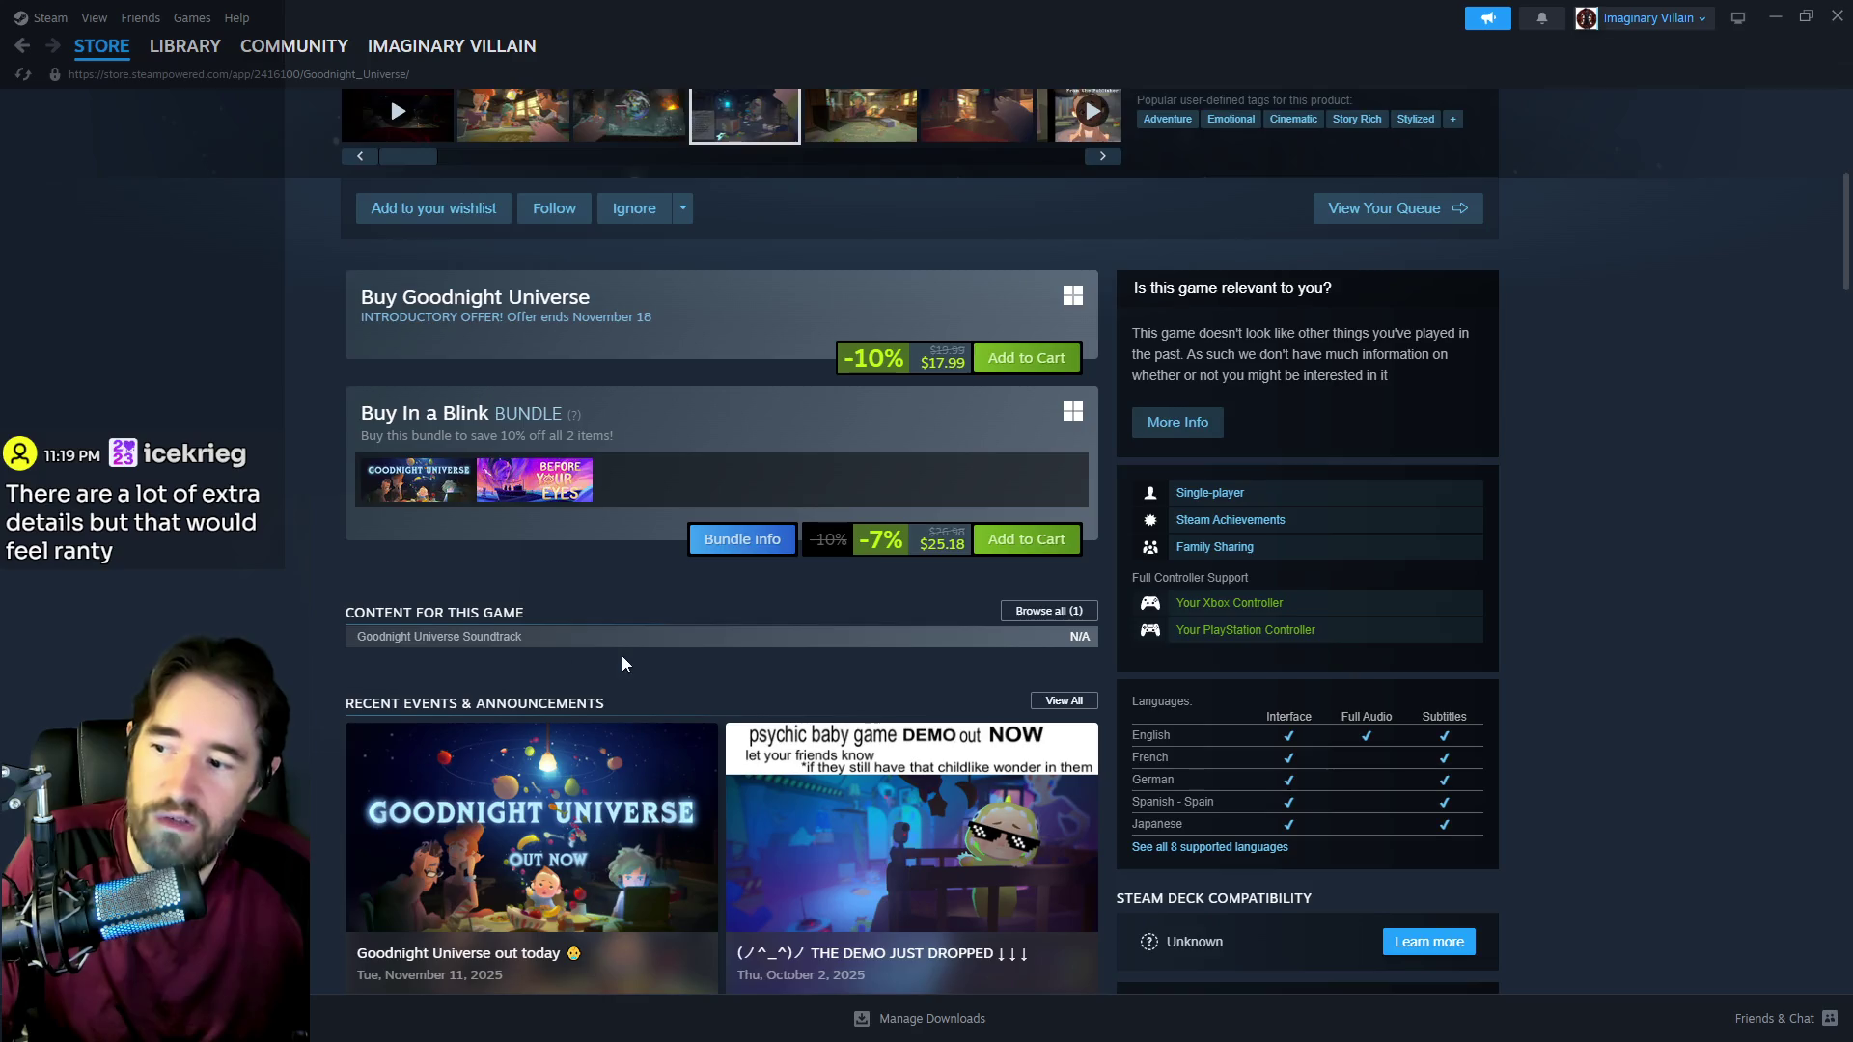
scroll(622, 664, "down", 2)
scroll(848, 761, "up", 8)
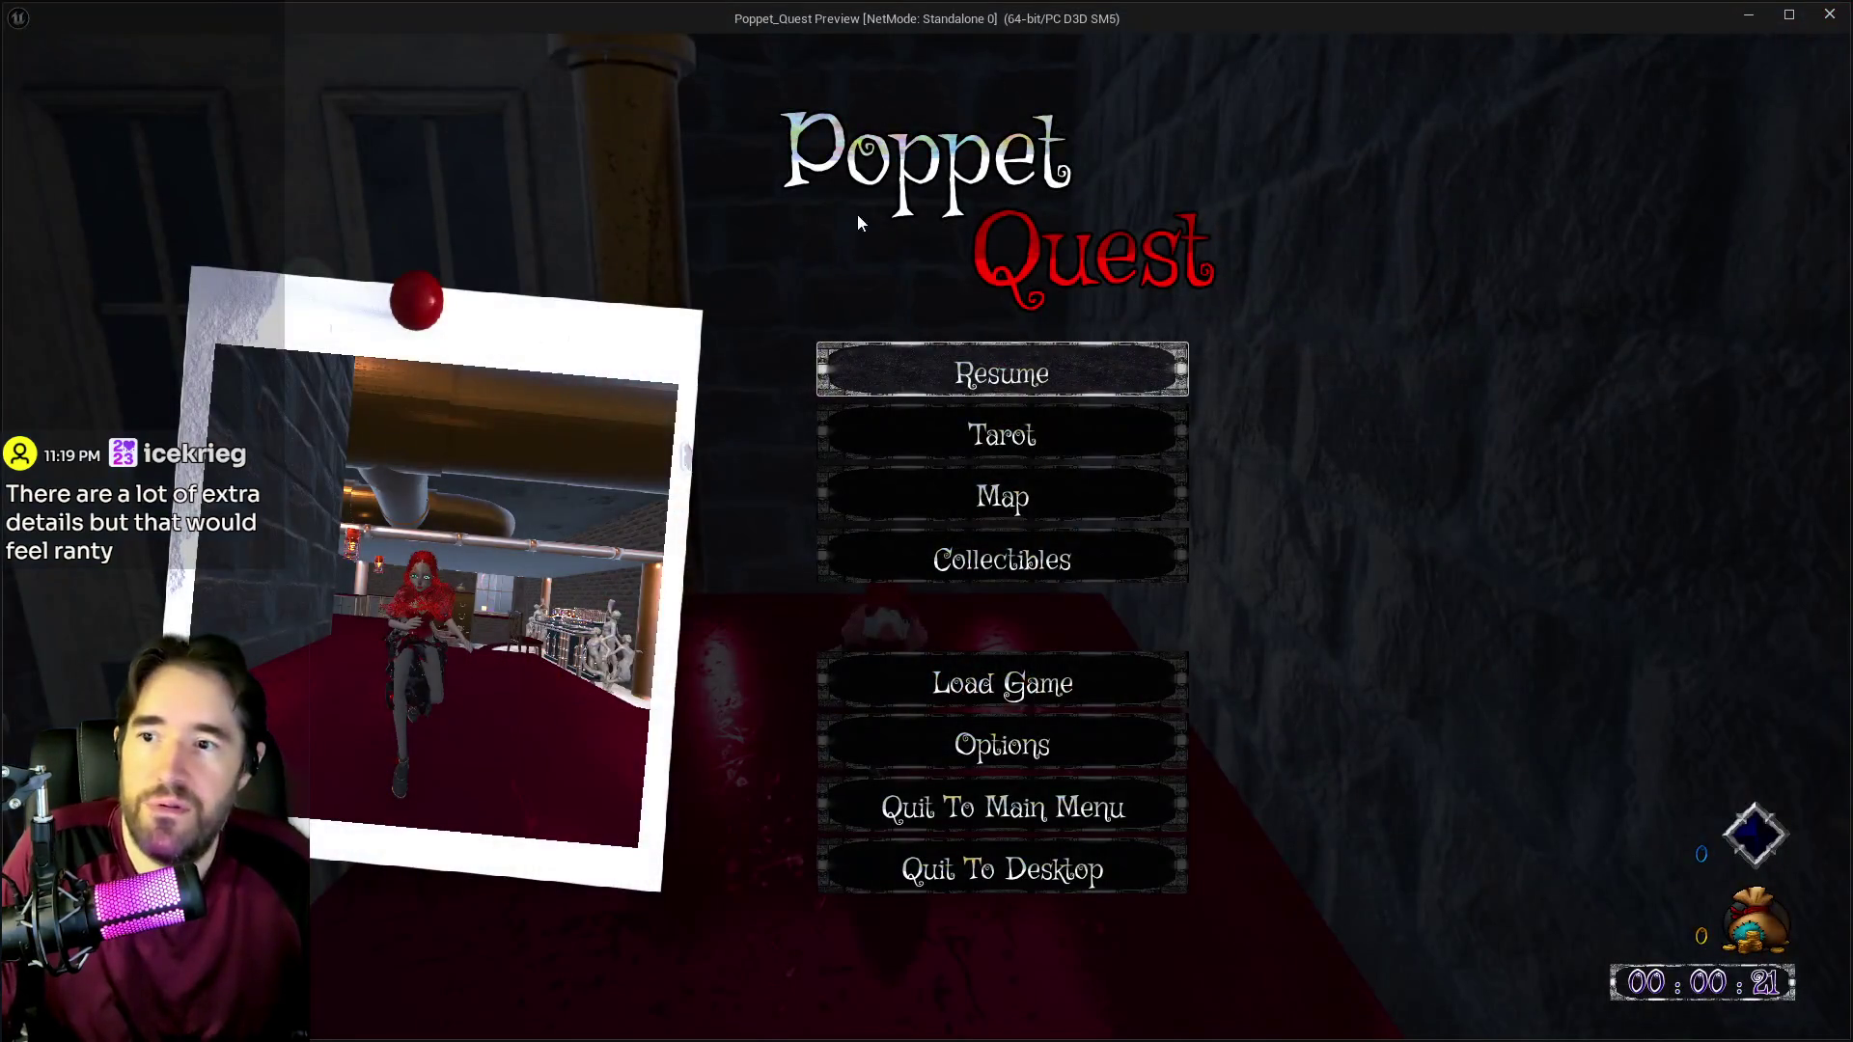
Step: Resume the game and run along the red ledge, jumping onto the upper ledge
key("Down")
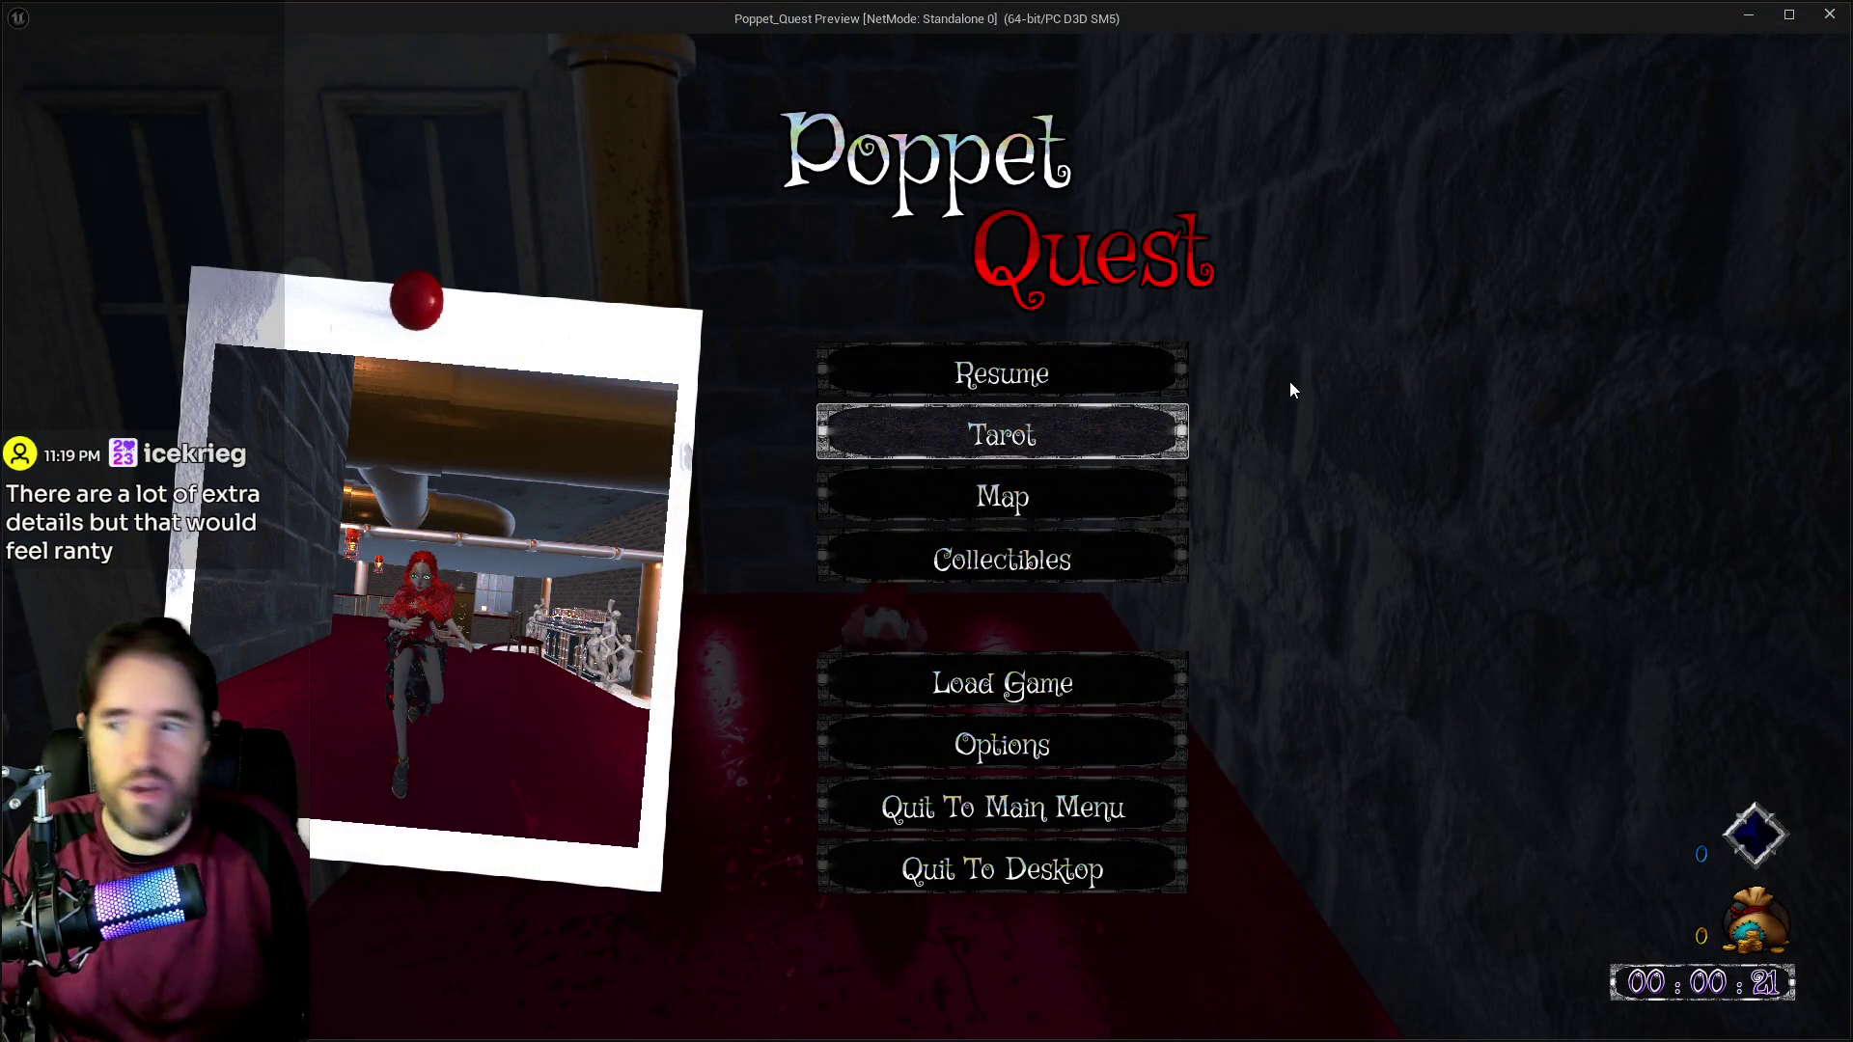
left_click(1000, 356)
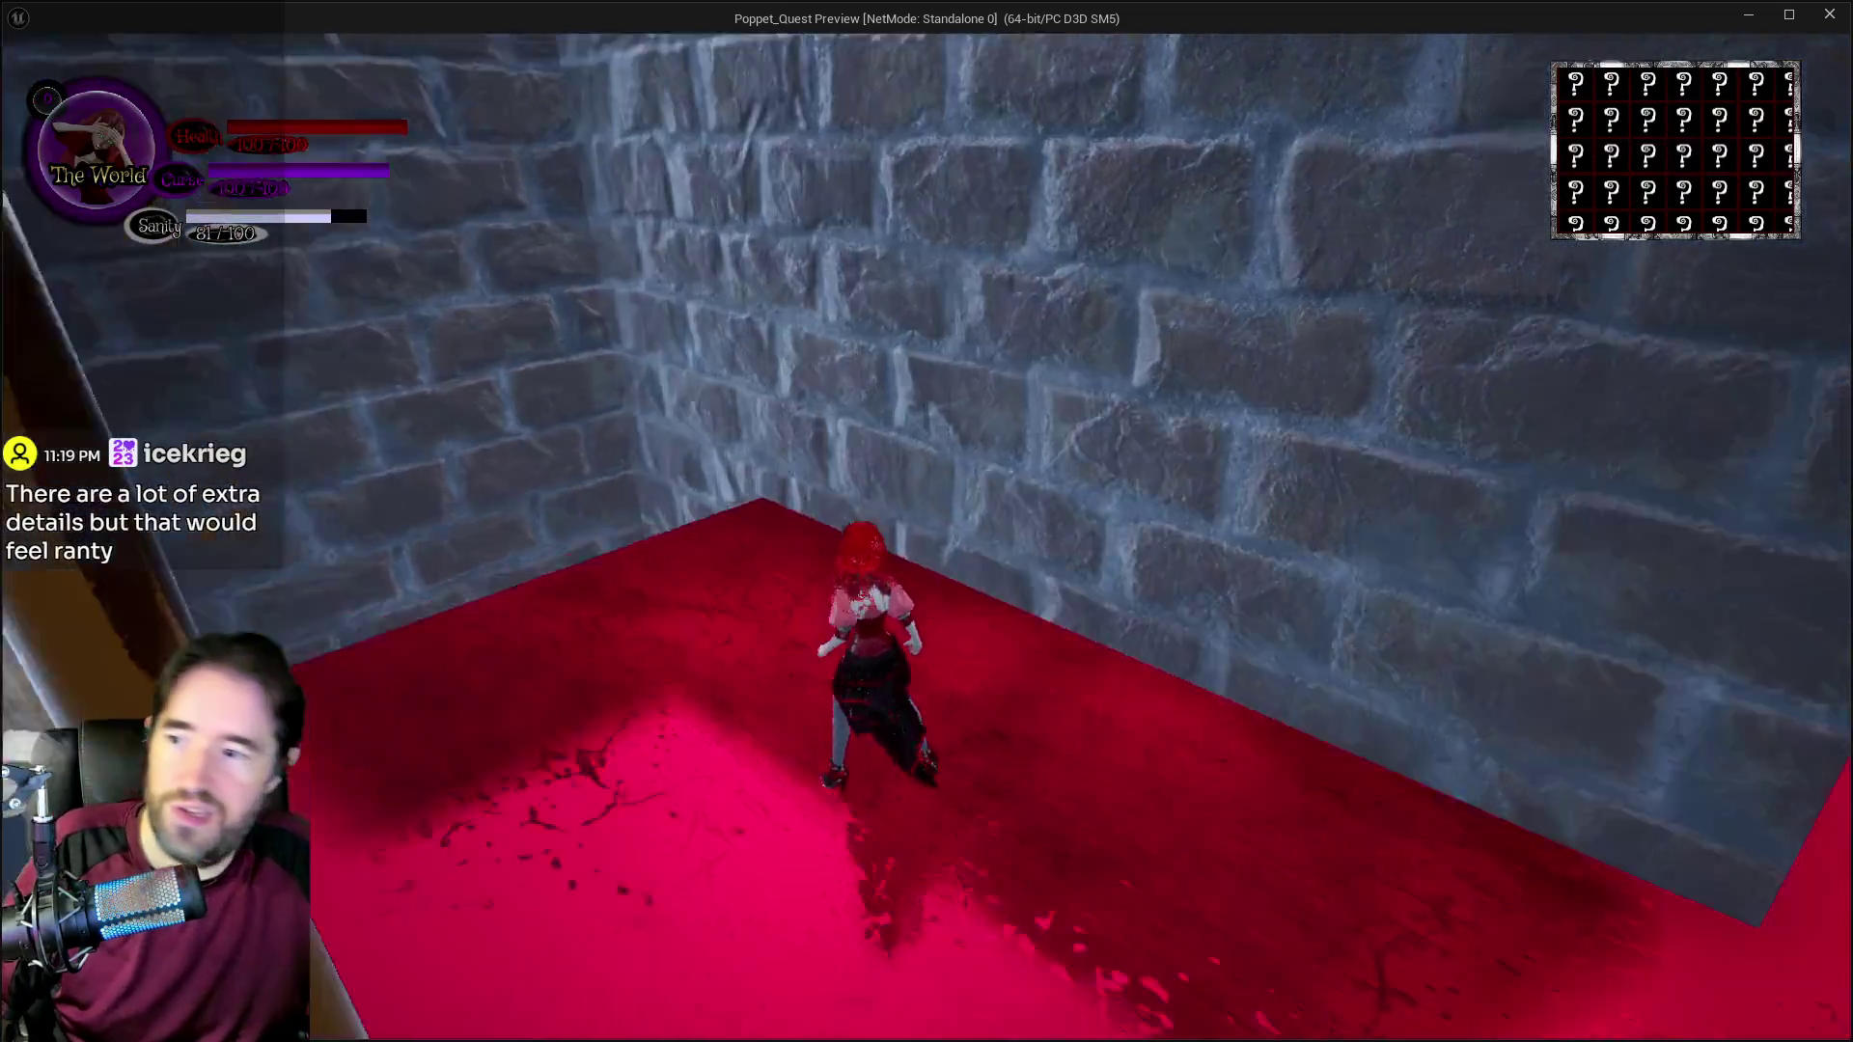
key("w")
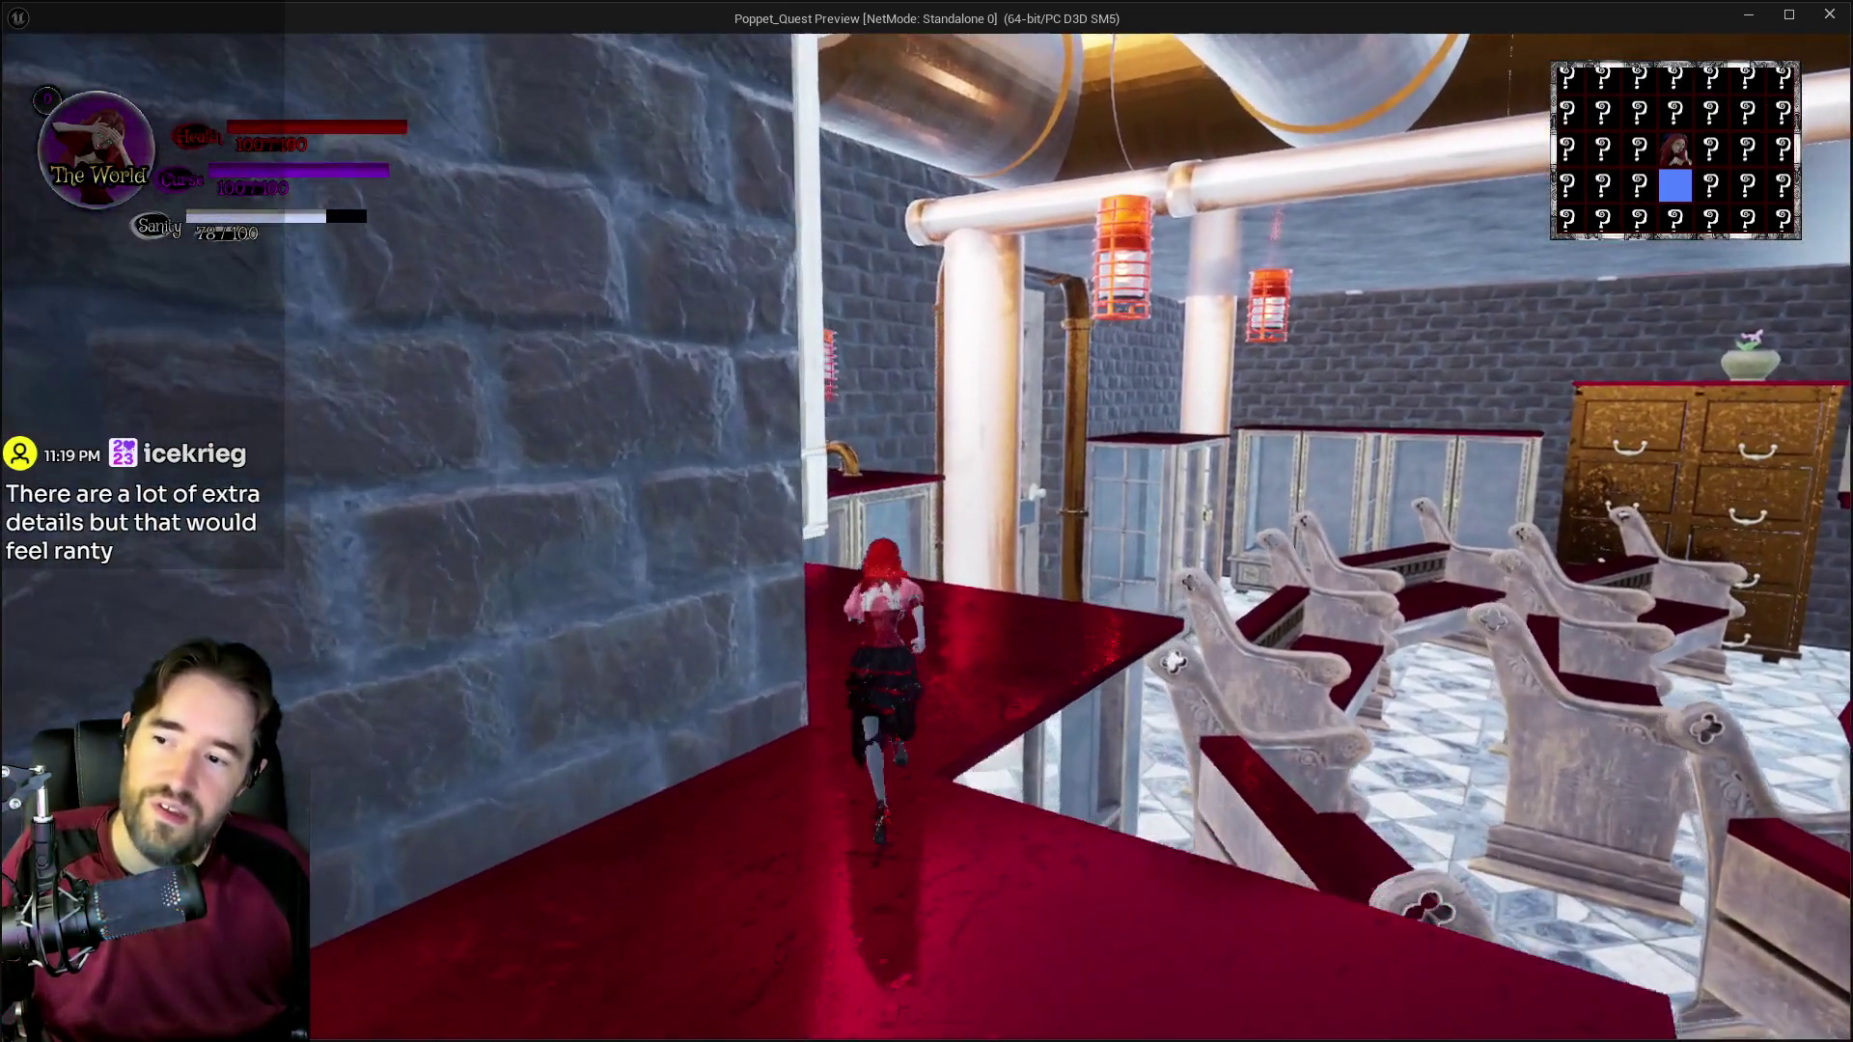
key("w")
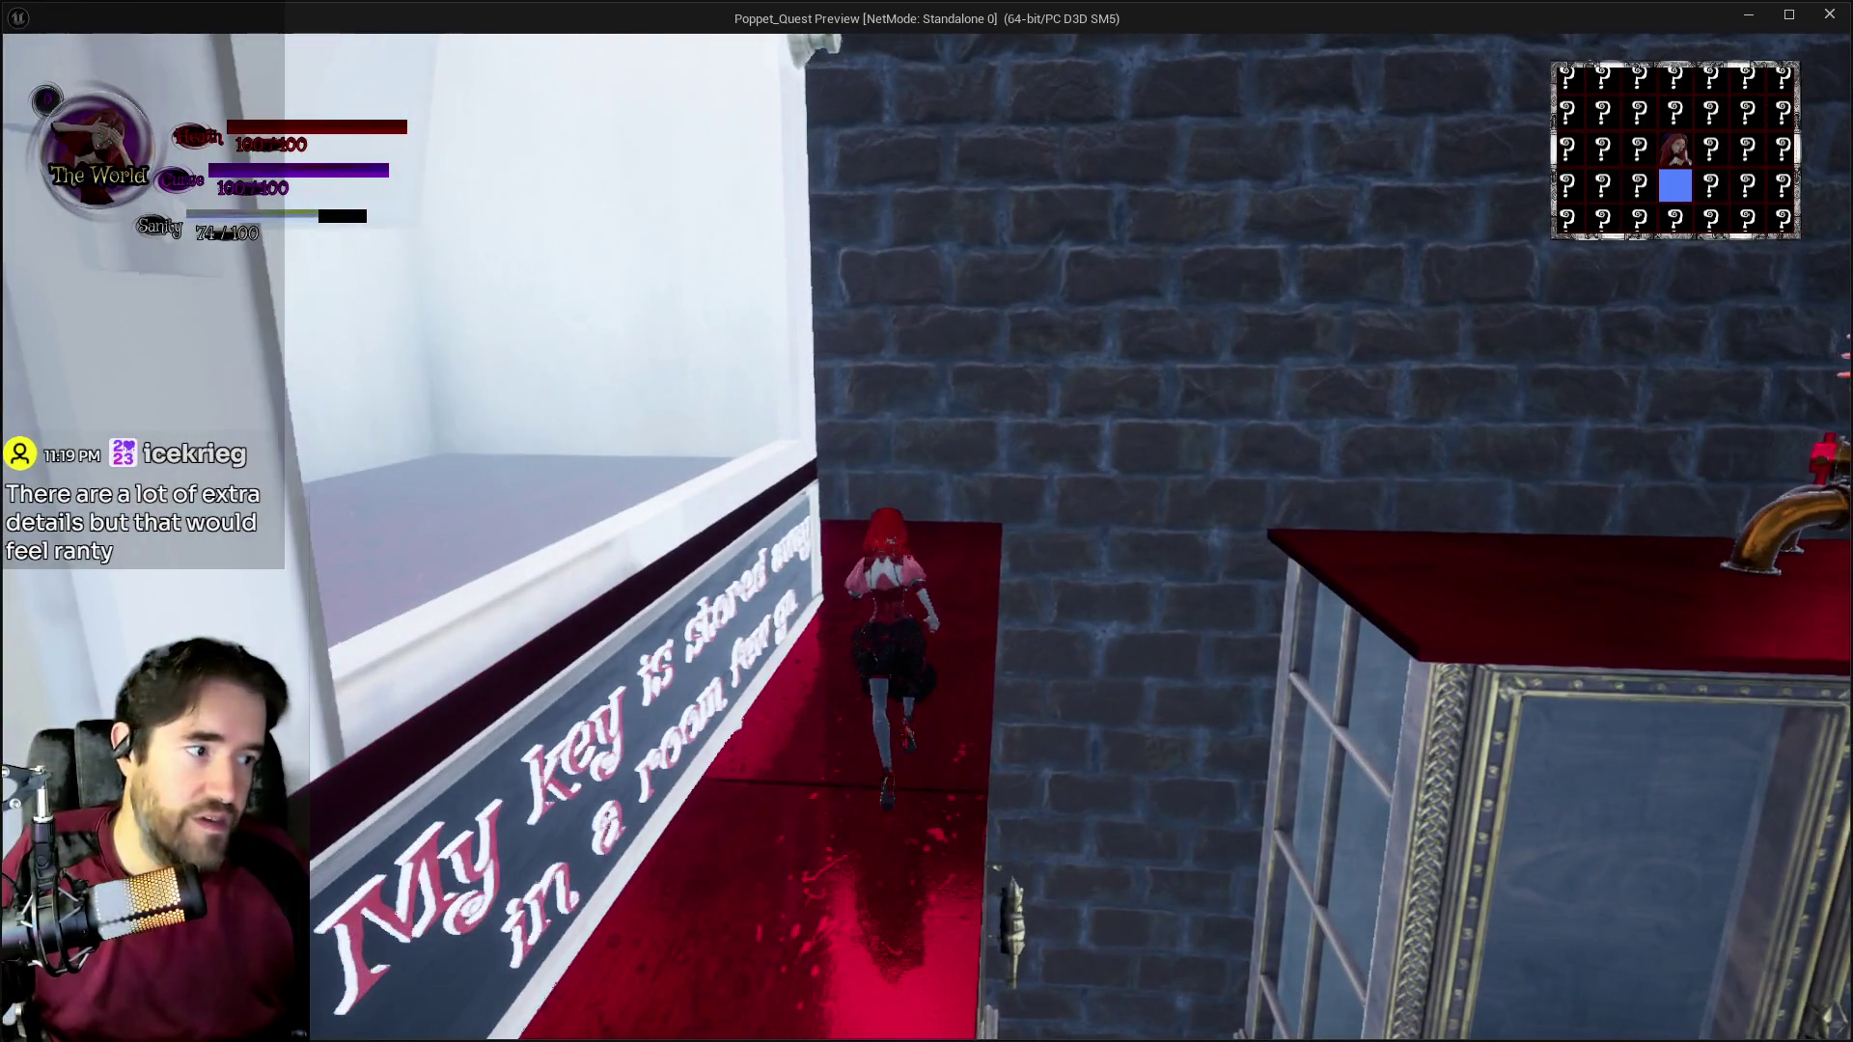
key("w")
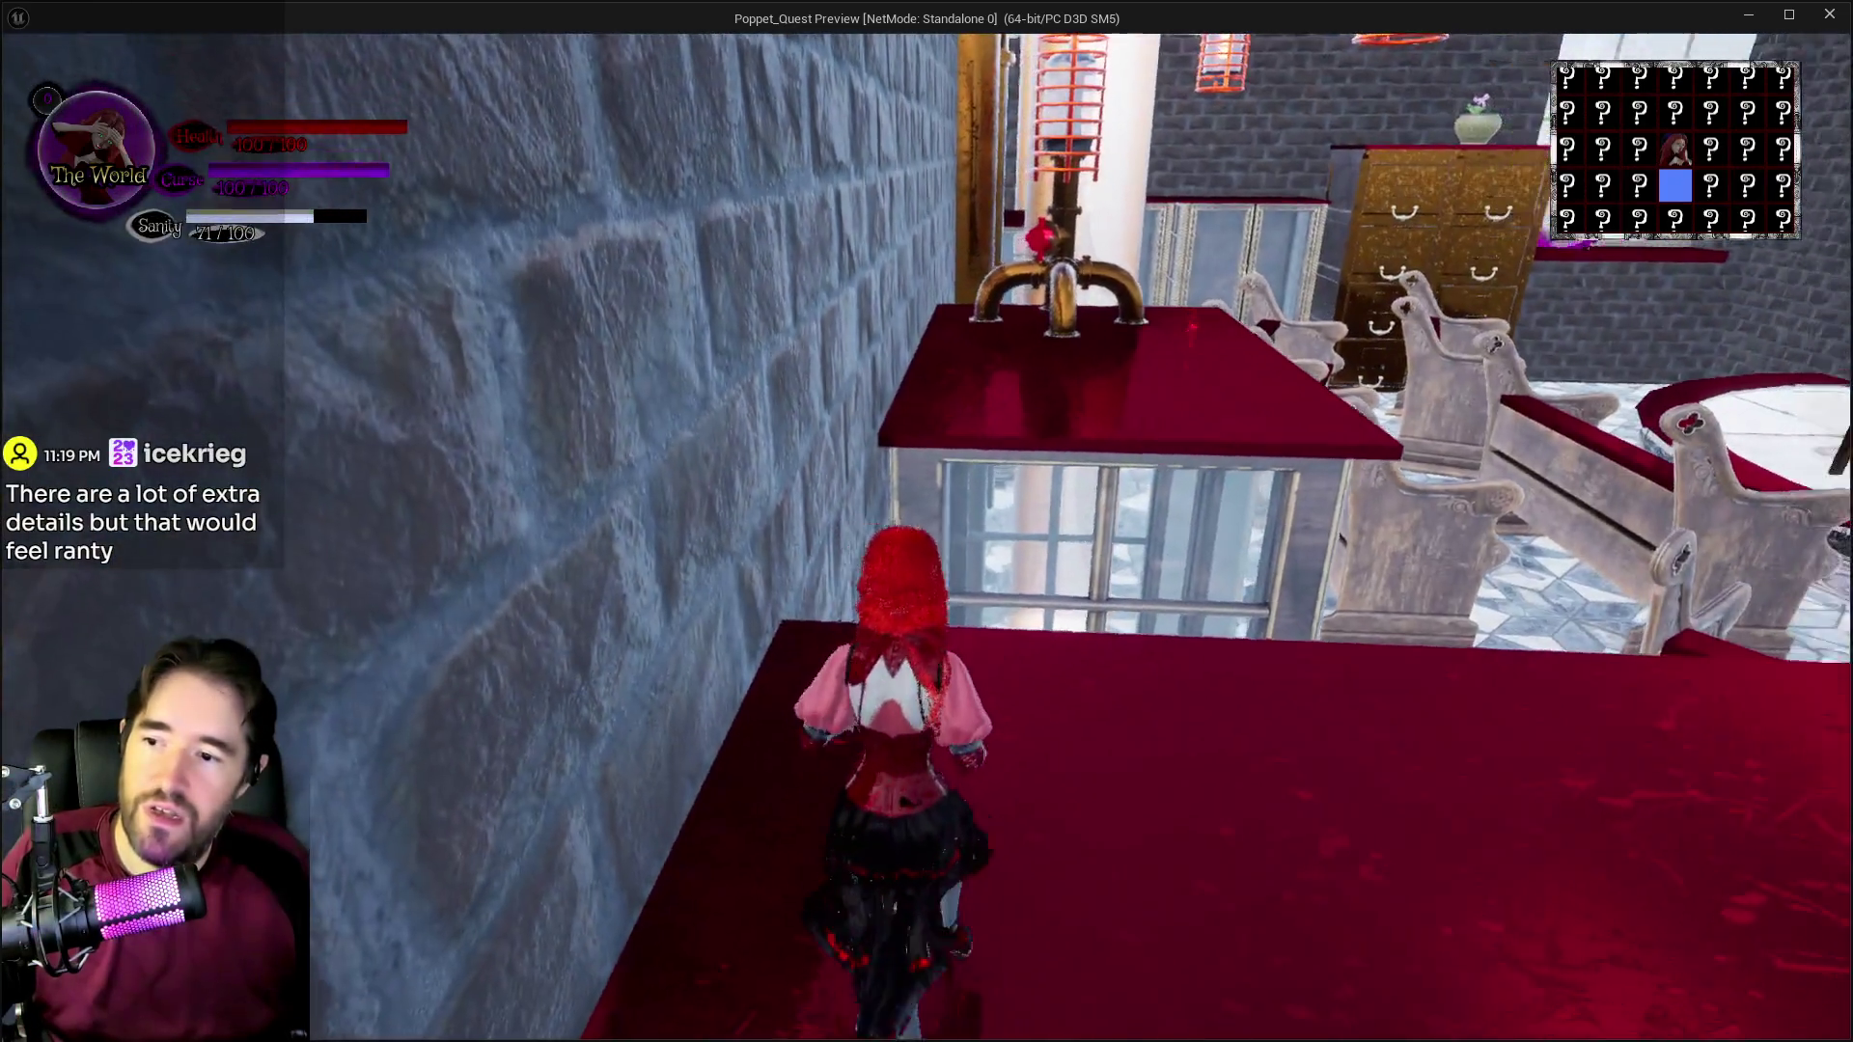
key("w")
key("space")
Step: Open and close the in-game menu and the tarot card menu
key("Escape")
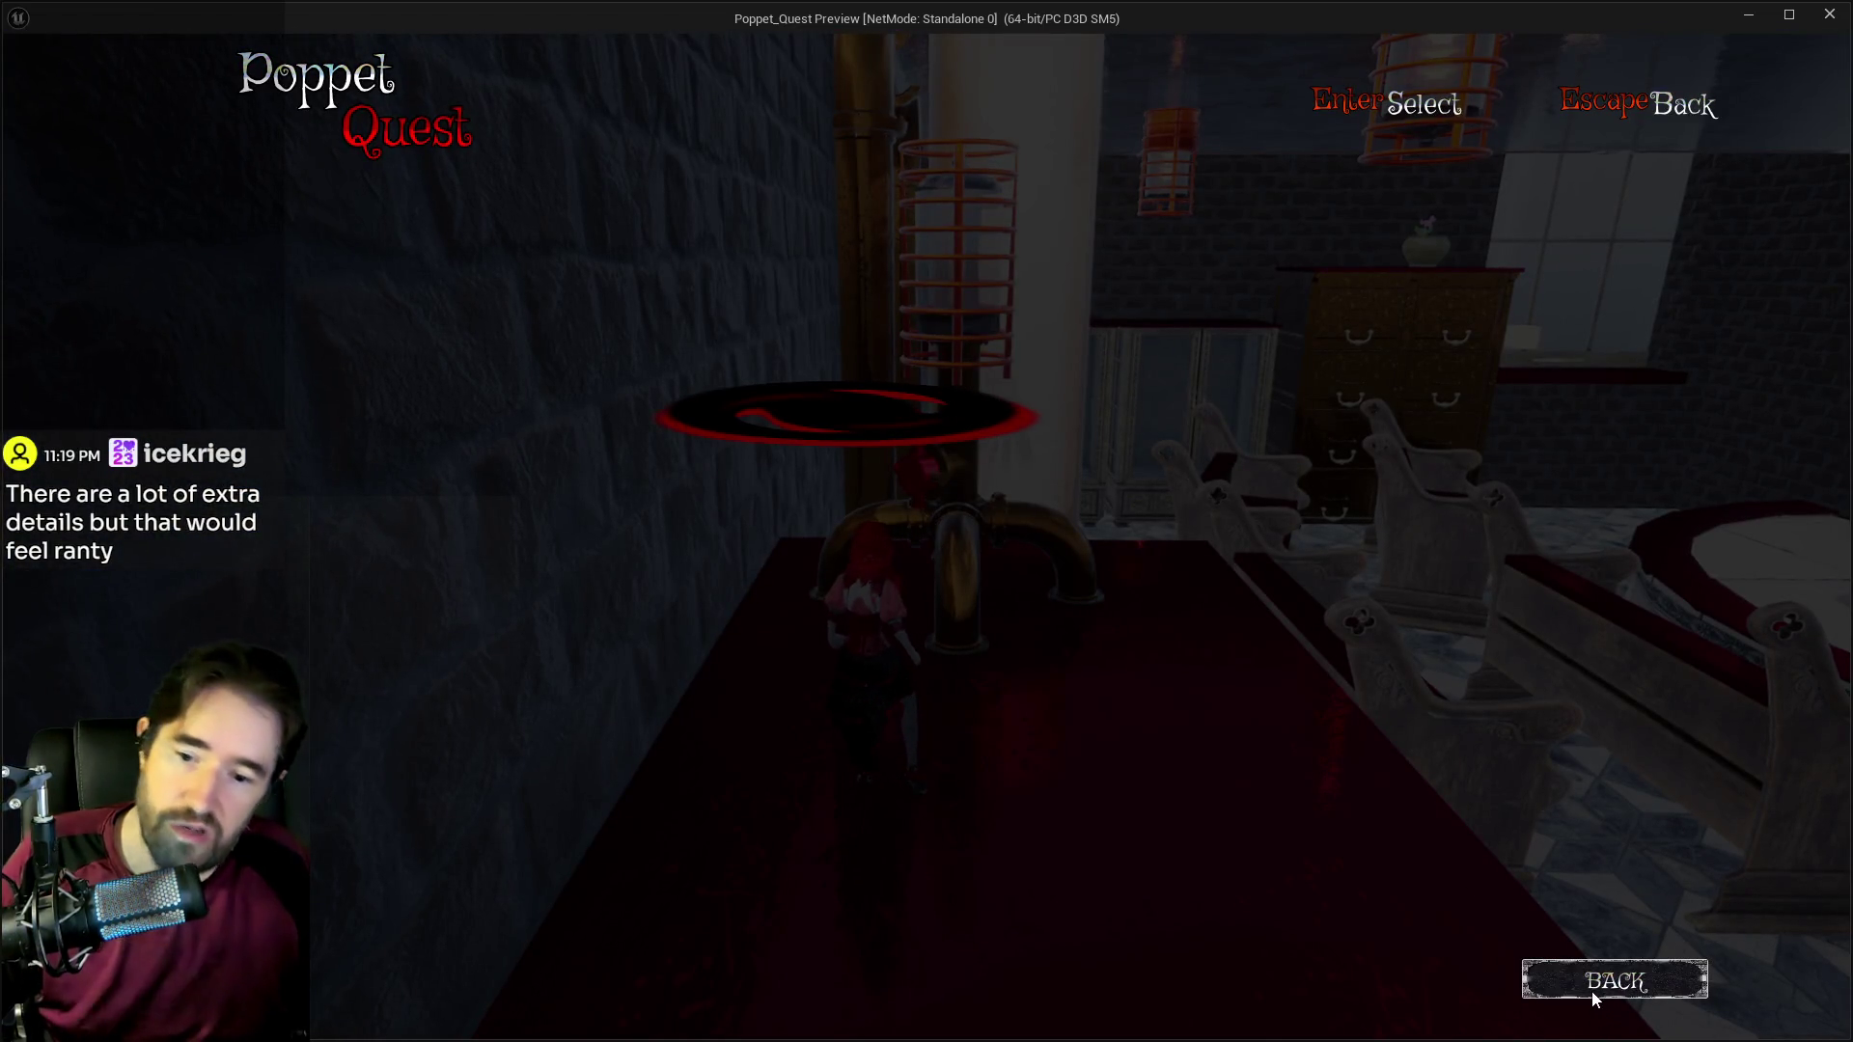
left_click(1606, 984)
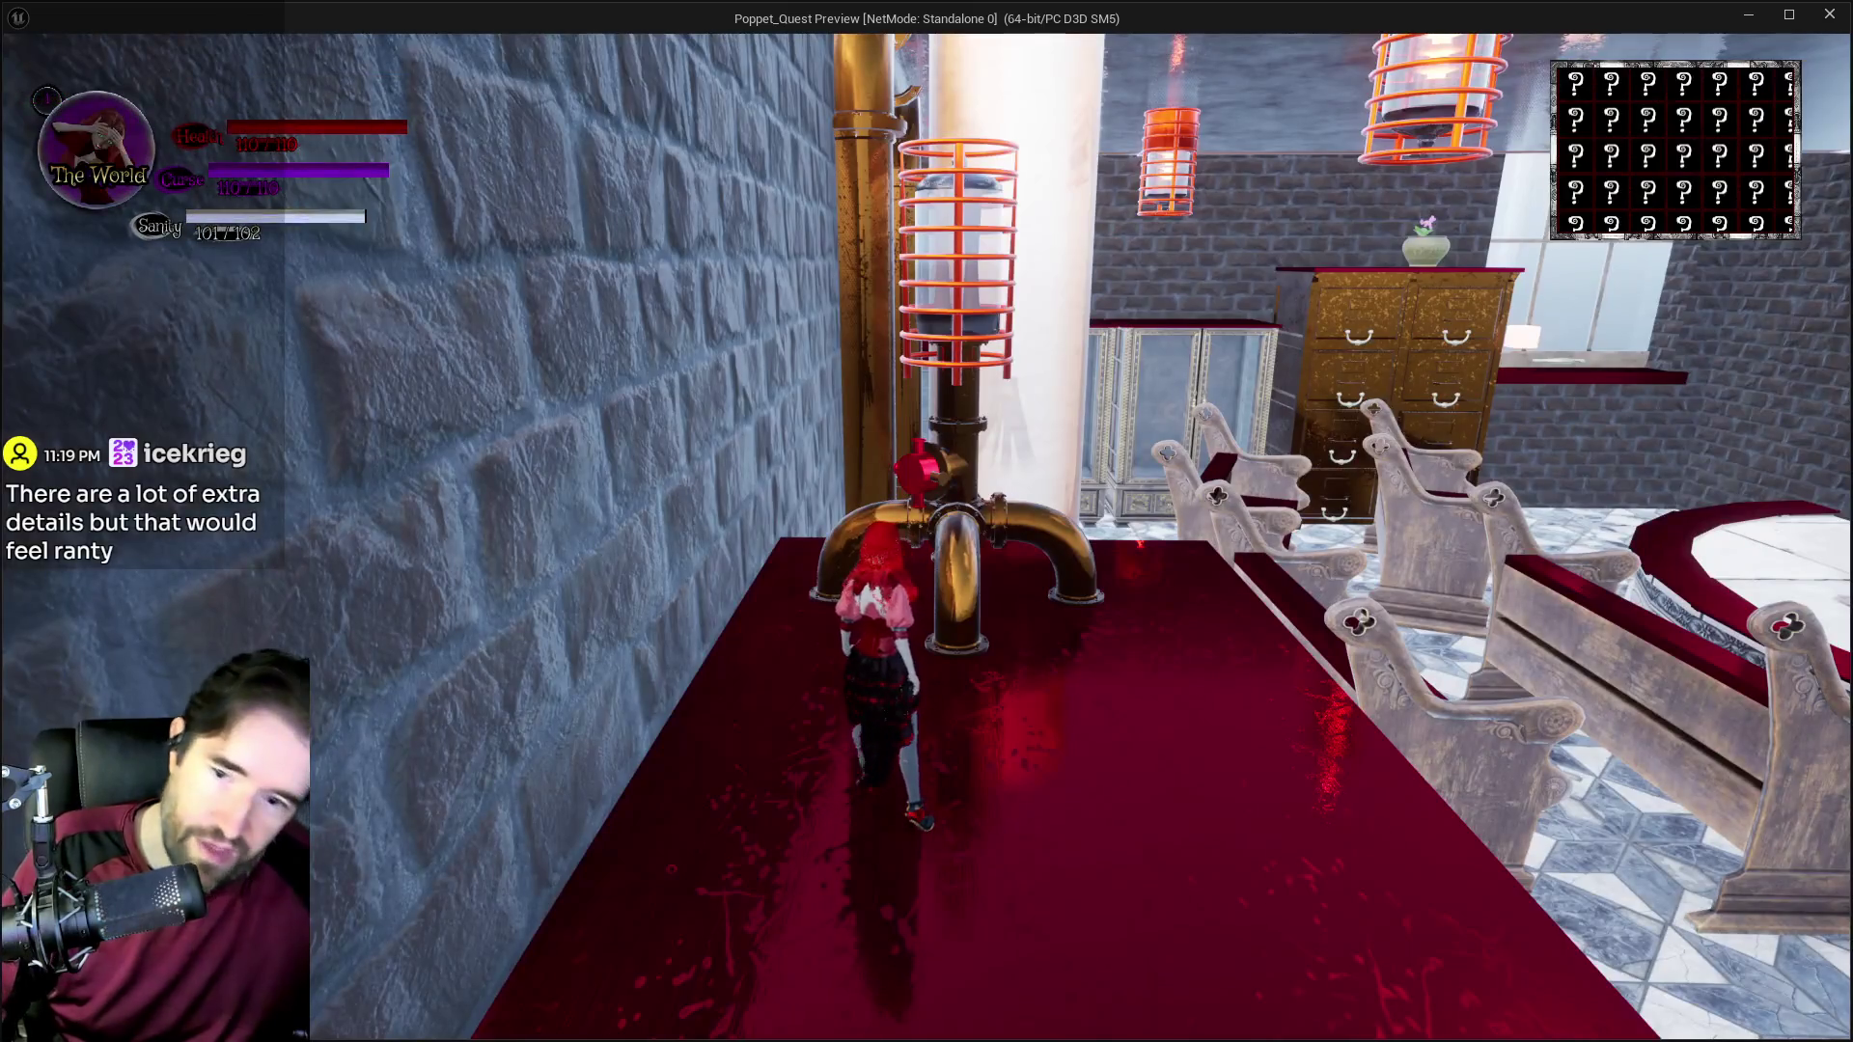
key("Escape")
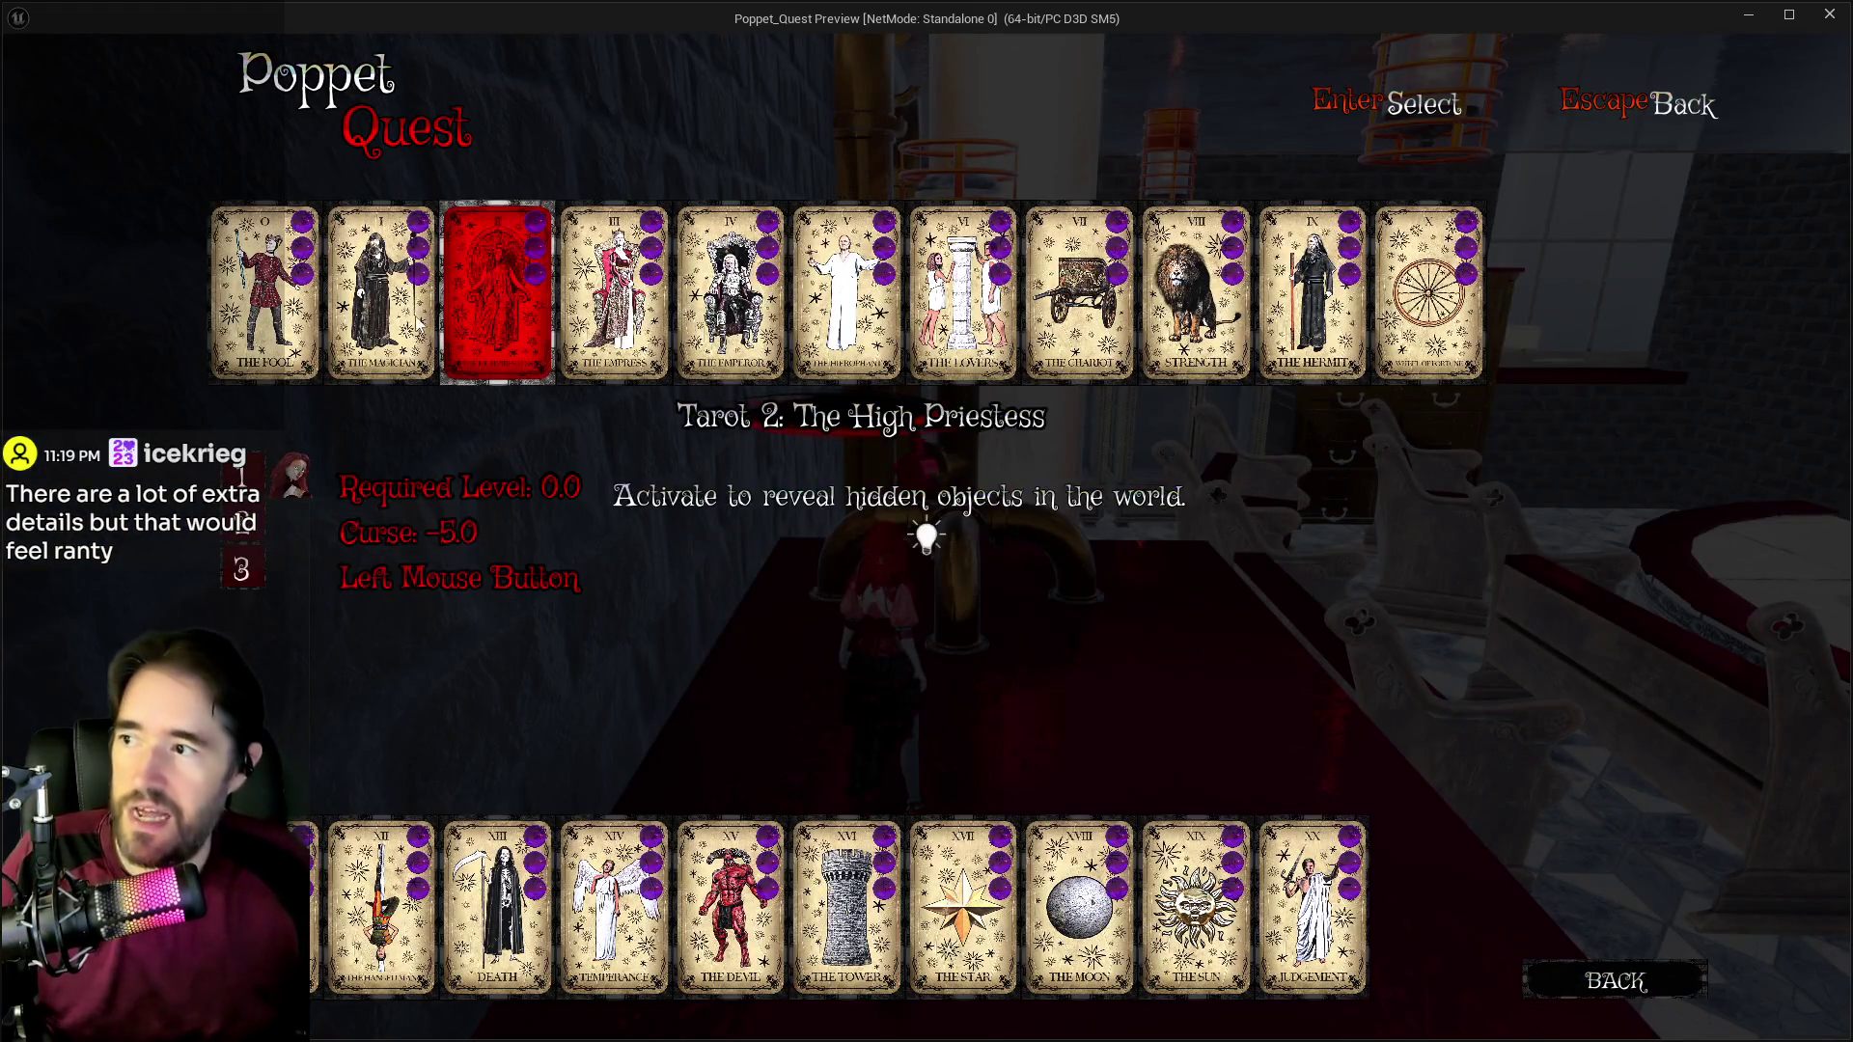
key("Escape")
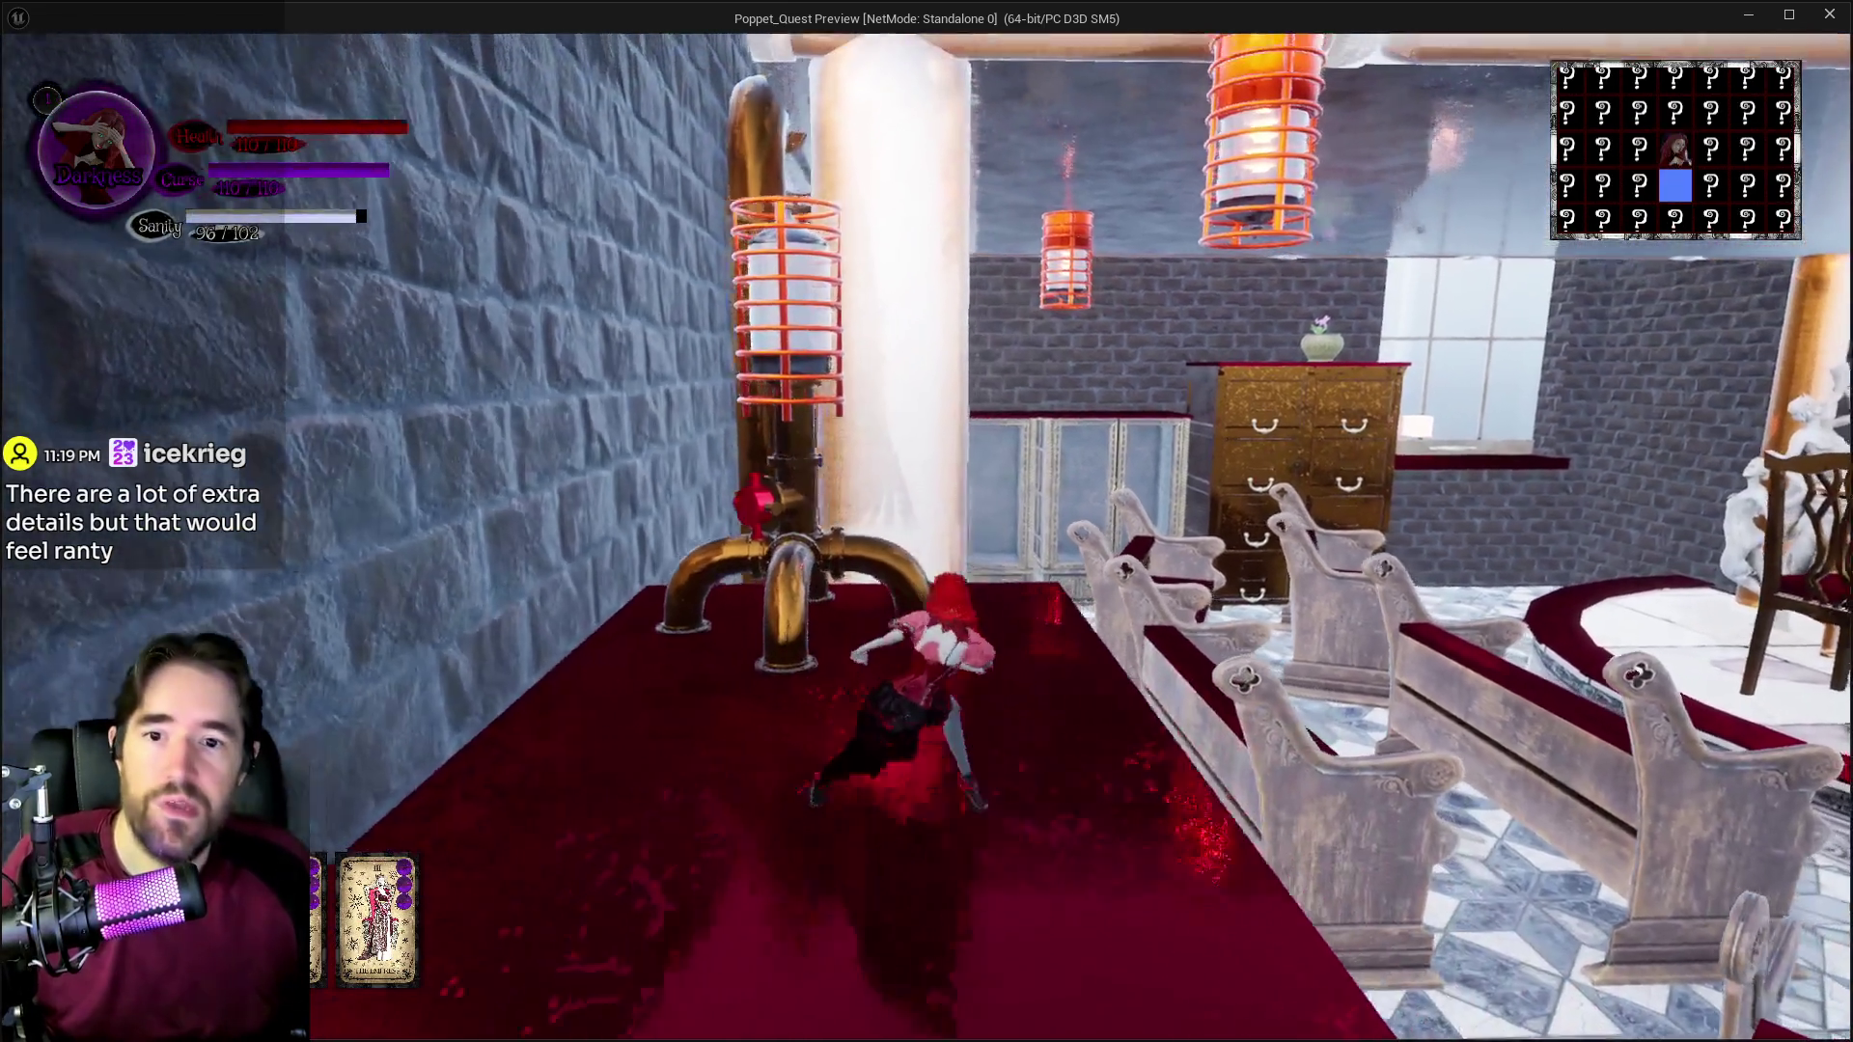
Step: Switch to Light form, run the red carpet, glide down beside the glass cabinet, then end the preview
key("w")
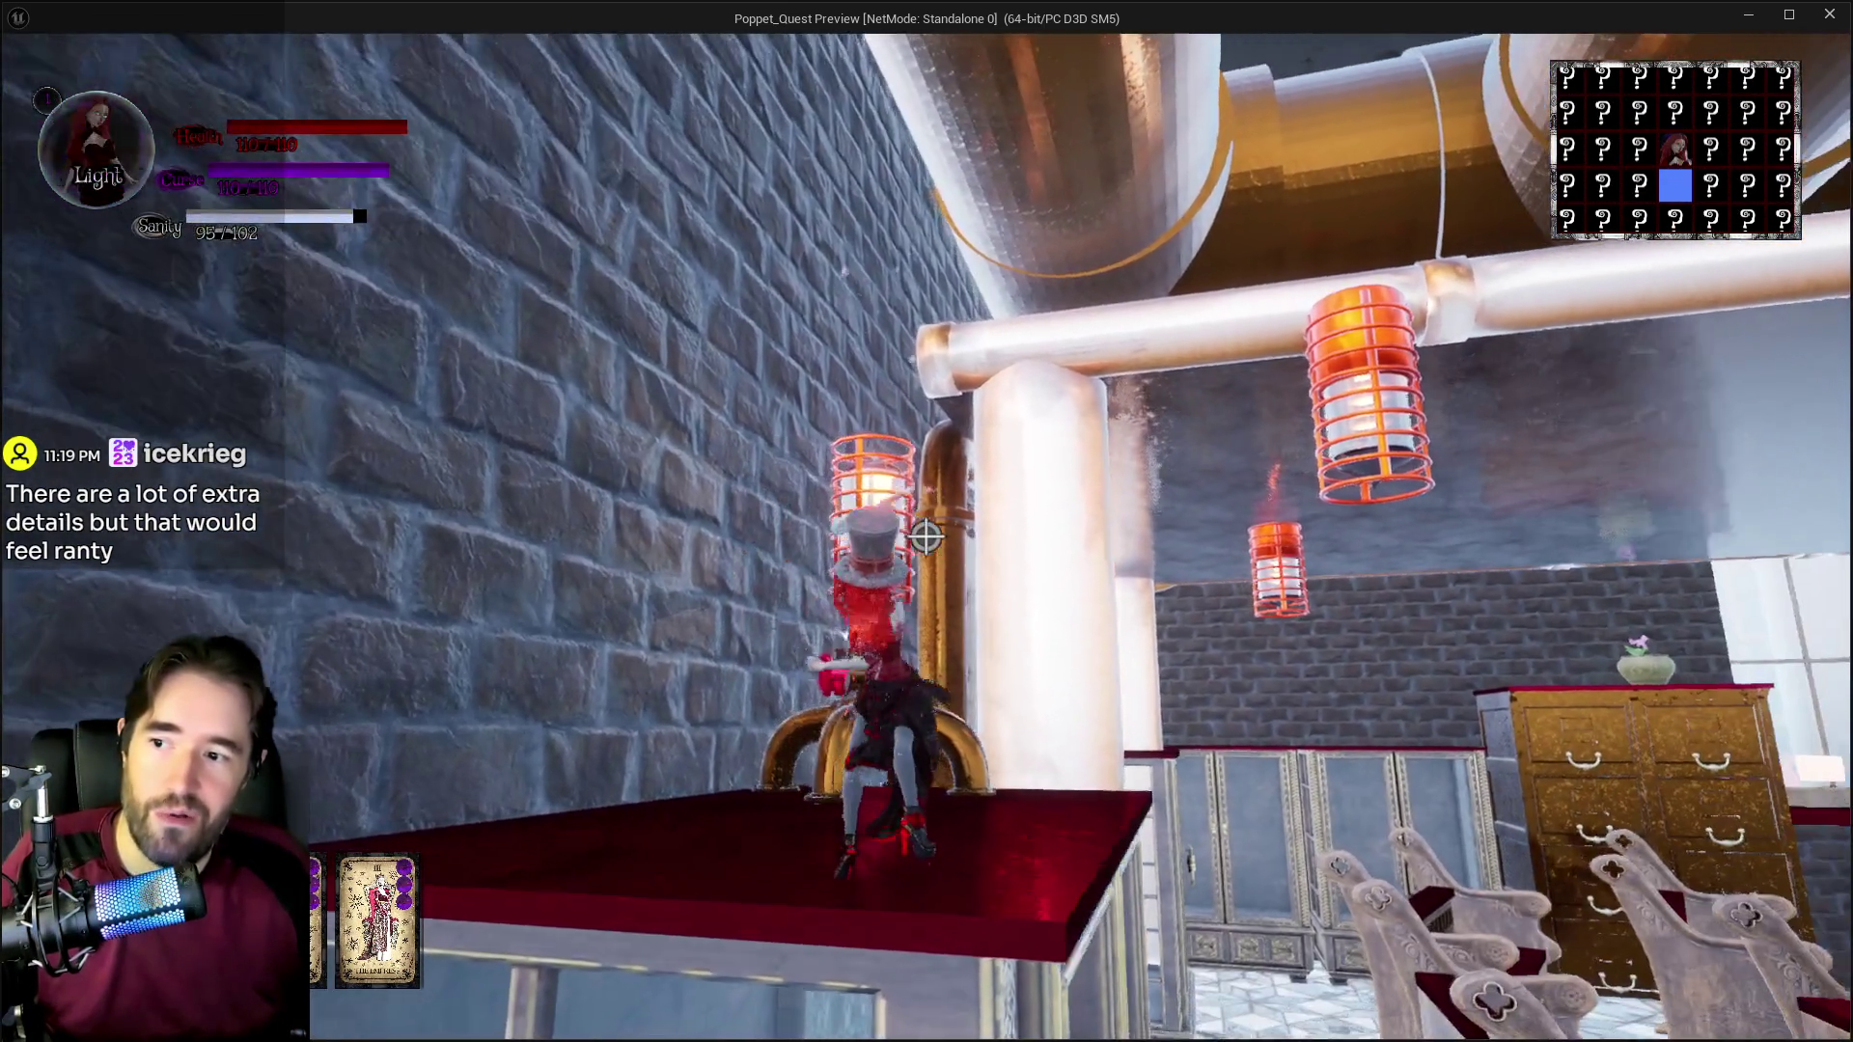
key("w")
key("w")
key("w")
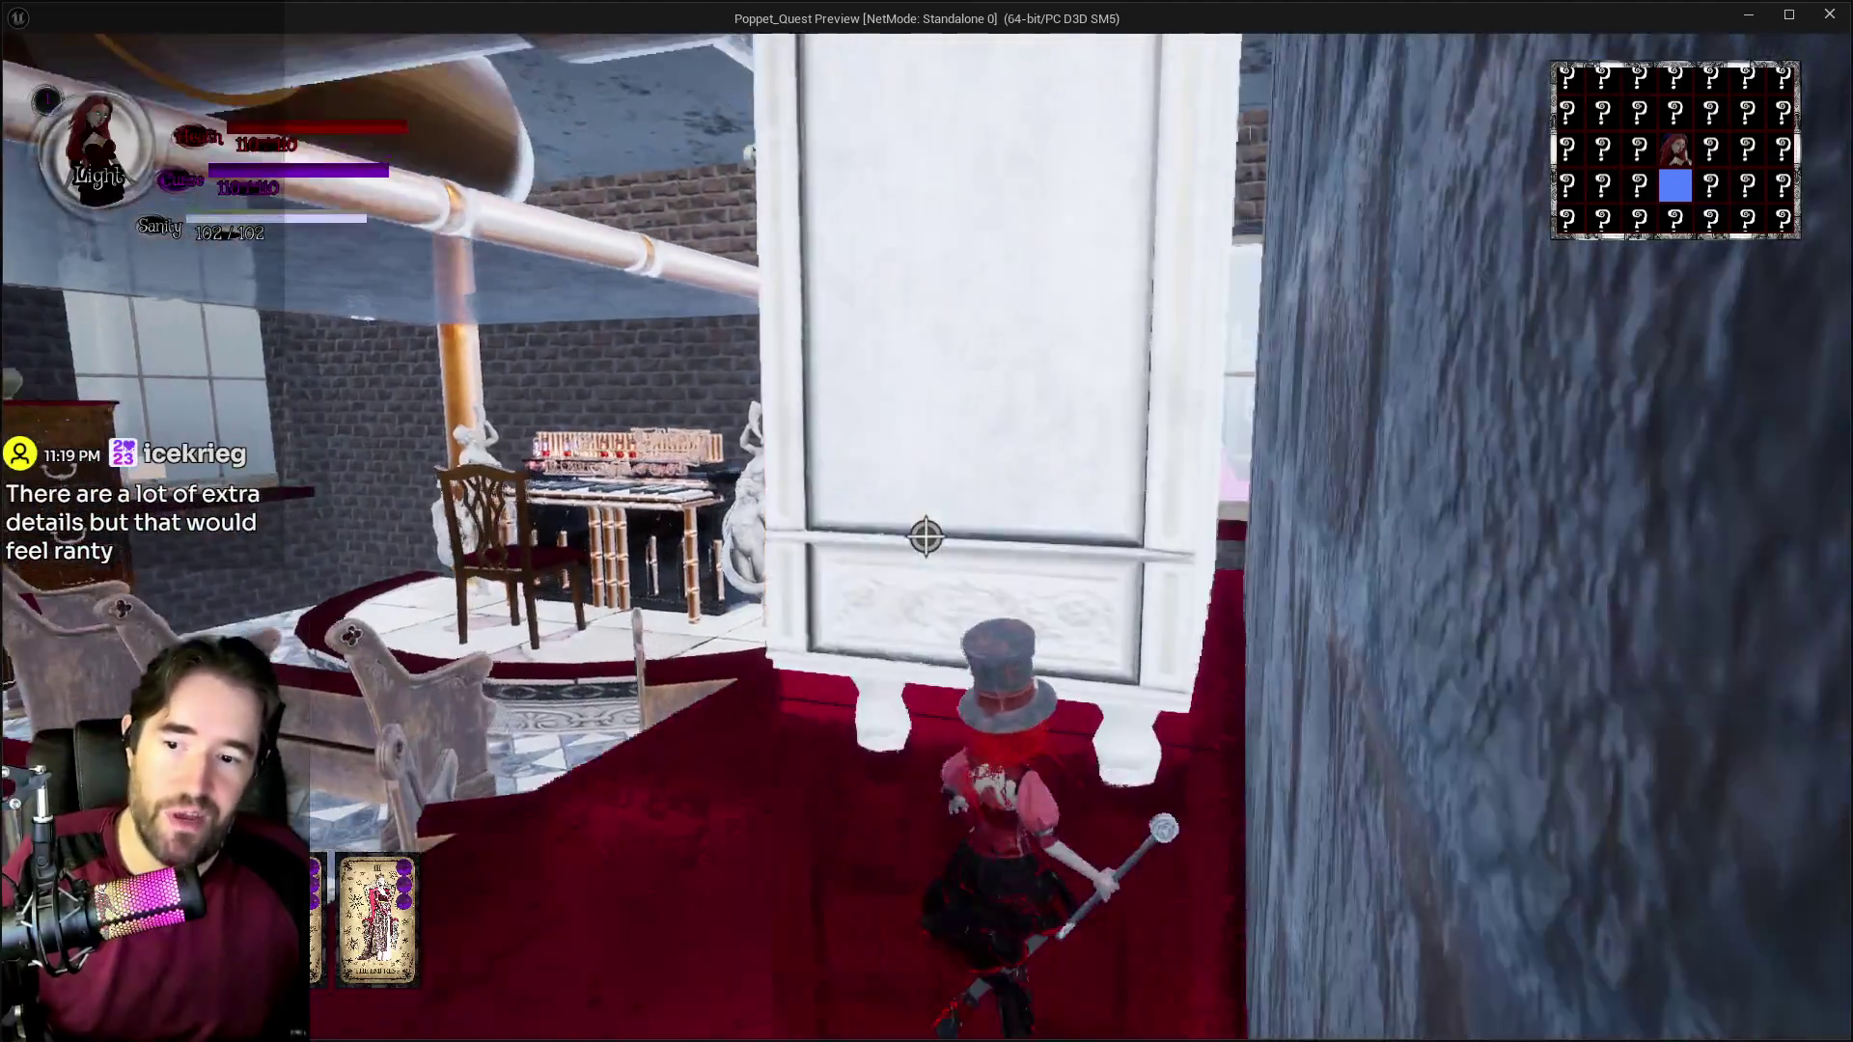
key("w")
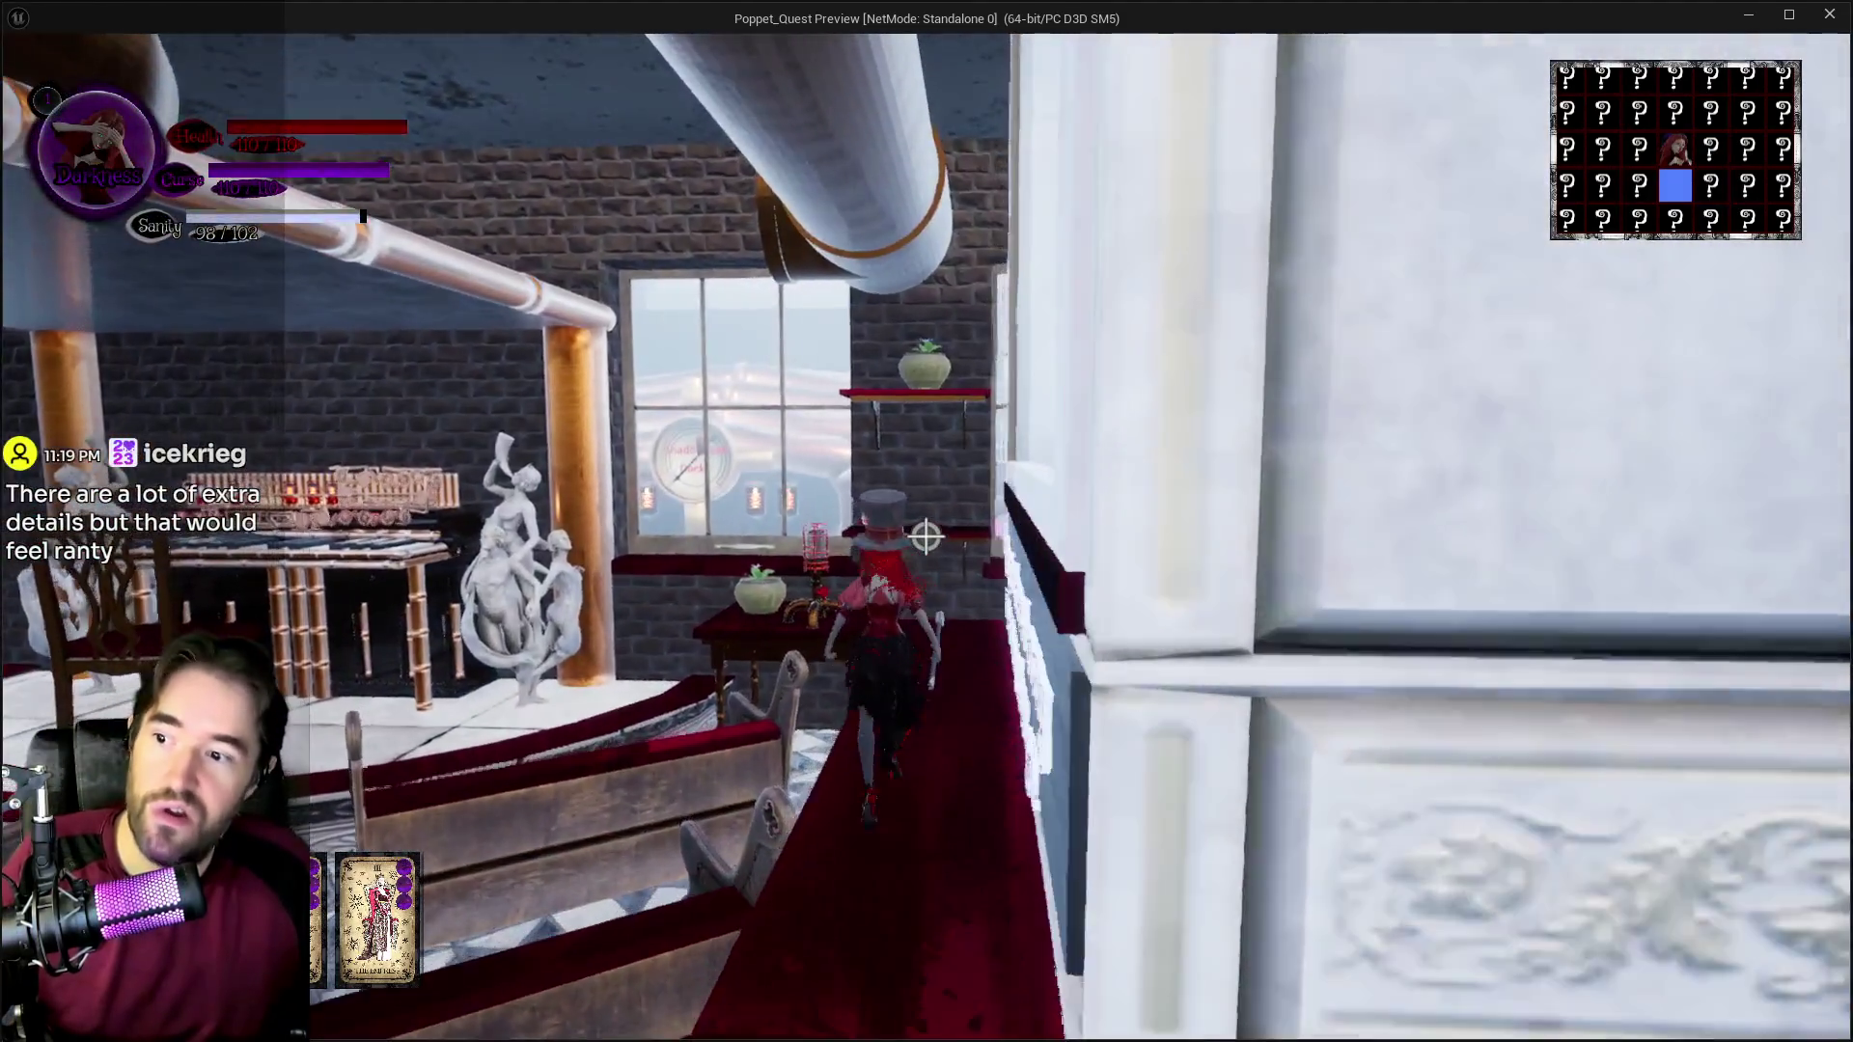
key("w")
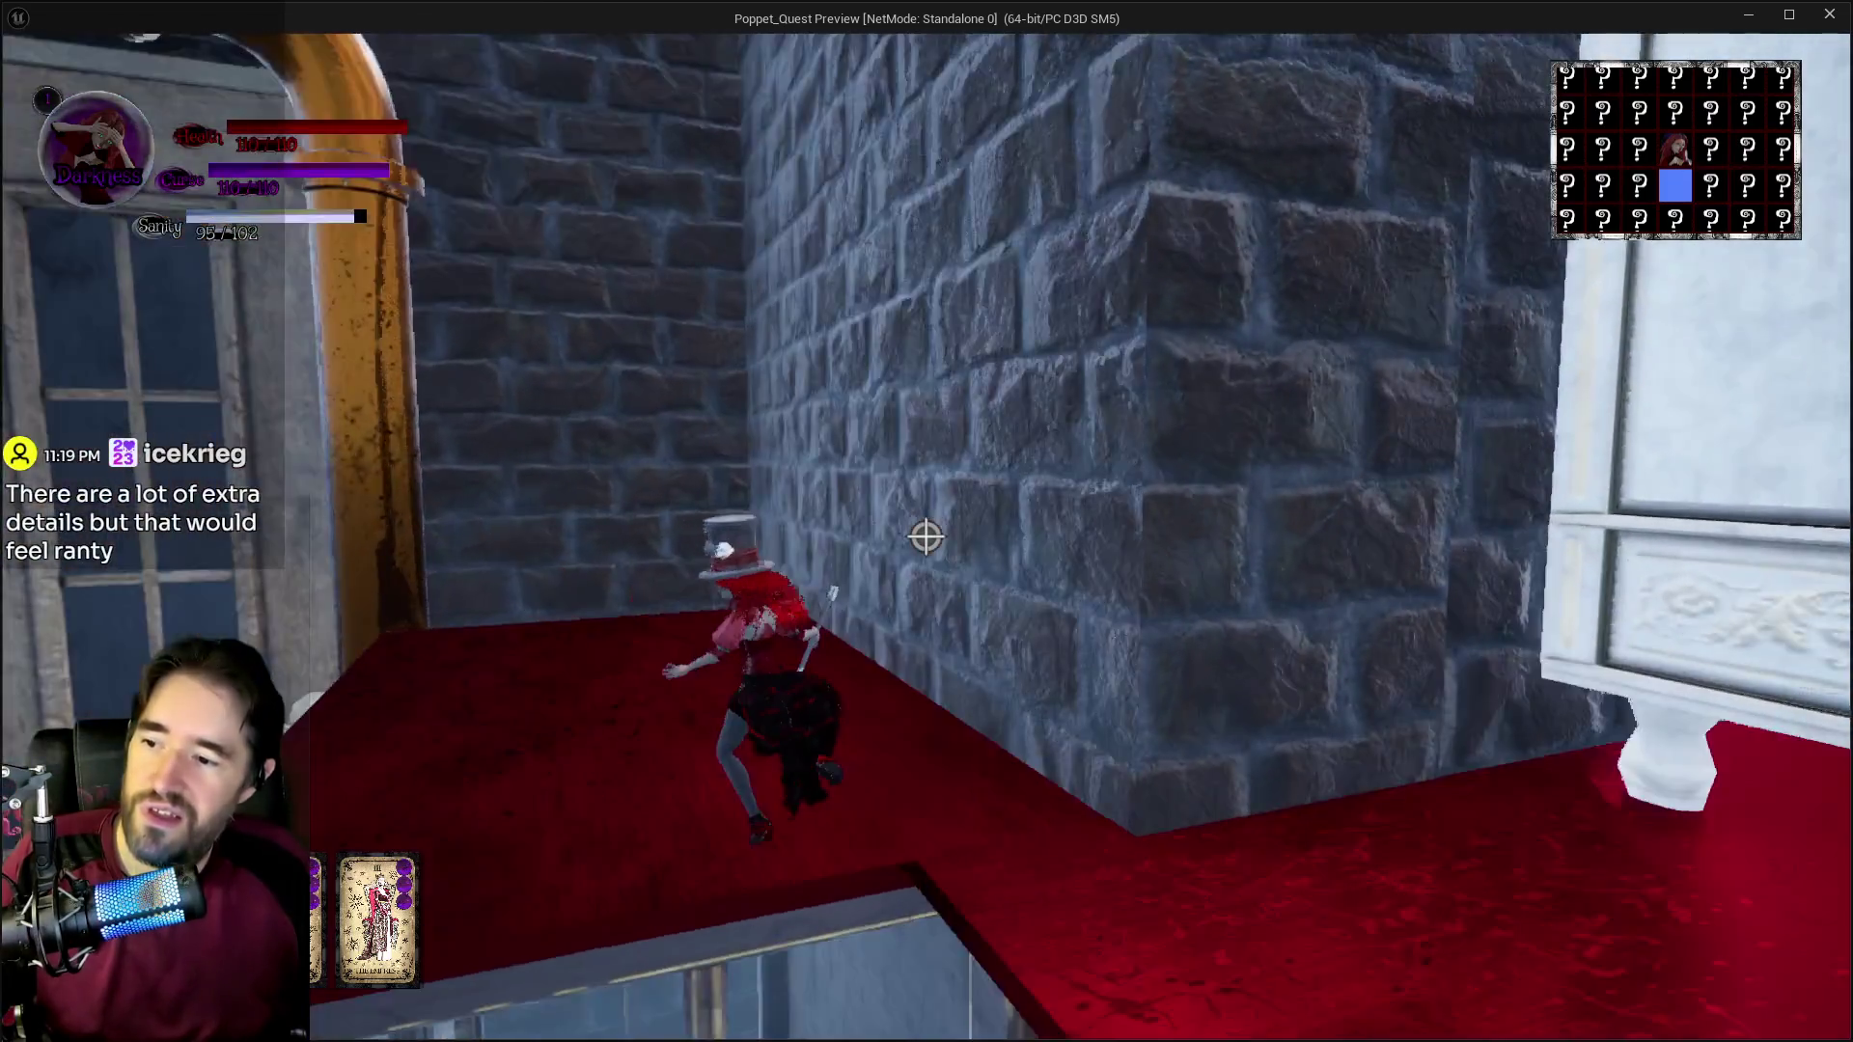
key("w")
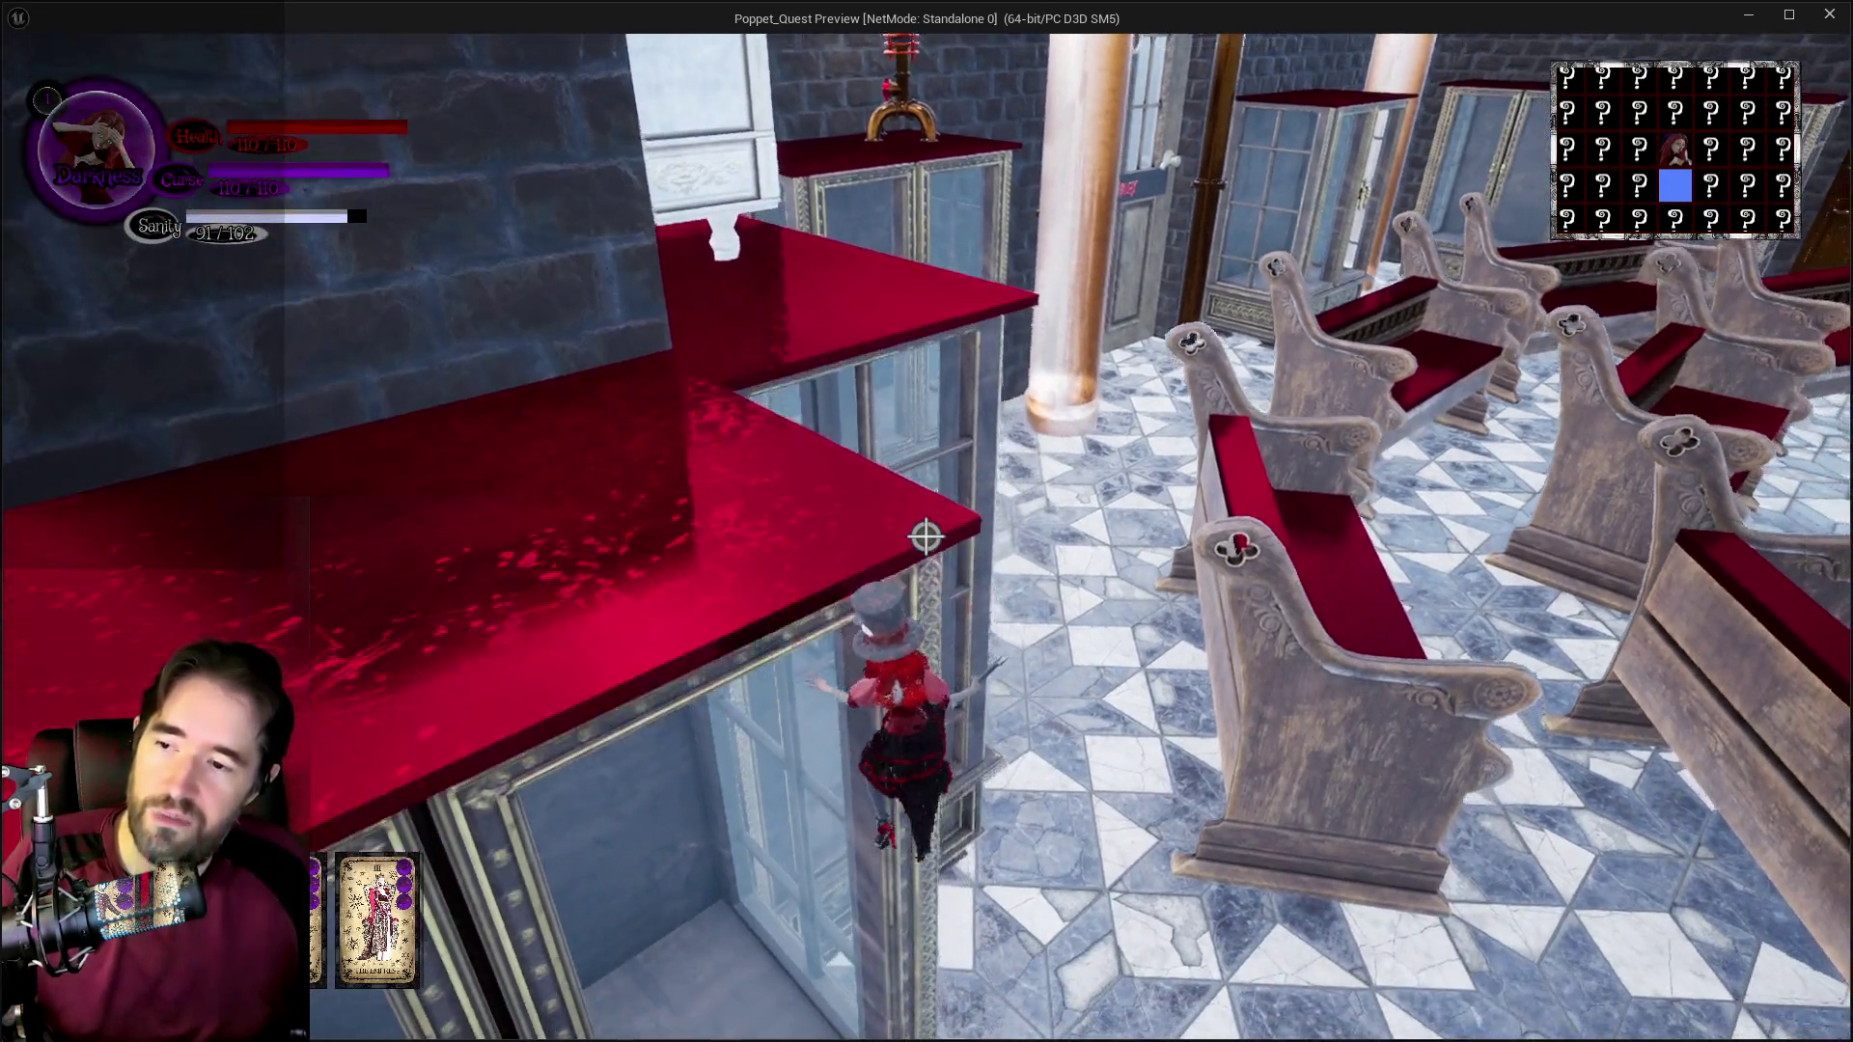
key("space")
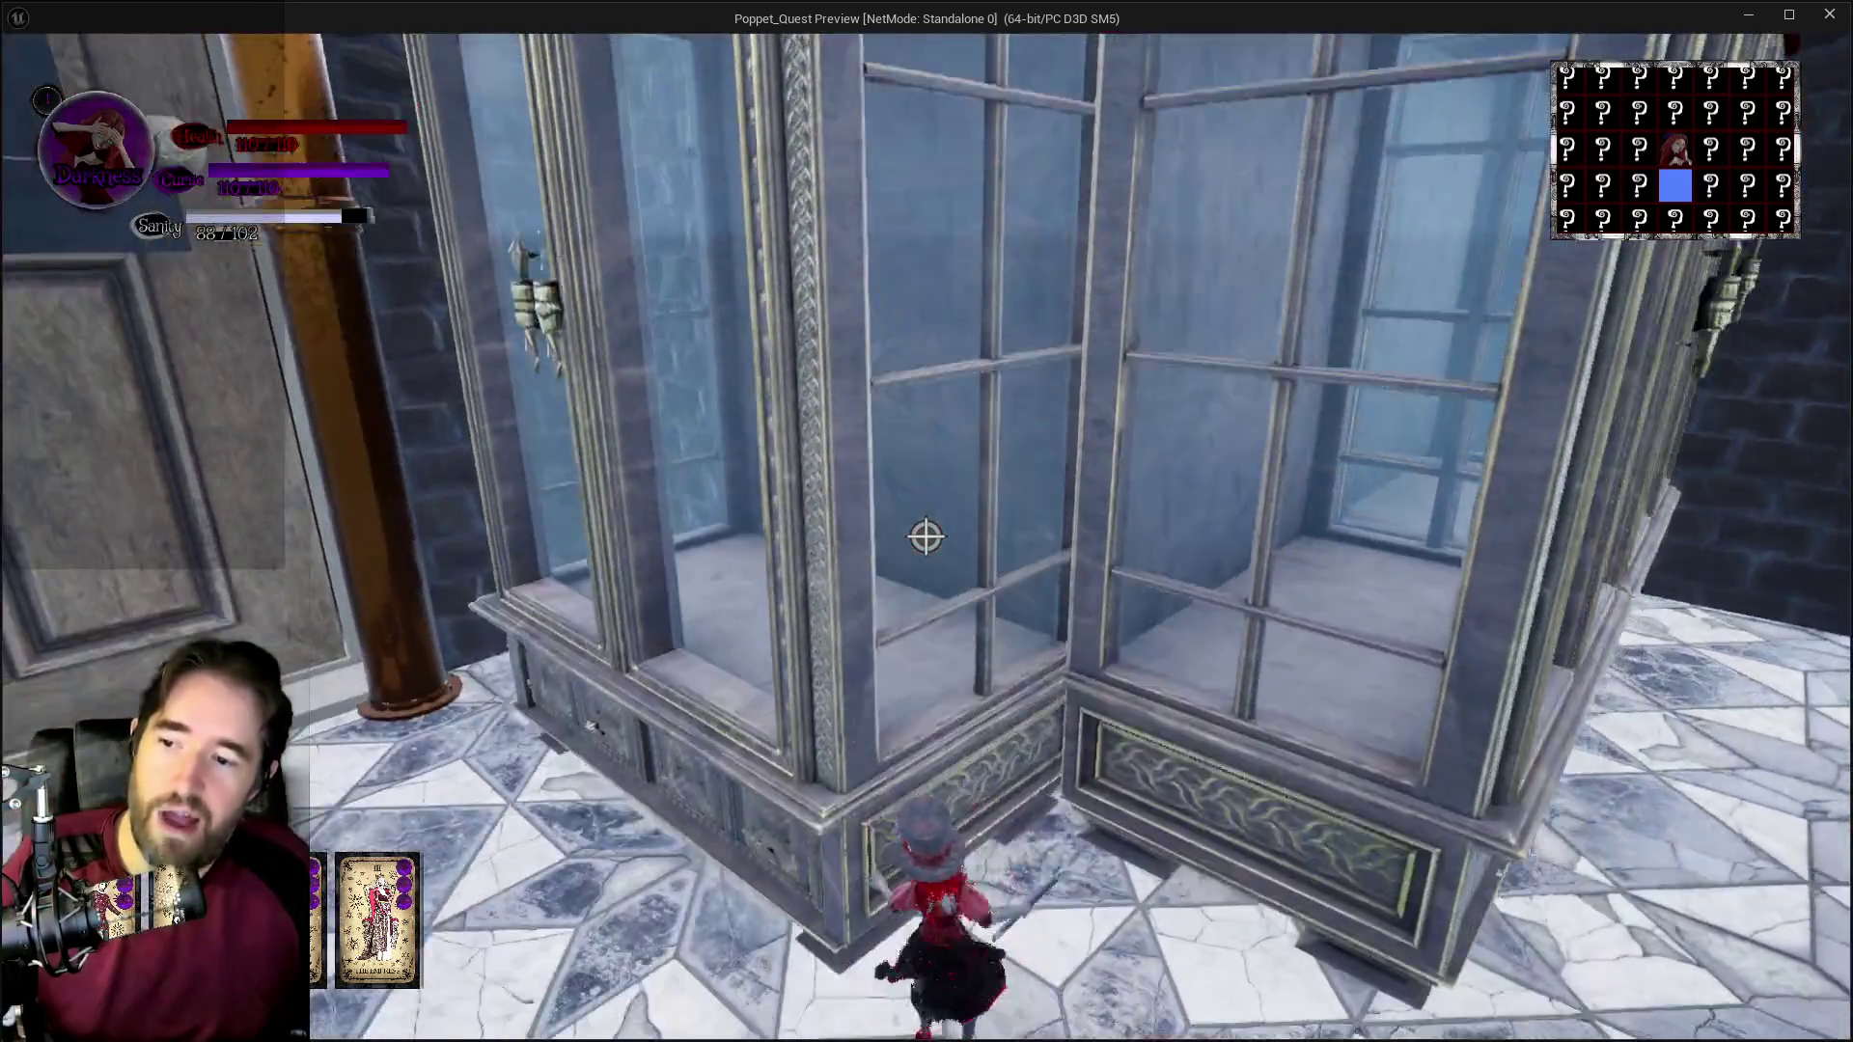
key("s")
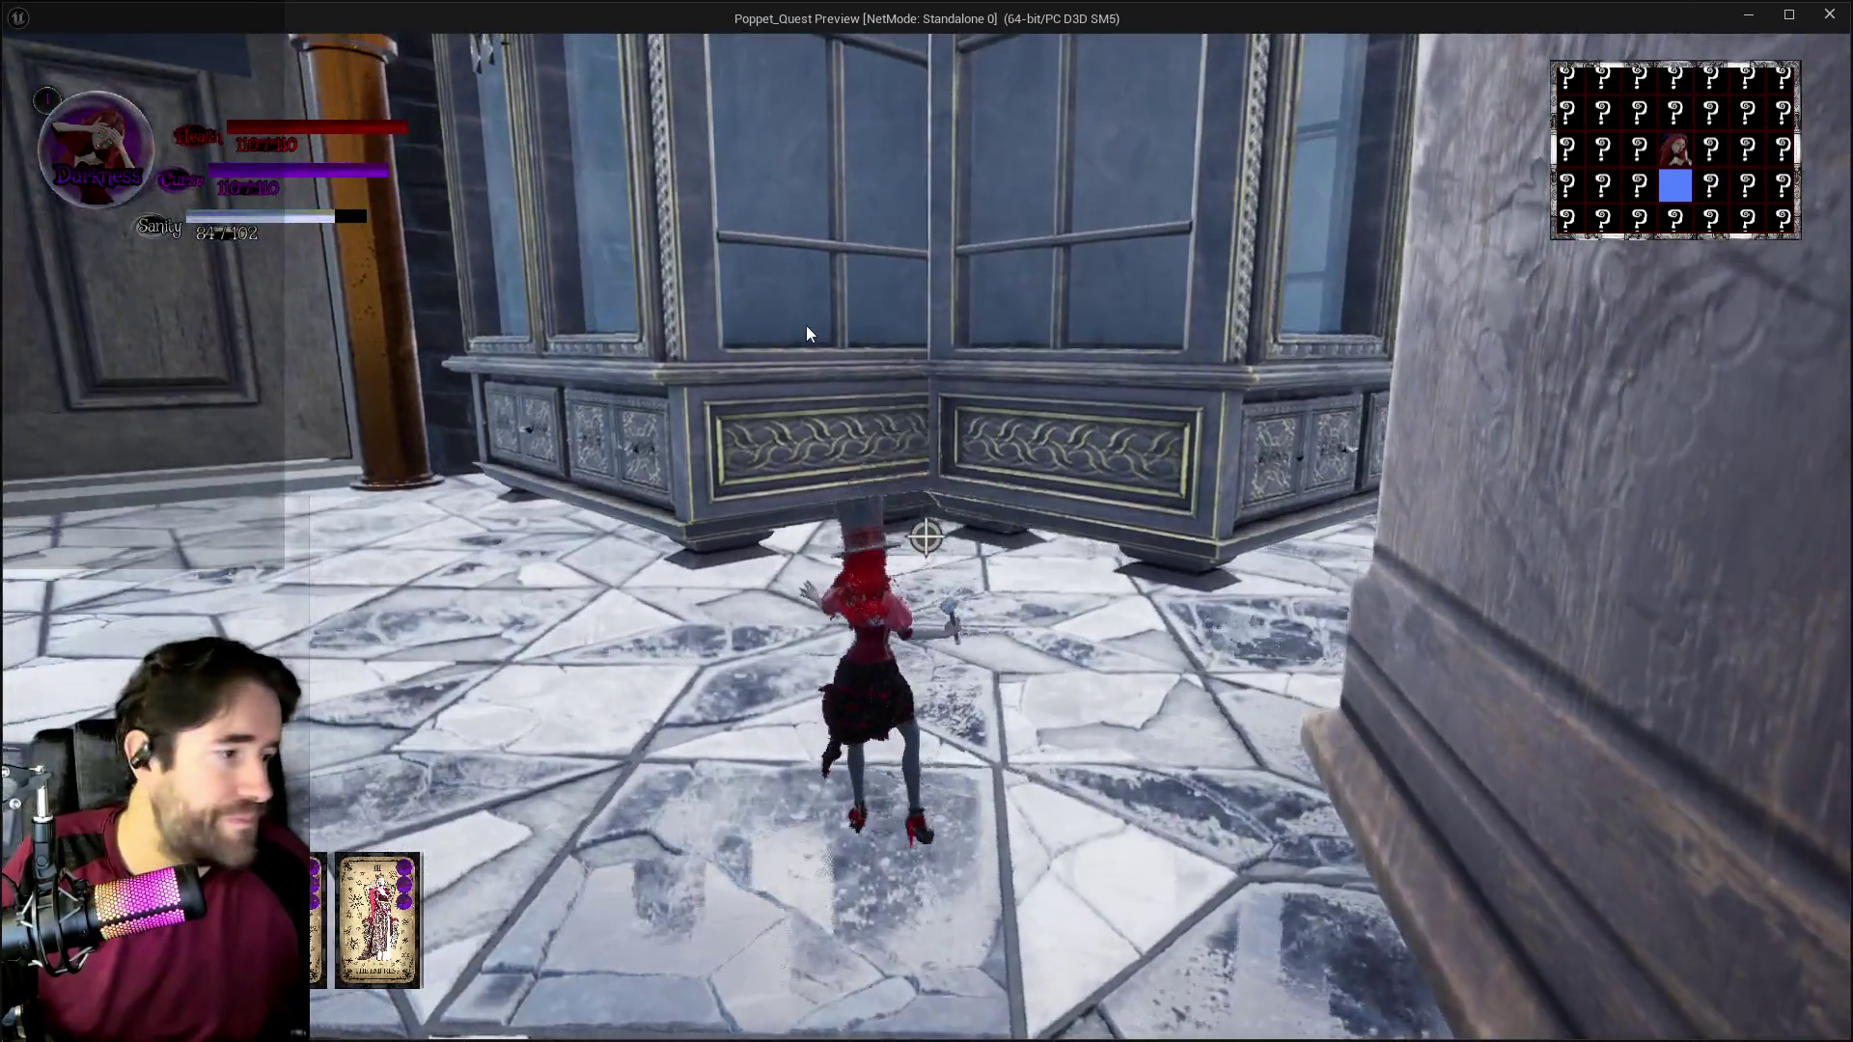
key("Escape")
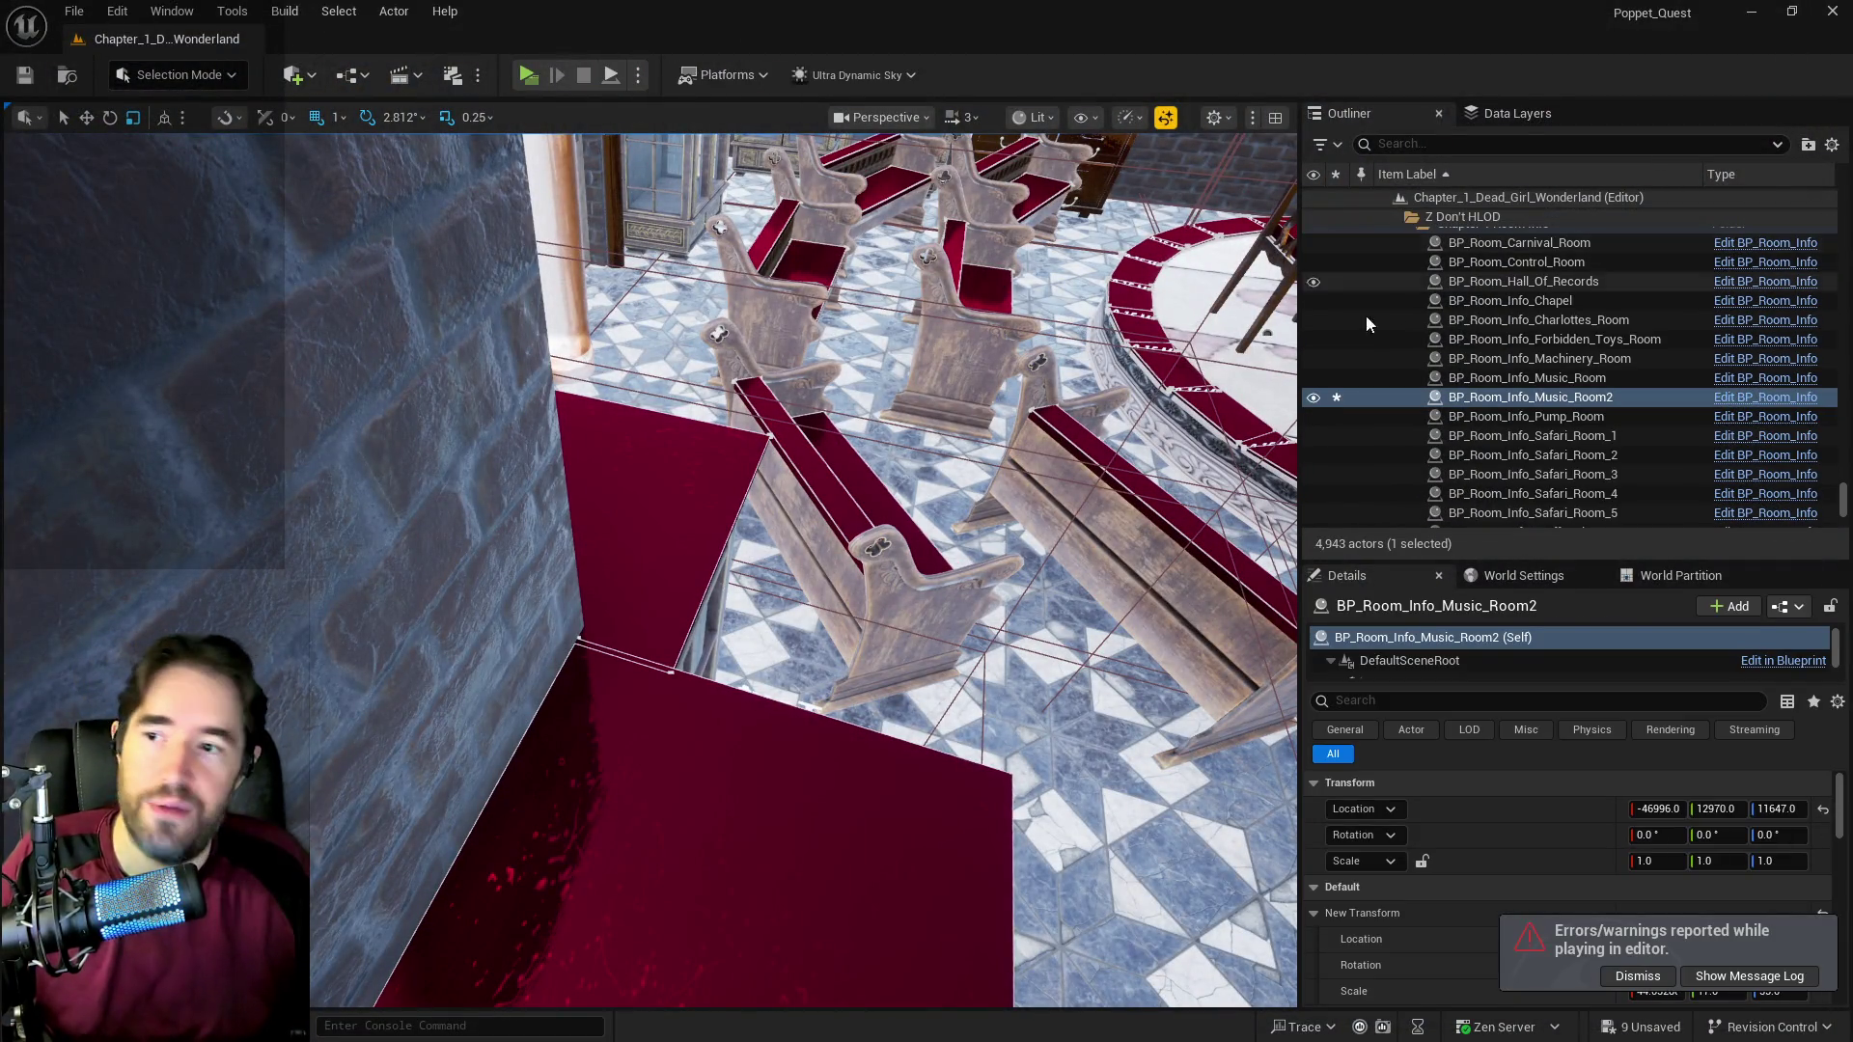
Step: Frame the glass vitrines beside the Washroom door and open the project's assets at 2DSideScrollerBP/Characters
key("f")
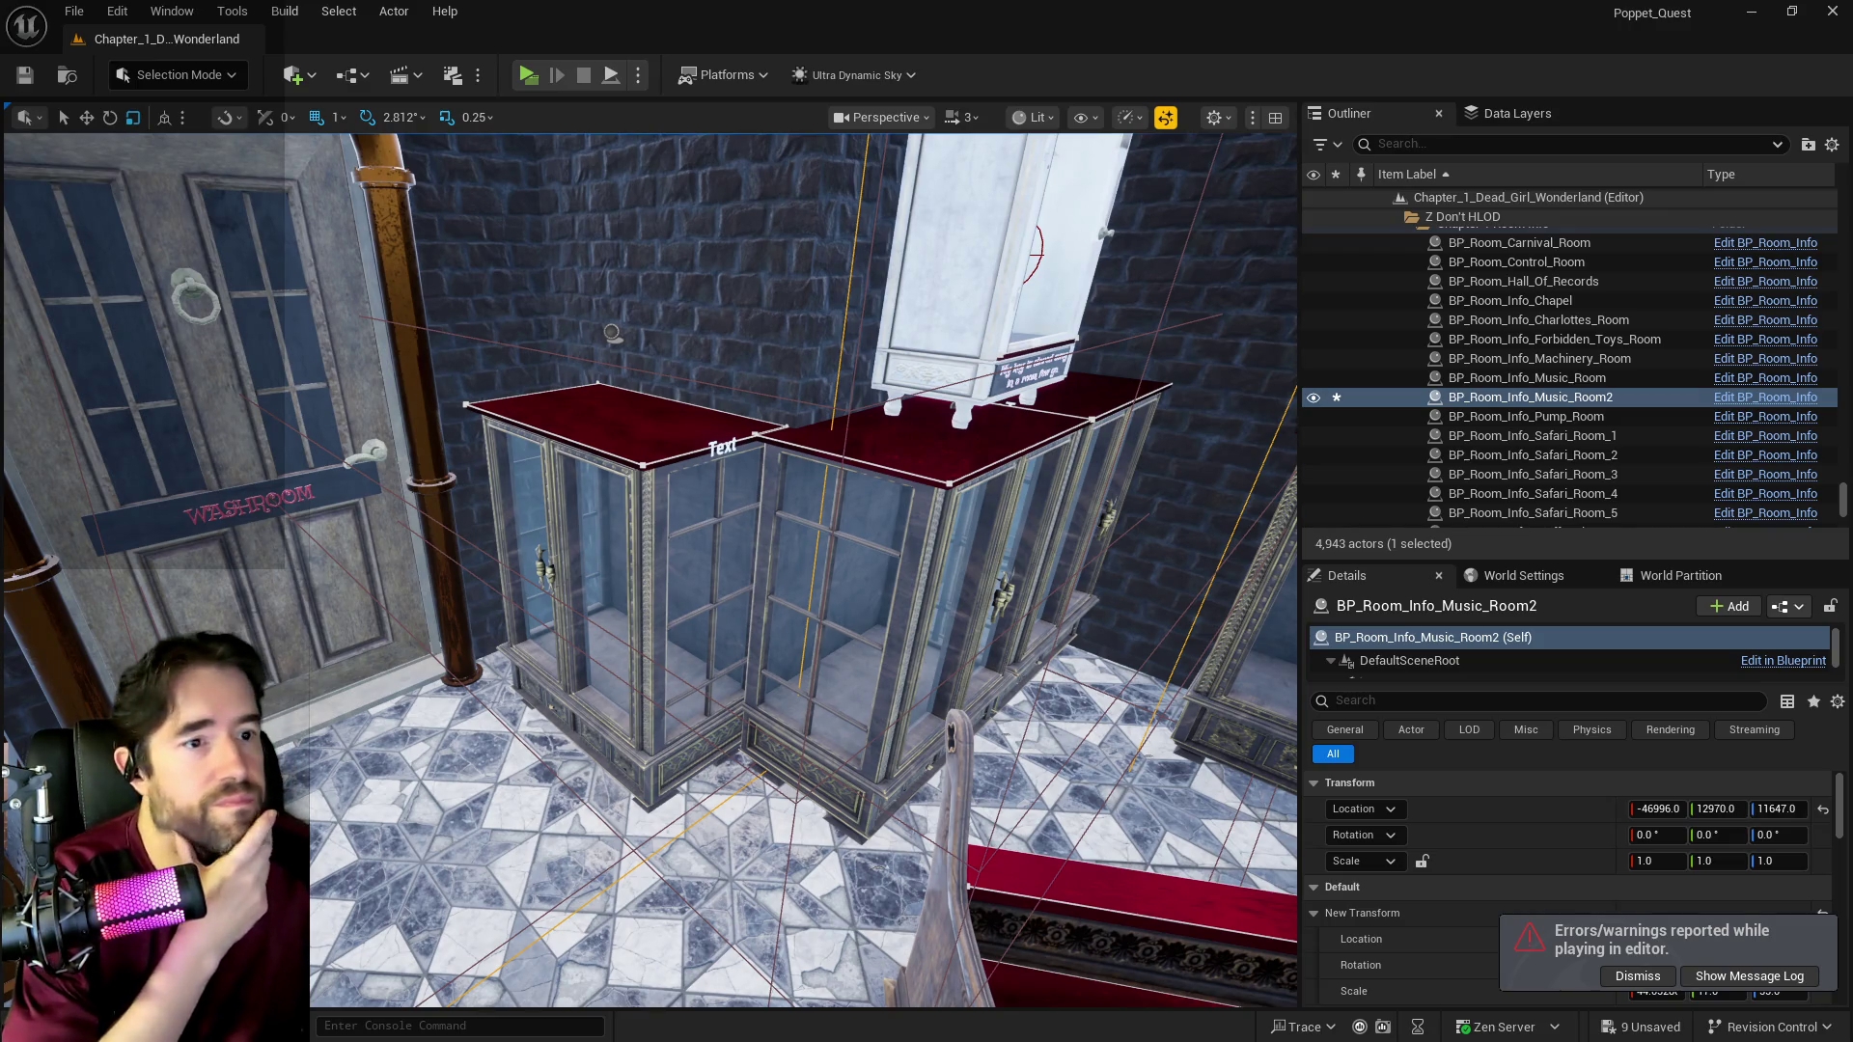
key("ctrl+shift+f")
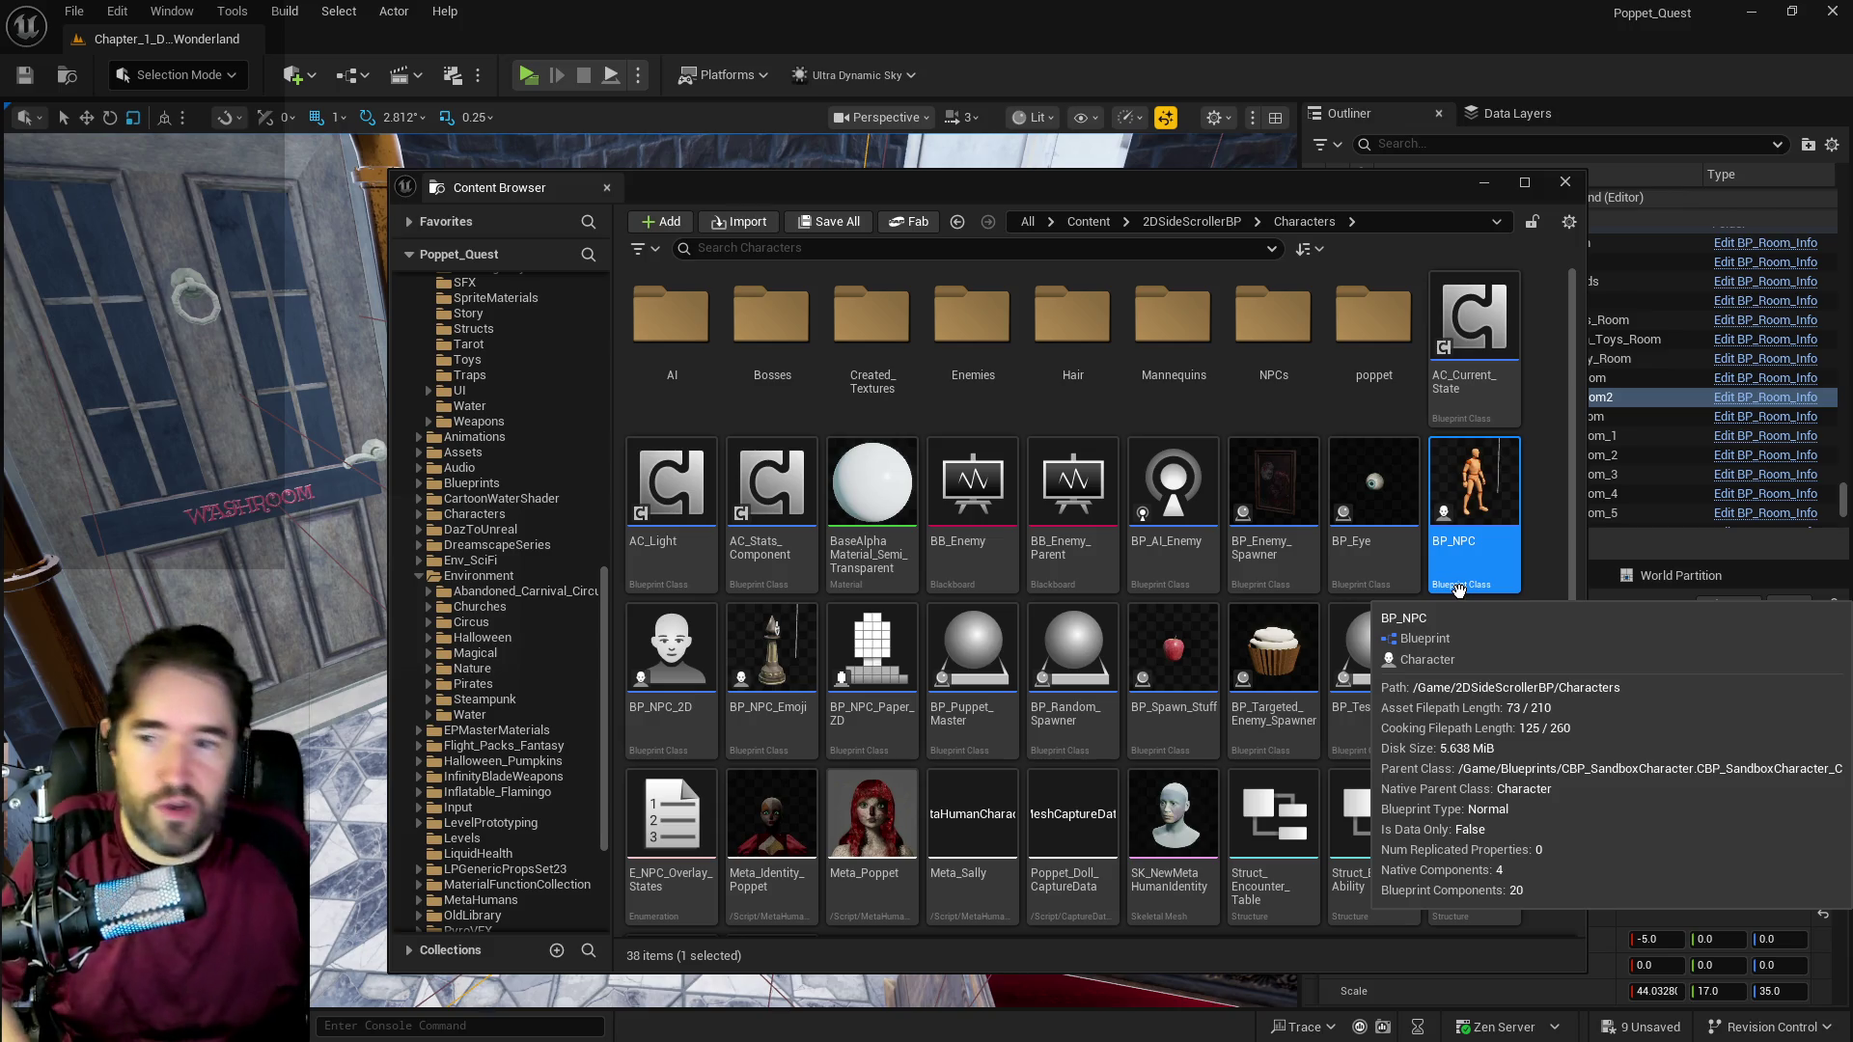
Step: Open Environment > Steampunk > SteamPunkEnvironment01 in the Content Browser, then bring the Poppet Quest Credits doc on screen
left_click(1539, 612)
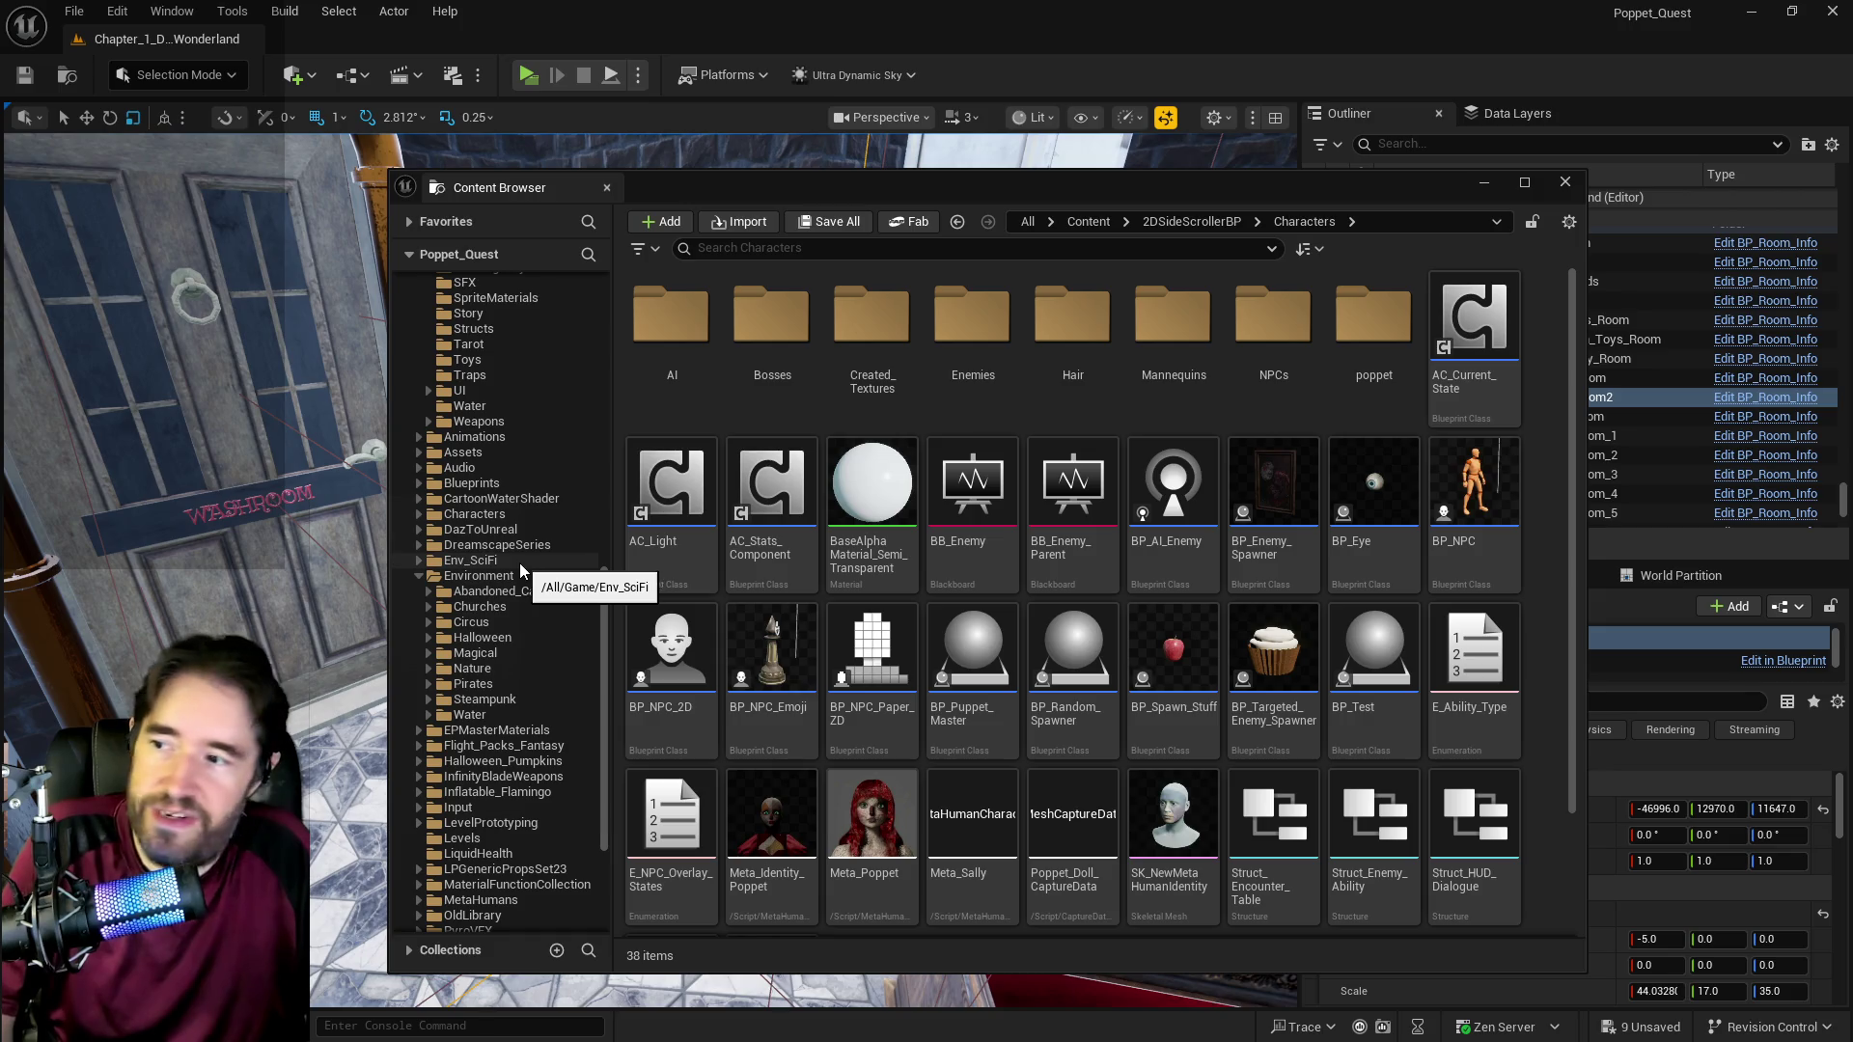
left_click(477, 695)
double_click(1372, 318)
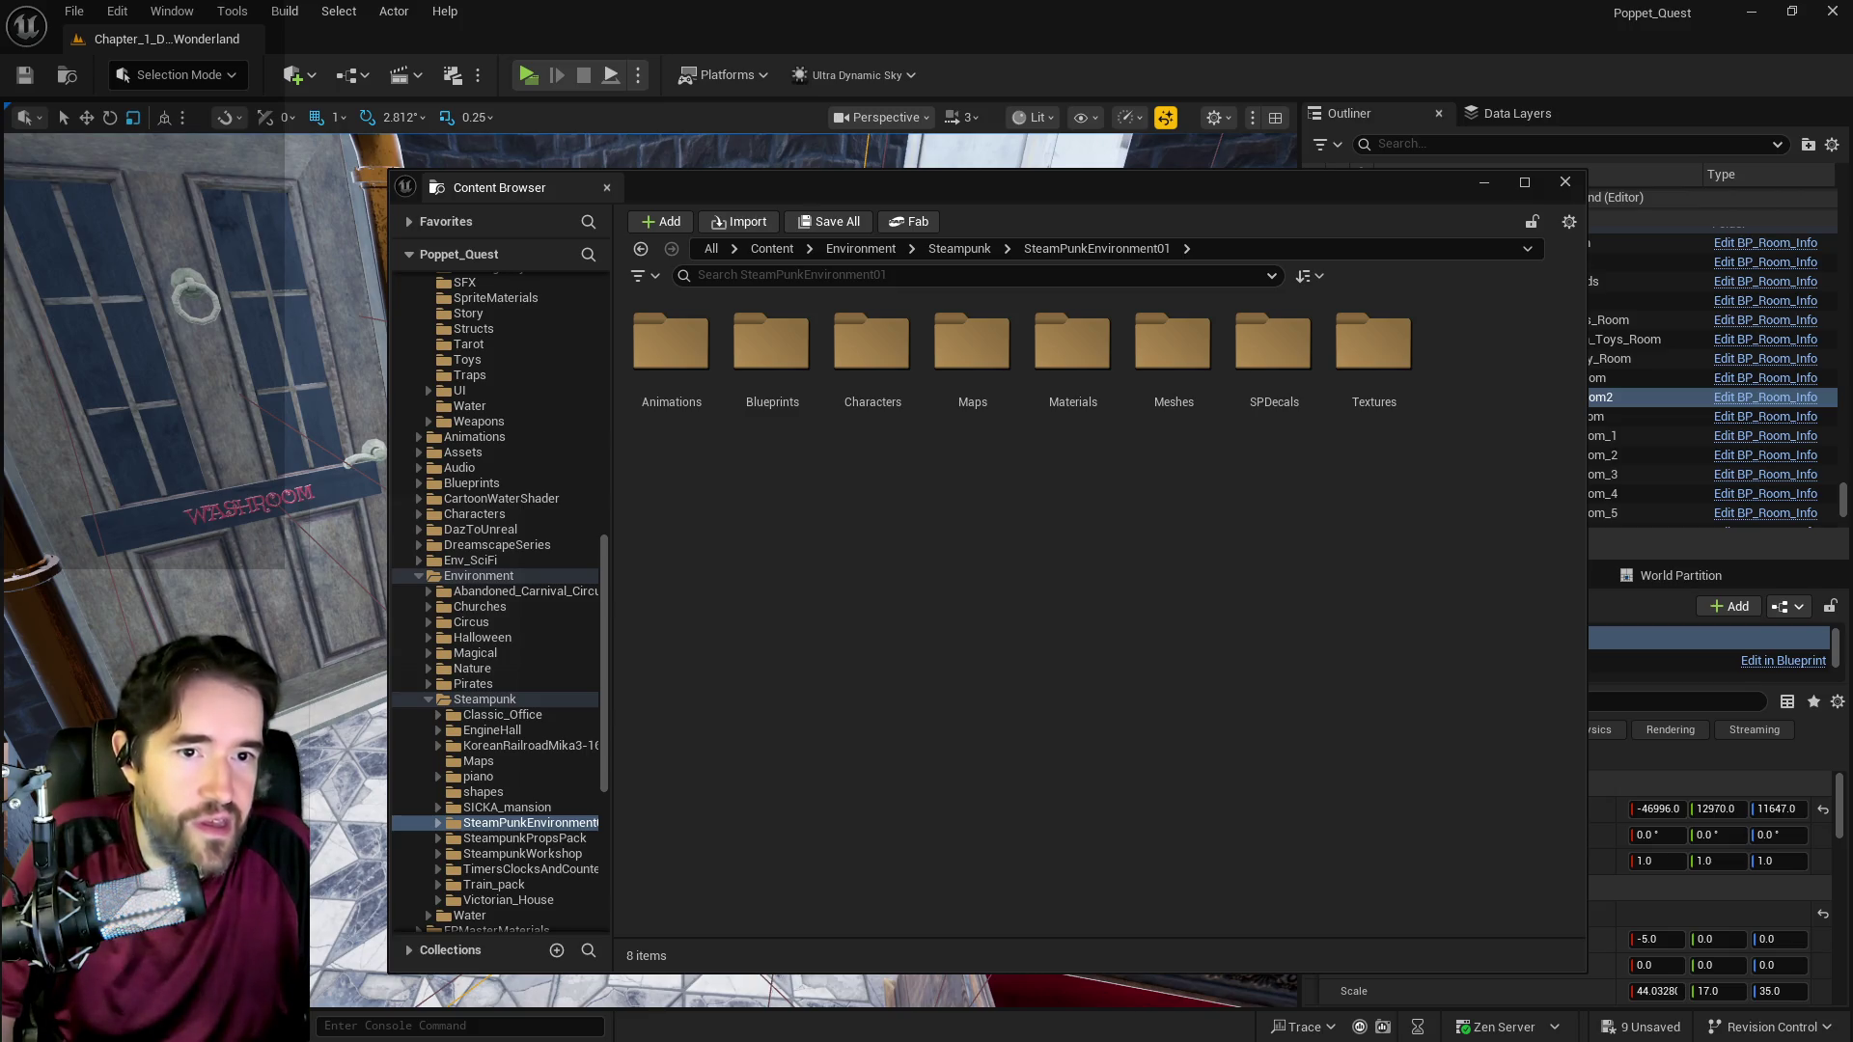
mouse_move(1851, 251)
left_mouse_down()
mouse_move(1310, 242)
mouse_move(711, 192)
mouse_move(608, 143)
left_mouse_up()
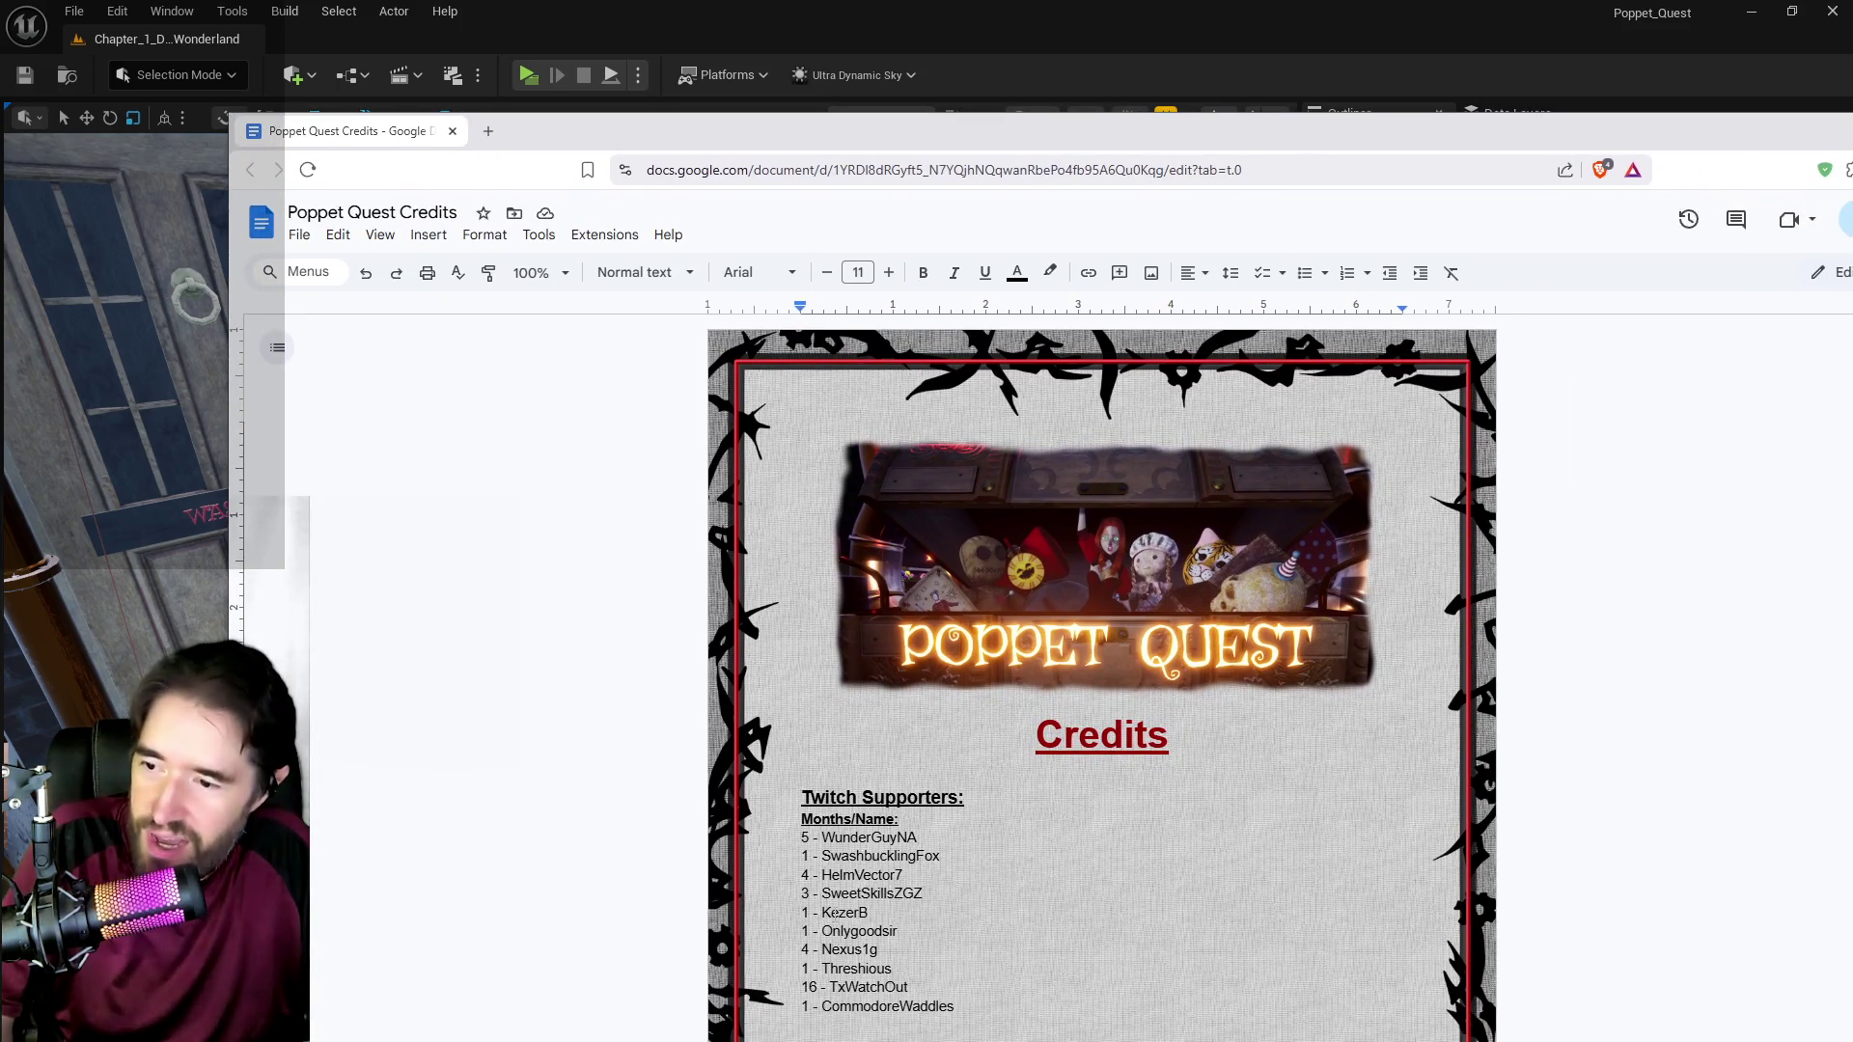
Step: Update the third Twitch supporter's months from 4 to 5, then move the Credits window off screen
key("BackSpace")
type("5")
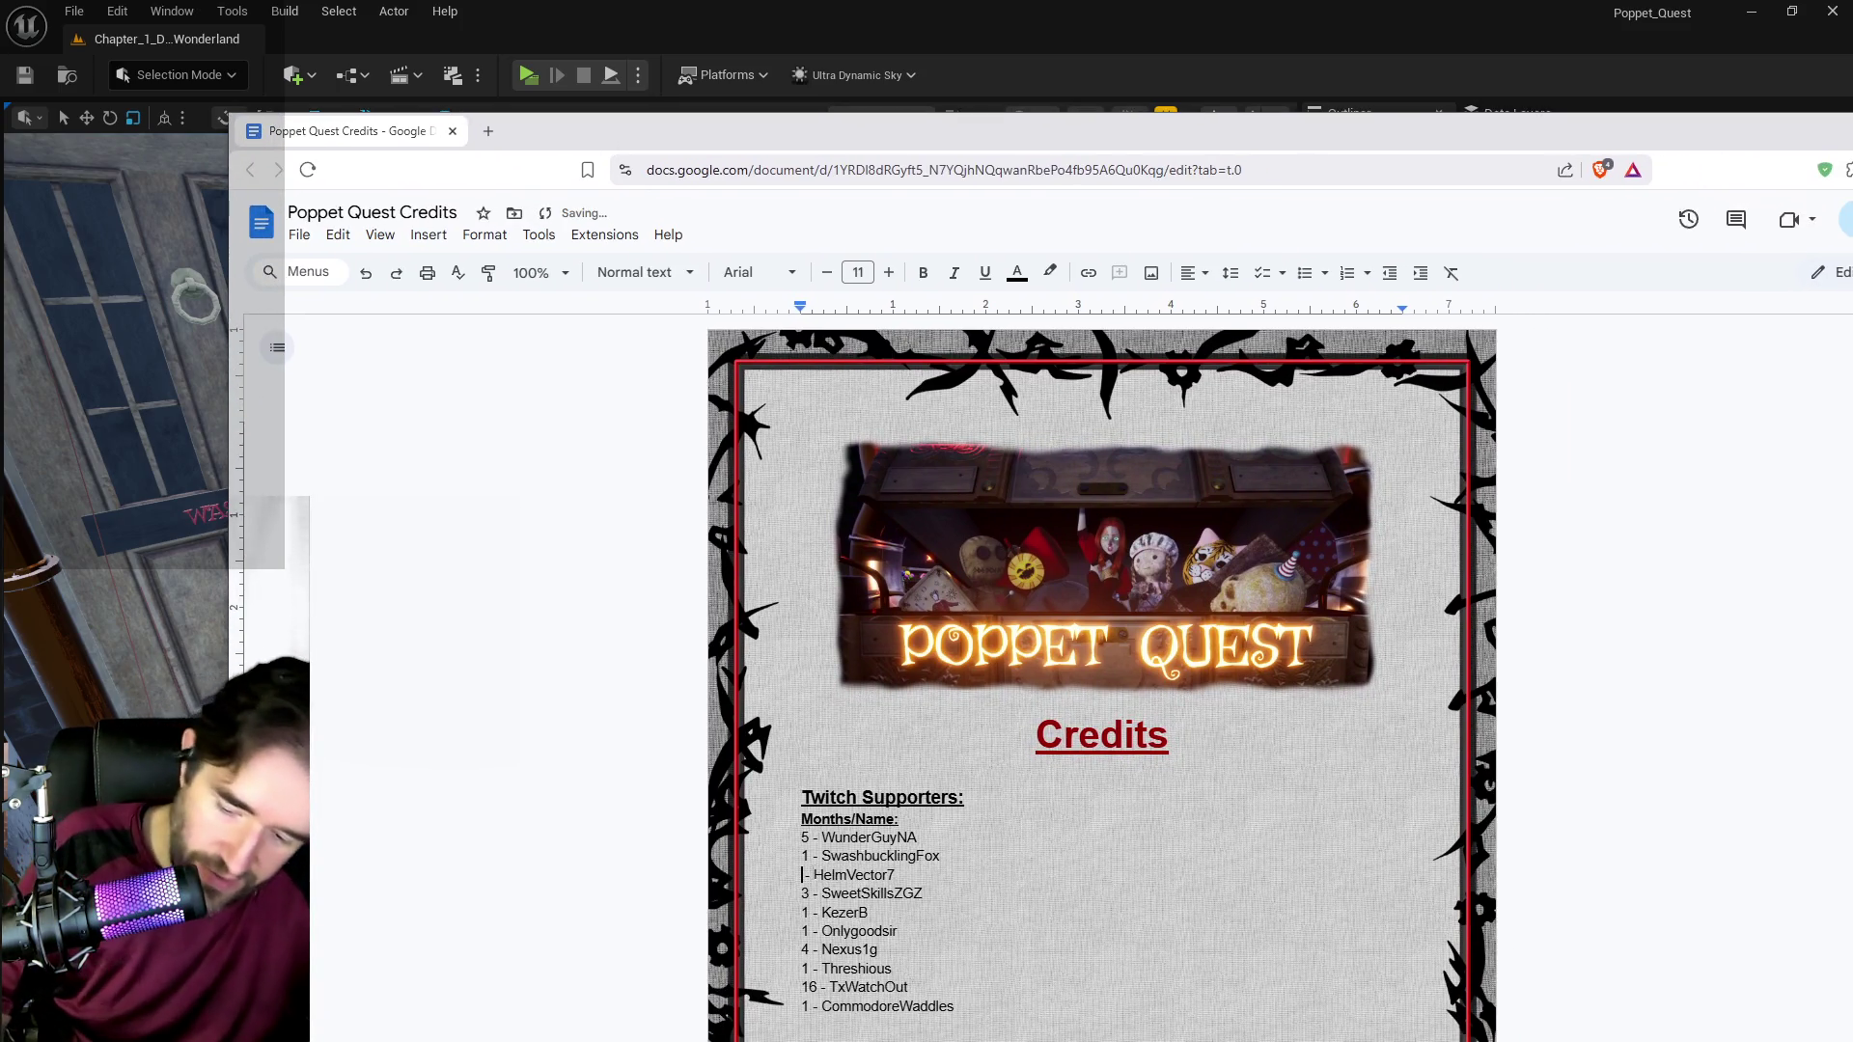
scroll(923, 941, "down", 2)
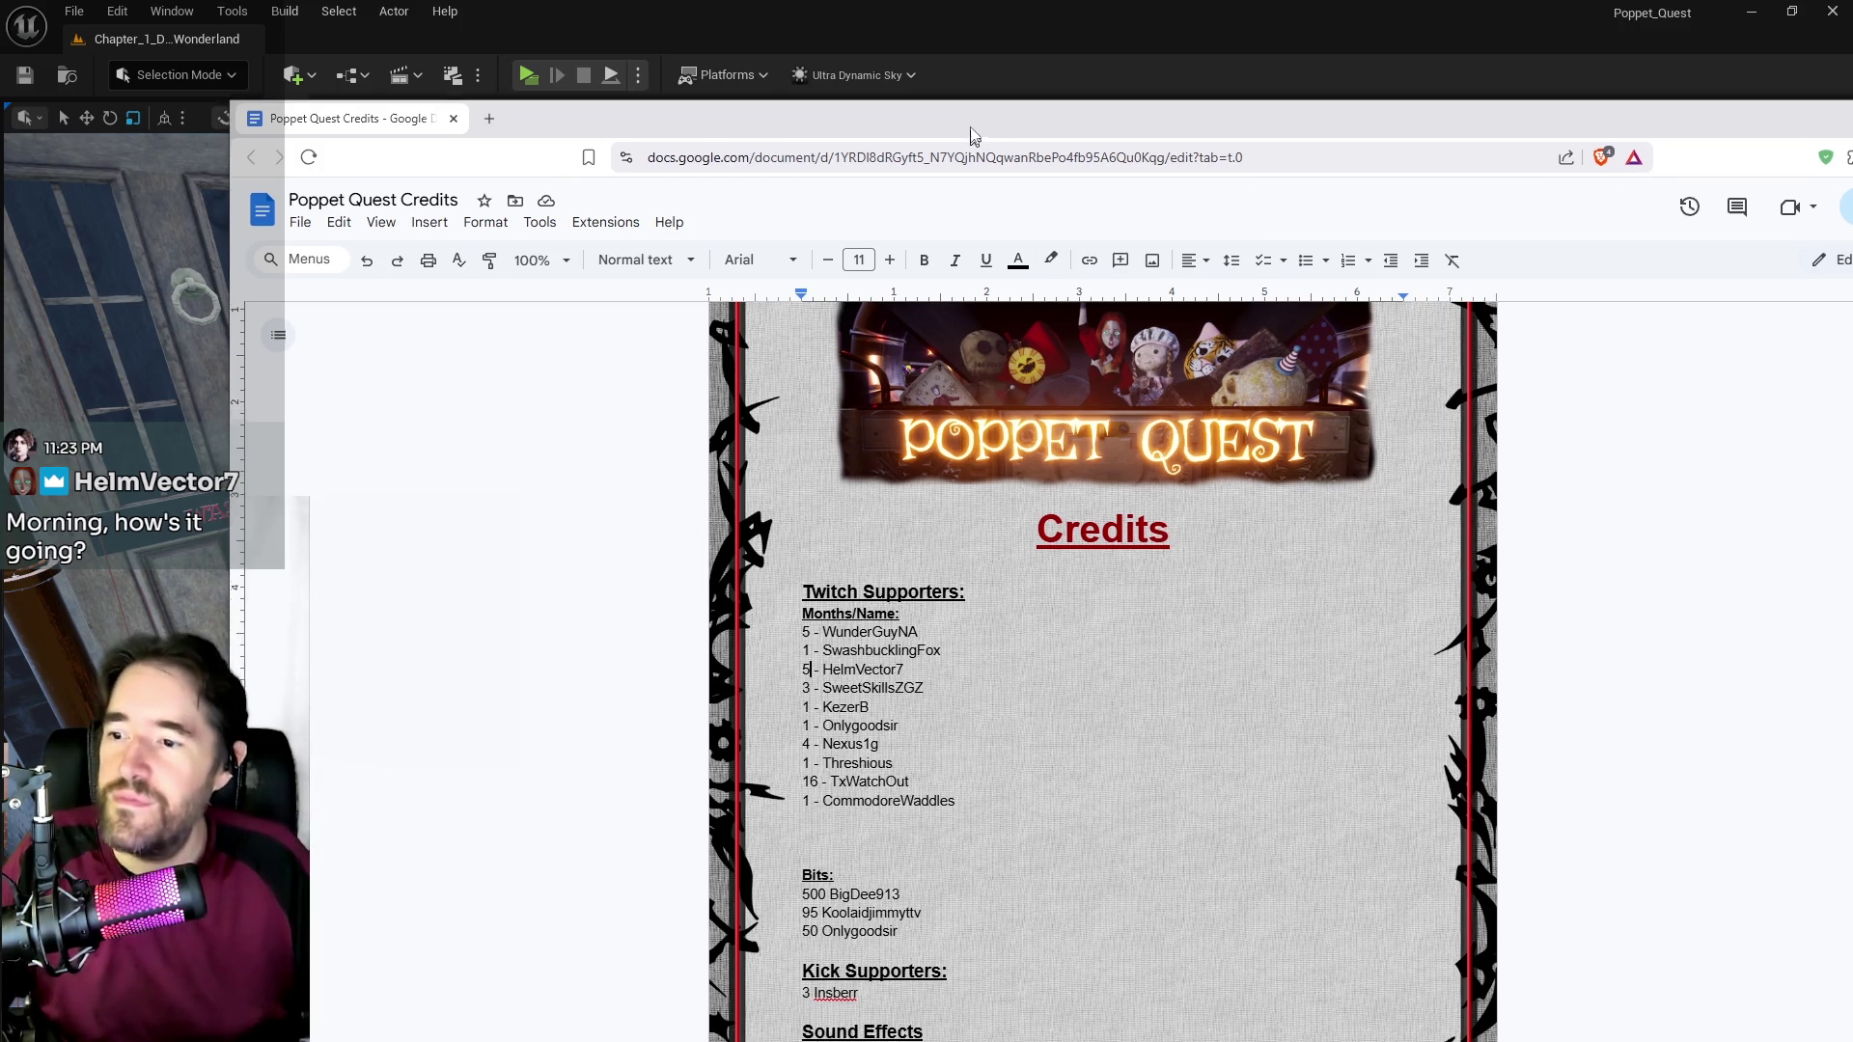
left_click_drag(984, 125, 957, 97)
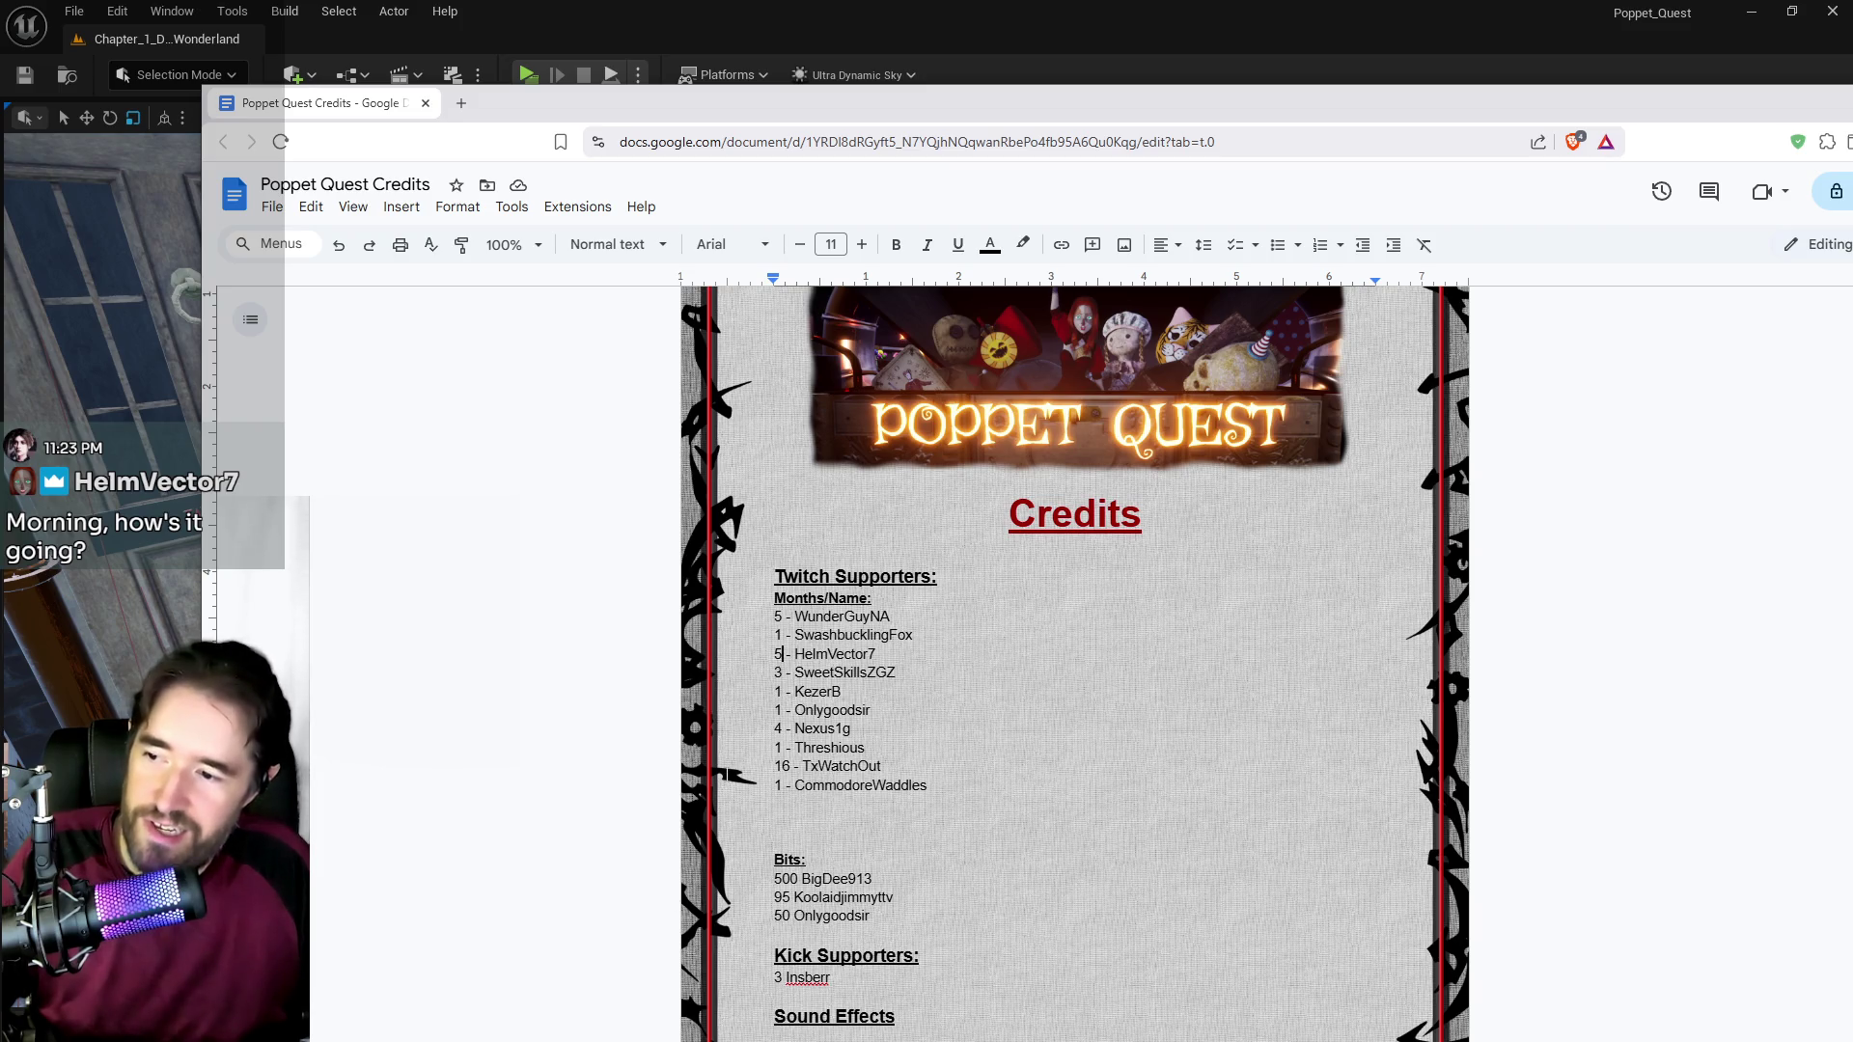
mouse_move(944, 114)
left_mouse_down()
mouse_move(1270, 87)
mouse_move(1217, 87)
mouse_move(1852, 91)
left_mouse_up()
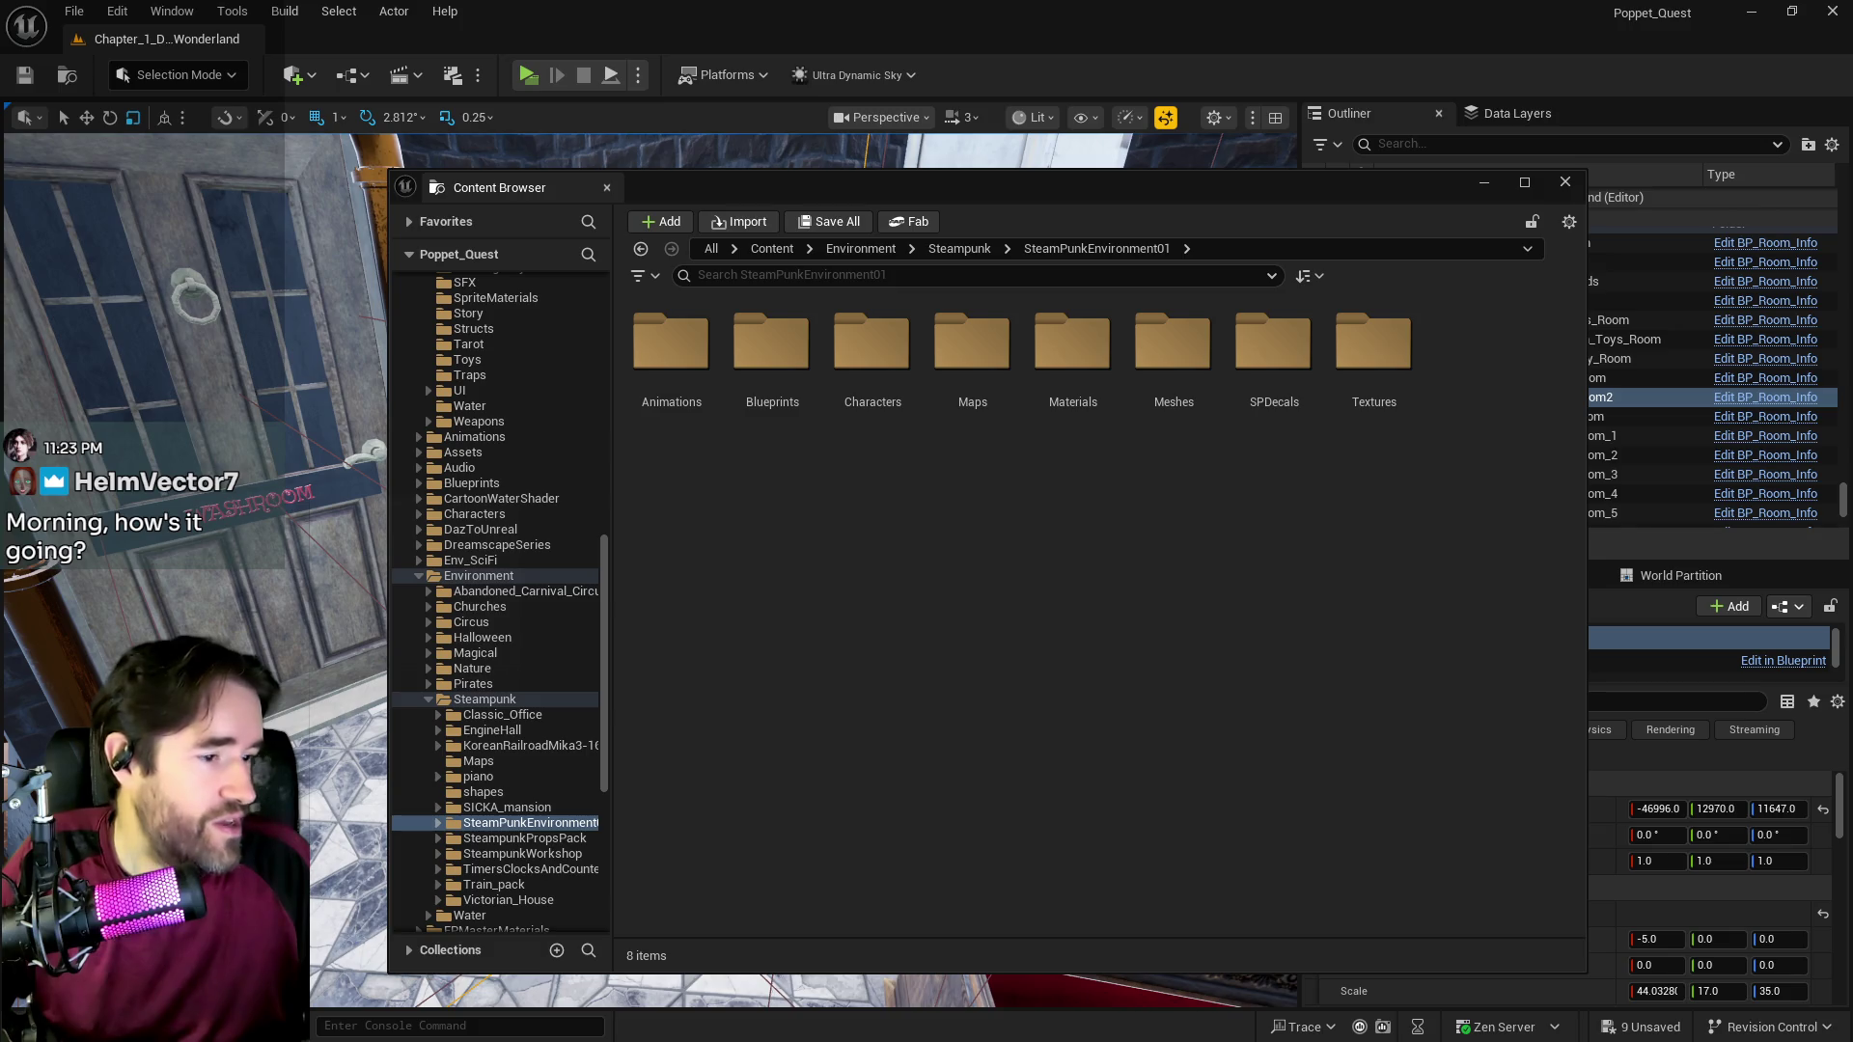
left_click(1478, 185)
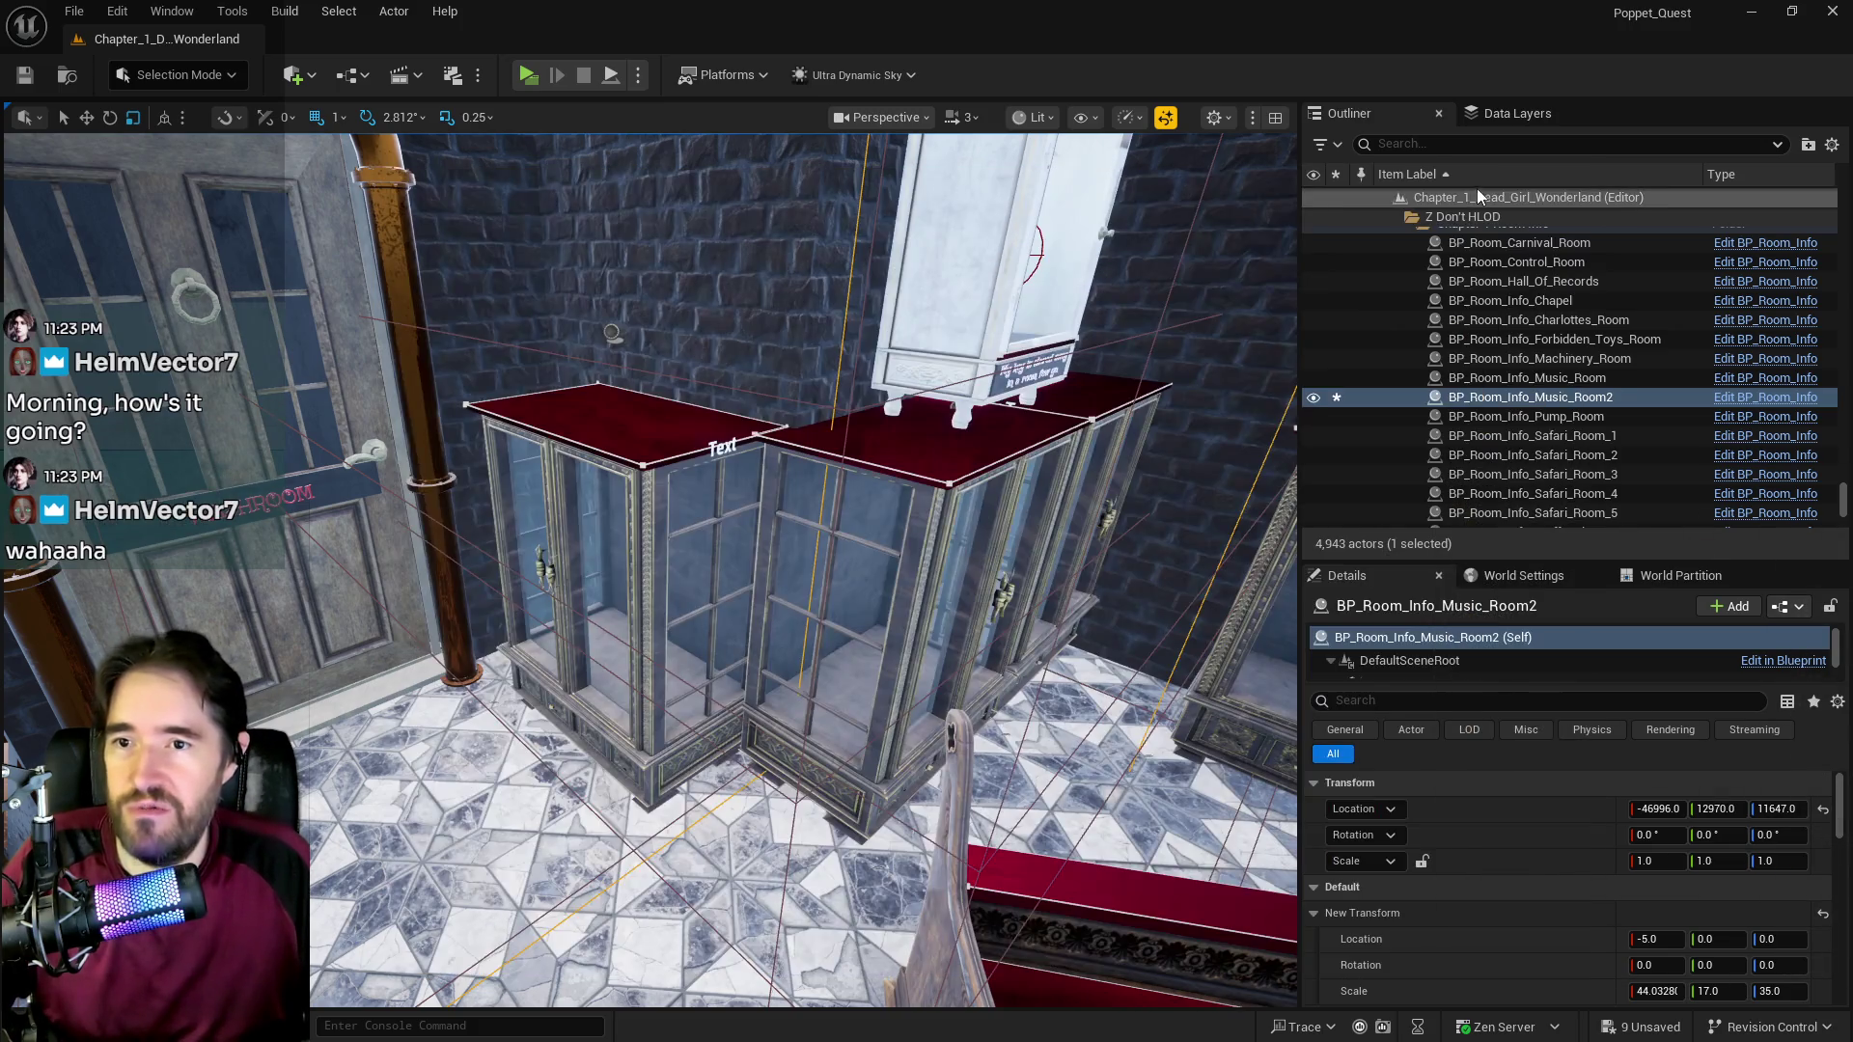
key("f")
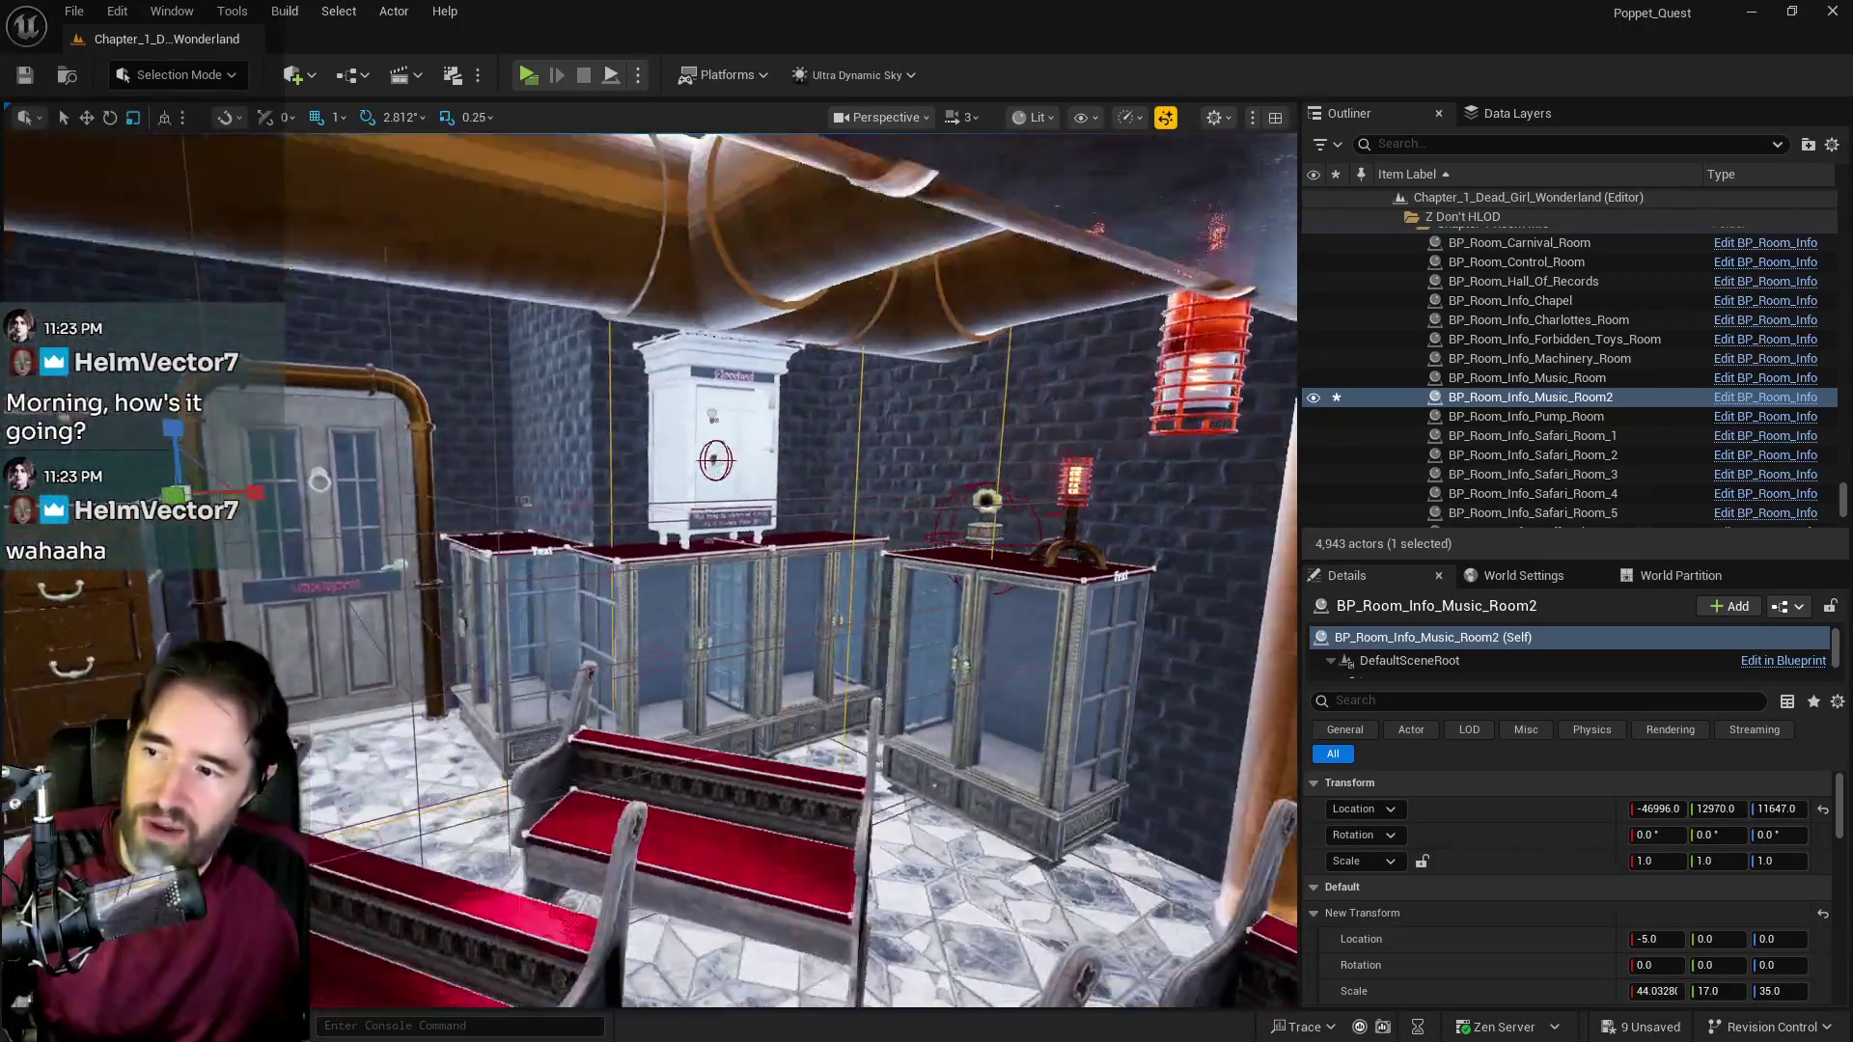
left_click_drag(734, 542, 754, 560)
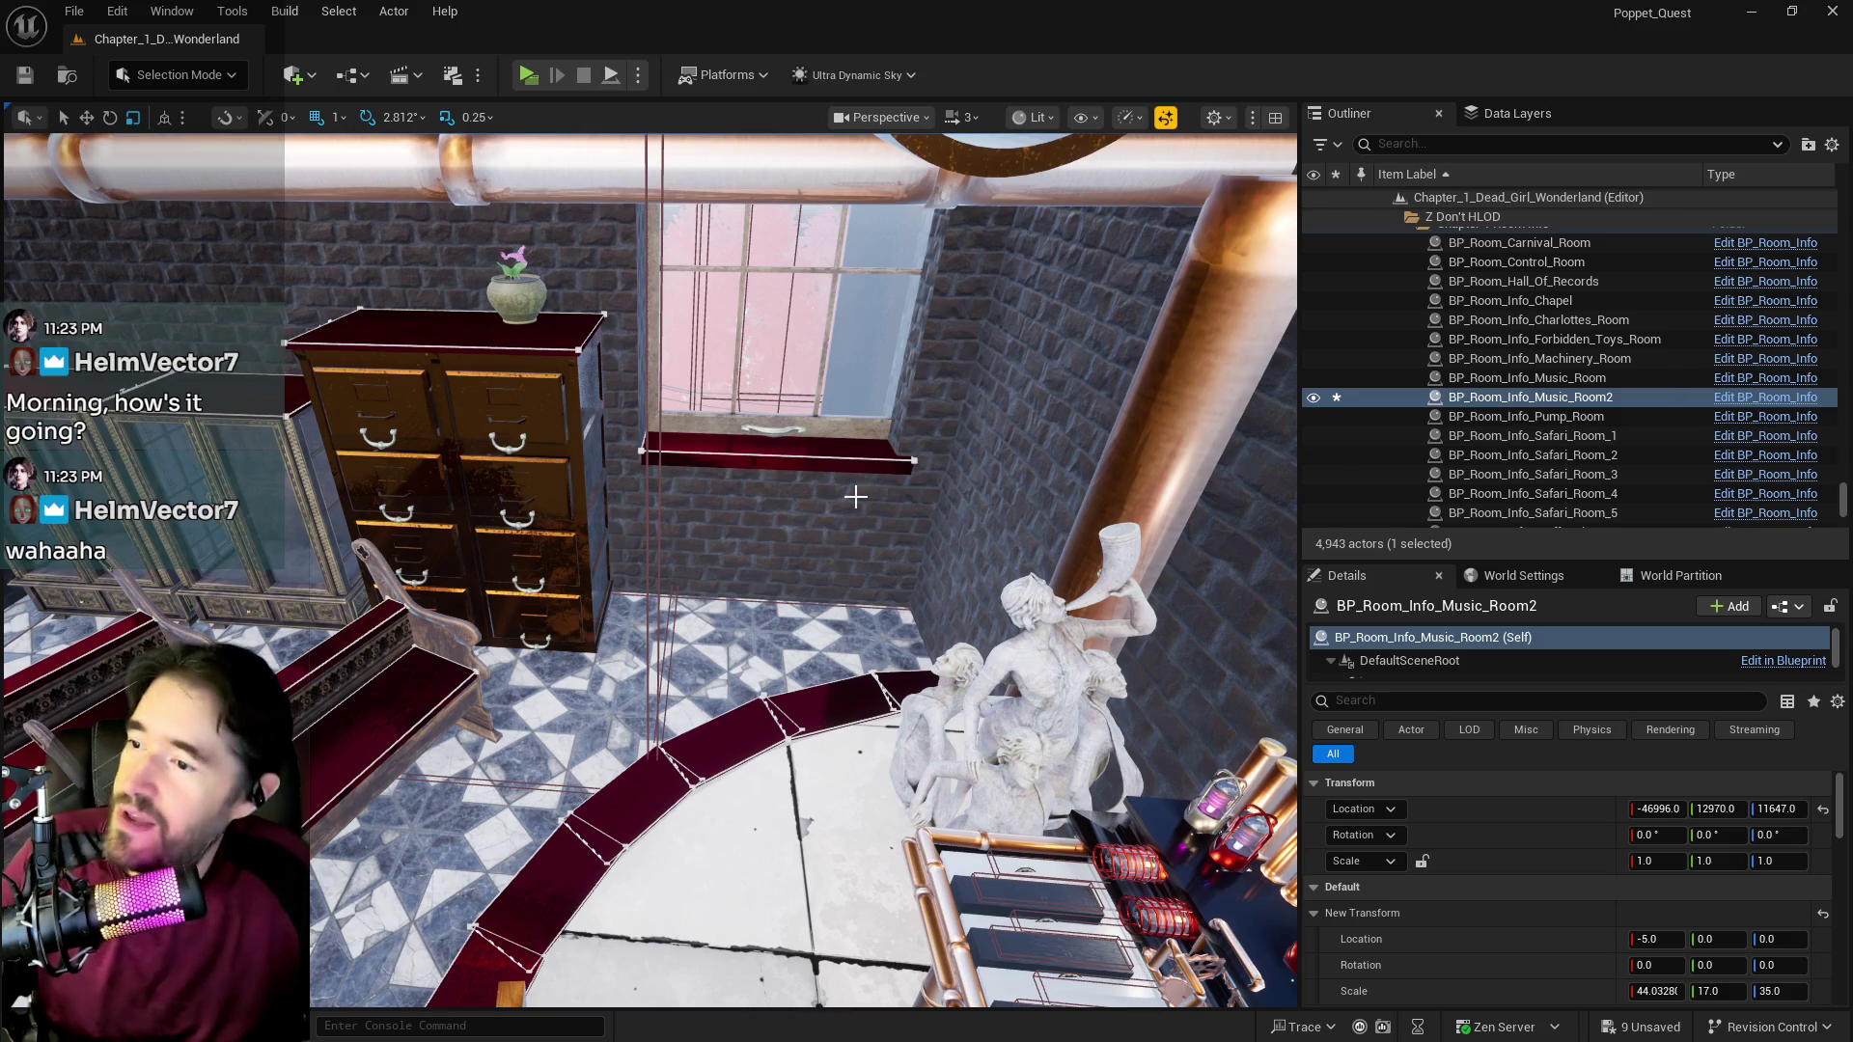
left_click_drag(855, 496, 762, 470)
key("ctrl+space")
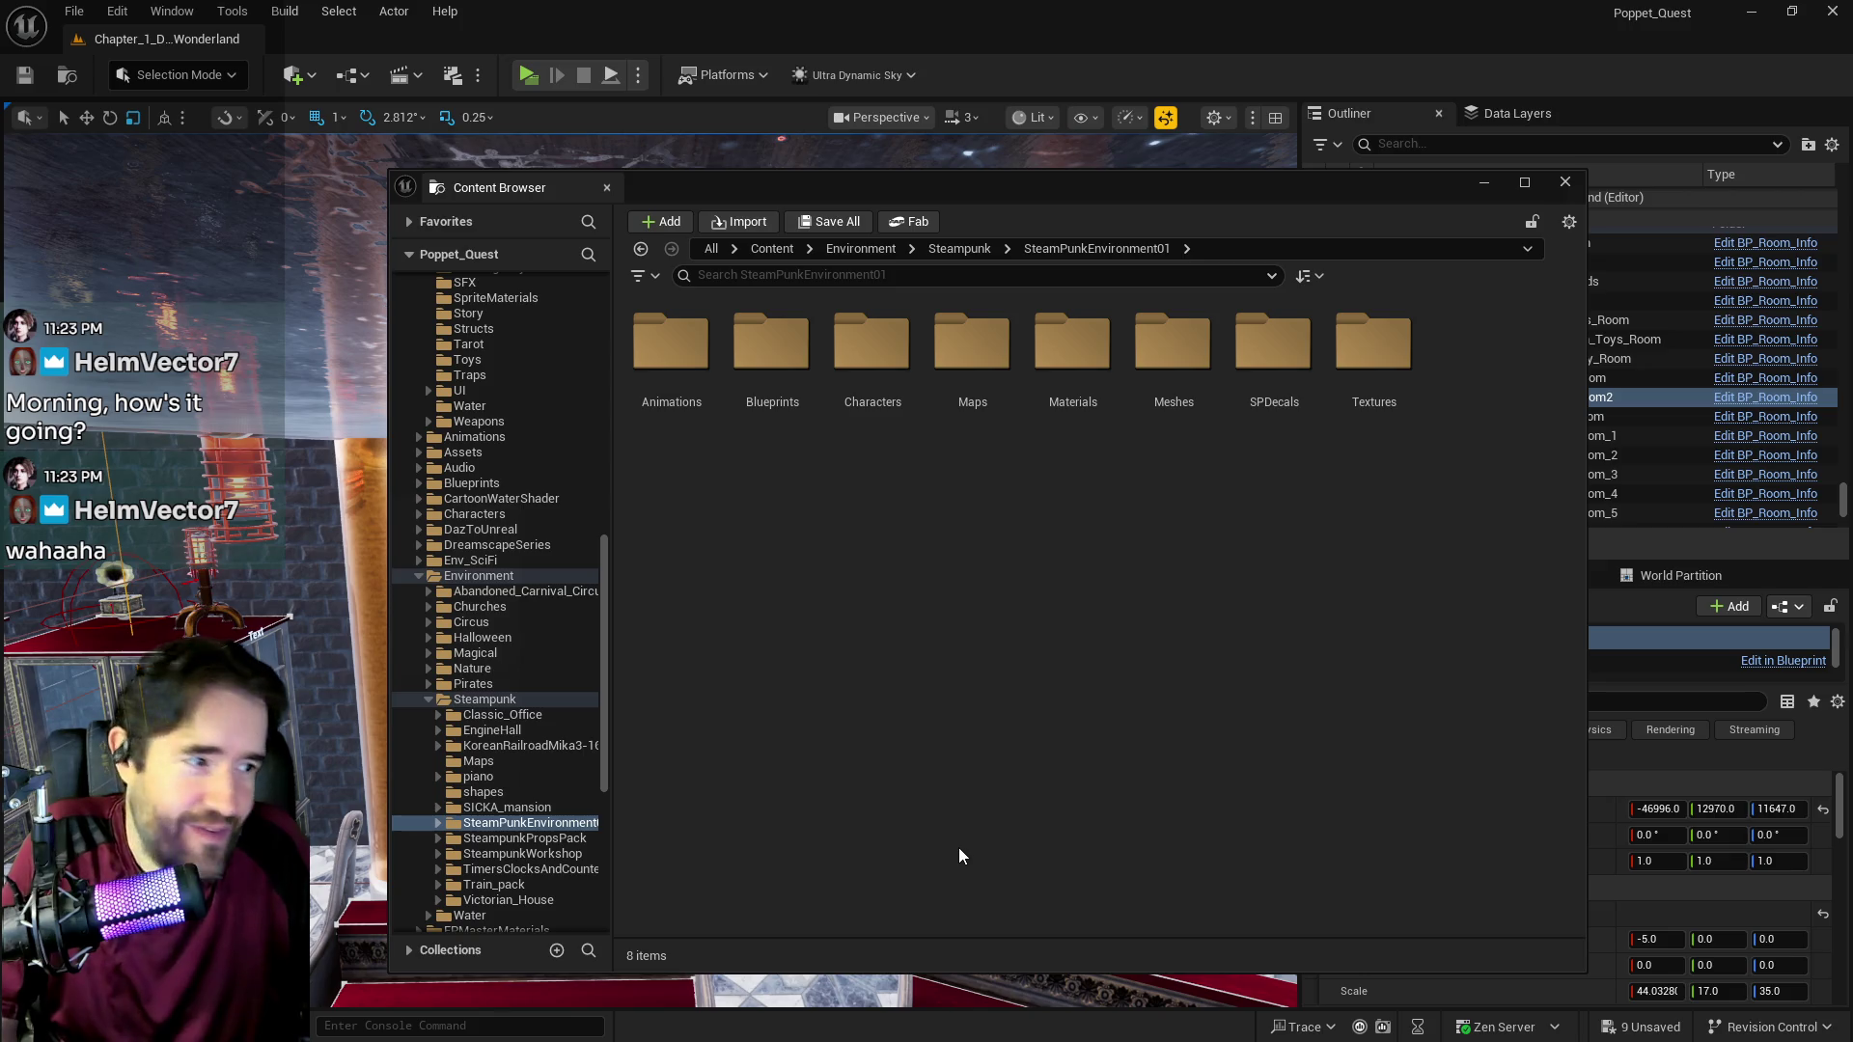
Step: Check SteamPunkEnvironment01's meshes, then expand SteampunkWorkshop > Meshes to reveal its subfolders
left_click(441, 823)
scroll(454, 762, "down", 3)
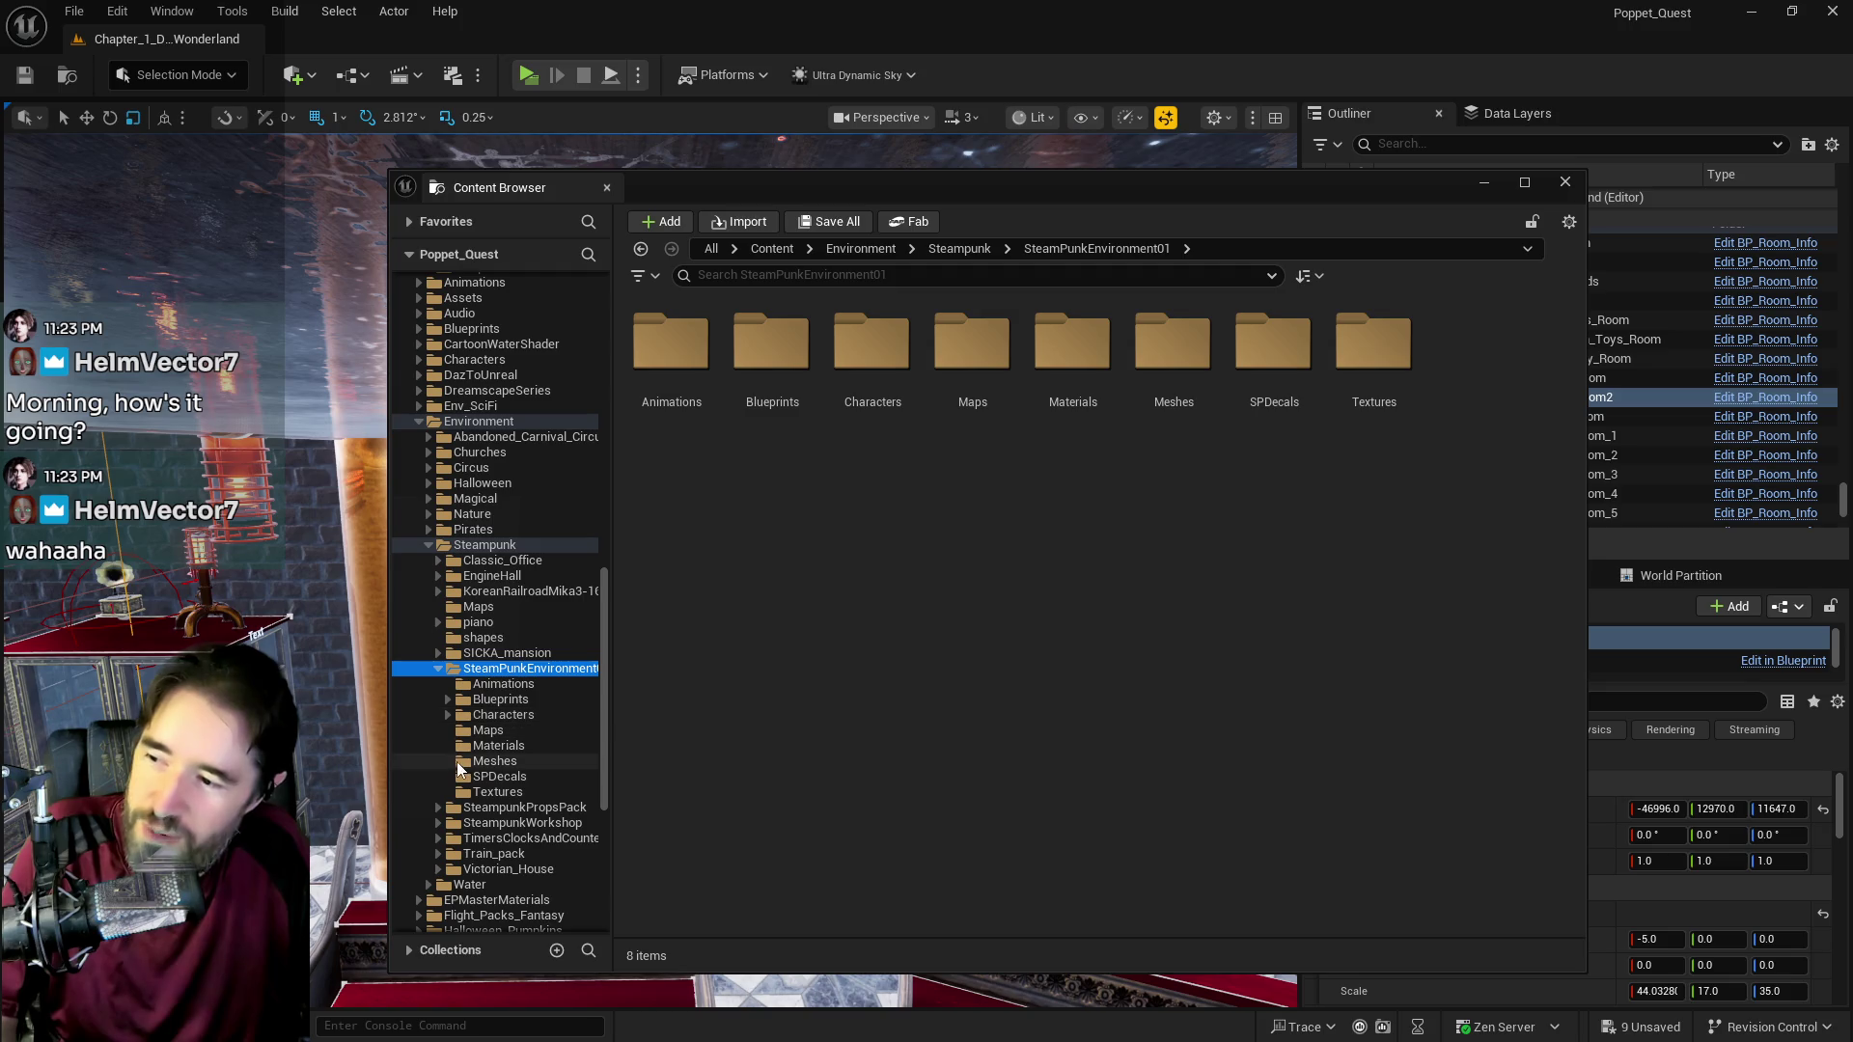
left_click(492, 761)
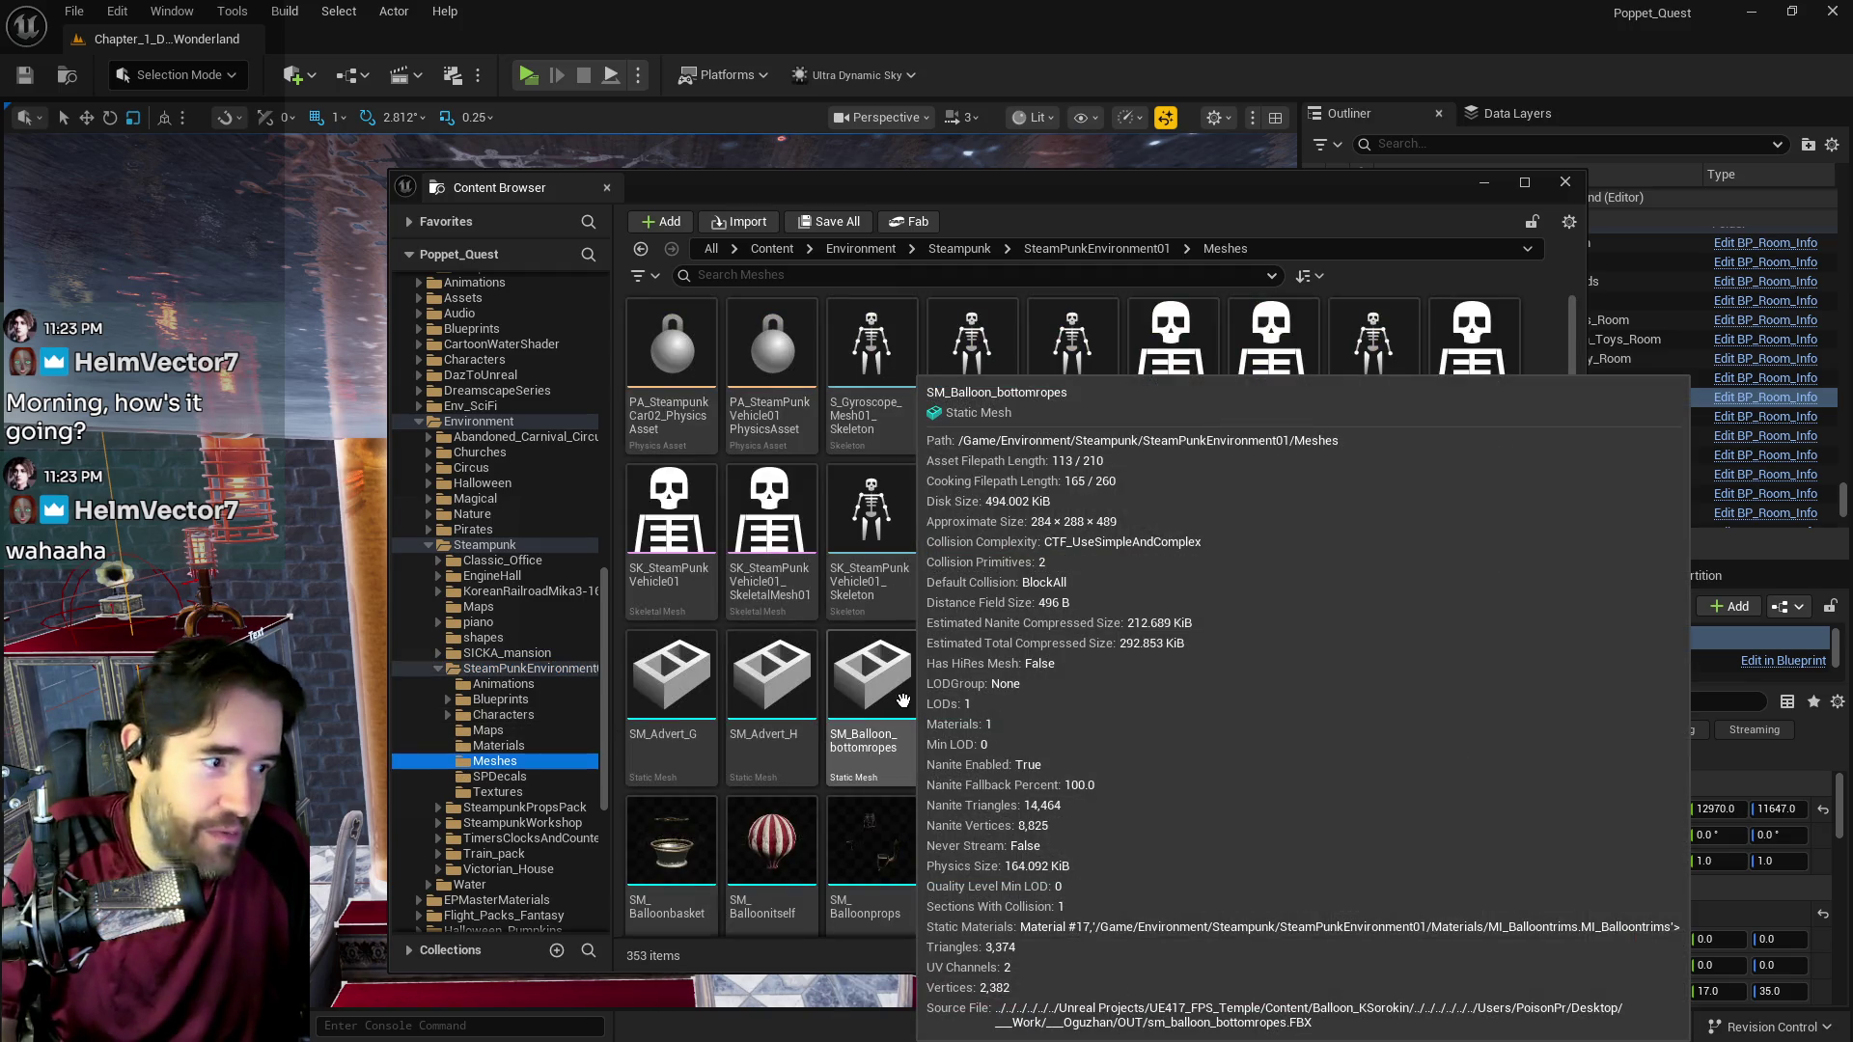
scroll(1145, 615, "down", 1)
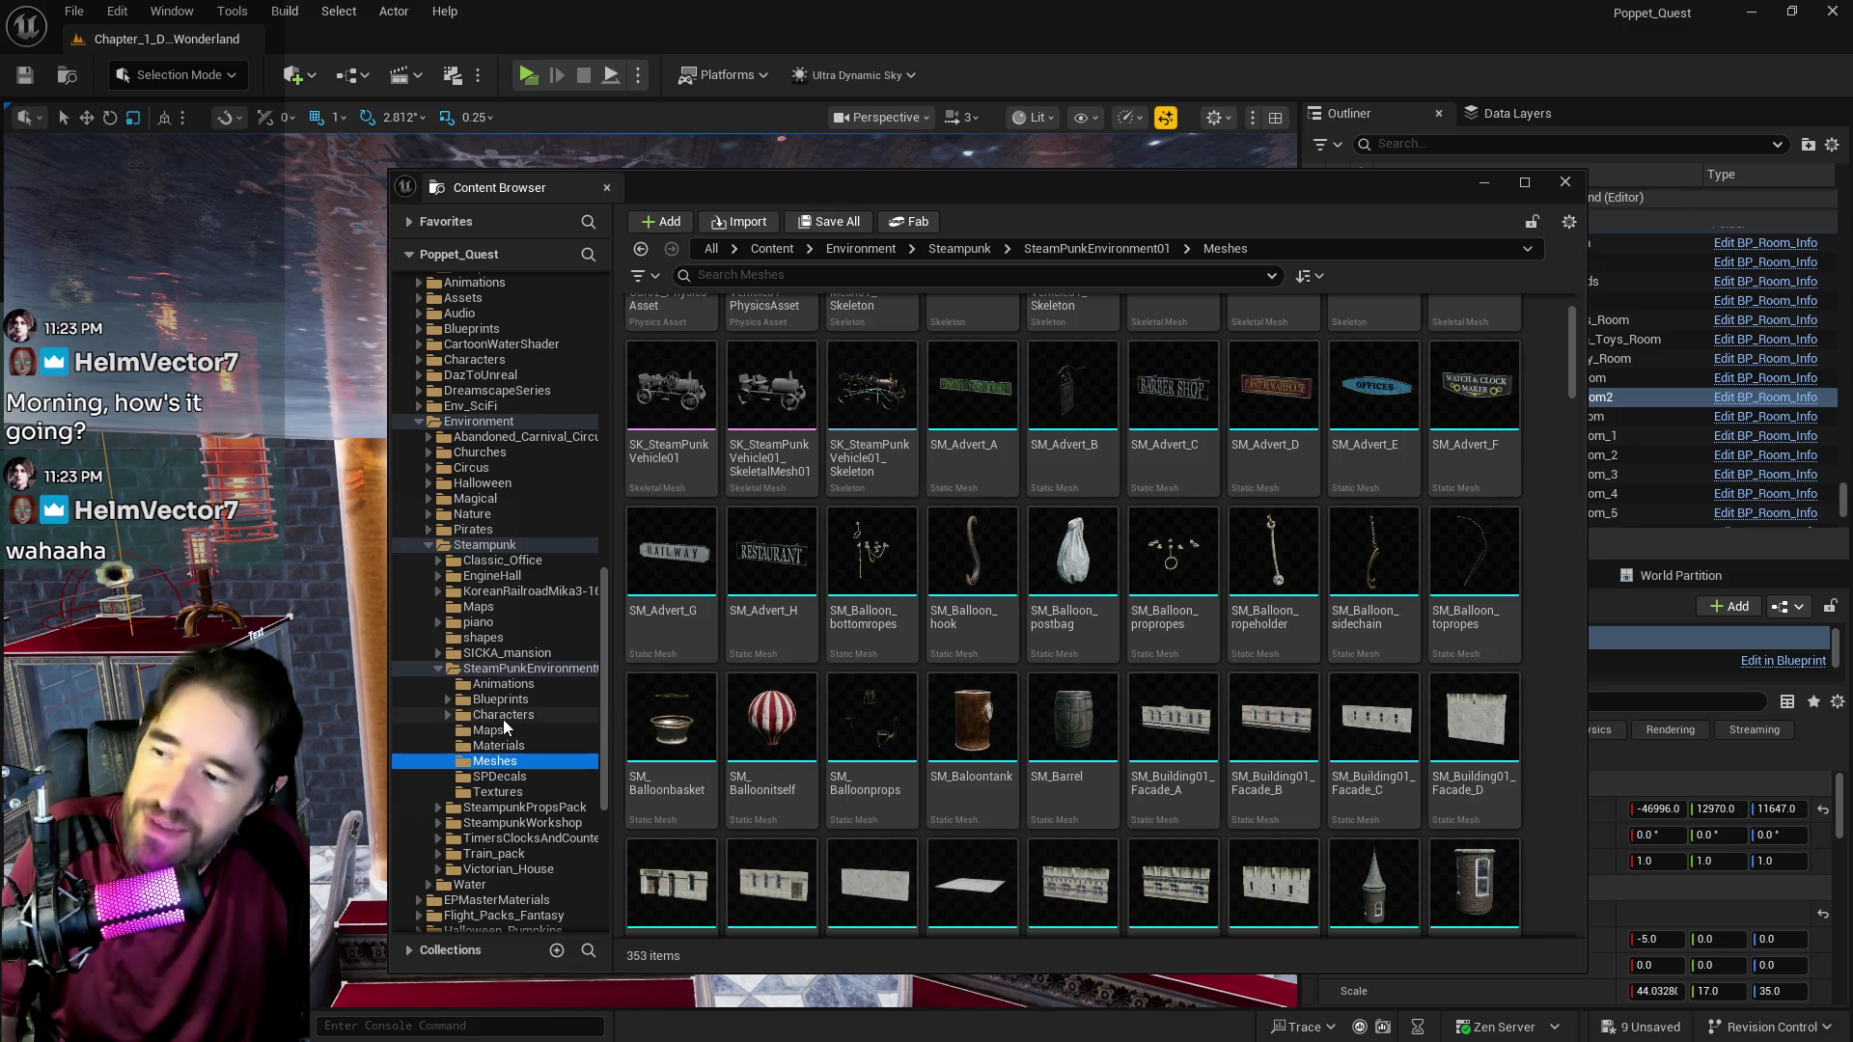
left_click(436, 668)
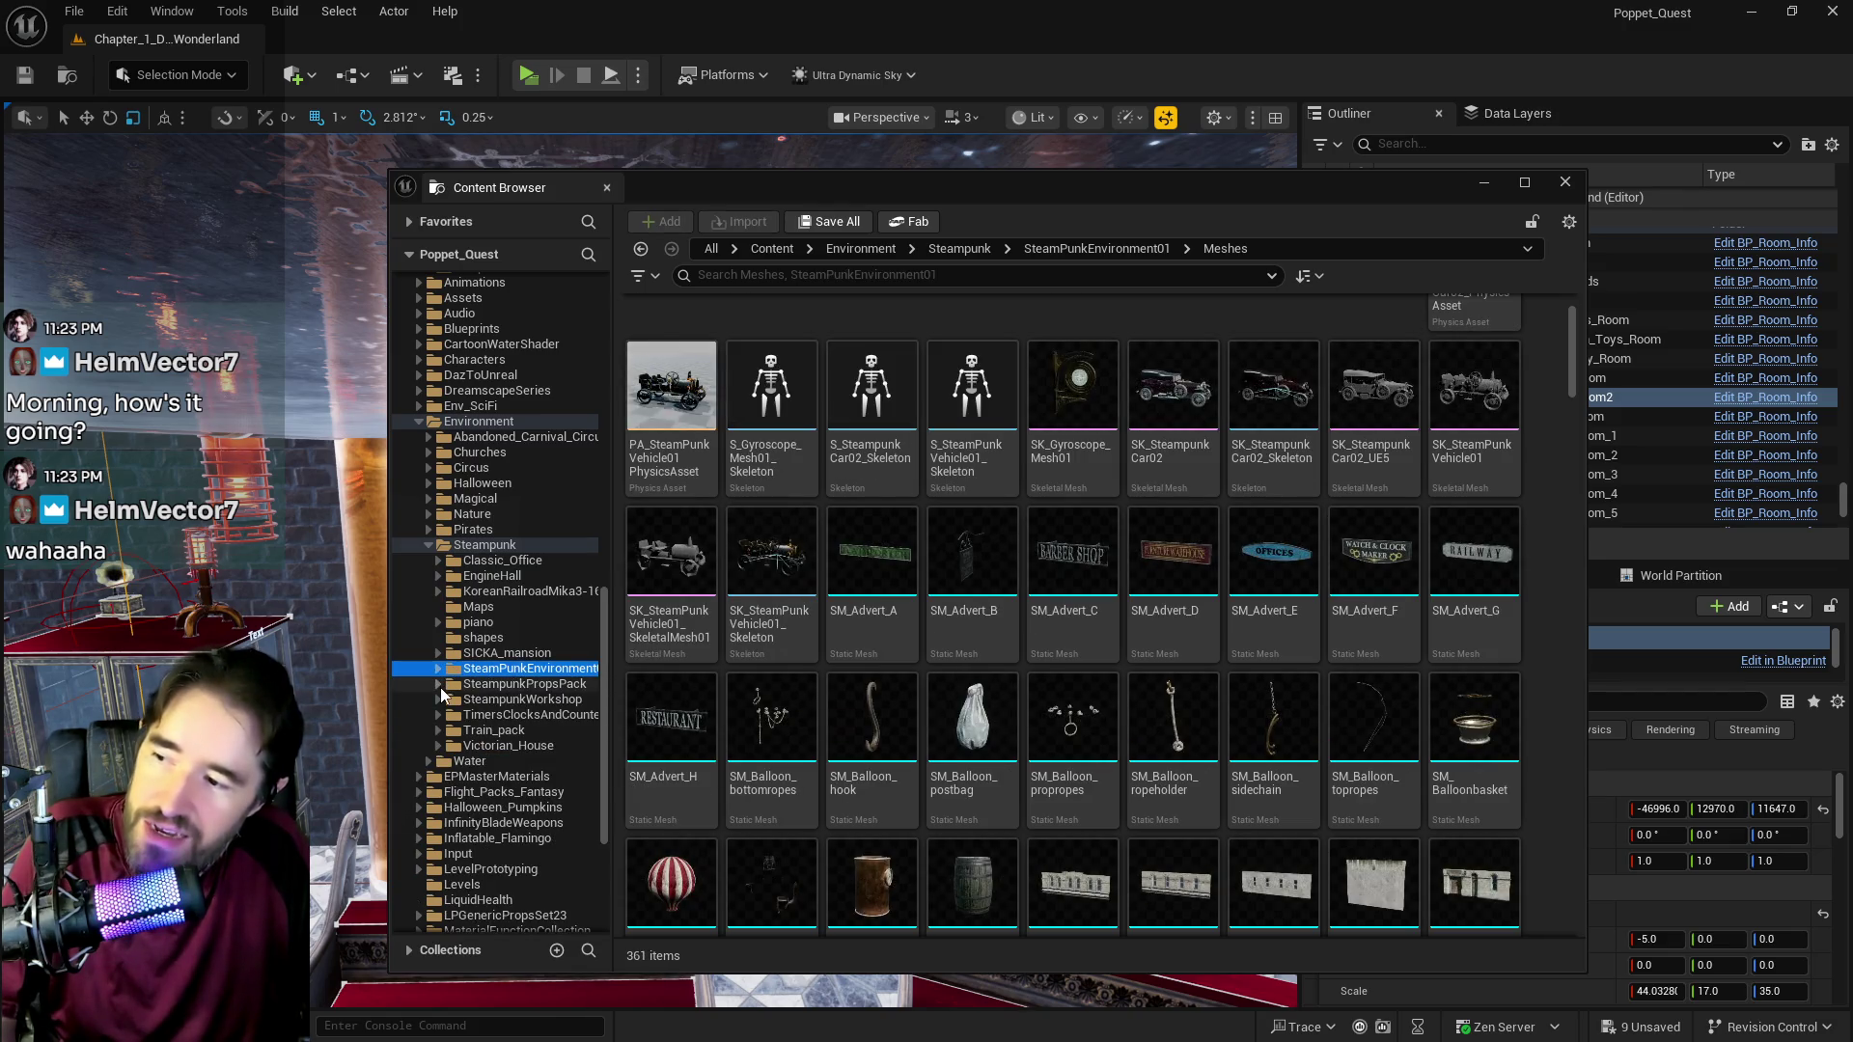
left_click(440, 699)
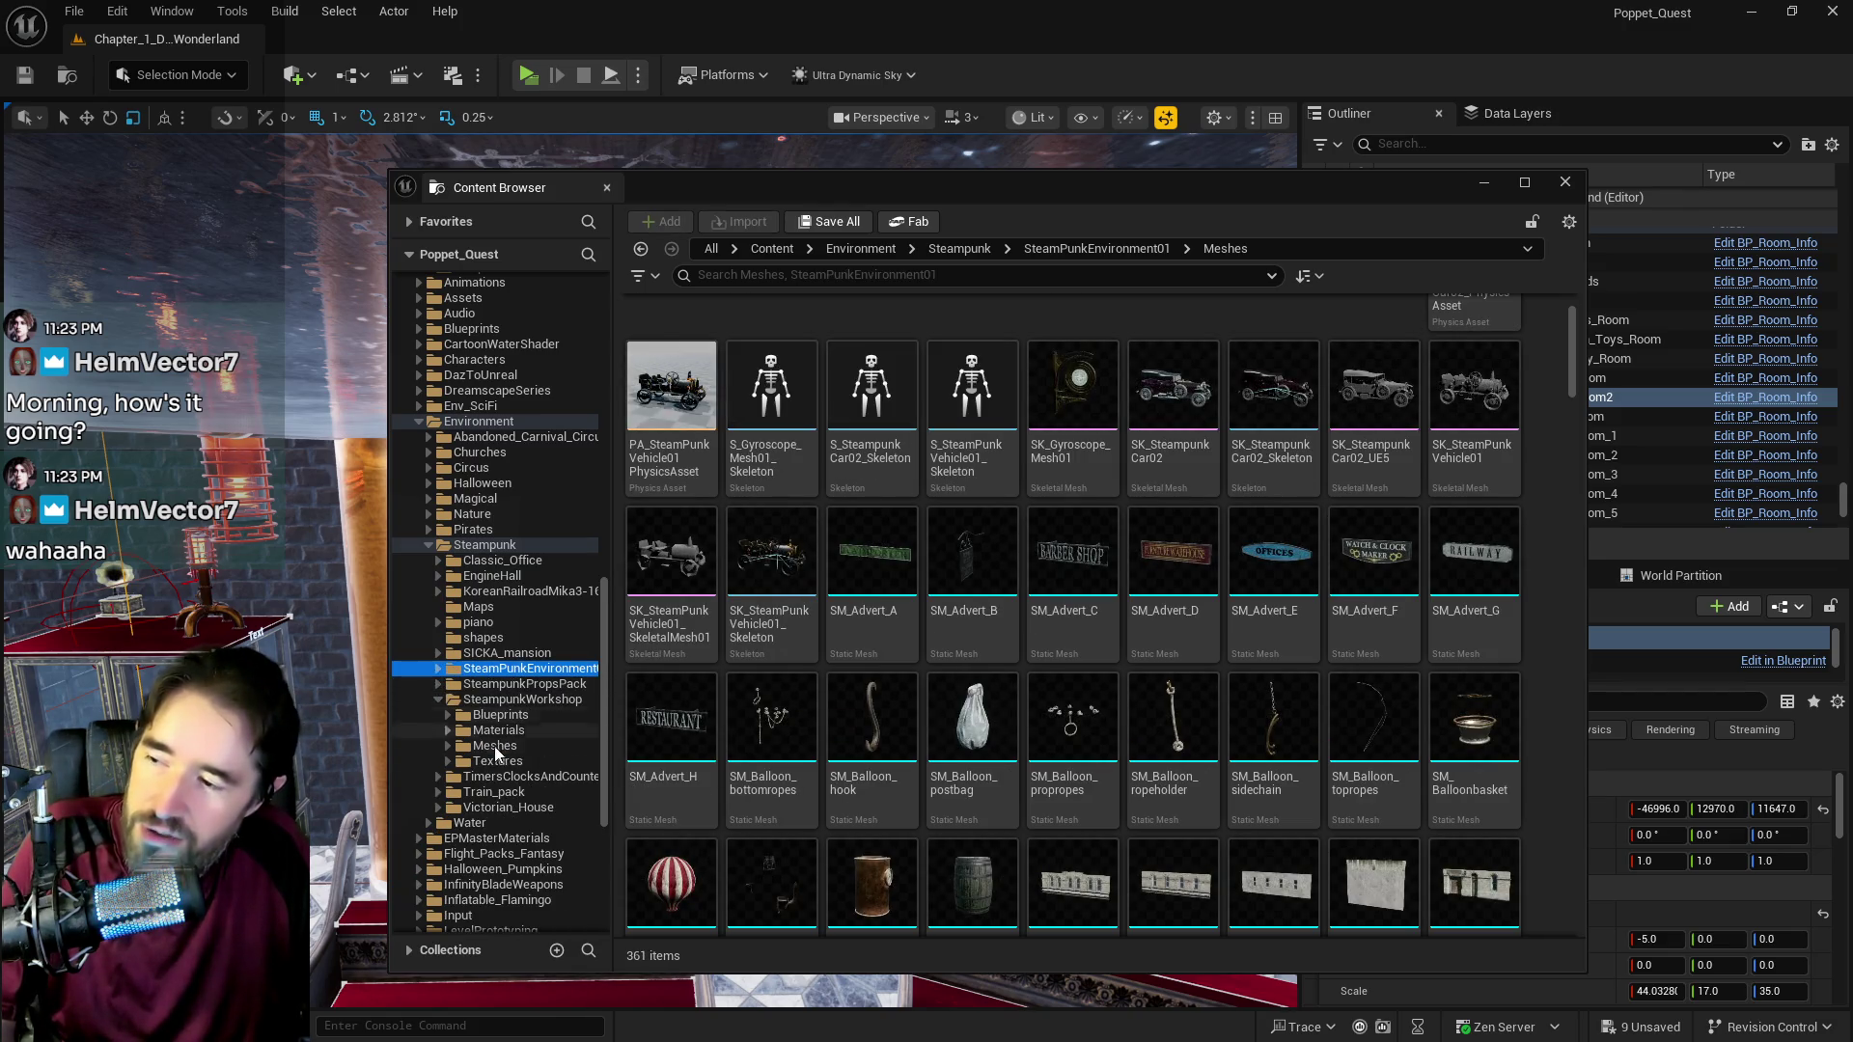
left_click(492, 746)
left_click(448, 746)
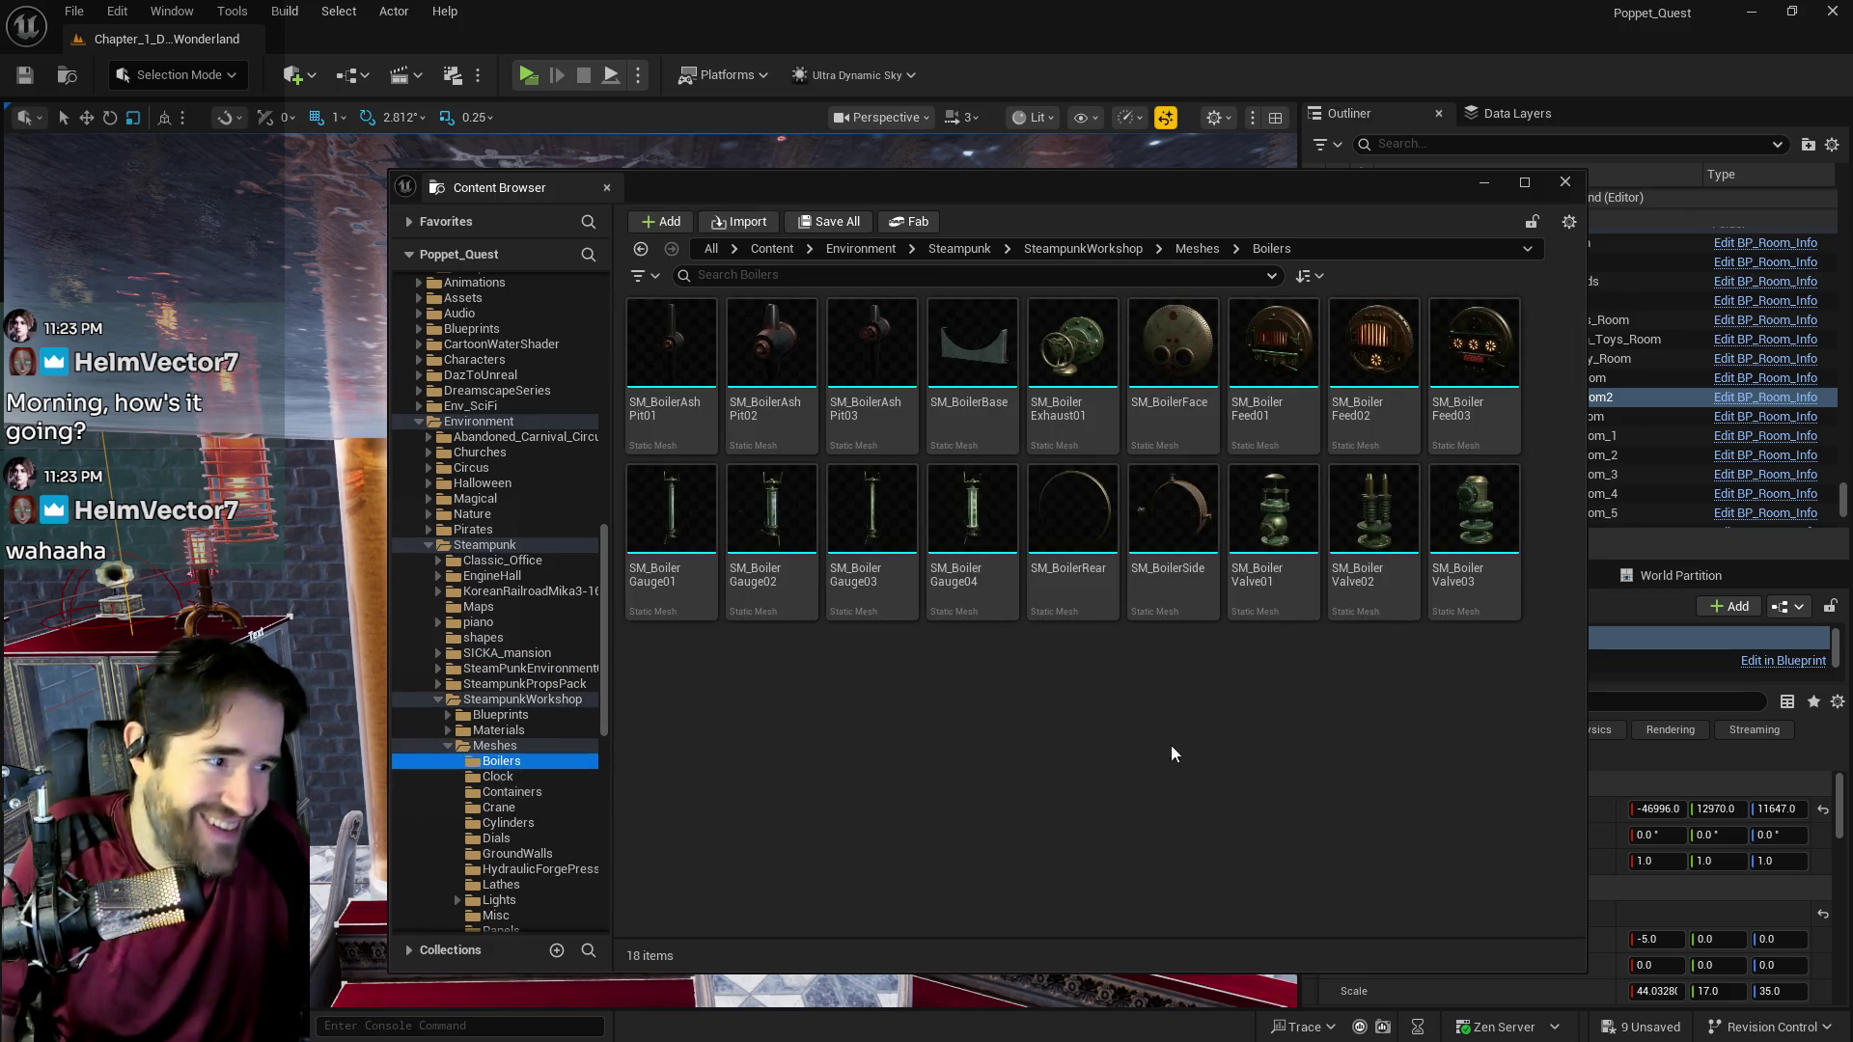
Step: Browse the Clock, crate, Cylinders, Crane, Dials, GroundWalls, HydraulicForgePress and Lathes mesh folders
left_click(515, 779)
left_click(514, 793)
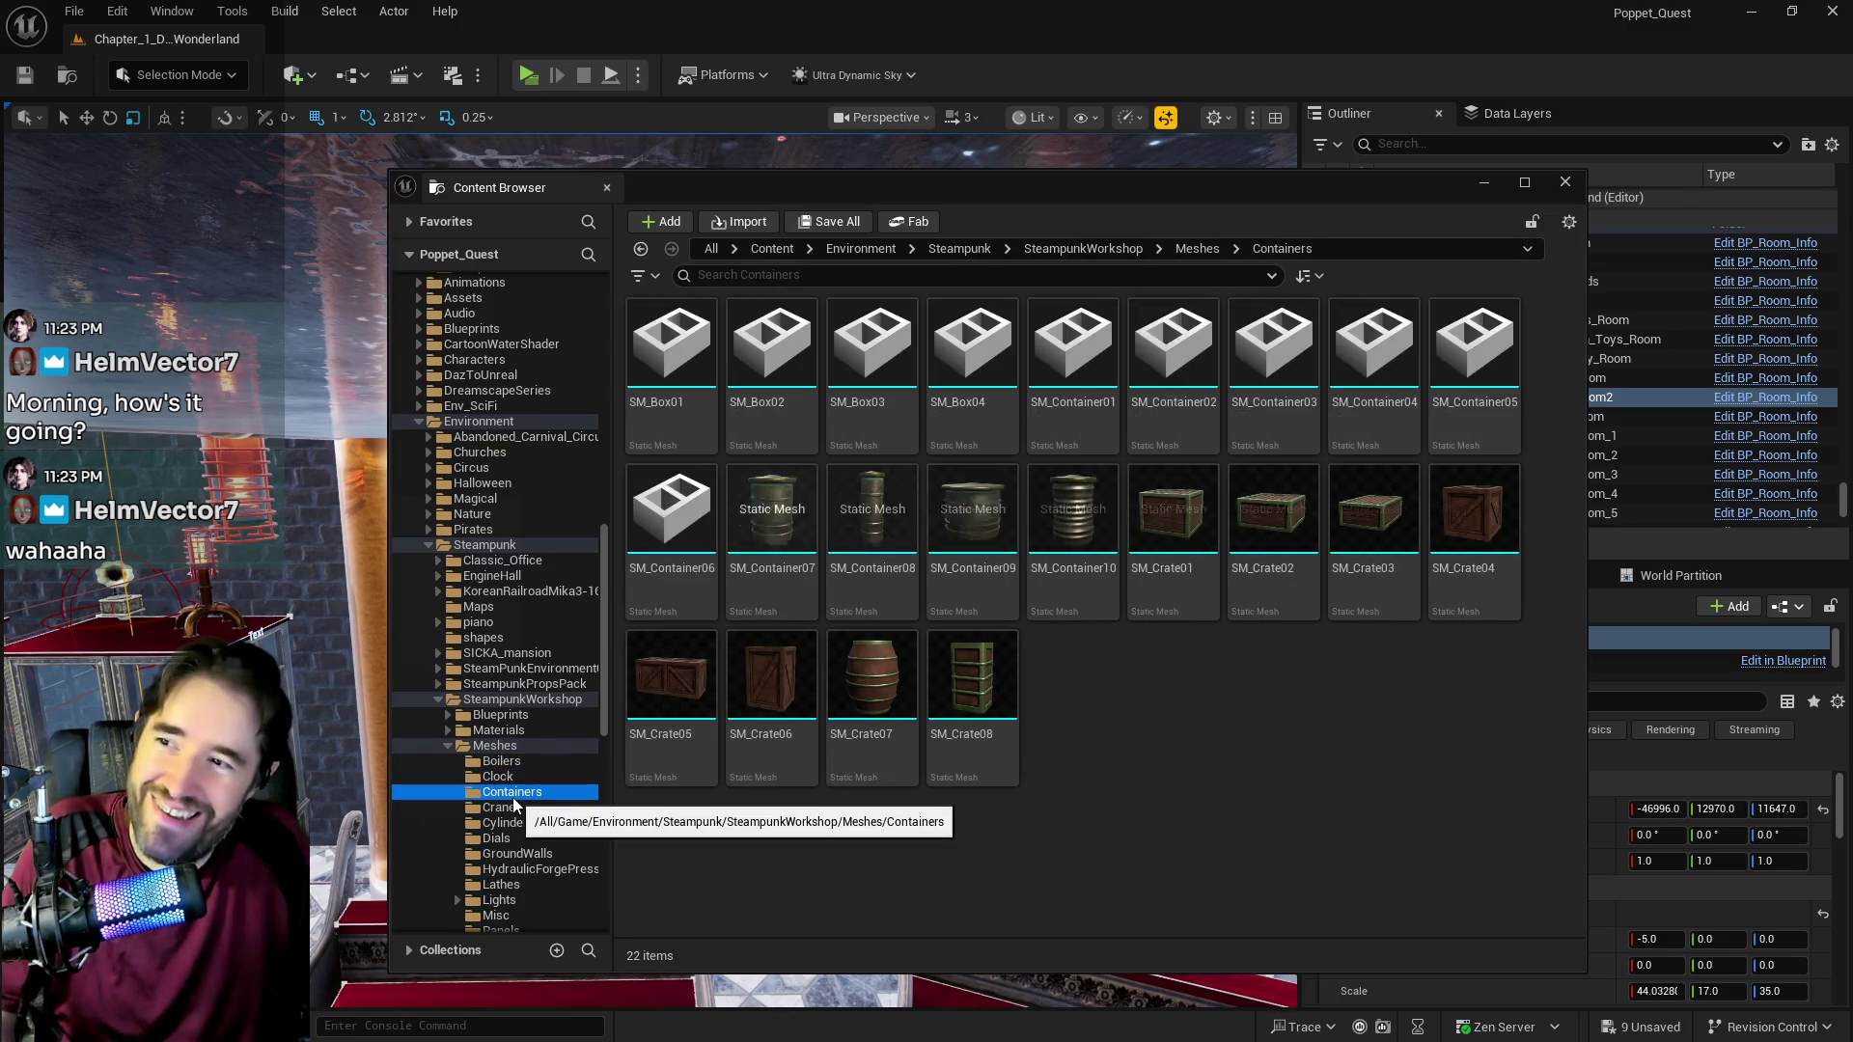
left_click(509, 822)
left_click(502, 808)
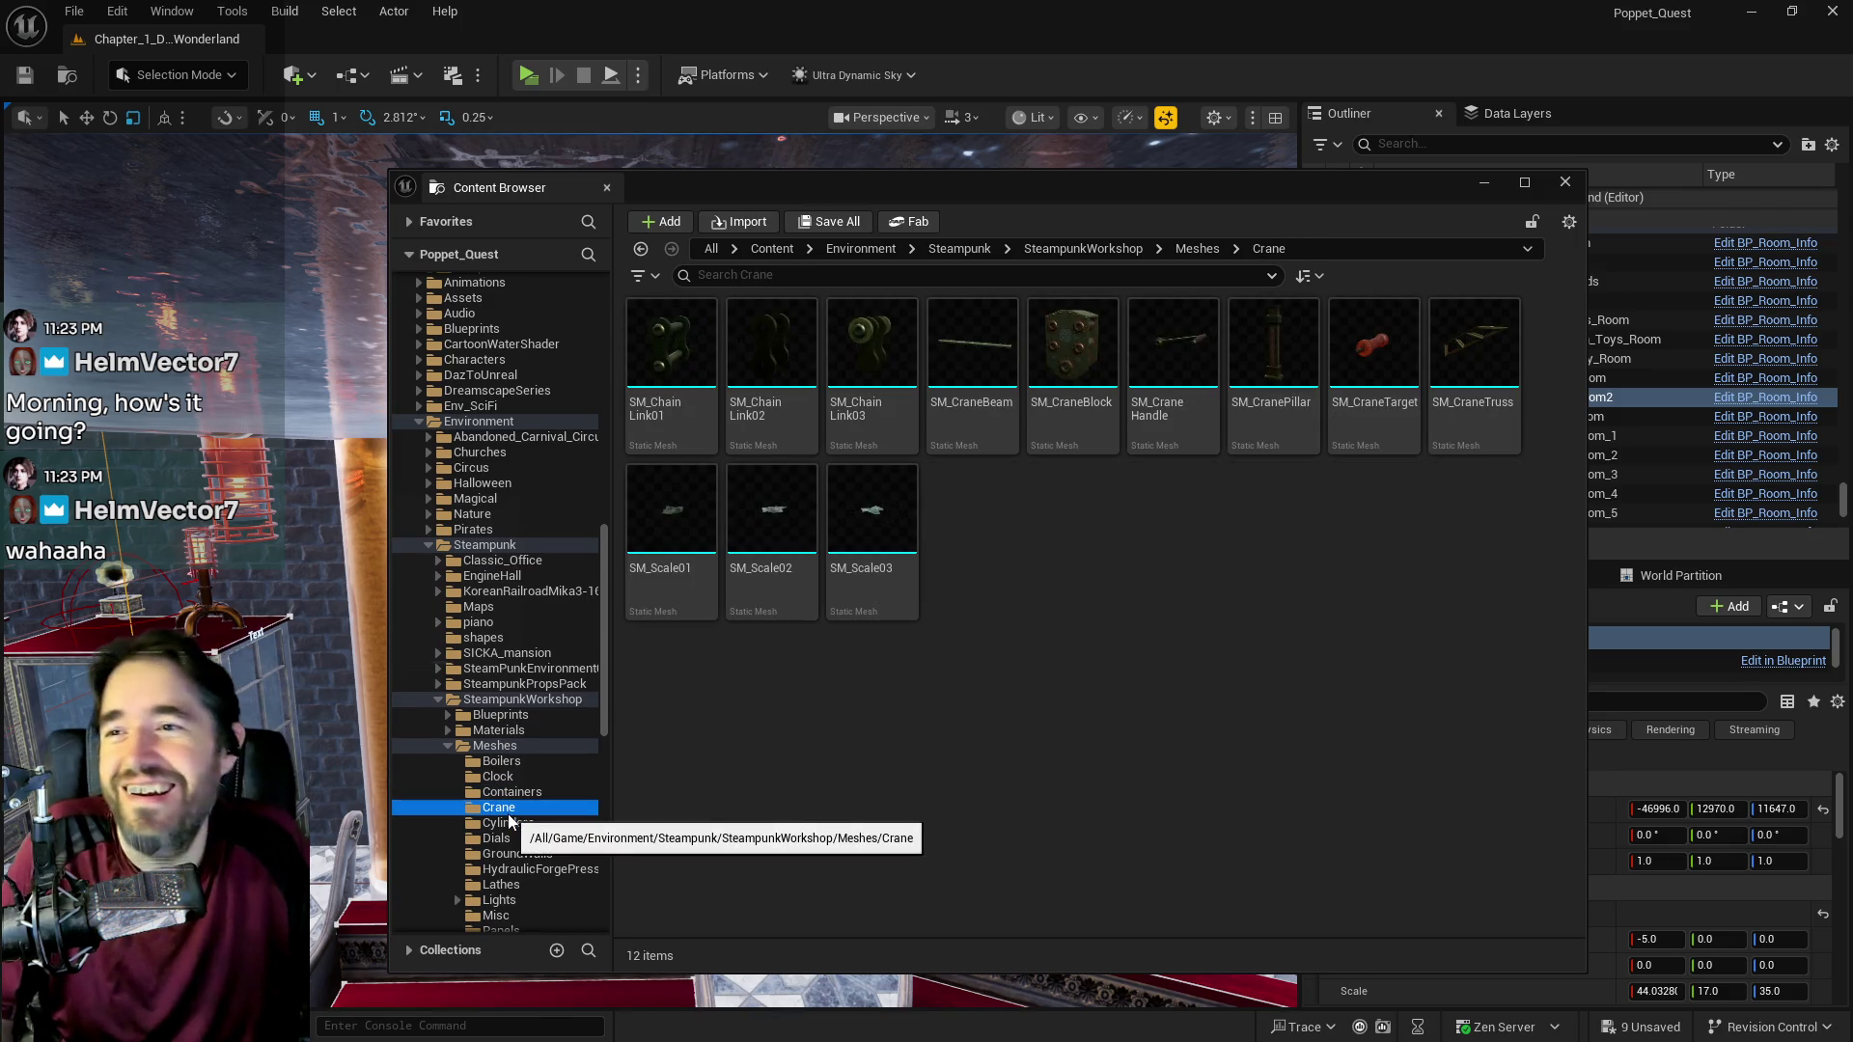
scroll(509, 822, "down", 2)
left_click(502, 732)
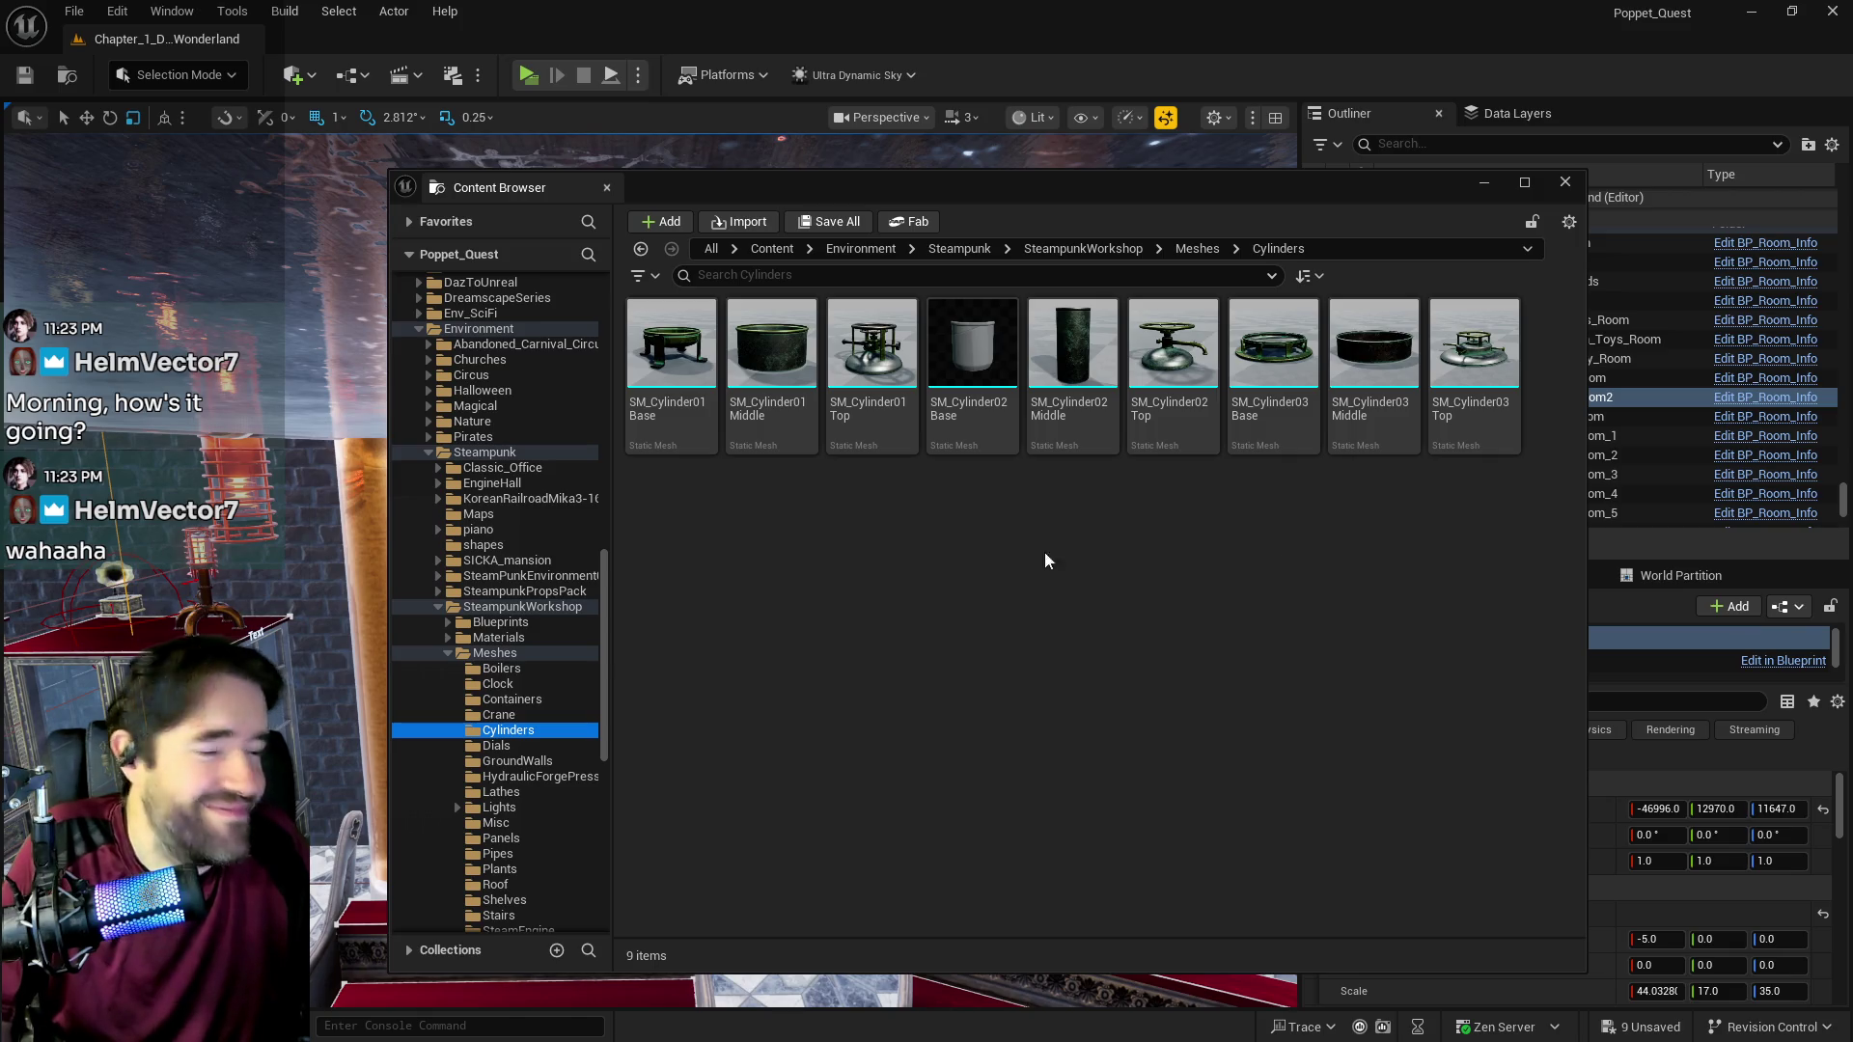
left_click(498, 747)
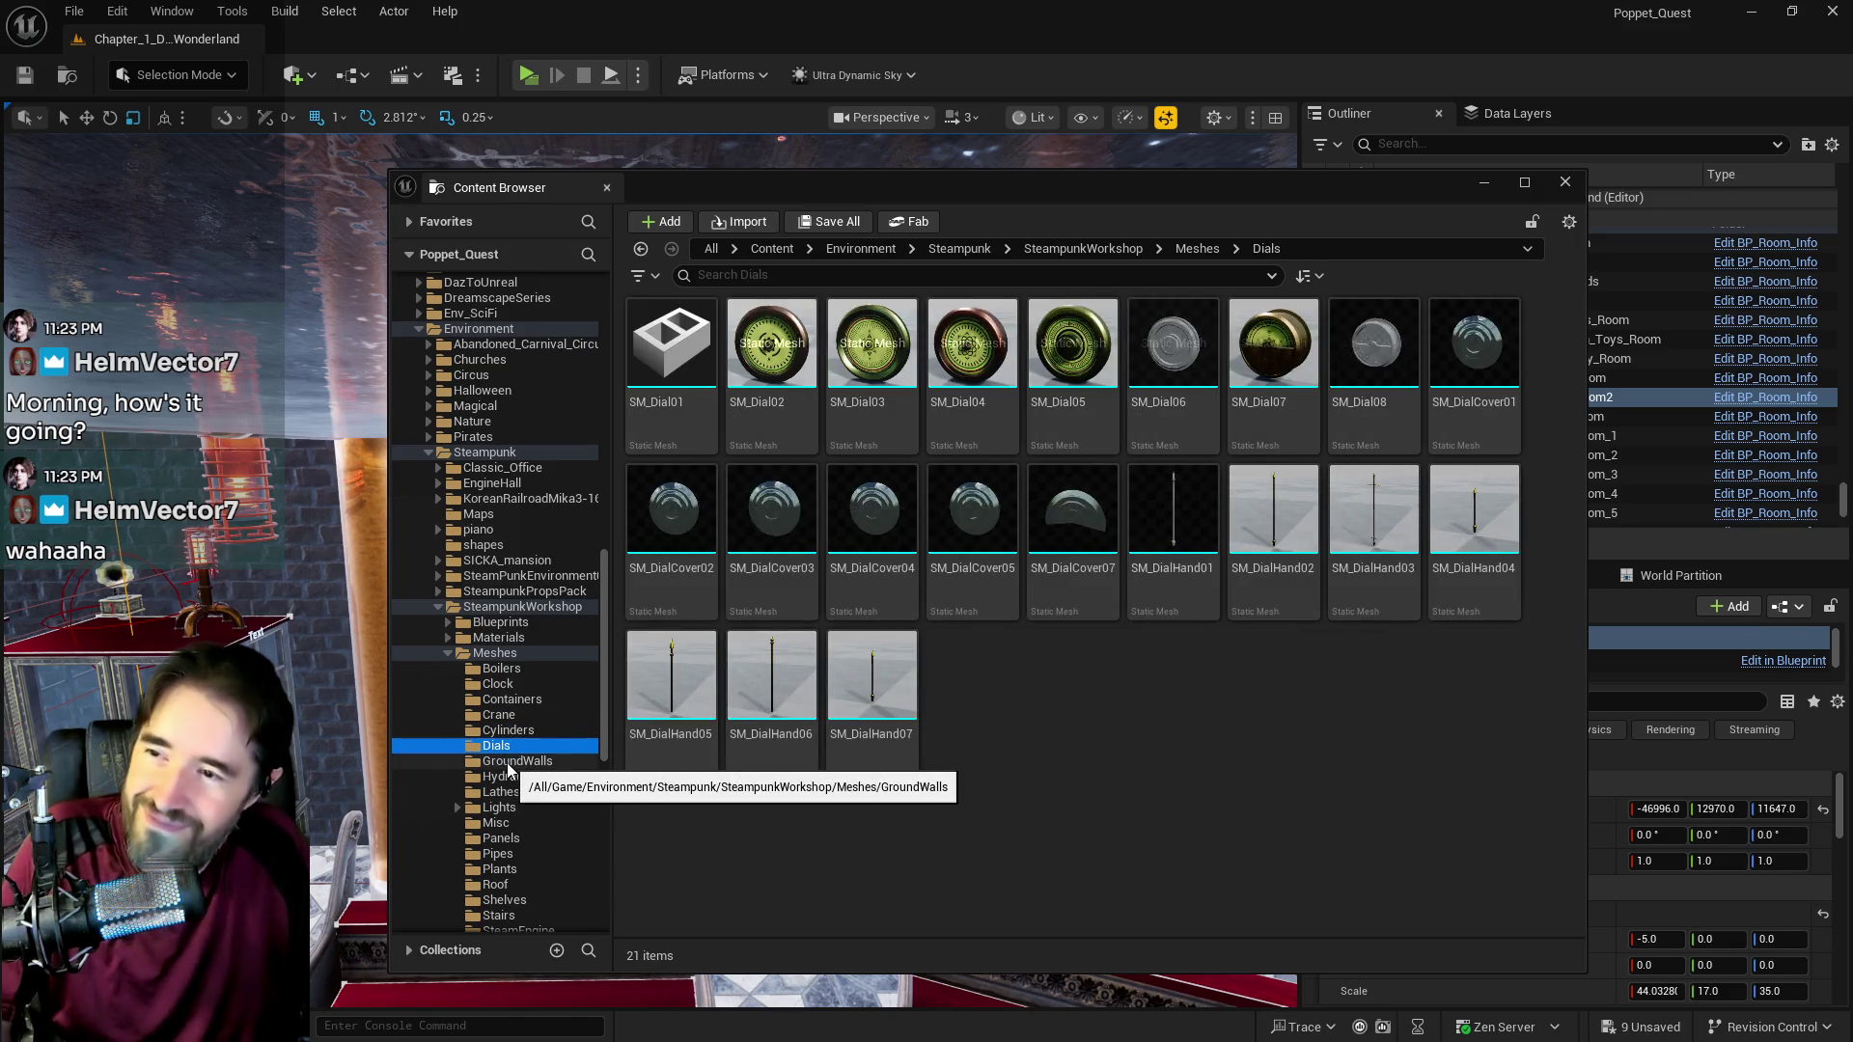
left_click(509, 762)
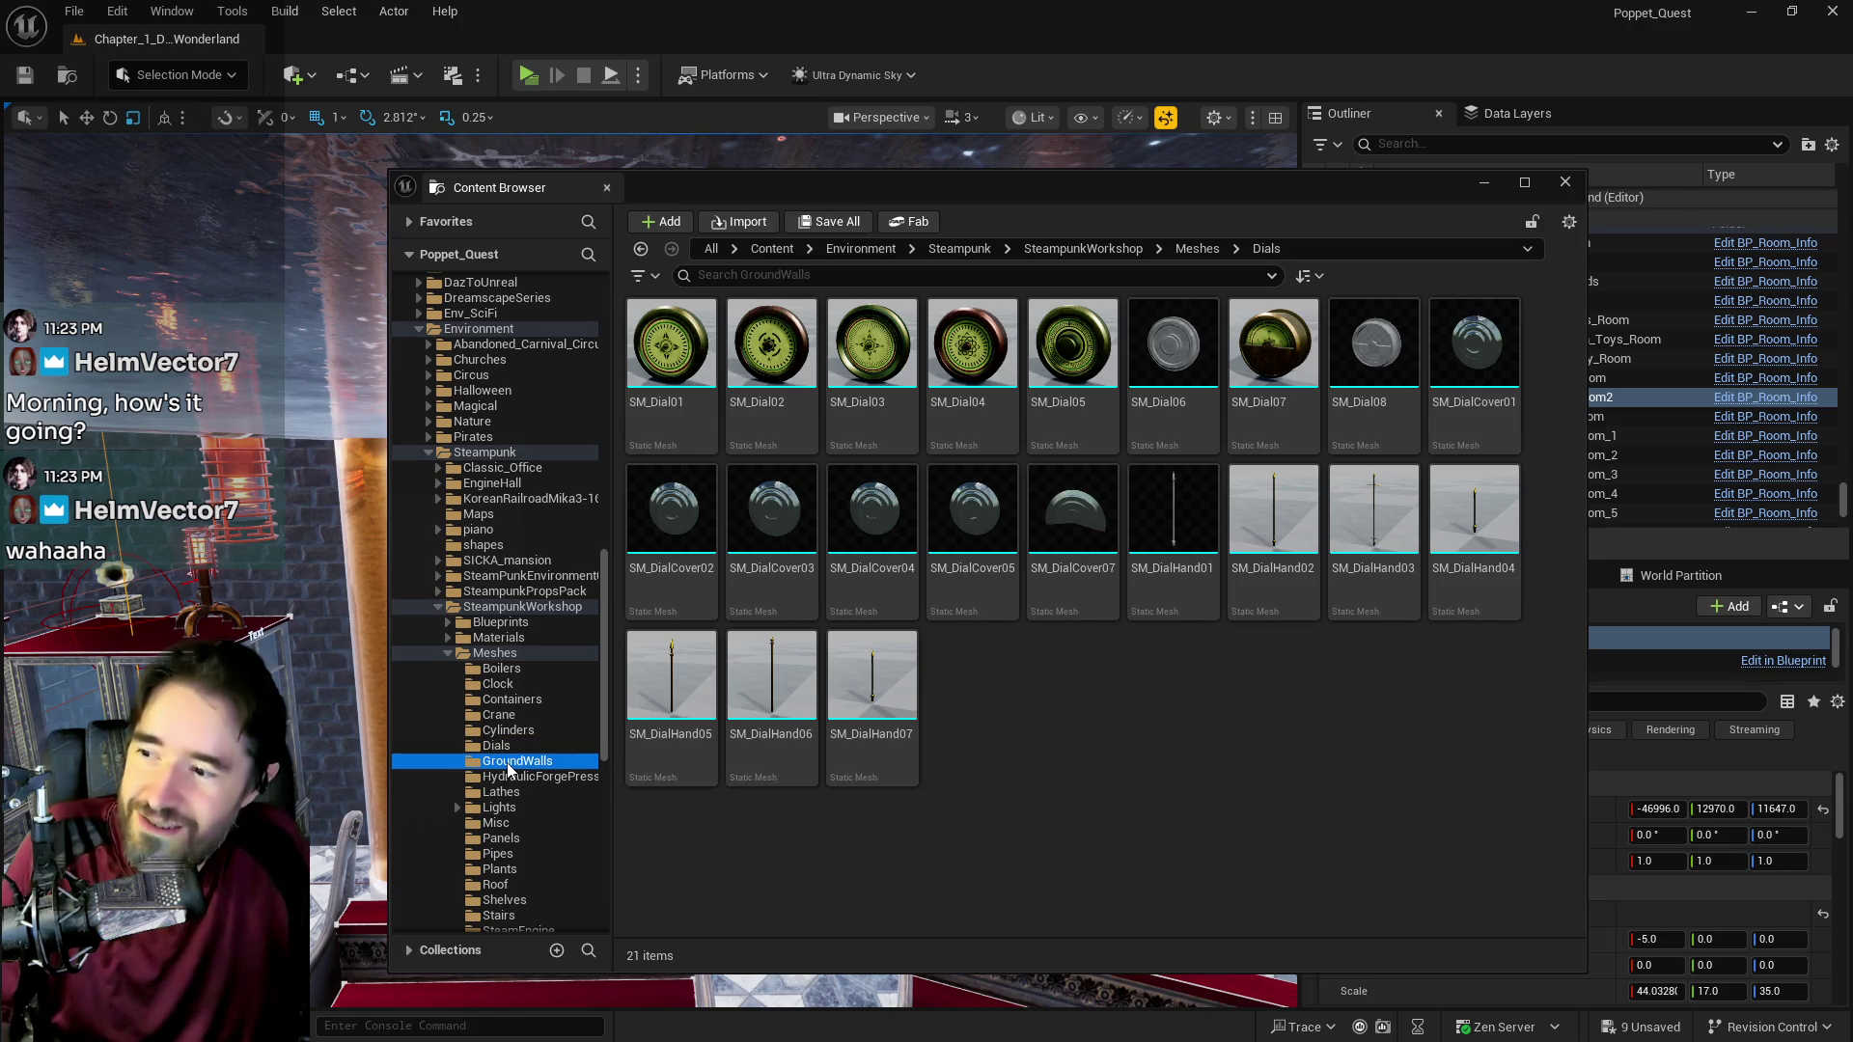
left_click(521, 778)
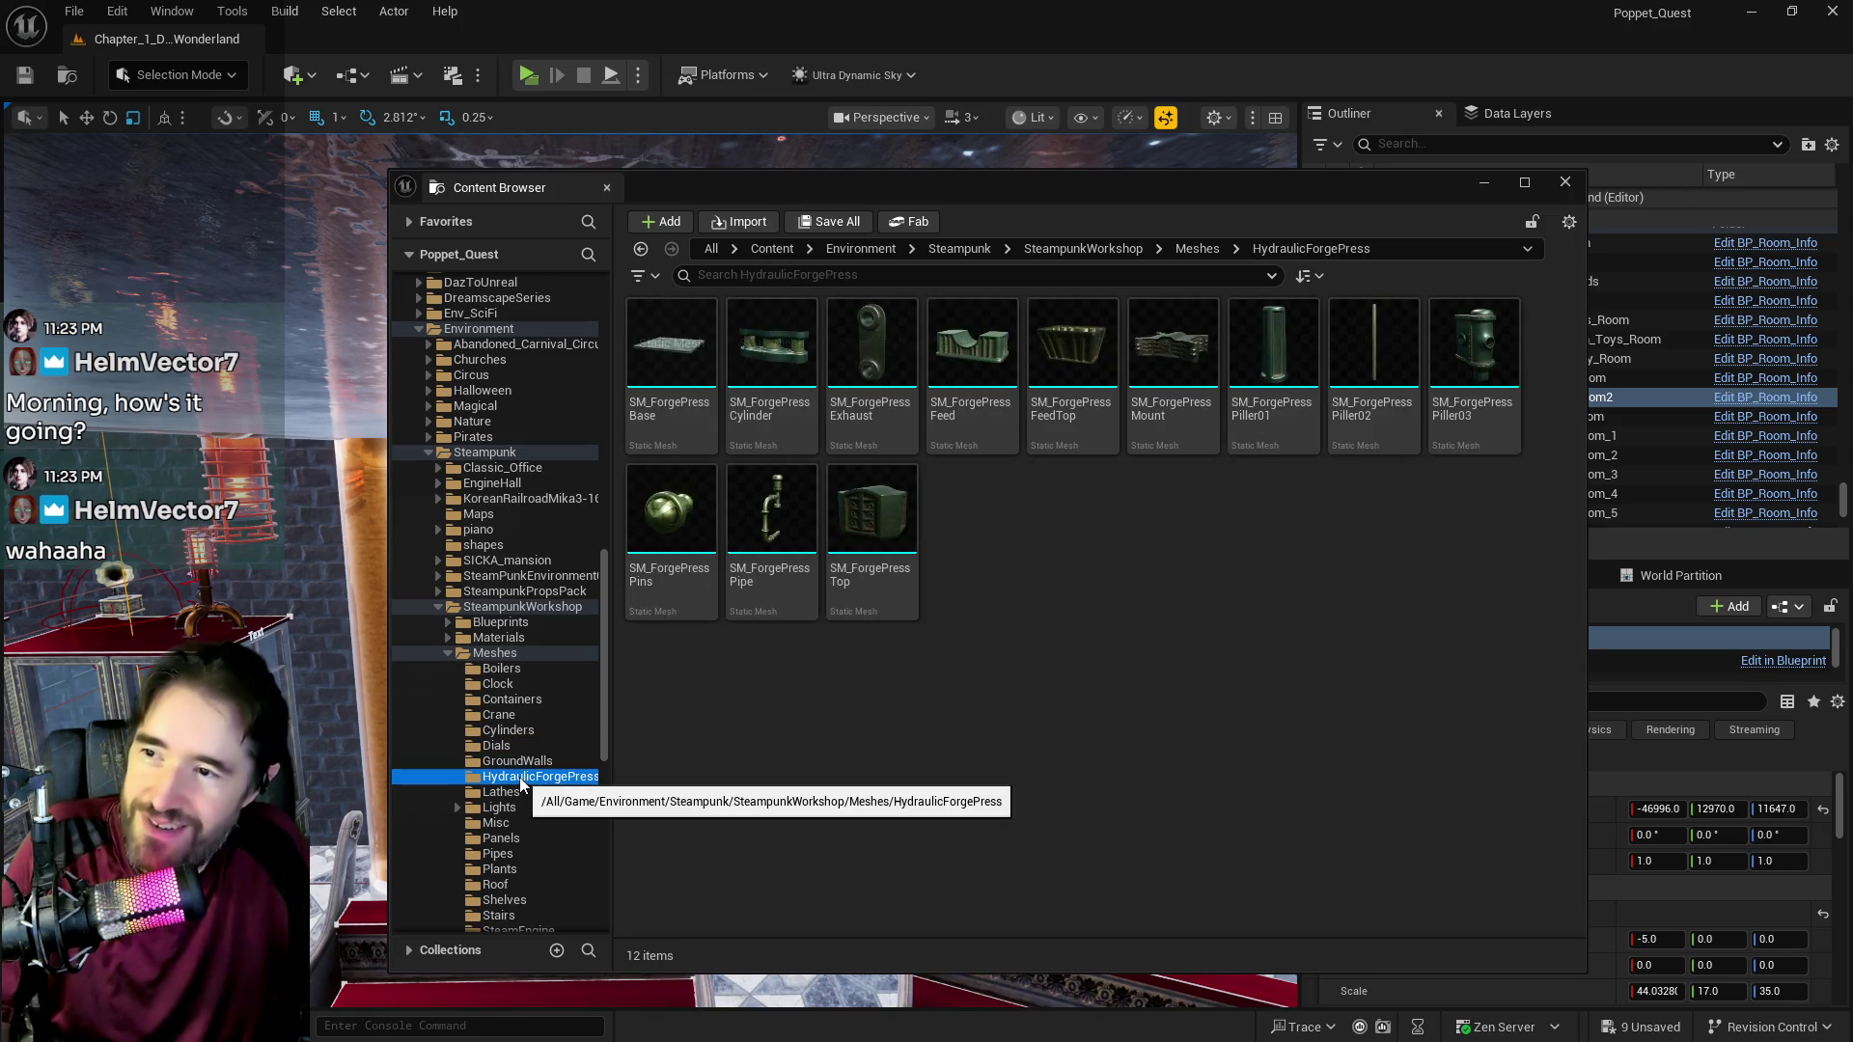
left_click(490, 795)
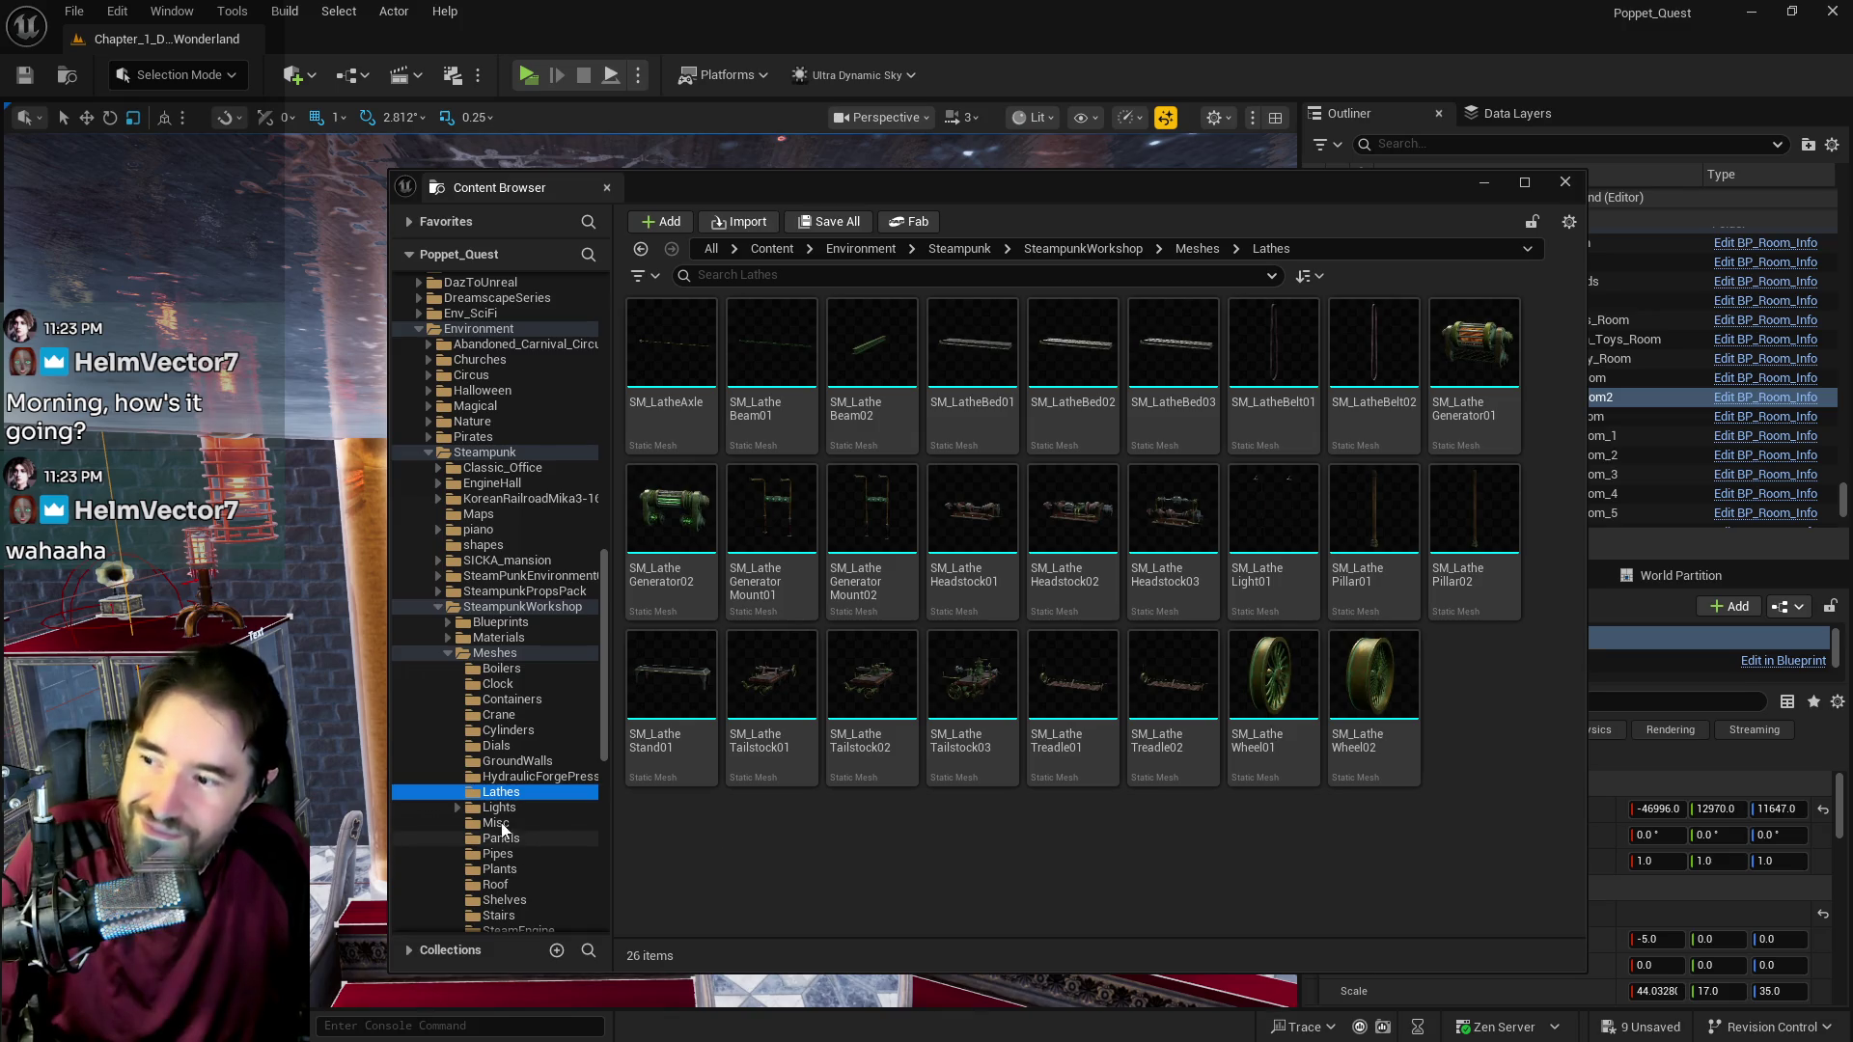
Step: Open SM_LatheTailstock03 in the mesh editor, orbit and frame the lathe, then close it
left_click(976, 679)
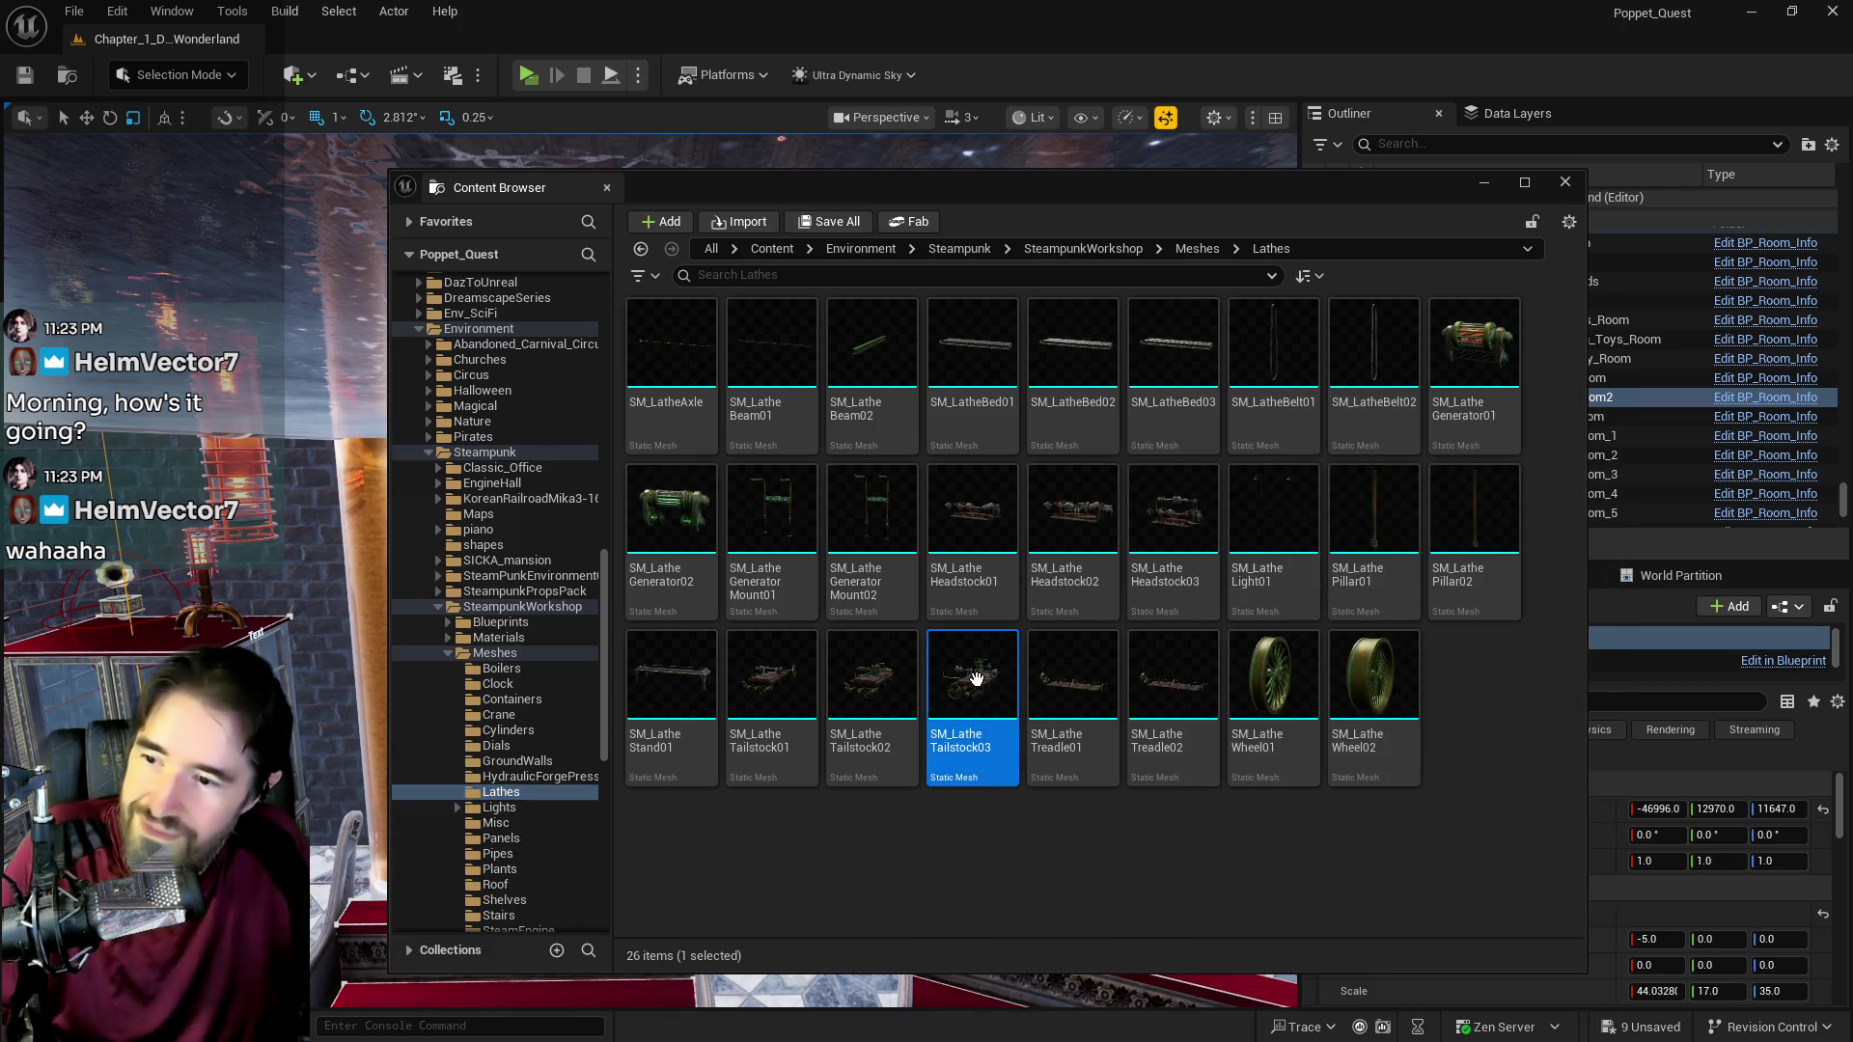
double_click(976, 678)
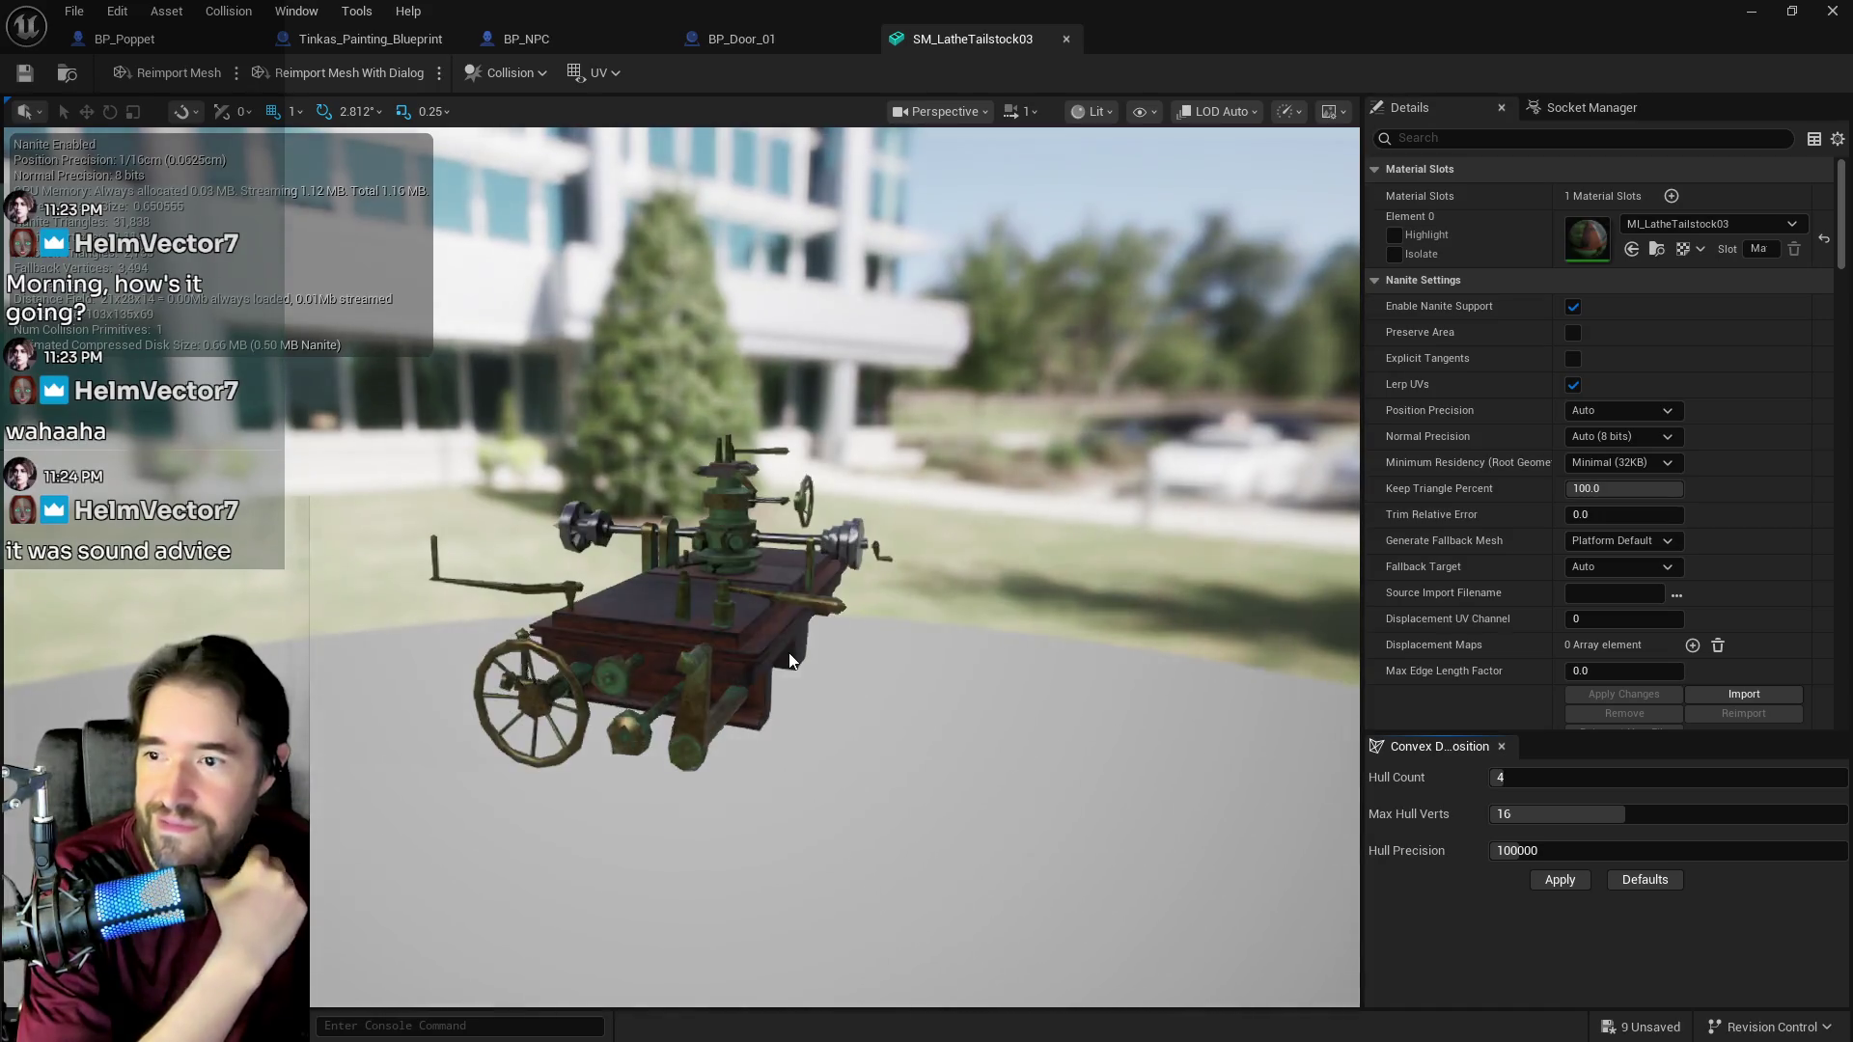
scroll(789, 660, "up", 5)
scroll(789, 660, "down", 5)
left_click_drag(790, 660, 733, 660)
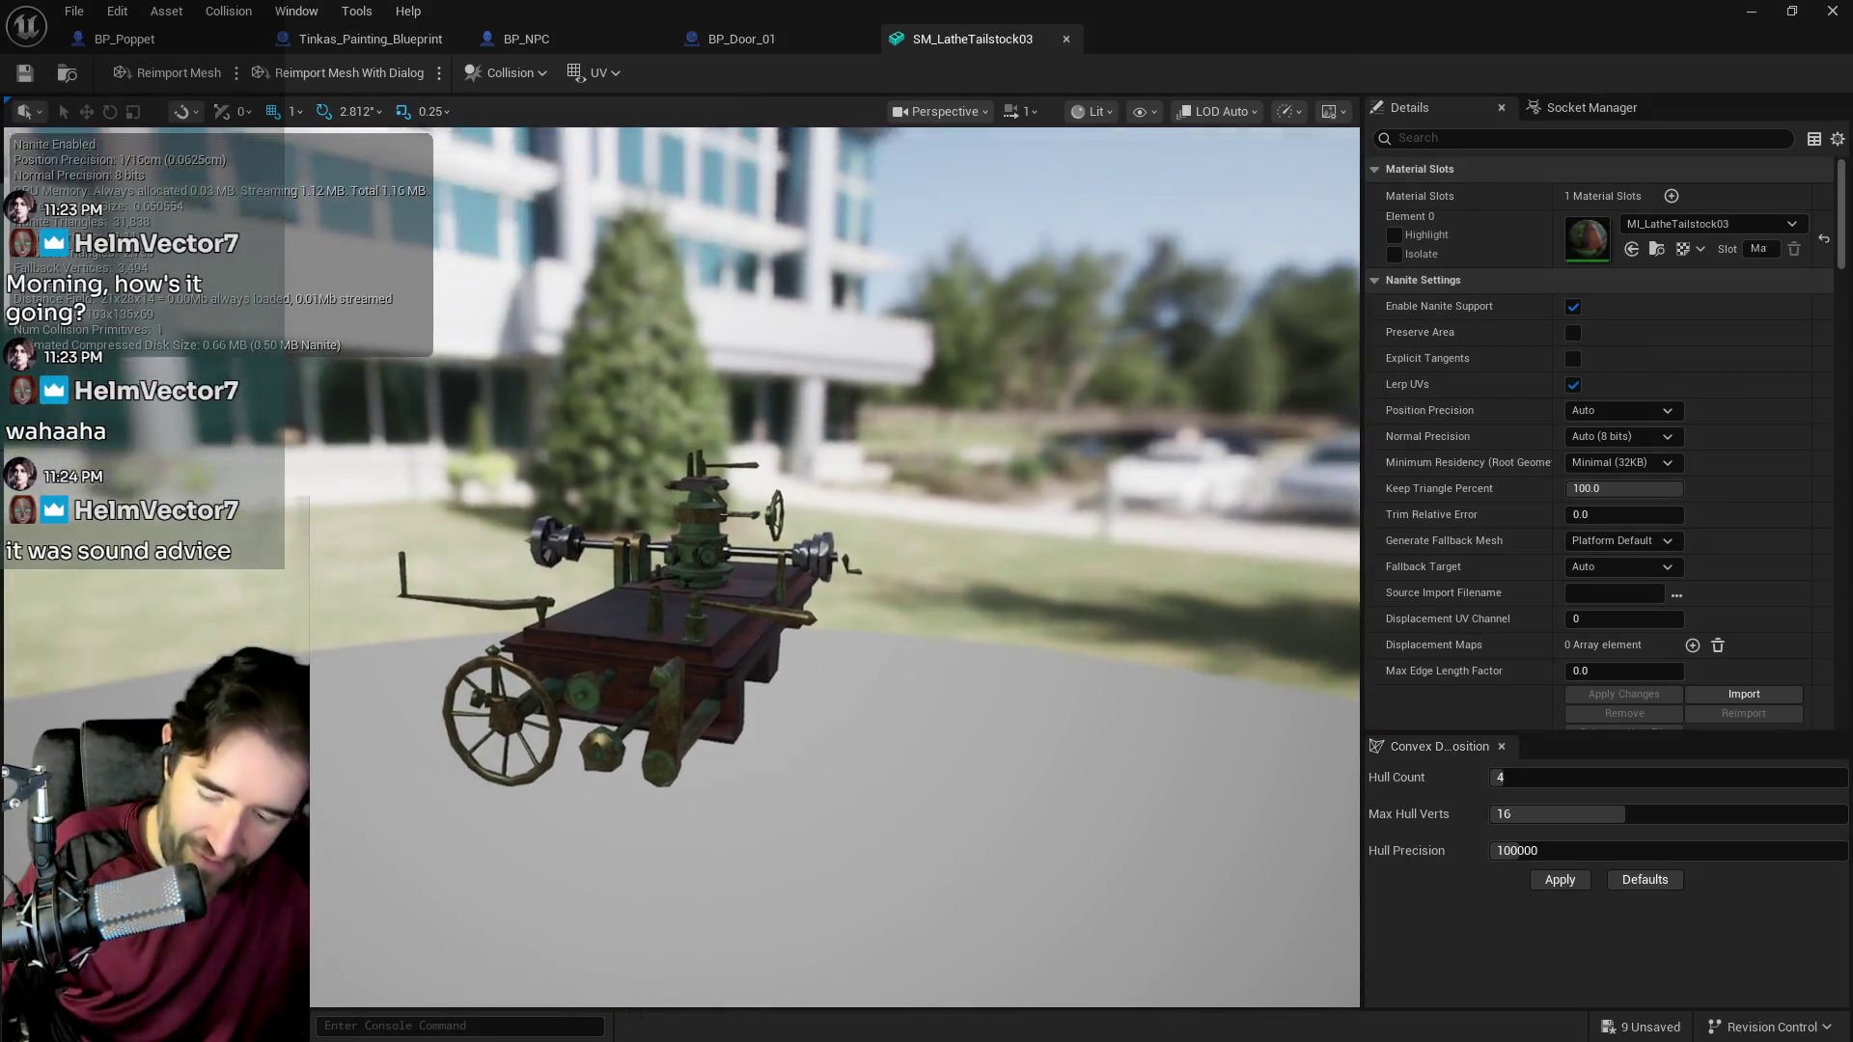
mouse_move(835, 568)
left_mouse_down()
mouse_move(776, 579)
mouse_move(743, 550)
left_mouse_up()
key("f")
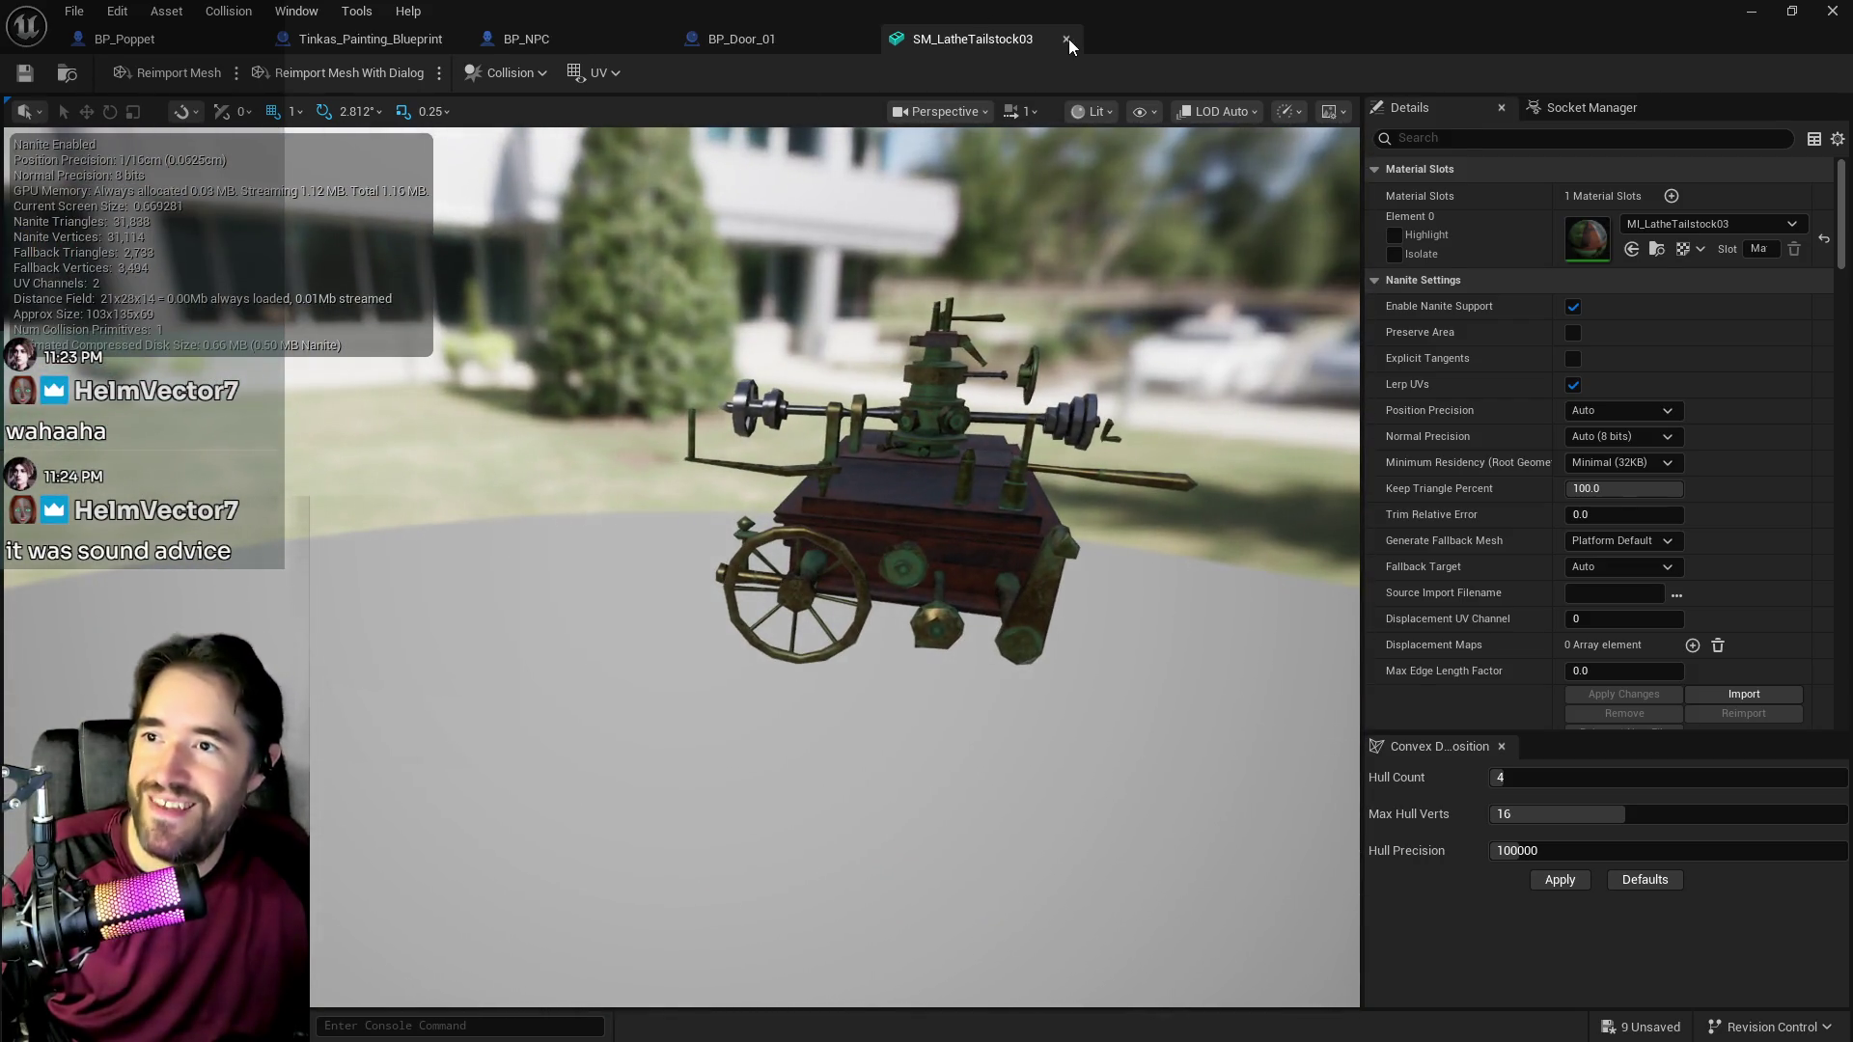
left_click(1065, 39)
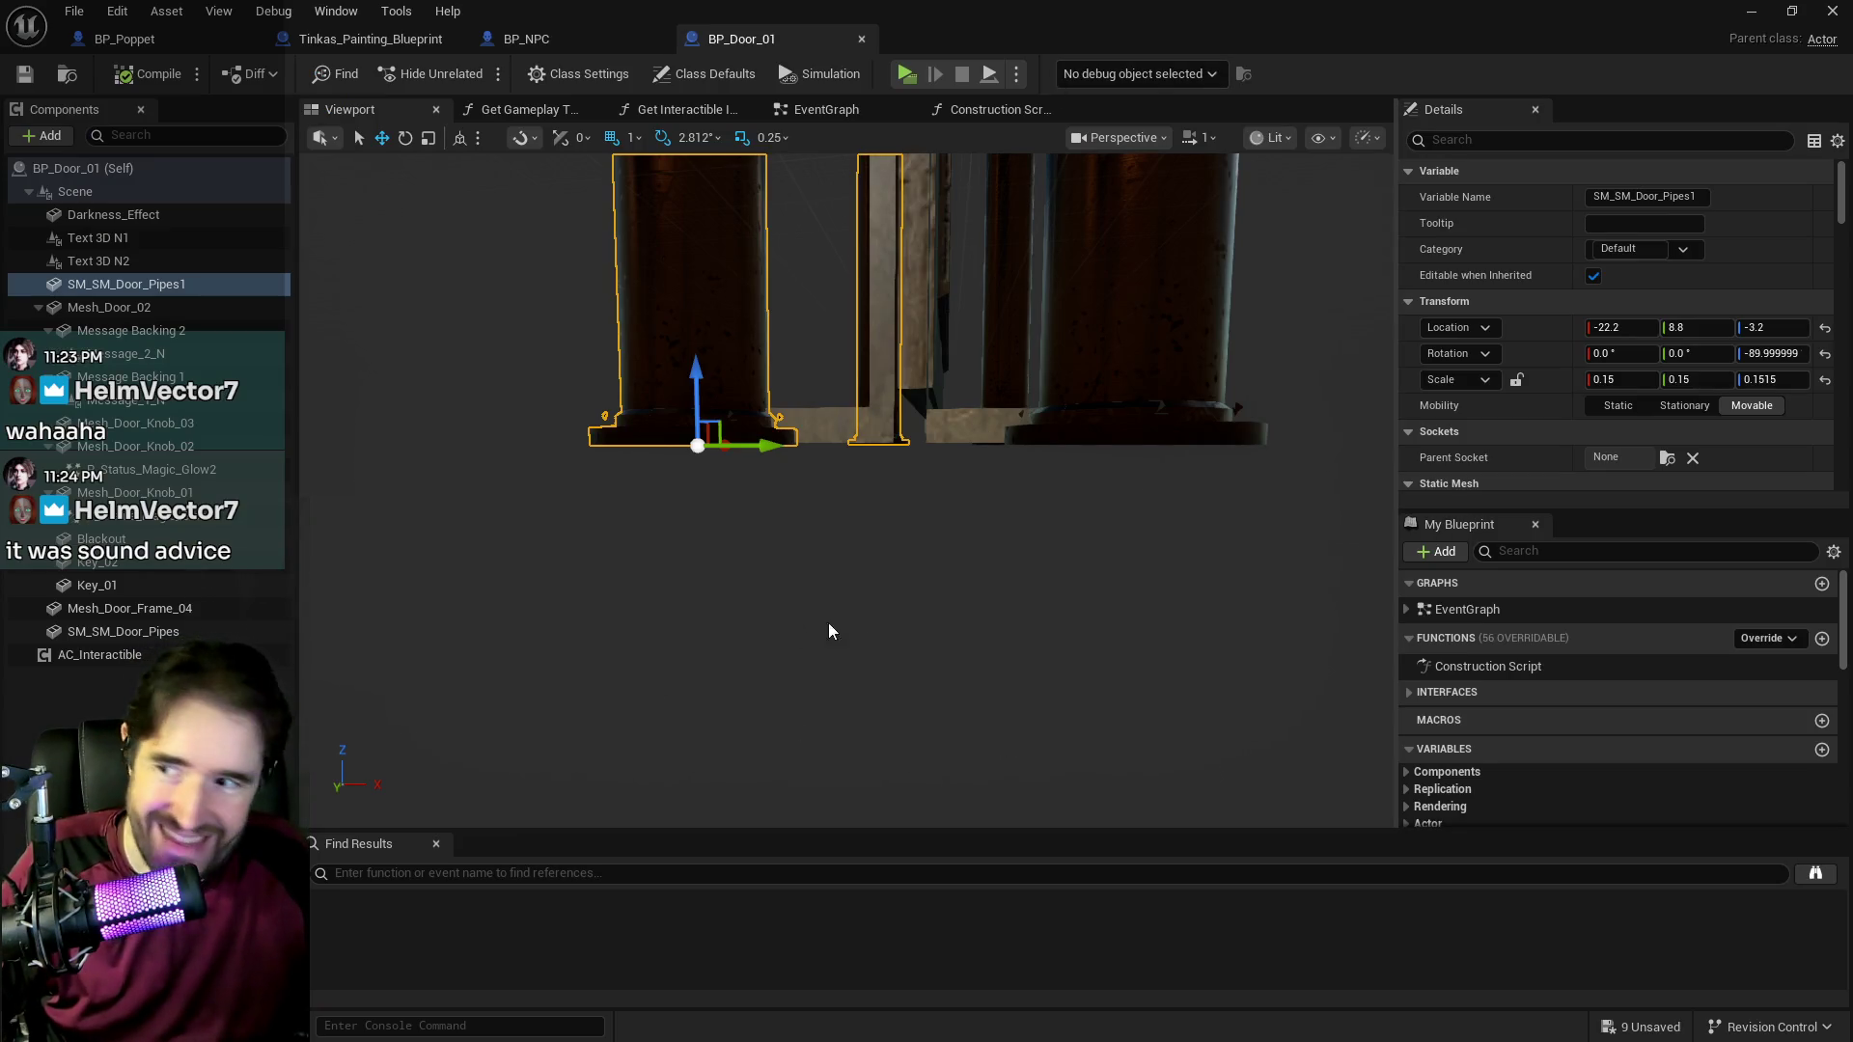
Step: Restore the level view with the Content Browser closed and fly close to the brass pipe by the stone wall
double_click(1069, 9)
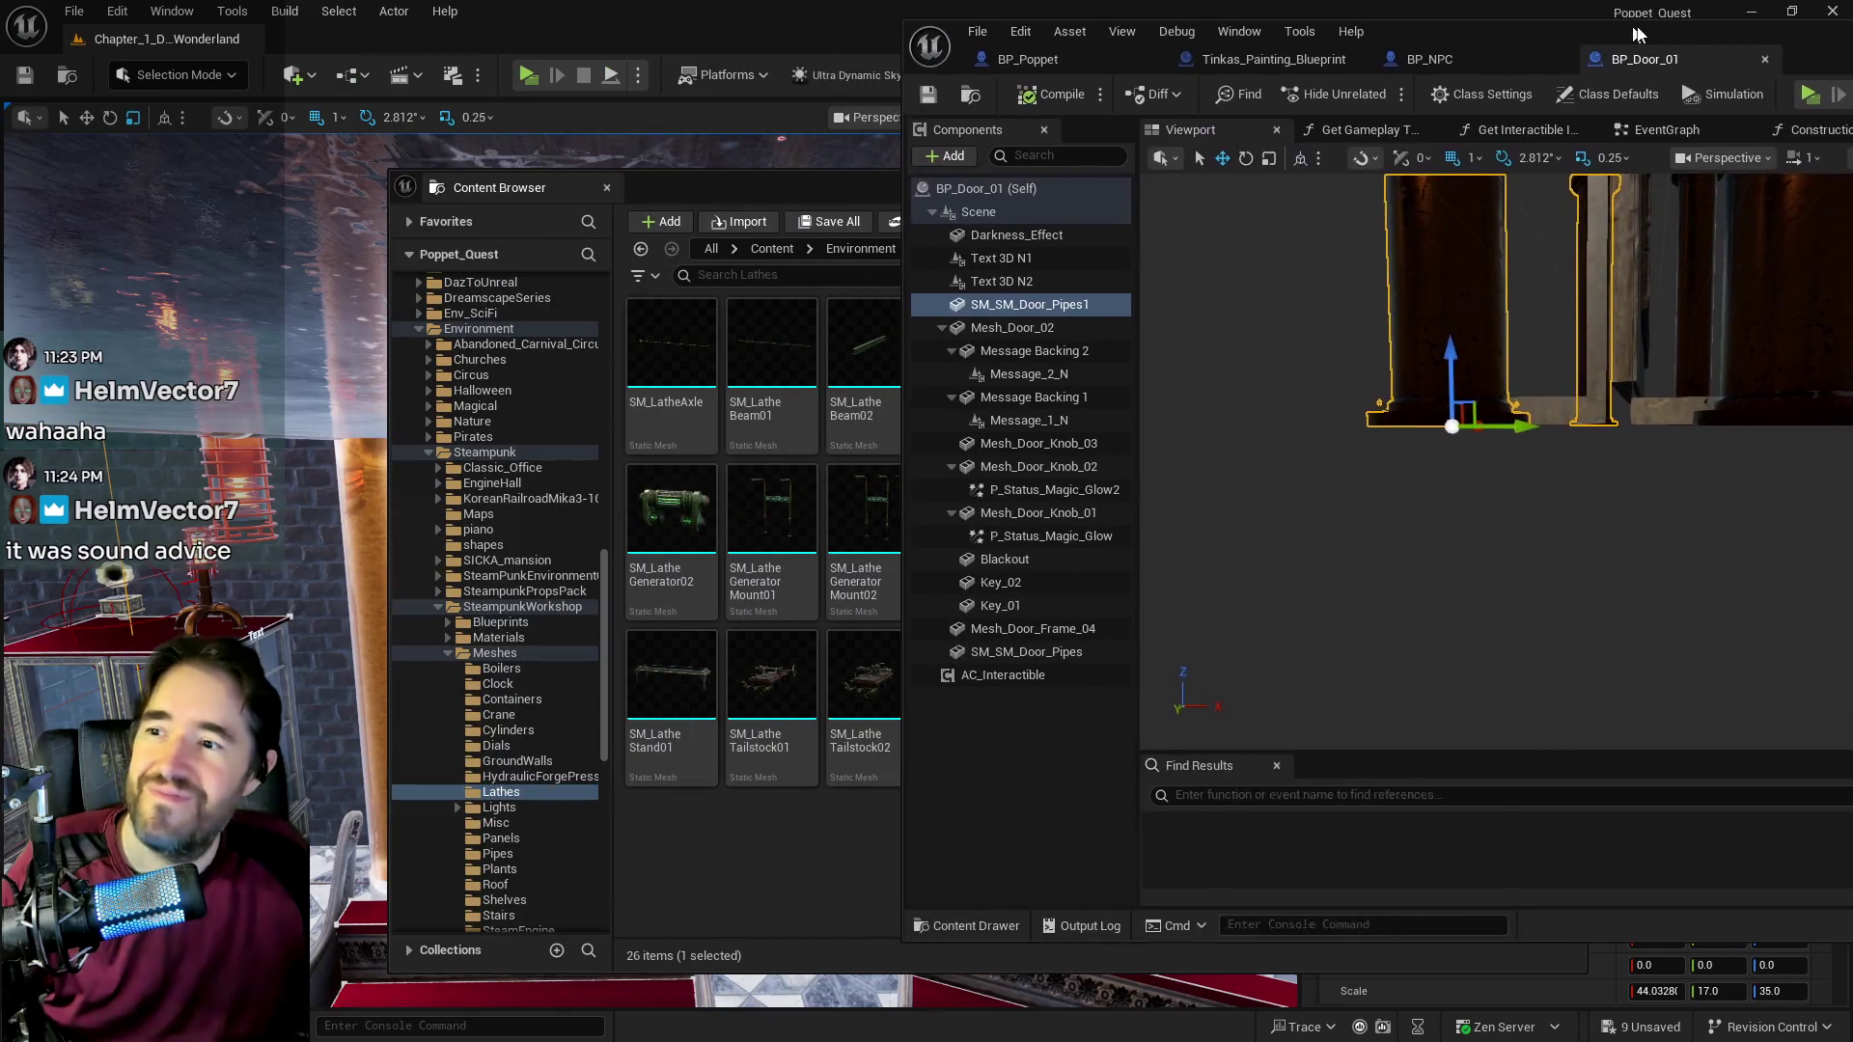
key("ctrl+space")
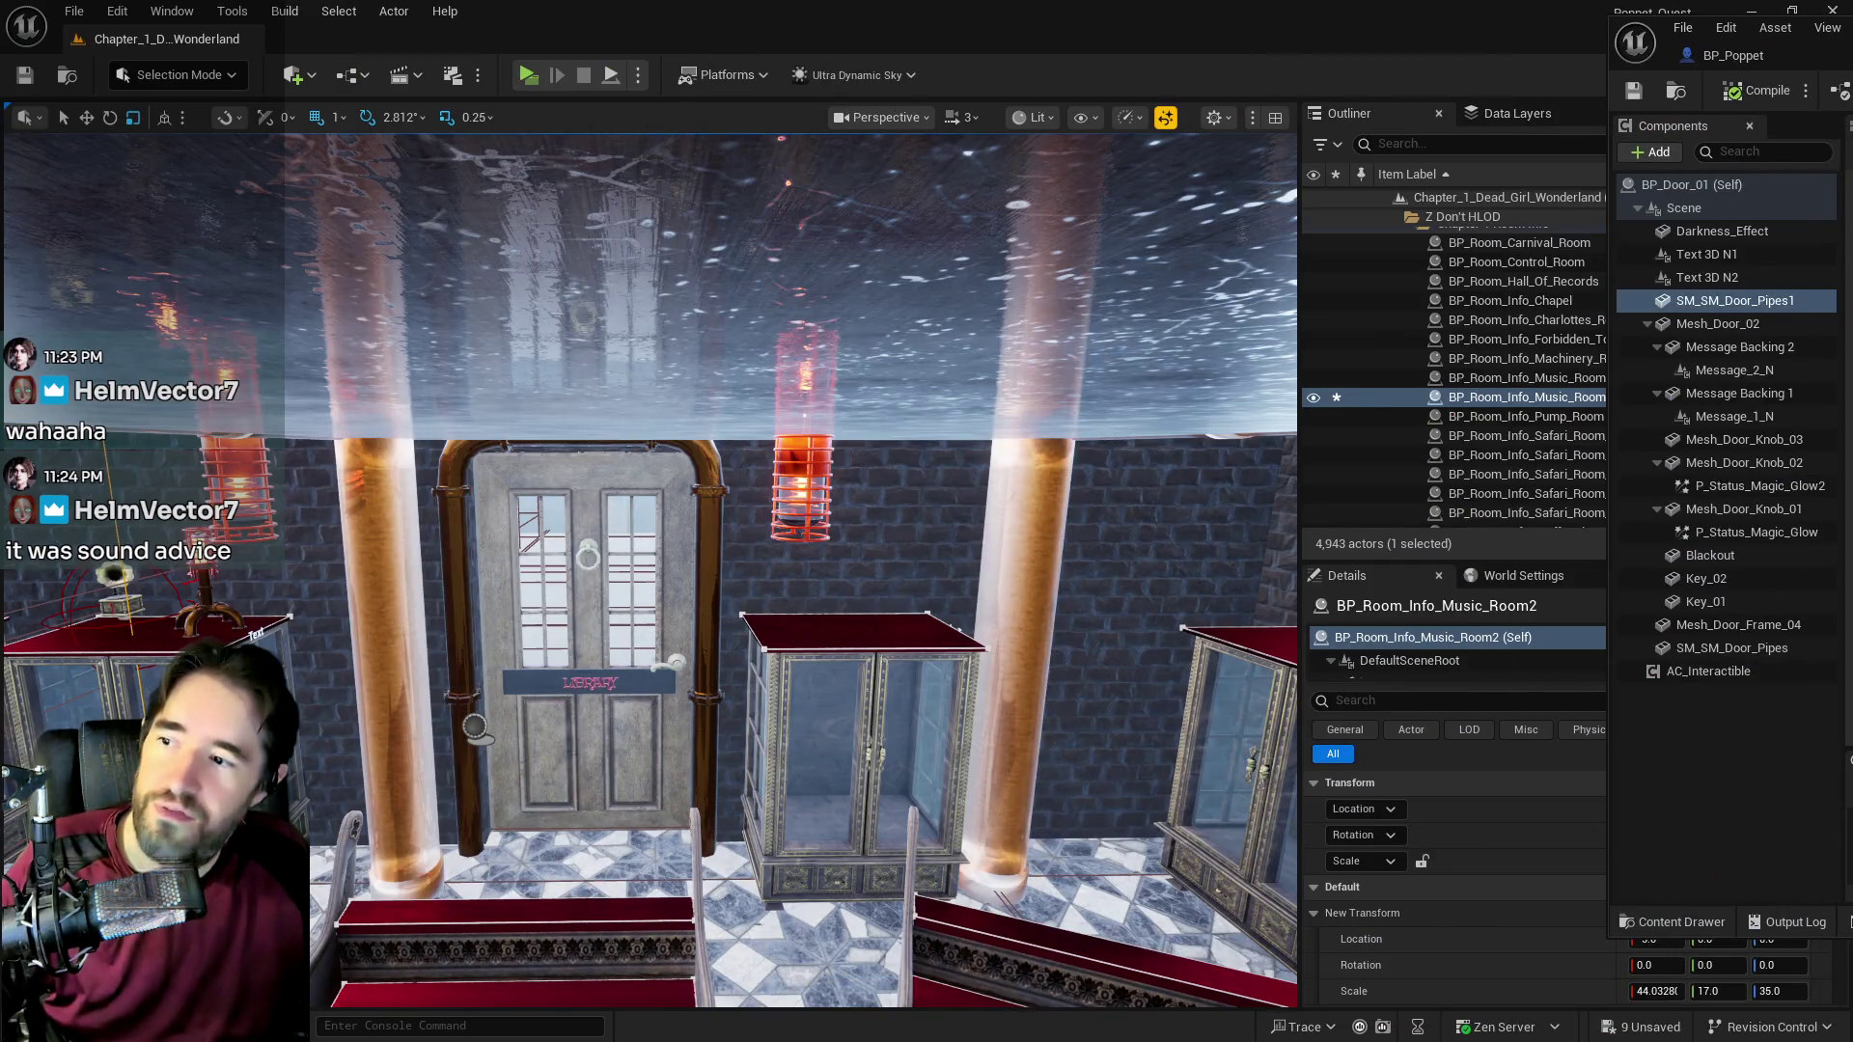
key("w")
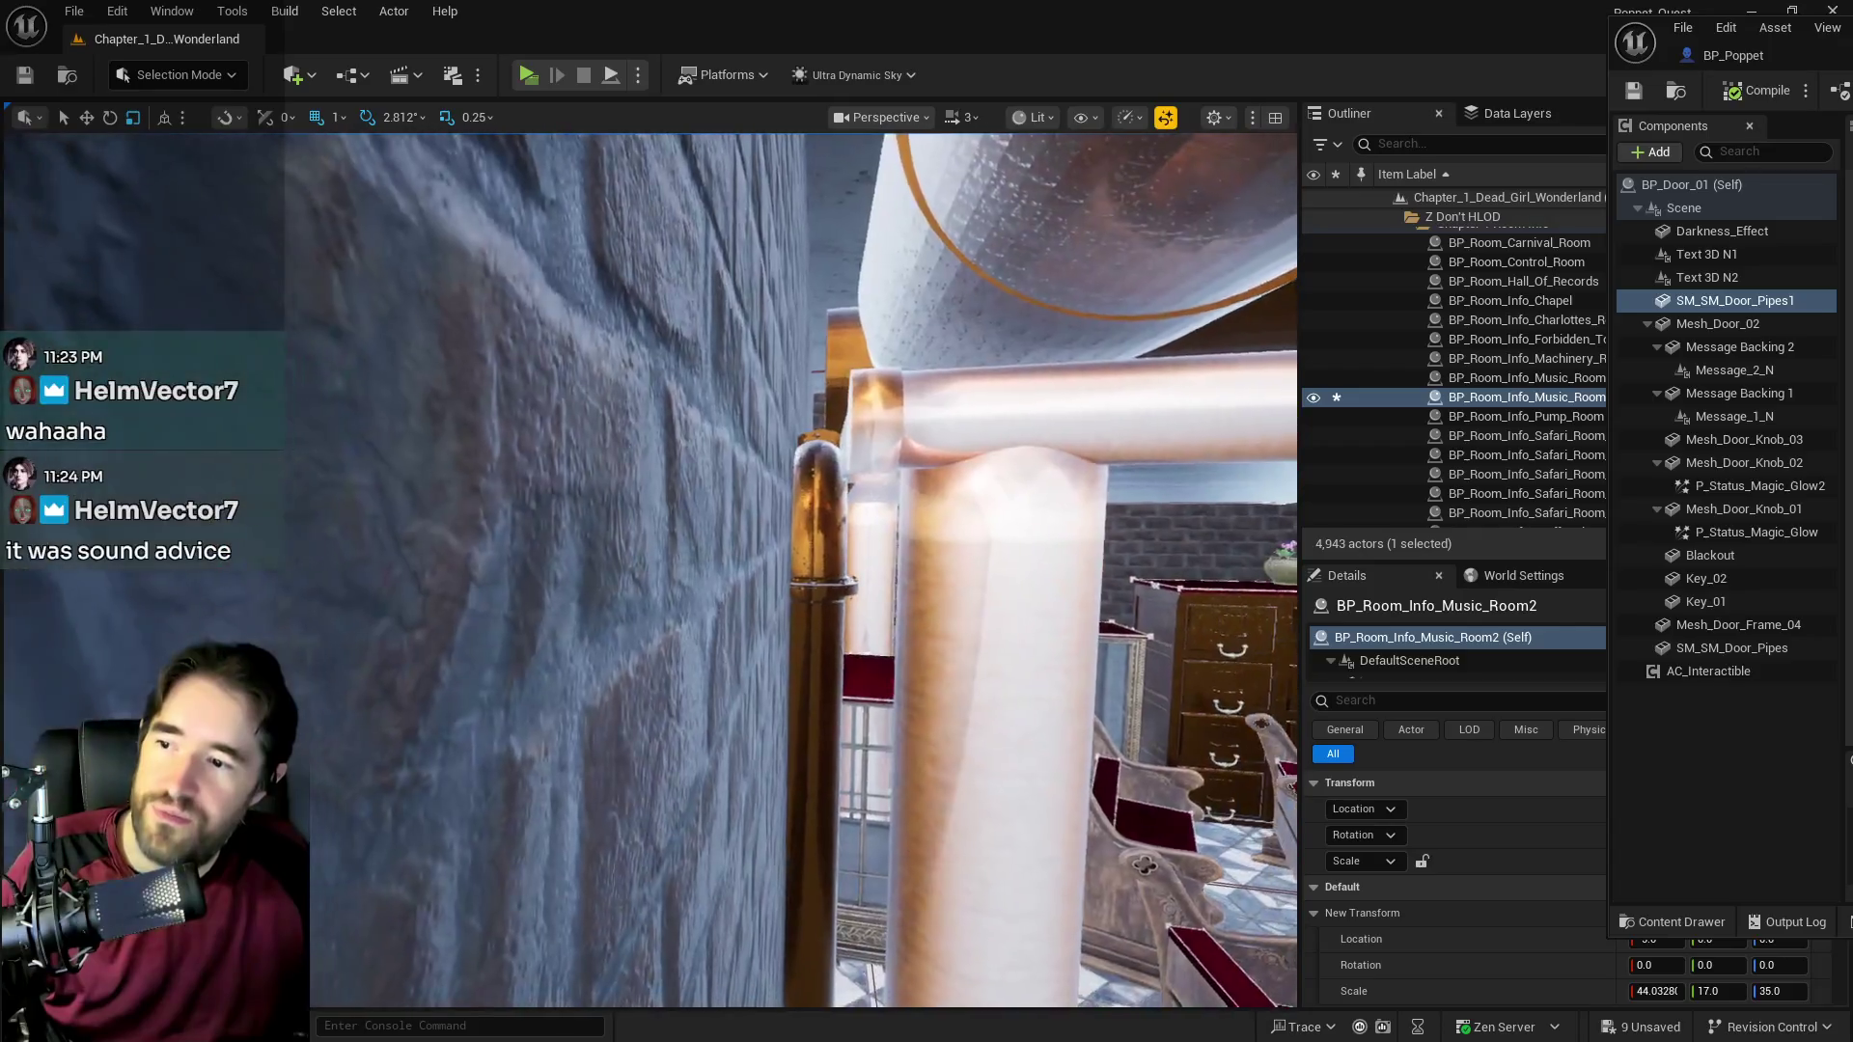
key("w")
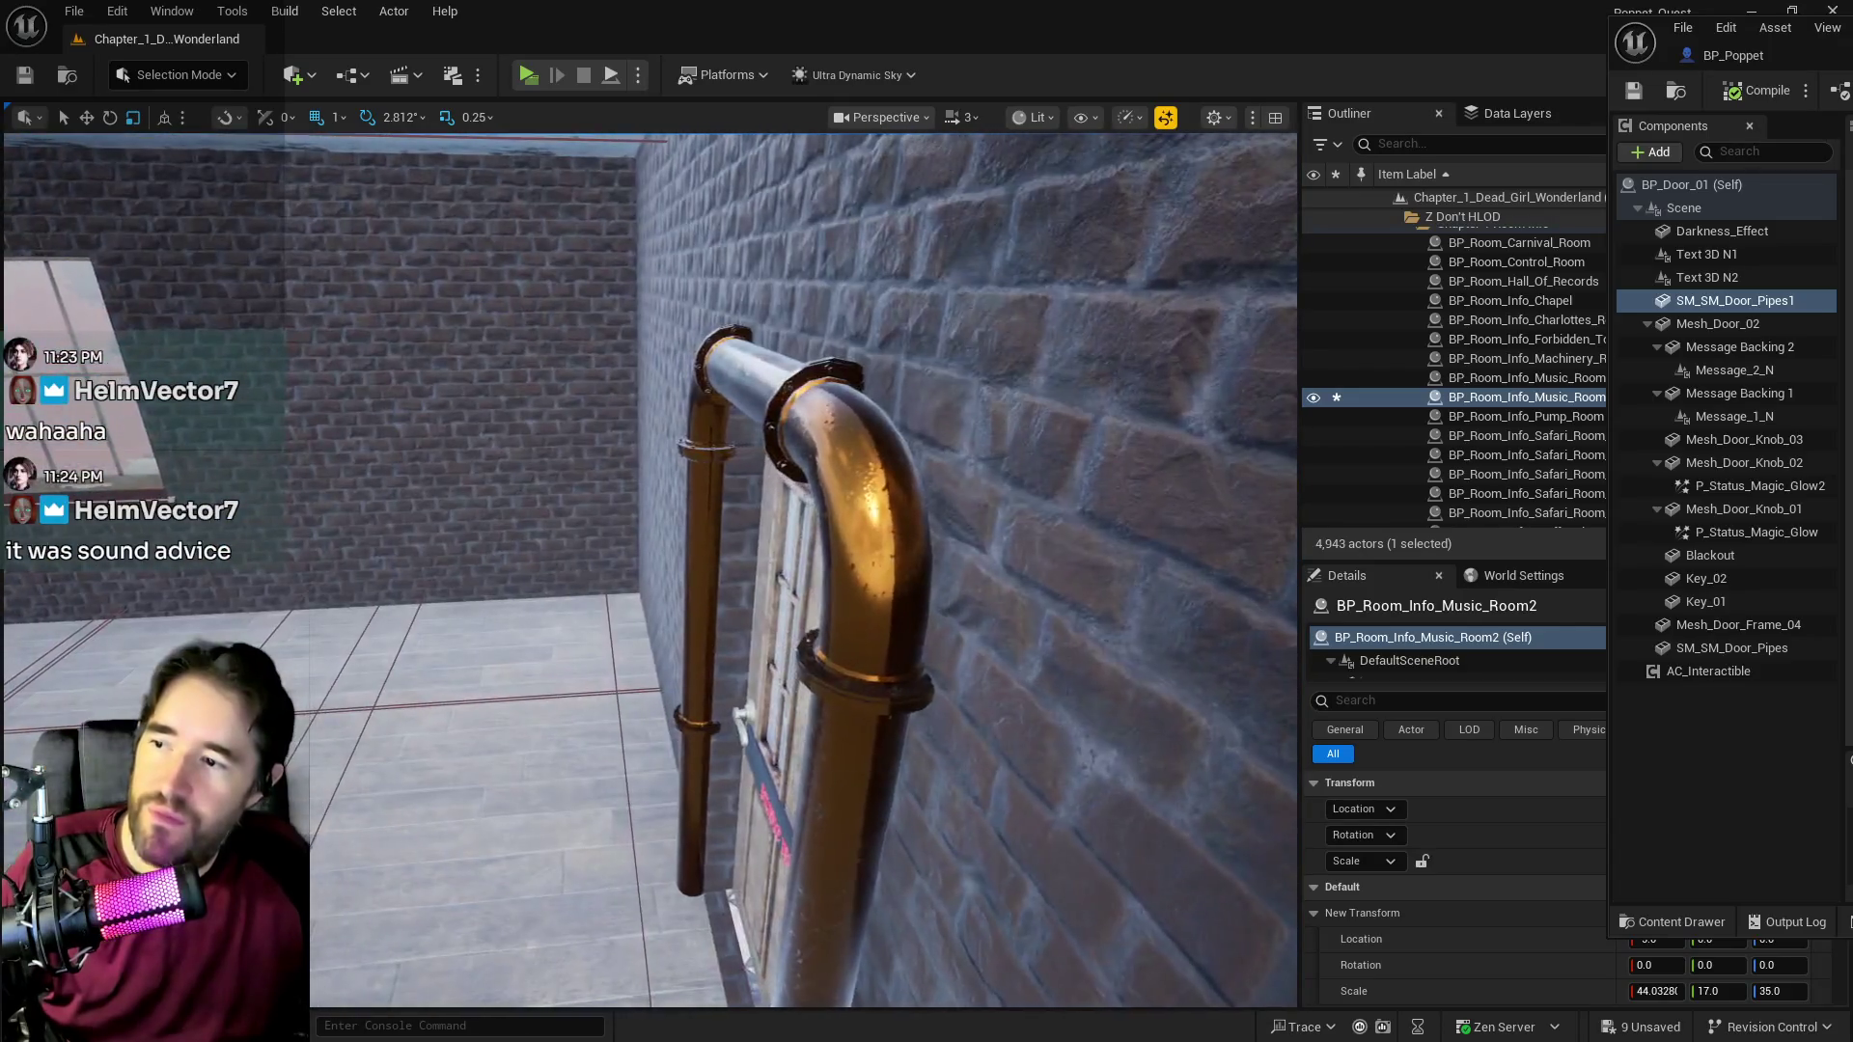
key("w")
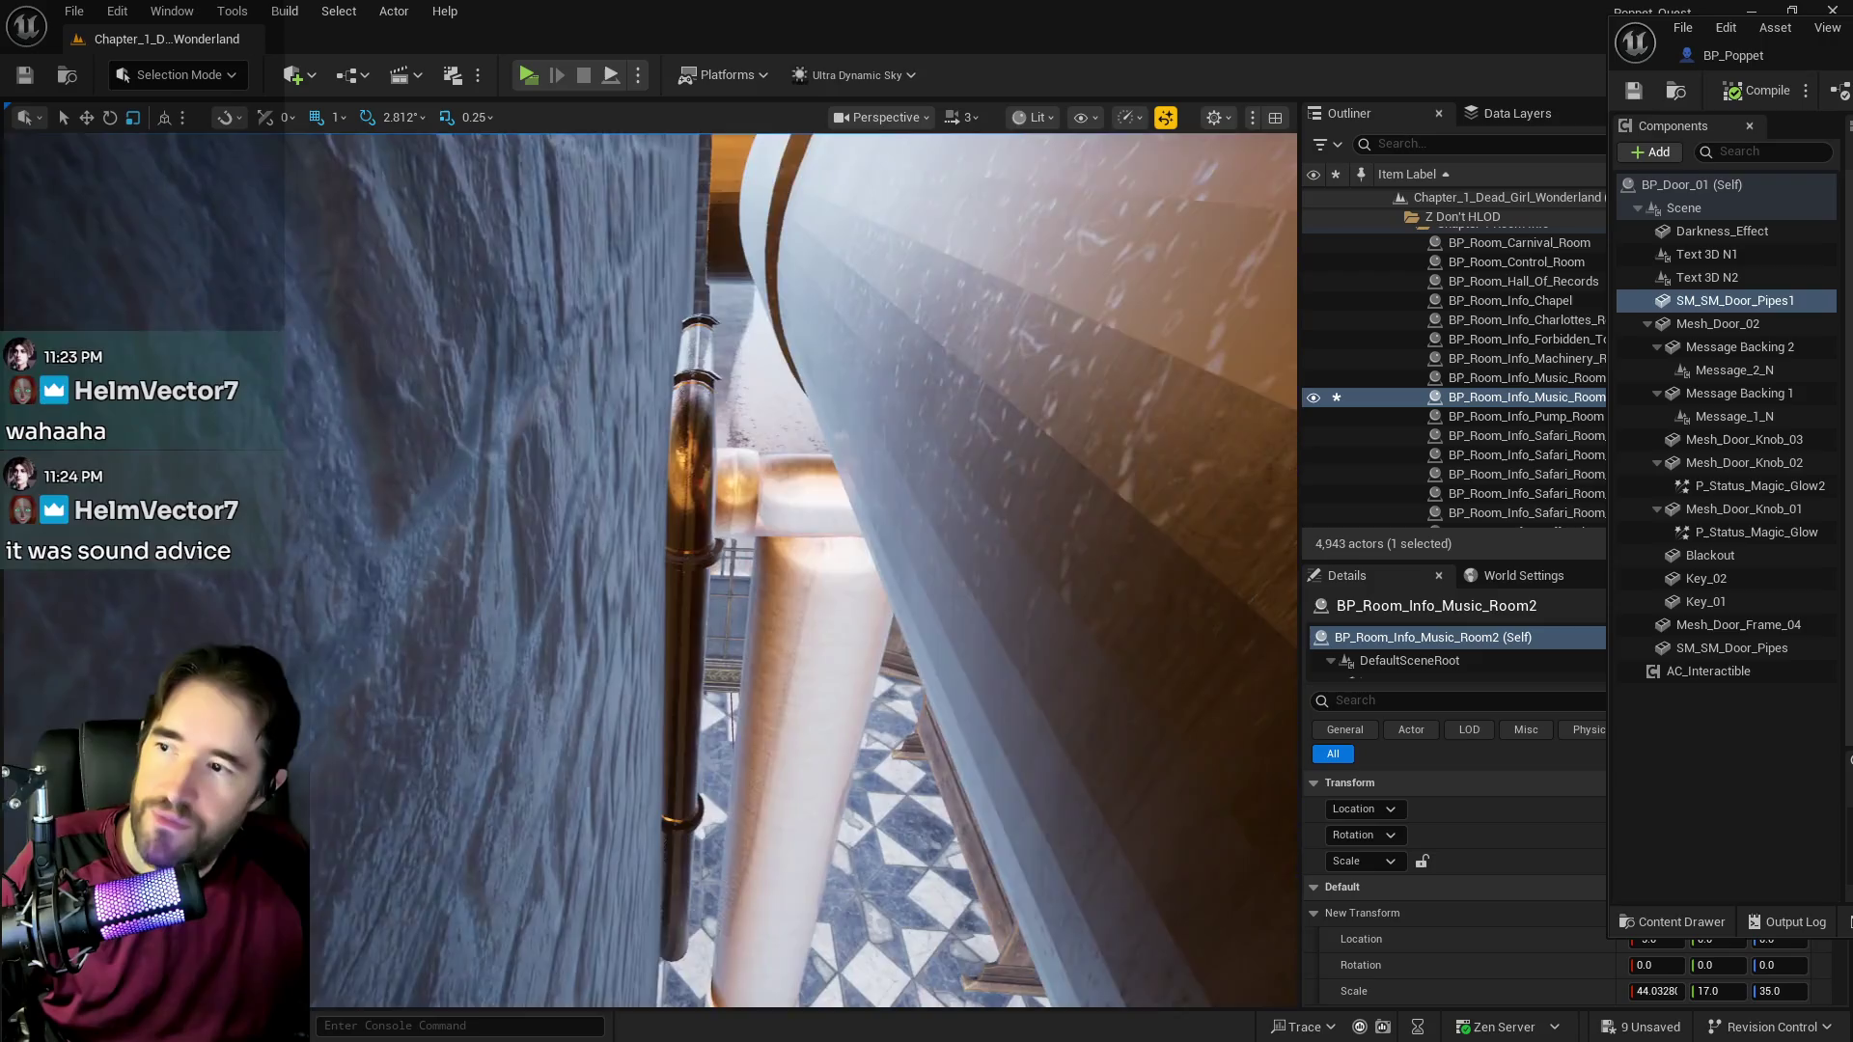
key("w")
key("w")
key("w")
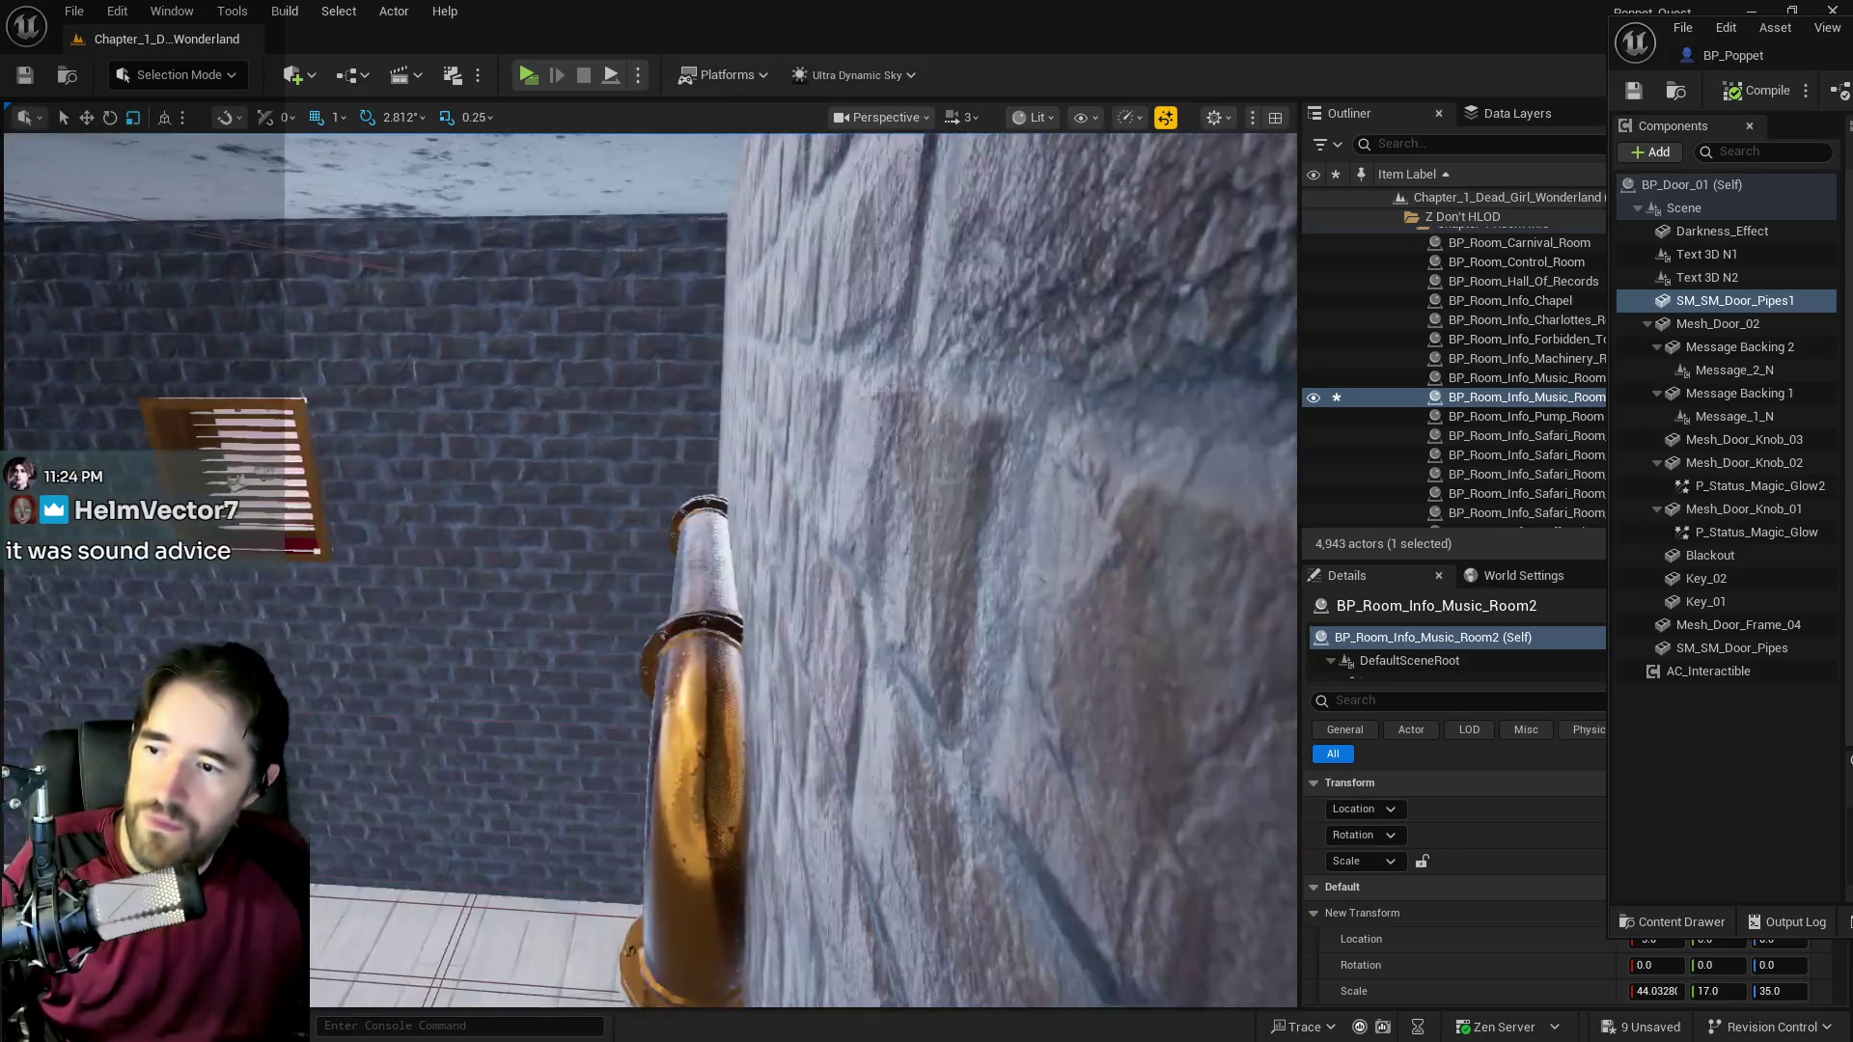
key("w")
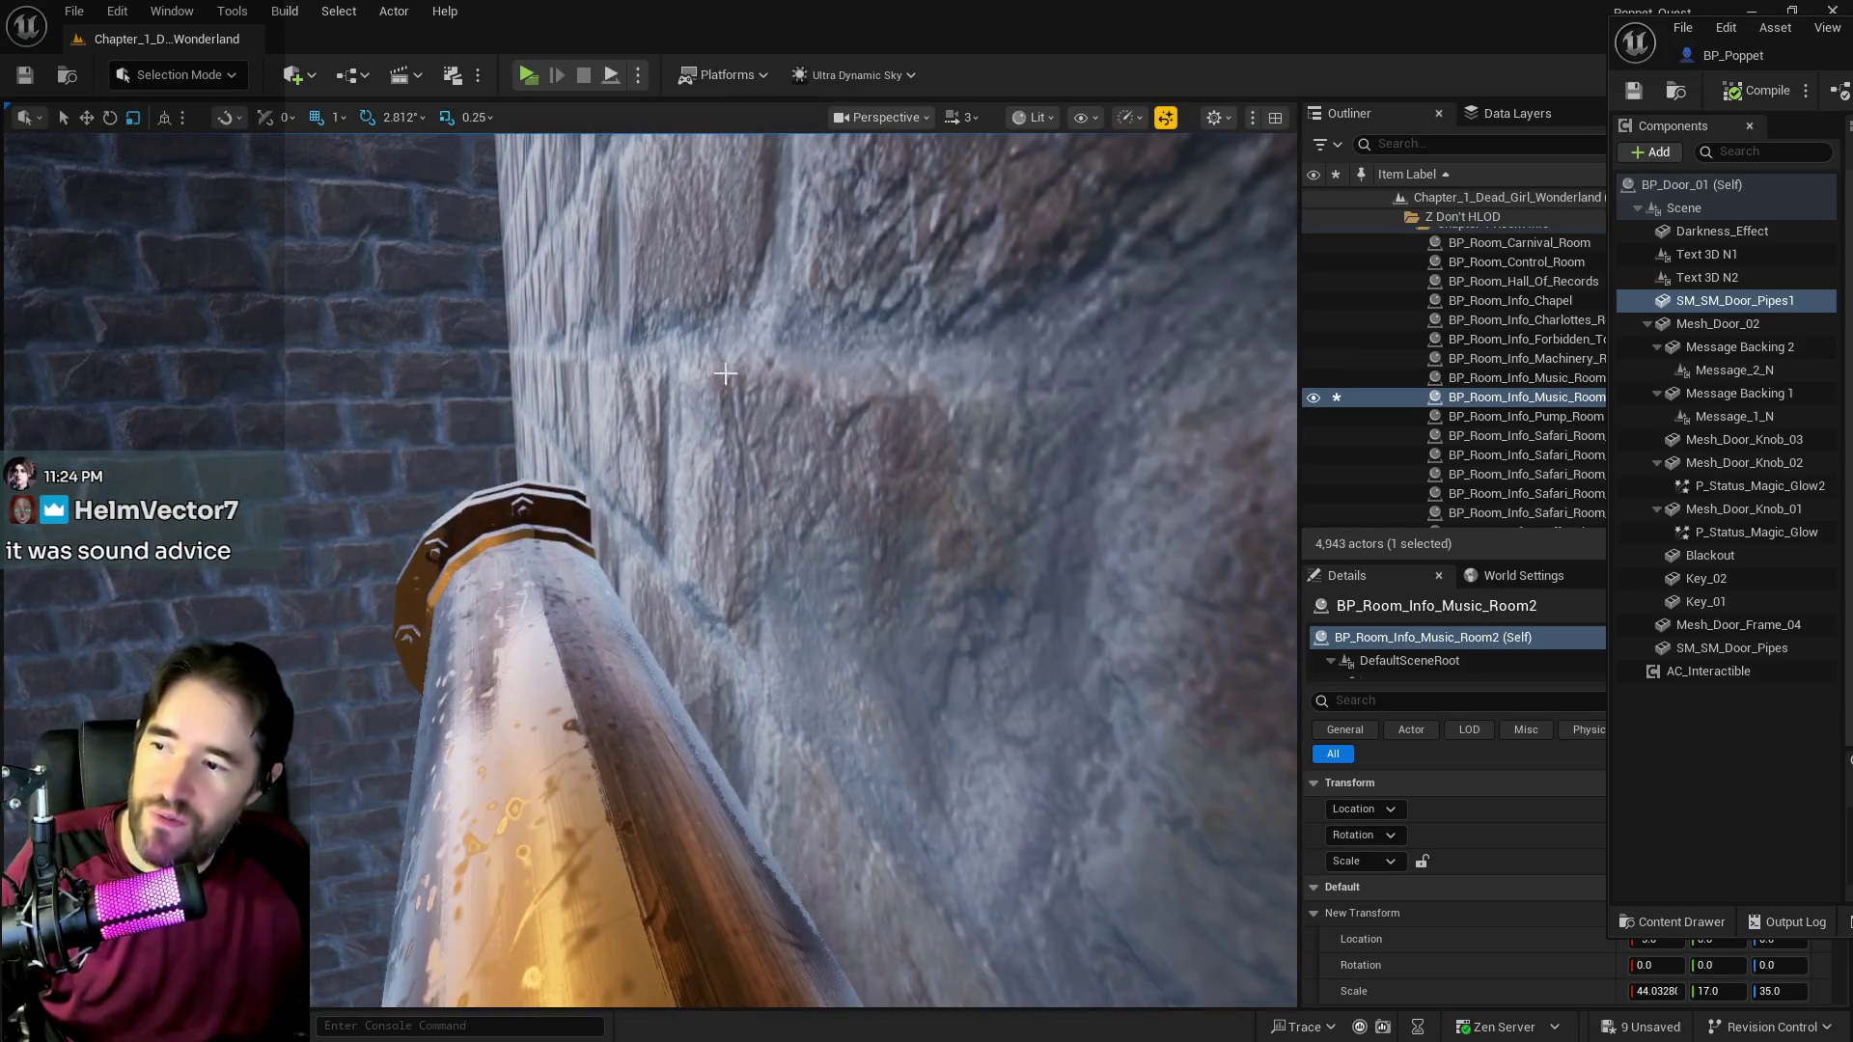
key("w")
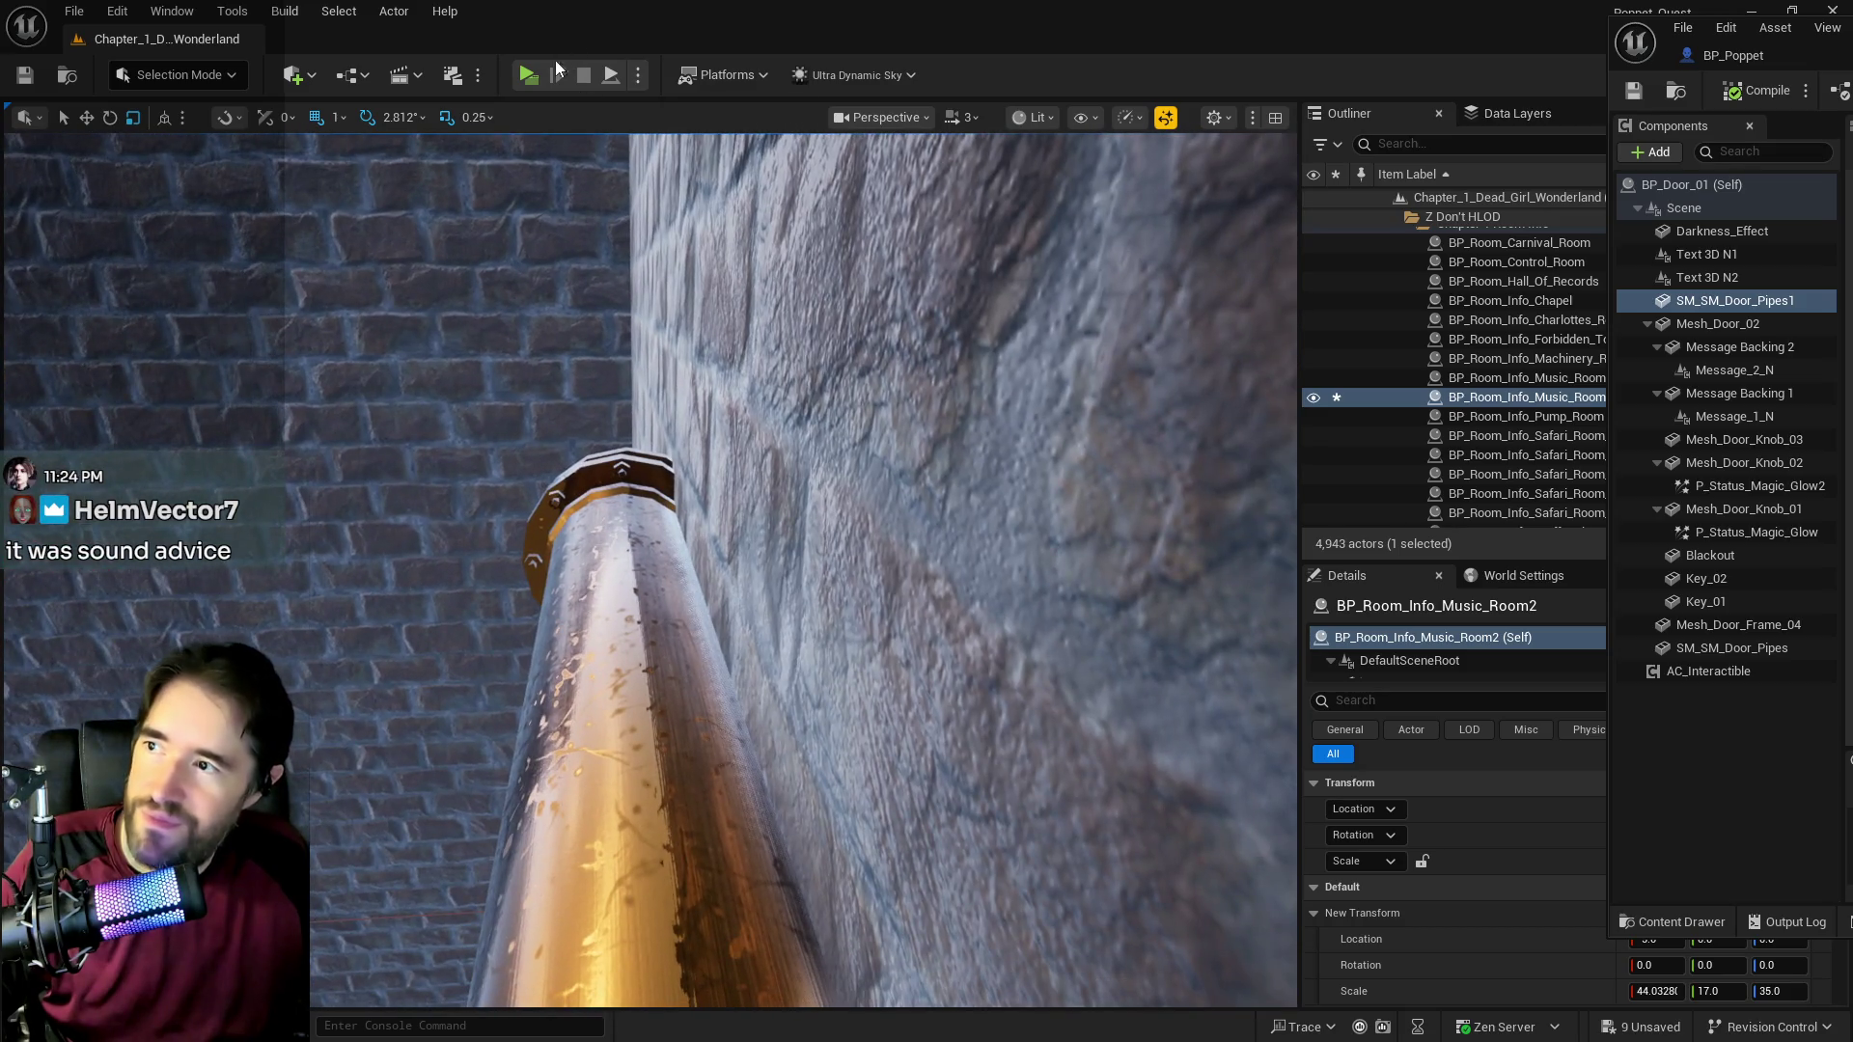